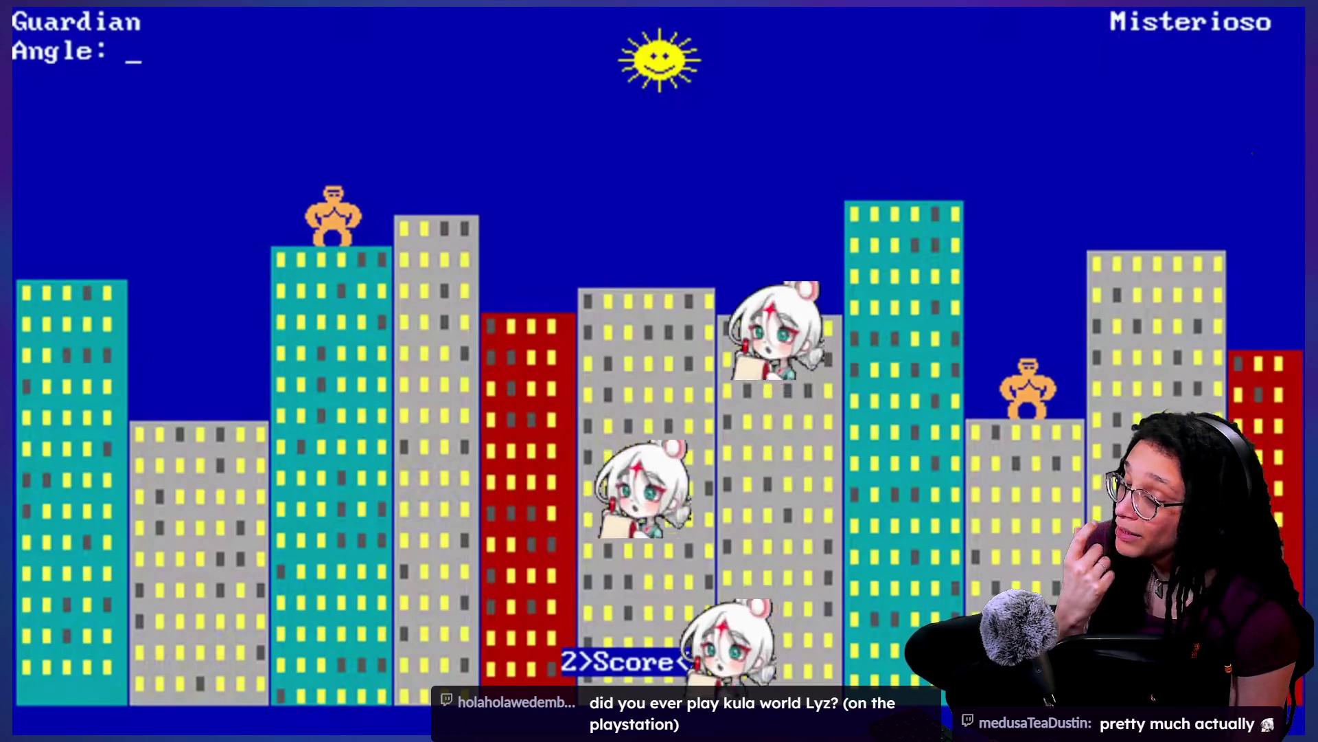
# Step: Have the left gorilla throw its banana at angle 67, velocity 58
pyautogui.write('67')
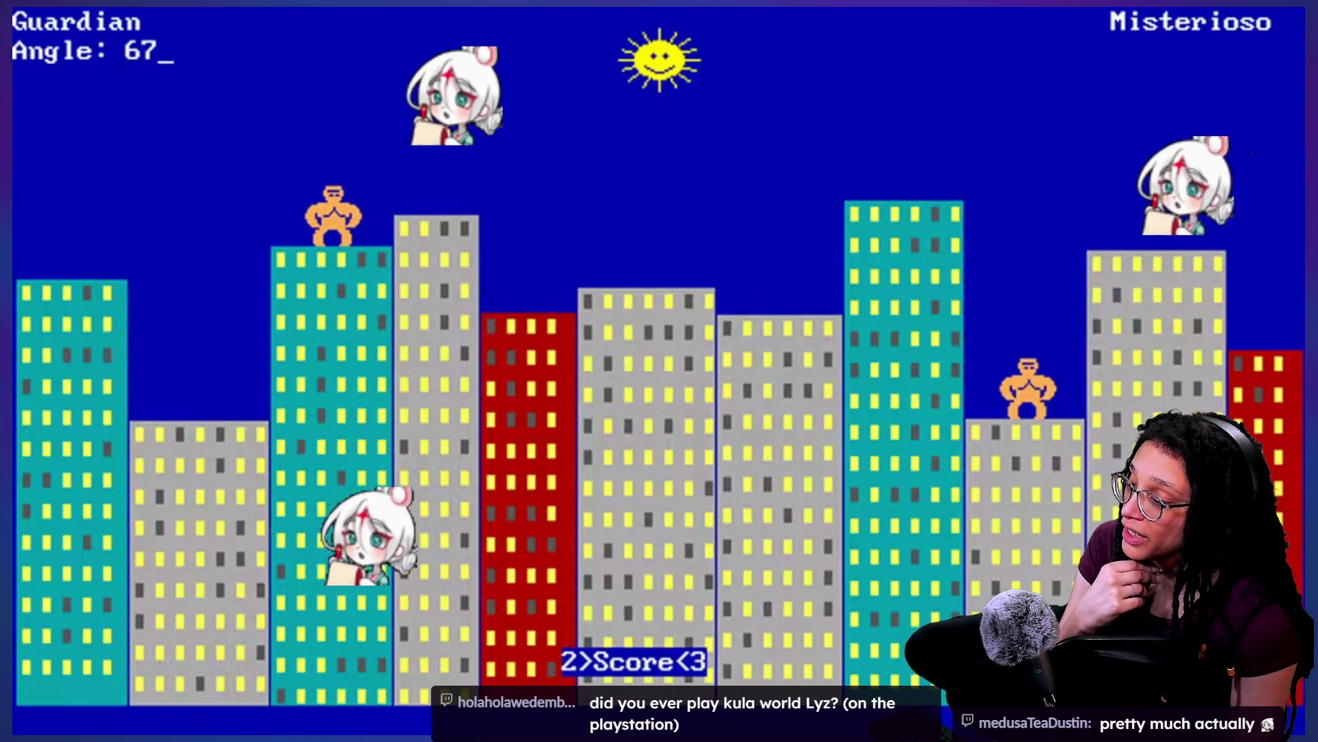
pyautogui.press('Return')
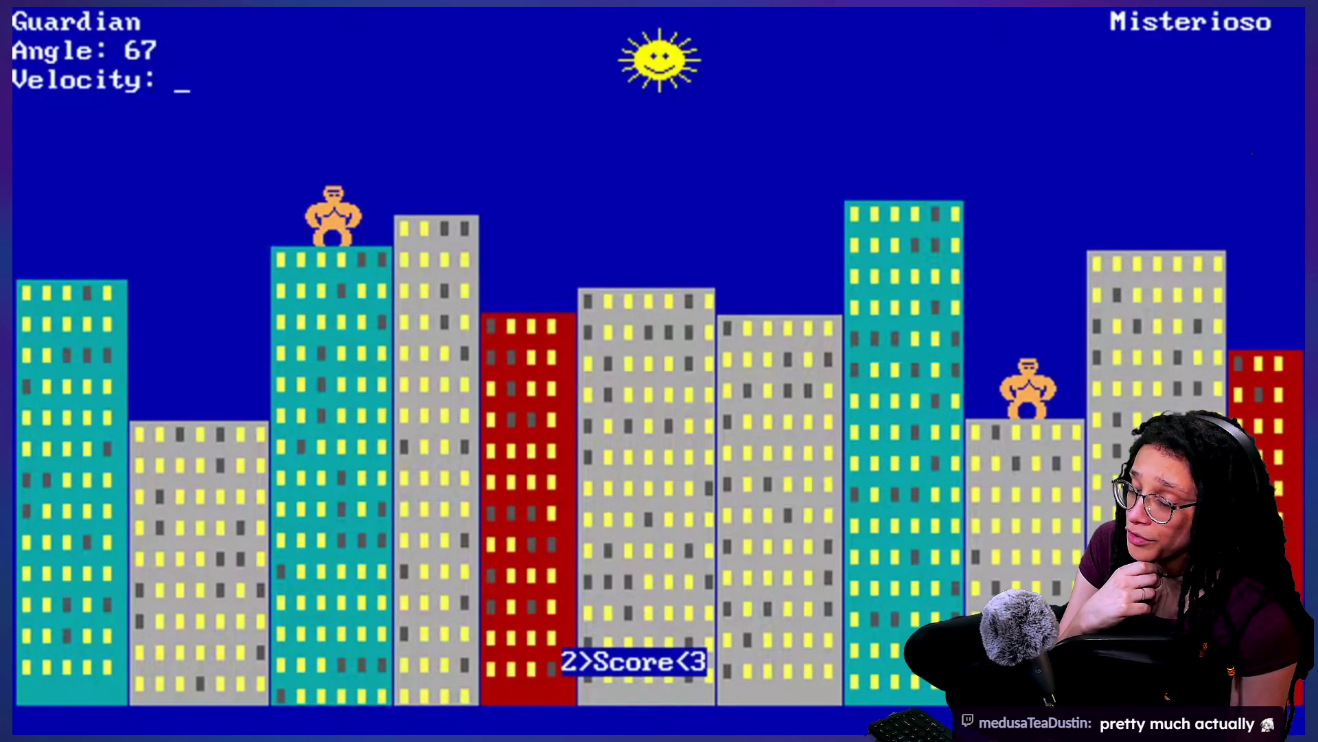
pyautogui.write('58')
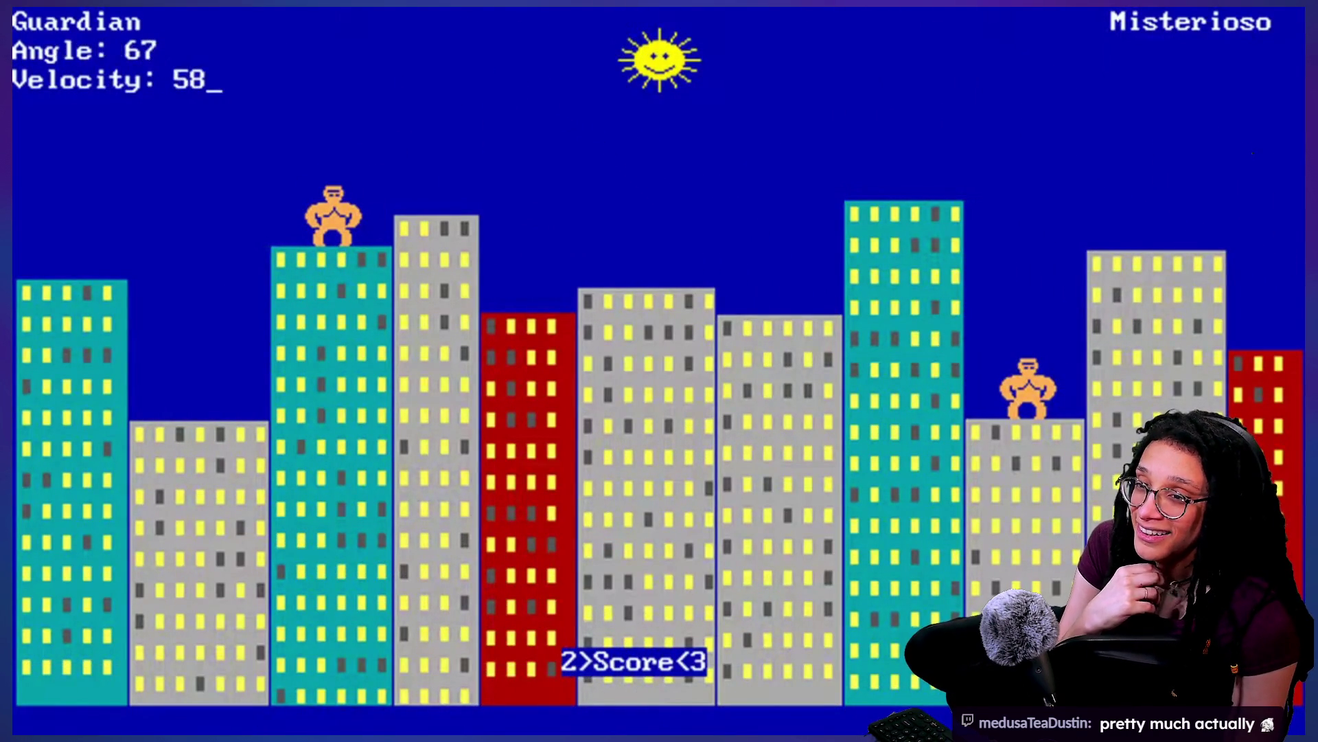
pyautogui.press('Return')
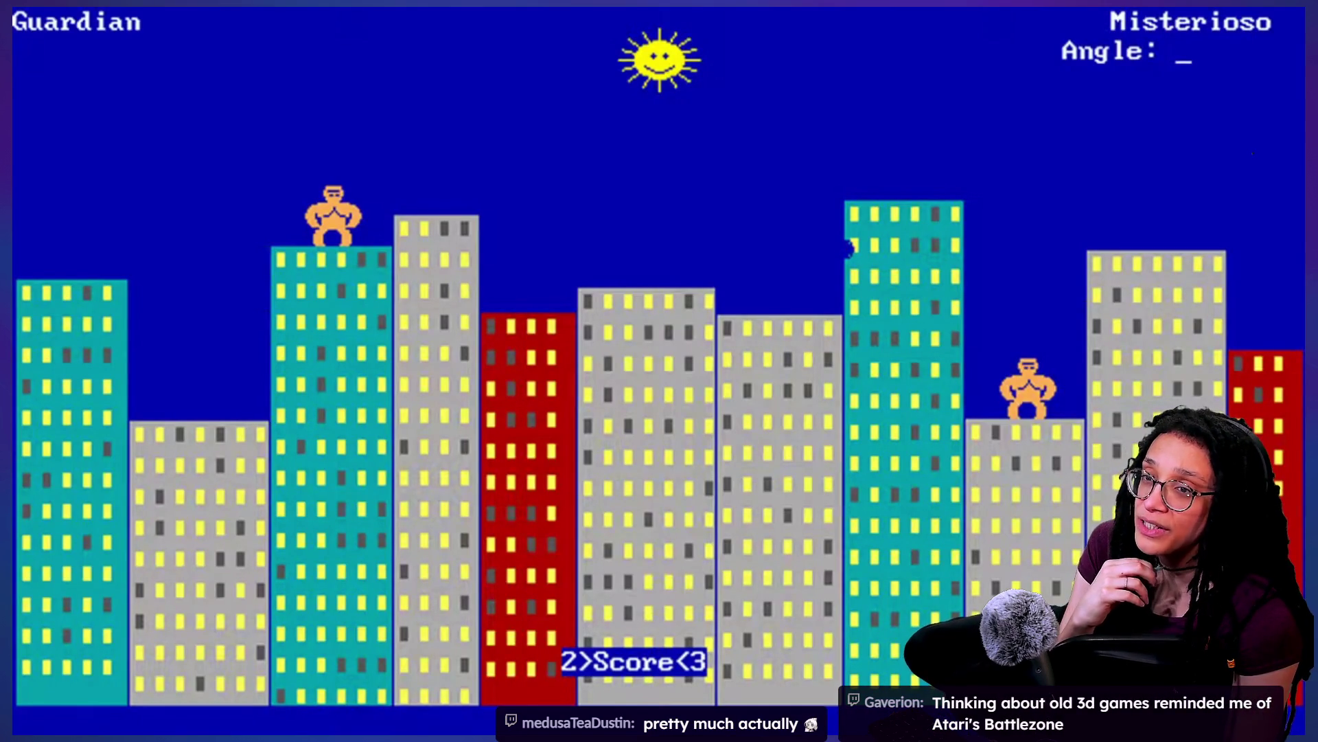
# Step: Enter angle 70 for the right gorilla's throw
pyautogui.write('70')
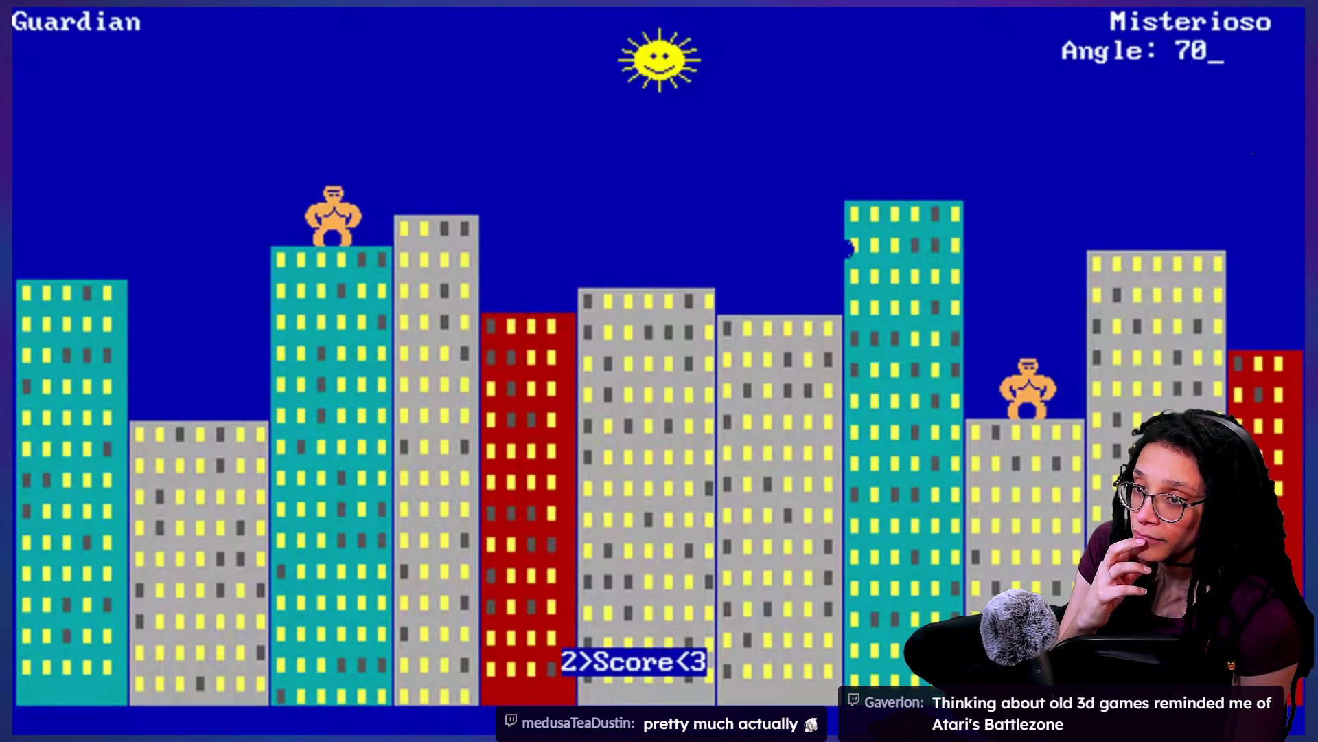
pyautogui.press('Return')
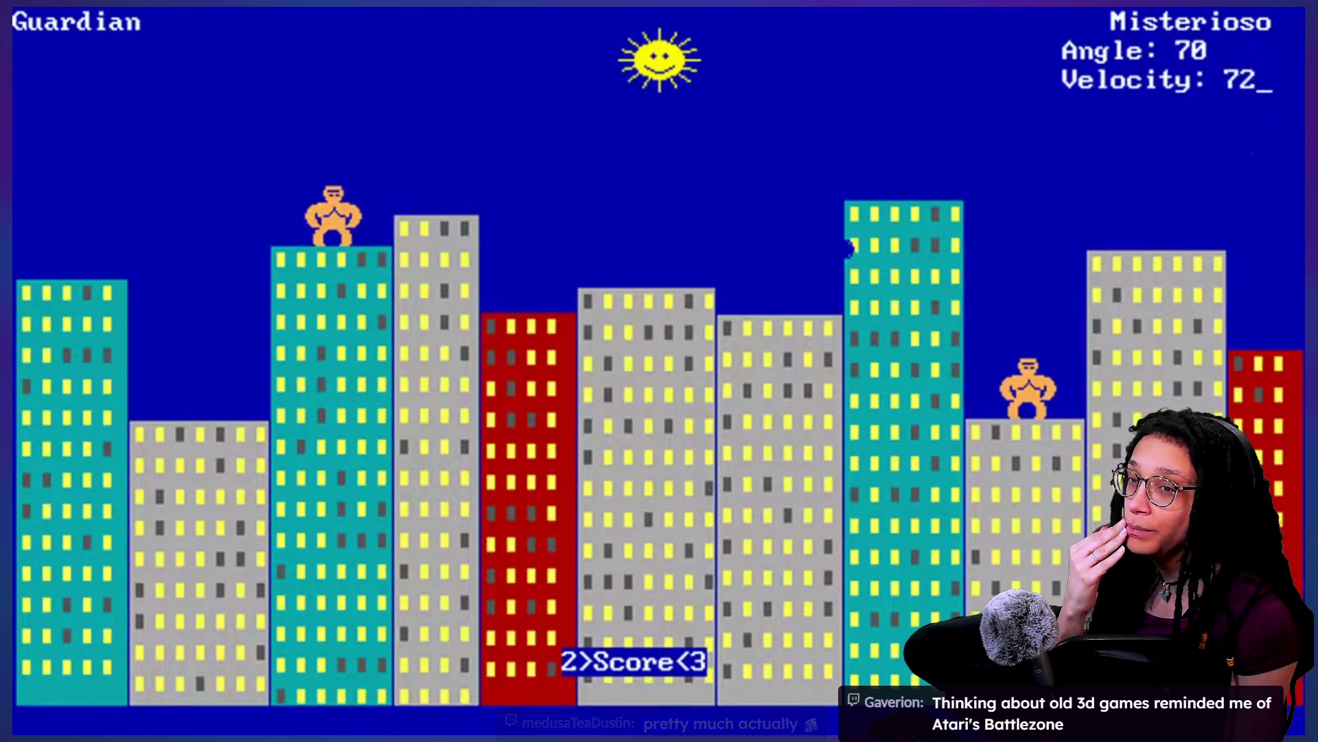
pyautogui.moveTo(1072, 412)
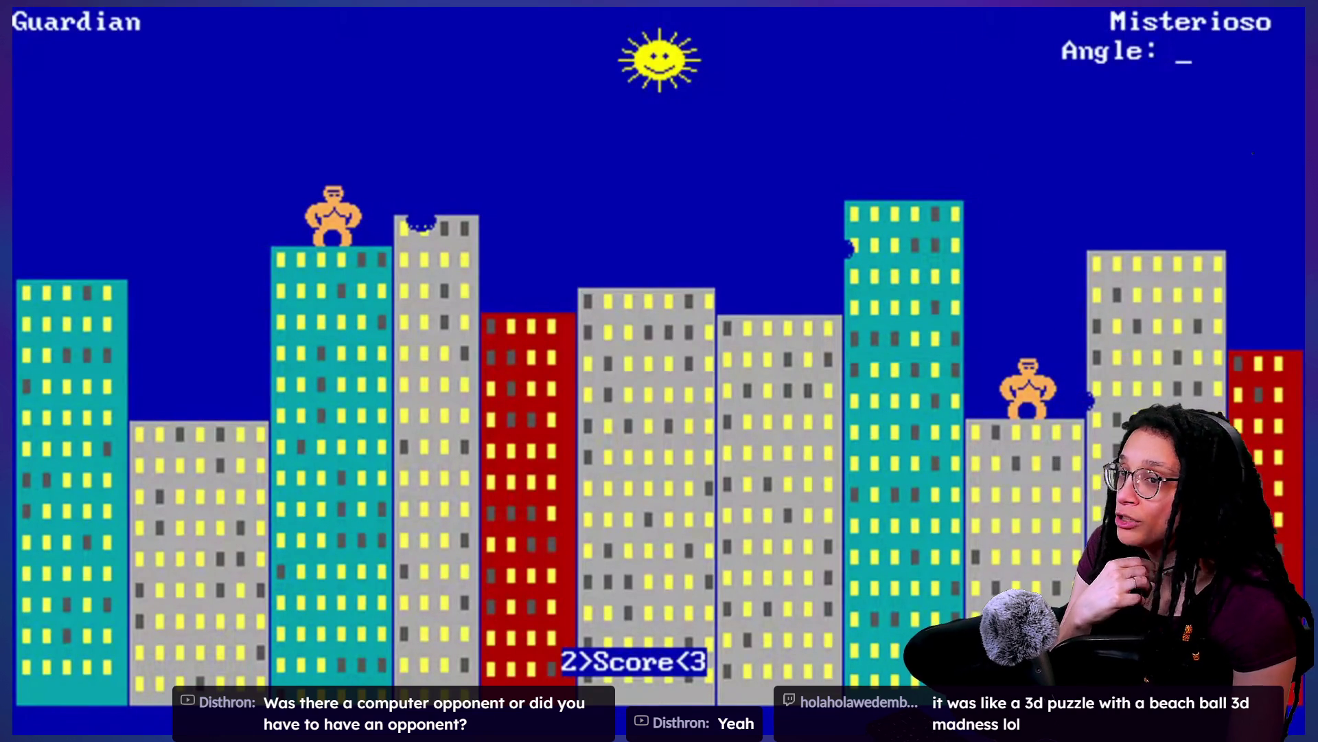
pyautogui.write('70')
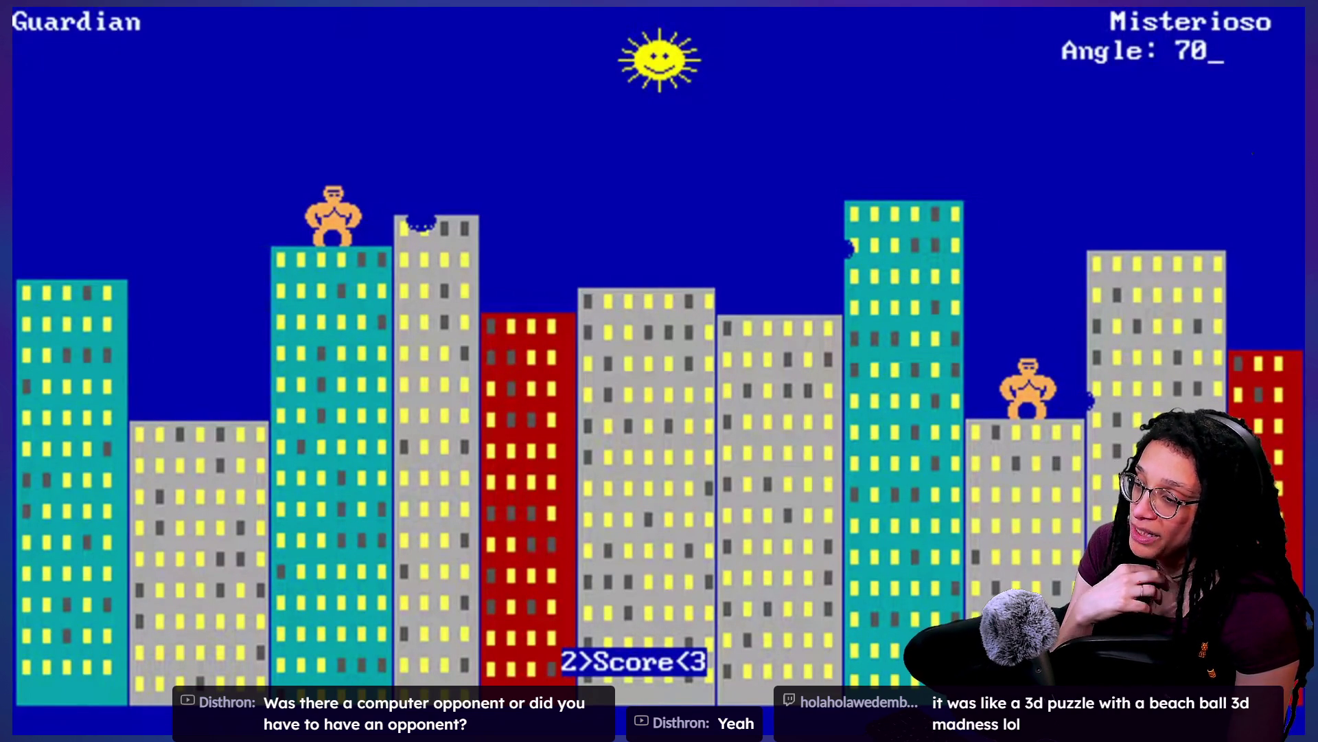
pyautogui.press('Return')
pyautogui.write('74')
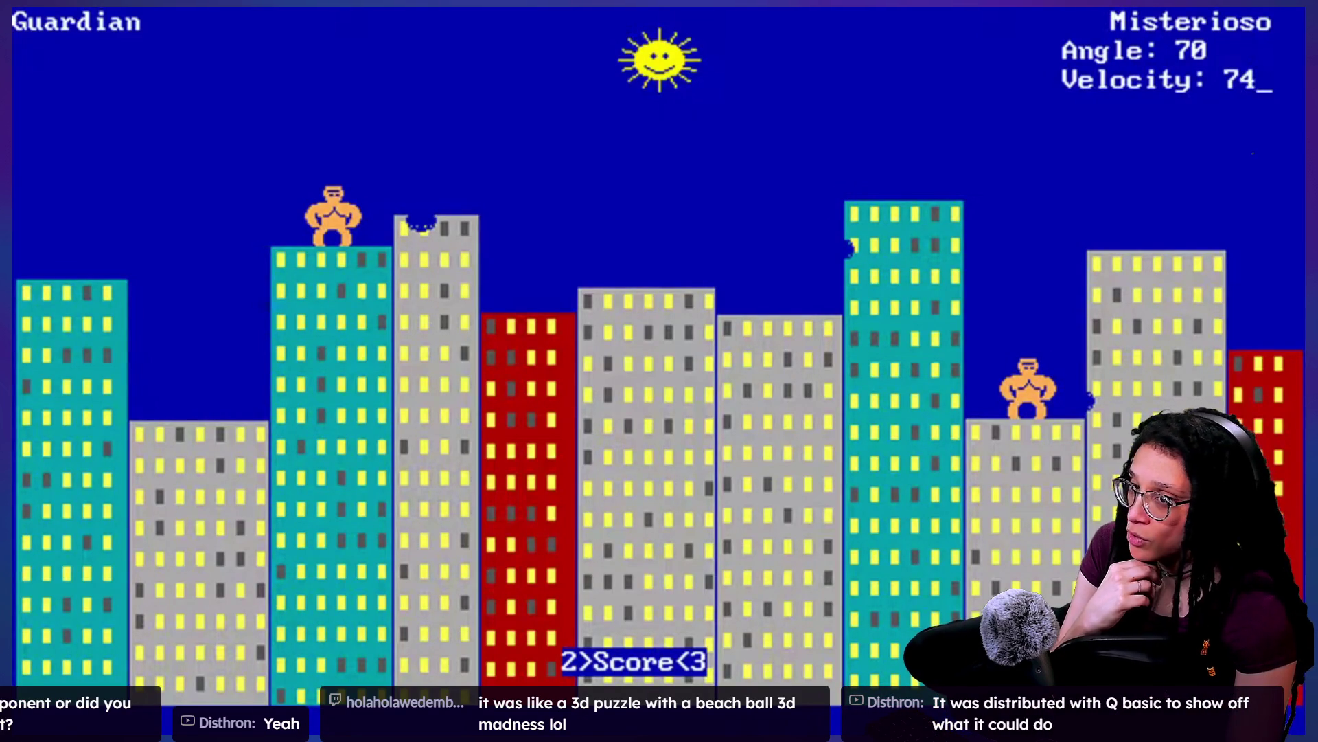
# Step: Throw the right gorilla's banana at velocity 74, then the left gorilla's at angle 67, velocity 67
pyautogui.press('Return')
pyautogui.write('6')
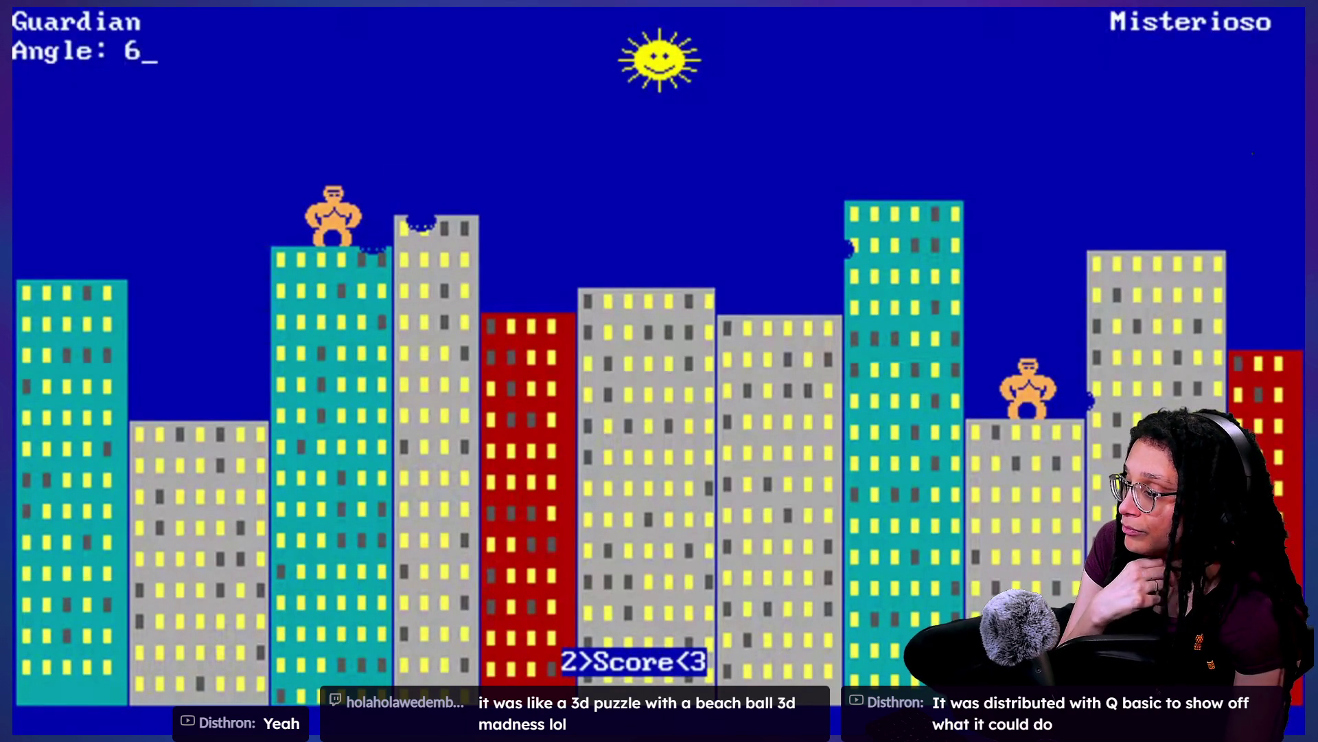
pyautogui.write('7')
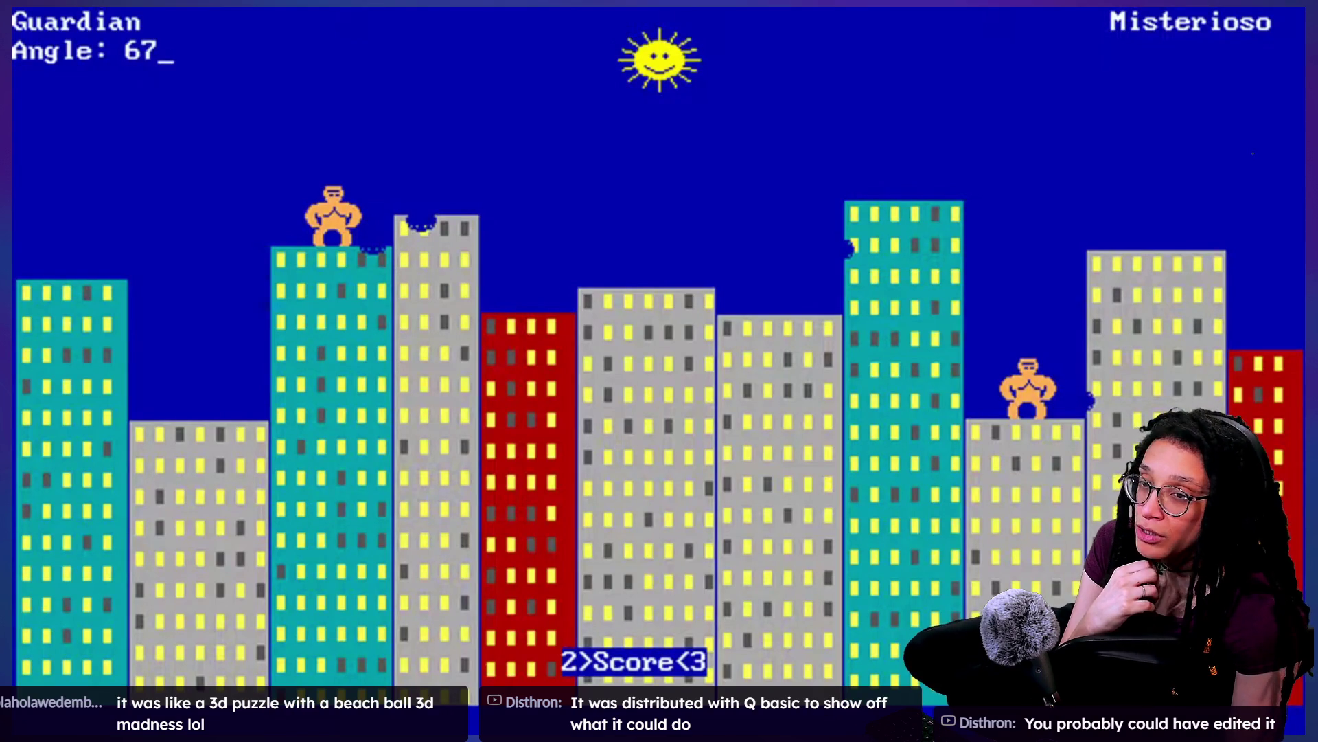
pyautogui.press('Return')
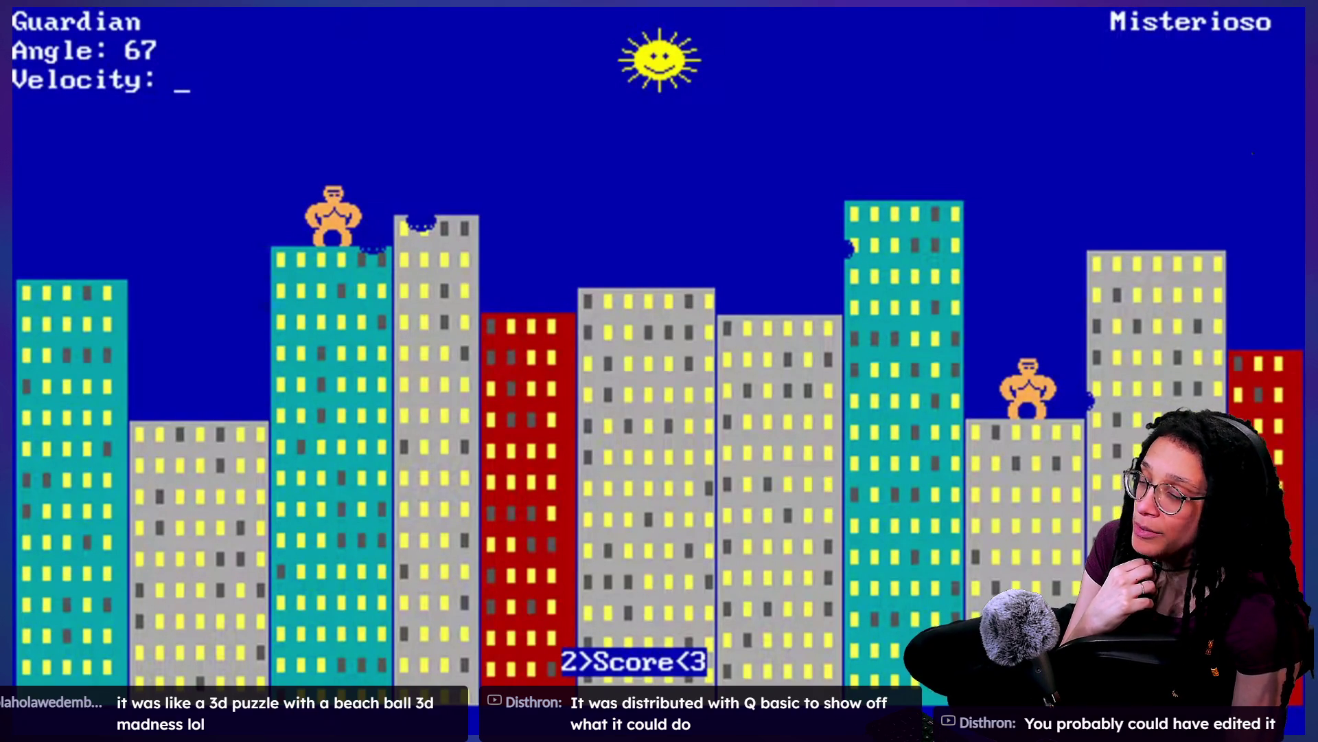
pyautogui.write('67')
pyautogui.press('Return')
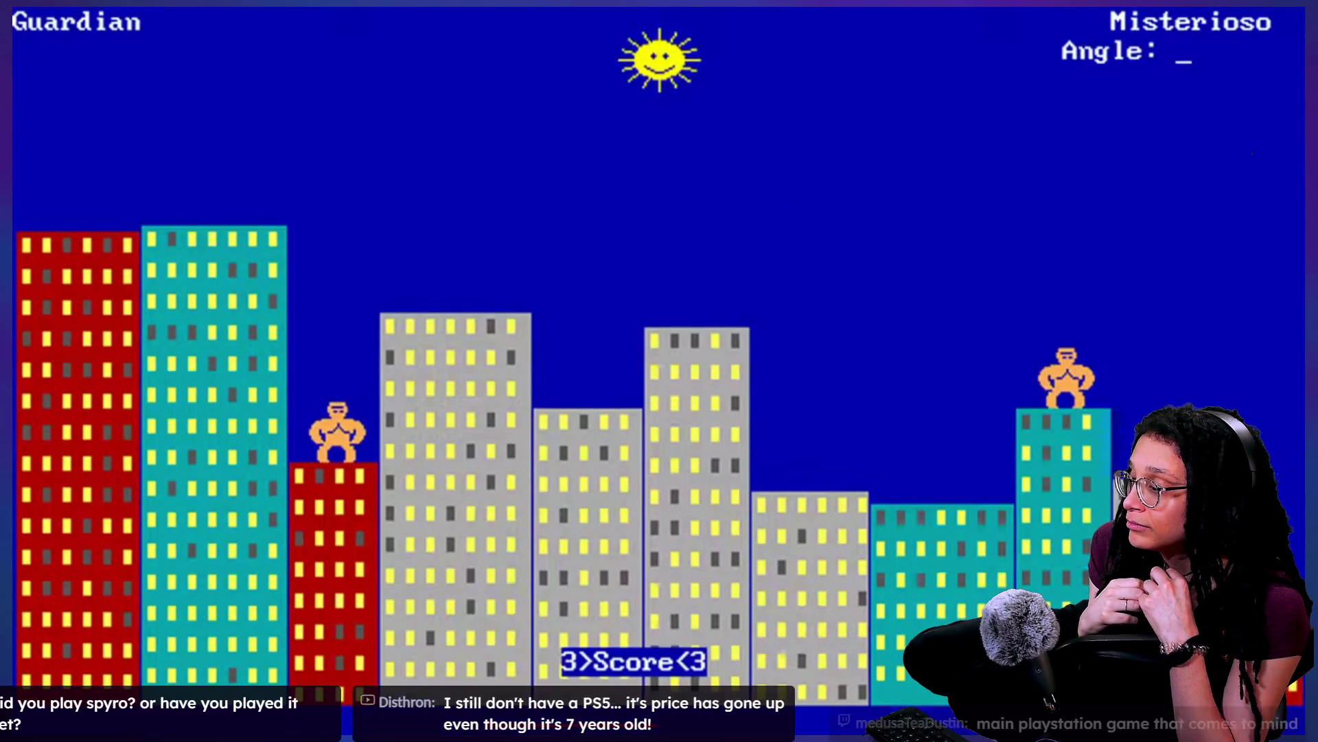
# Step: Have the right gorilla throw its banana at angle 60
pyautogui.write('60')
pyautogui.press('Return')
pyautogui.write('63')
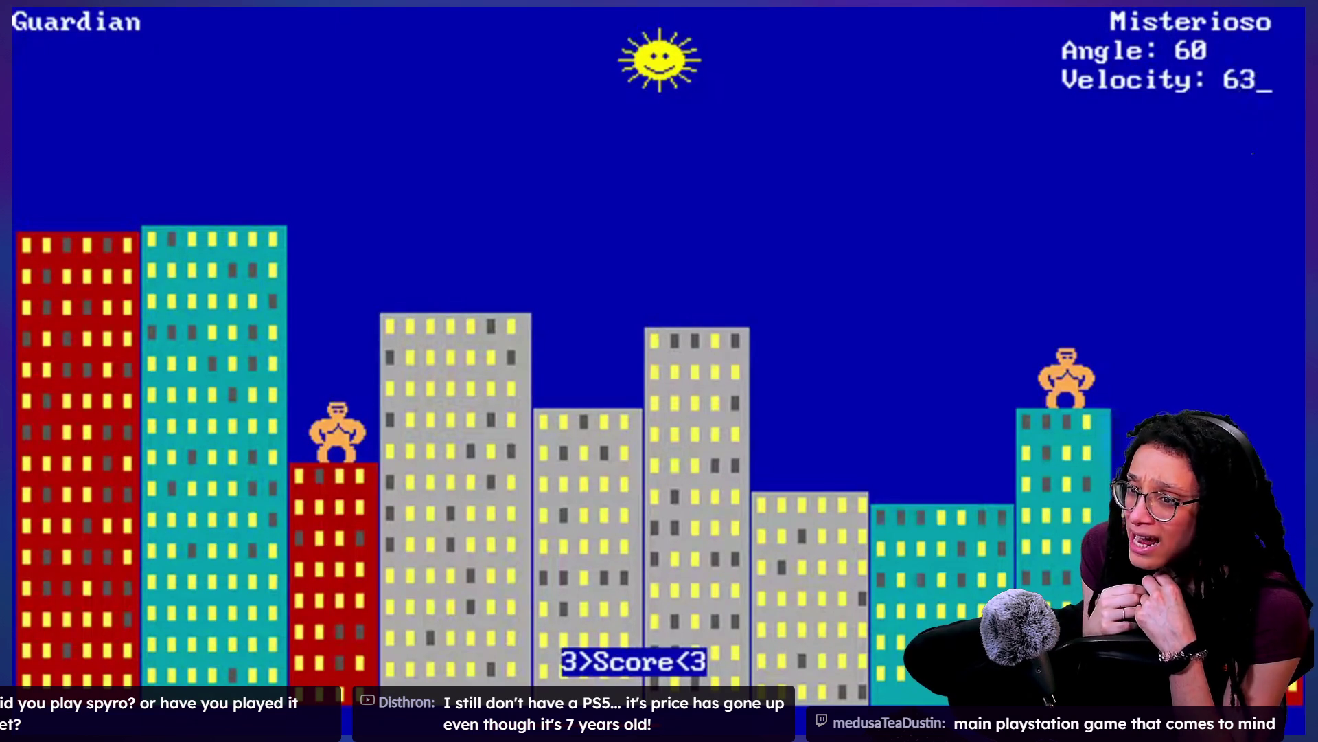
pyautogui.press('Return')
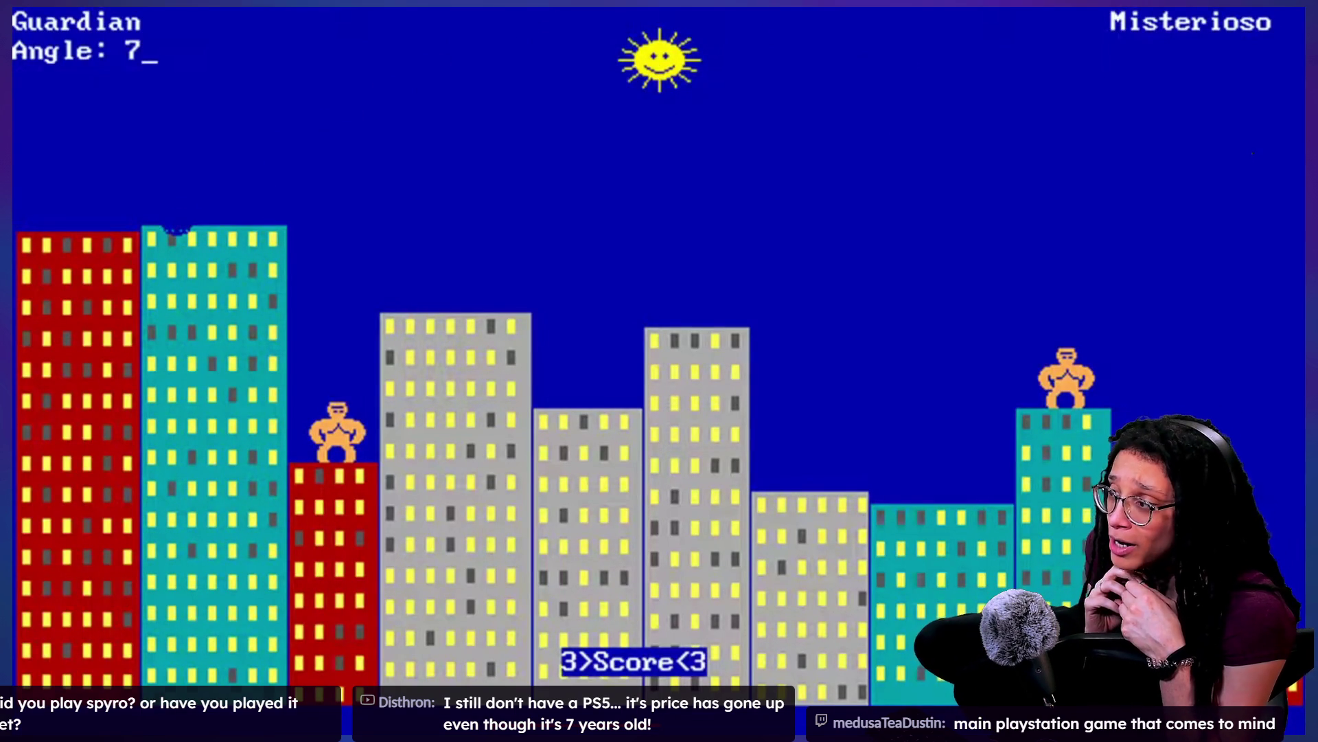
# Step: Have the left gorilla throw at angle 70, velocity 85
pyautogui.write('0')
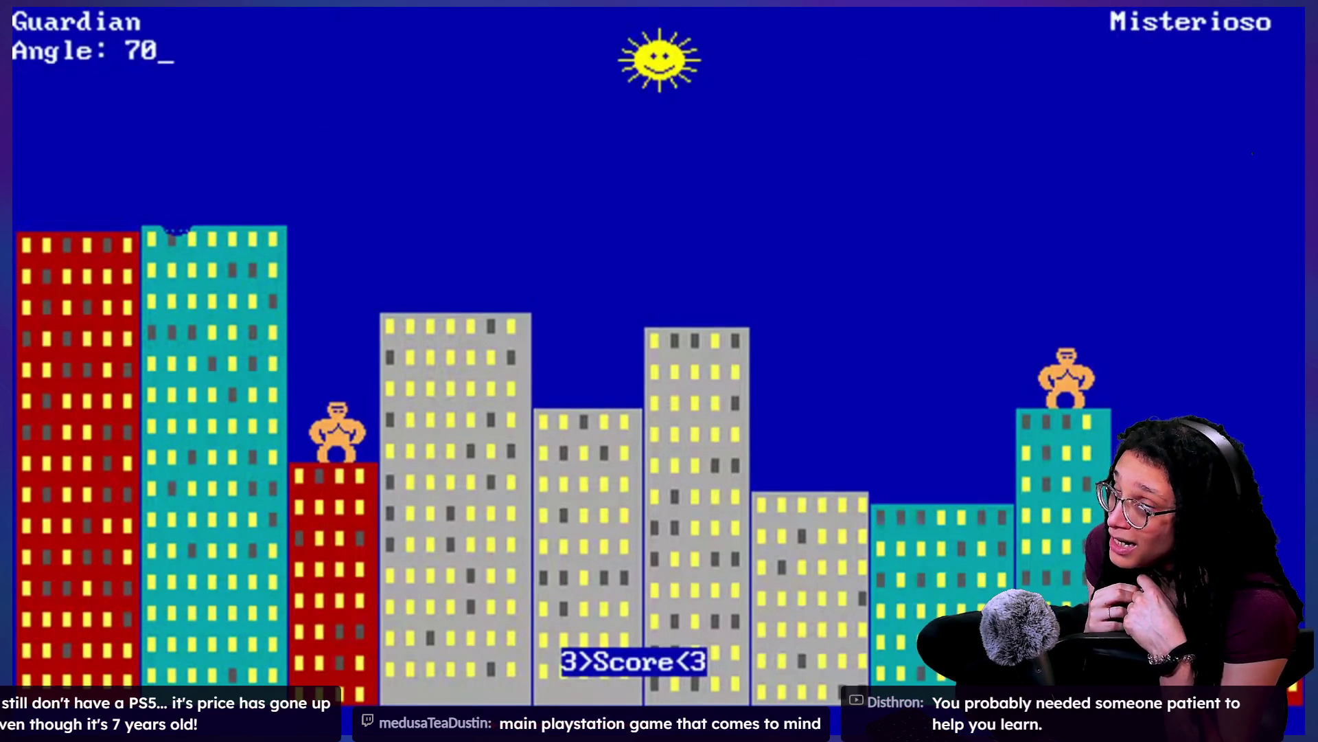
pyautogui.press('Return')
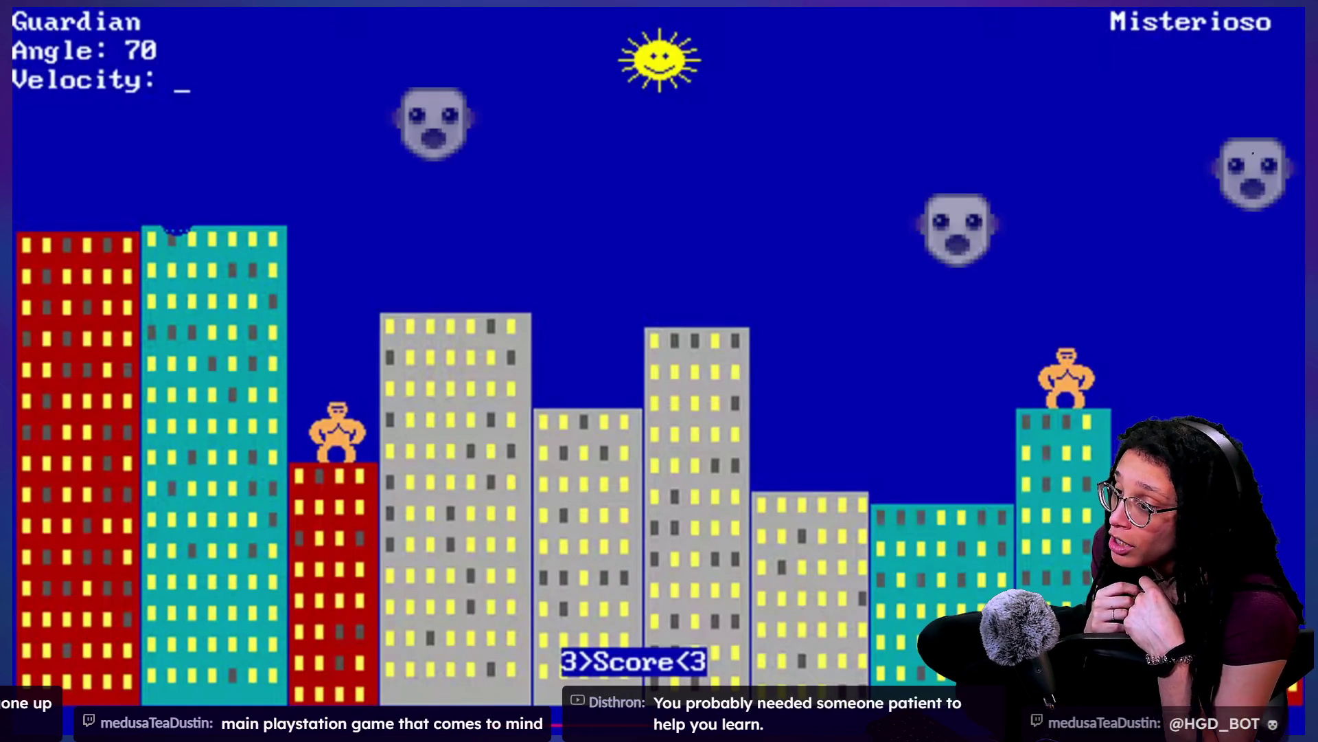
pyautogui.write('85')
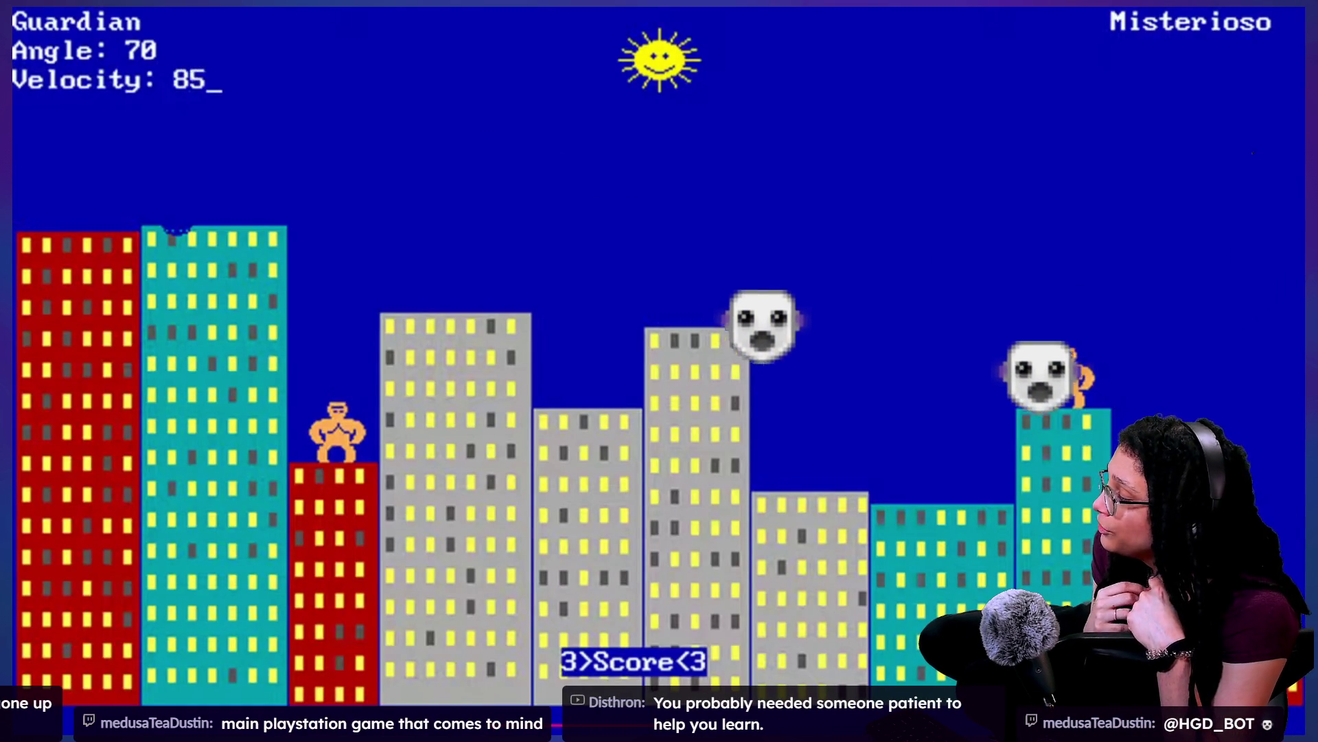
pyautogui.press('Return')
pyautogui.write('65')
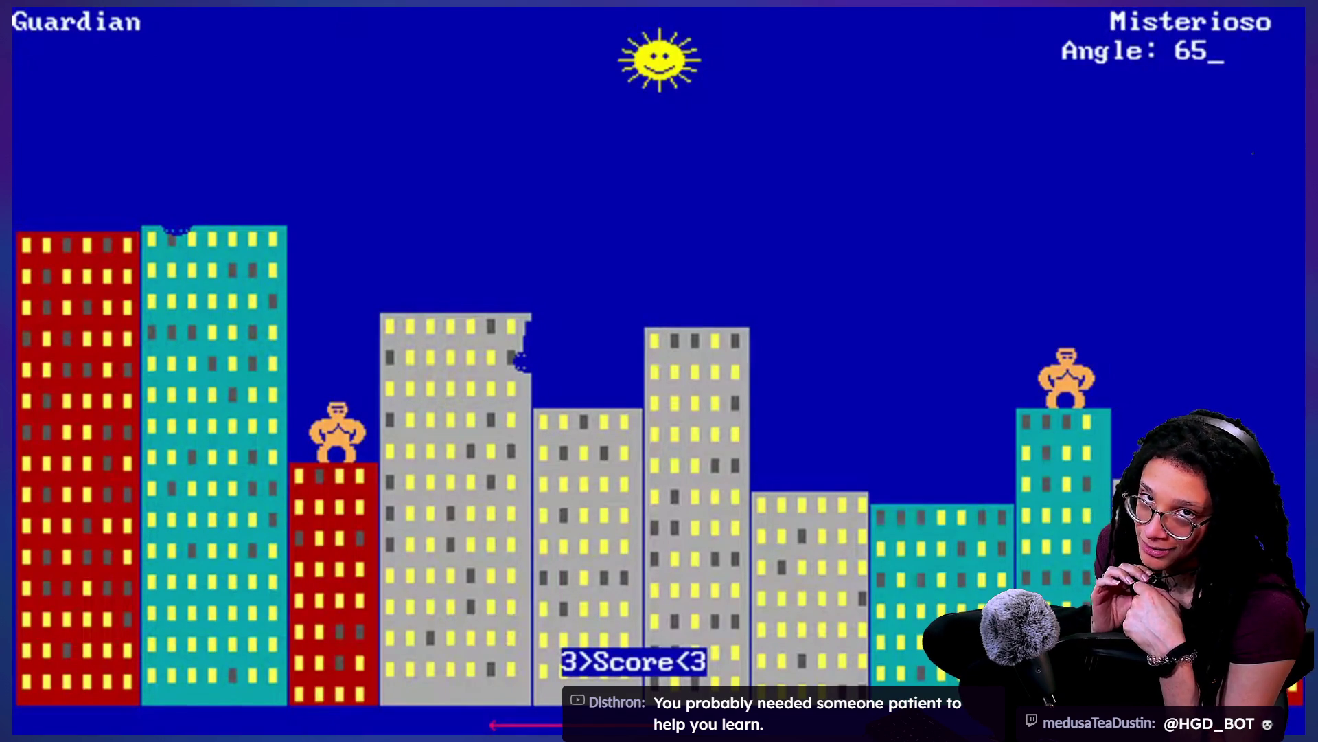
# Step: Throw the right gorilla's banana at 65/55, then the left gorilla's at 70/100
pyautogui.press('Return')
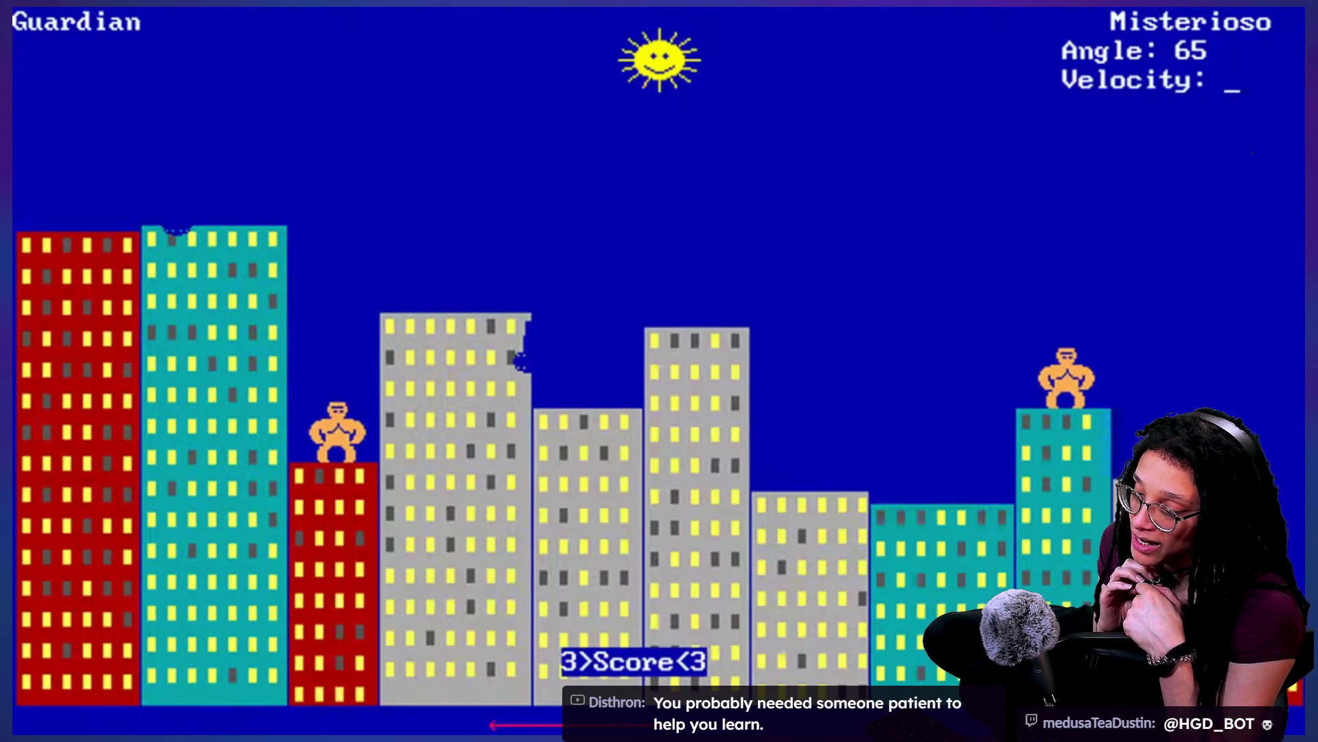
pyautogui.write('55')
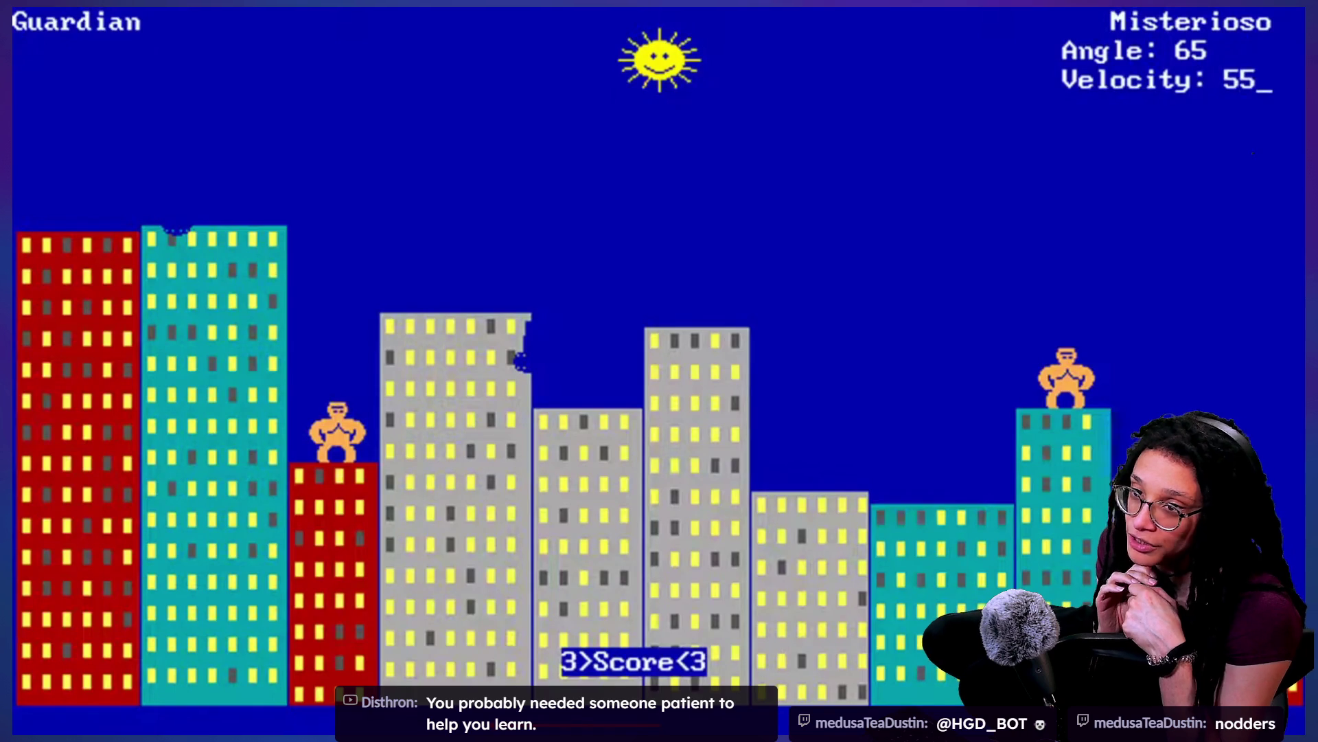
pyautogui.press('Return')
pyautogui.write('70')
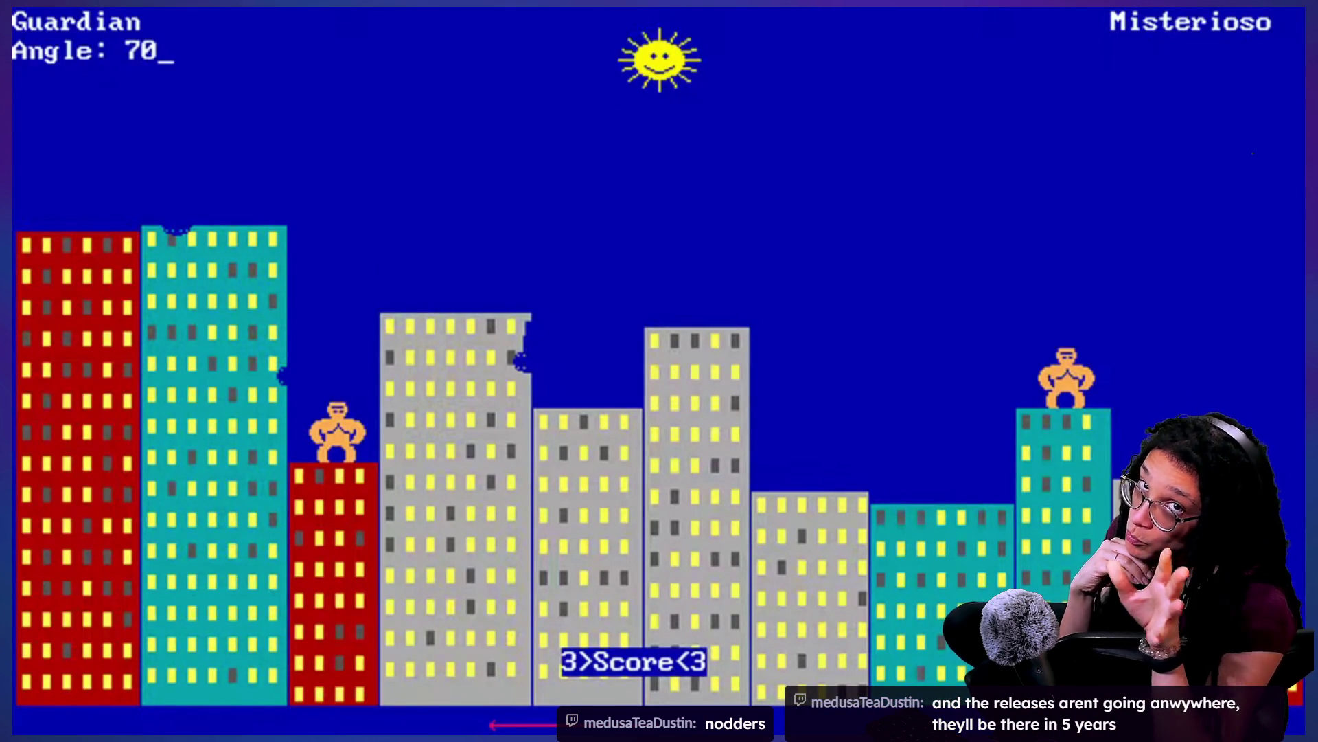
pyautogui.press('Return')
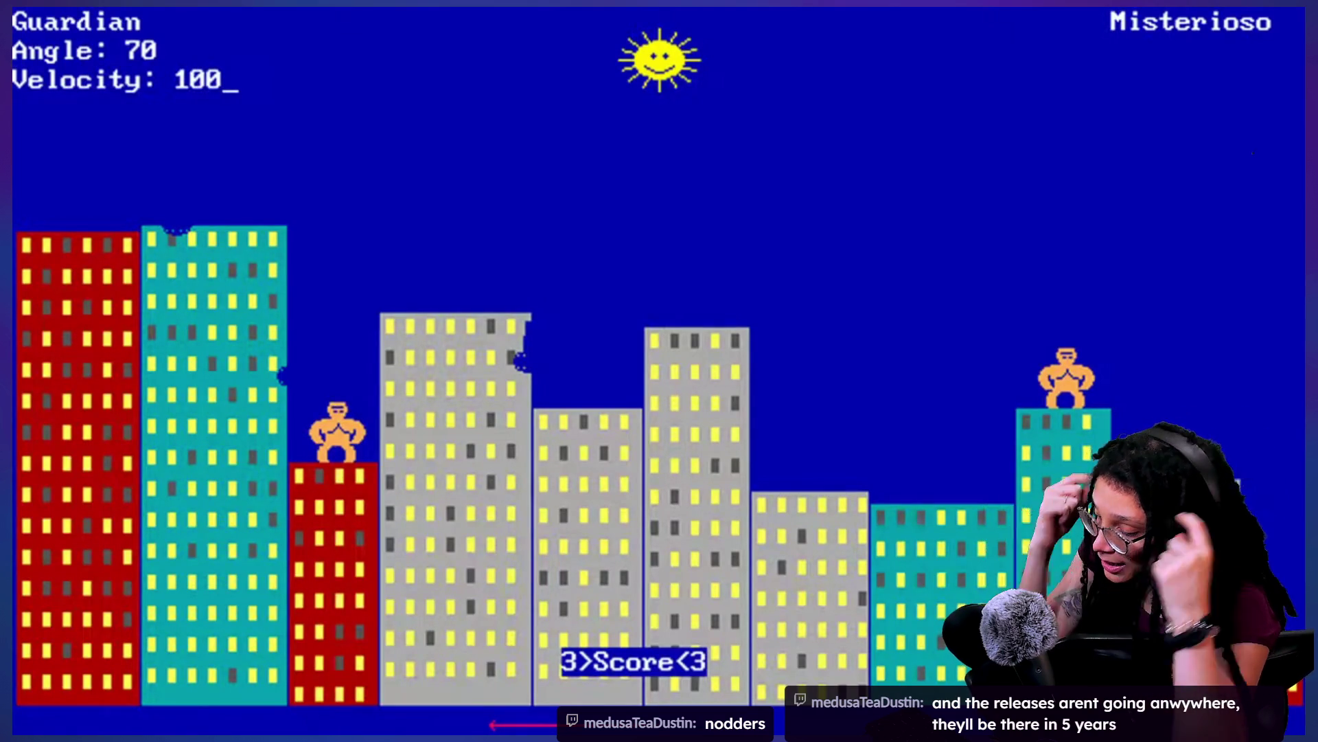
pyautogui.press('Return')
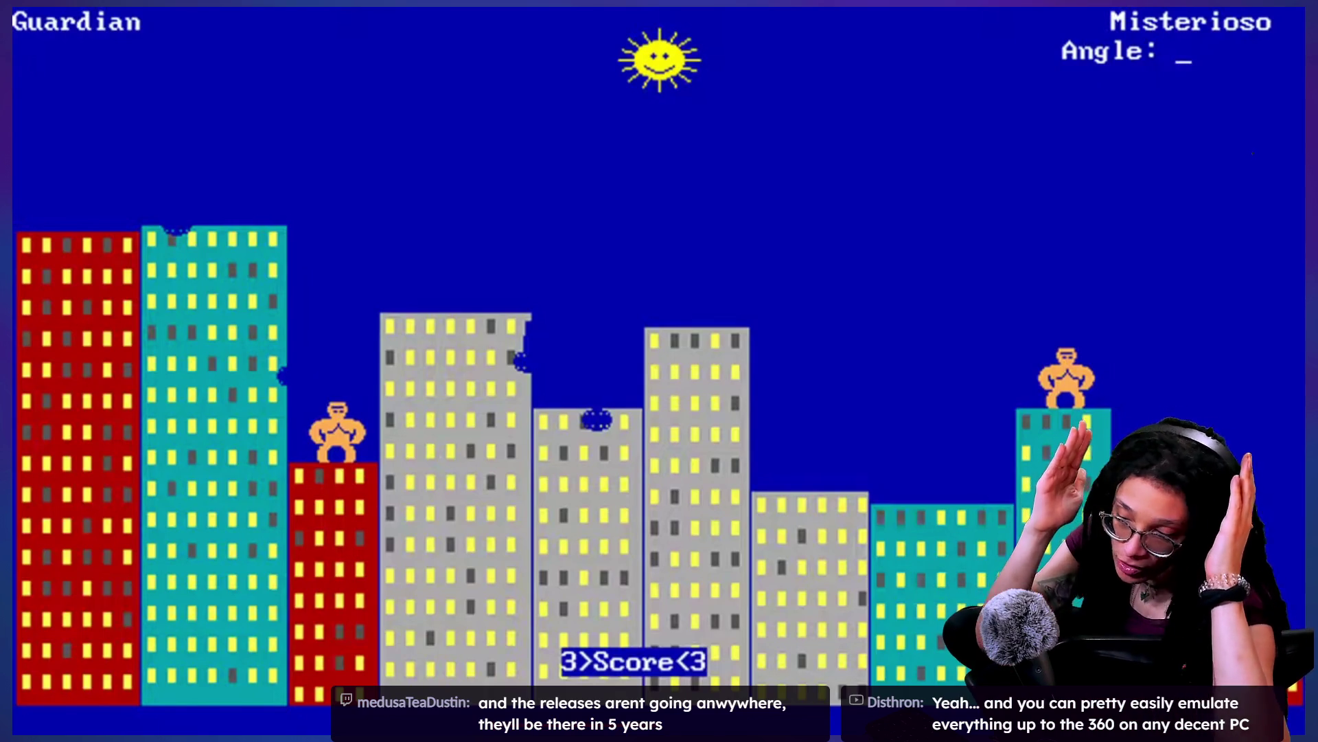
# Step: Throw the right gorilla's banana at angle 65, velocity 54
pyautogui.write('65')
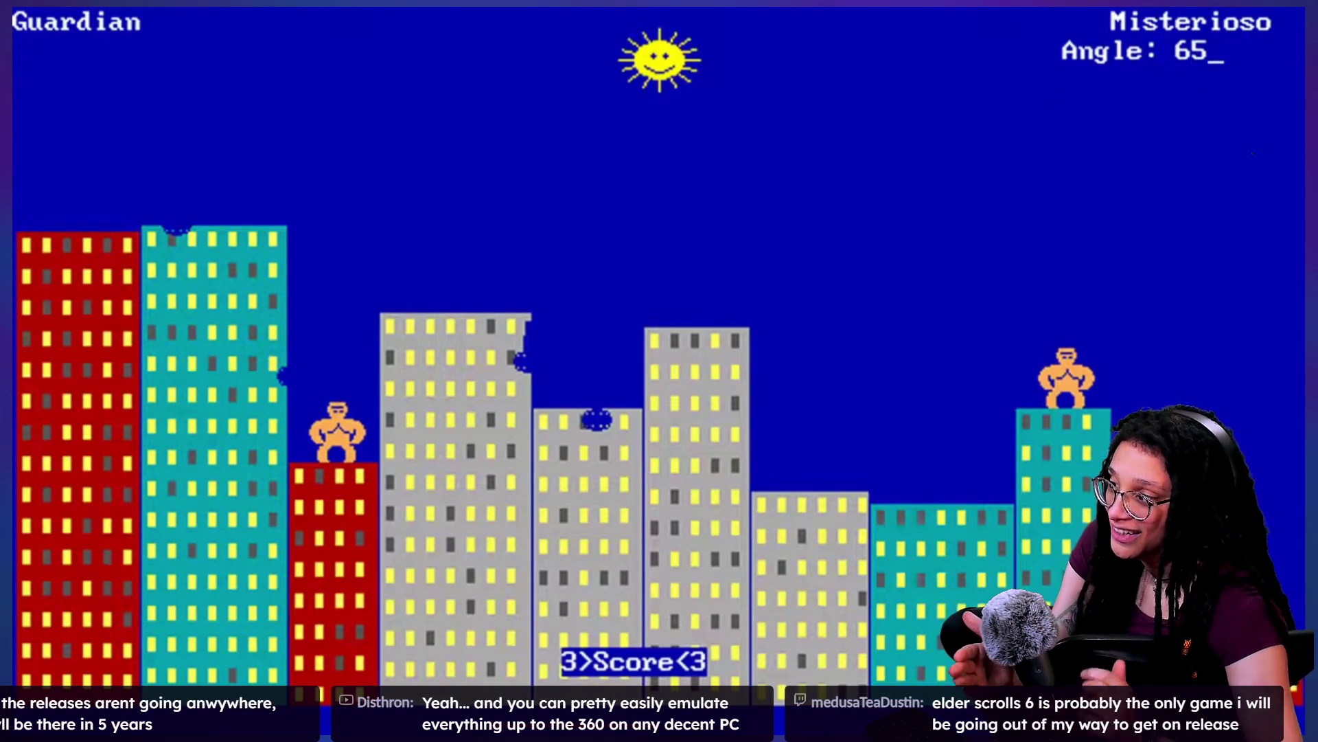
pyautogui.press('Return')
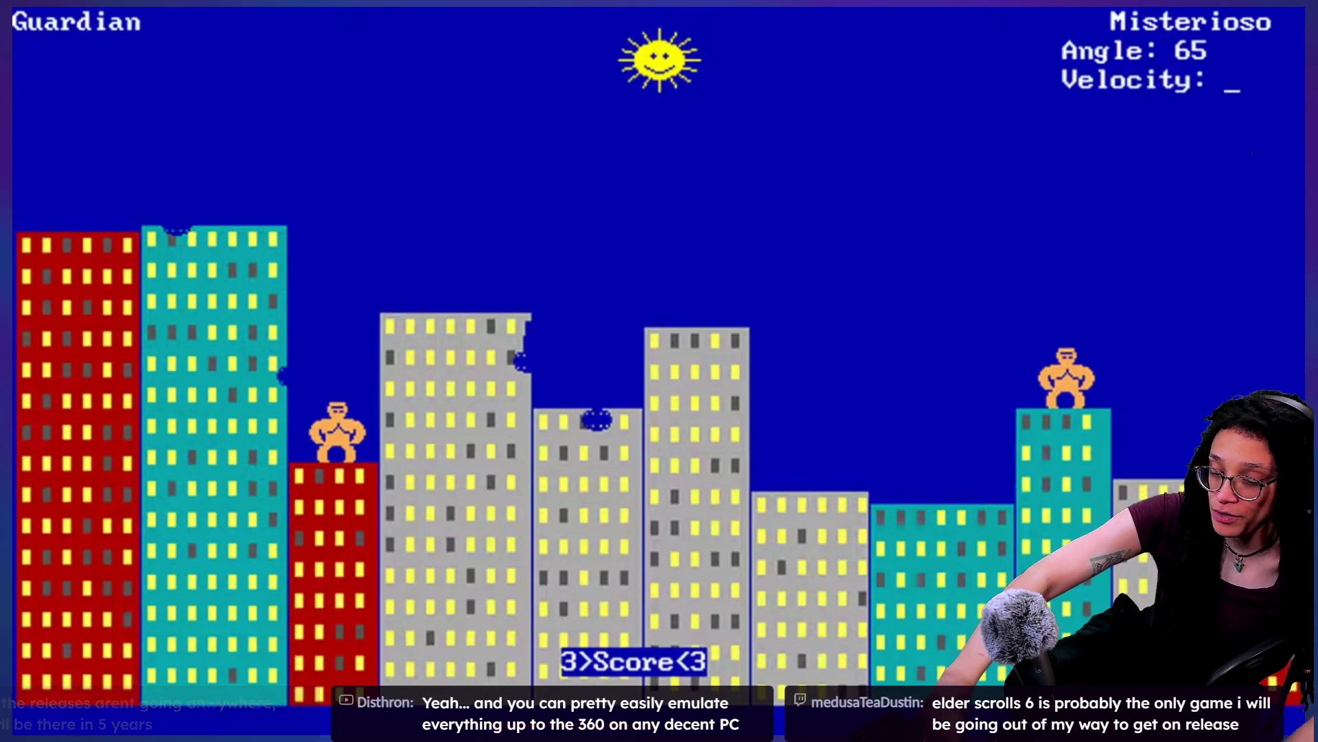
pyautogui.write('54')
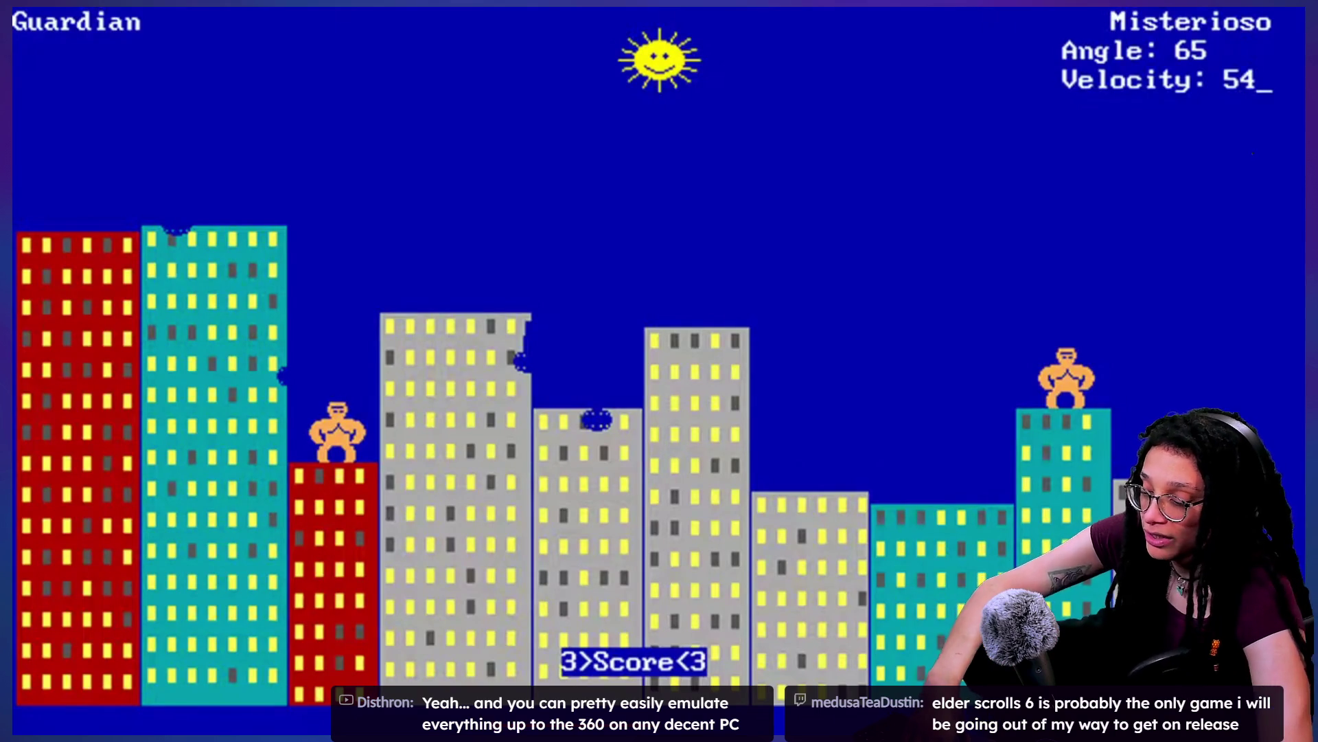
pyautogui.press('Return')
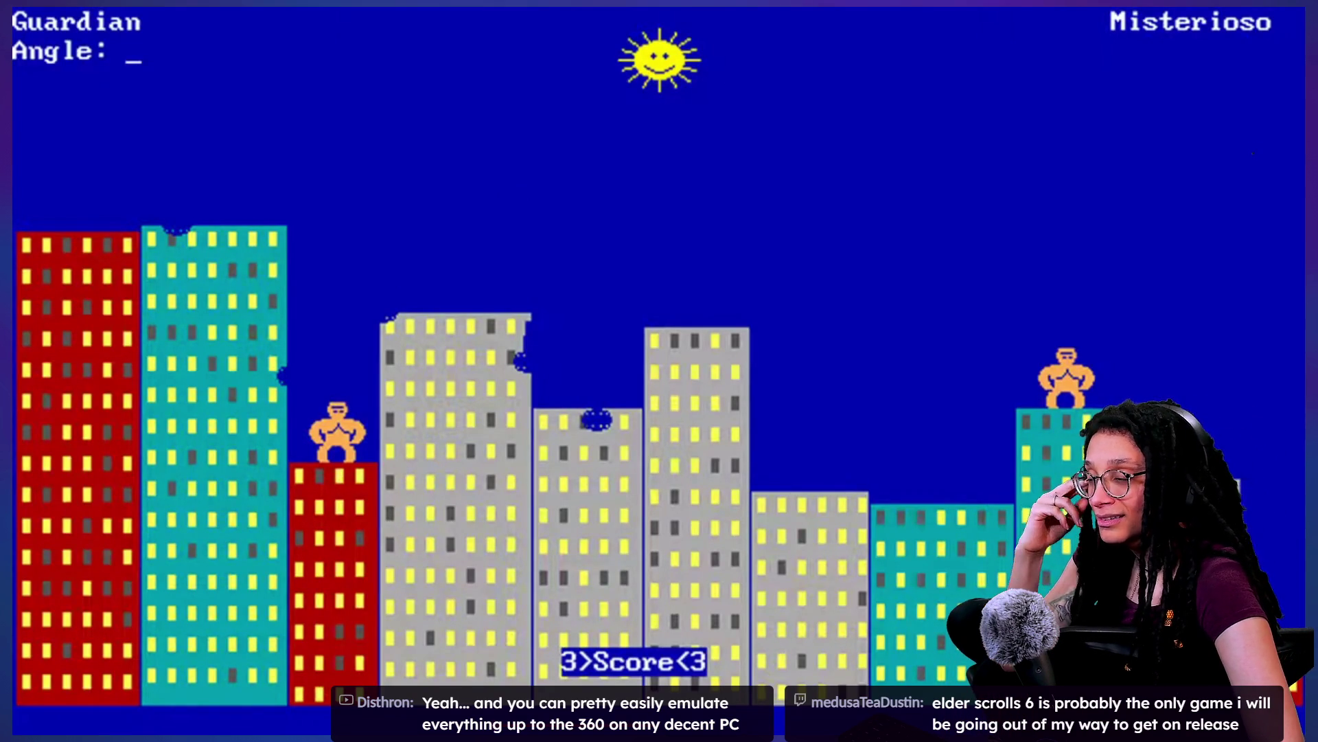
# Step: Have the left gorilla throw at angle 70, velocity 130
pyautogui.write('70')
pyautogui.press('Return')
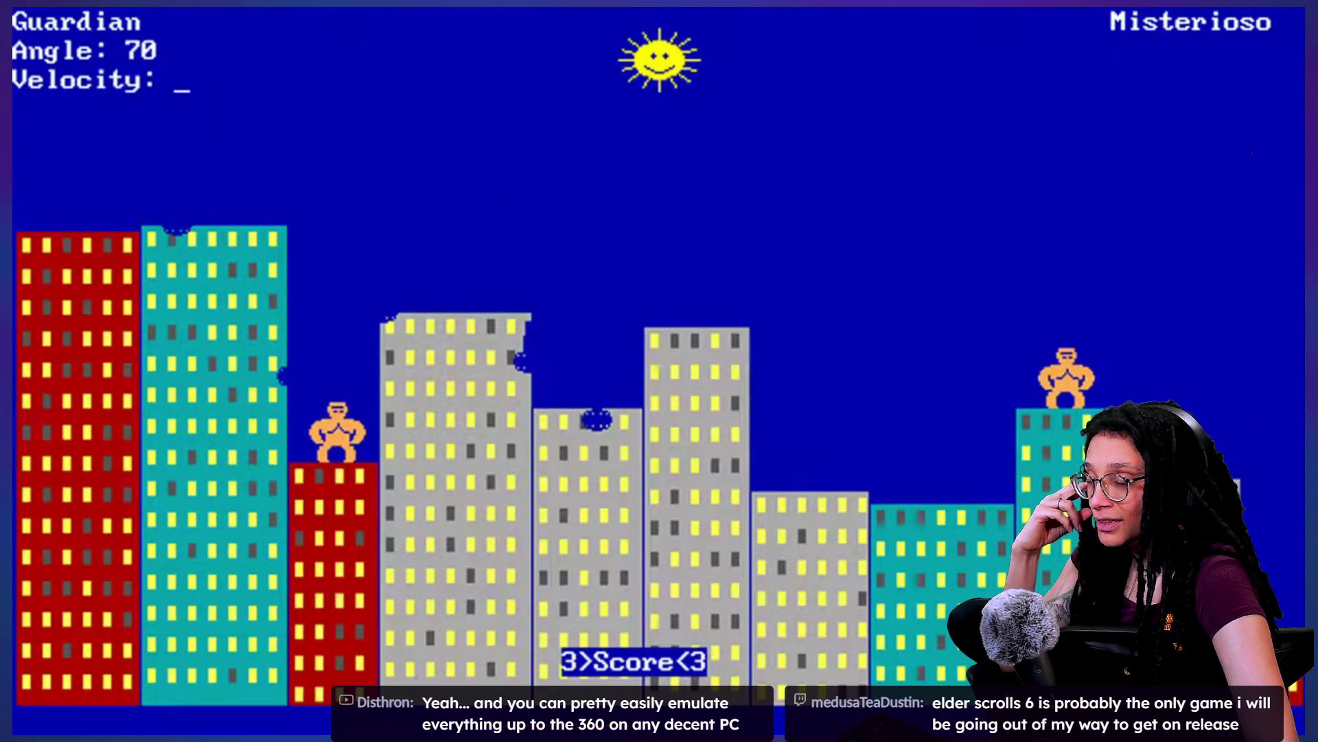
pyautogui.write('130')
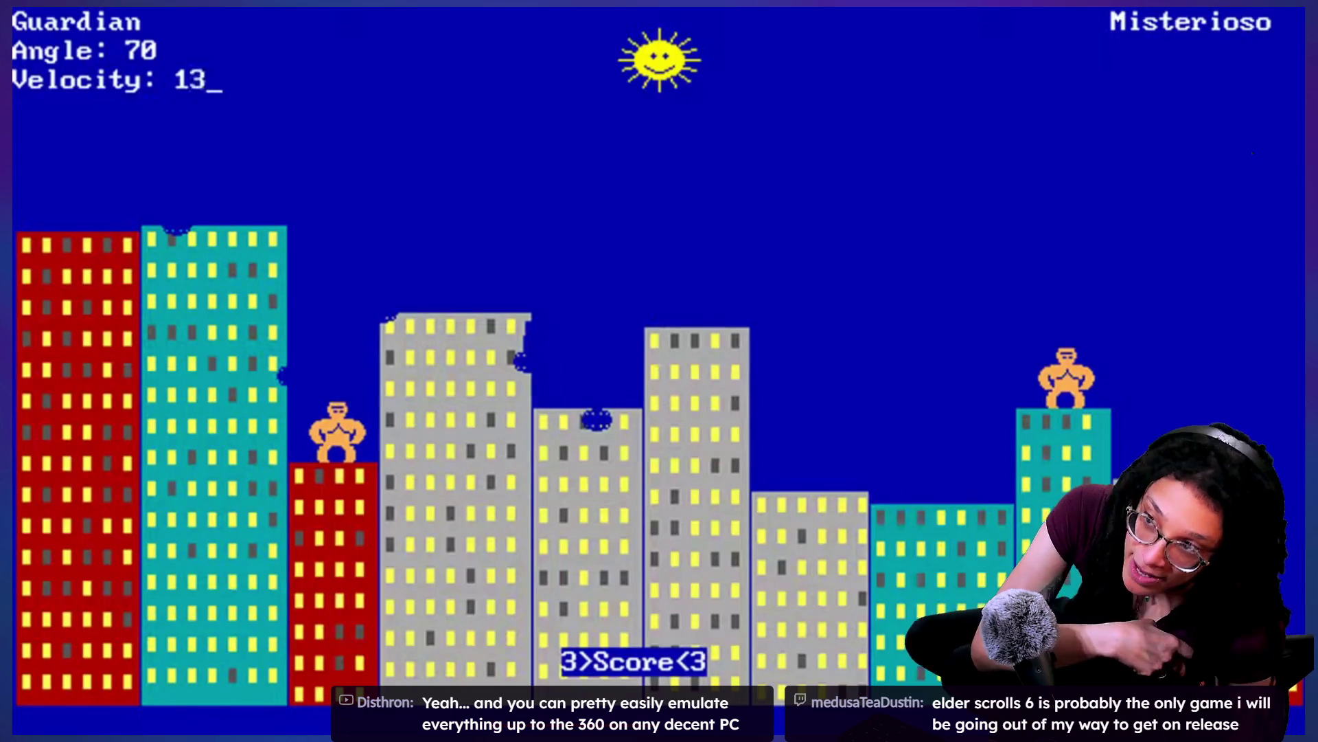
pyautogui.press('Return')
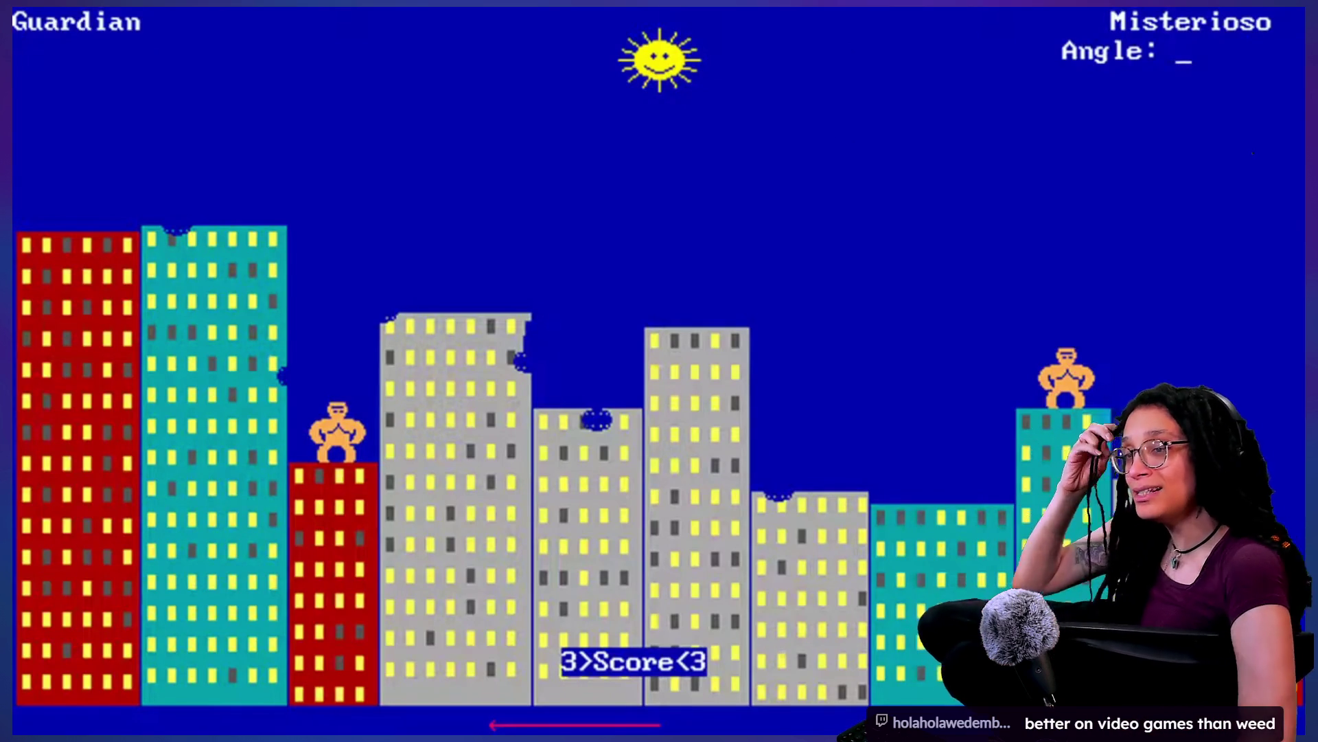
# Step: Have Misterioso throw at angle 65, velocity 54
pyautogui.write('65')
pyautogui.press('Return')
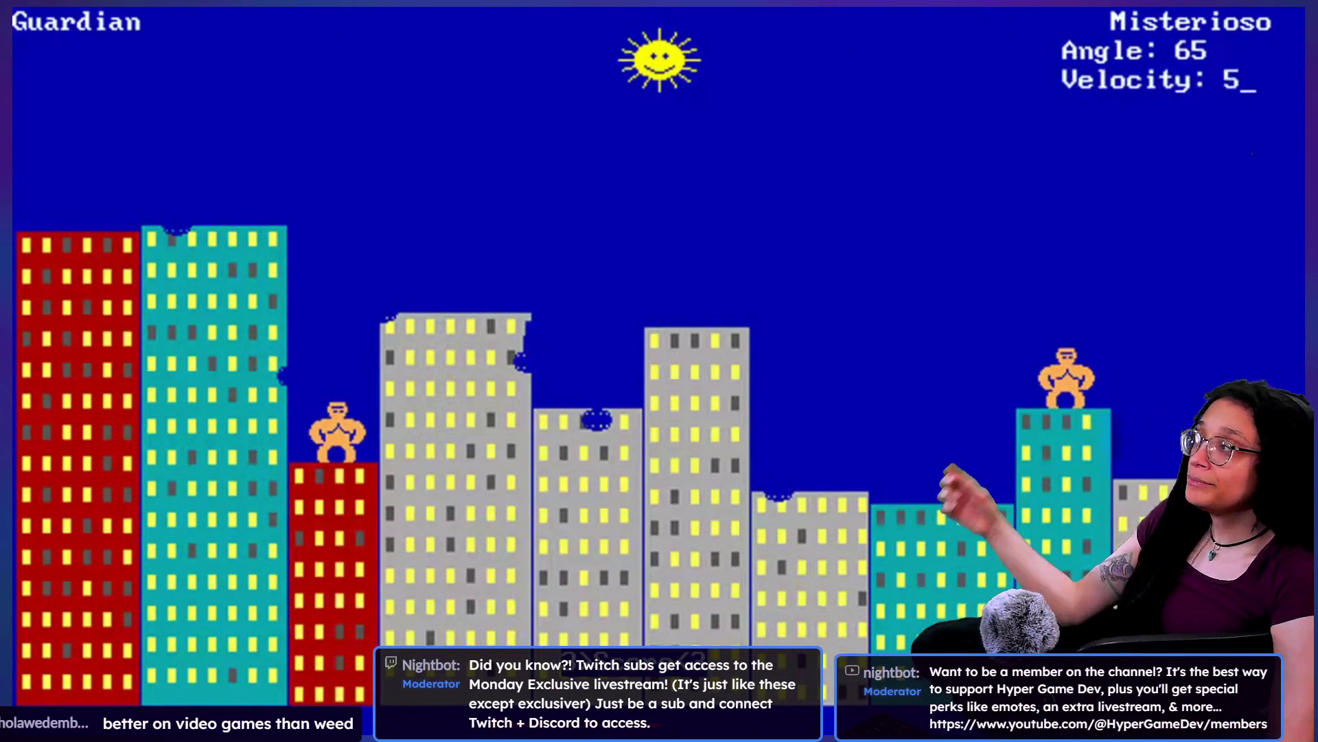
pyautogui.write('54')
pyautogui.press('Return')
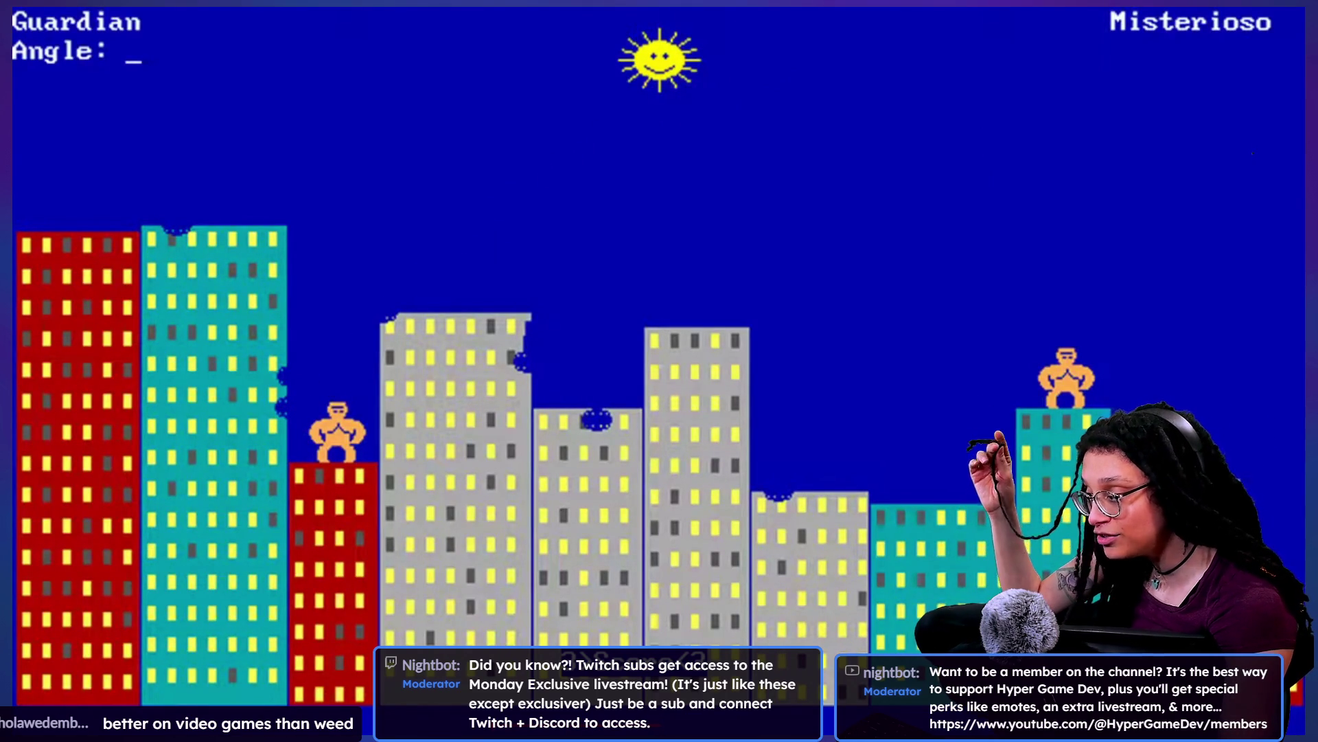
# Step: Have Guardian throw at angle 70, velocity 160, then enter angle 67 for the next throw
pyautogui.write('70')
pyautogui.press('Return')
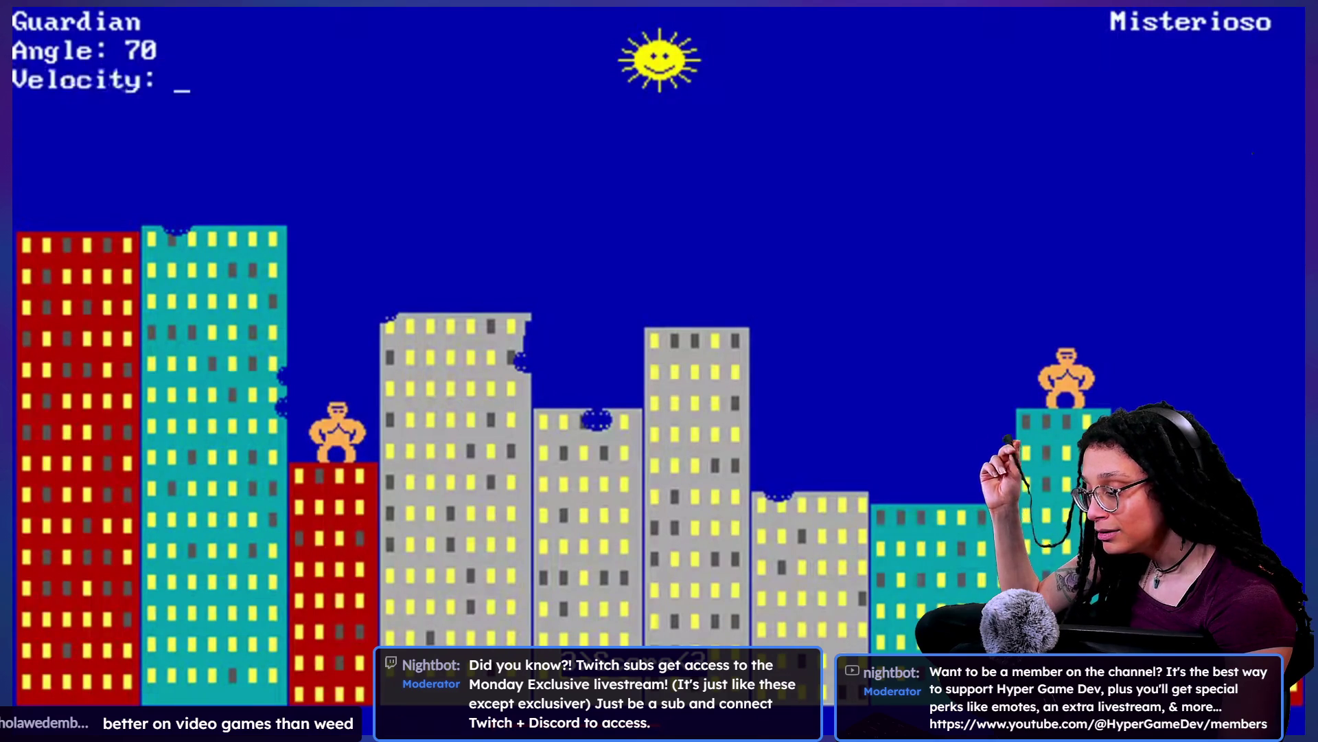
pyautogui.write('160')
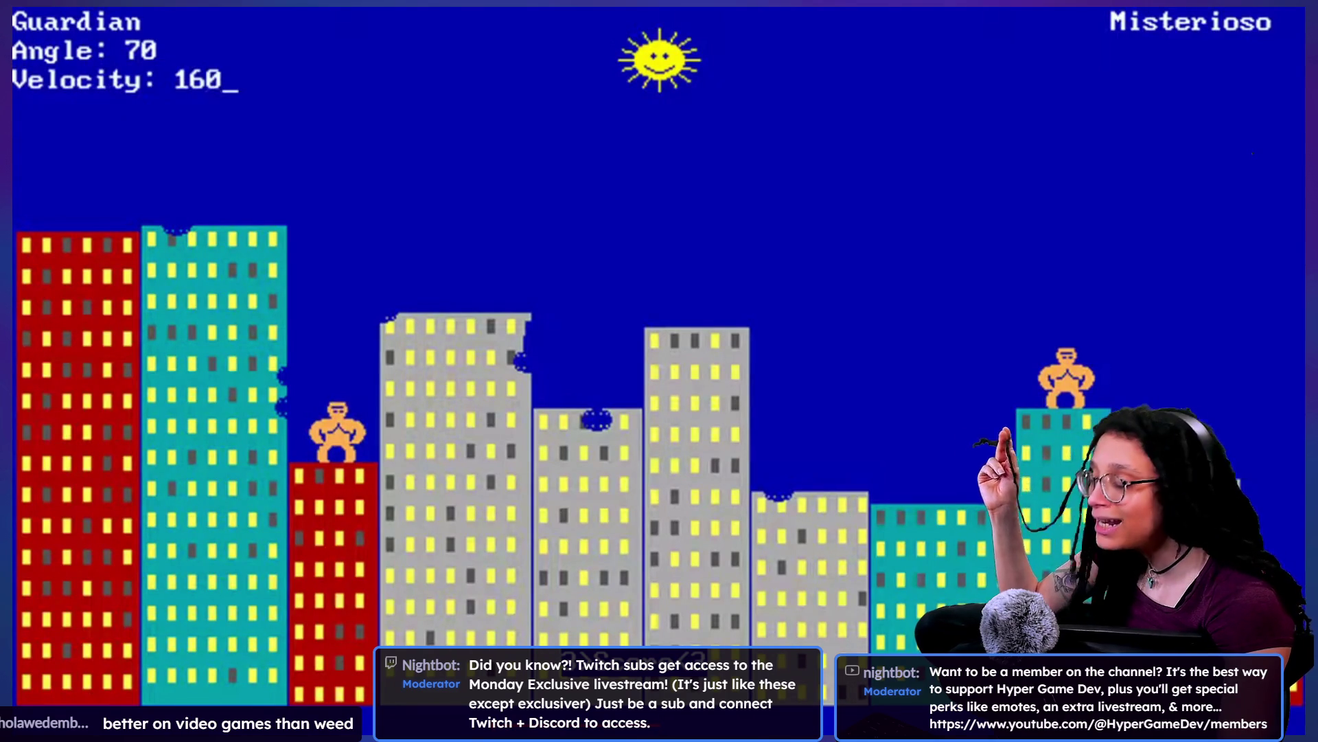
pyautogui.press('Return')
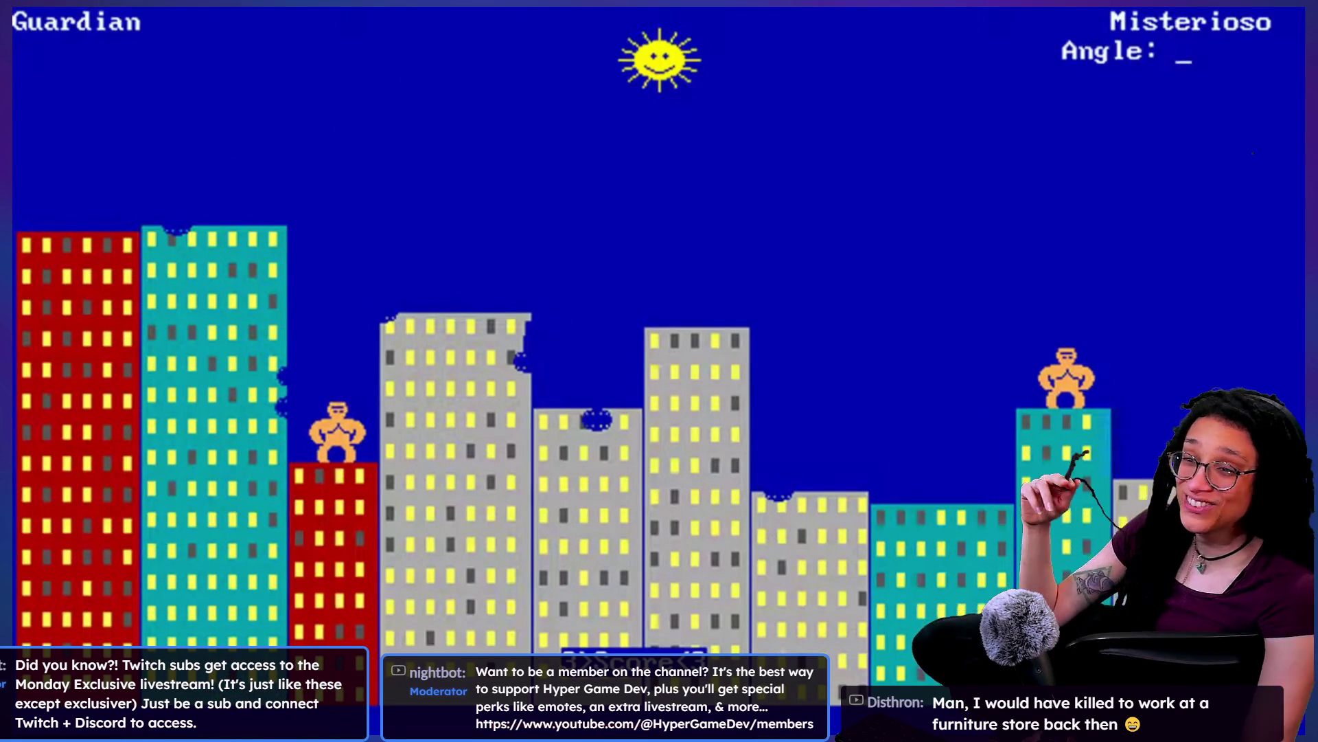
pyautogui.write('67')
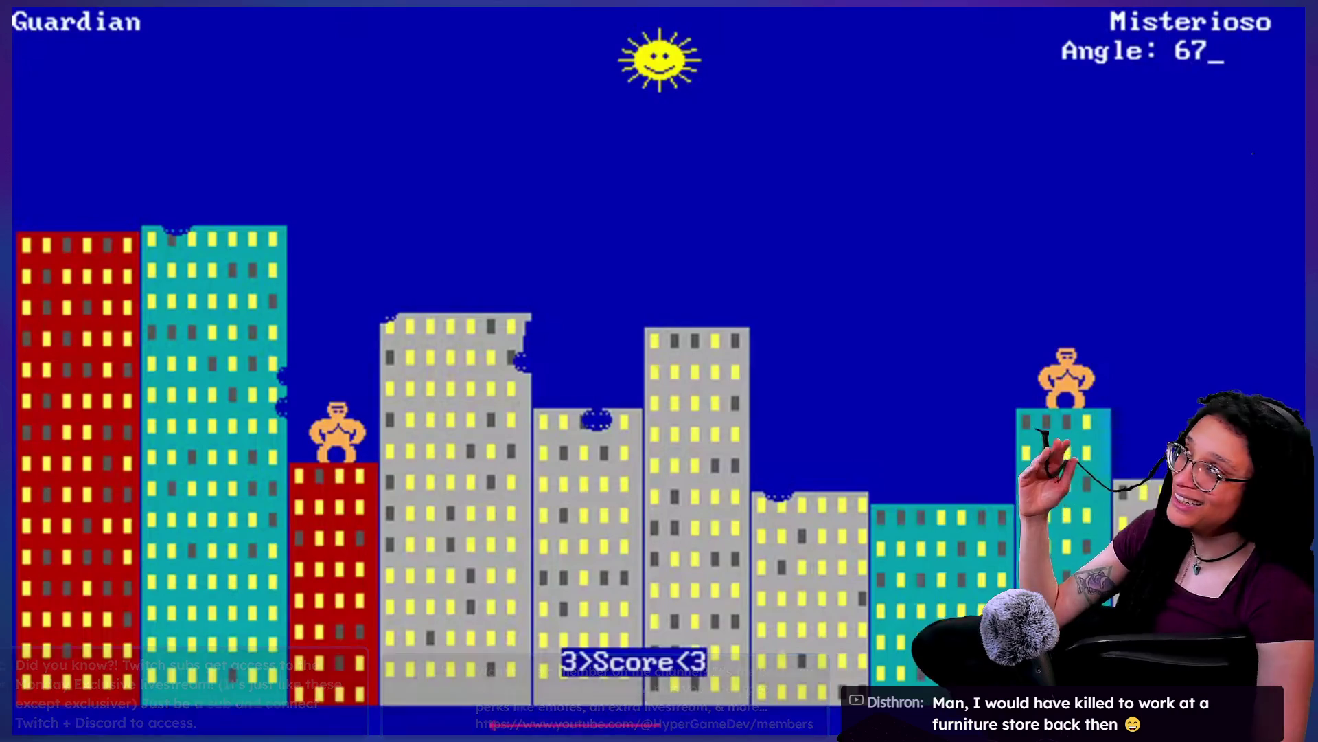
# Step: Throw Misterioso's banana at 67/54, then Guardian's at 65/140
pyautogui.press('Return')
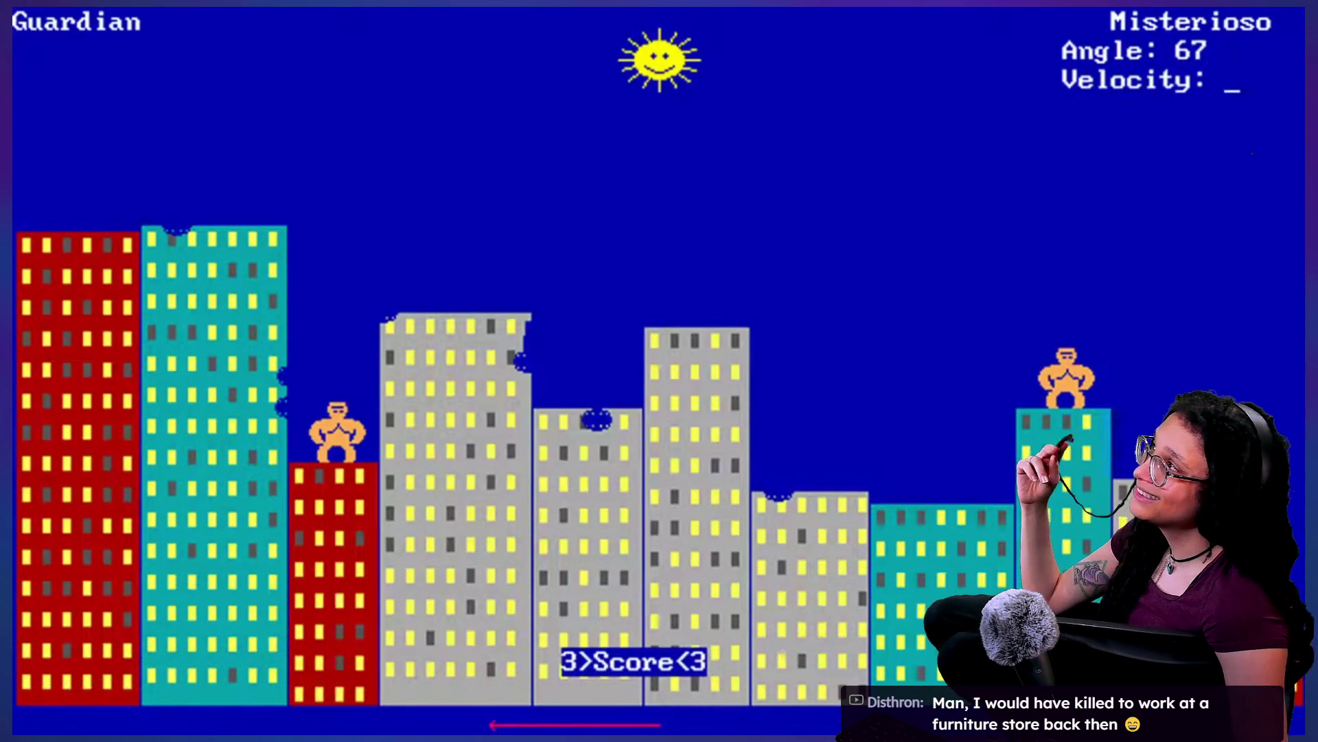
pyautogui.write('54')
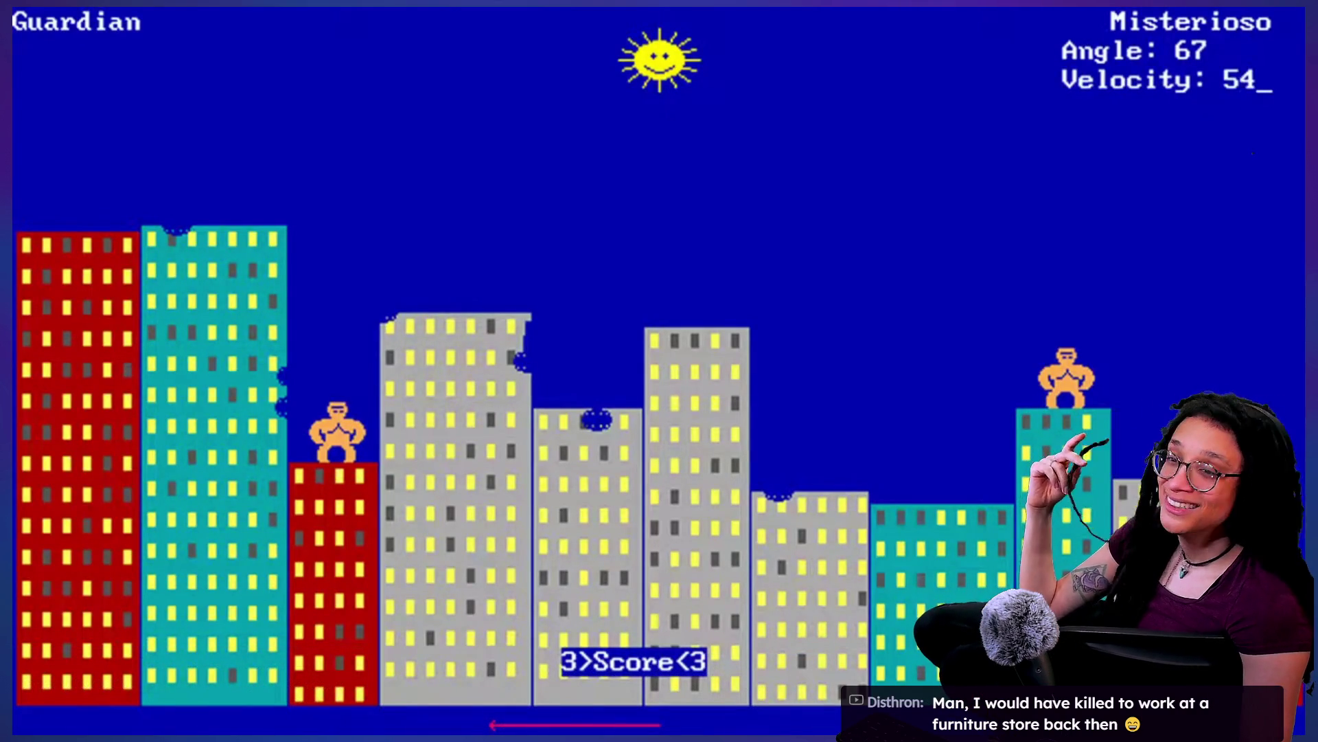
pyautogui.press('Return')
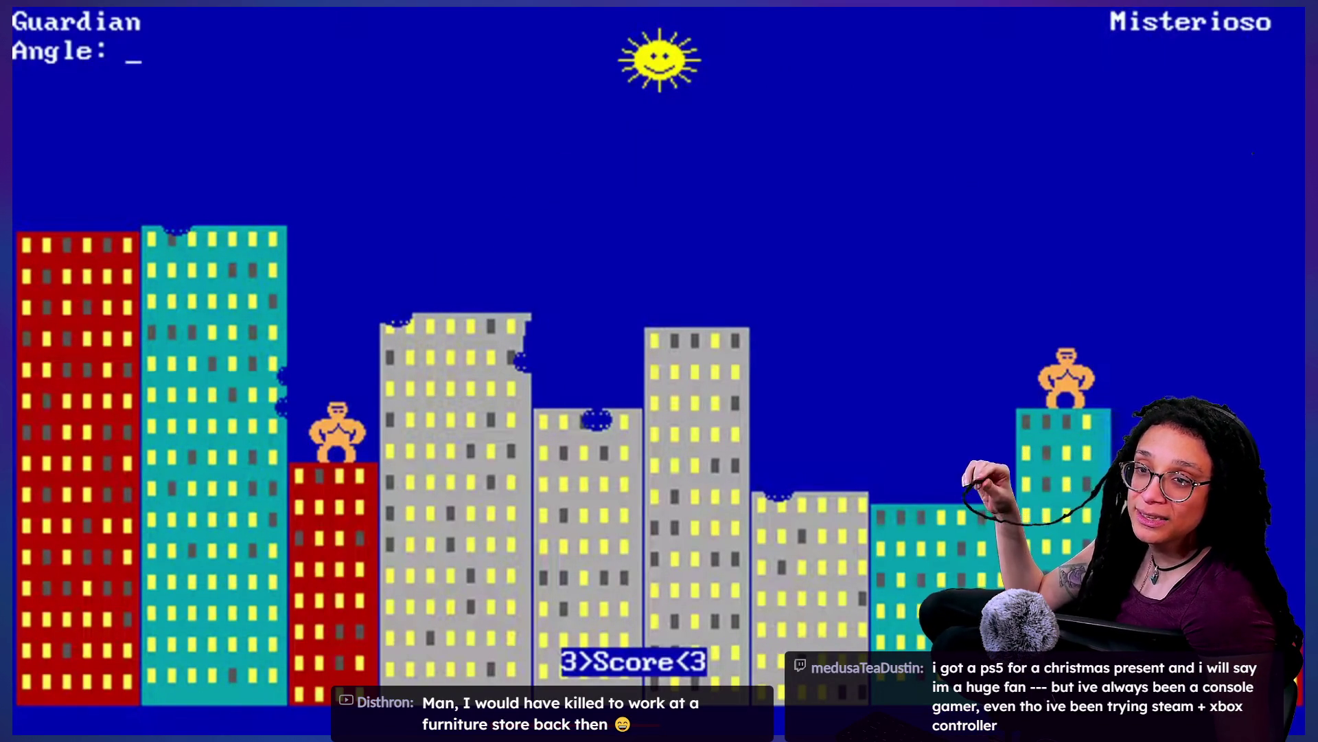
pyautogui.write('65')
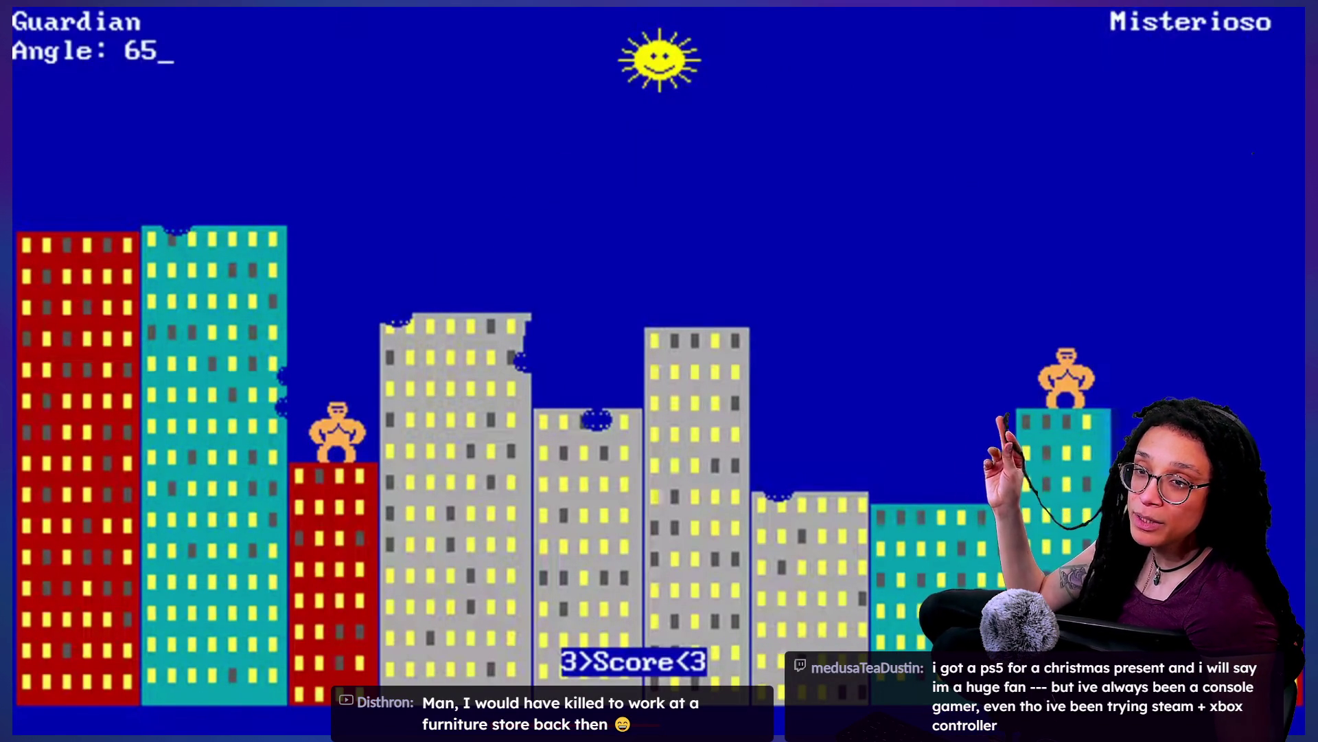
pyautogui.press('Return')
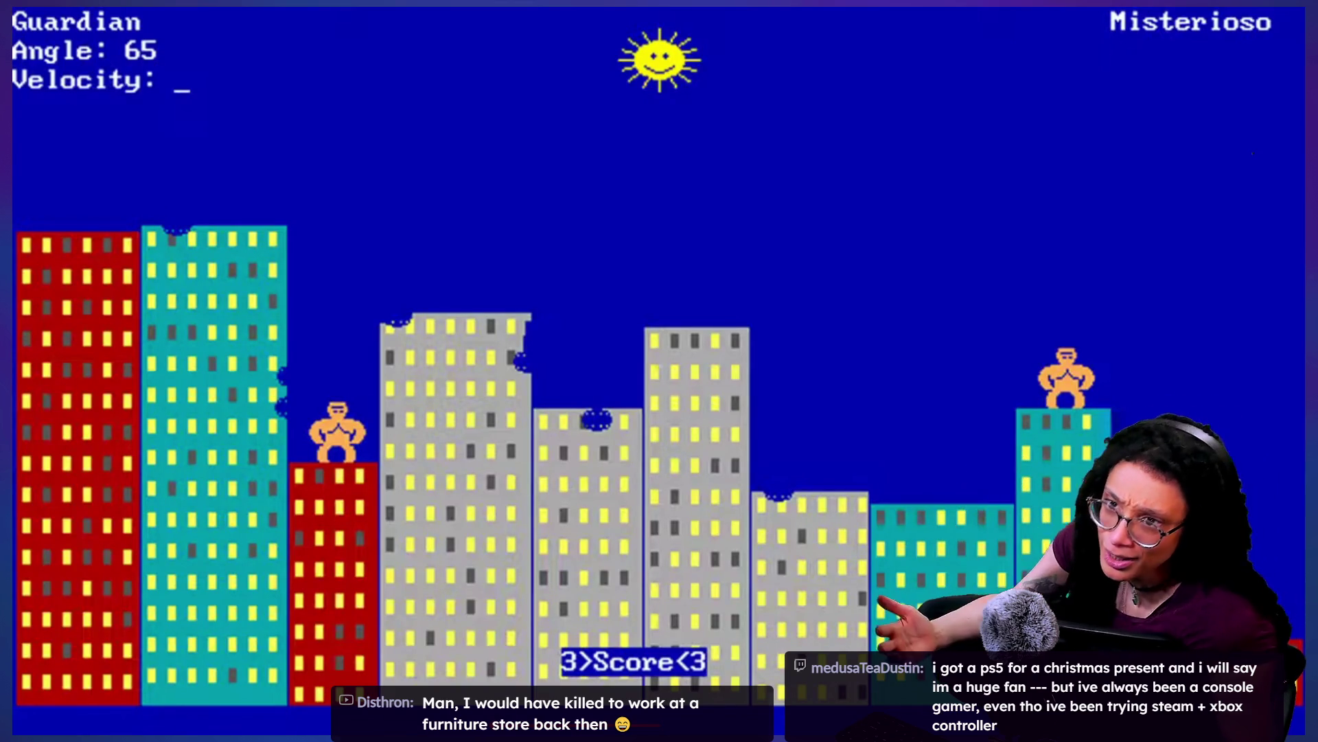
pyautogui.write('140')
pyautogui.press('Return')
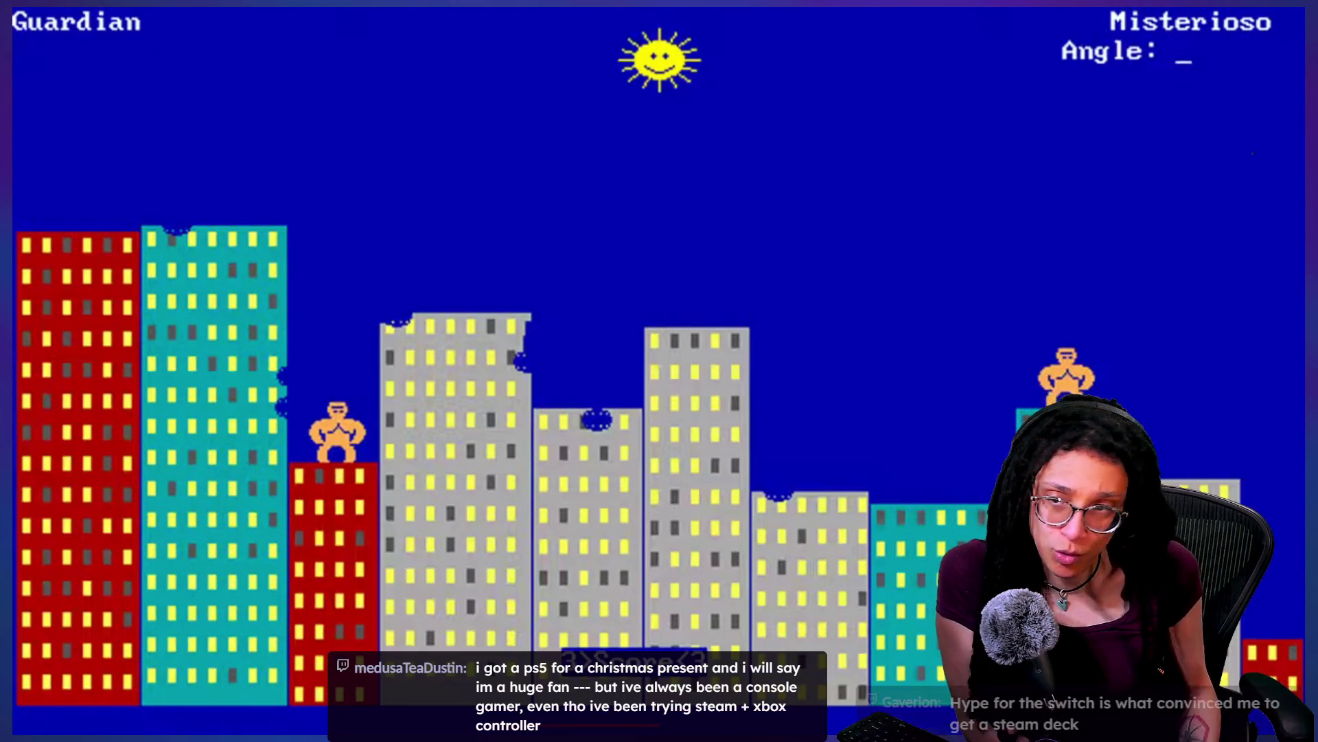
# Step: Throw Misterioso's banana at 69/57, then Guardian's at 55/130
pyautogui.write('69')
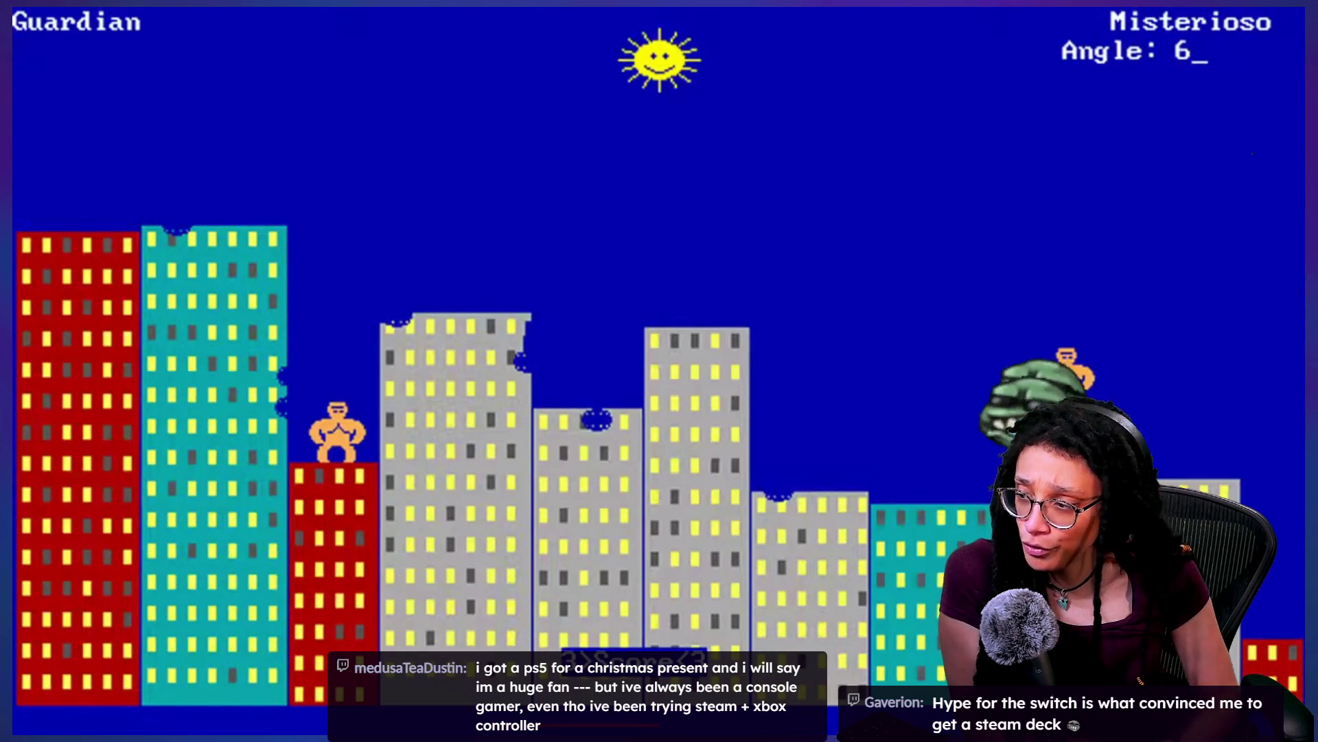
pyautogui.press('Return')
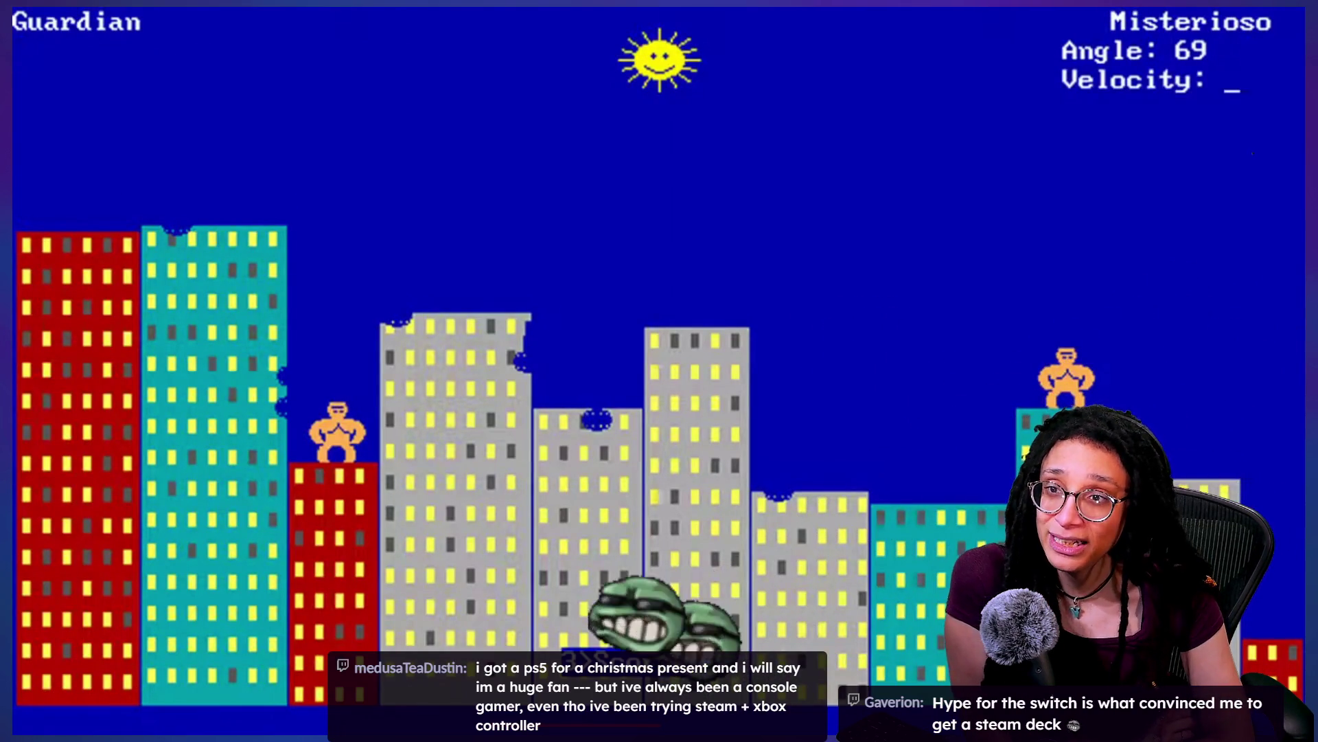
pyautogui.write('57')
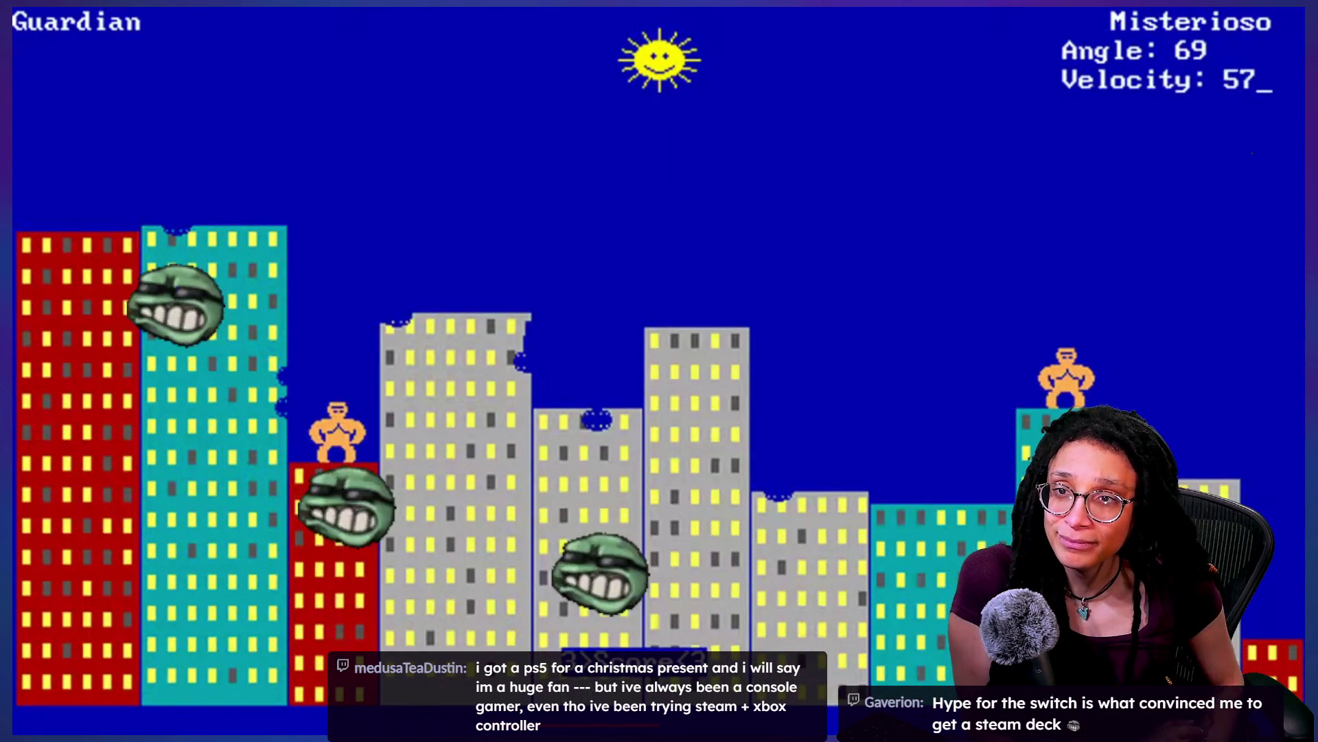
pyautogui.press('Return')
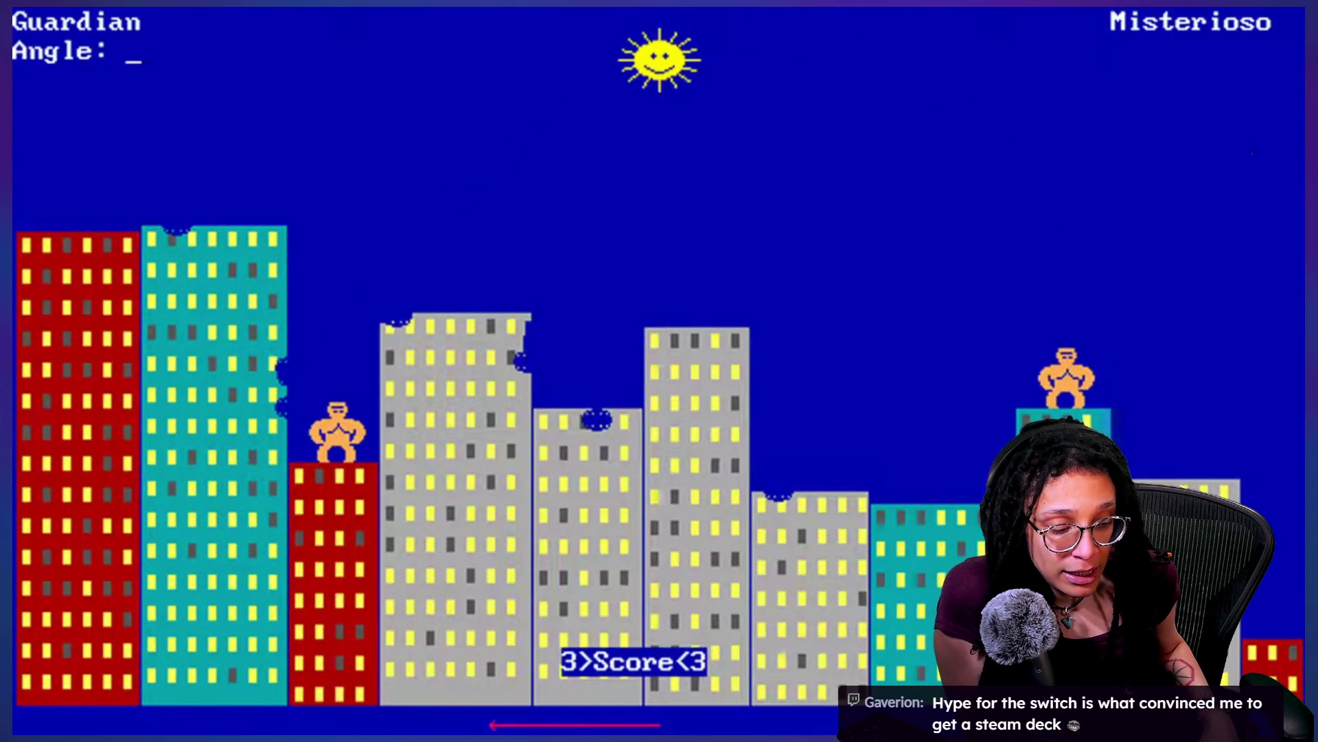
pyautogui.write('55')
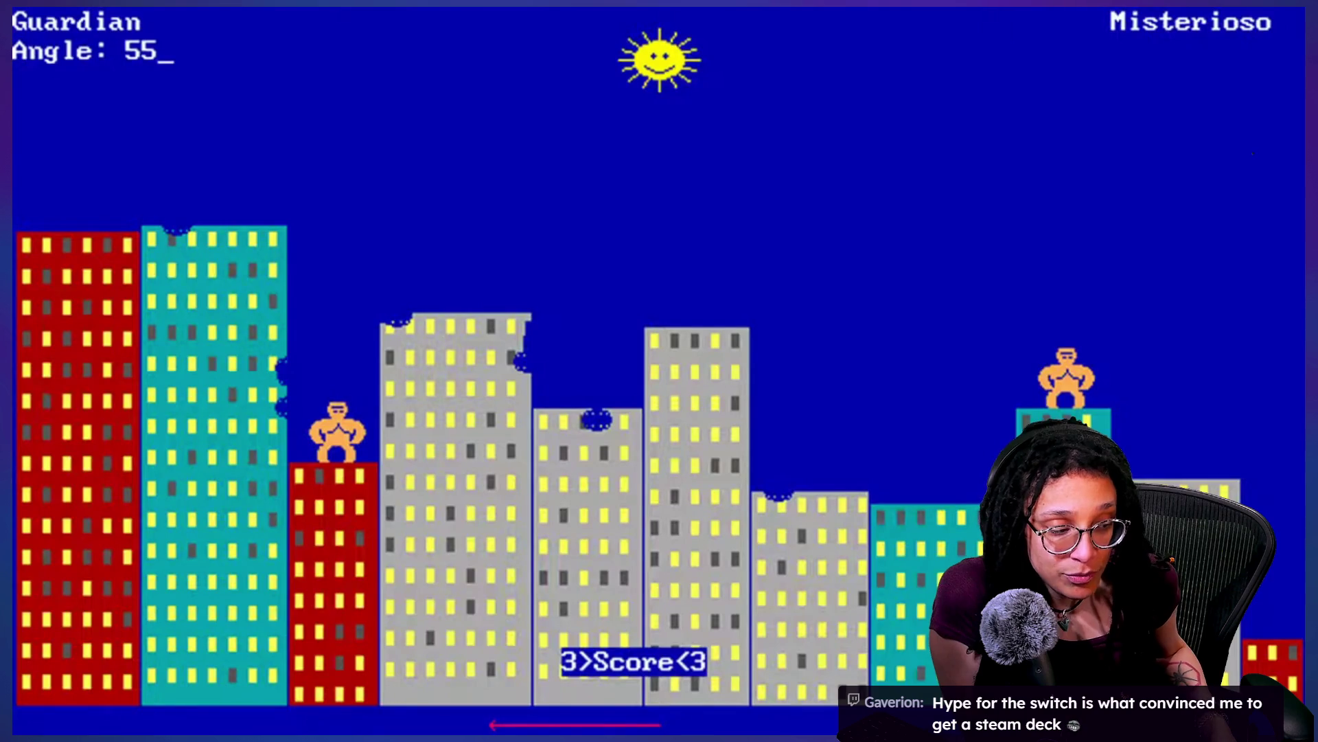
pyautogui.press('Return')
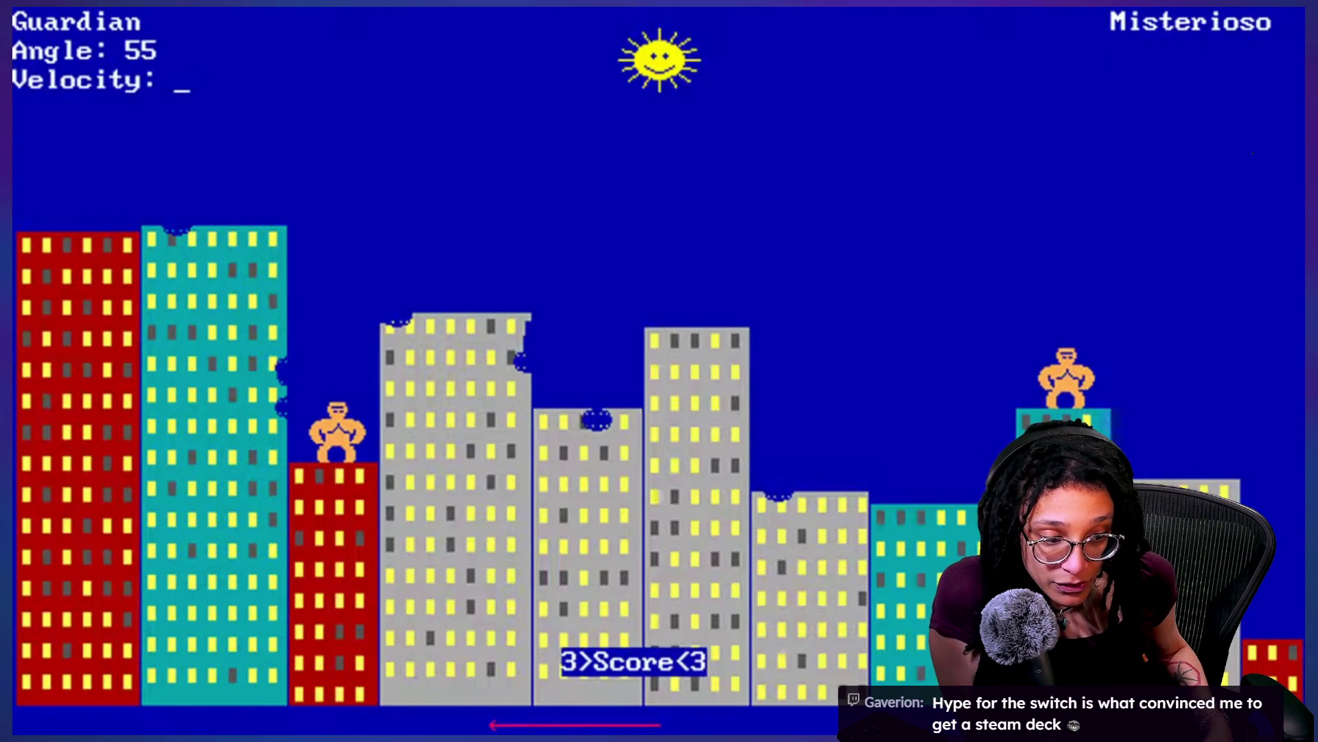
pyautogui.write('130')
pyautogui.press('Return')
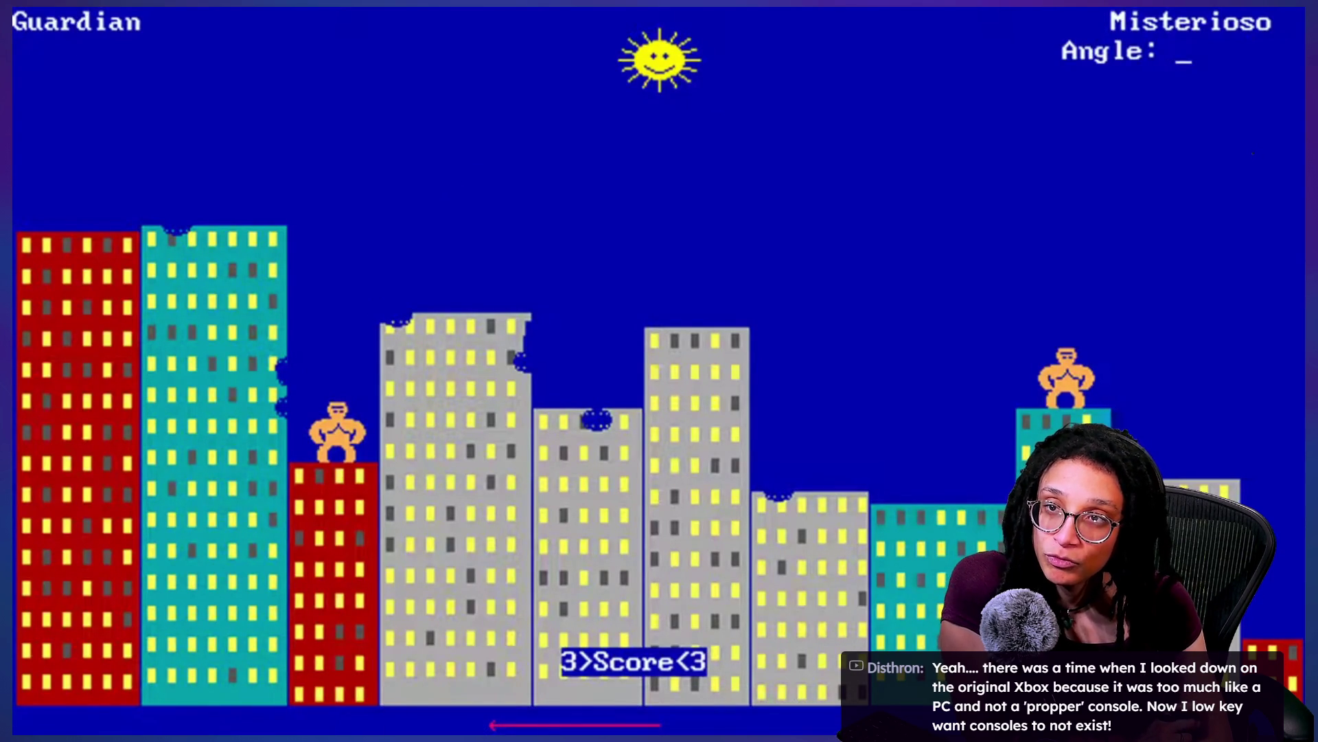
# Step: Throw Misterioso's banana at angle 69, velocity 55
pyautogui.write('69')
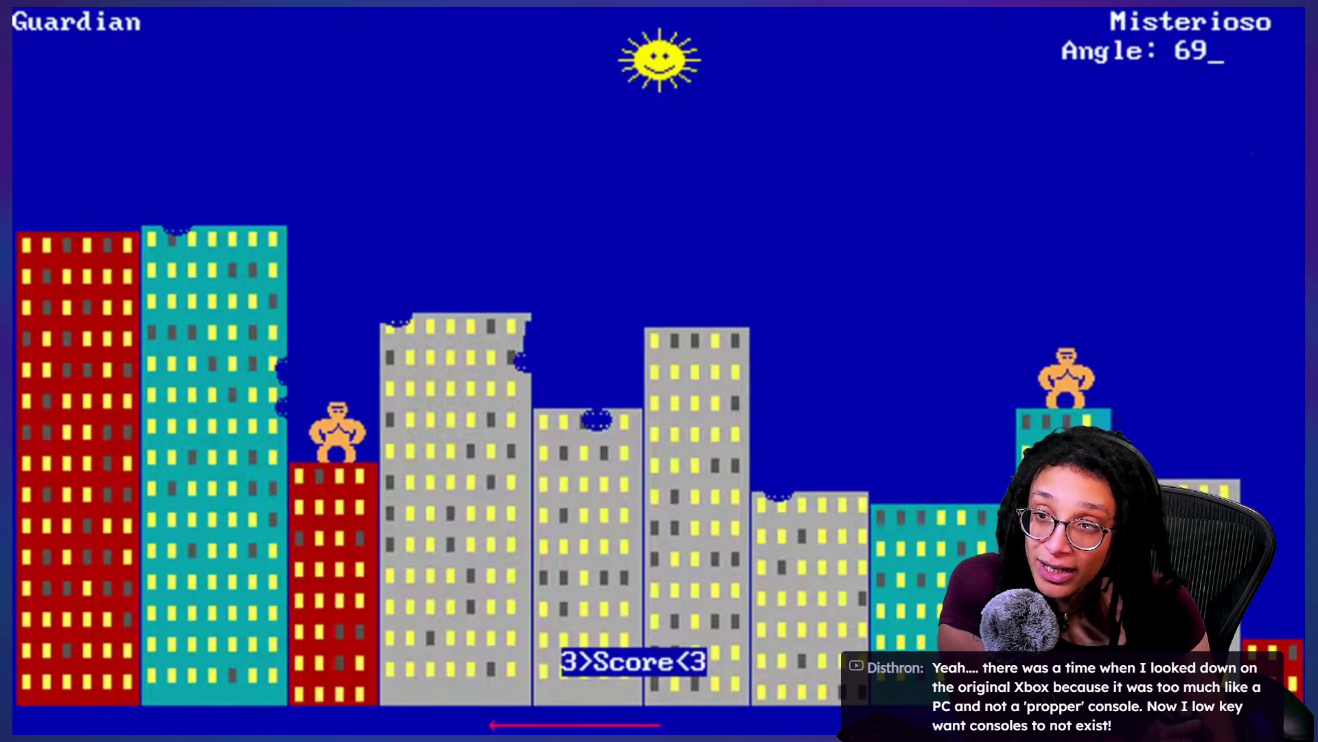
pyautogui.press('Return')
pyautogui.write('55')
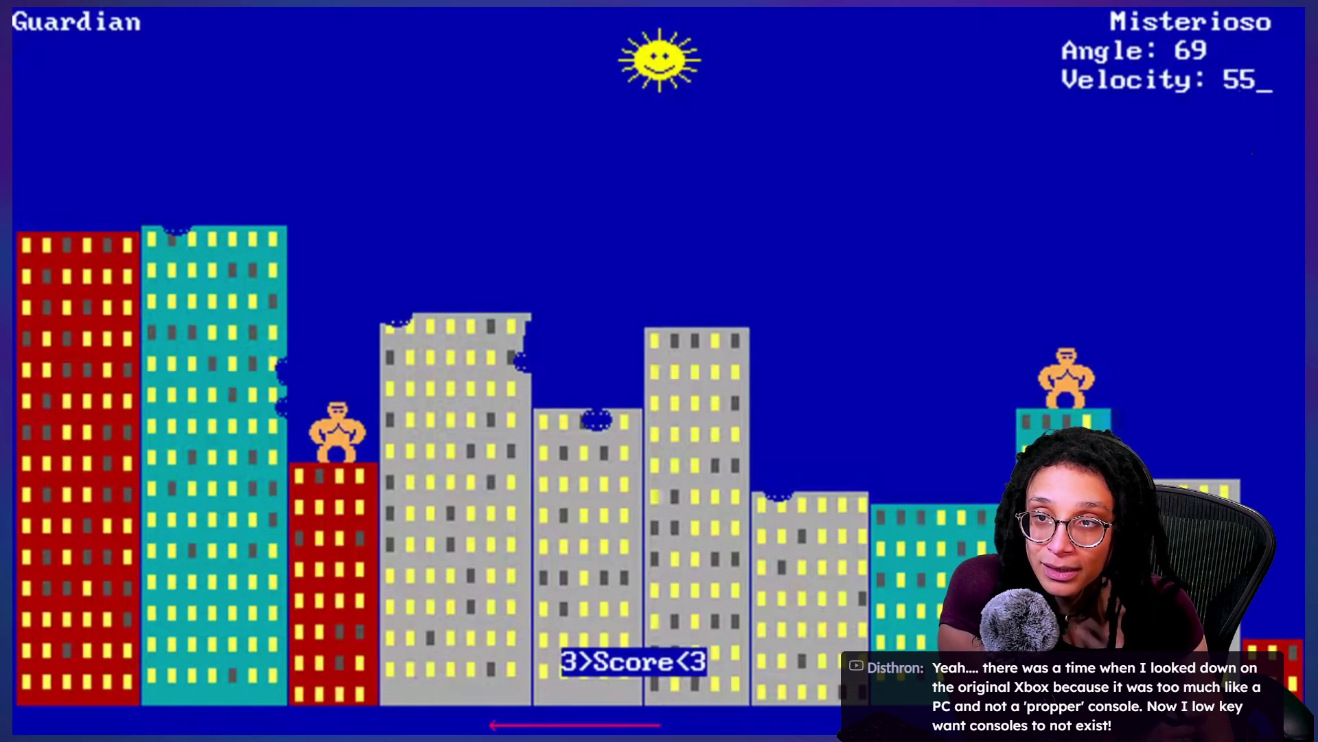
pyautogui.press('Return')
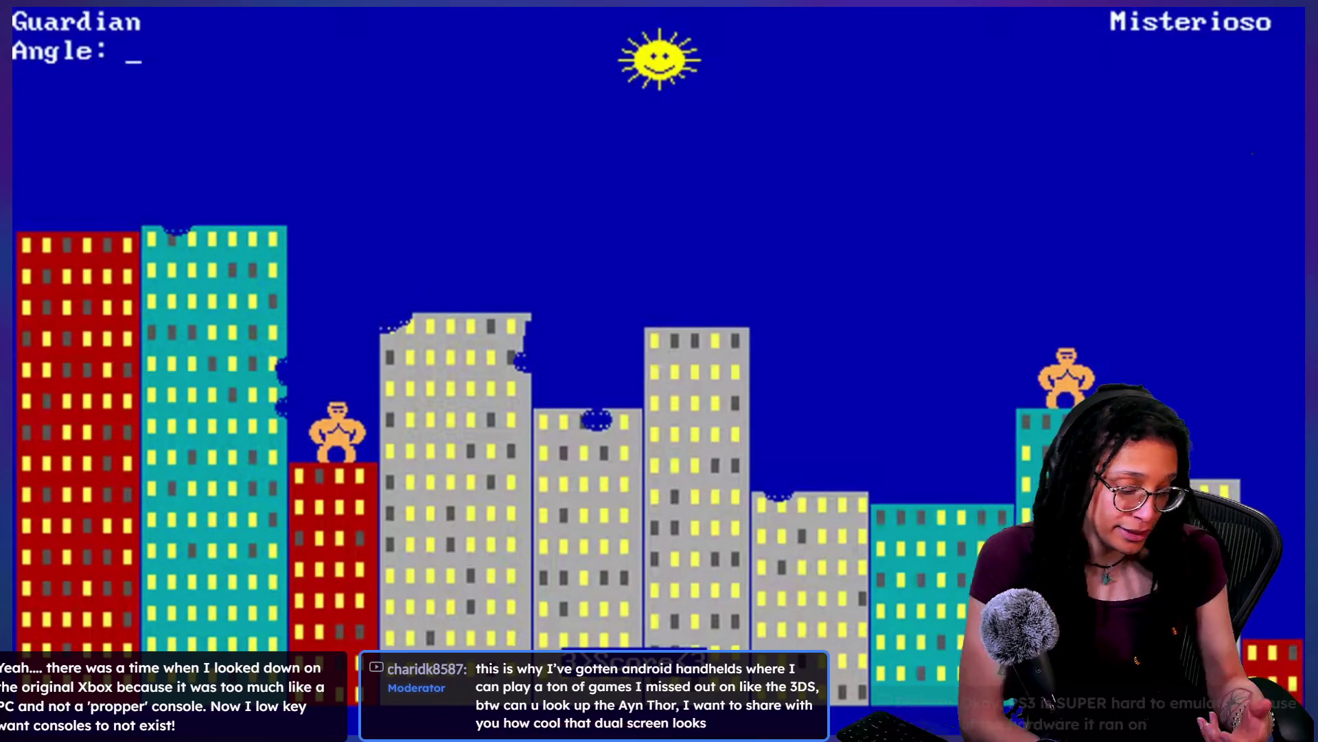
# Step: Throw Guardian's banana at 48/100, then Misterioso's at 69/54
pyautogui.write('48')
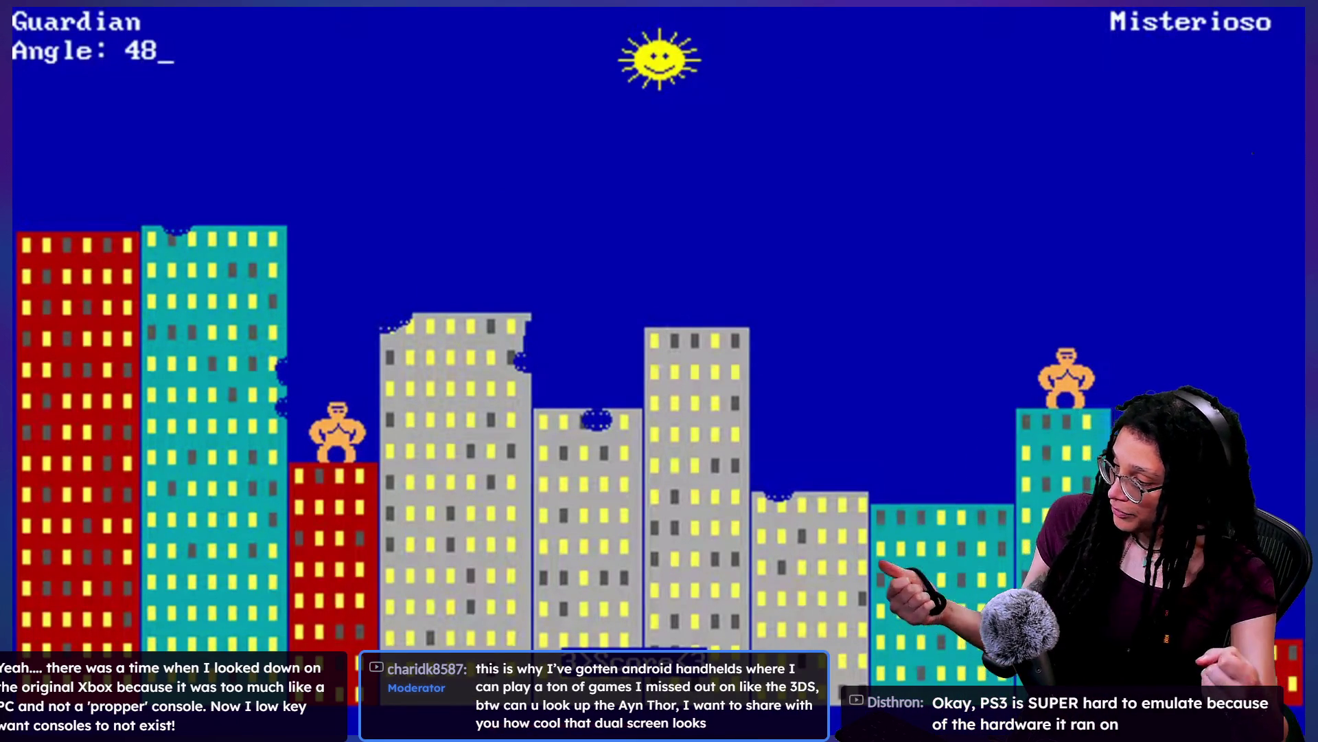
pyautogui.press('Return')
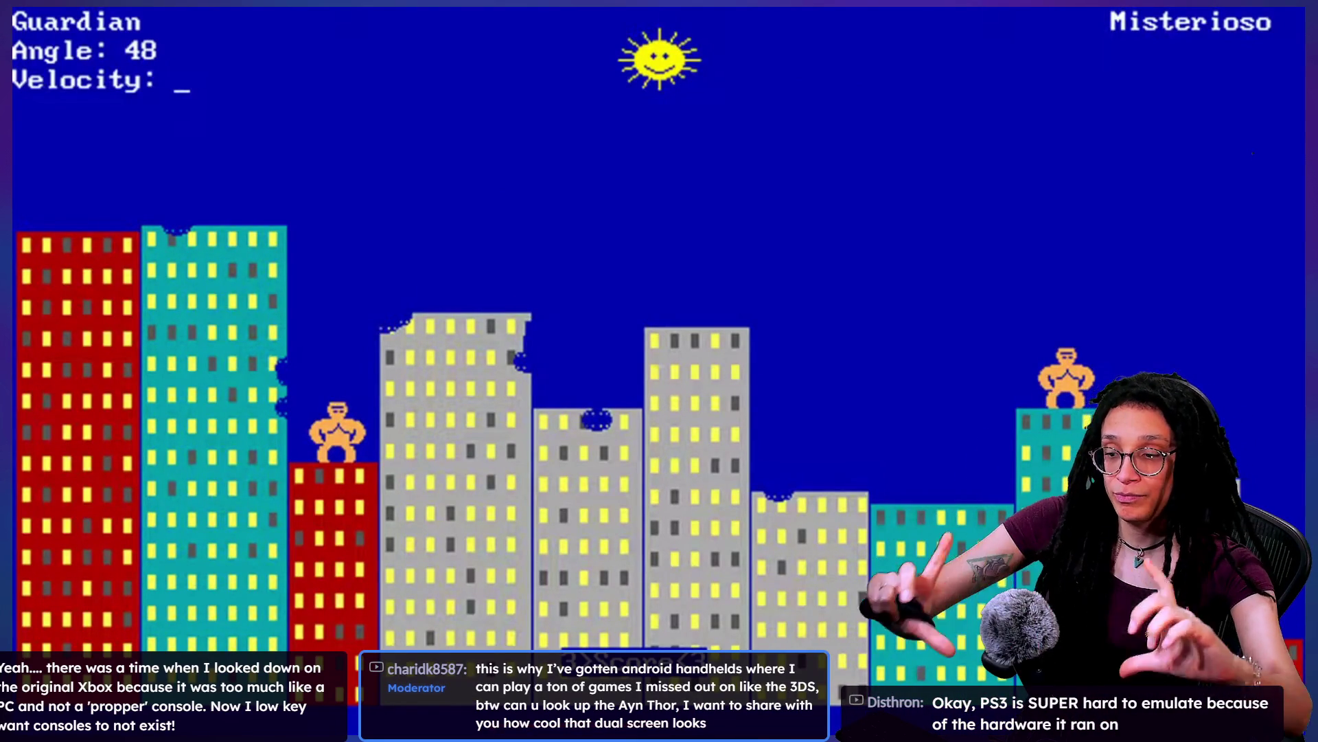
pyautogui.write('100')
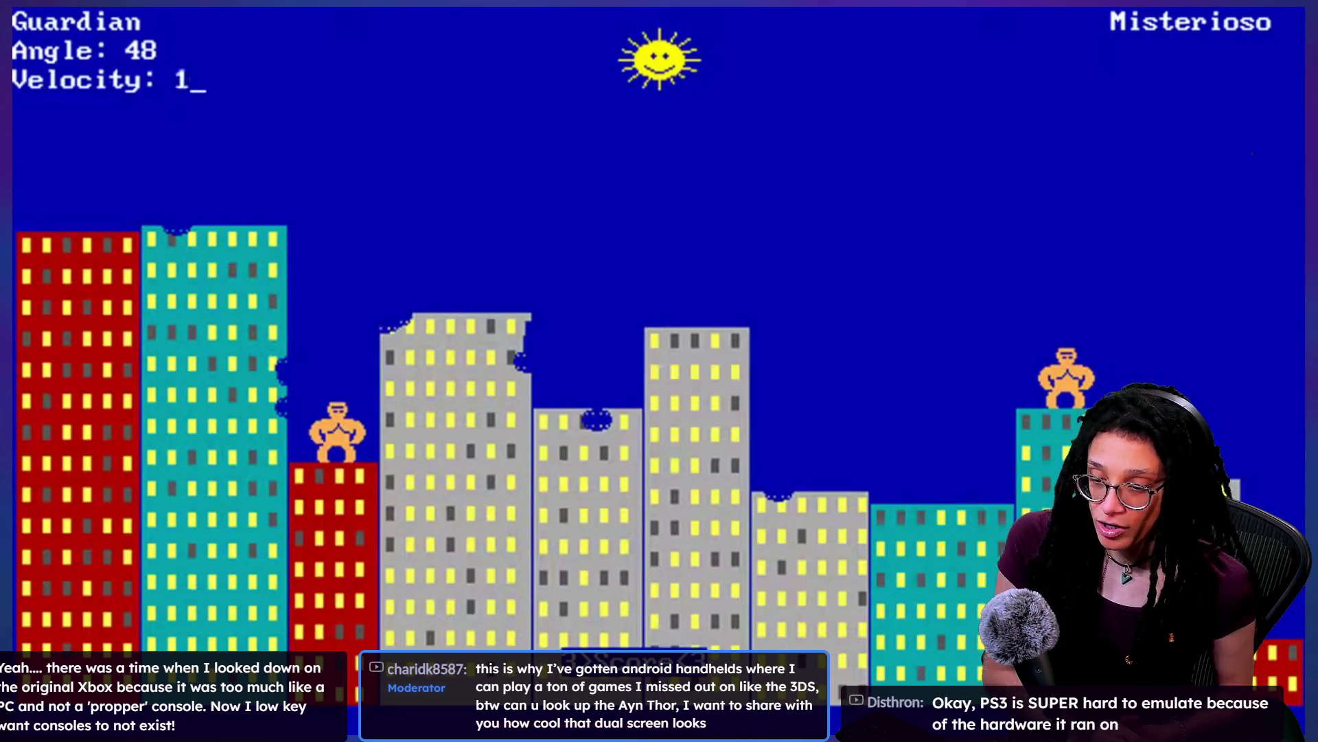
pyautogui.press('Return')
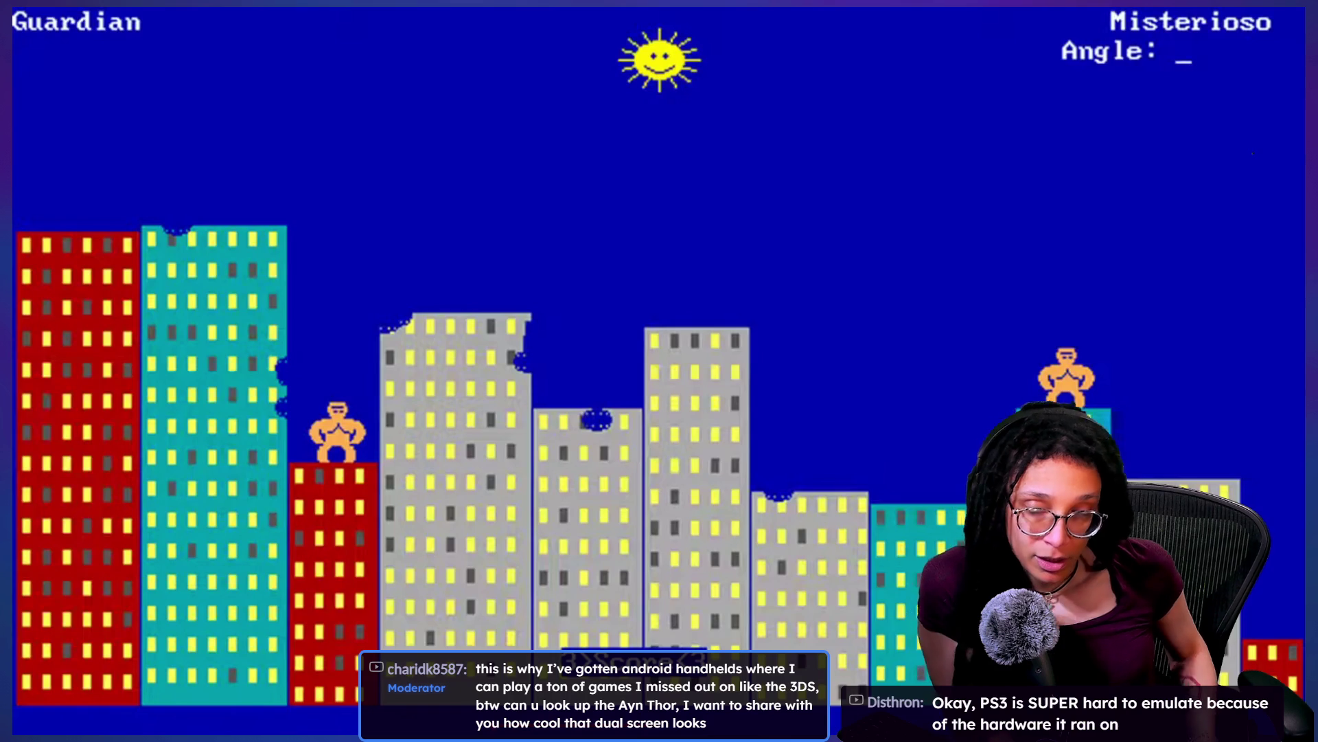
pyautogui.write('69')
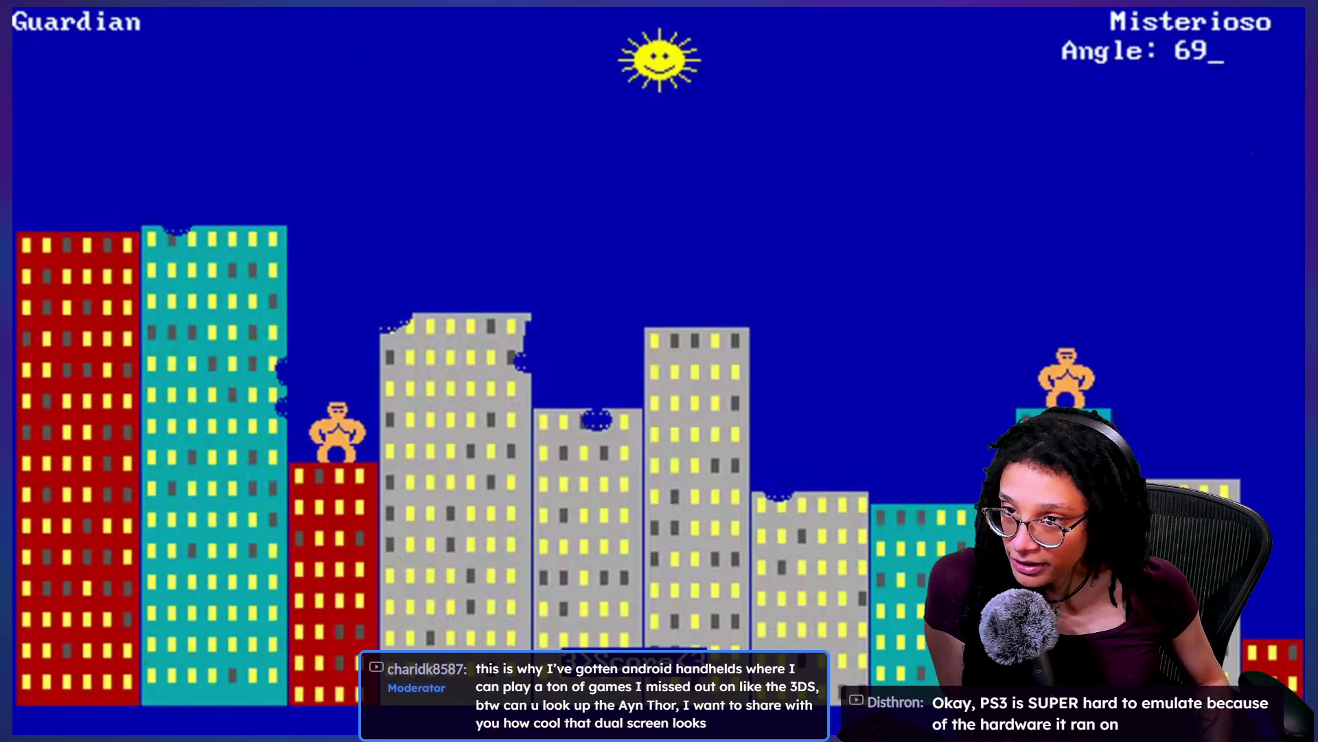
pyautogui.press('Return')
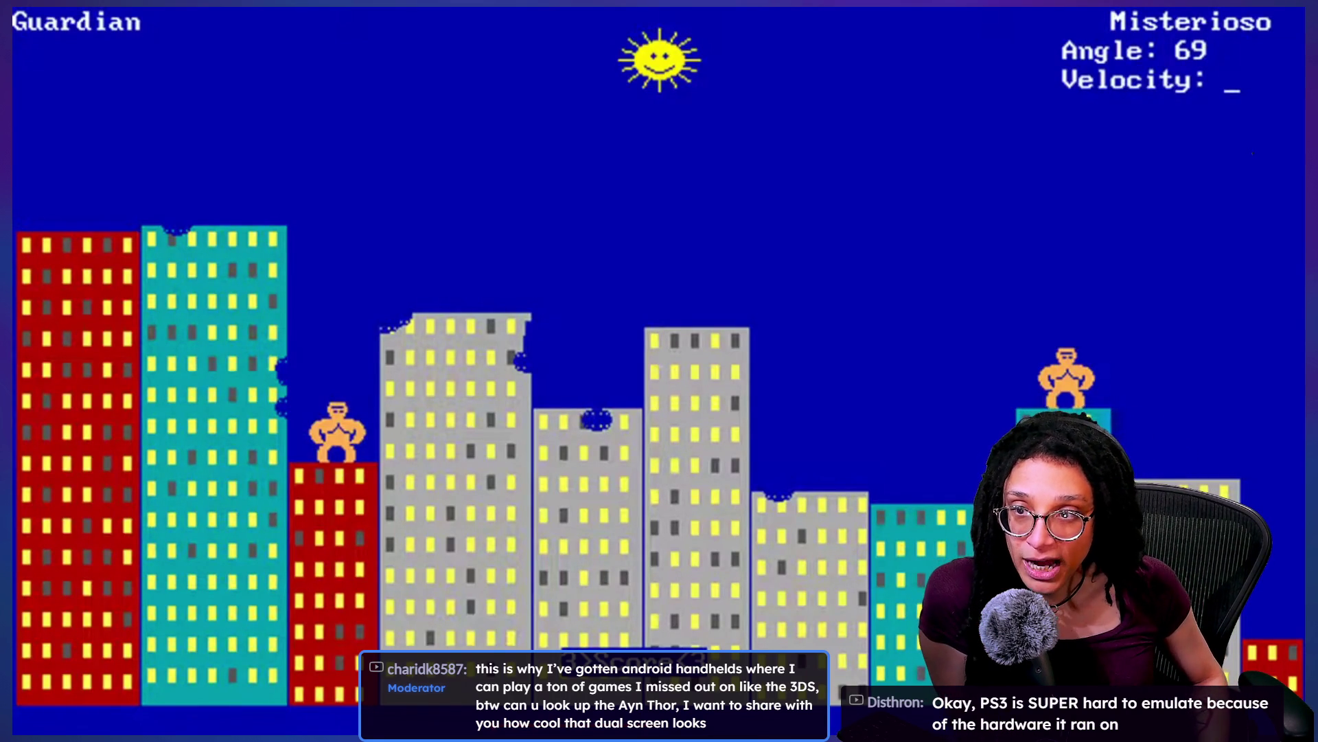
pyautogui.write('54')
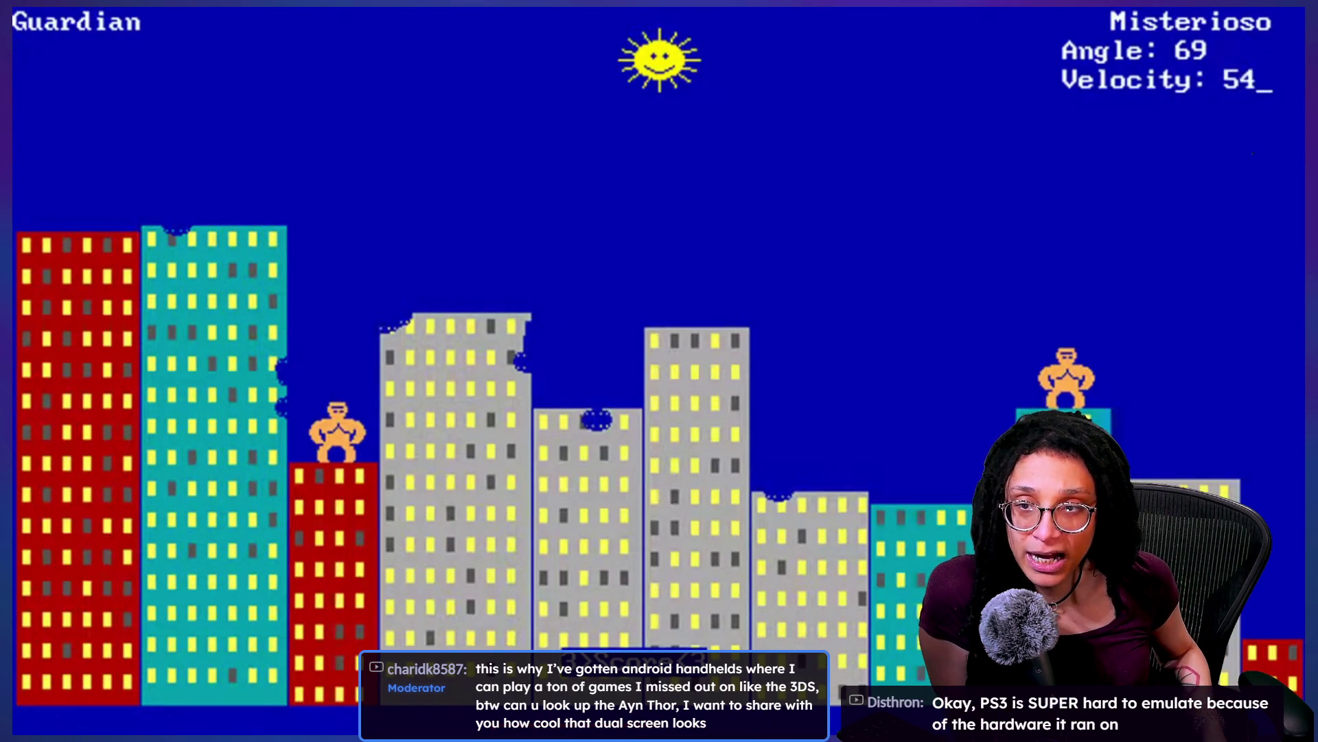
pyautogui.press('Return')
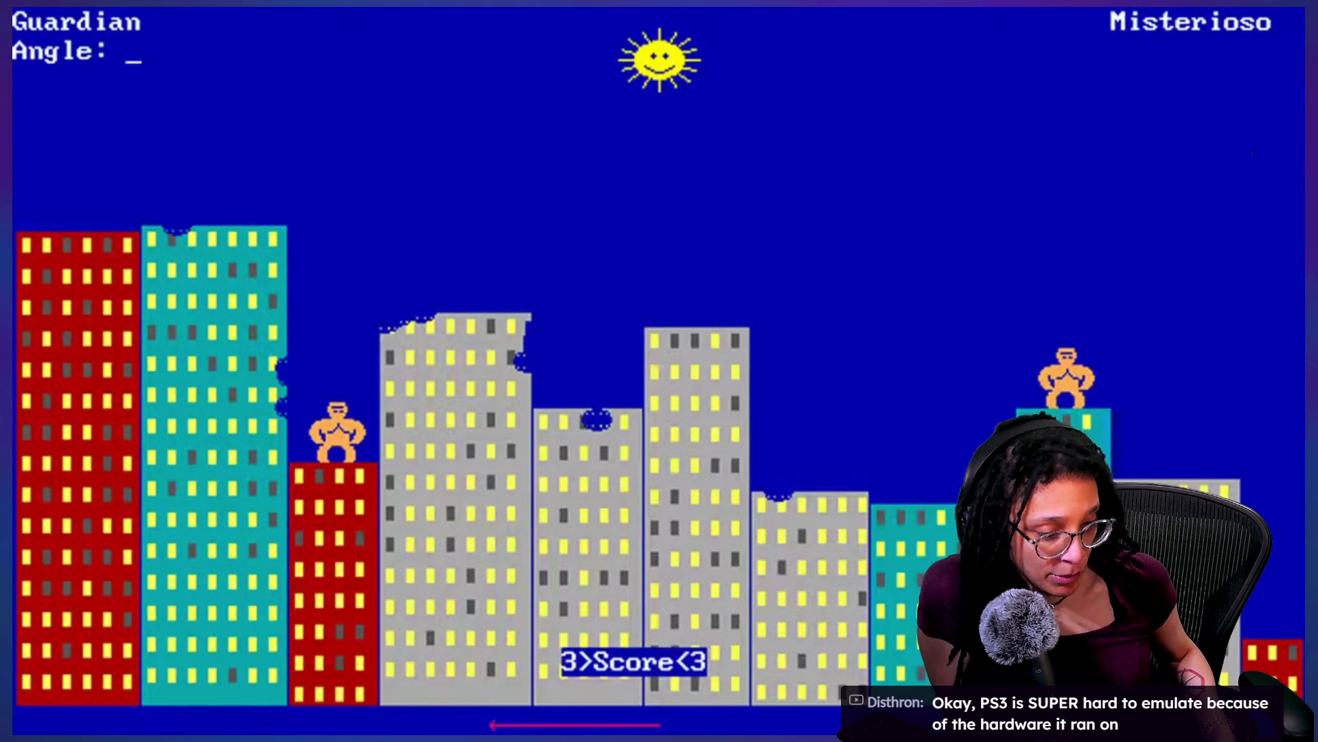
# Step: Throw Guardian's banana at 46/80, then Misterioso's at velocity 55
pyautogui.write('46')
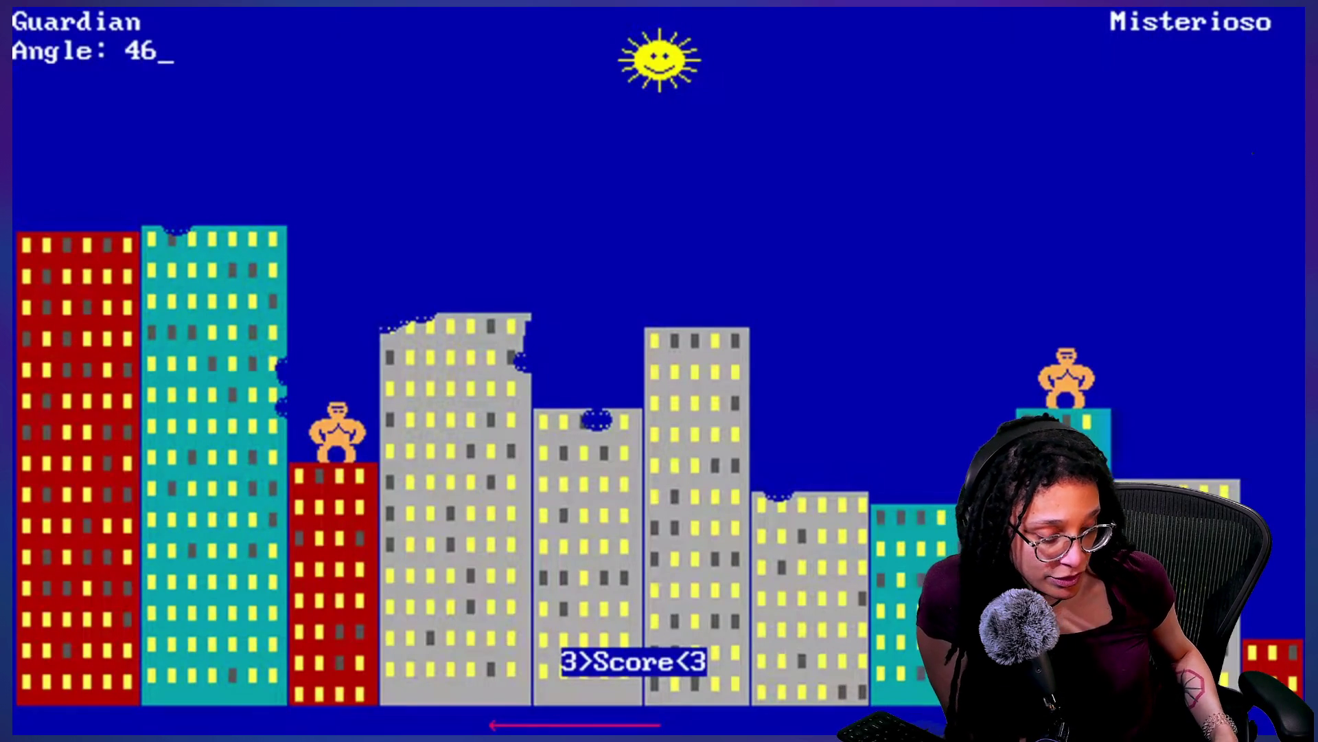
pyautogui.press('Return')
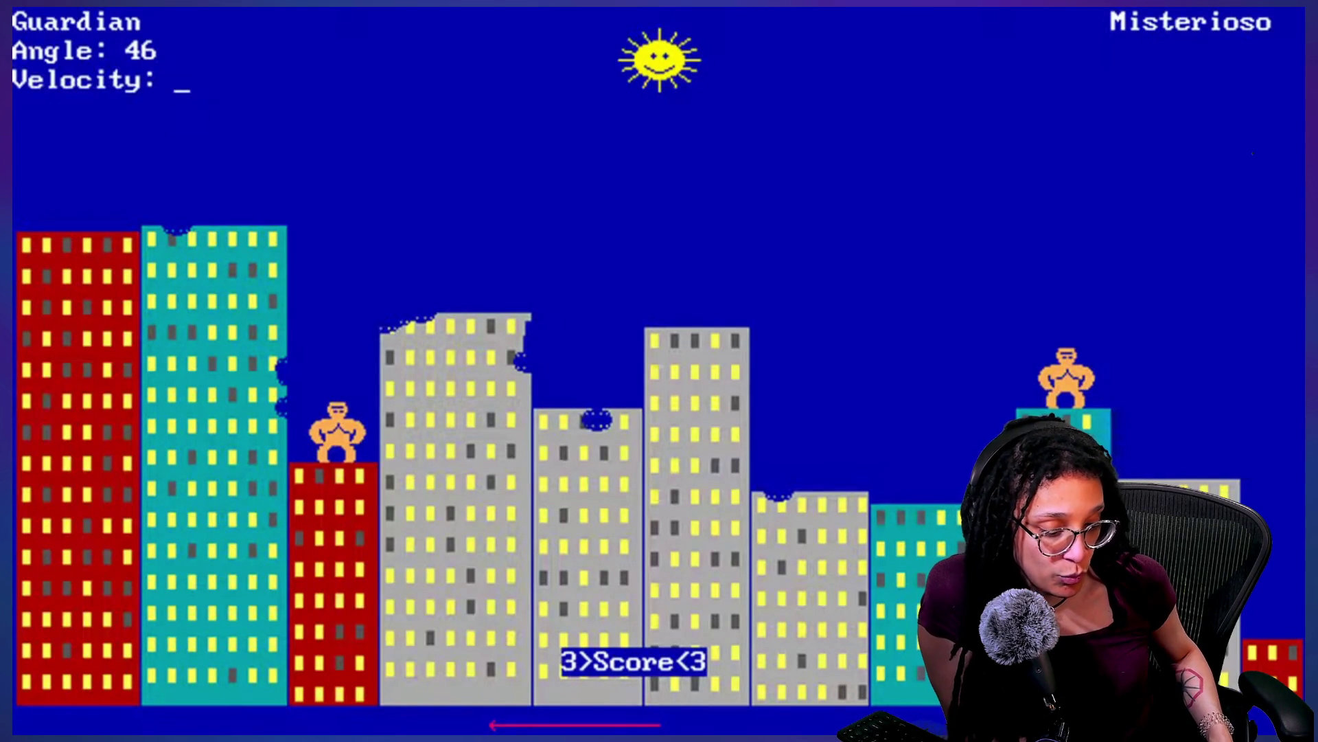
pyautogui.write('80')
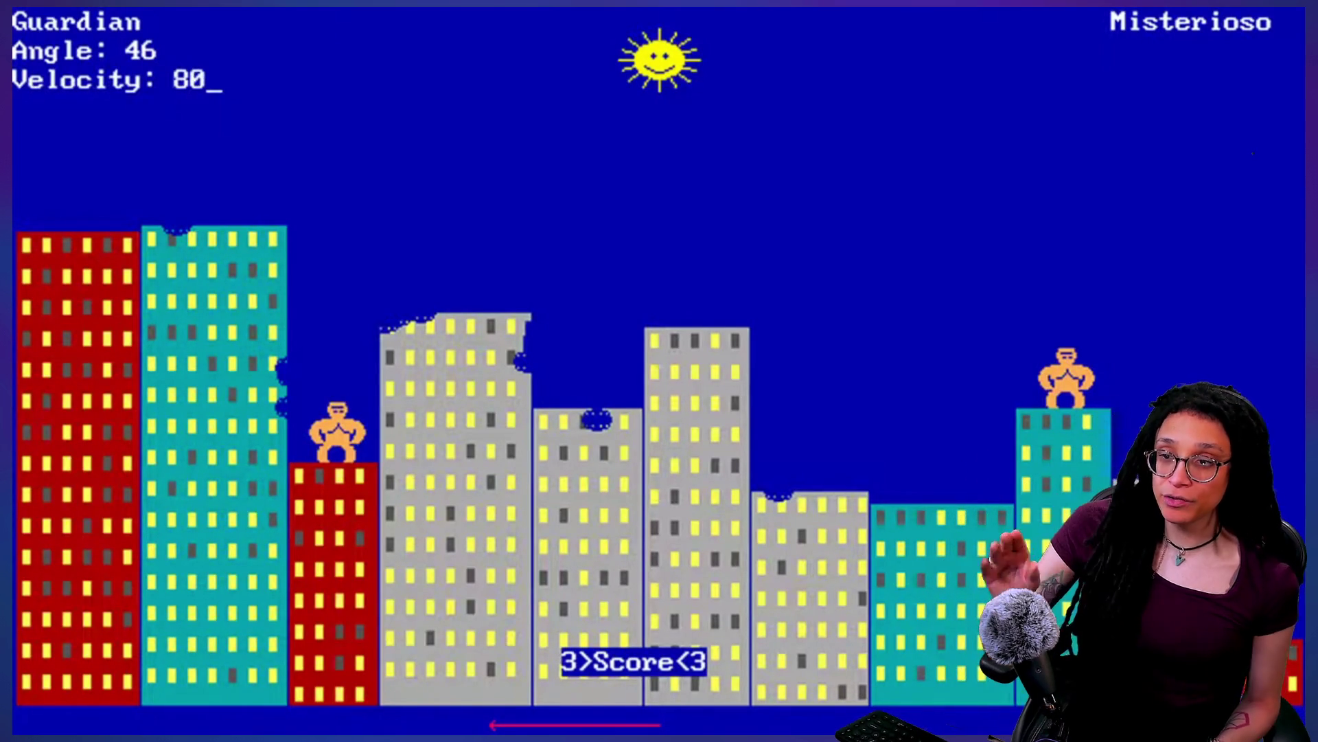
pyautogui.press('Return')
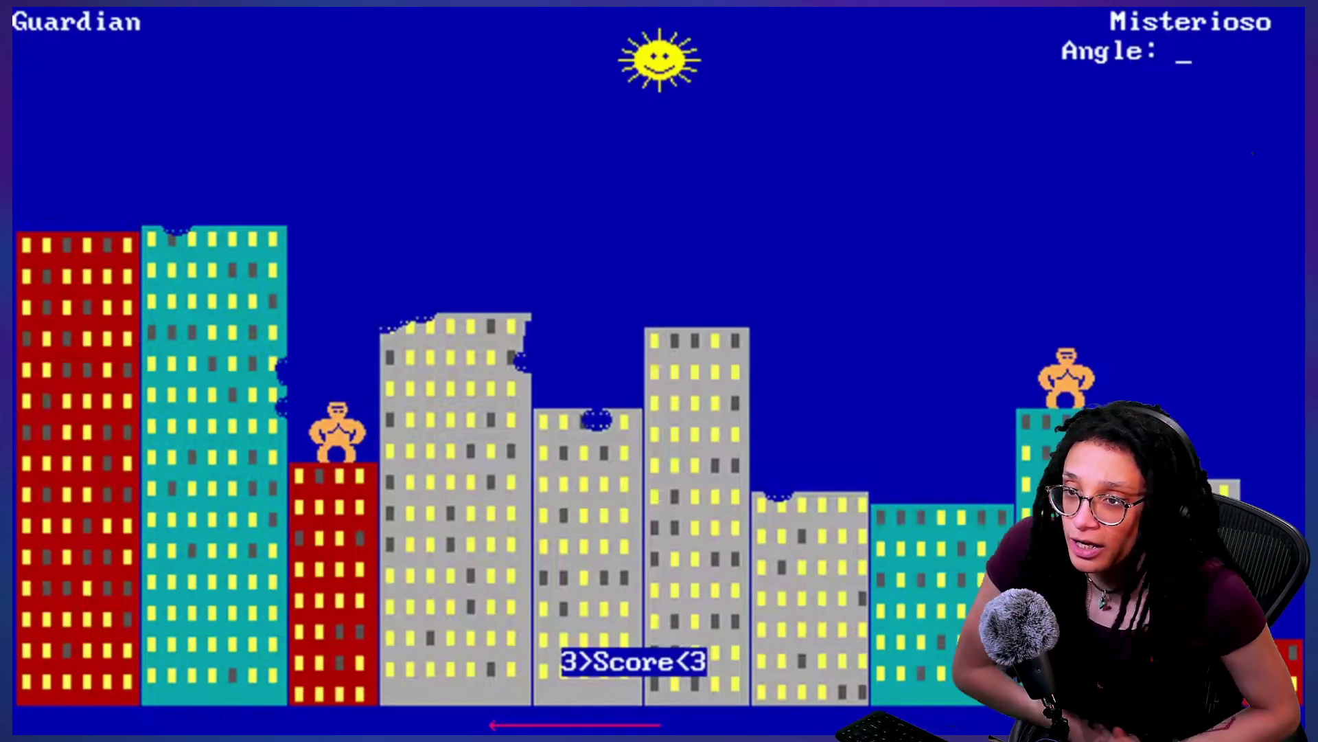
pyautogui.write('70')
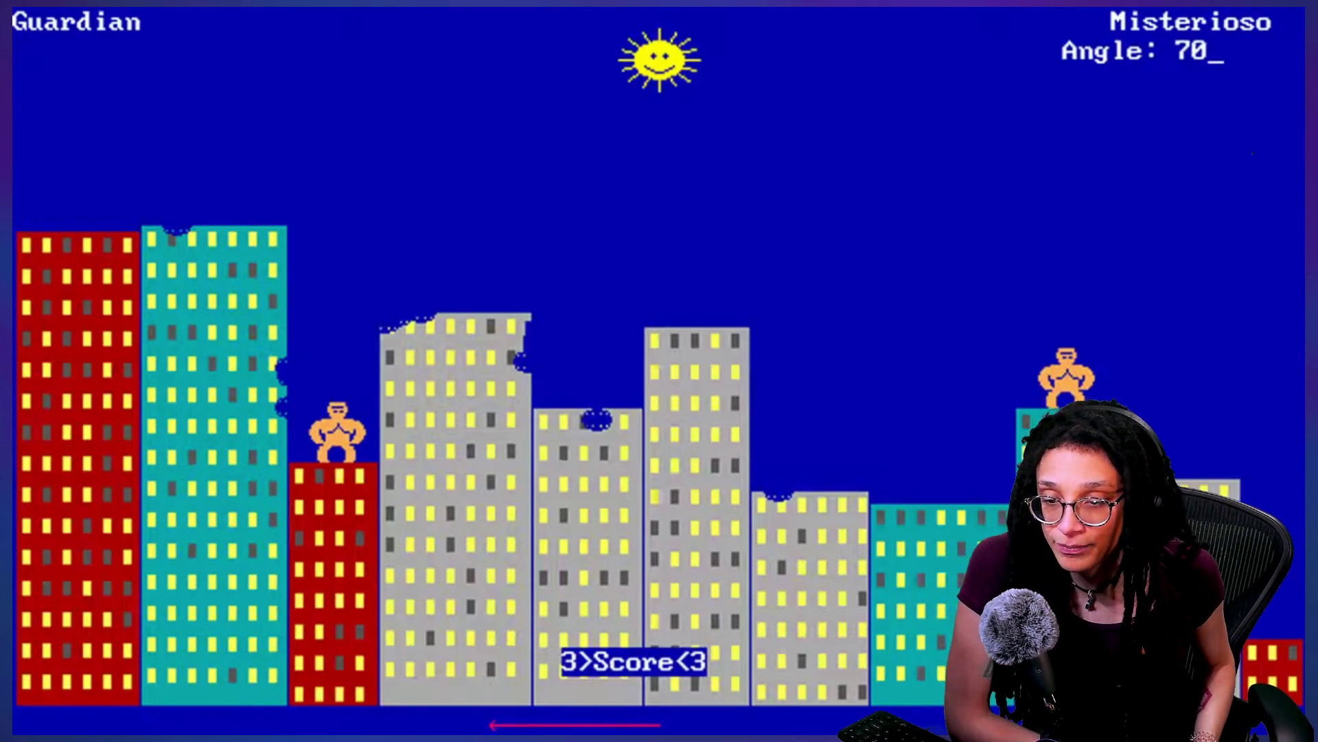
pyautogui.press('Return')
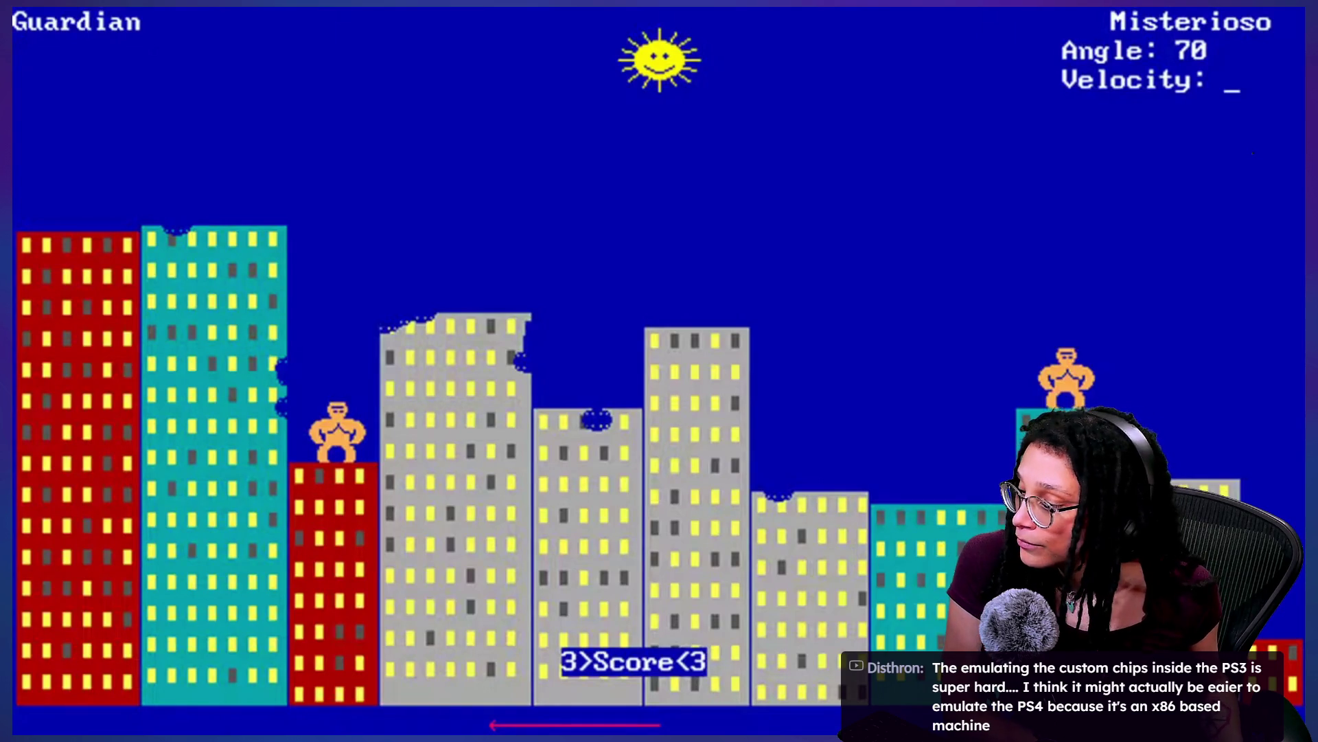
pyautogui.write('55')
pyautogui.press('Return')
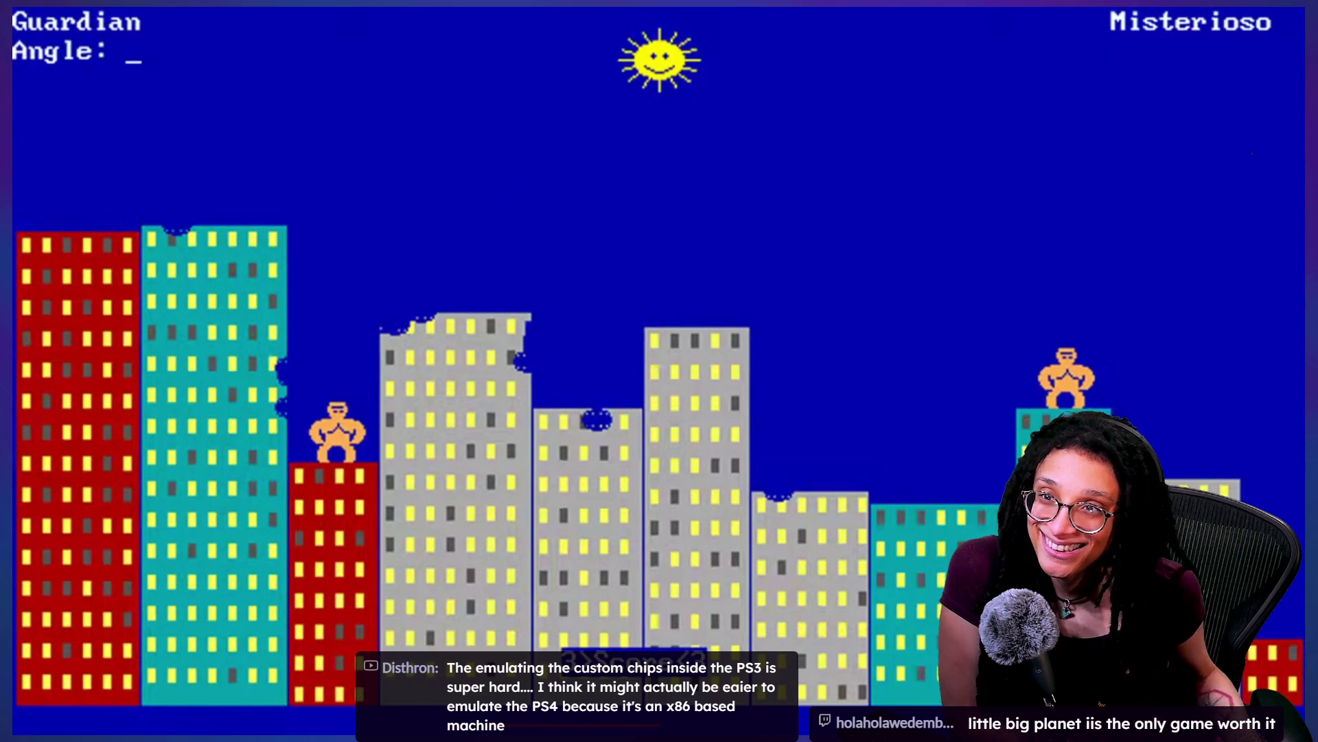
# Step: Throw Guardian's banana at angle 46, velocity 75
pyautogui.write('46')
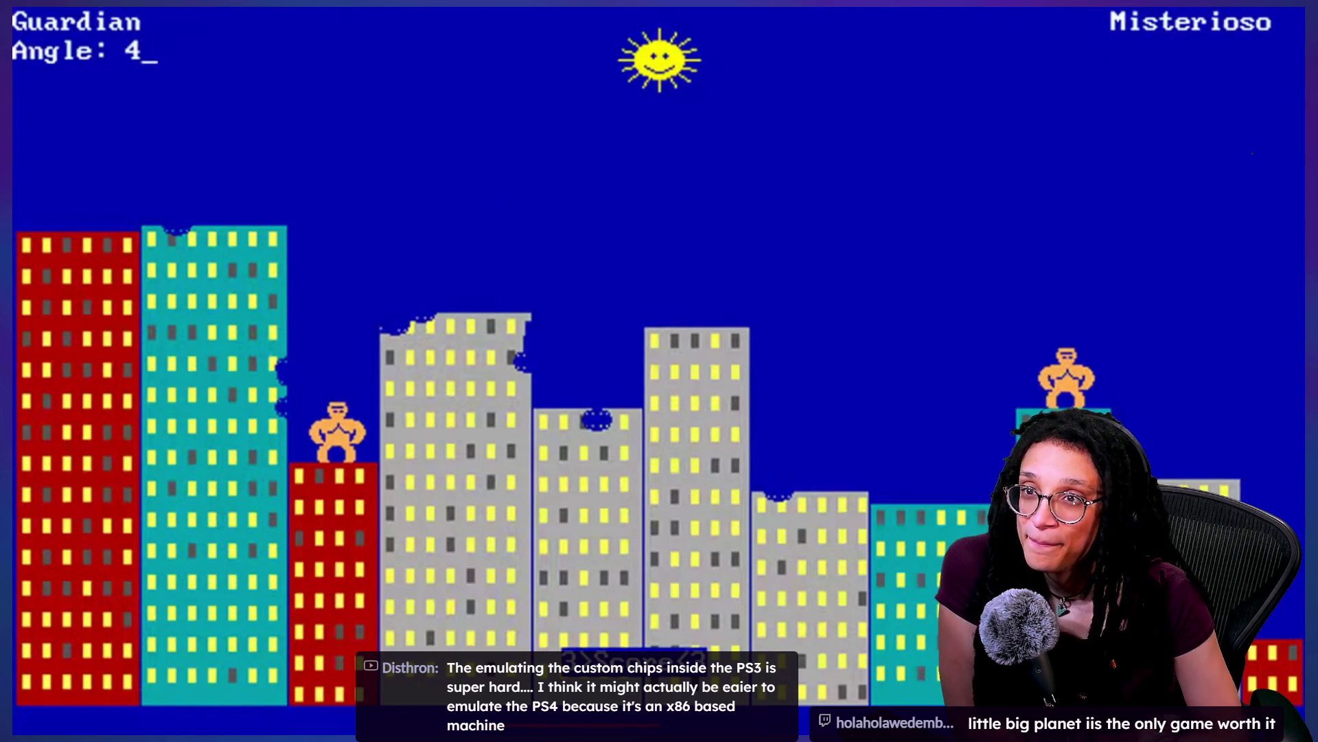
pyautogui.press('Return')
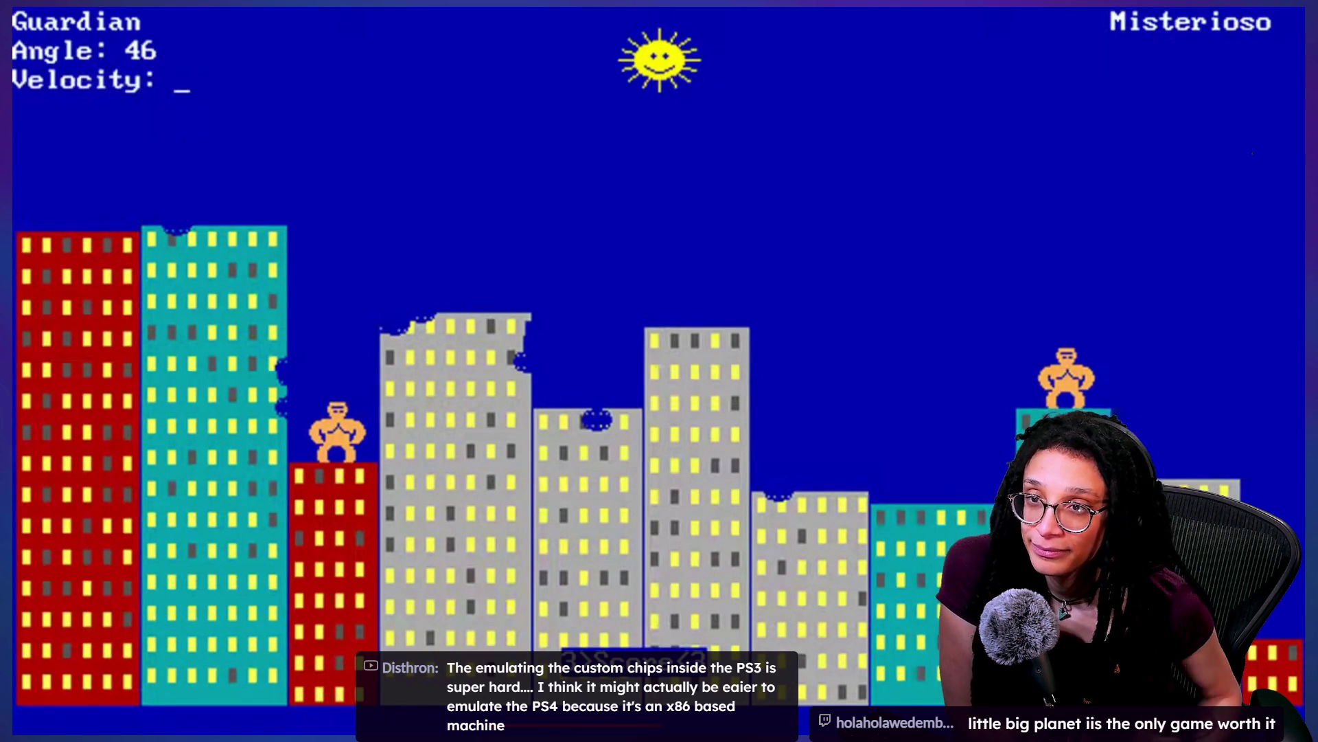
pyautogui.write('75')
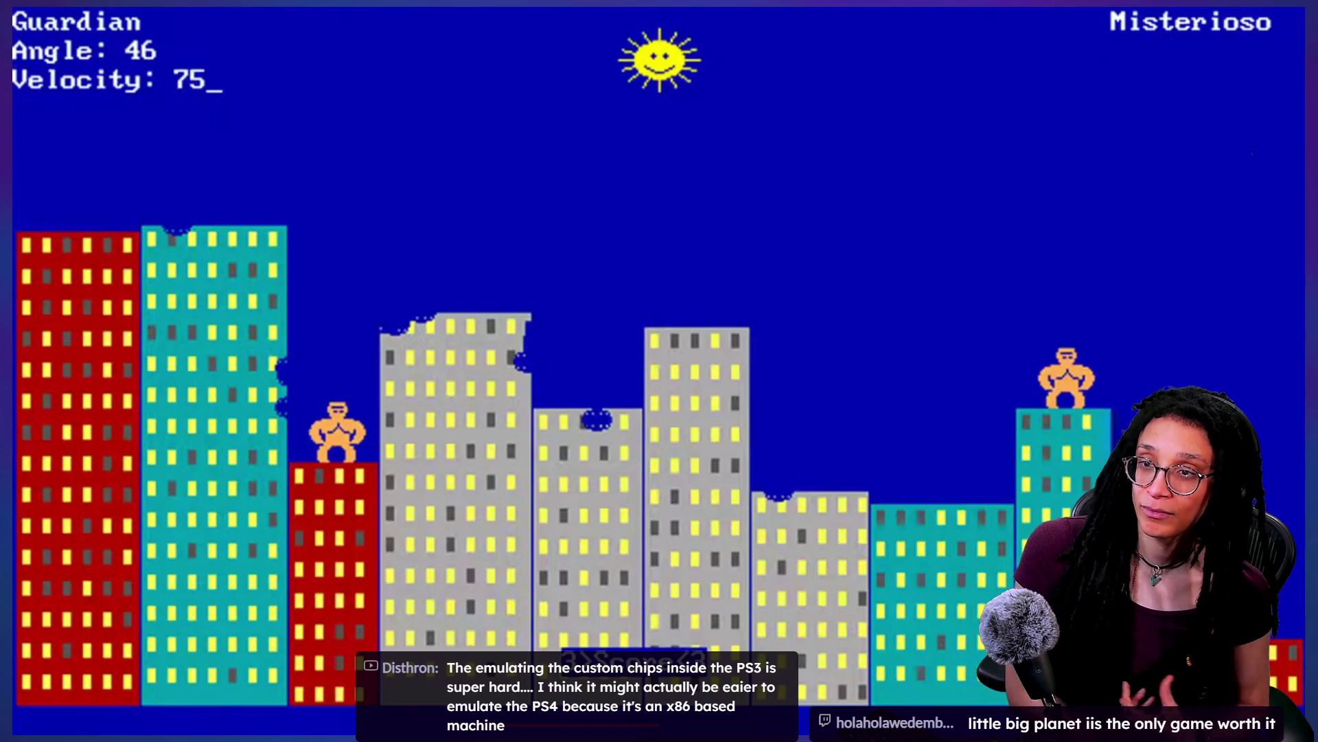
pyautogui.press('Return')
# Step: Take the longplay video out of fullscreen, pause it, and return to the Godot editor
pyautogui.moveTo(615, 428)
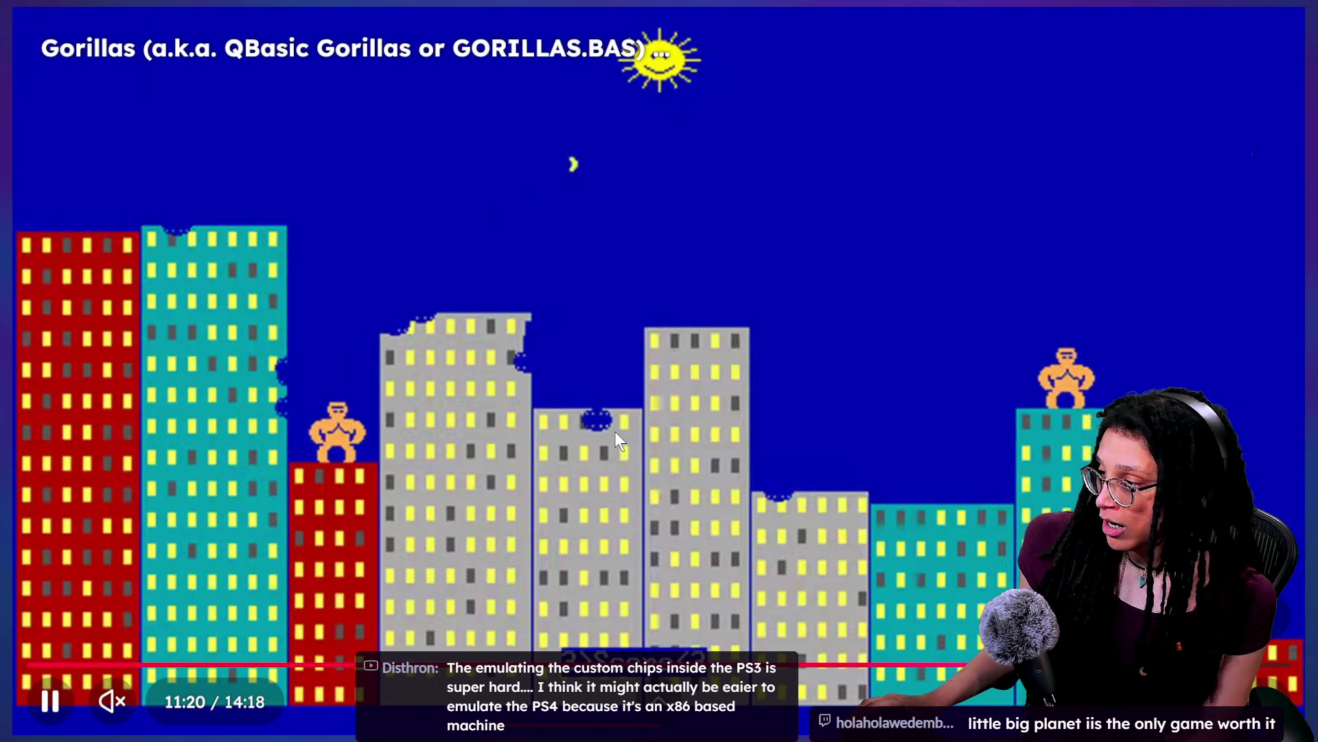
pyautogui.doubleClick(640, 419)
pyautogui.click(689, 381)
pyautogui.click(599, 389)
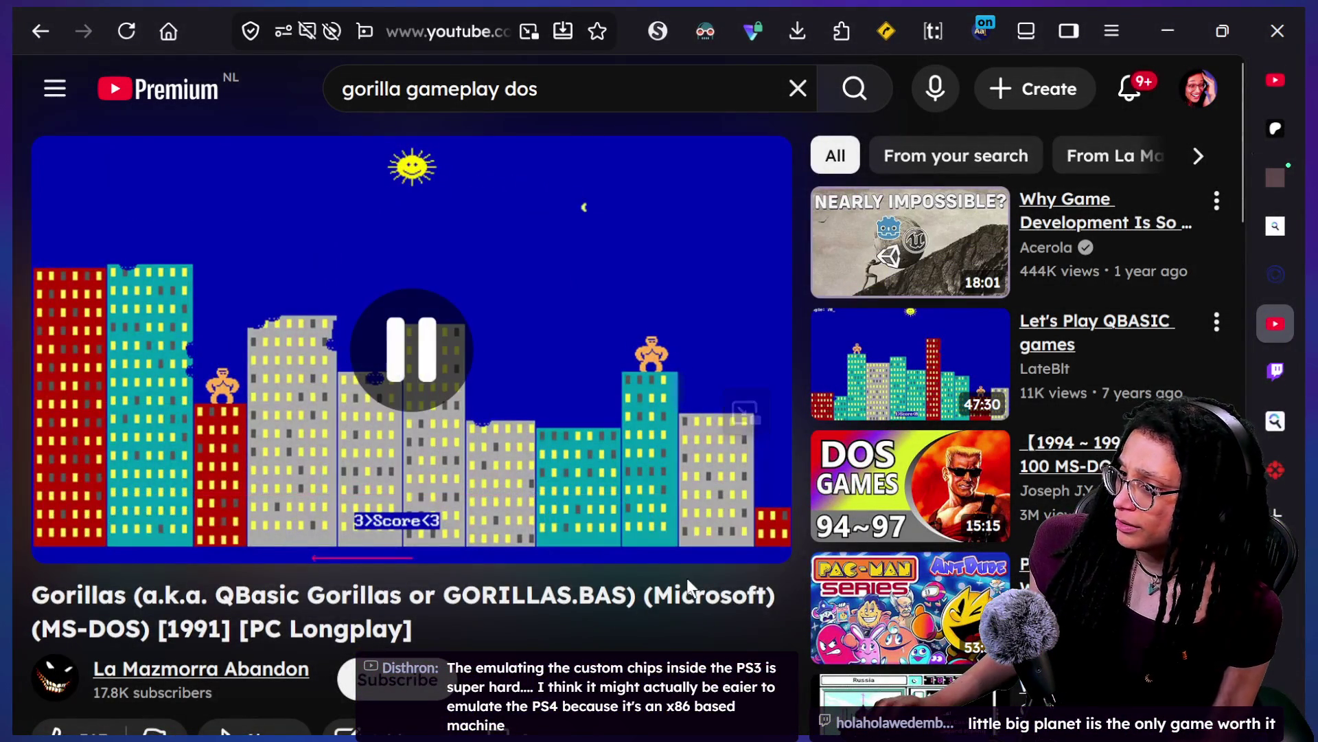
pyautogui.hotkey('alt', 'Tab')
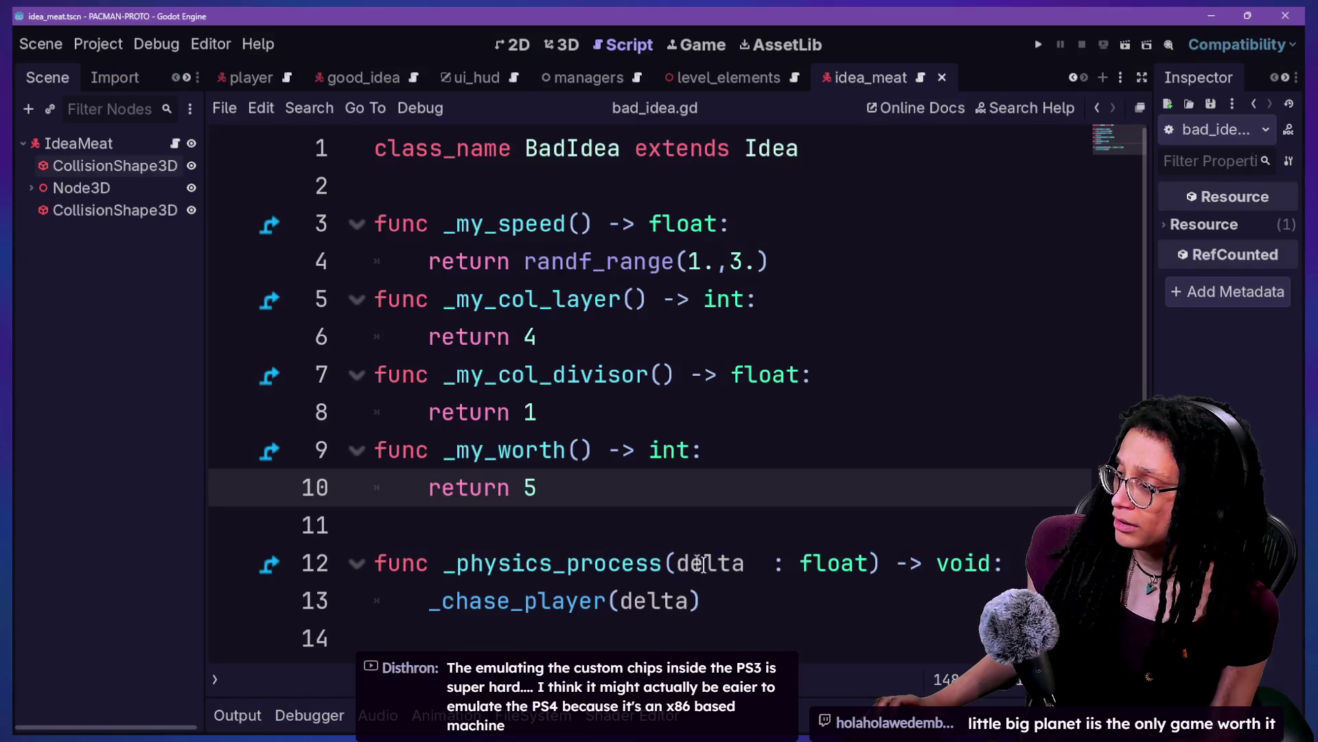
# Step: Test-run the PACMAN-PROTO game from the script at line 11, then stop it
pyautogui.click(649, 533)
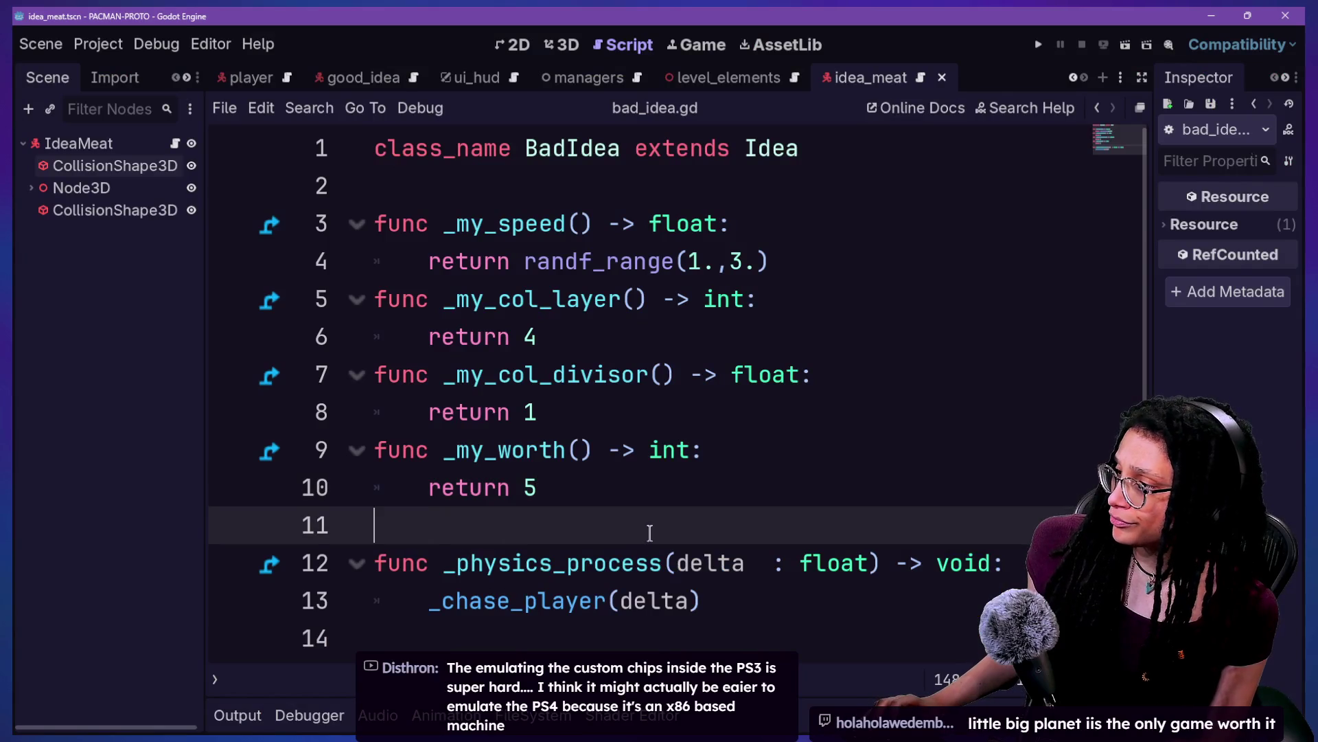
pyautogui.click(1035, 44)
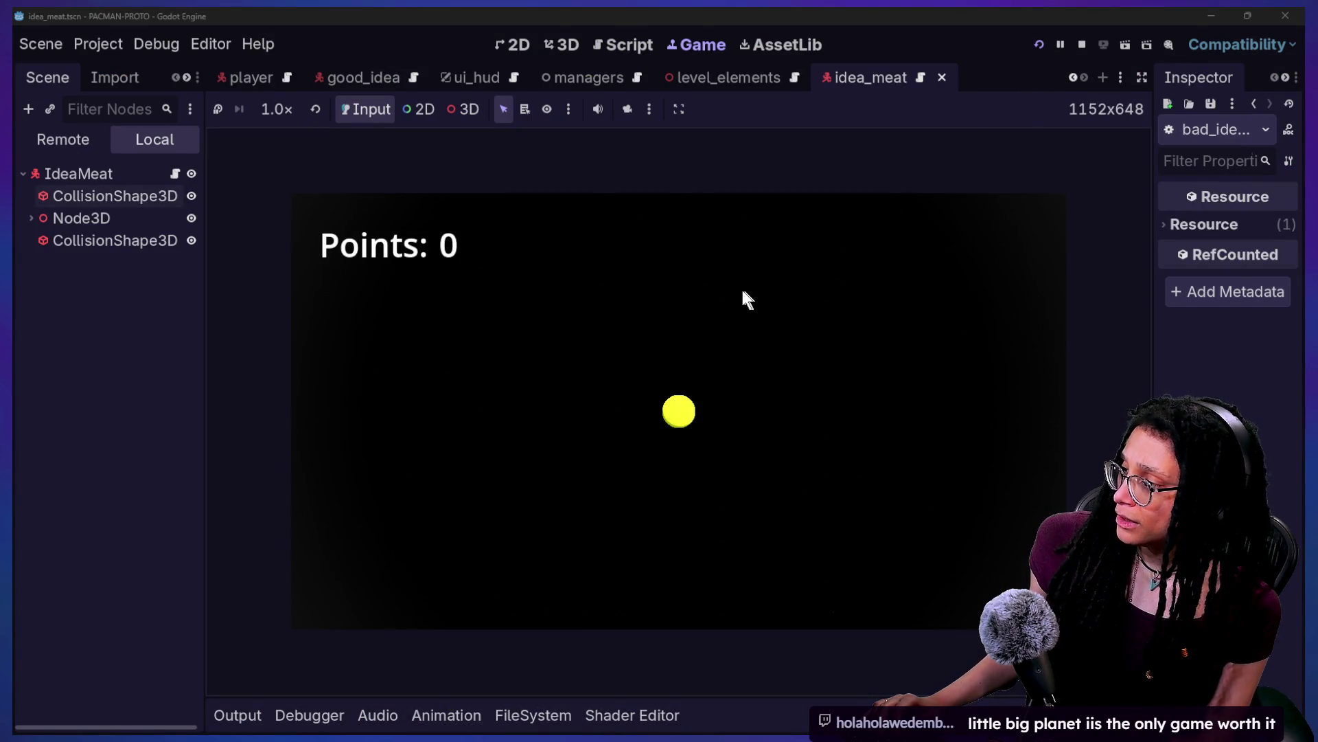
pyautogui.click(1083, 45)
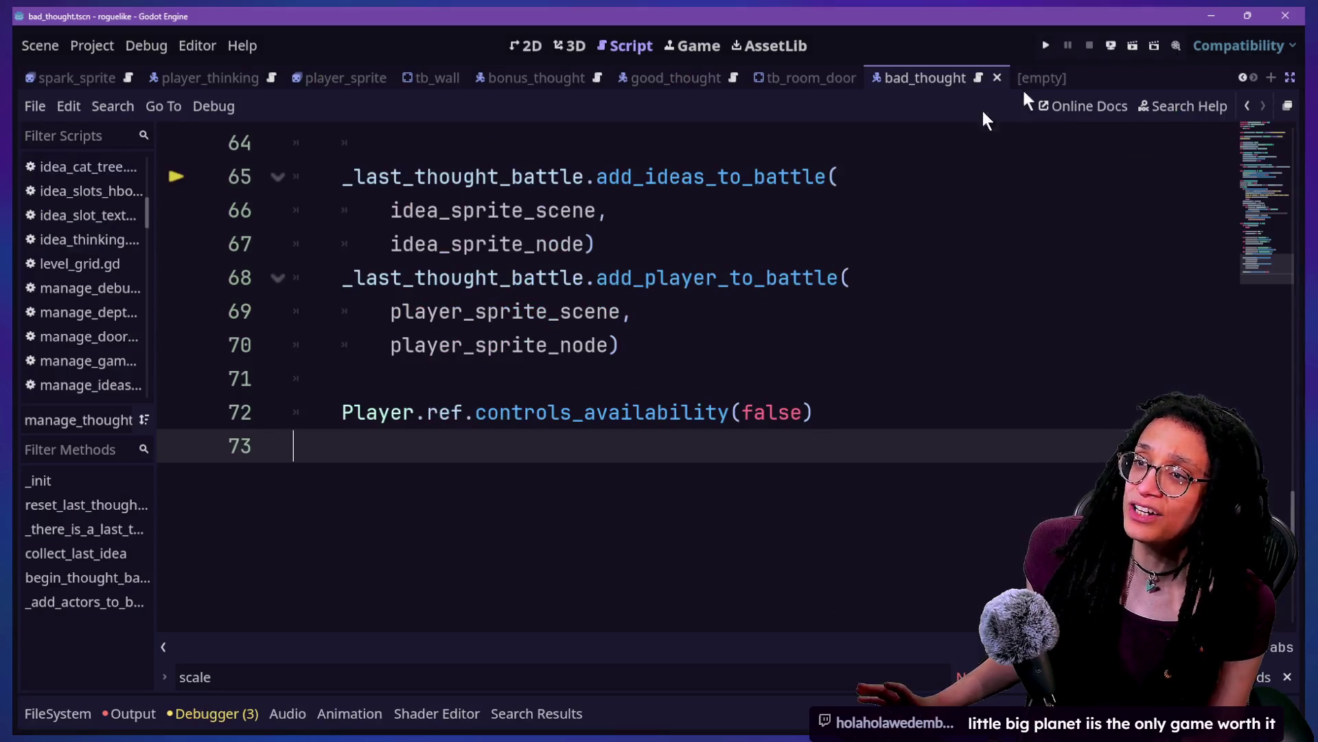
# Step: Launch the roguelike game, start planning, and pick the Mewsky platform
pyautogui.click(1047, 44)
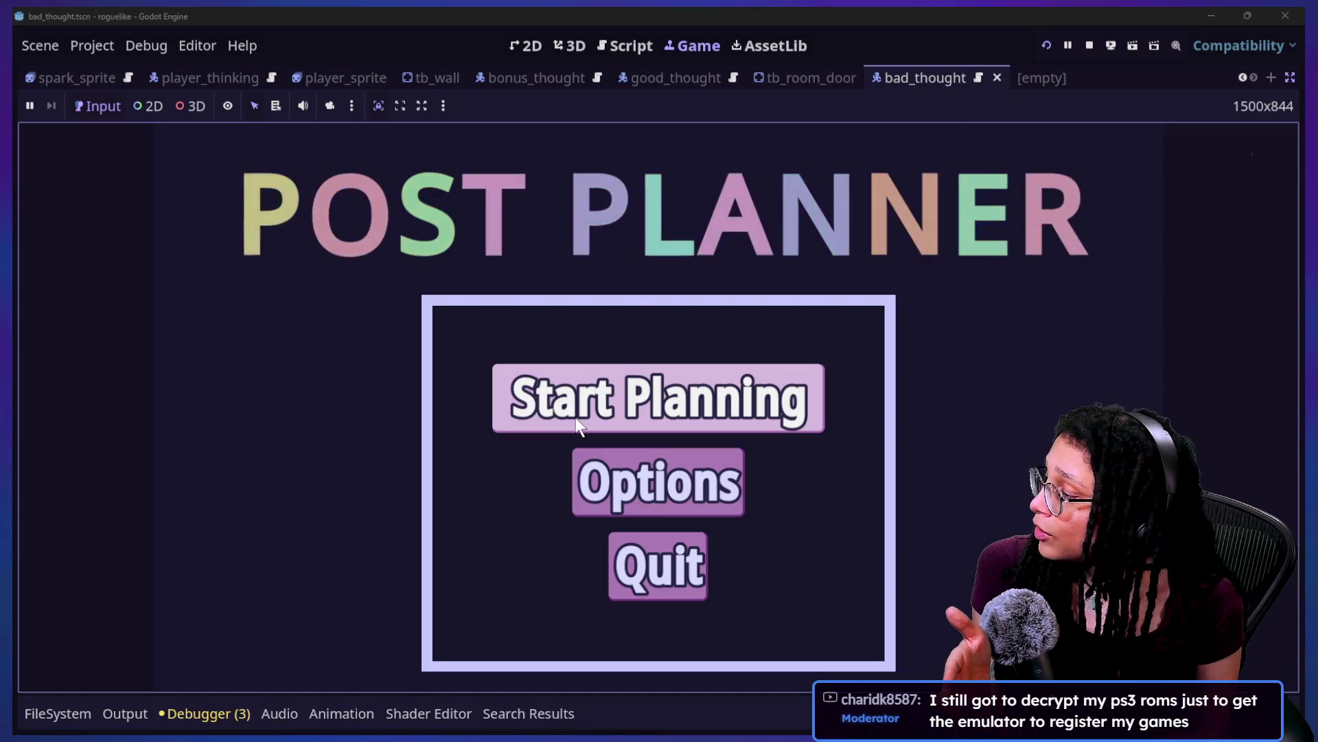
pyautogui.click(577, 420)
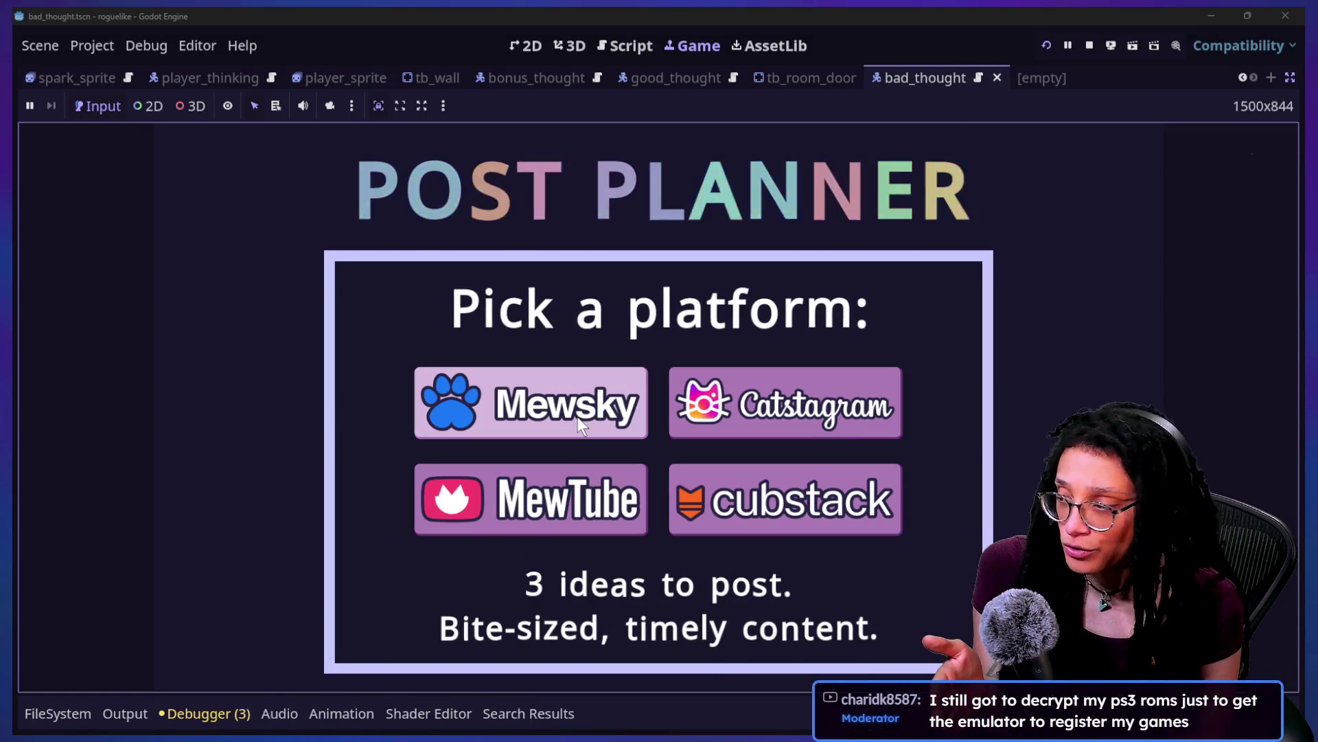
pyautogui.click(578, 417)
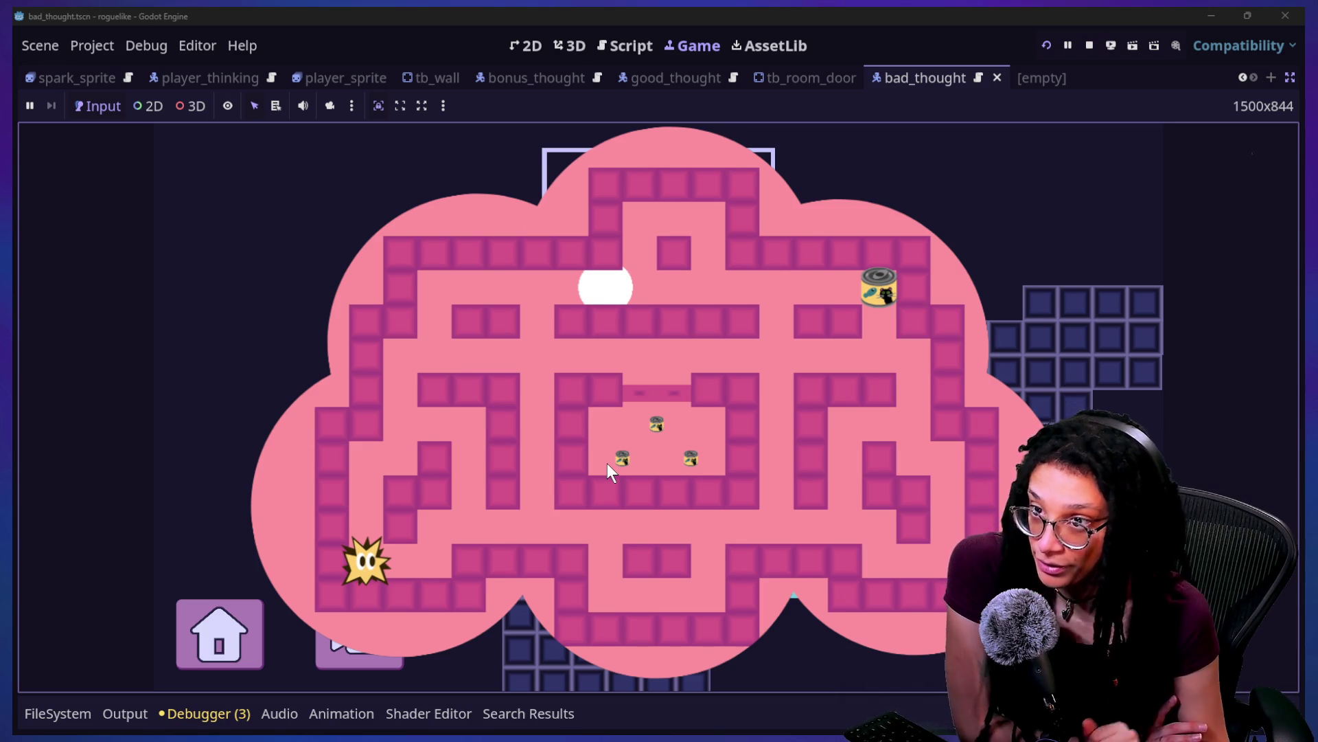
# Step: Steer the spark character right, up, and right through the maze, then return to the script
pyautogui.press('Right')
pyautogui.press('Up')
pyautogui.press('Right')
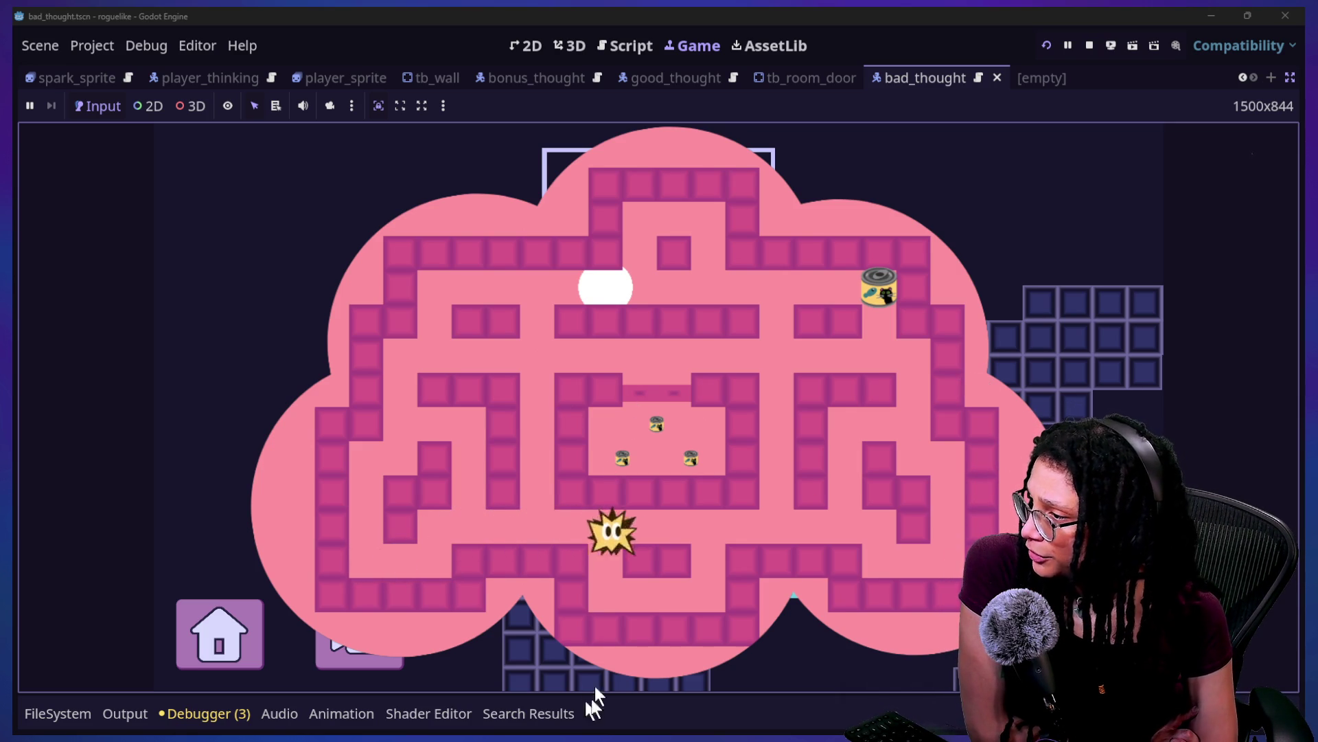
pyautogui.click(598, 40)
# Step: Open the idea_cat_food.gd script via the quick file search
pyautogui.scroll(15, 704, 293)
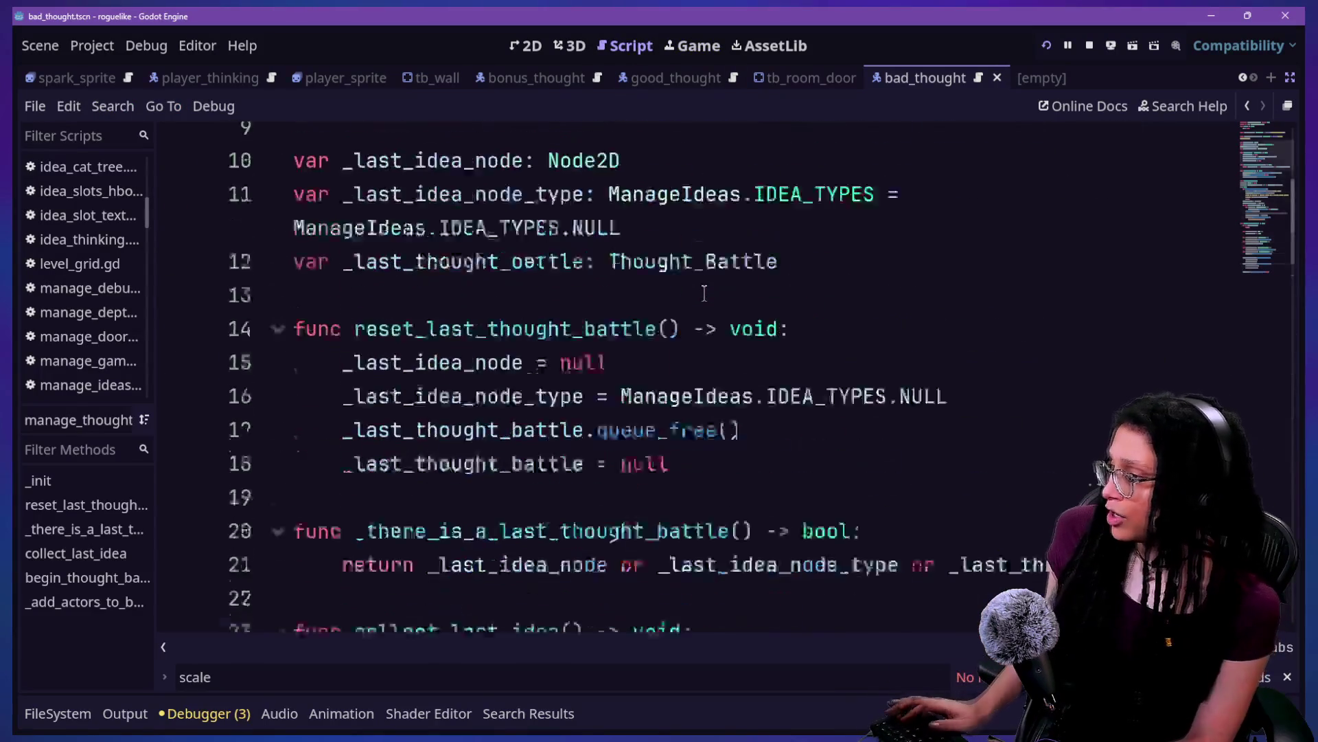
pyautogui.scroll(3, 704, 293)
pyautogui.hotkey('shift', 'alt', 'o')
pyautogui.write('idea')
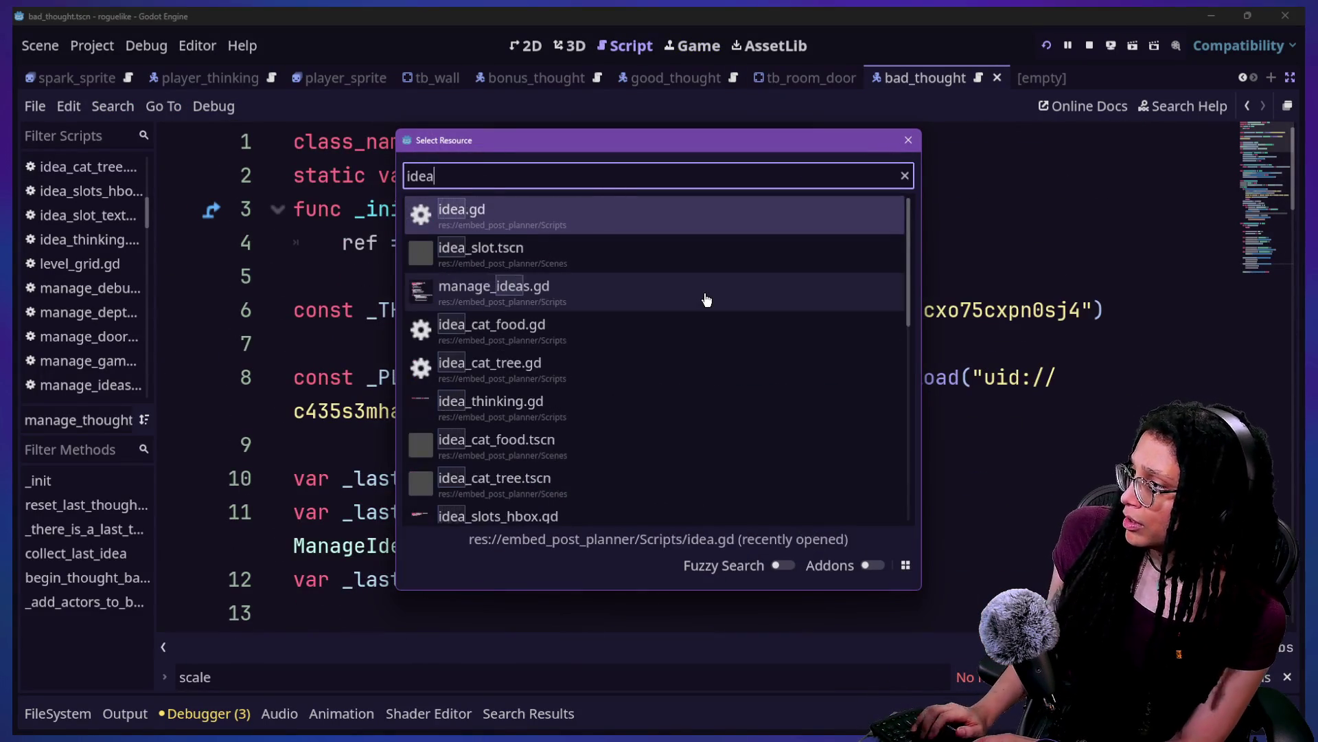
pyautogui.write('_C')
pyautogui.press('BackSpace')
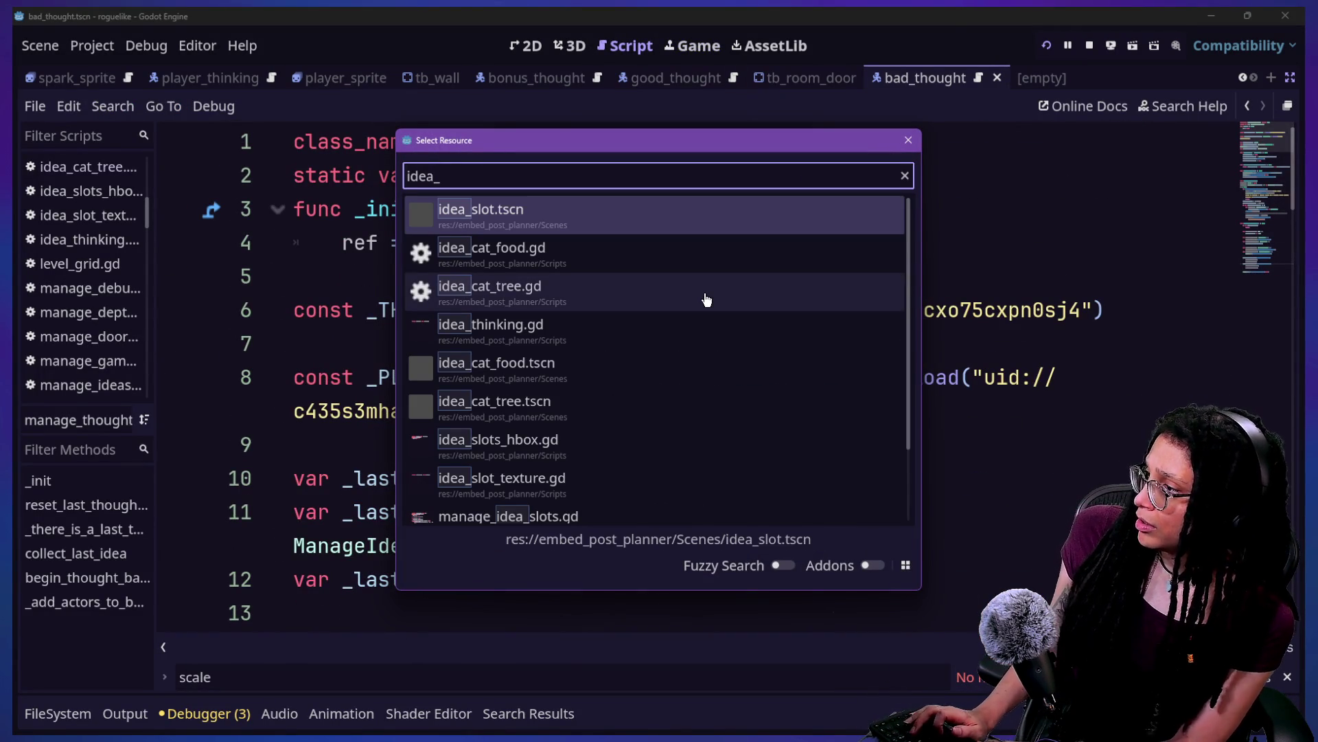
pyautogui.press('Down')
pyautogui.press('Return')
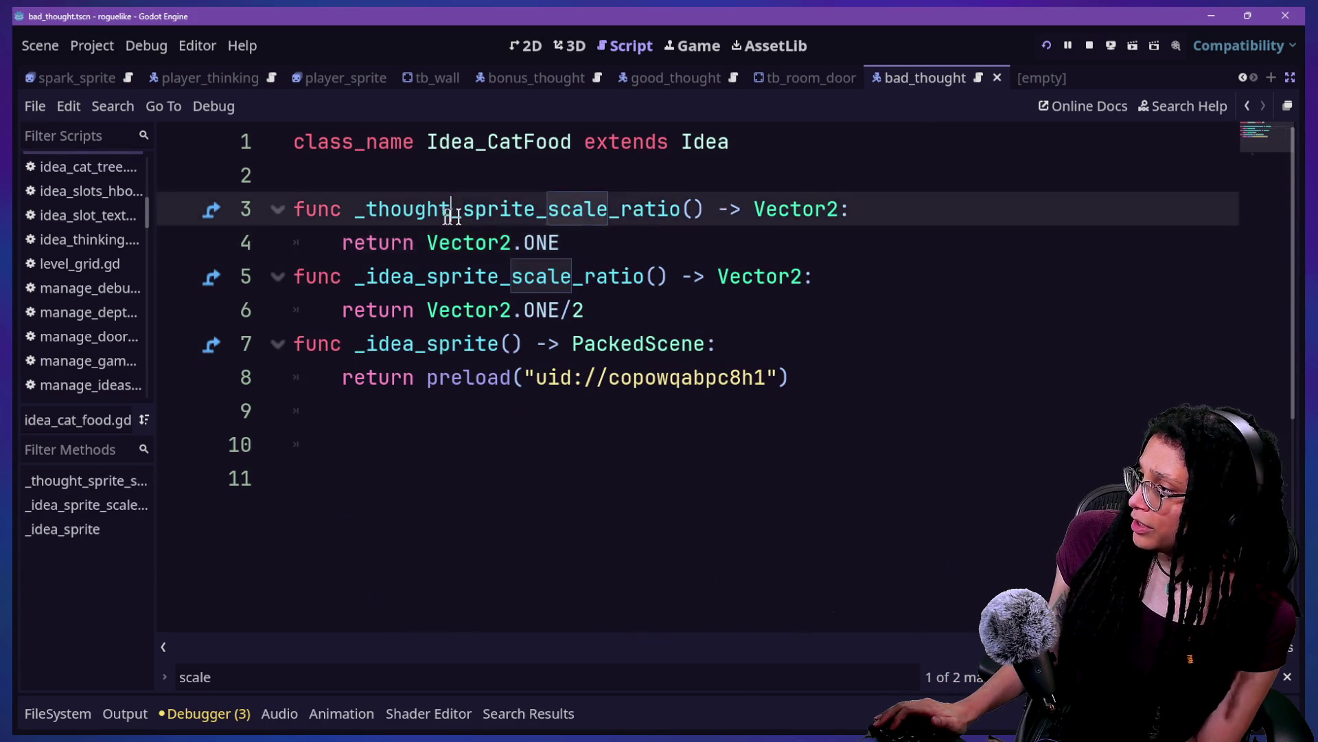
# Step: Place the caret on line 4 and search the project for 'idea_sprite_scale_ratio'
pyautogui.moveTo(444, 217); pyautogui.dragTo(641, 241)
pyautogui.click(641, 241)
pyautogui.hotkey('ctrl', 'a')
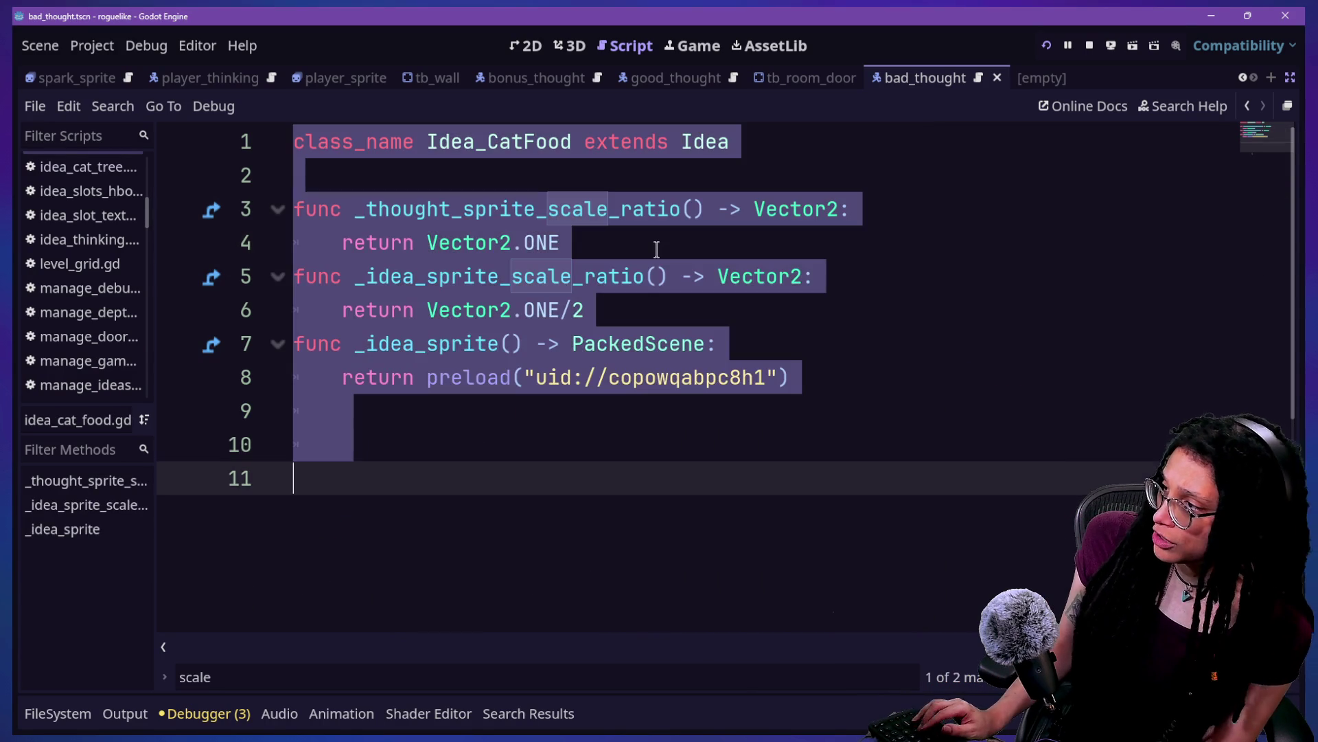
pyautogui.click(656, 250)
pyautogui.hotkey('ctrl', 'shift', 'f')
pyautogui.write('id')
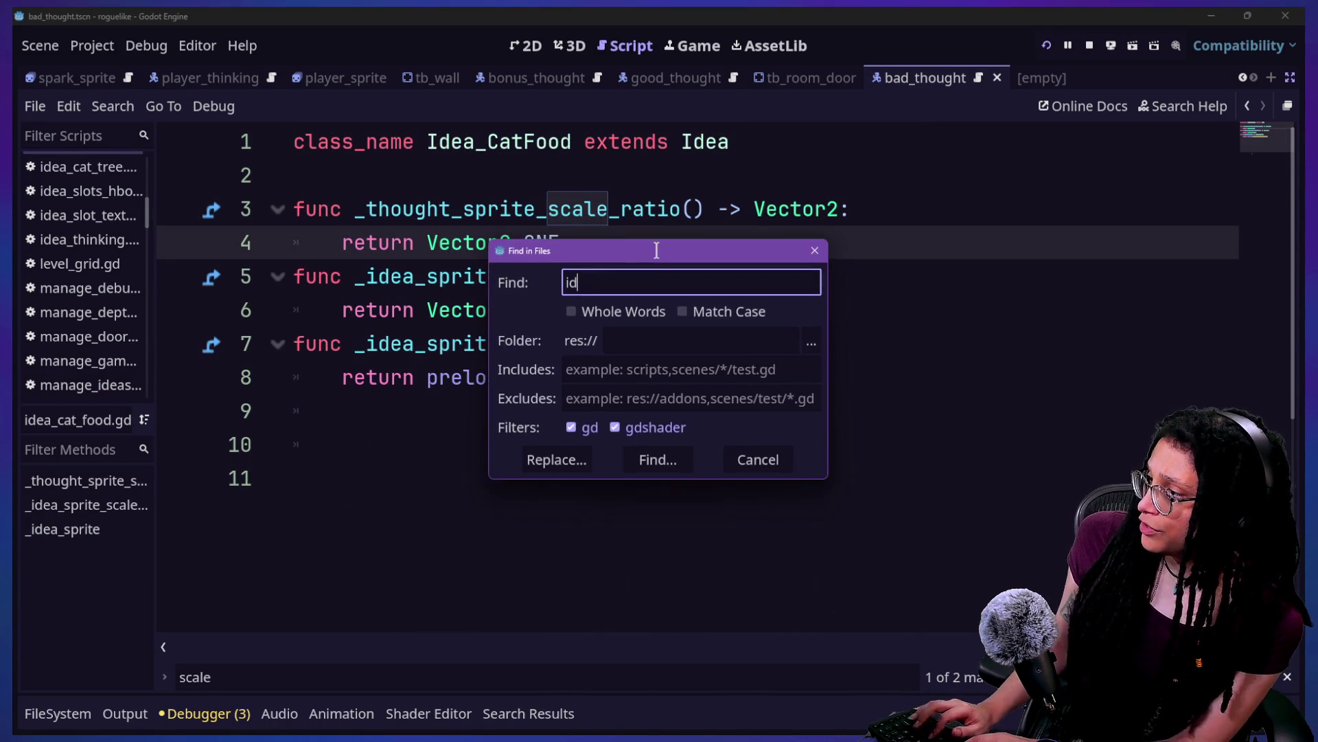
pyautogui.write('ea_')
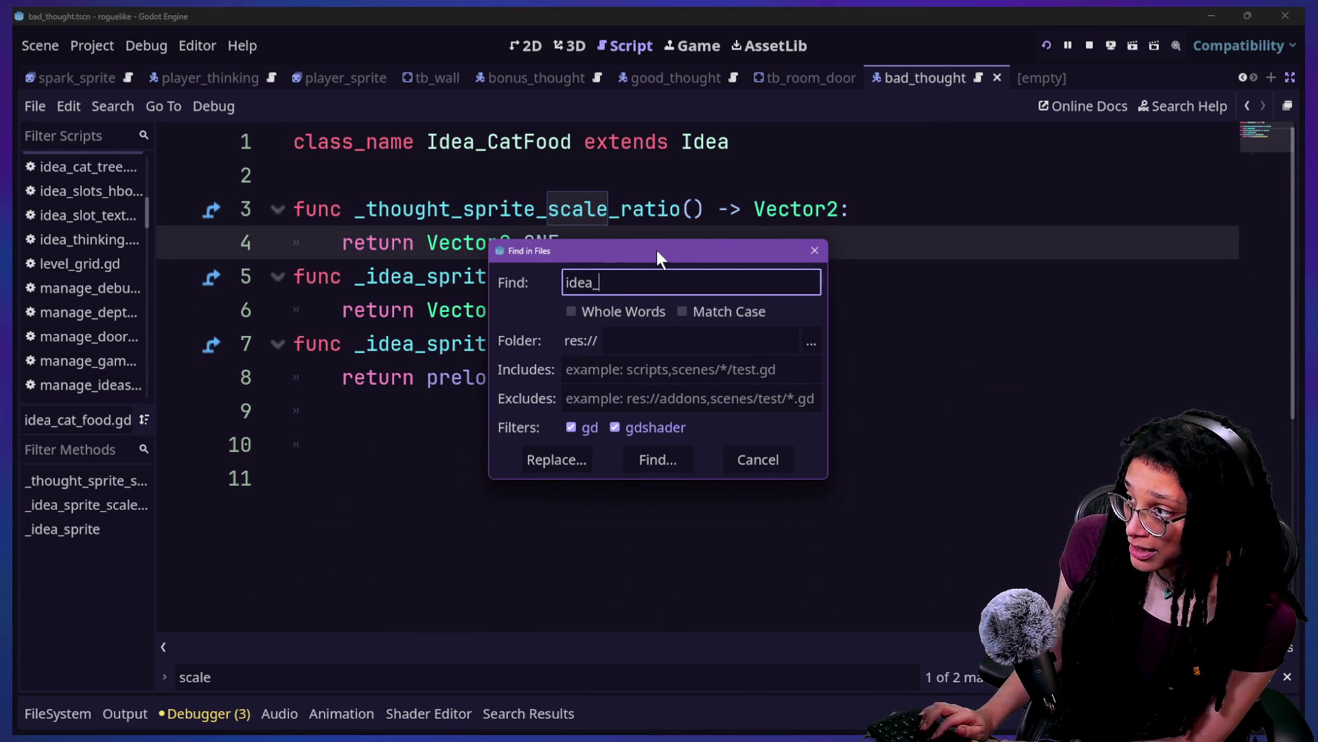
pyautogui.write('sprite_scale_ratio')
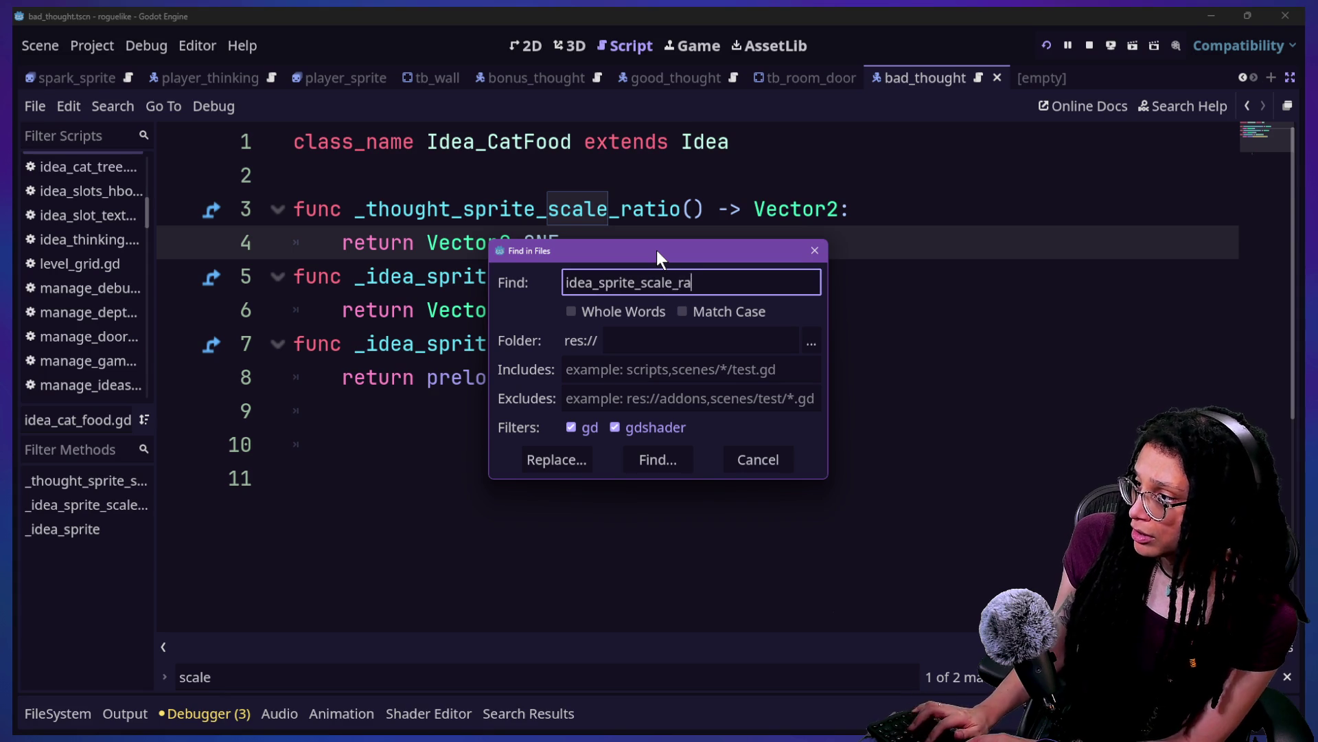
# Step: Run the project-wide search for idea_sprite_scale_ratio
pyautogui.press('Return')
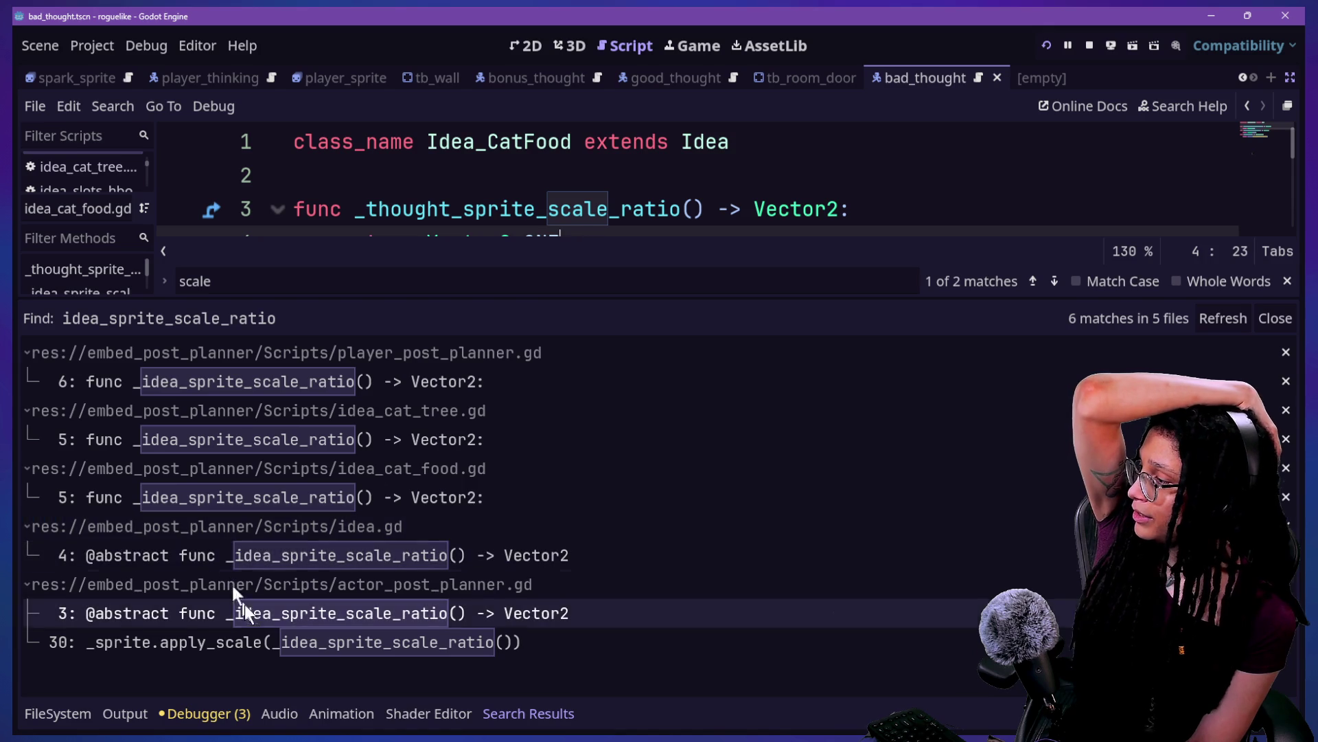
# Step: Open actor_post_planner.gd at the line-30 scale call and inspect the sprite scaling code
pyautogui.click(247, 640)
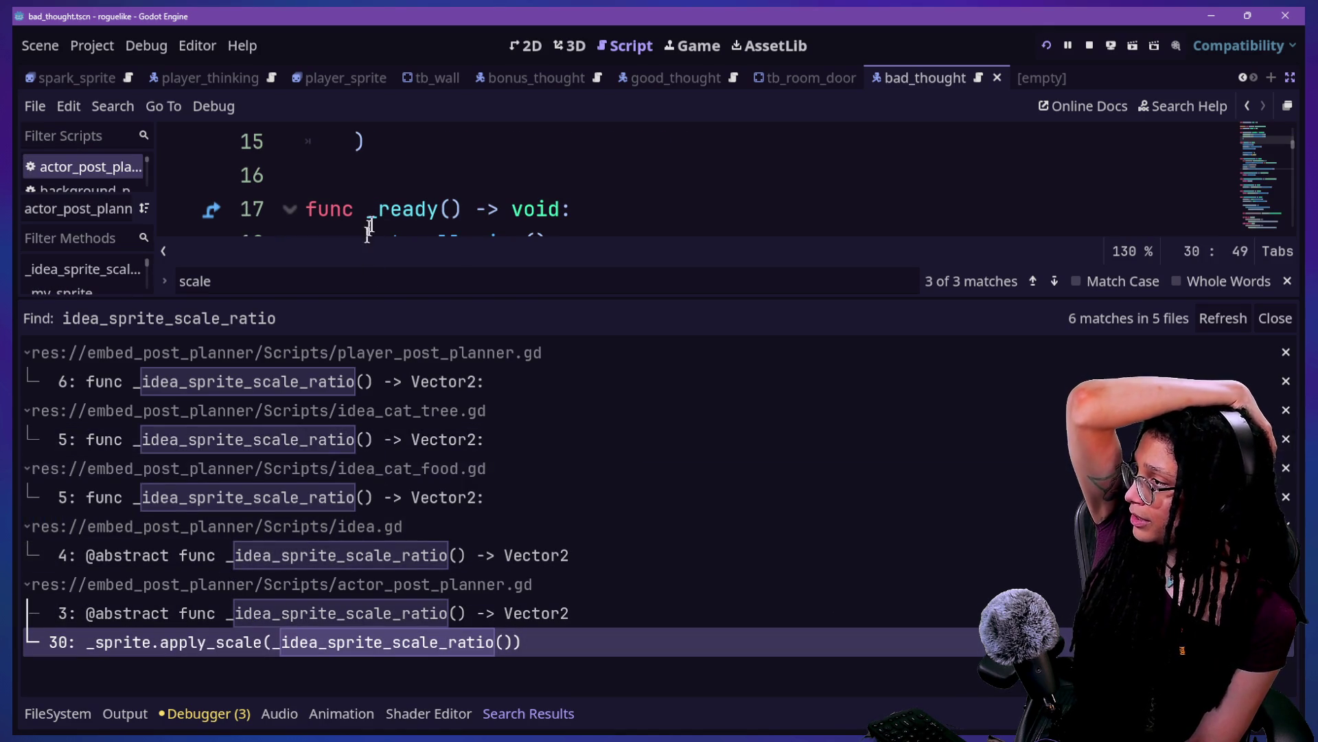
pyautogui.scroll(-2, 379, 215)
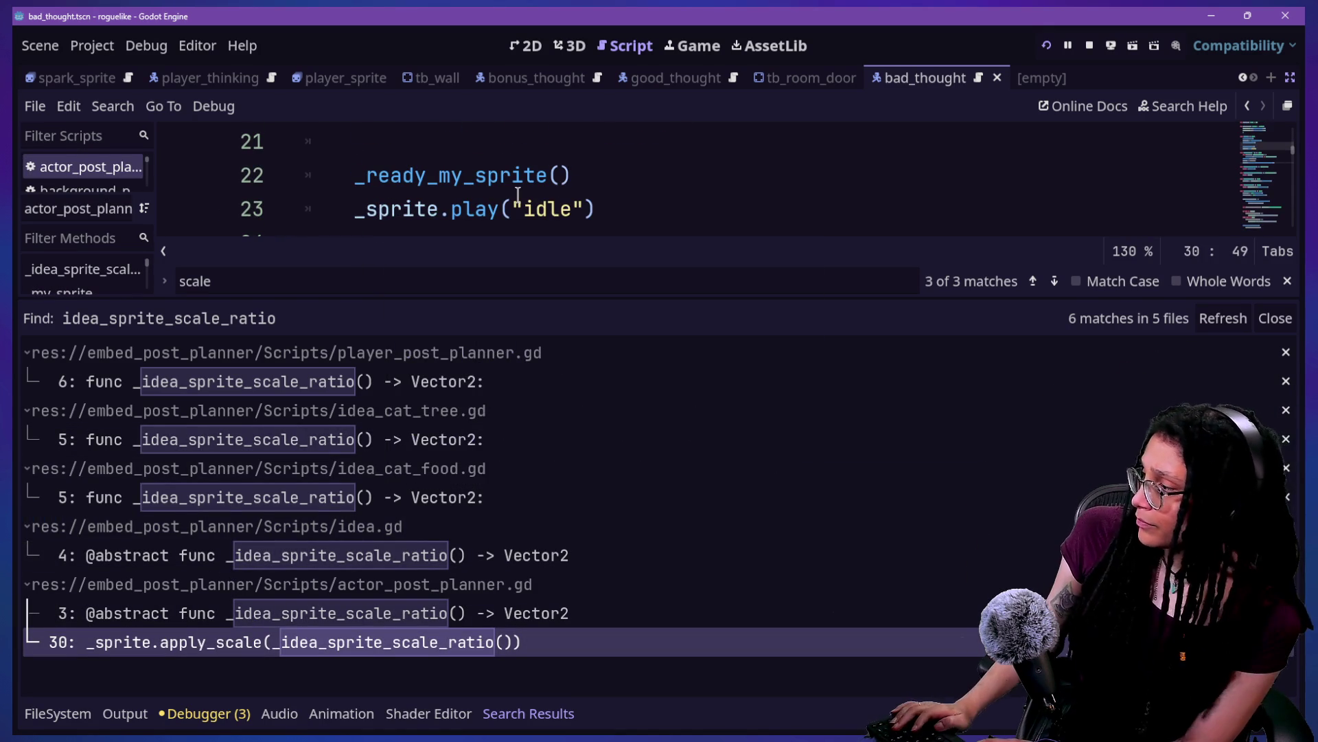
pyautogui.hotkey('ctrl', 'j')
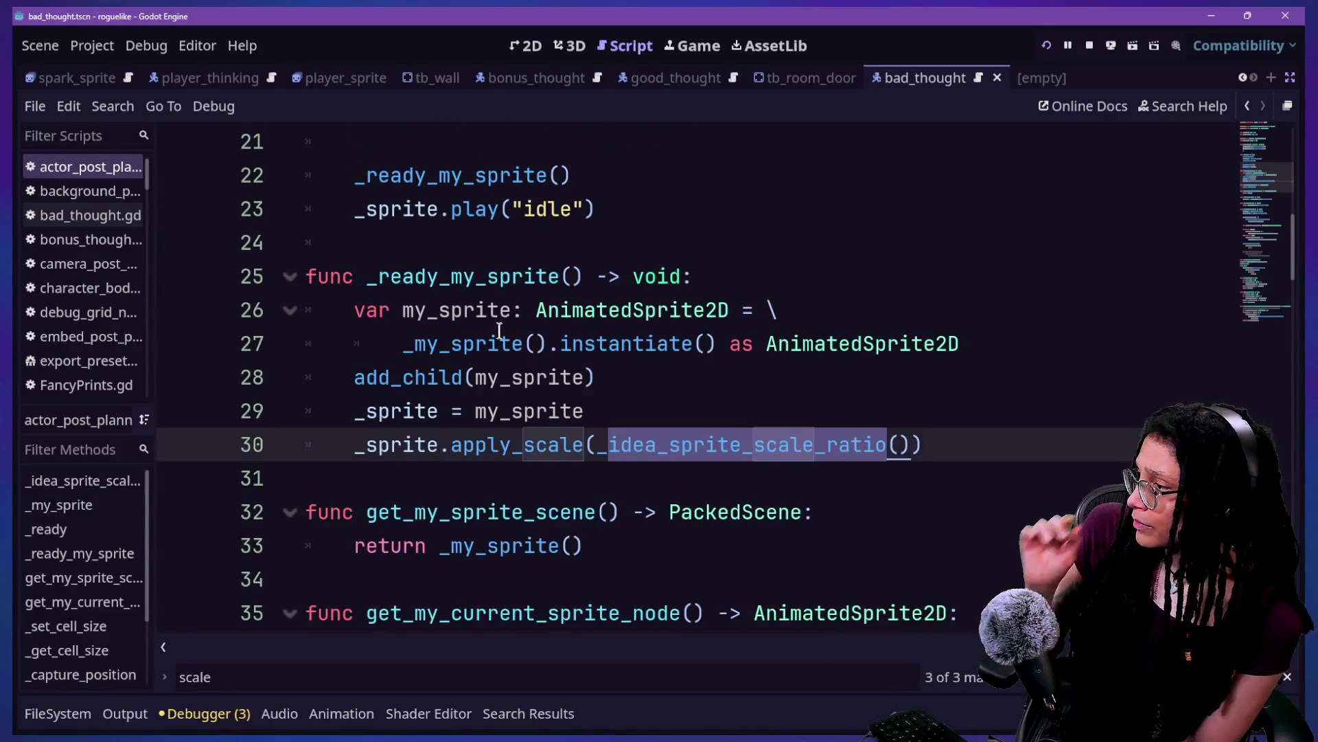
pyautogui.moveTo(451, 410); pyautogui.dragTo(649, 448)
pyautogui.click(649, 448)
pyautogui.scroll(-3, 648, 448)
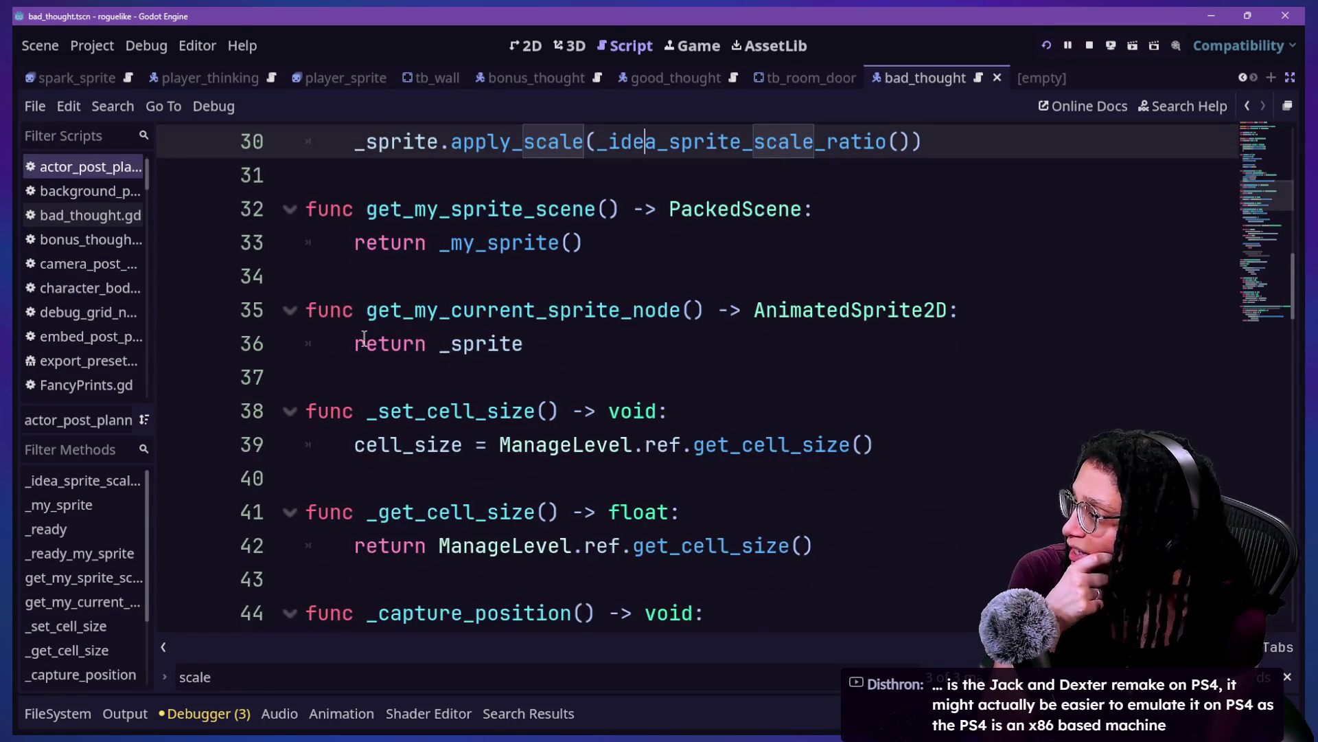
# Step: Review the sprite getter functions on lines 34–36 of actor_post_planner.gd
pyautogui.moveTo(375, 310); pyautogui.dragTo(453, 310)
pyautogui.click(704, 355)
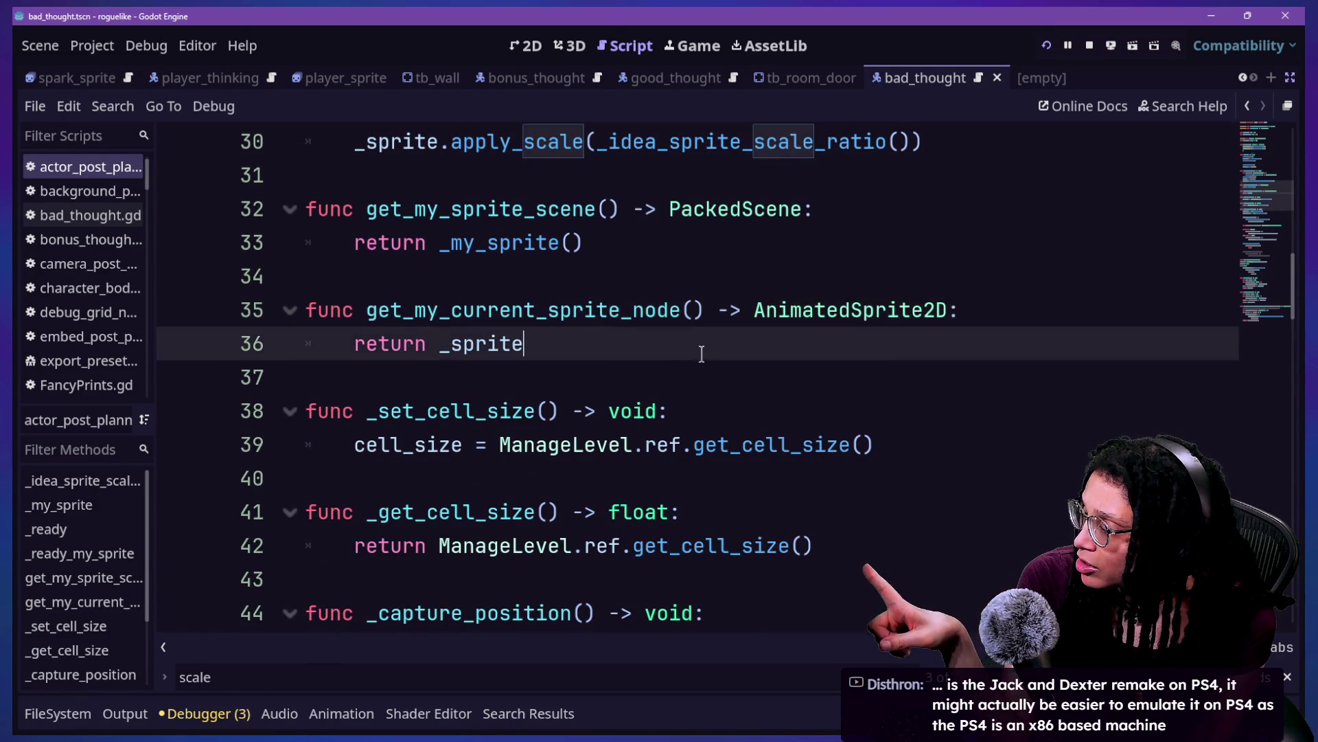
pyautogui.moveTo(703, 355); pyautogui.dragTo(449, 281)
pyautogui.click(450, 281)
pyautogui.click(560, 345)
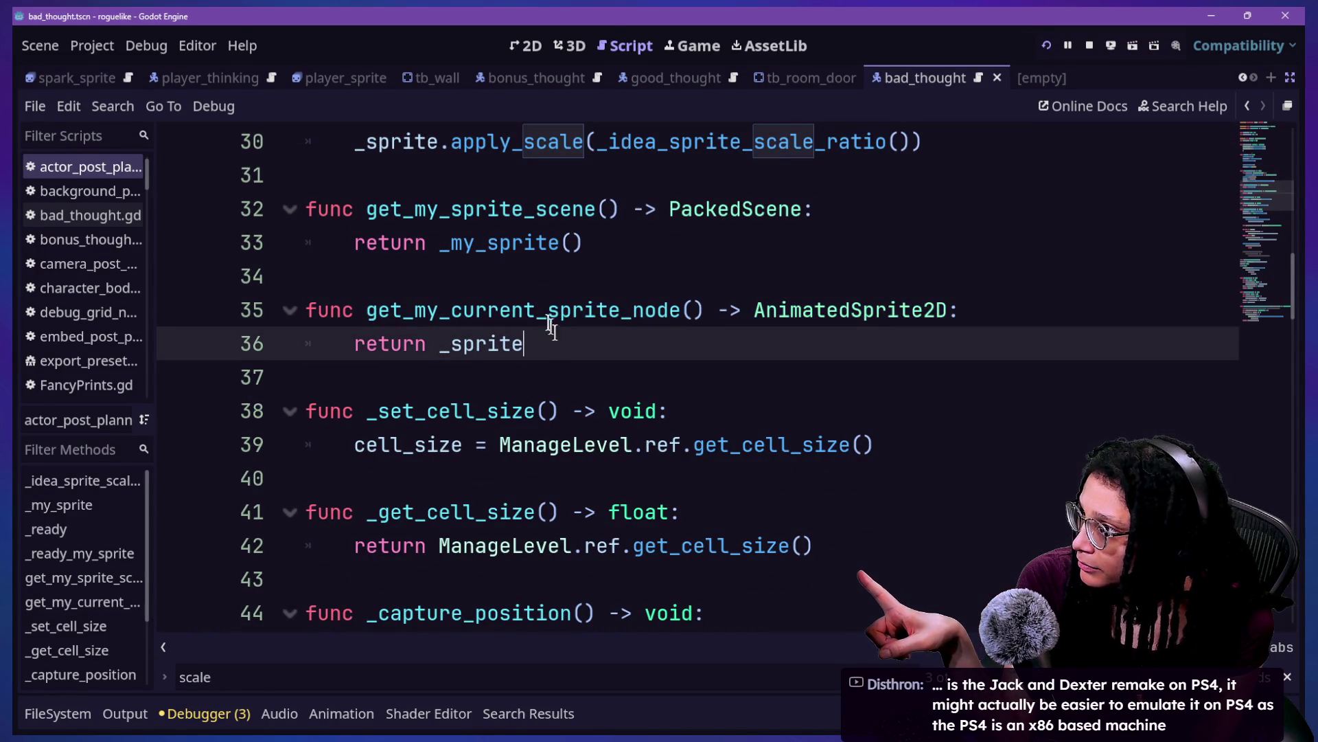
pyautogui.press('Up')
pyautogui.press('Up')
pyautogui.scroll(2, 758, 486)
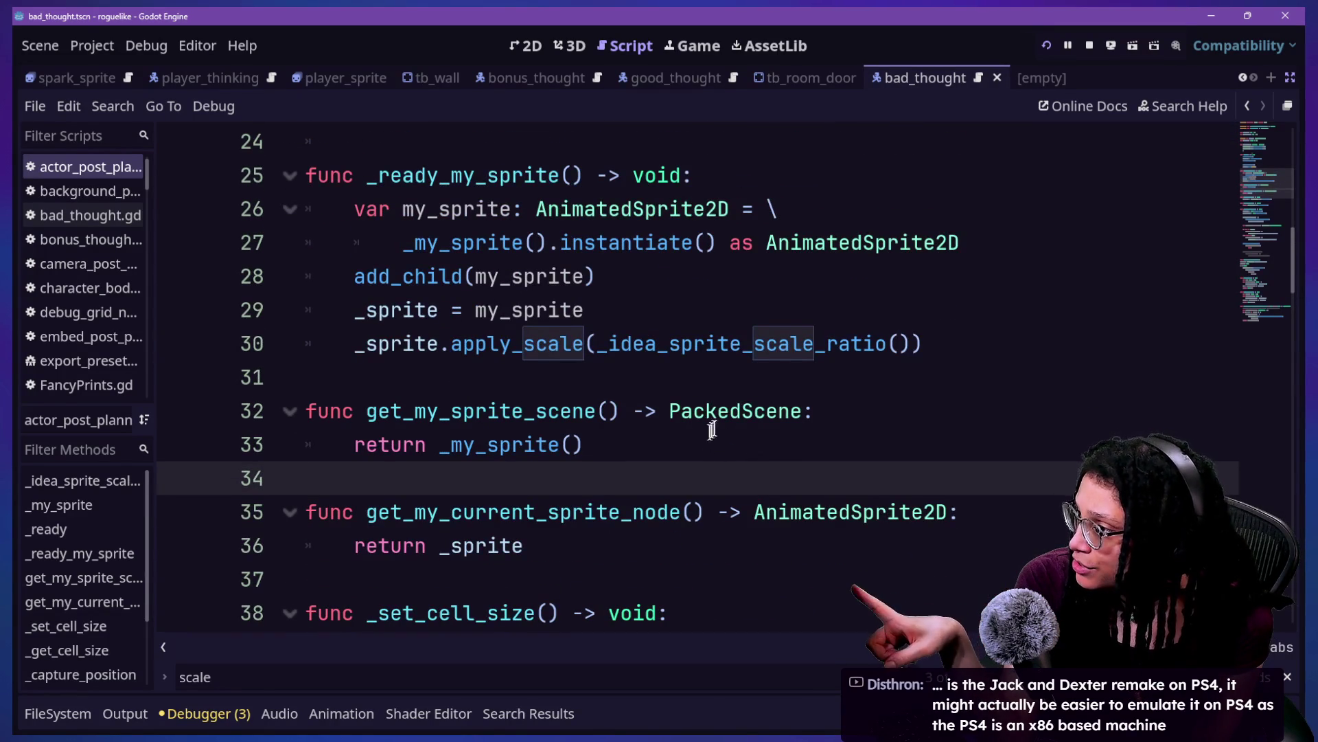
pyautogui.scroll(8, 818, 357)
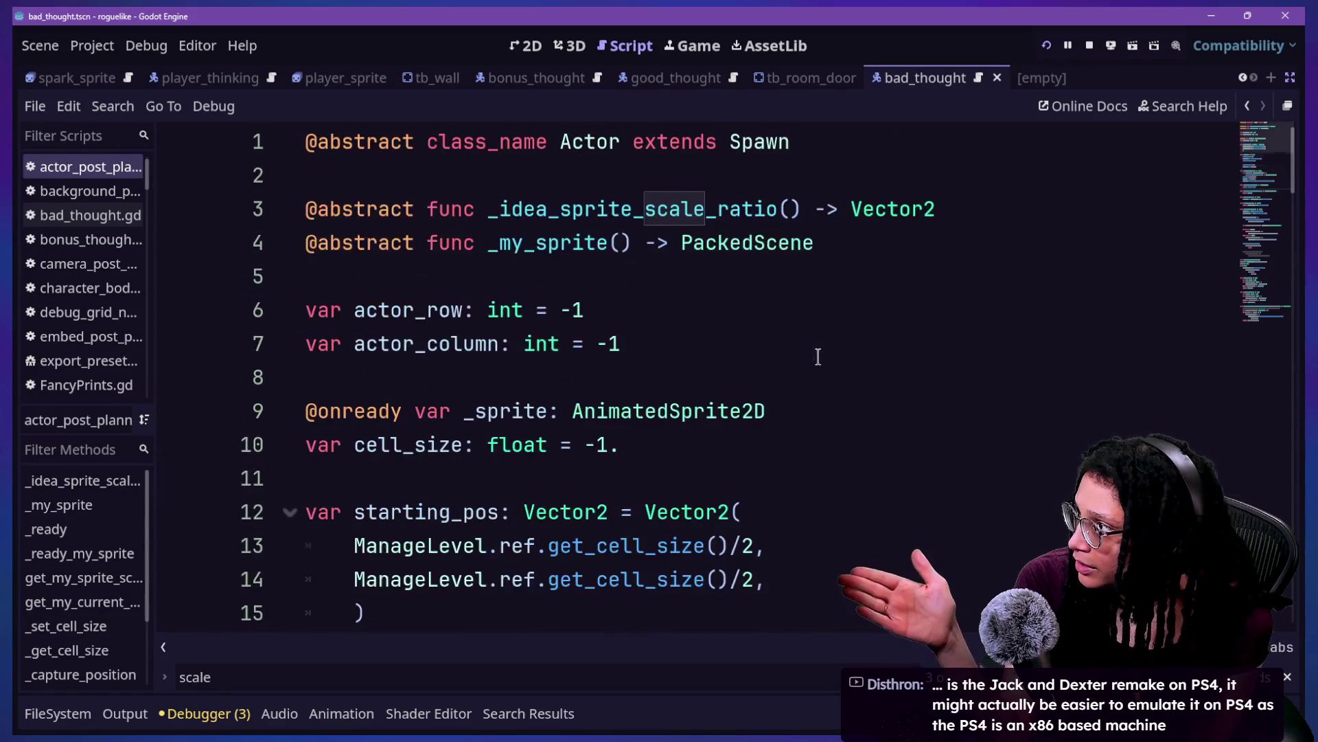
pyautogui.scroll(-16, 818, 356)
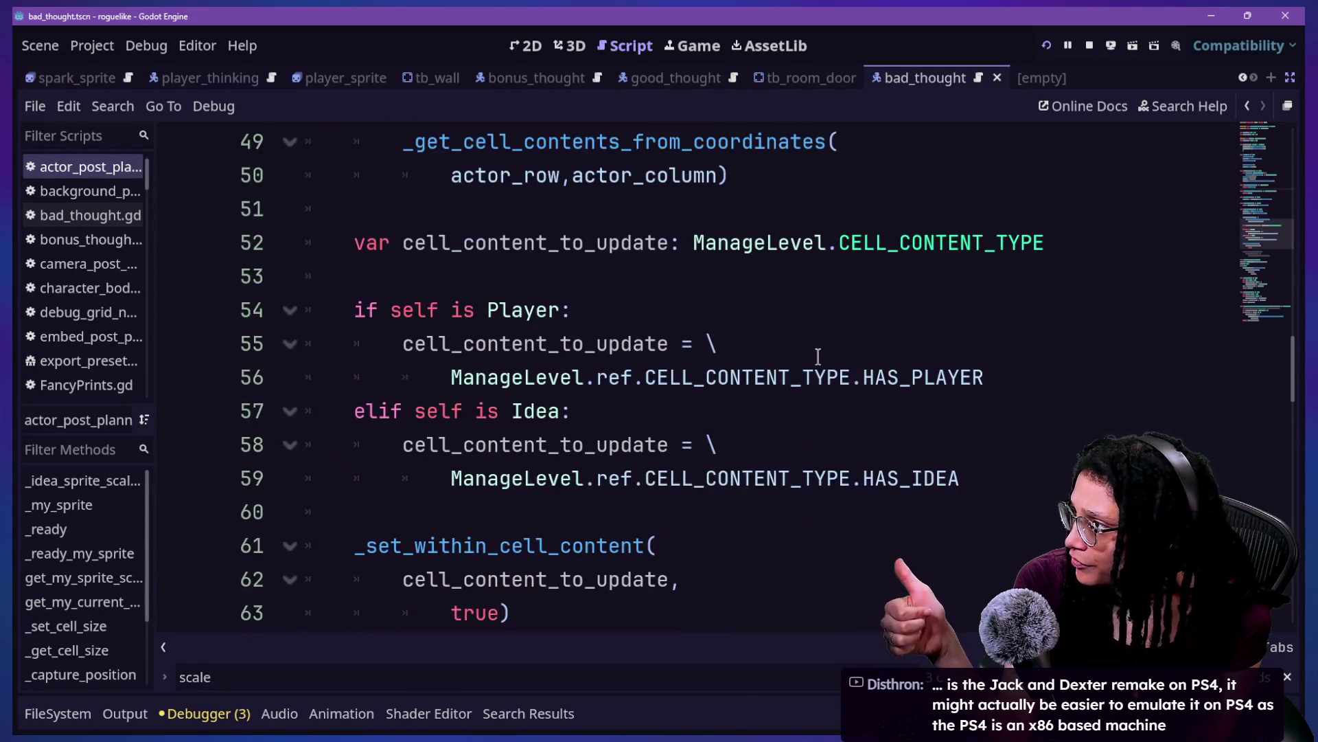
pyautogui.scroll(4, 818, 357)
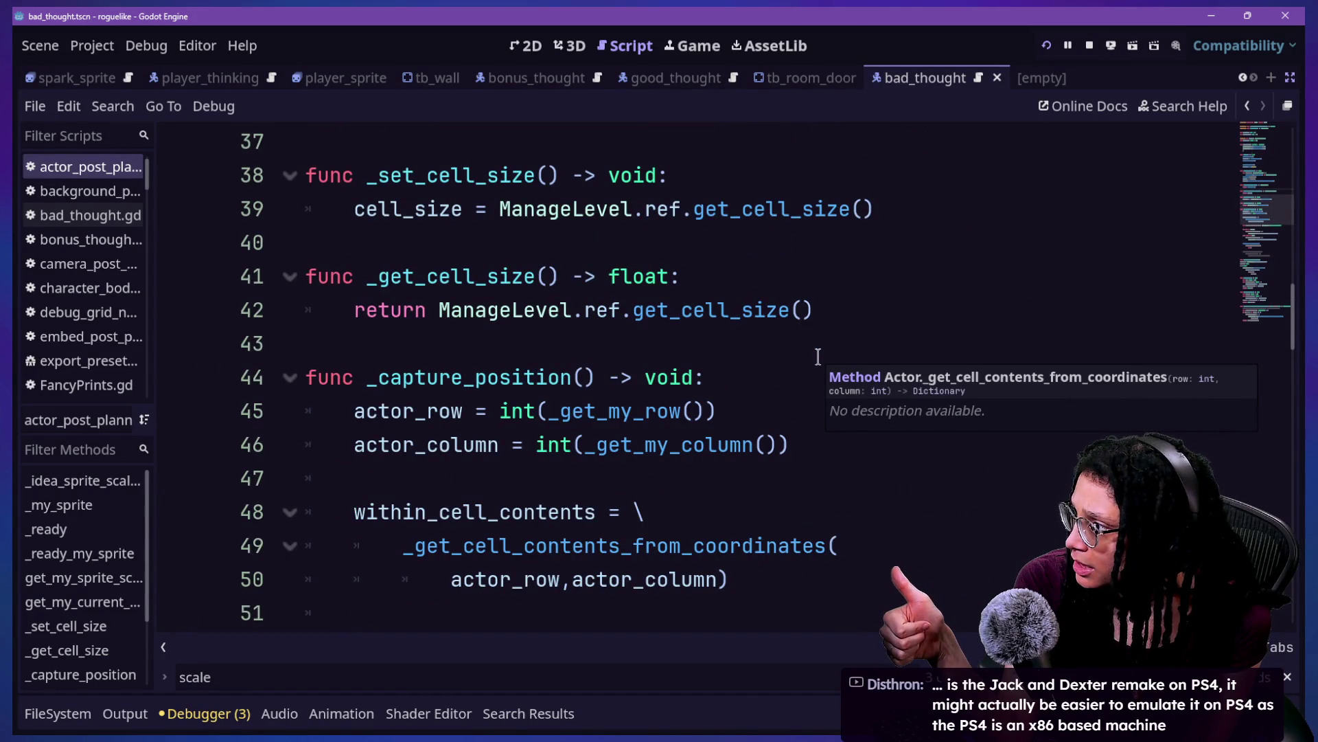
pyautogui.scroll(-4, 818, 357)
# Step: Search the script for get_my to find the sprite getter matches, wrapping to line 32
pyautogui.click(818, 353)
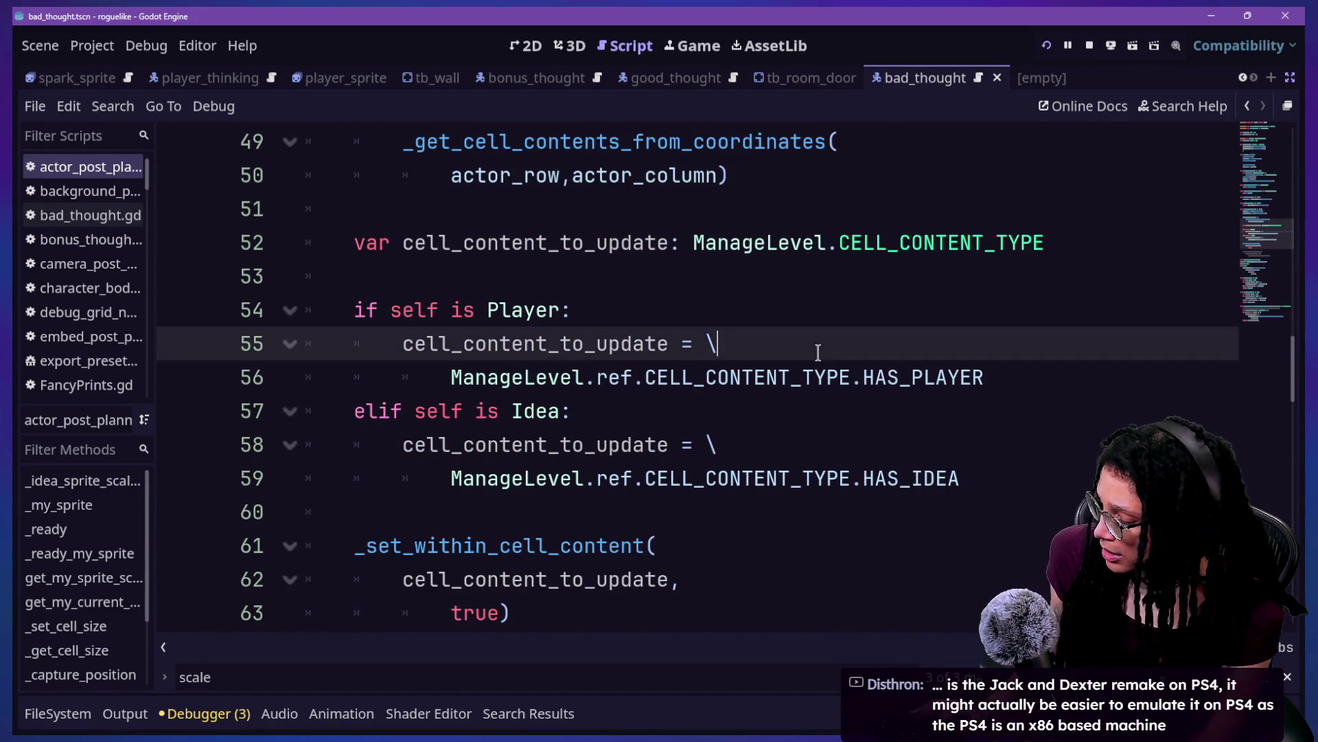
pyautogui.hotkey('ctrl', 'f')
pyautogui.write('get_my')
pyautogui.press('Return')
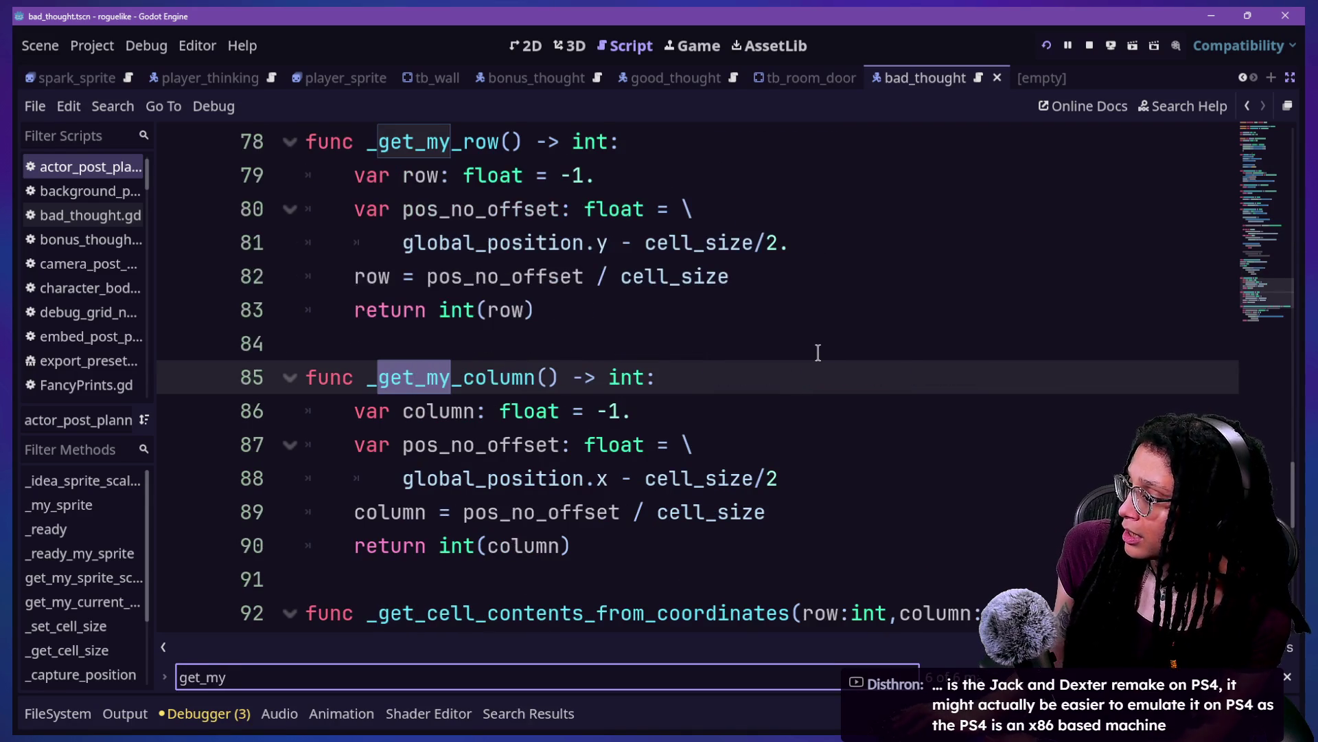
pyautogui.press('Return')
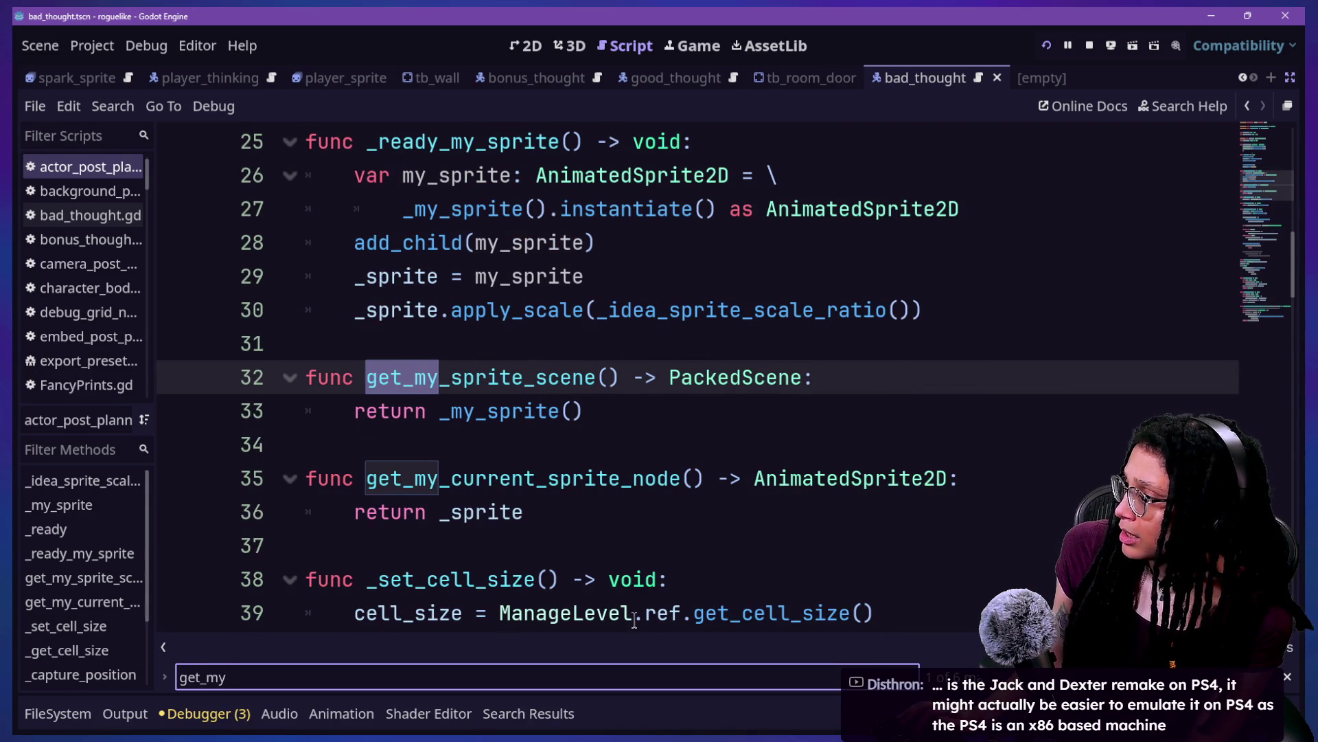
pyautogui.click(631, 542)
pyautogui.click(623, 508)
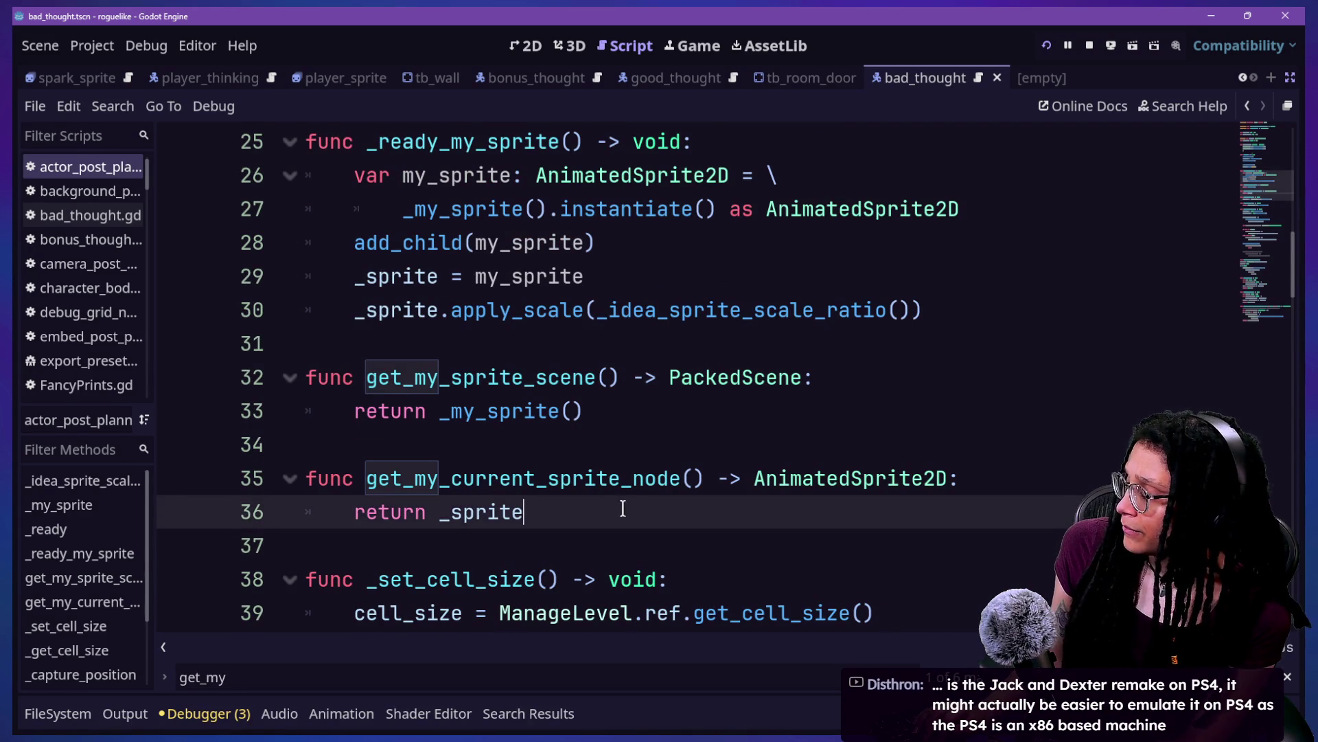
pyautogui.scroll(-1, 623, 508)
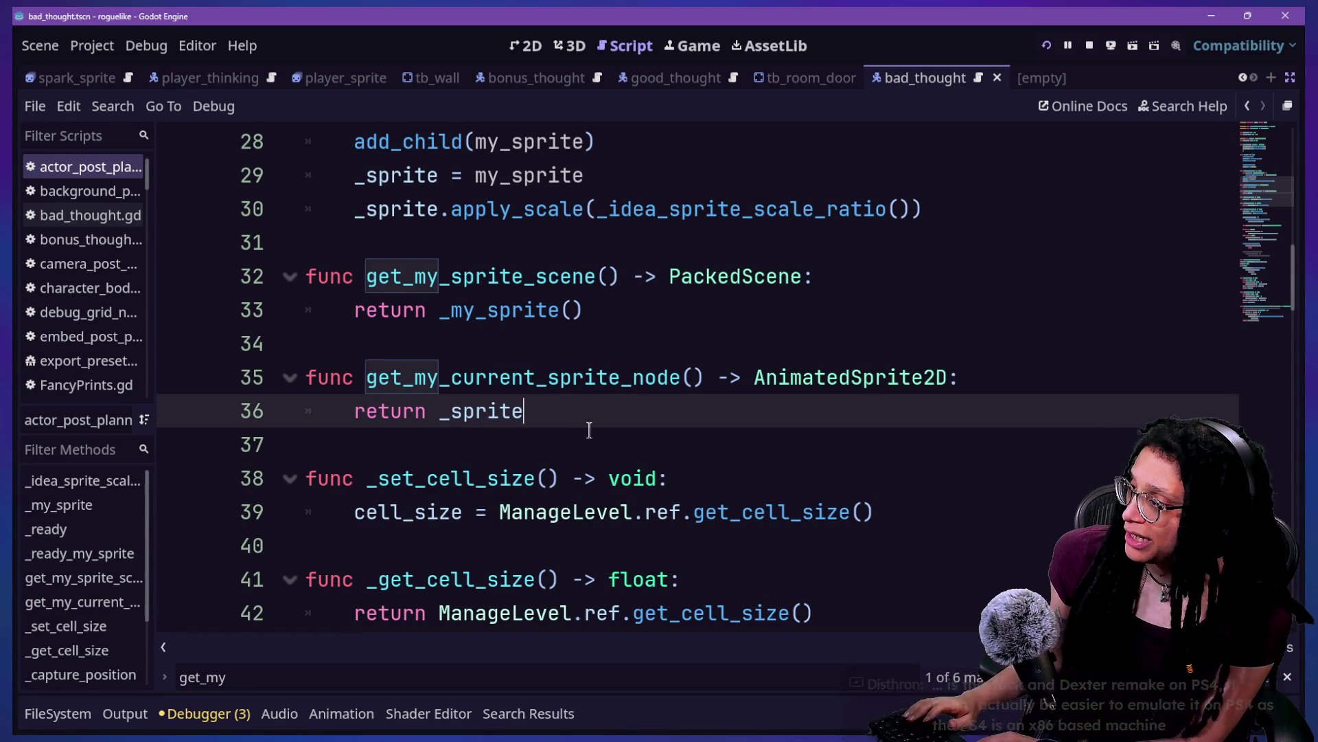
# Step: Select the get_my_current_sprite_node name on line 35
pyautogui.hotkey('alt', 'shift', 'o')
pyautogui.press('Escape')
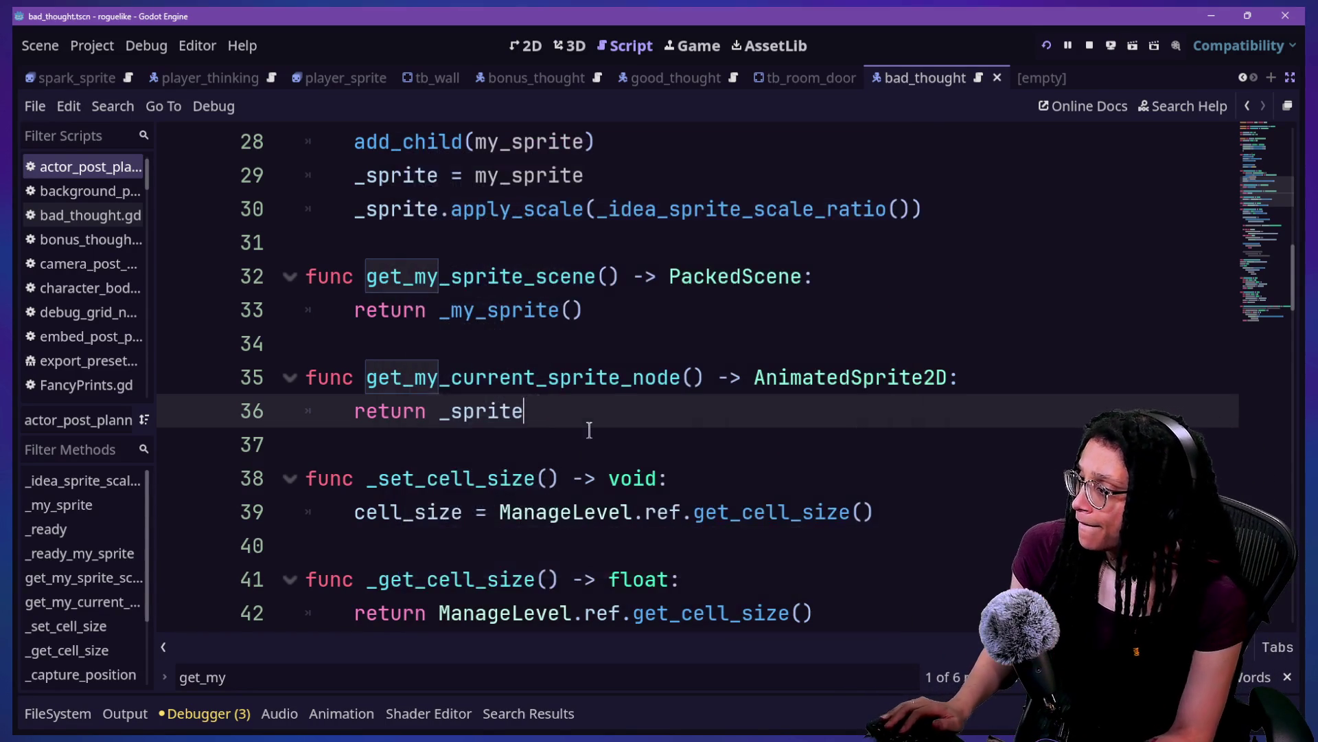
pyautogui.moveTo(366, 377)
pyautogui.mouseDown()
pyautogui.moveTo(675, 381)
pyautogui.moveTo(697, 393)
pyautogui.mouseUp()
# Step: Search the project for get_my_current_sprite_node and open its line-61 usage in manage_thought_battles.gd
pyautogui.hotkey('ctrl', 'shift', 'f')
pyautogui.press('Return')
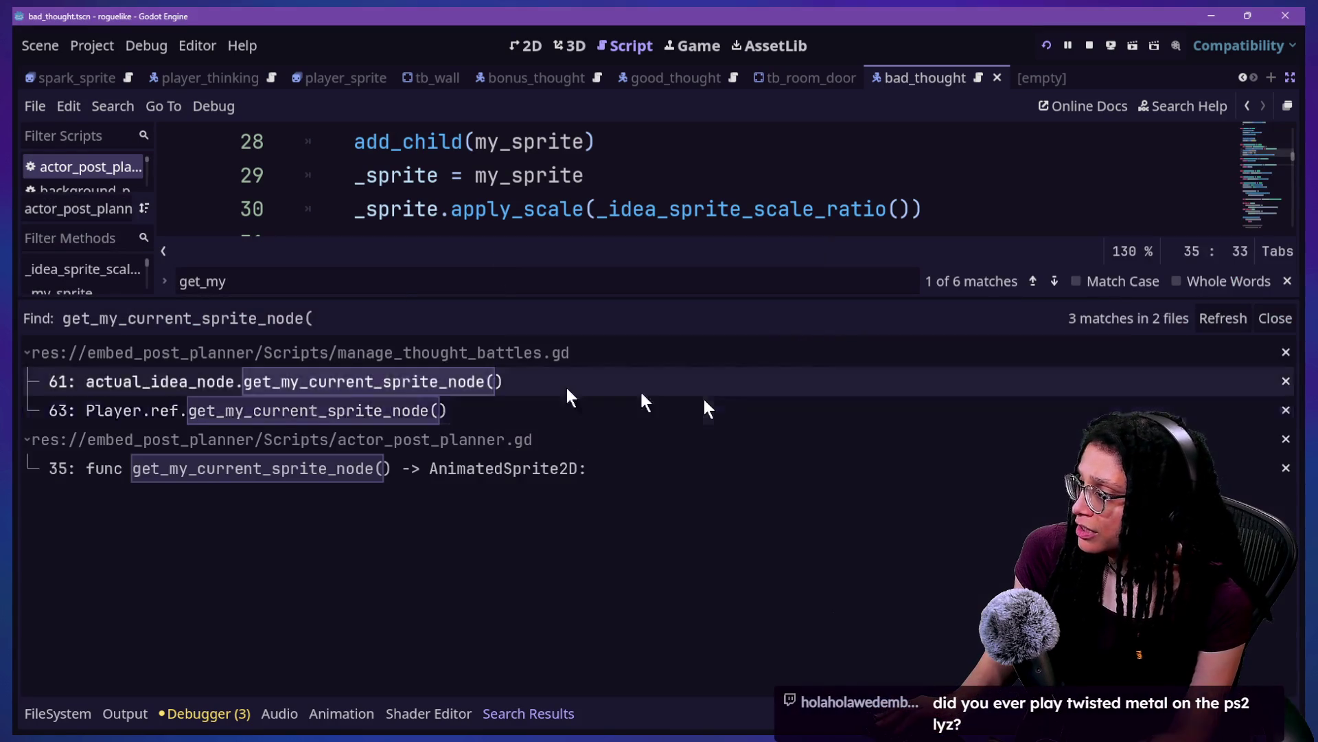
pyautogui.click(213, 386)
pyautogui.click(502, 213)
pyautogui.hotkey('alt', 'o')
pyautogui.hotkey('alt', 'o')
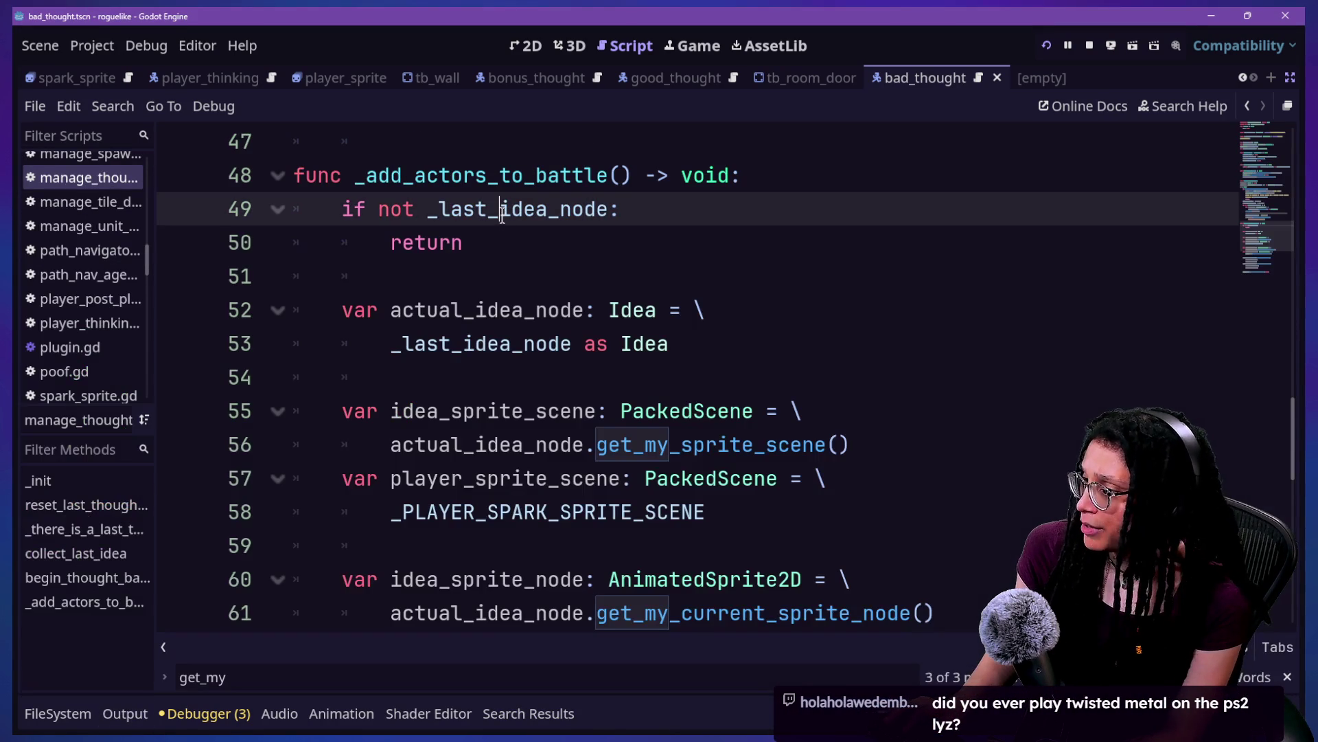
pyautogui.click(611, 481)
pyautogui.click(436, 412)
pyautogui.click(836, 504)
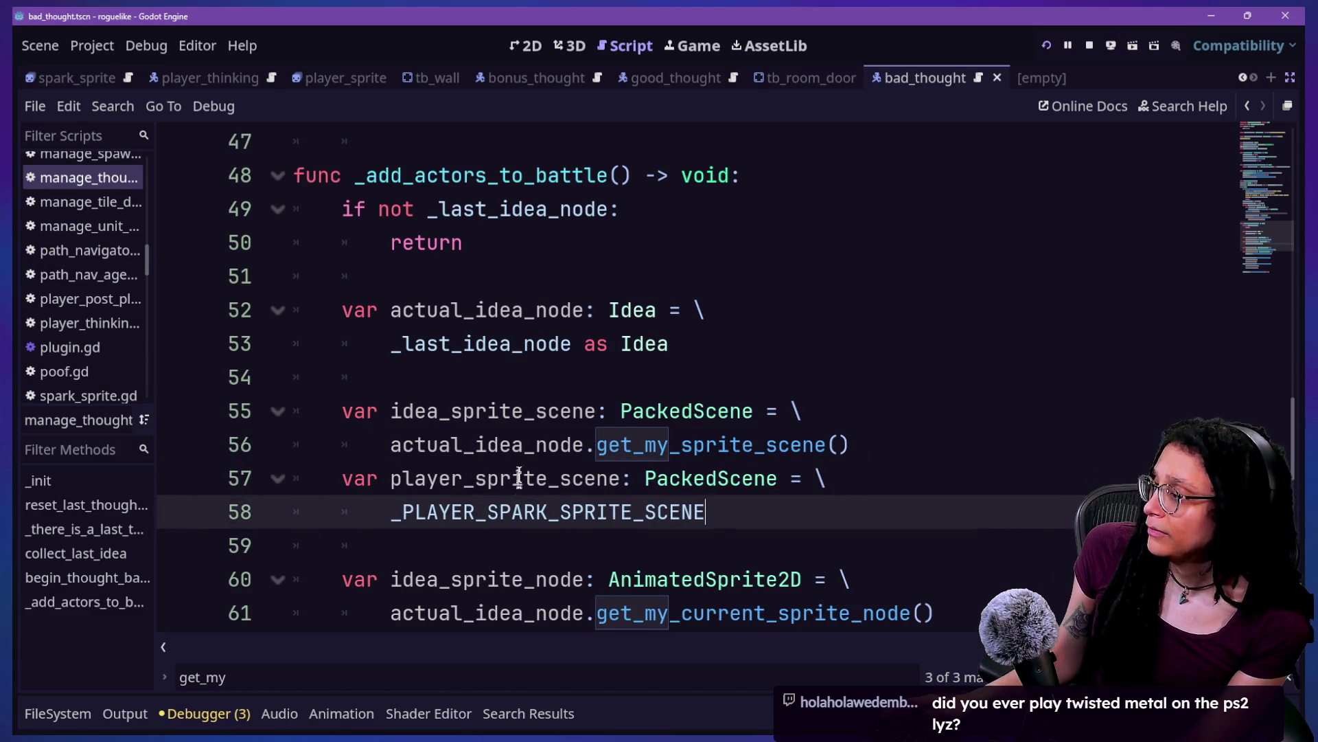
# Step: Follow the add_ideas_to_battle call on lines 65–67 to its definition
pyautogui.scroll(-1, 552, 443)
pyautogui.scroll(-2, 553, 443)
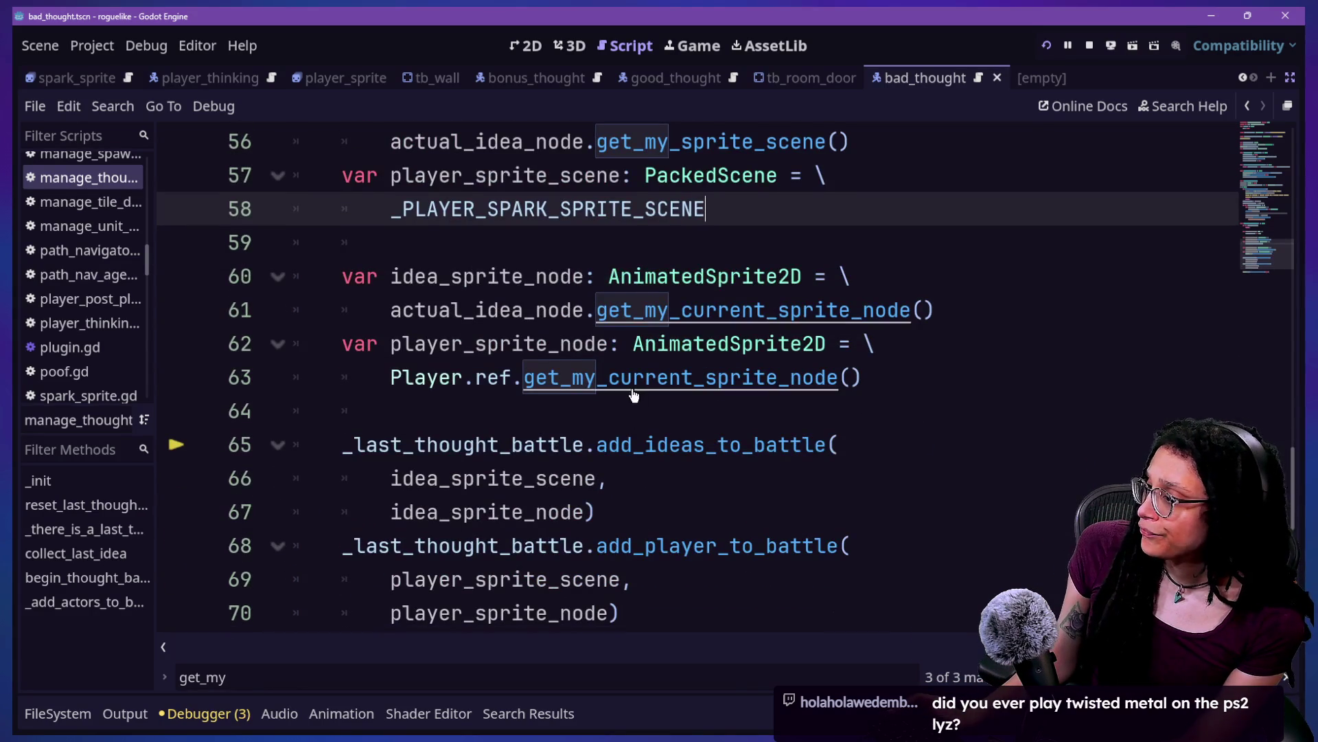
pyautogui.scroll(-2, 635, 450)
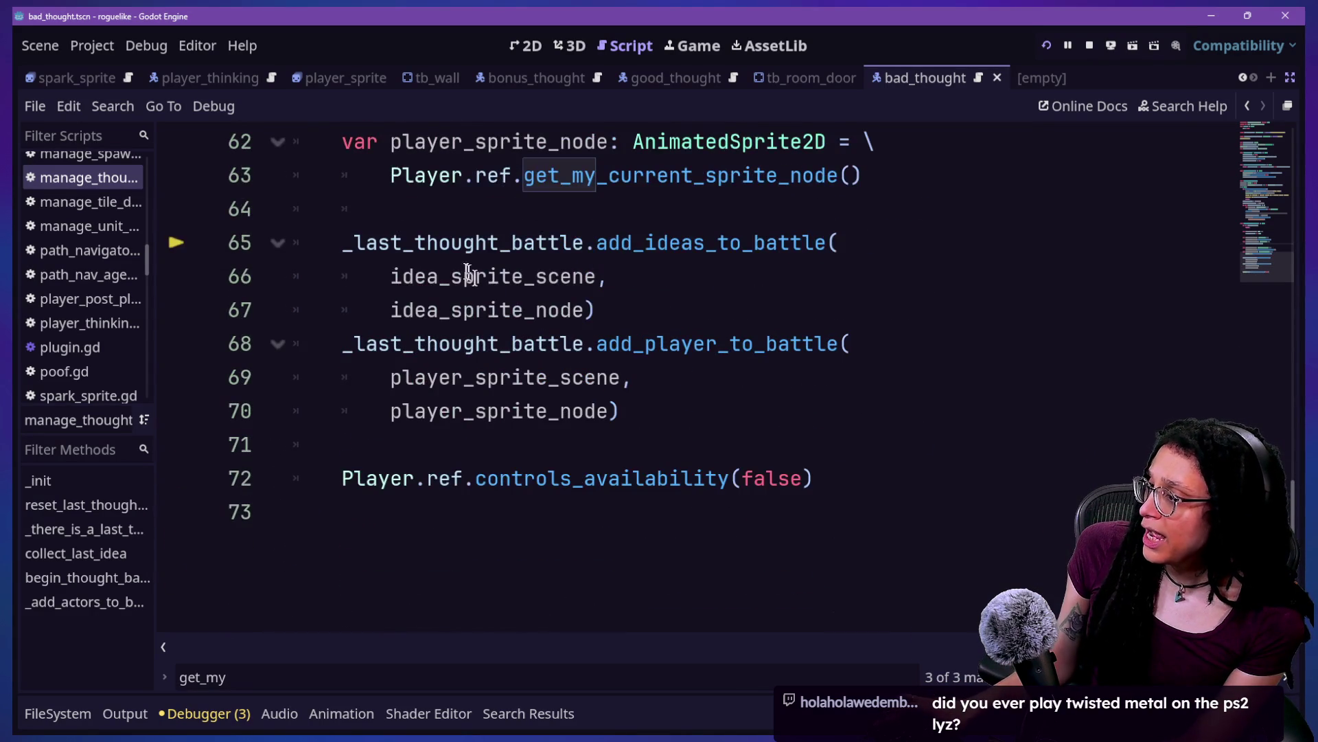
pyautogui.moveTo(597, 242); pyautogui.dragTo(772, 318)
pyautogui.click(771, 318)
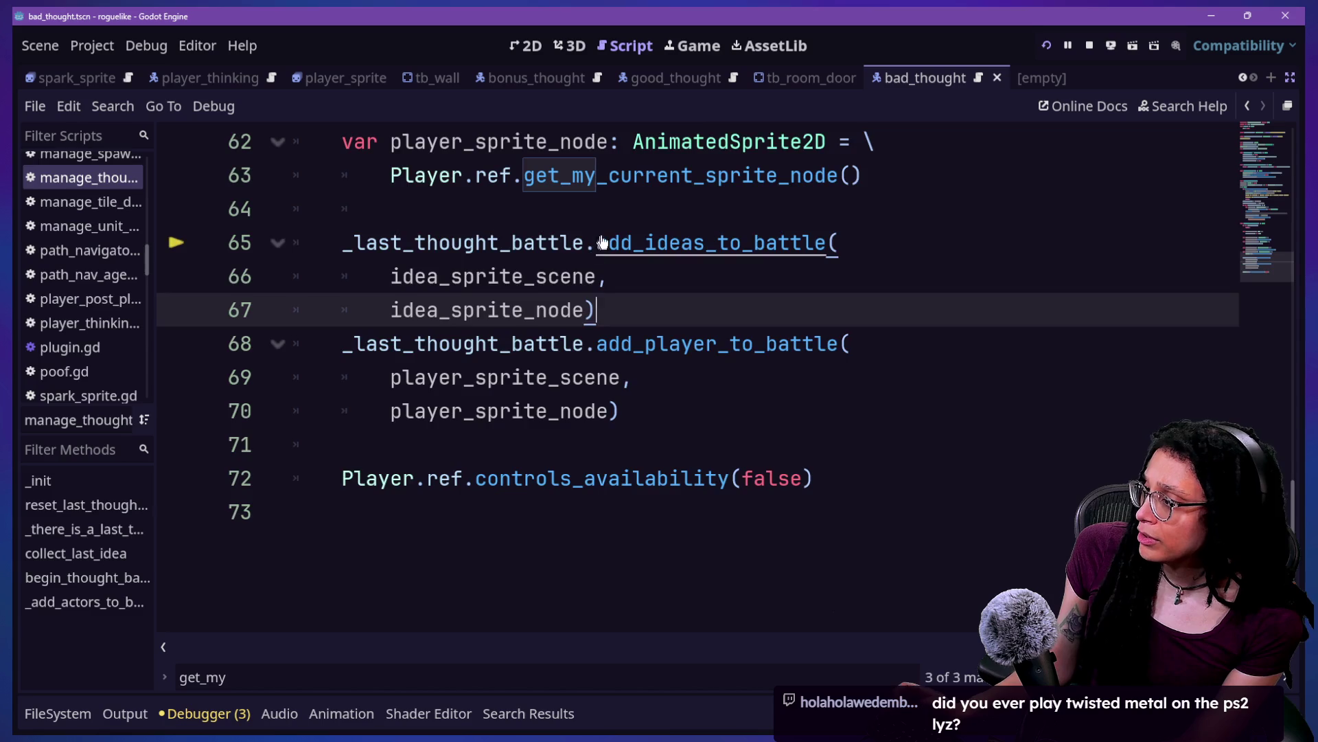
pyautogui.keyDown('ctrl'); pyautogui.click(604, 244); pyautogui.keyUp('ctrl')
# Step: Look over _add_new_actor_to_battle, lines 113–117, in thought_battle.gd
pyautogui.scroll(-2, 611, 423)
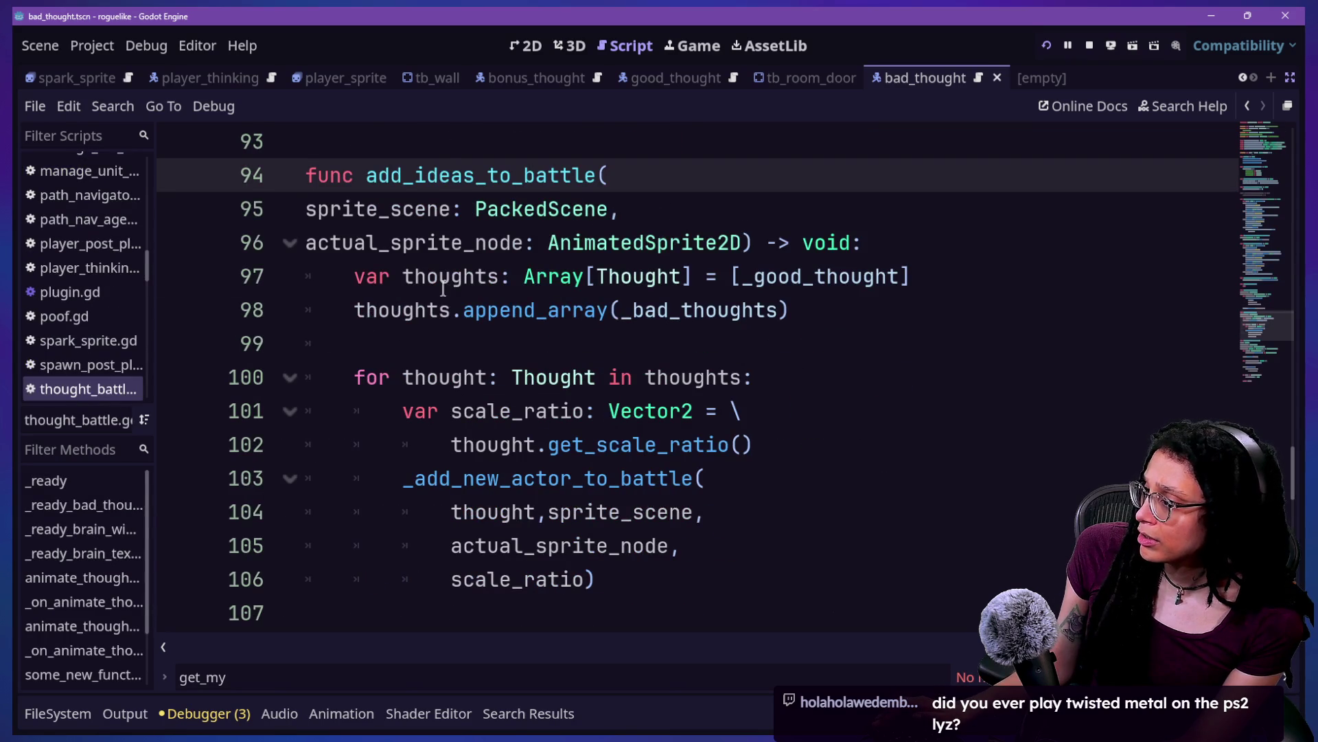
pyautogui.scroll(-4, 443, 288)
pyautogui.moveTo(487, 410); pyautogui.dragTo(597, 511)
pyautogui.click(626, 544)
pyautogui.scroll(-1, 631, 547)
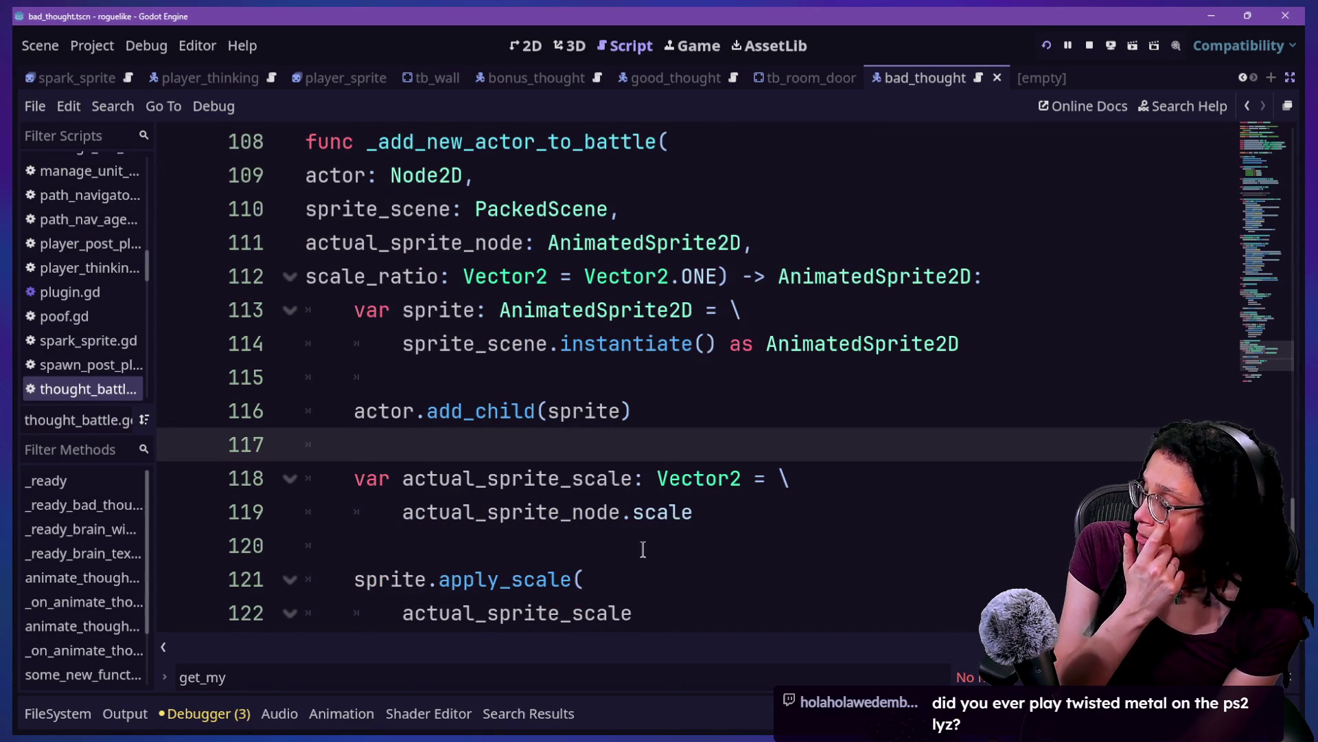
pyautogui.scroll(-1, 643, 549)
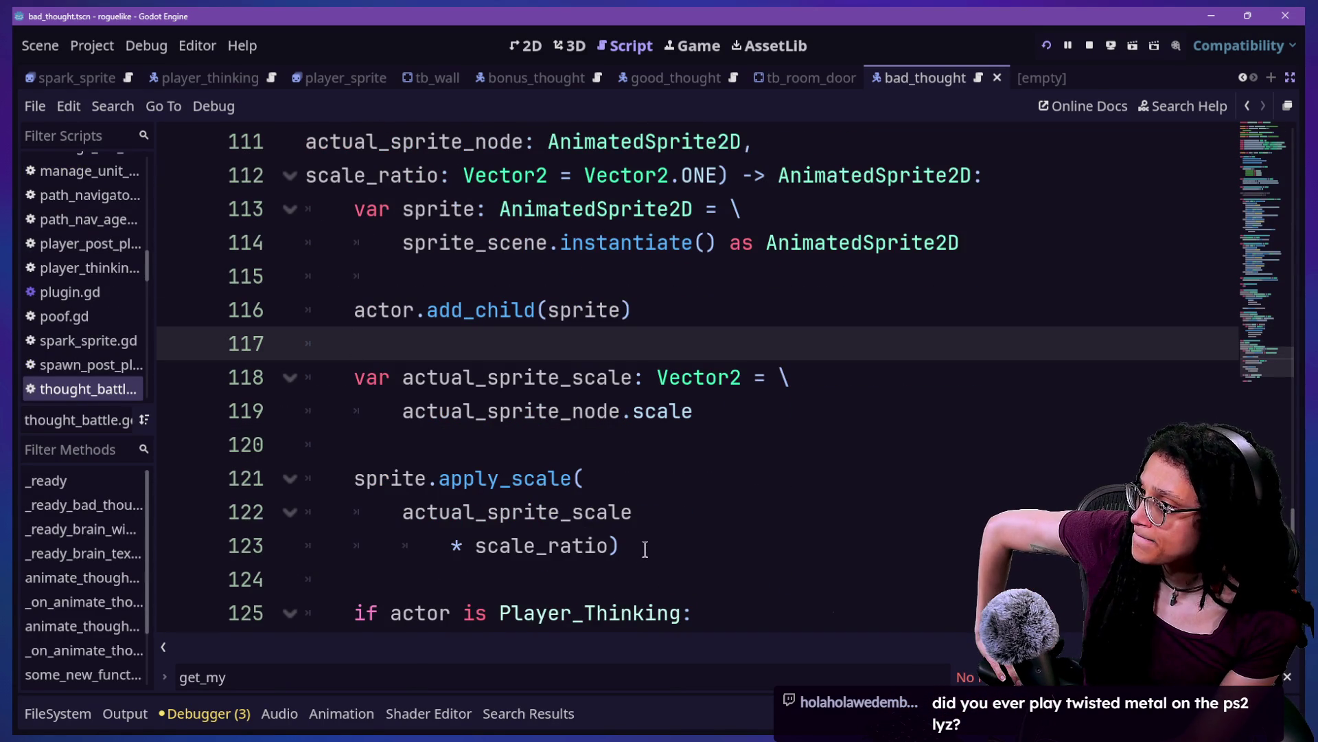
pyautogui.scroll(-1, 644, 549)
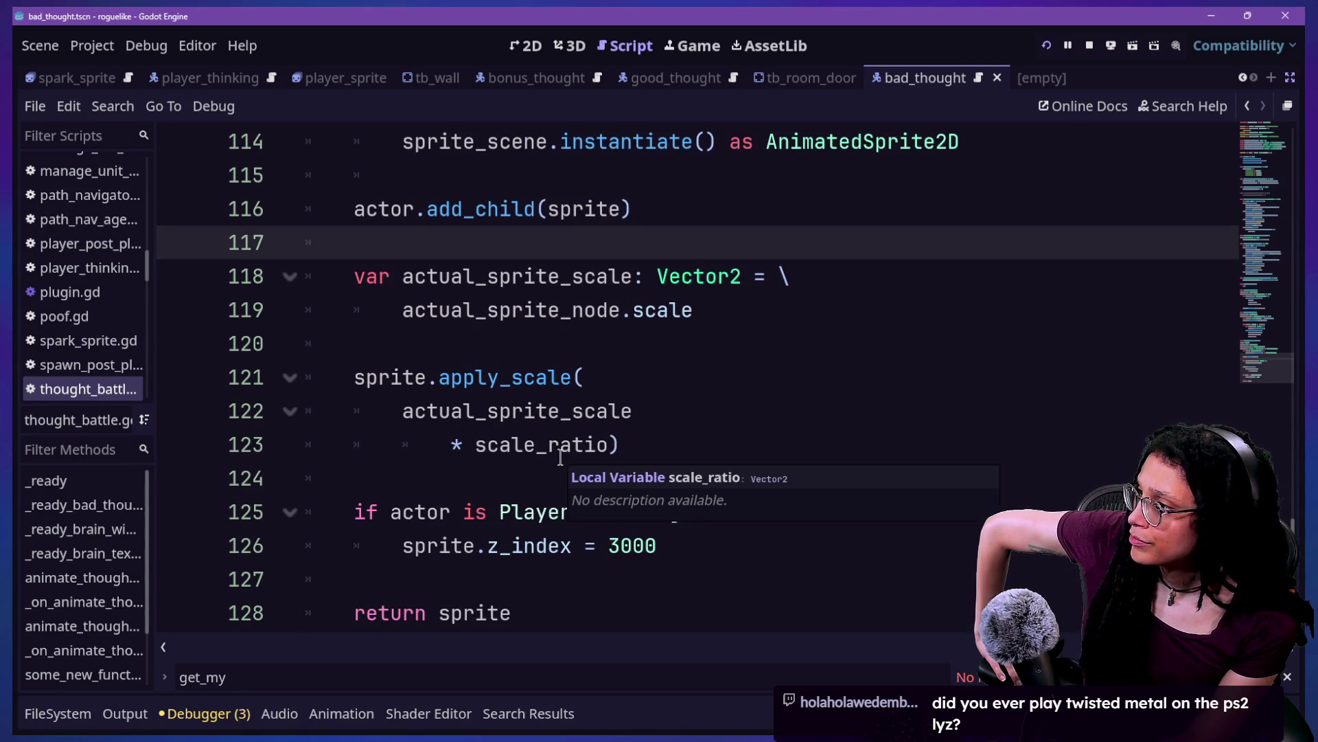
pyautogui.scroll(1, 561, 457)
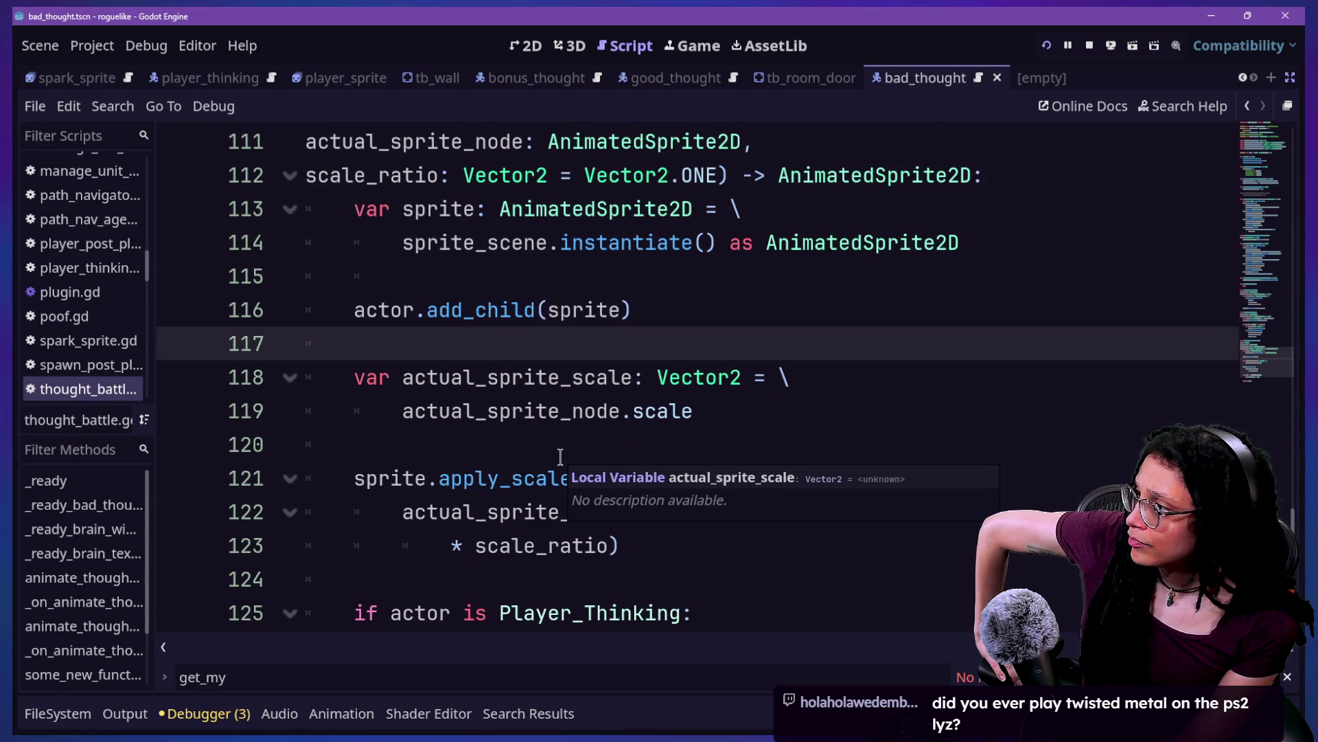
pyautogui.scroll(5, 562, 443)
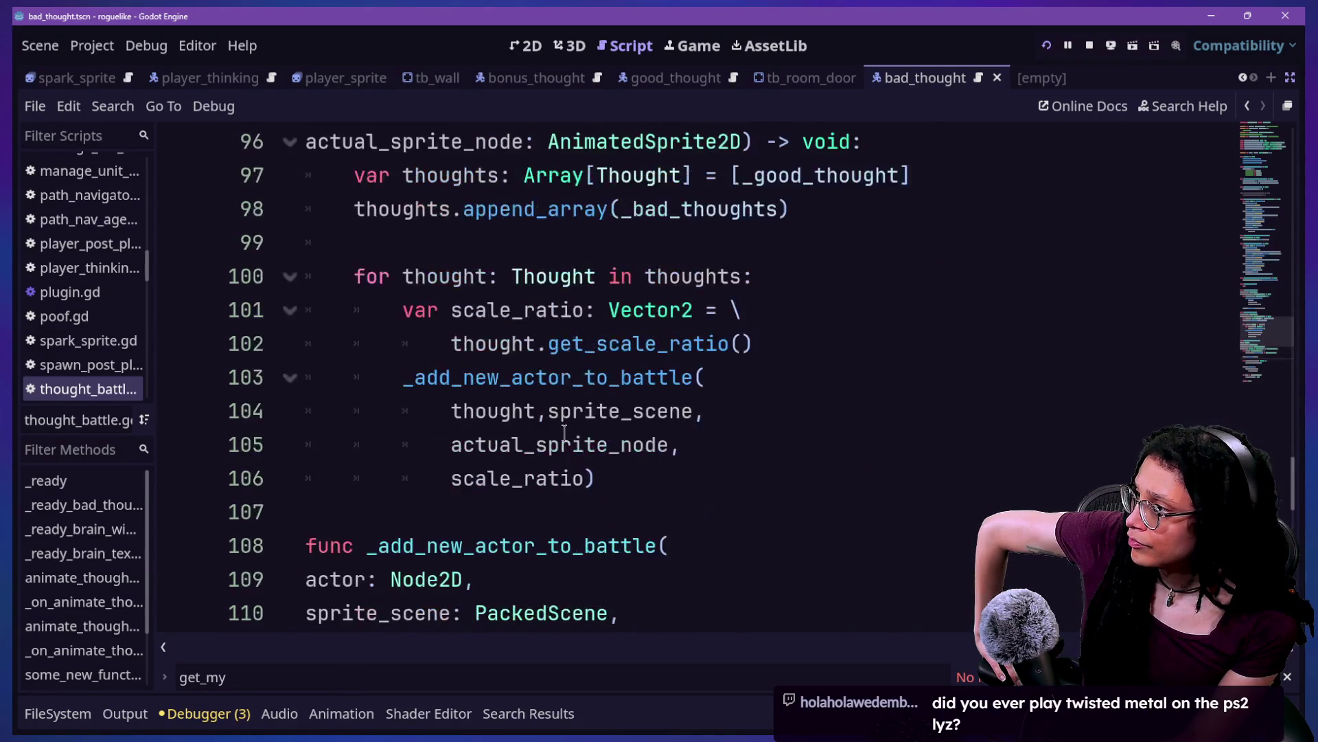
pyautogui.scroll(1, 565, 432)
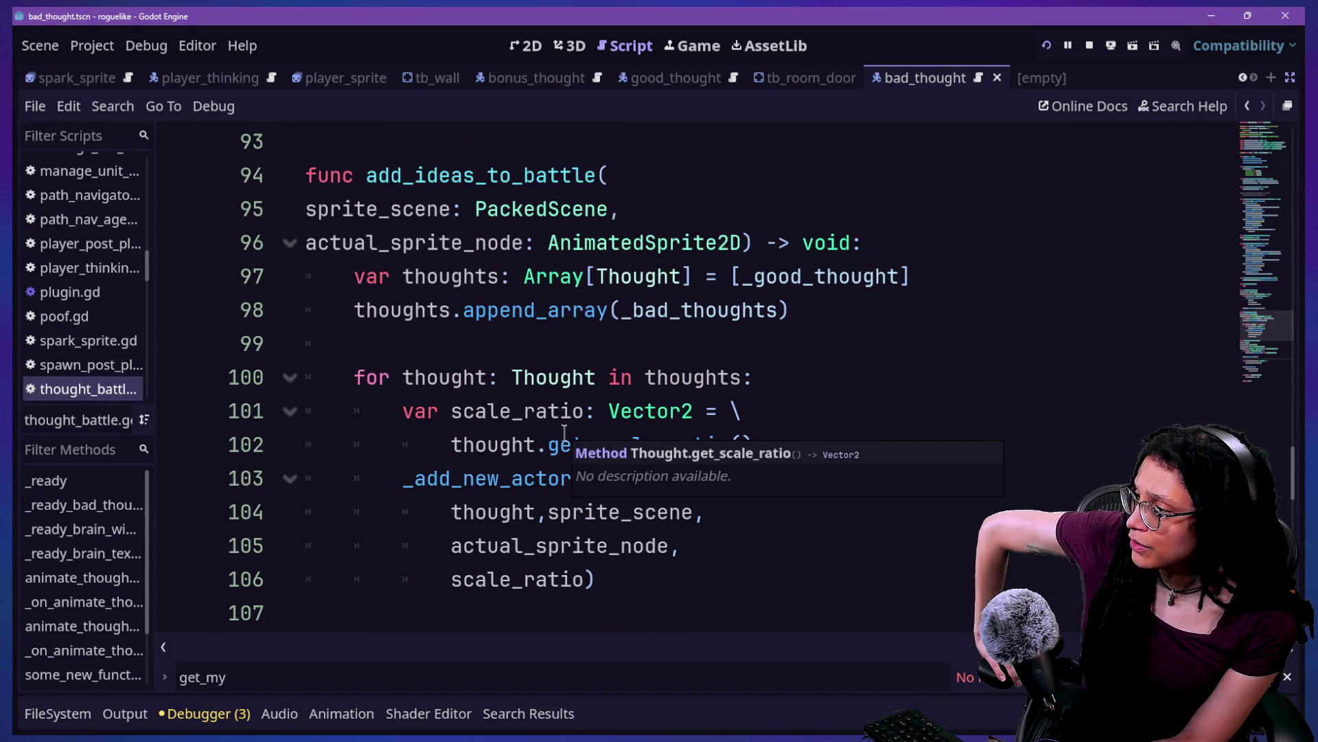
# Step: Insert blank lines after the for line and before the _add_new_actor_to_battle call
pyautogui.click(693, 548)
pyautogui.moveTo(456, 437)
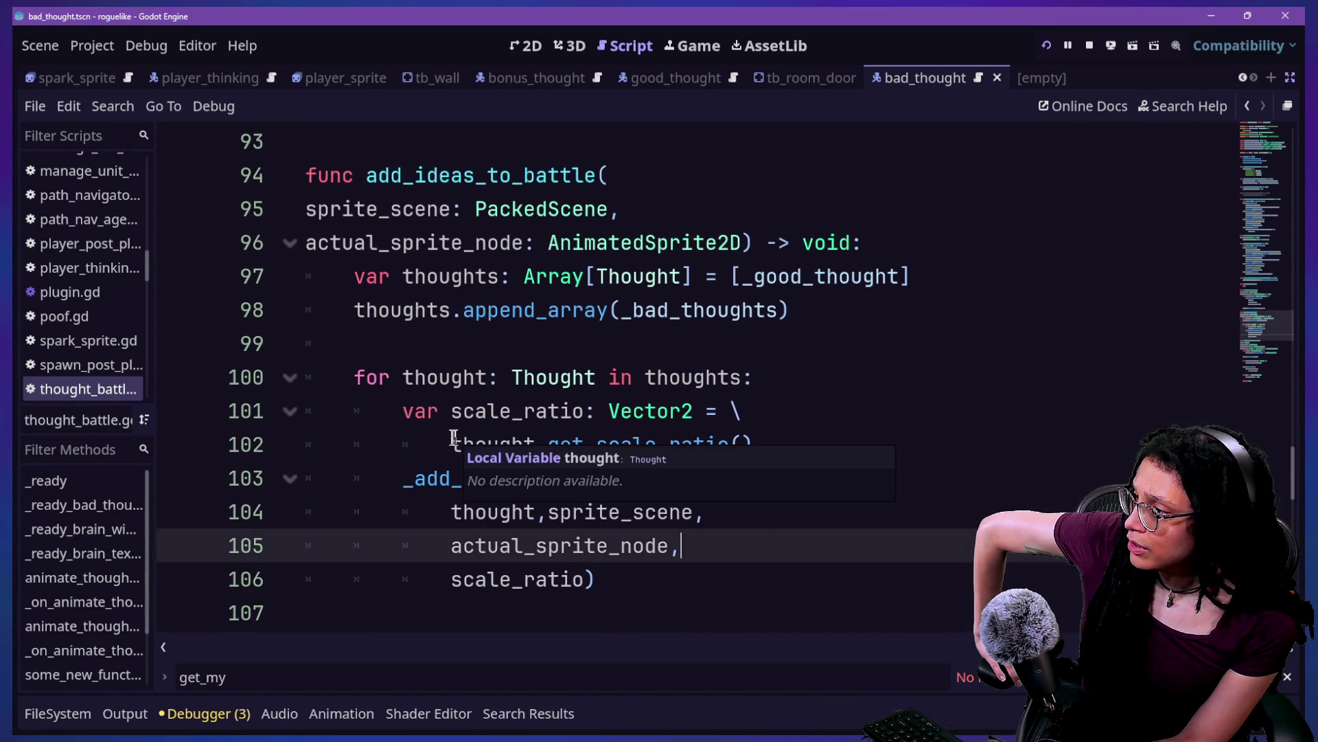
pyautogui.click(376, 514)
pyautogui.click(534, 583)
pyautogui.moveTo(537, 594)
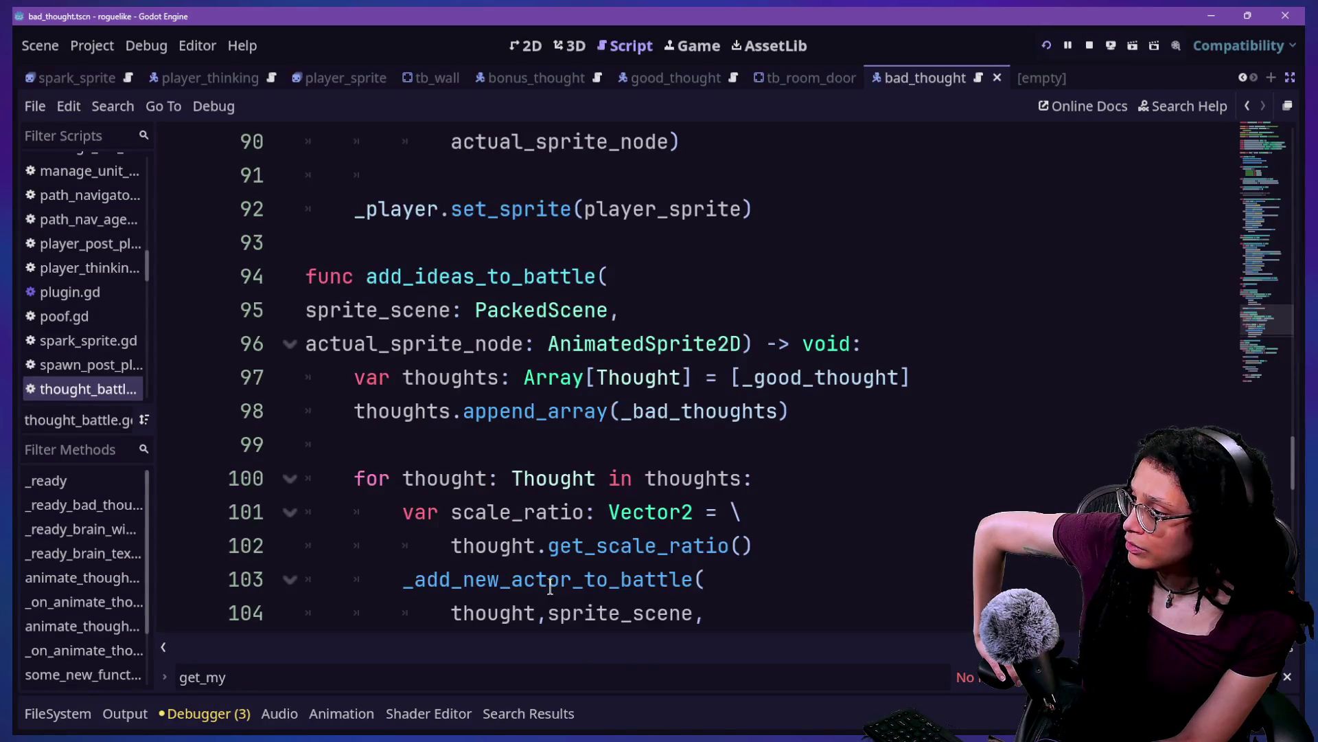
pyautogui.moveTo(550, 587)
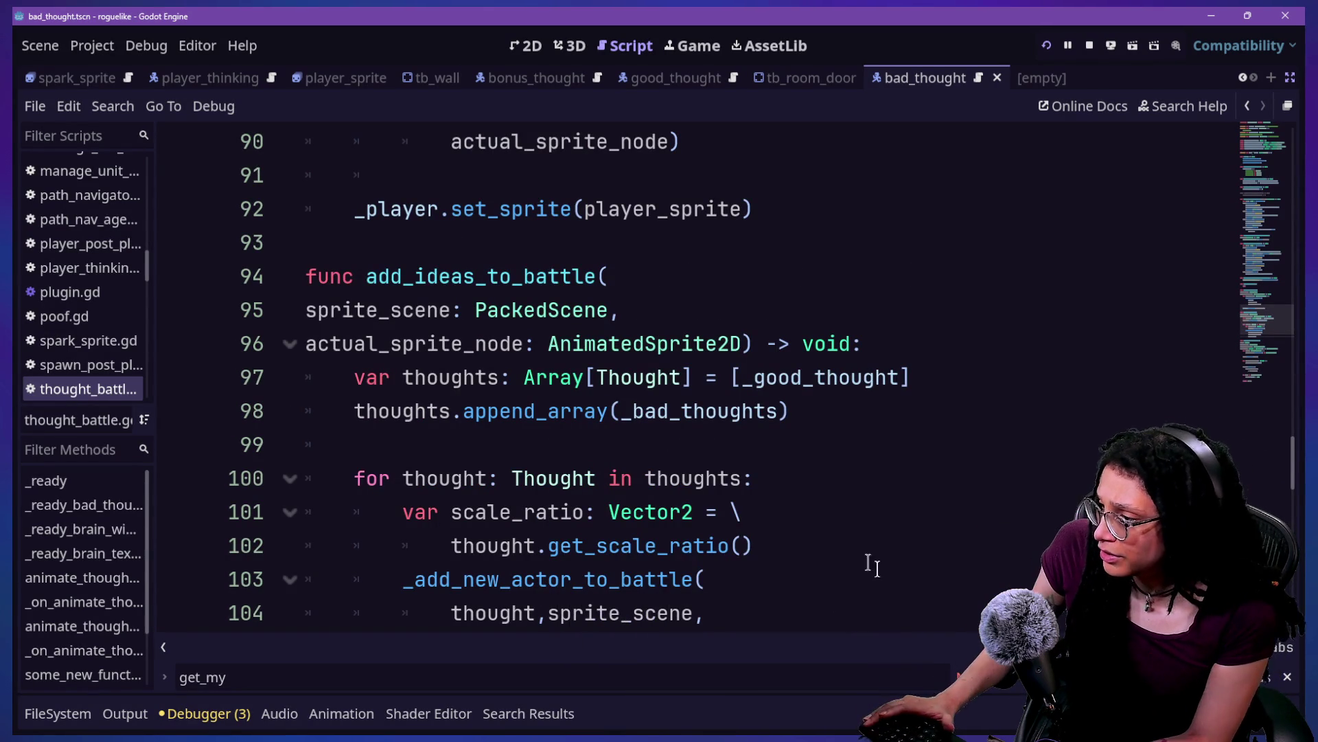
pyautogui.click(852, 547)
pyautogui.press('Return')
pyautogui.scroll(-2, 852, 547)
pyautogui.click(733, 440)
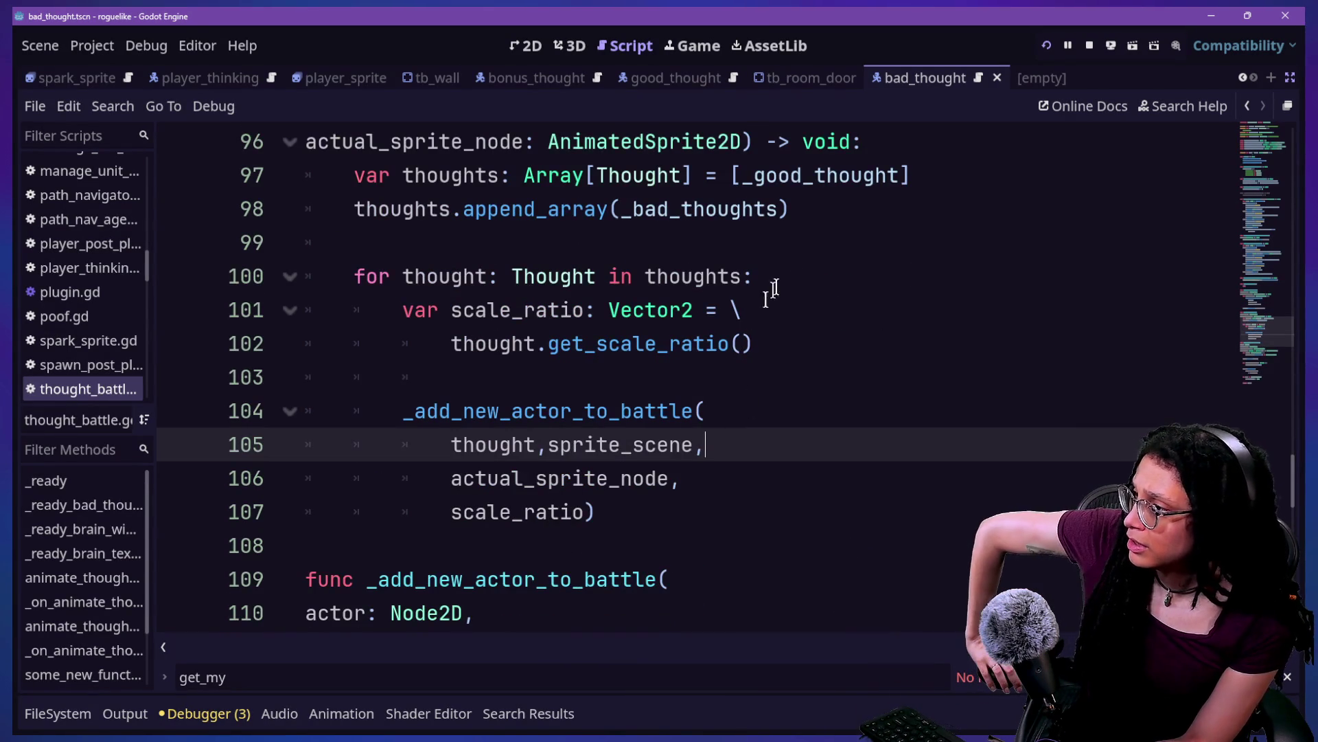
pyautogui.click(789, 276)
pyautogui.press('Return')
# Step: Inspect the actual_sprite_node argument and its scale code on line 121
pyautogui.click(821, 439)
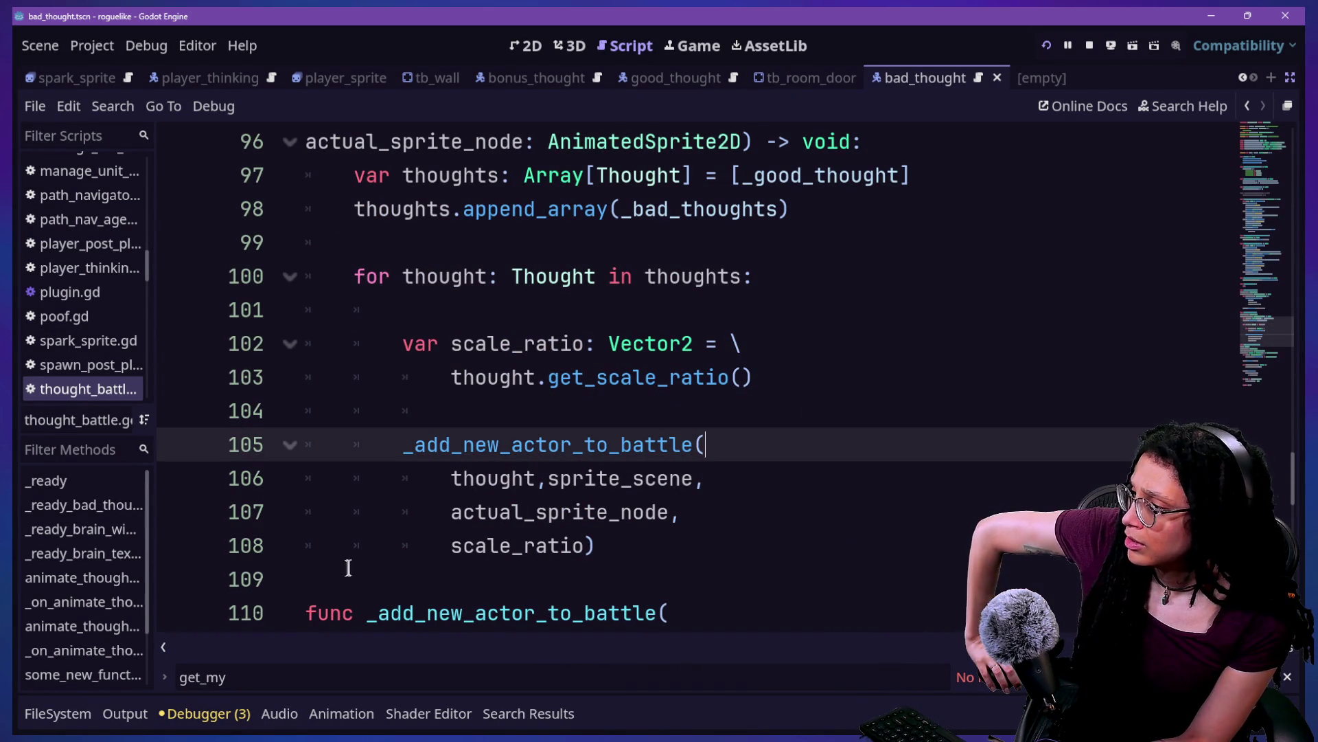
pyautogui.moveTo(451, 511); pyautogui.dragTo(622, 512)
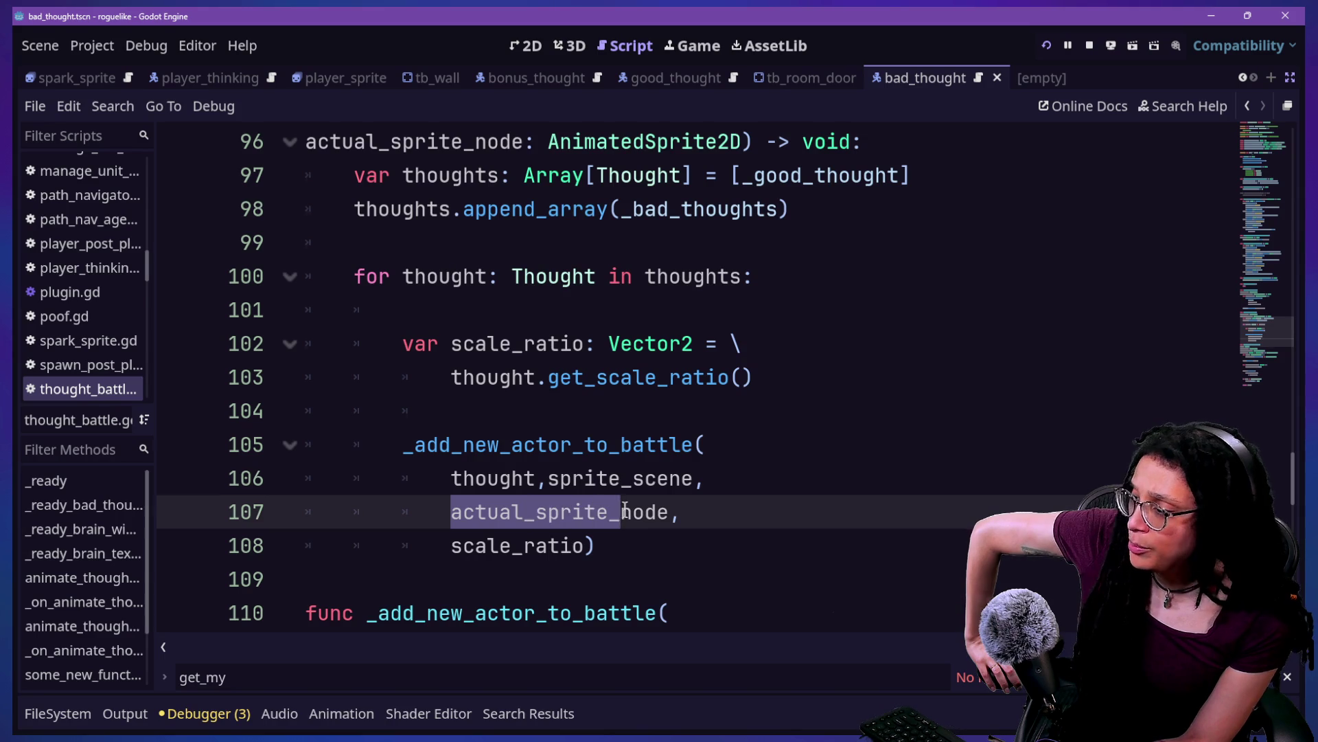
pyautogui.scroll(-4, 625, 509)
pyautogui.scroll(-2, 389, 523)
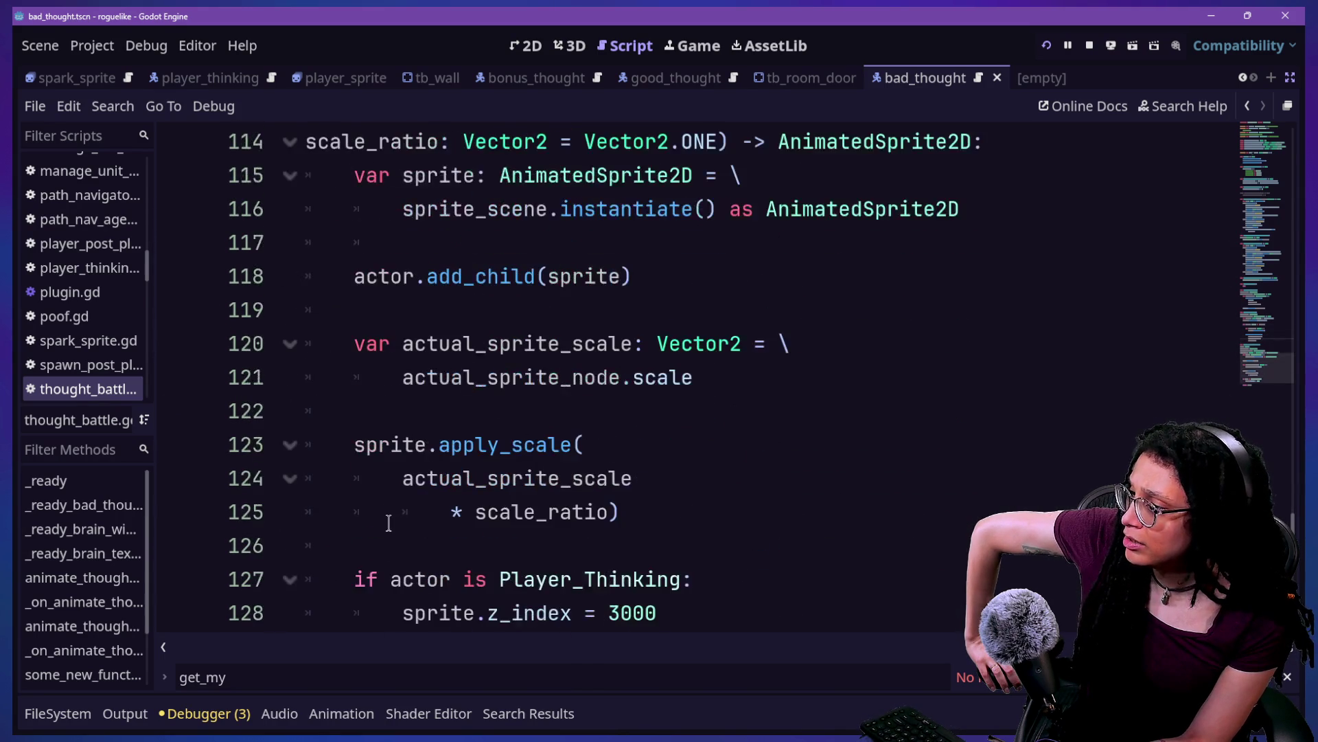
pyautogui.moveTo(415, 380); pyautogui.dragTo(730, 349)
pyautogui.click(694, 378)
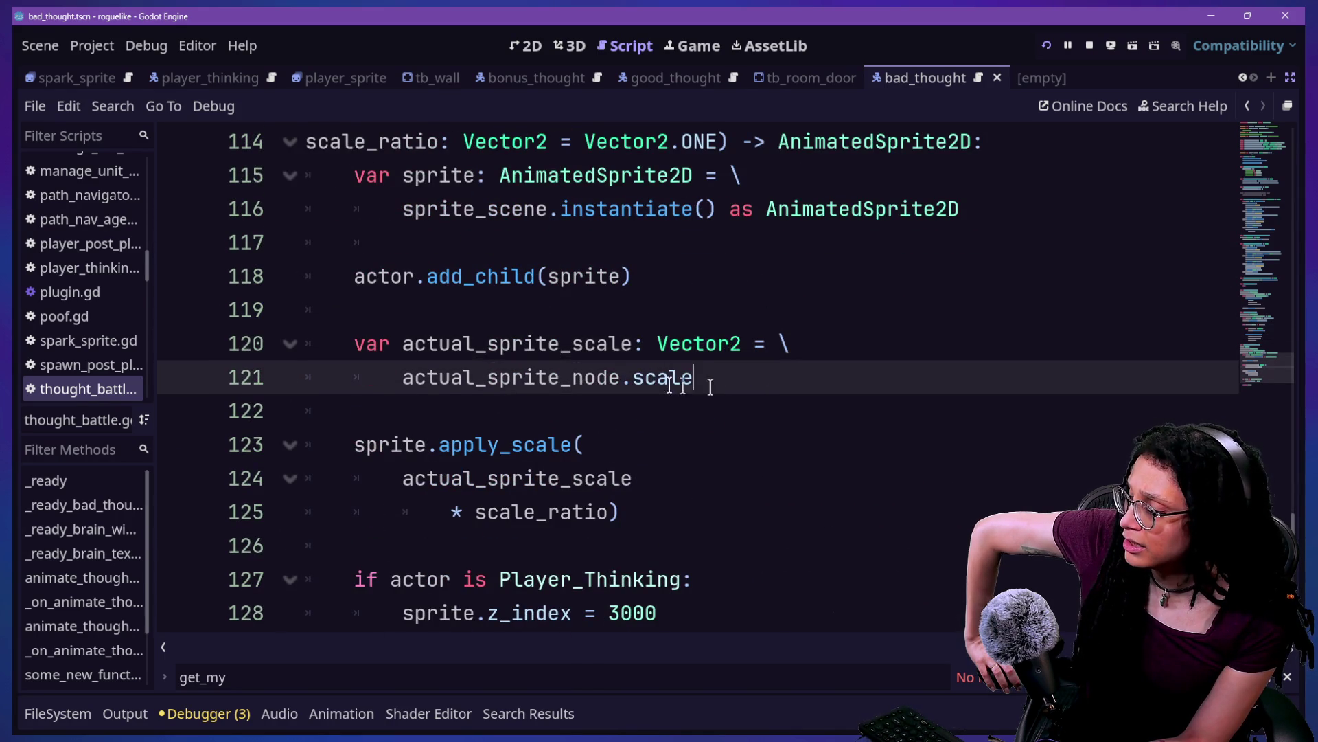
pyautogui.keyDown('shift'); pyautogui.click(395, 380); pyautogui.keyUp('shift')
pyautogui.click(855, 357)
pyautogui.click(834, 380)
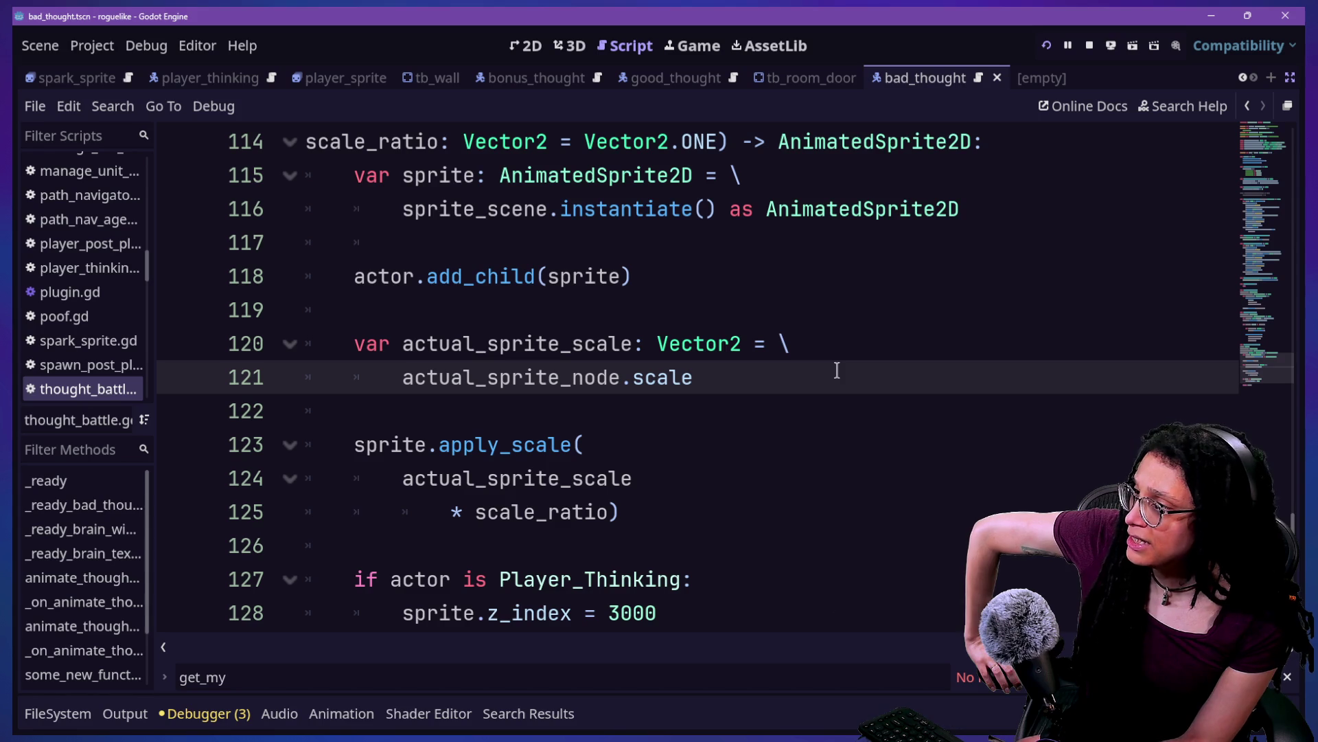
pyautogui.scroll(7, 837, 370)
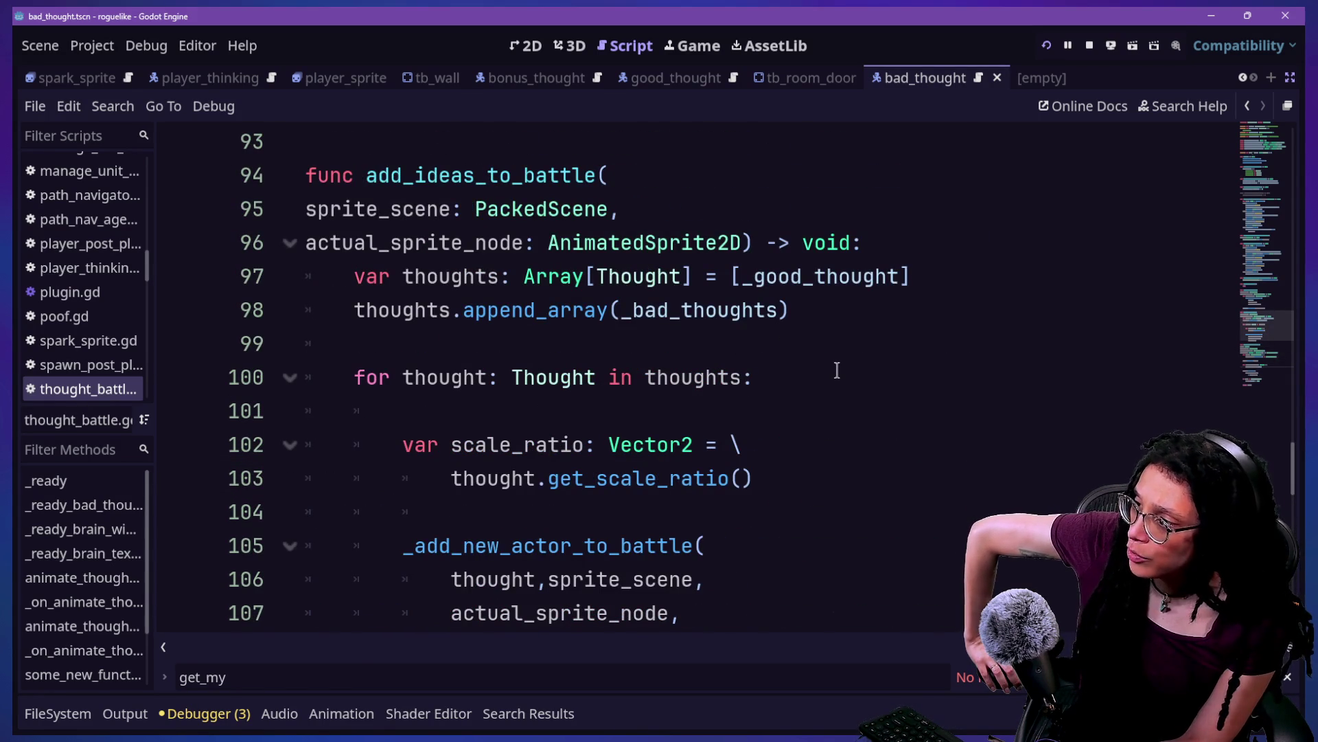
# Step: Jump from the line-103 get_scale_ratio call to its Abstract_thought definition, then return
pyautogui.moveTo(475, 377); pyautogui.dragTo(742, 369)
pyautogui.scroll(-1, 786, 450)
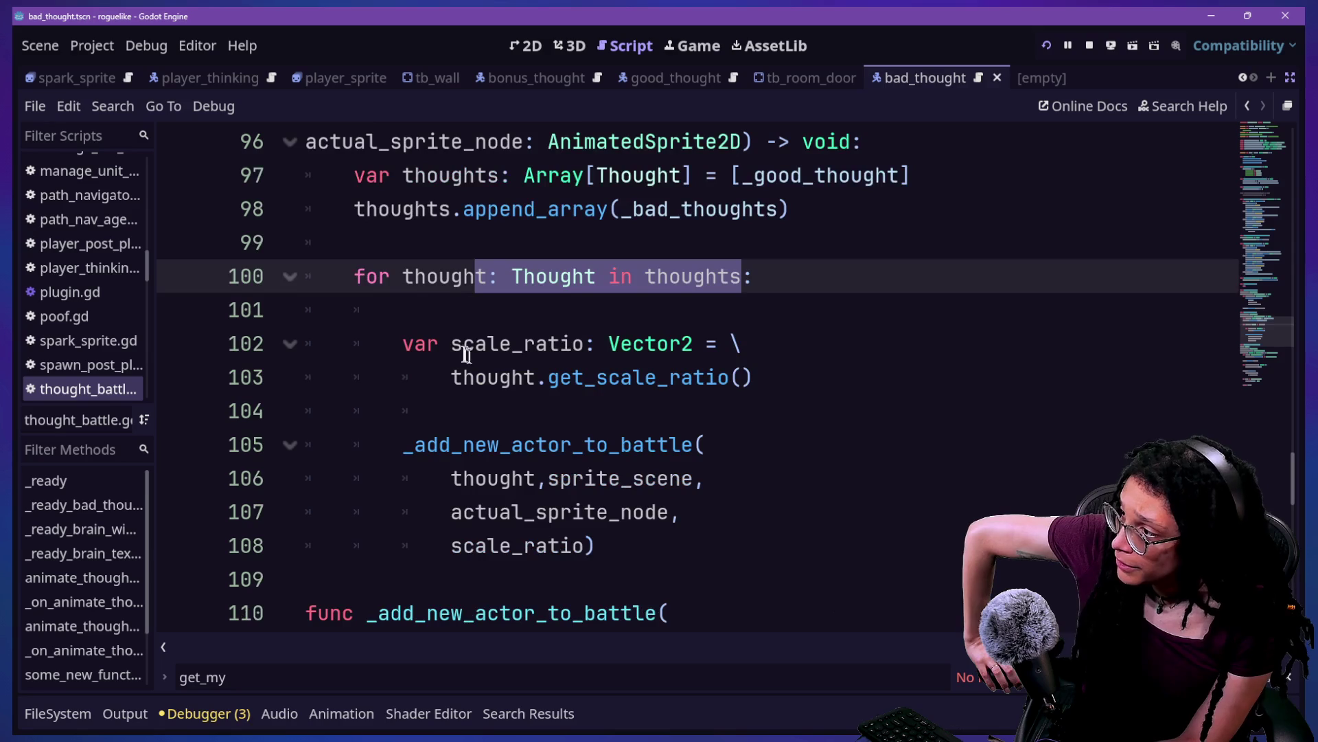
pyautogui.moveTo(438, 365); pyautogui.dragTo(741, 375)
pyautogui.click(742, 375)
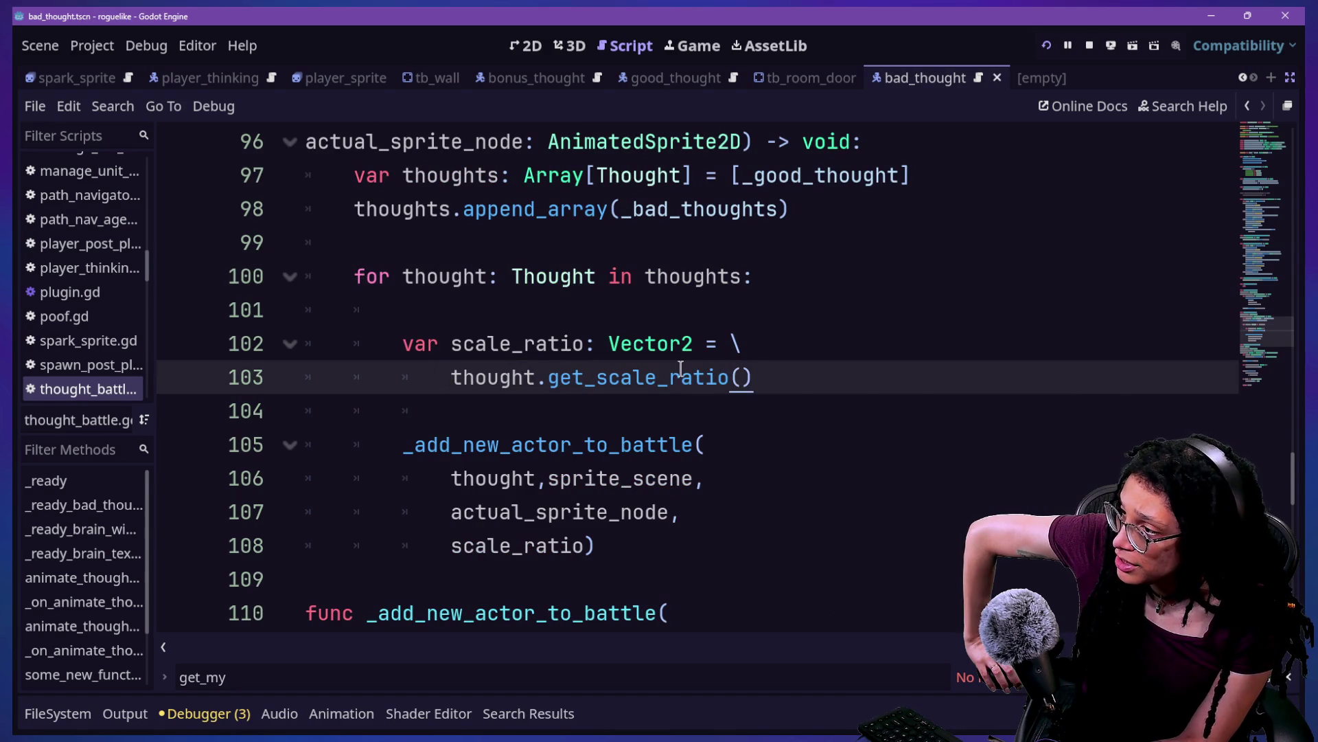
pyautogui.keyDown('ctrl'); pyautogui.click(628, 375); pyautogui.keyUp('ctrl')
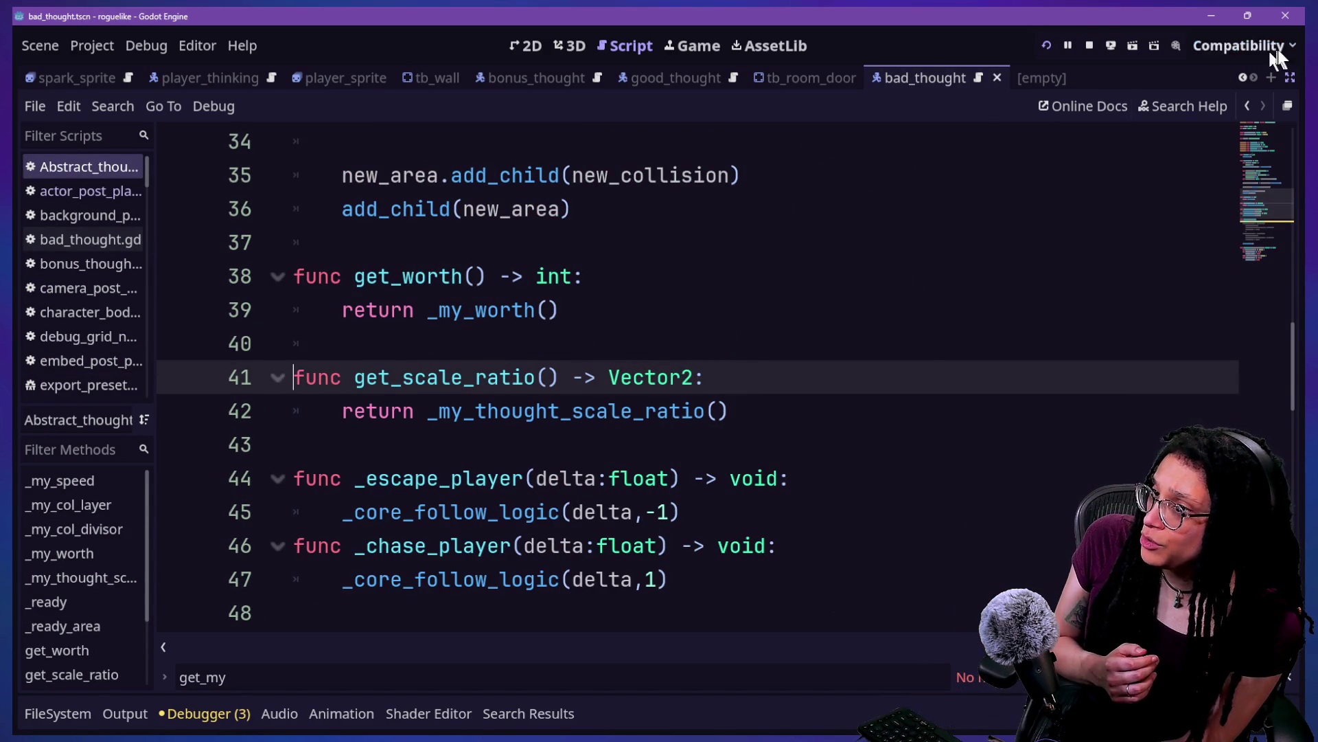
pyautogui.scroll(5, 873, 341)
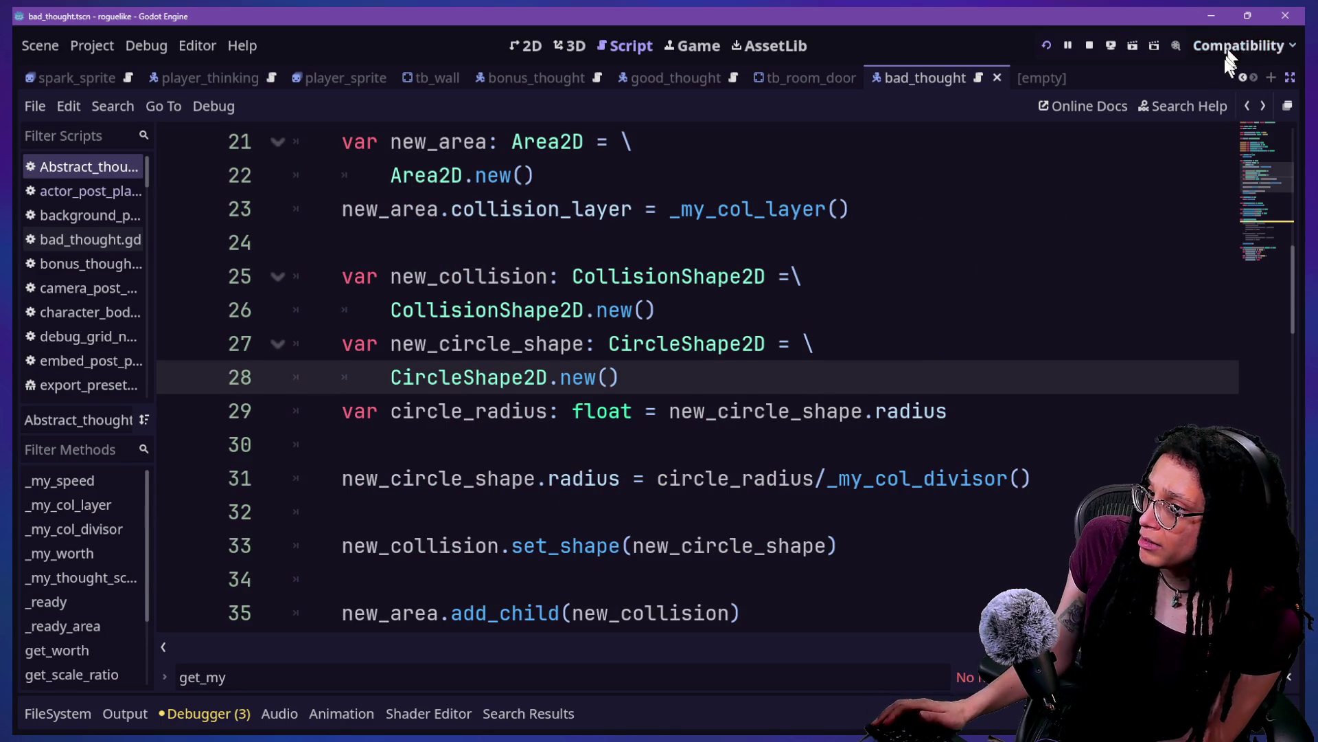
pyautogui.click(1246, 109)
pyautogui.click(1246, 110)
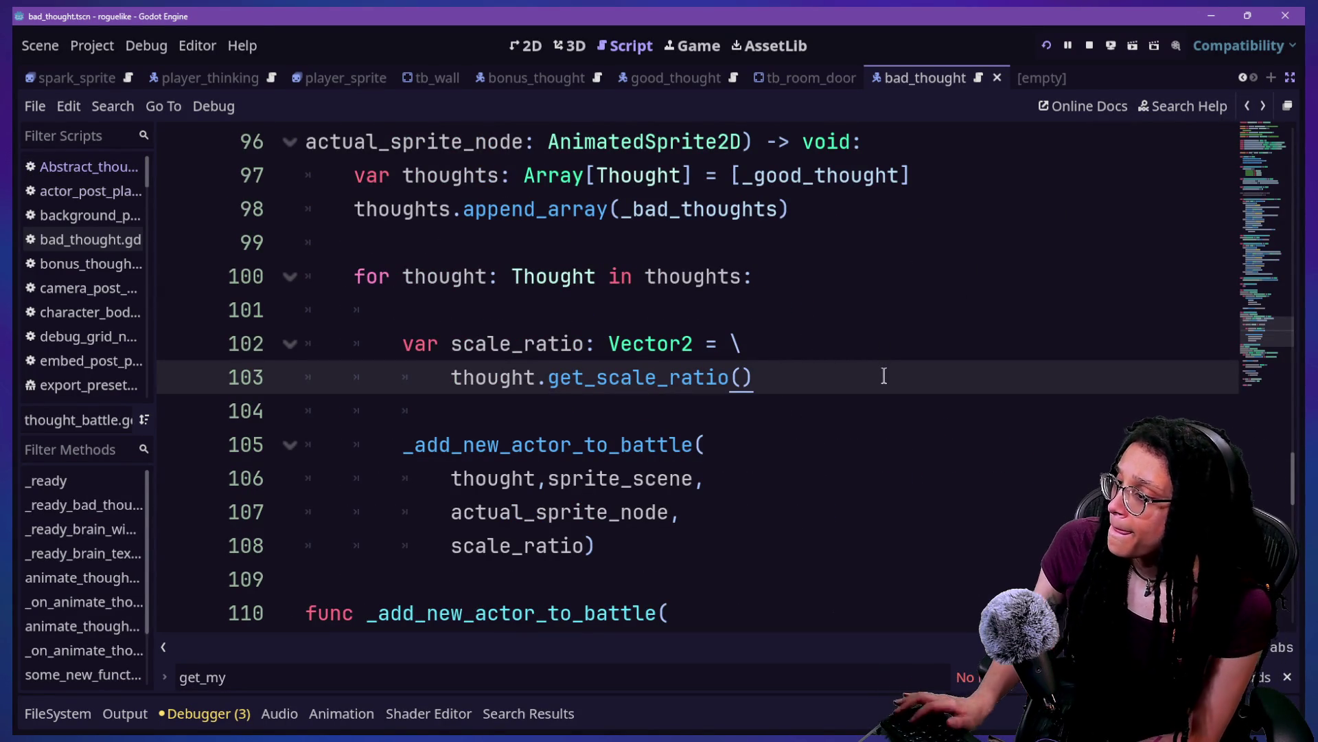
# Step: Write a Vector2 declaration of the thought scale ratio using _my_thought_scale_ratio
pyautogui.press('Return')
pyautogui.write('thought.')
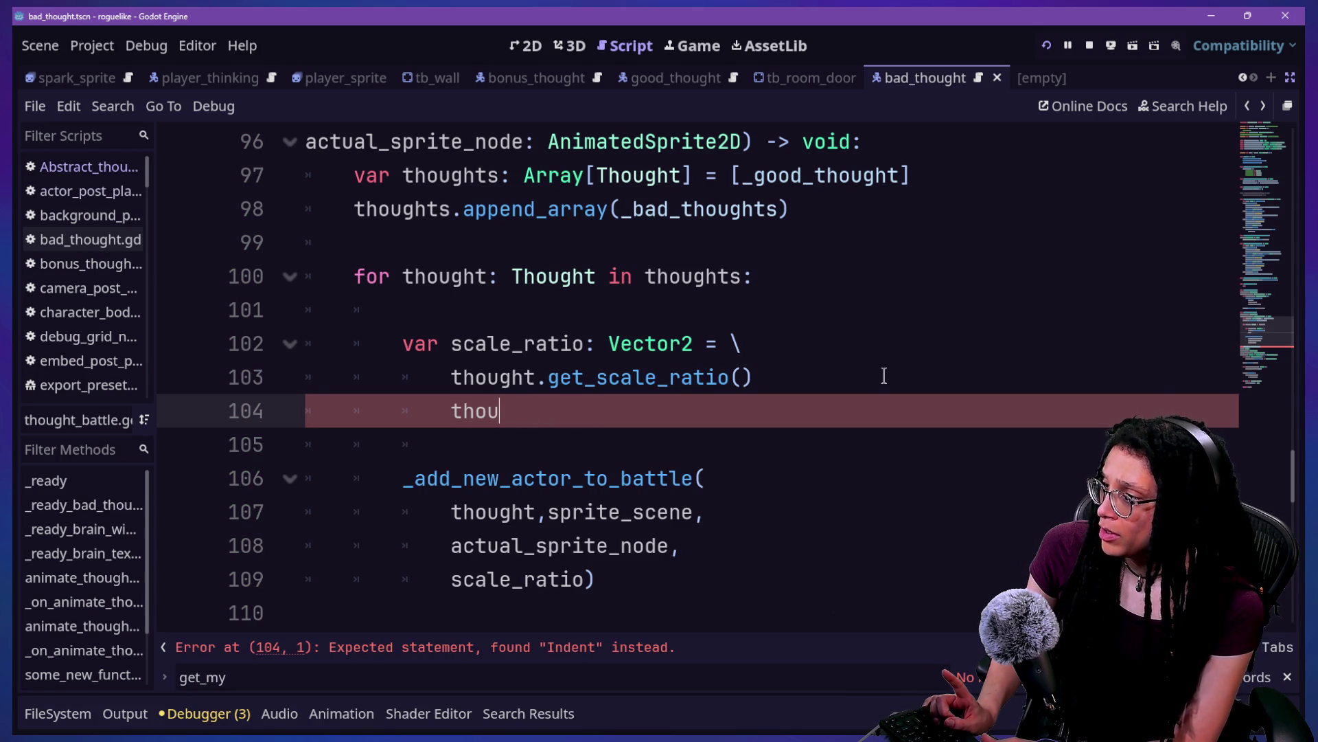
pyautogui.write('s')
pyautogui.press('BackSpace')
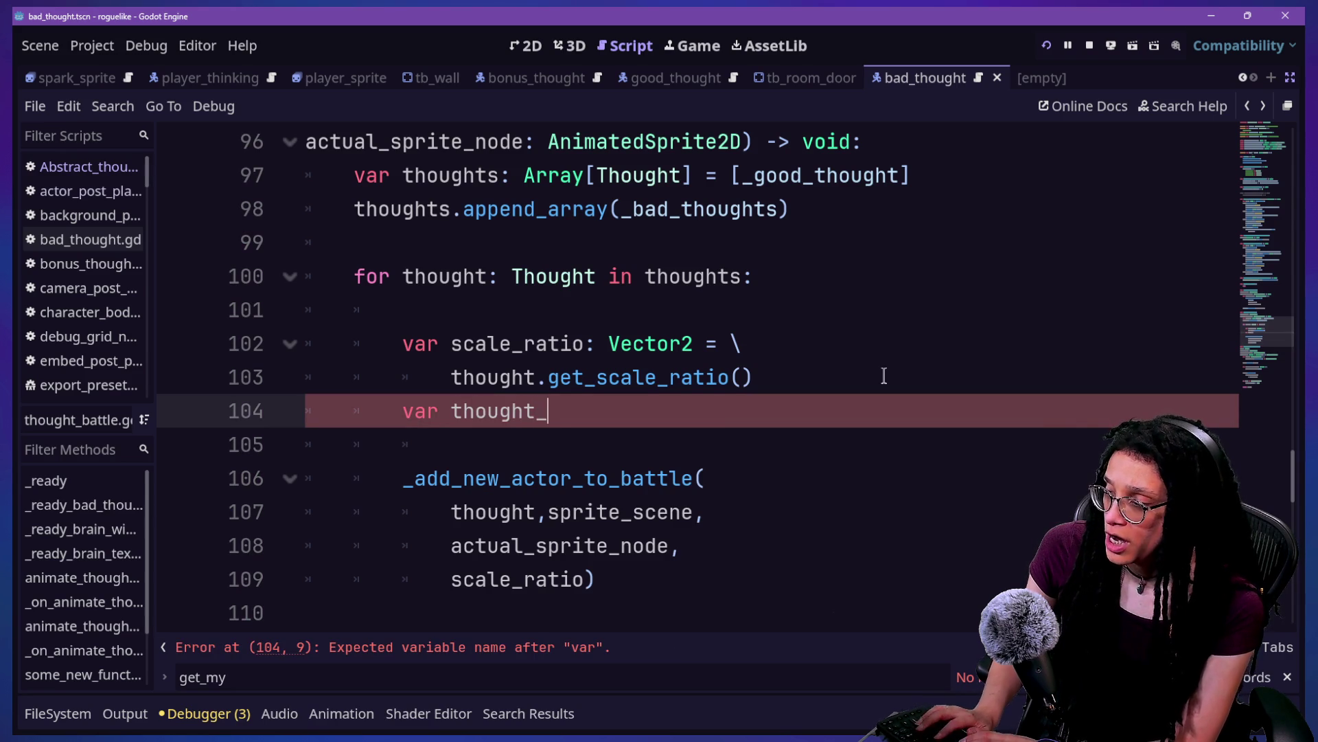
pyautogui.write('Vector2 = \\')
pyautogui.press('Return')
pyautogui.write('th')
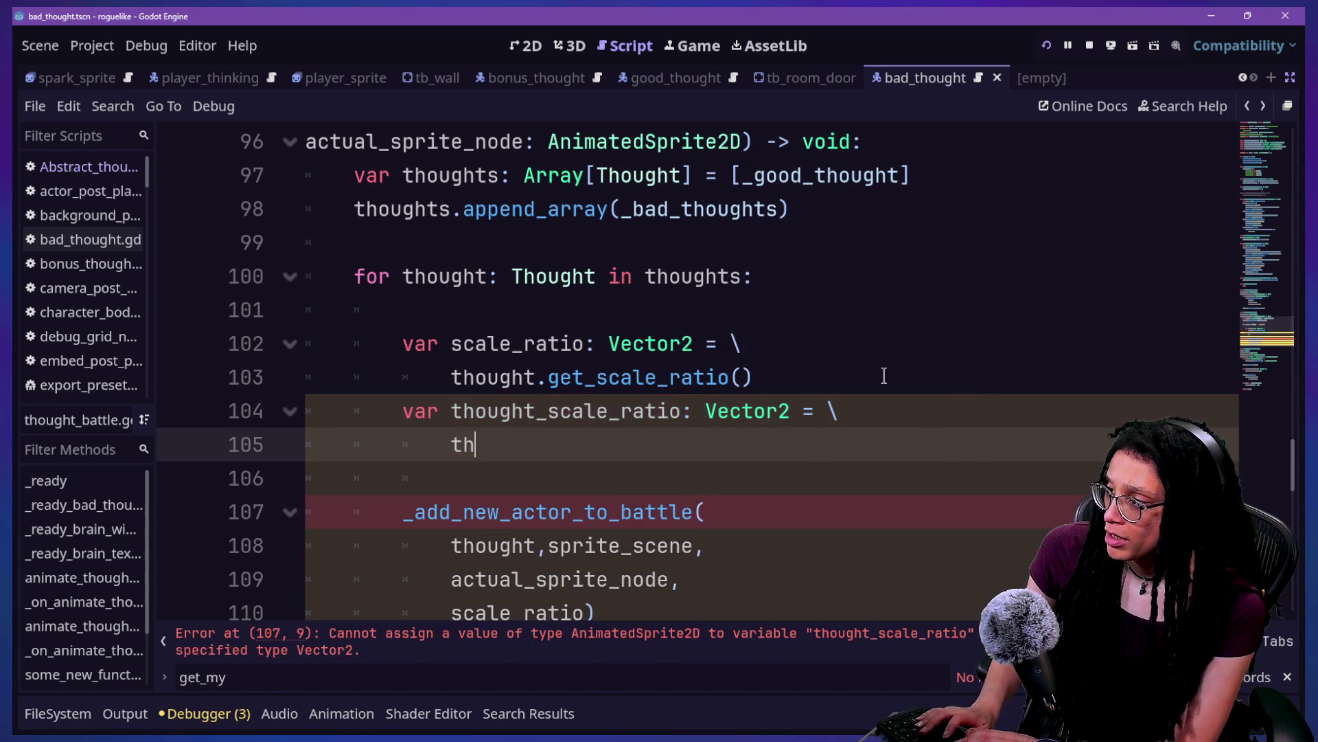
pyautogui.write('ought.get_')
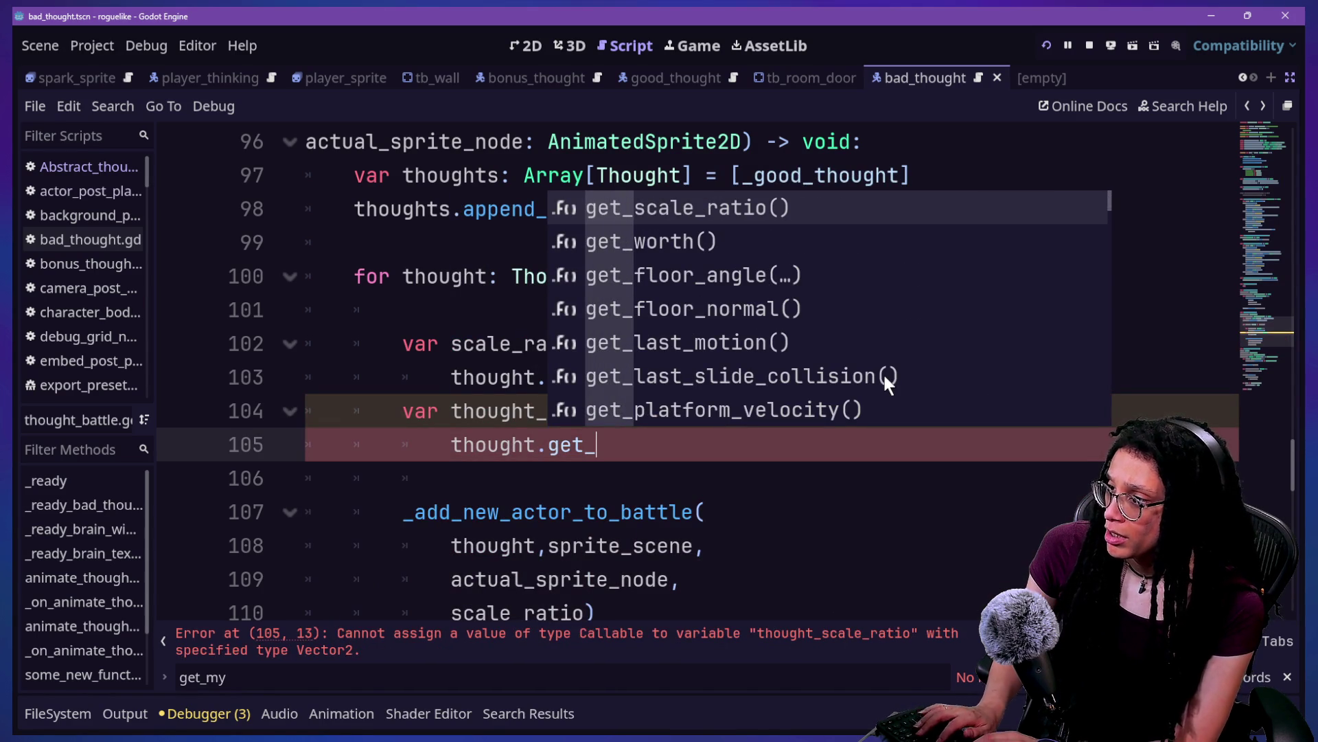
pyautogui.write('my')
pyautogui.press('BackSpace')
pyautogui.press('BackSpace')
pyautogui.write('c')
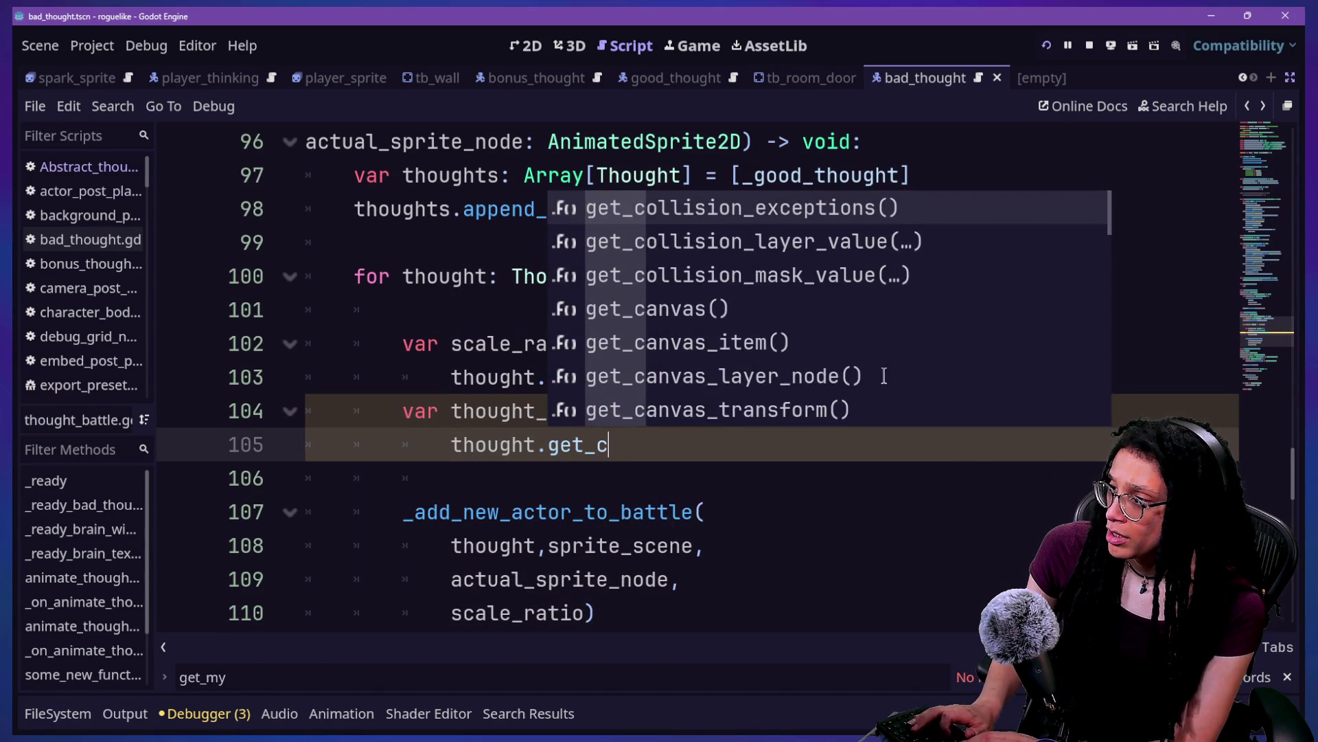
pyautogui.write('urr')
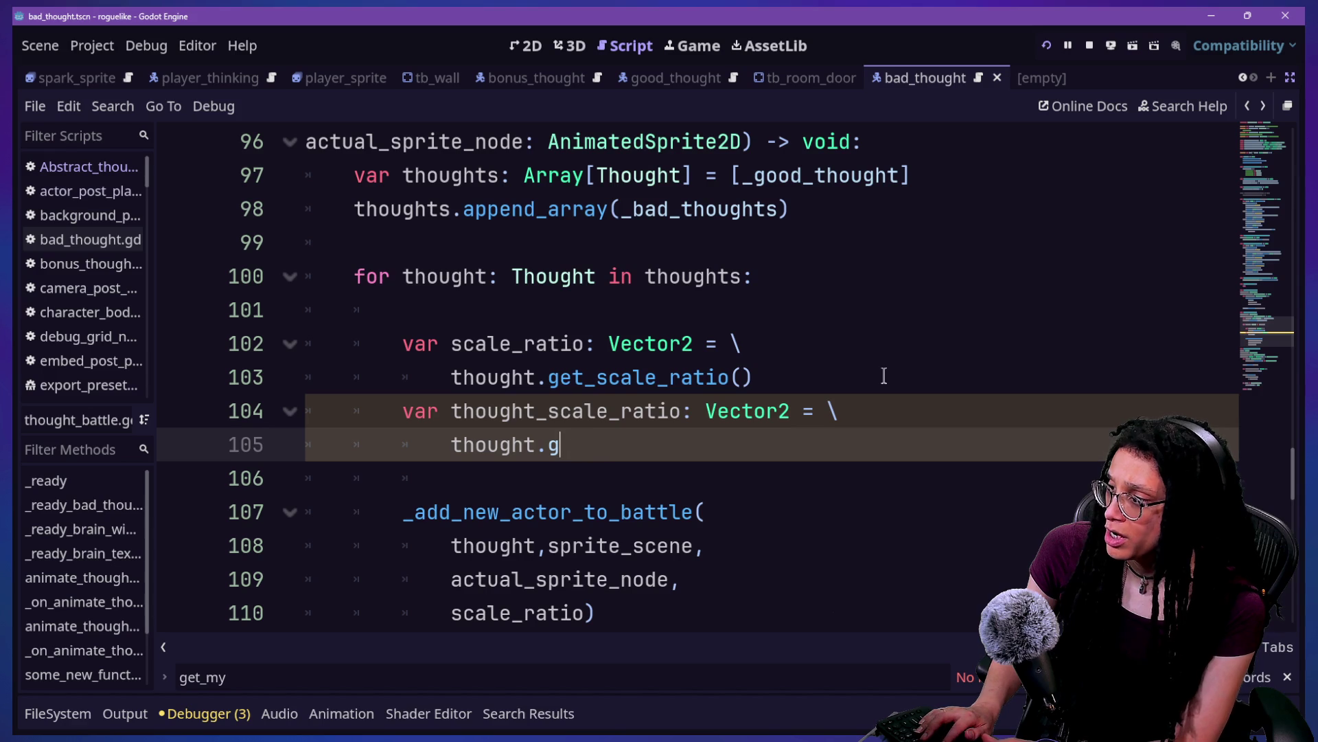
pyautogui.press('BackSpace')
pyautogui.write('though')
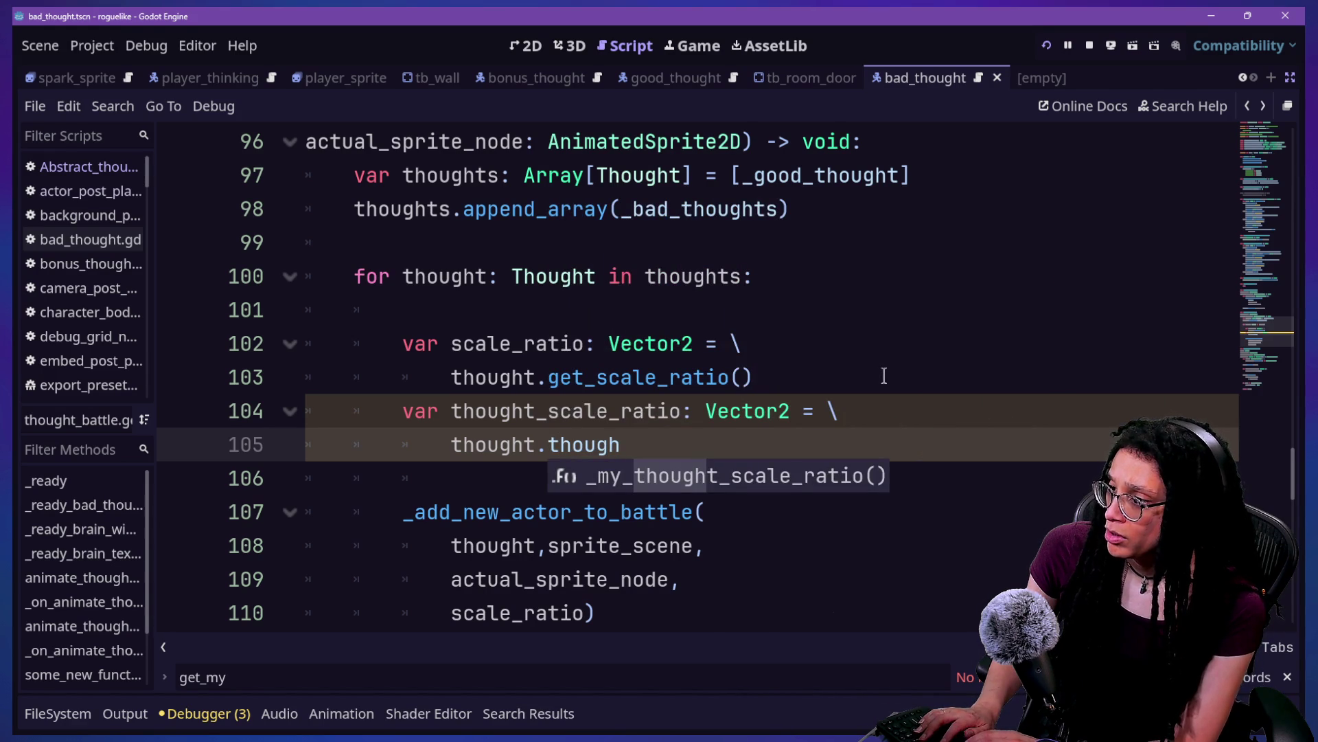
pyautogui.click(683, 476)
# Step: Jump to _my_thought_scale_ratio's definition and discard a half-written new function
pyautogui.keyDown('ctrl'); pyautogui.click(668, 447); pyautogui.keyUp('ctrl')
pyautogui.scroll(-10, 421, 352)
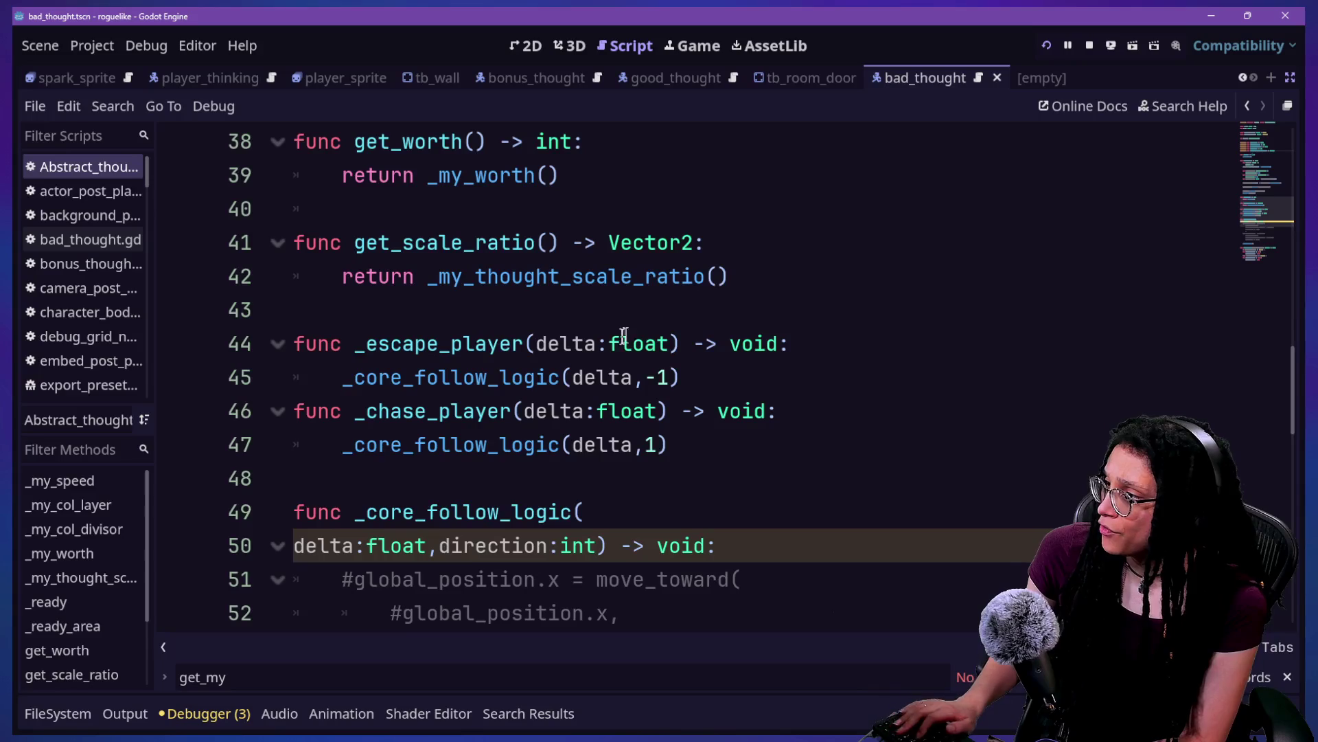
pyautogui.click(792, 276)
pyautogui.press('Return')
pyautogui.press('Return')
pyautogui.write('func get_')
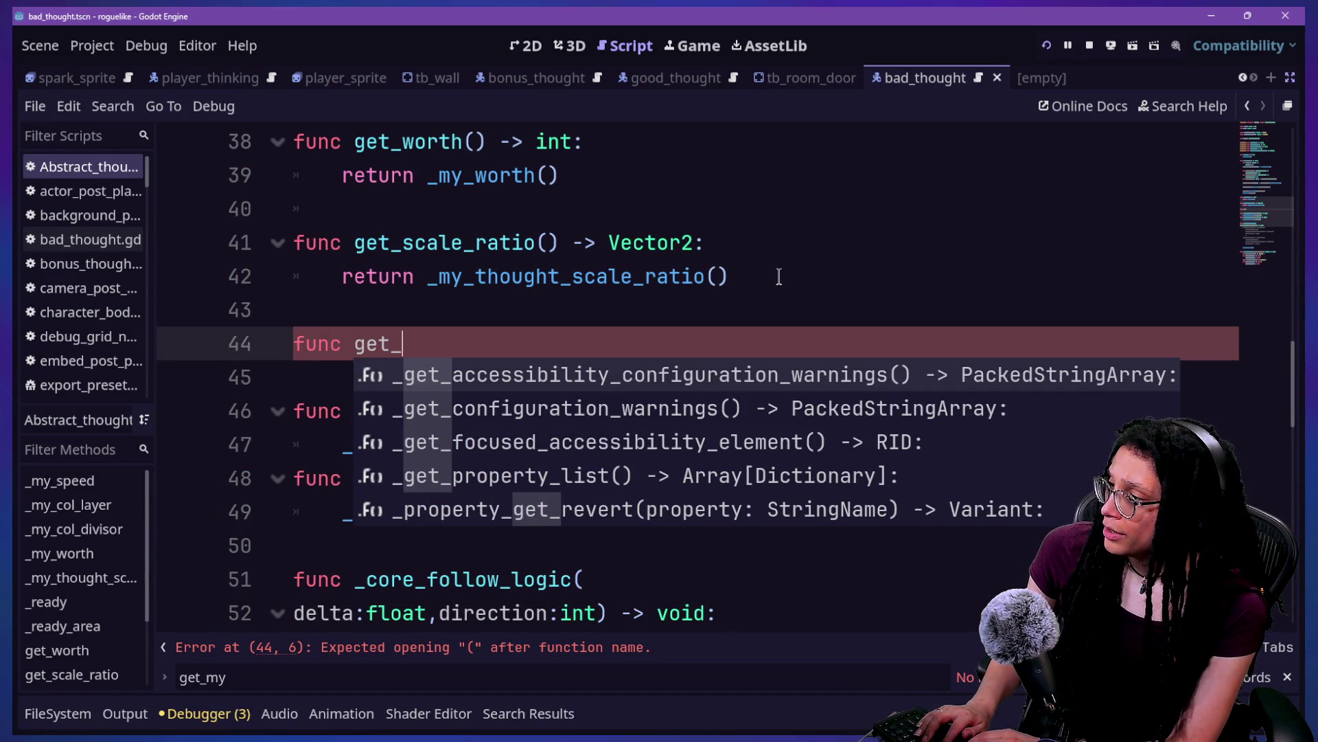
pyautogui.write('thought_scale')
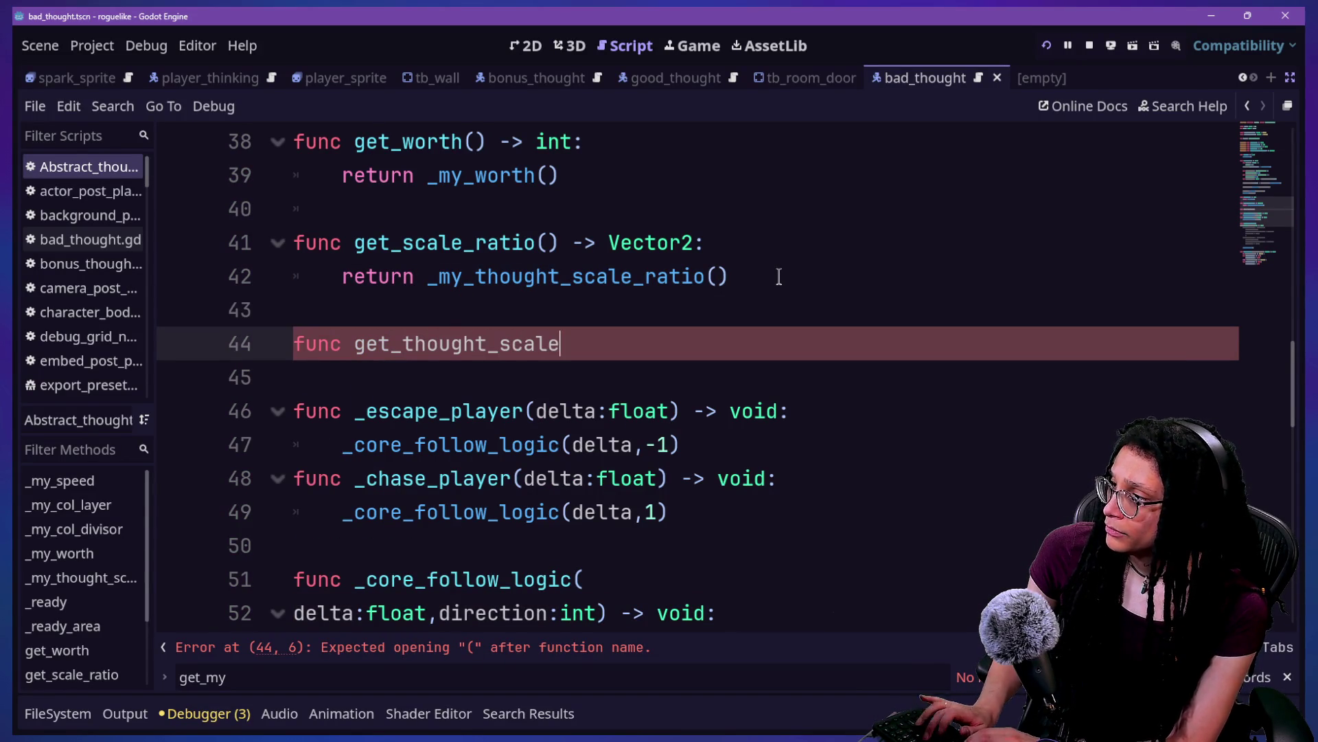
pyautogui.write('_ratio() -')
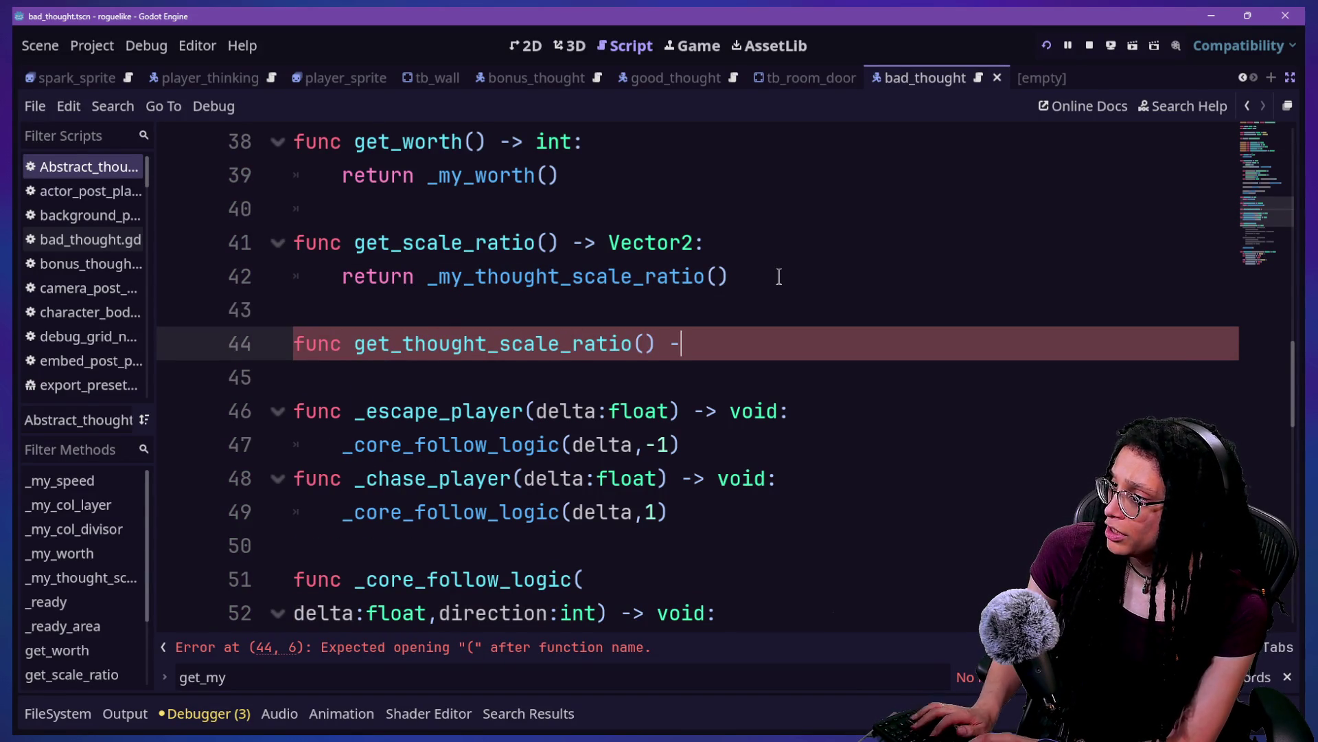
pyautogui.write('v')
pyautogui.moveTo(390, 278); pyautogui.dragTo(724, 303)
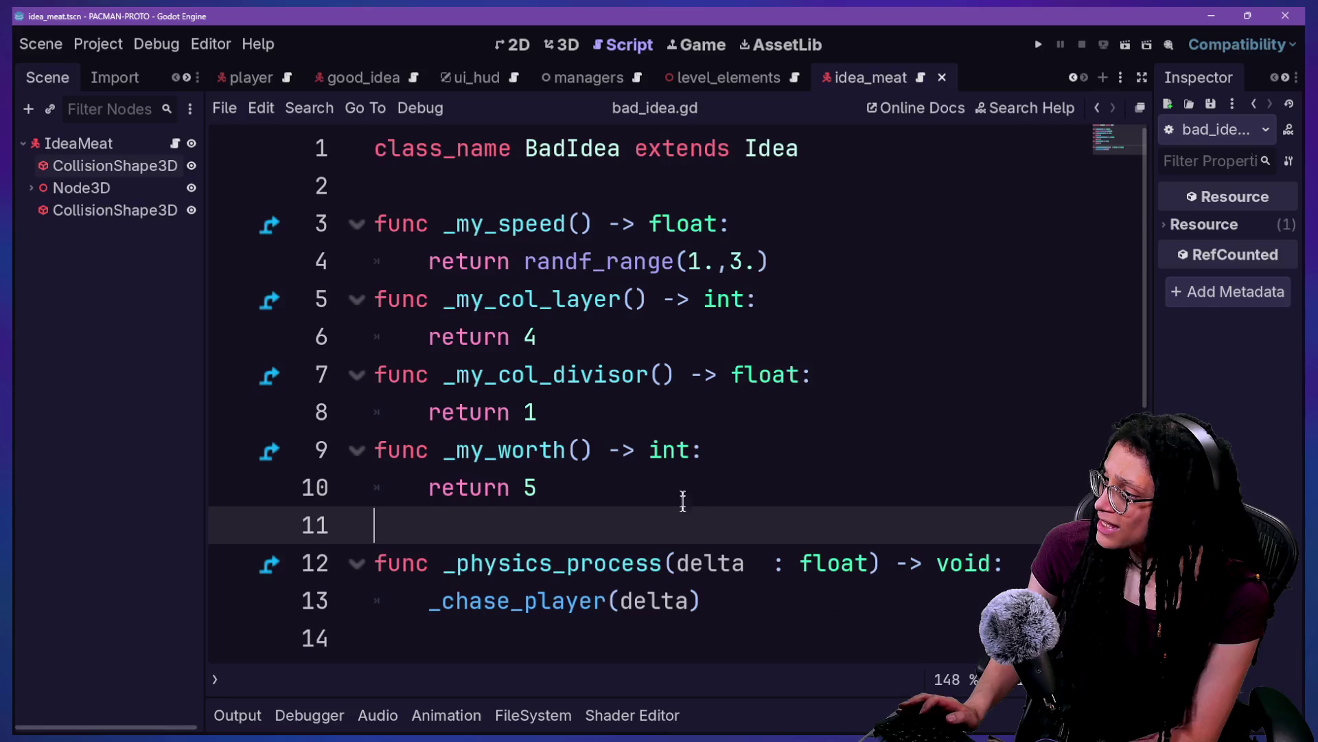
pyautogui.press('Tab')
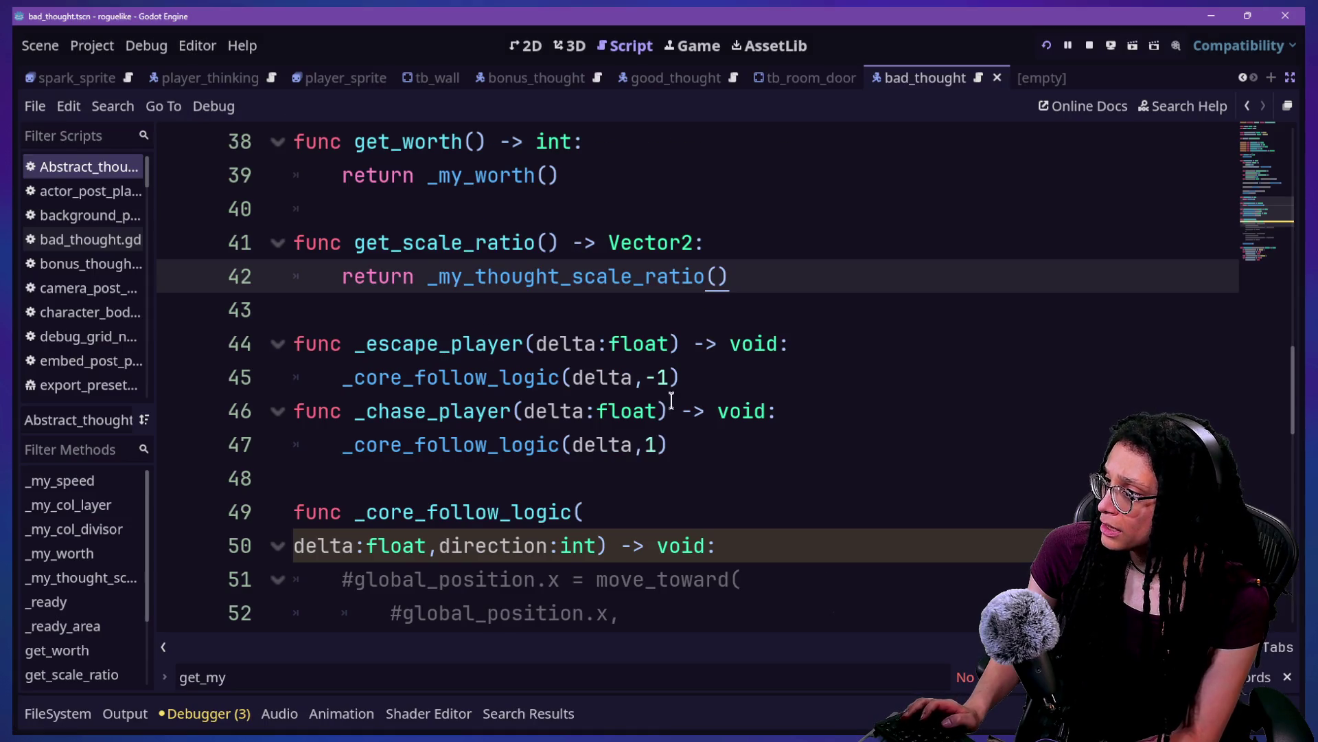
pyautogui.click(663, 377)
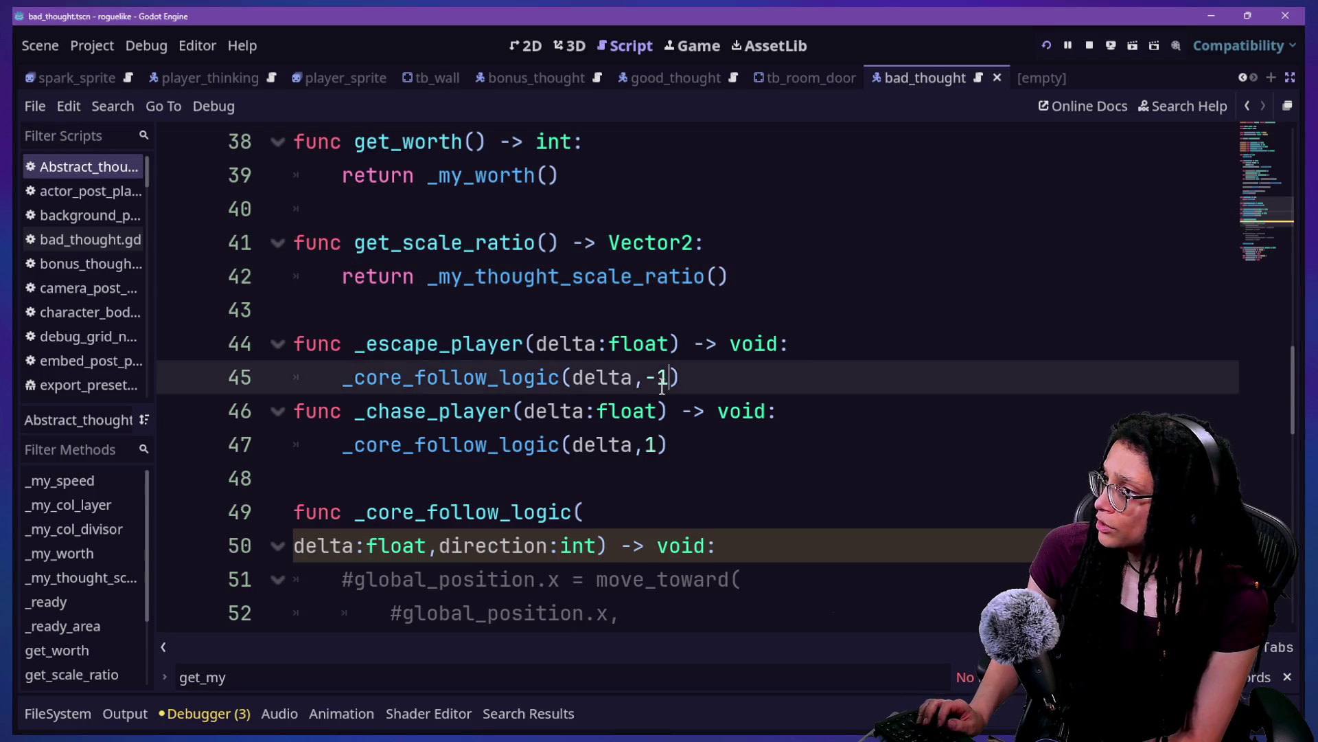
# Step: Rename get_scale_ratio to get_thought_scale_ratio on line 41 and save
pyautogui.hotkey('shift', 'alt', 'o')
pyautogui.press('Escape')
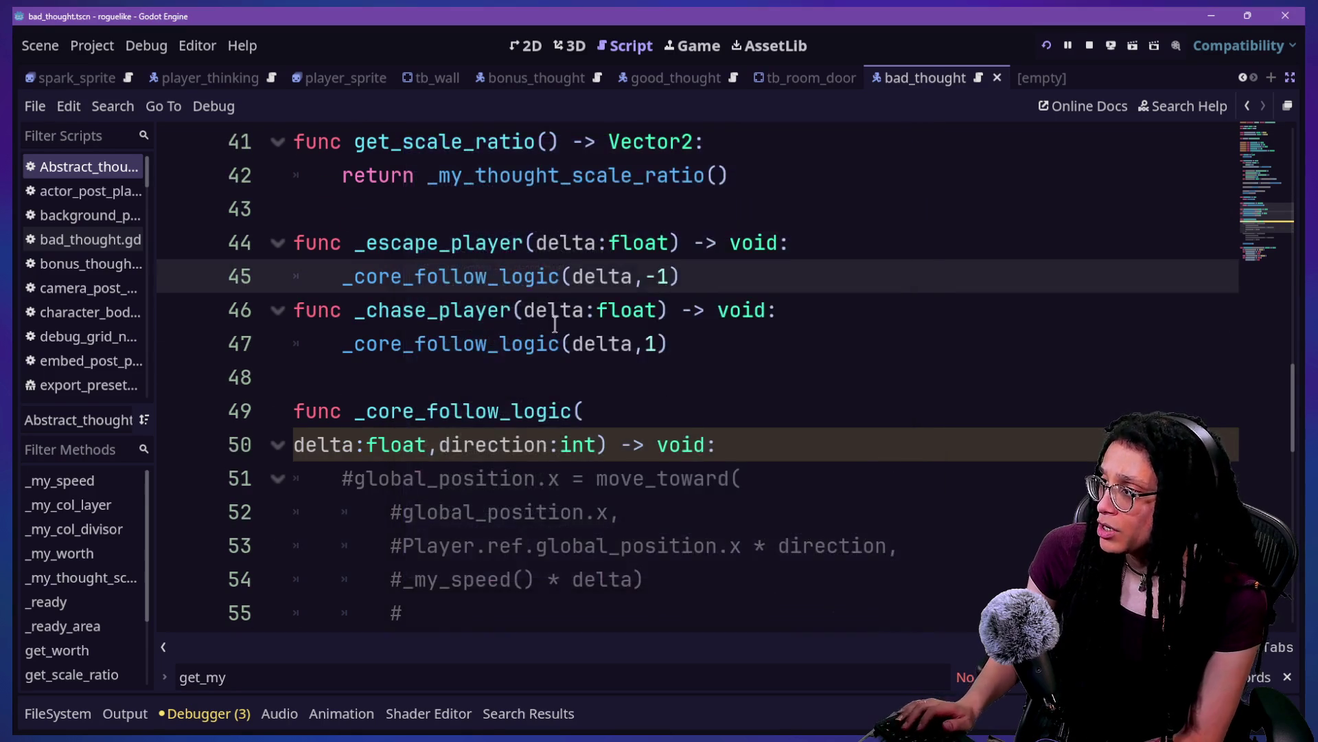
pyautogui.scroll(1, 555, 324)
pyautogui.click(409, 242)
pyautogui.write('thought_')
pyautogui.hotkey('ctrl', 's')
# Step: Search the project for get_scale_ratio and open the thought_battle.gd match
pyautogui.hotkey('ctrl', 'shift', 'f')
pyautogui.write('get_scale_ratio')
pyautogui.press('Return')
pyautogui.click(220, 380)
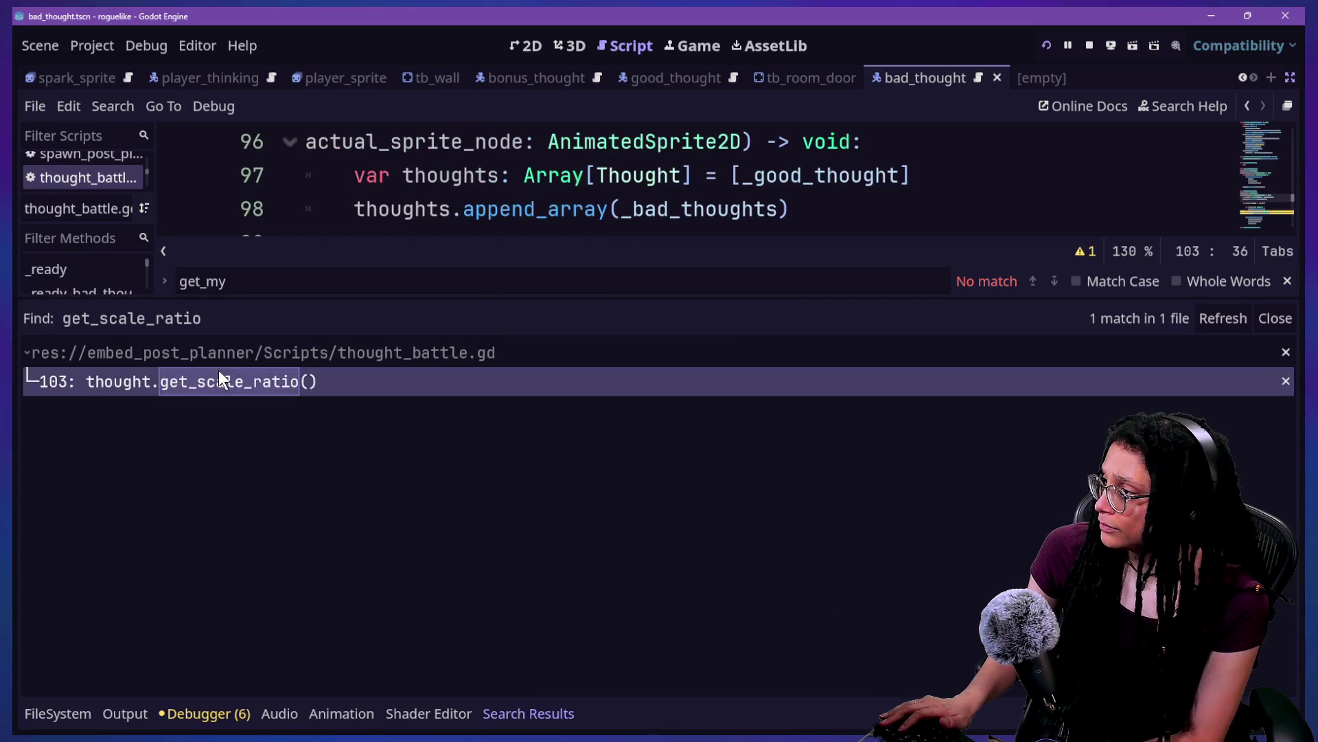
# Step: Change the loop call to get_thought_scale_ratio() and delete the redundant thought_scale_ratio lines
pyautogui.hotkey('alt', 'o')
pyautogui.hotkey('alt', 'o')
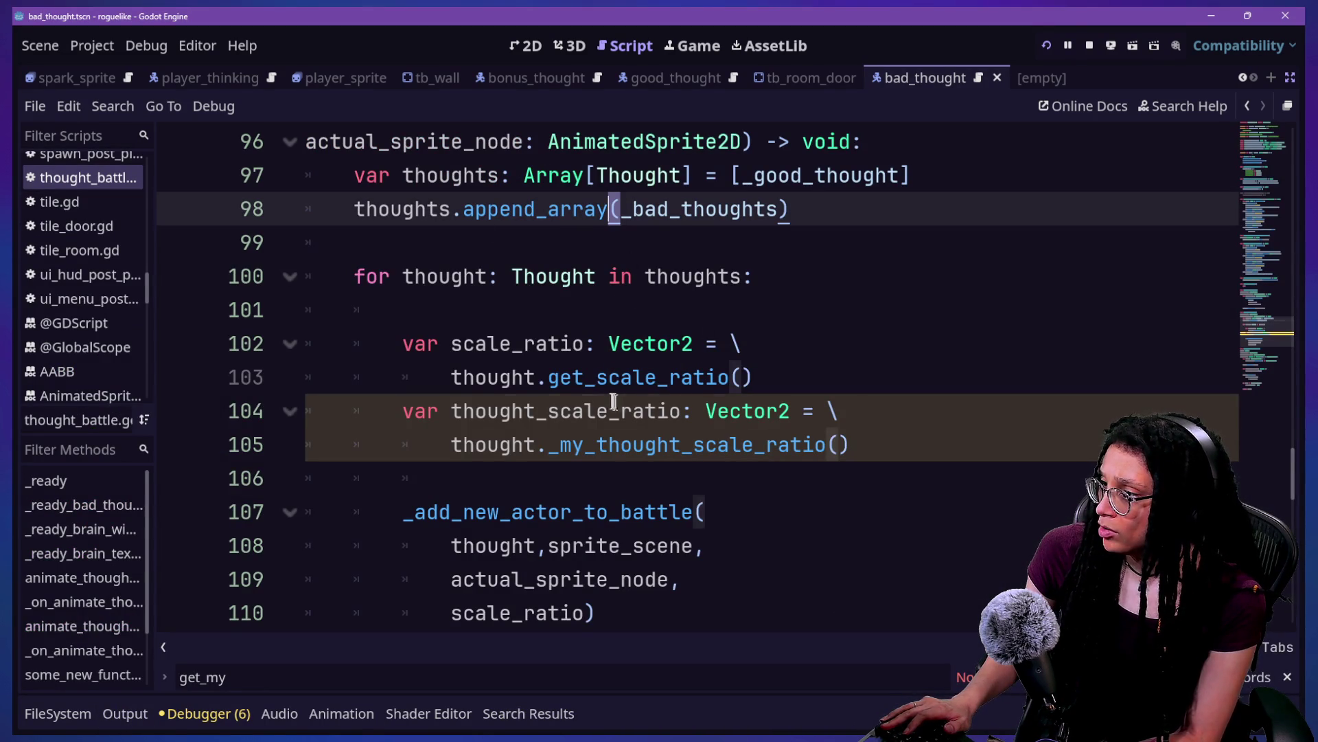
pyautogui.click(596, 377)
pyautogui.write('thought_')
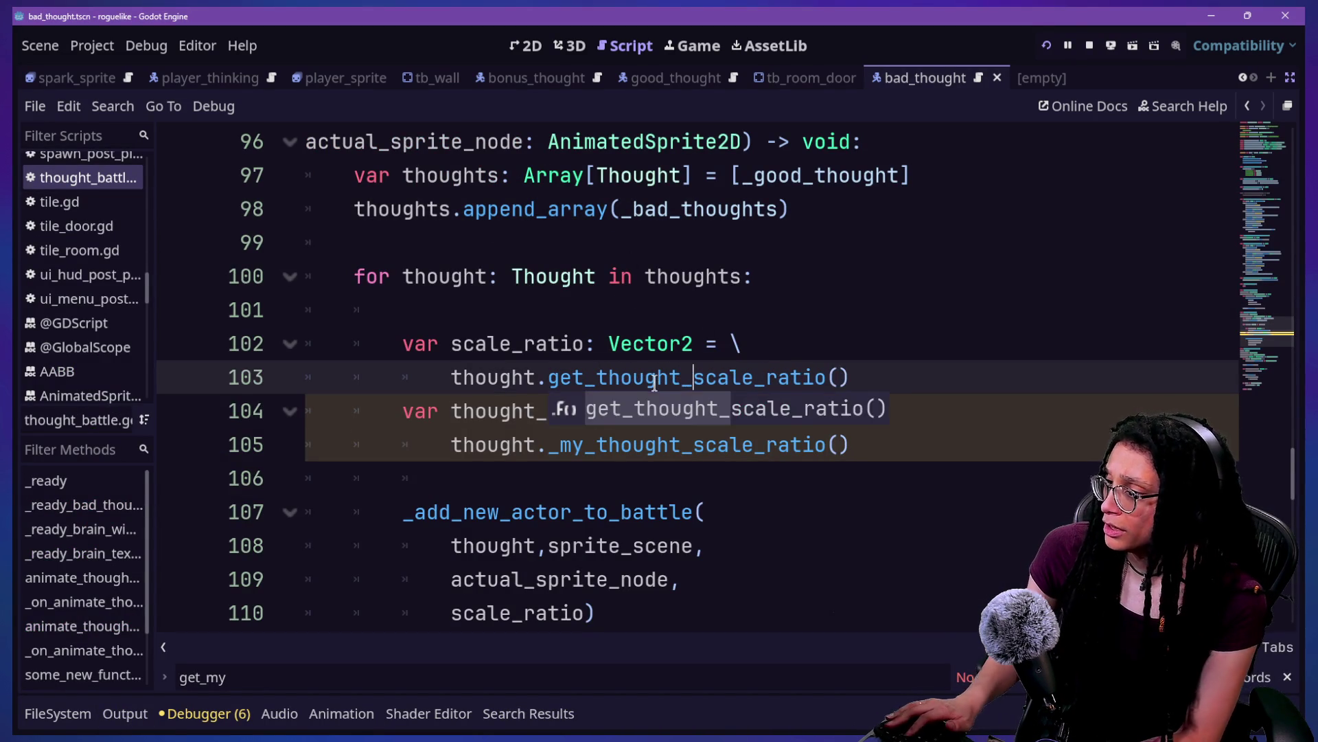
pyautogui.press('Escape')
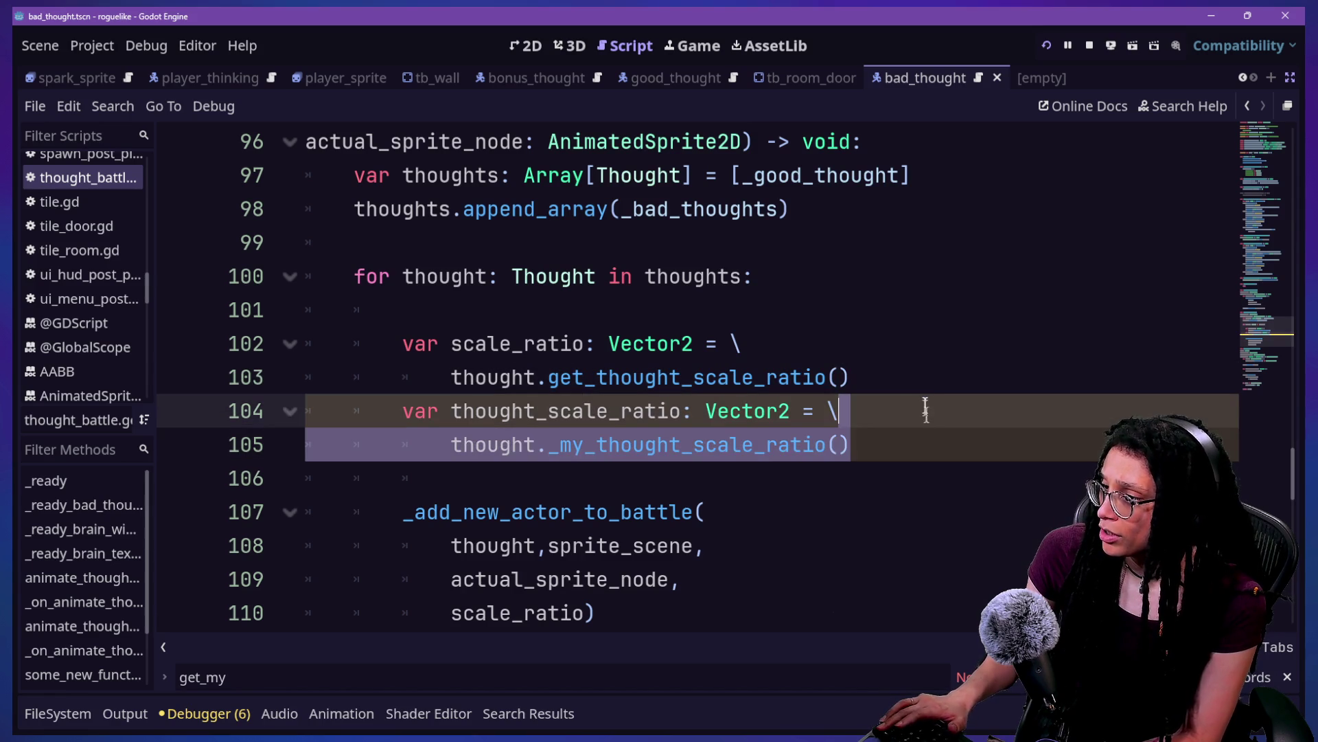
pyautogui.press('BackSpace')
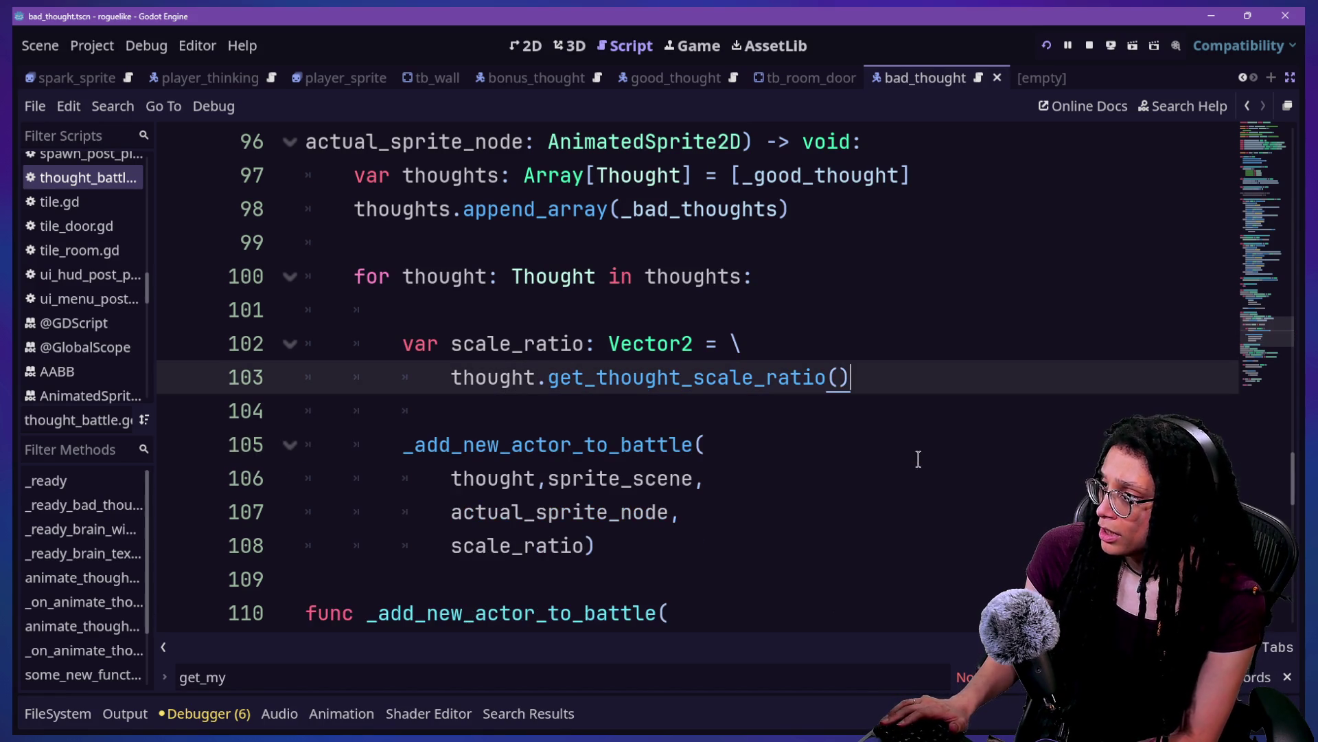
# Step: Check the apply_scale argument on lines 124–125, then bring up the Quick Open file list
pyautogui.scroll(-4, 598, 515)
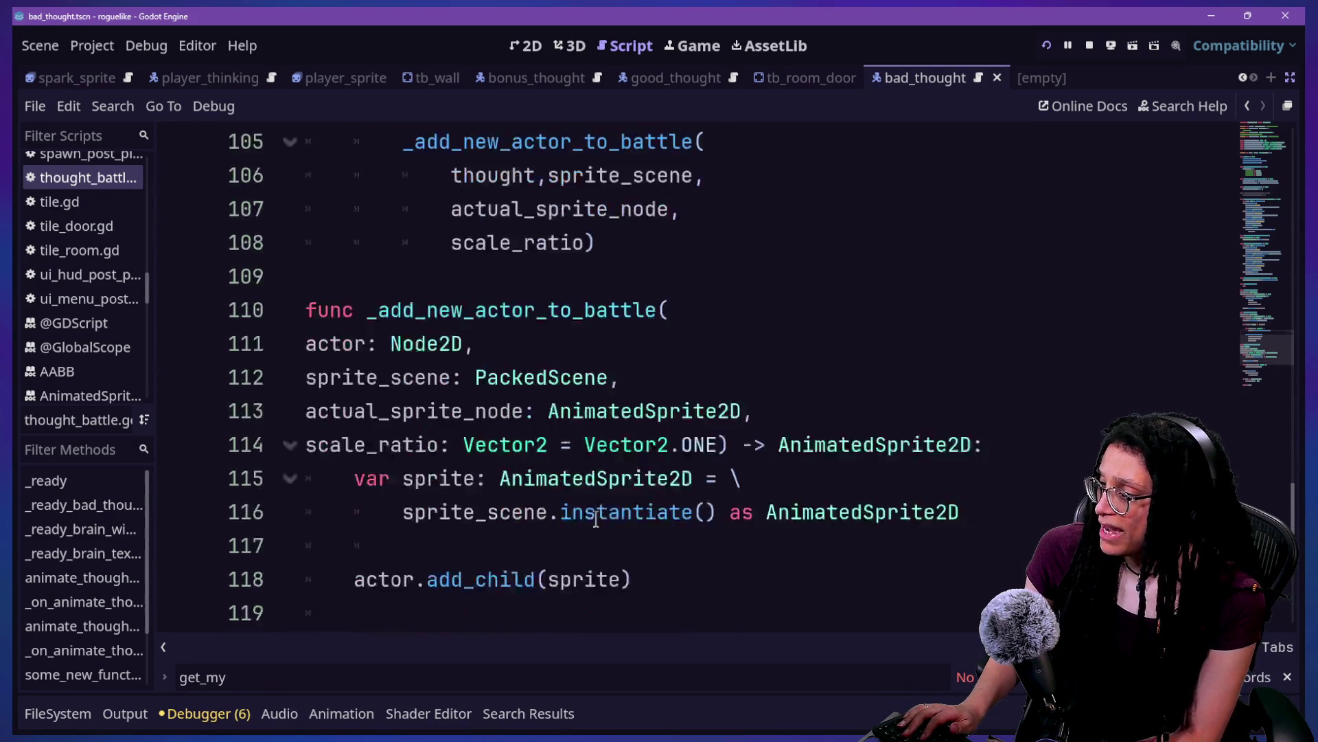
pyautogui.scroll(-3, 406, 422)
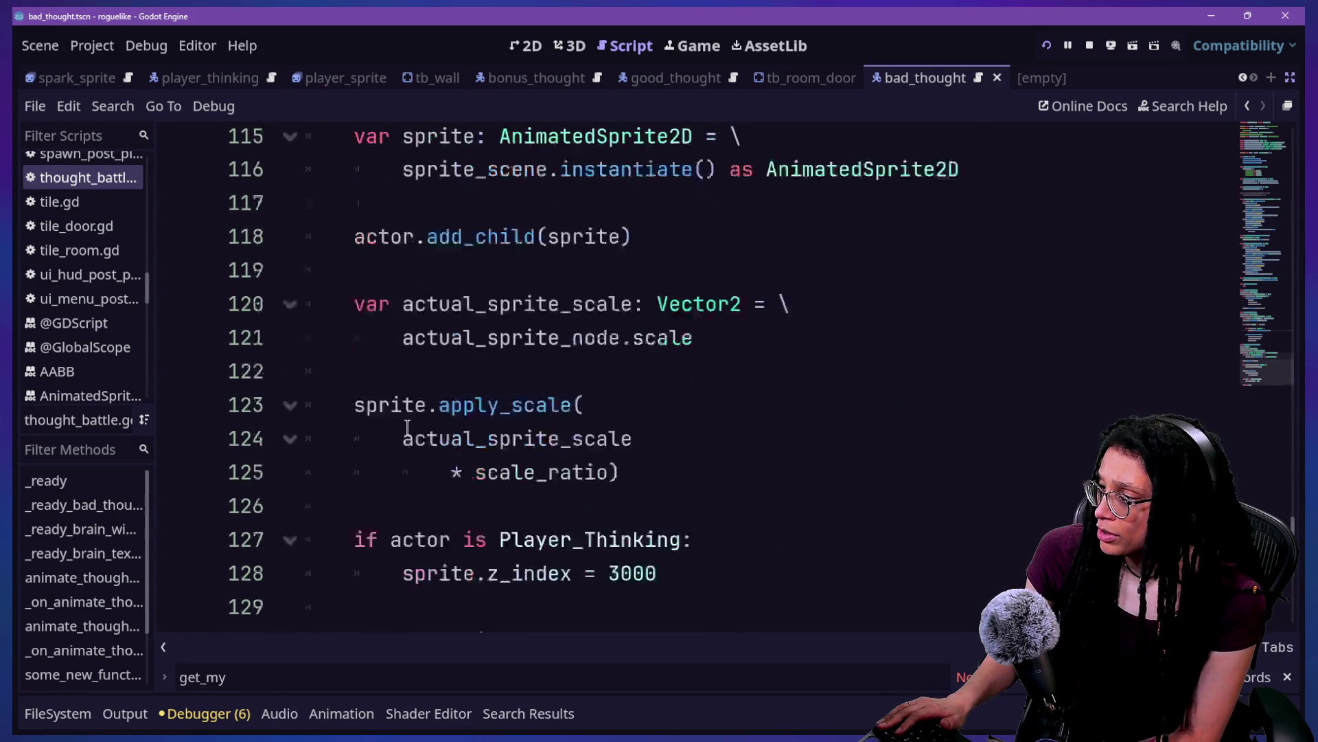
pyautogui.moveTo(450, 397)
pyautogui.mouseDown()
pyautogui.moveTo(671, 430)
pyautogui.moveTo(373, 377)
pyautogui.mouseUp()
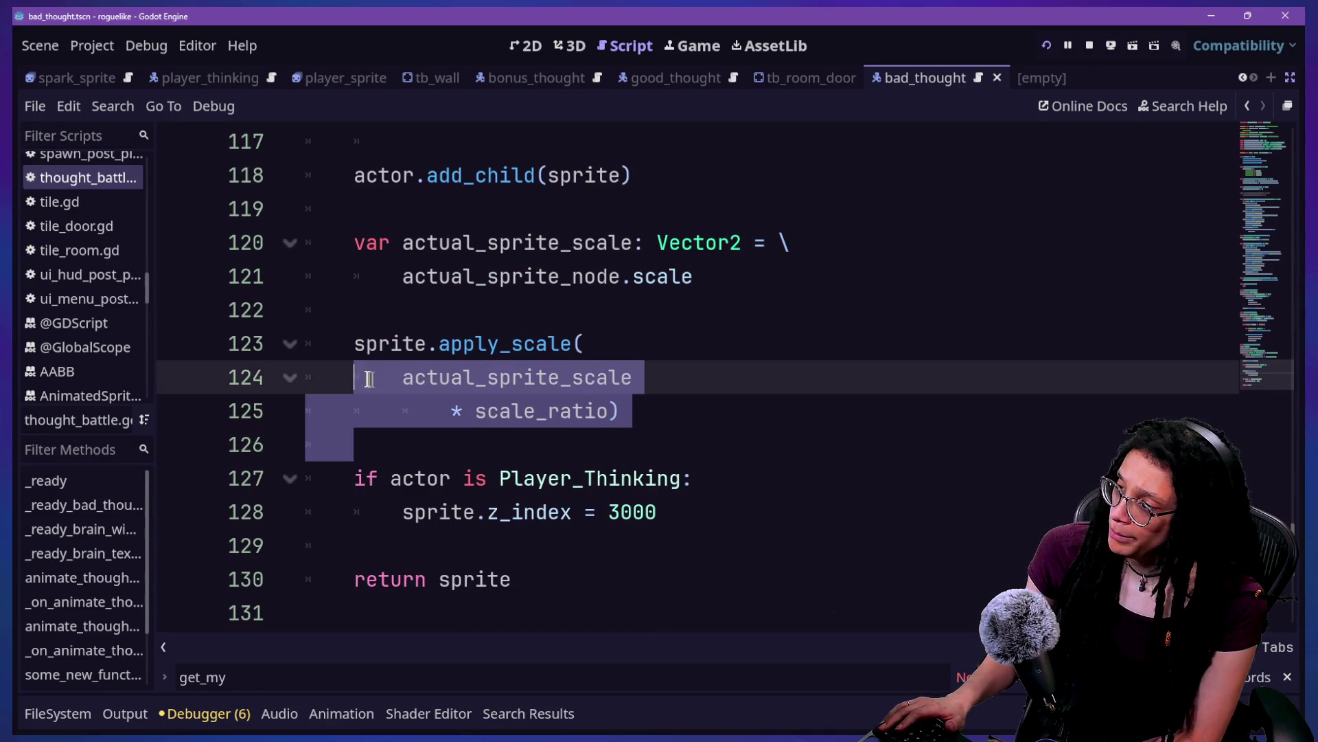
pyautogui.click(360, 377)
pyautogui.click(631, 377)
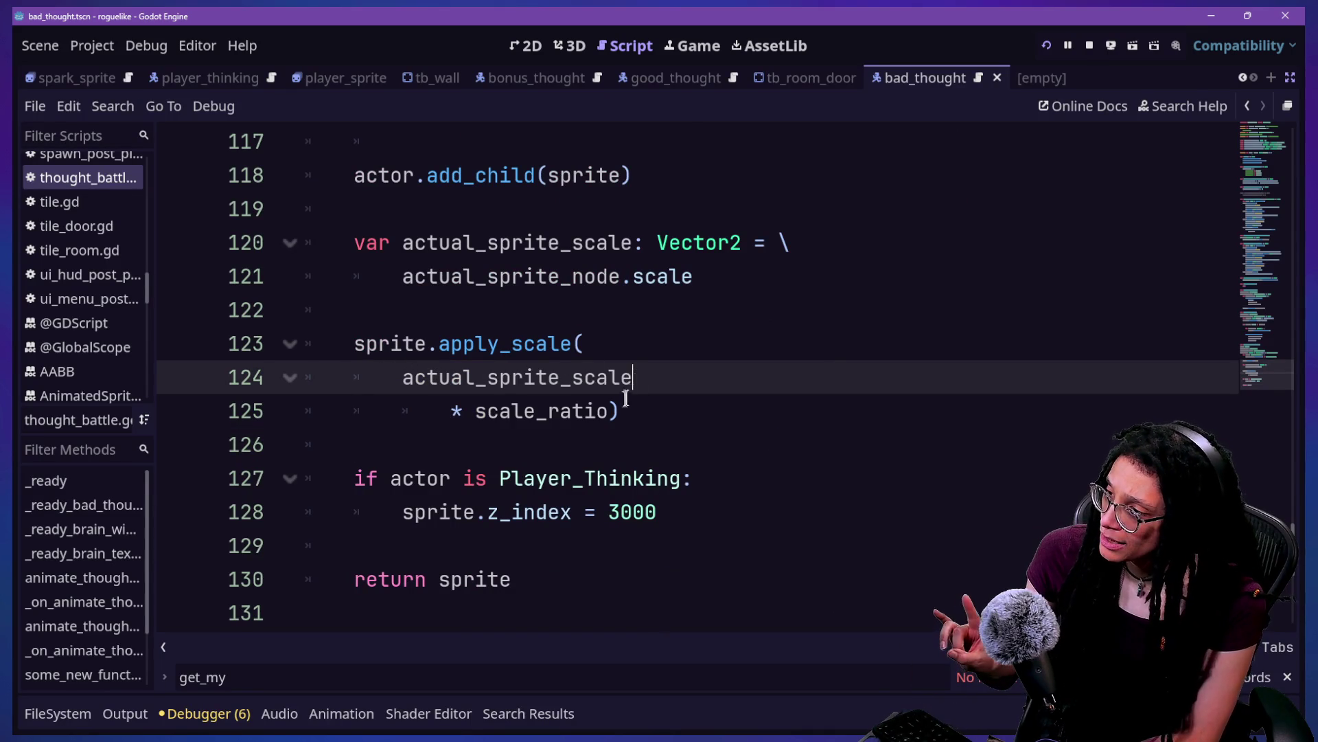
pyautogui.press('Down')
pyautogui.press('Left')
pyautogui.scroll(2, 632, 376)
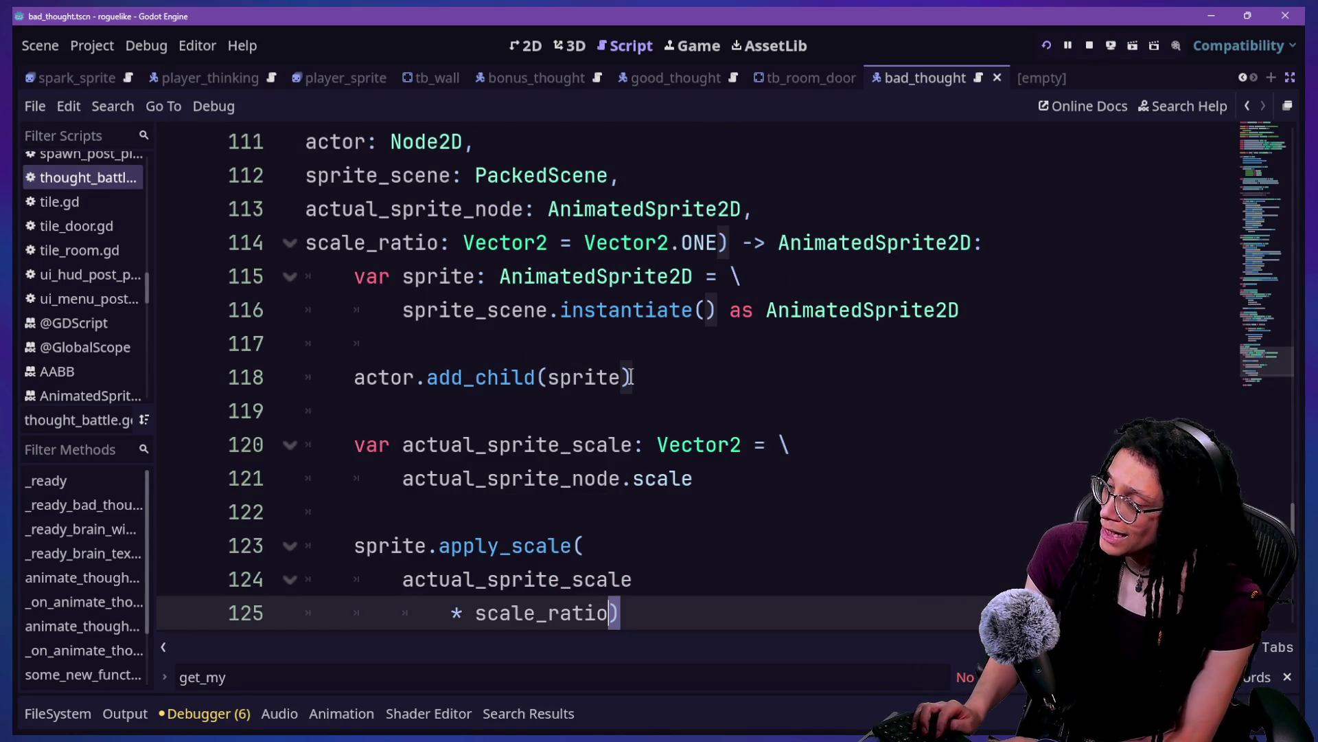
pyautogui.hotkey('shift', 'alt', 'o')
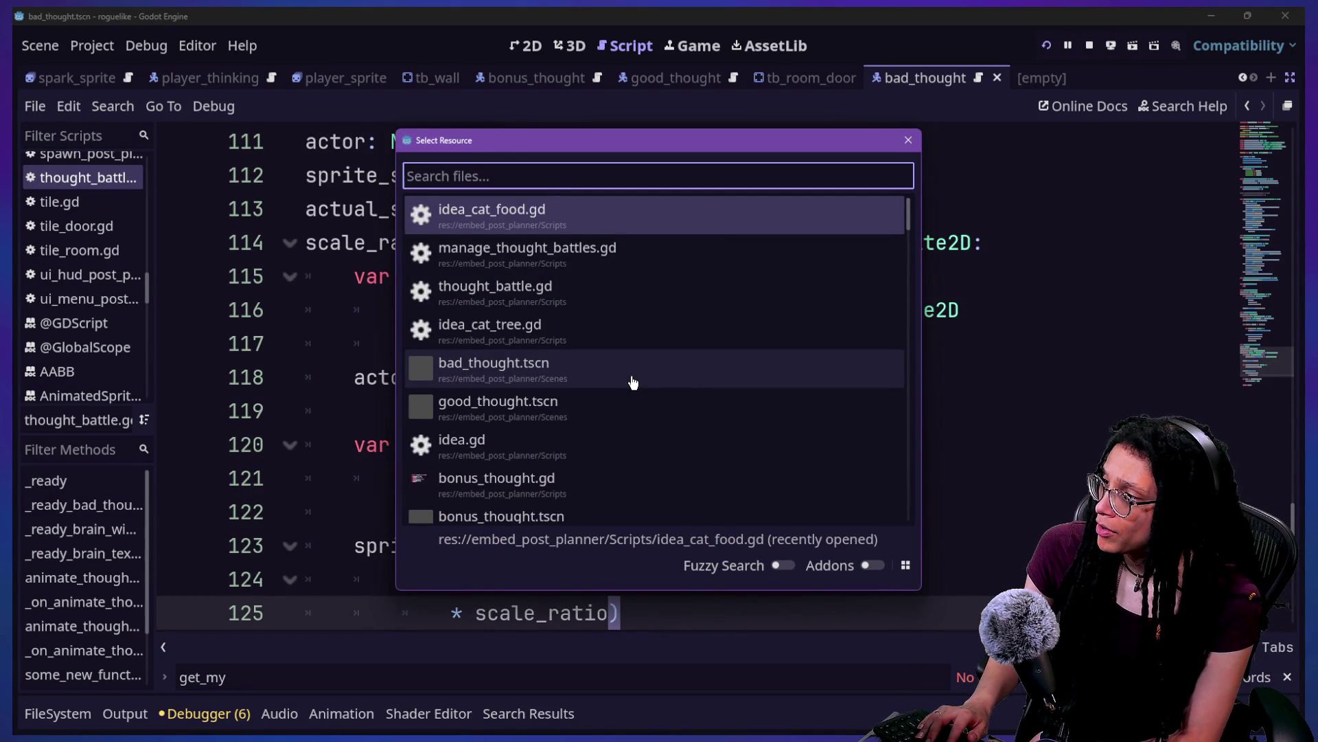
# Step: In idea_cat_food.gd, select _thought_sprite_scale_ratio and search the whole project for it
pyautogui.press('Return')
pyautogui.moveTo(406, 209)
pyautogui.mouseDown()
pyautogui.moveTo(450, 209)
pyautogui.moveTo(447, 246)
pyautogui.moveTo(559, 310)
pyautogui.mouseUp()
pyautogui.click(525, 208)
pyautogui.click(573, 310)
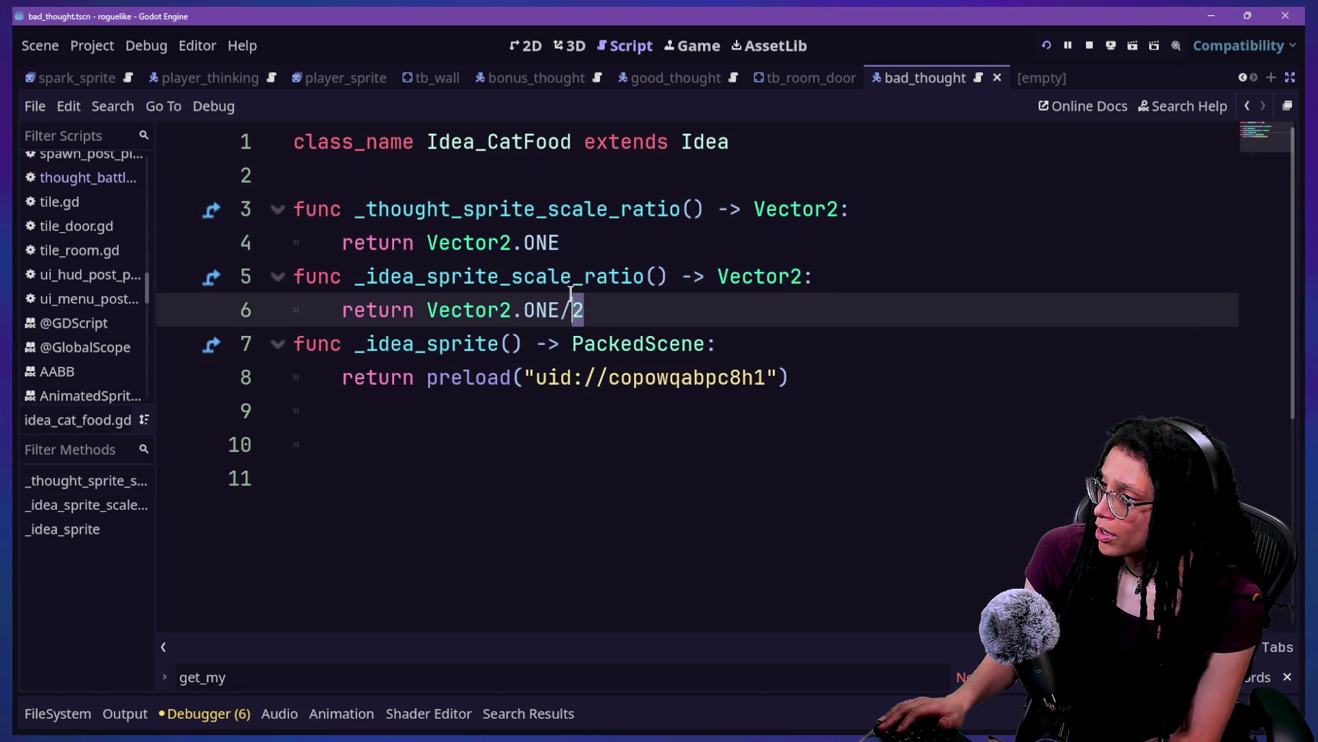
pyautogui.click(573, 283)
pyautogui.click(462, 209)
pyautogui.click(547, 242)
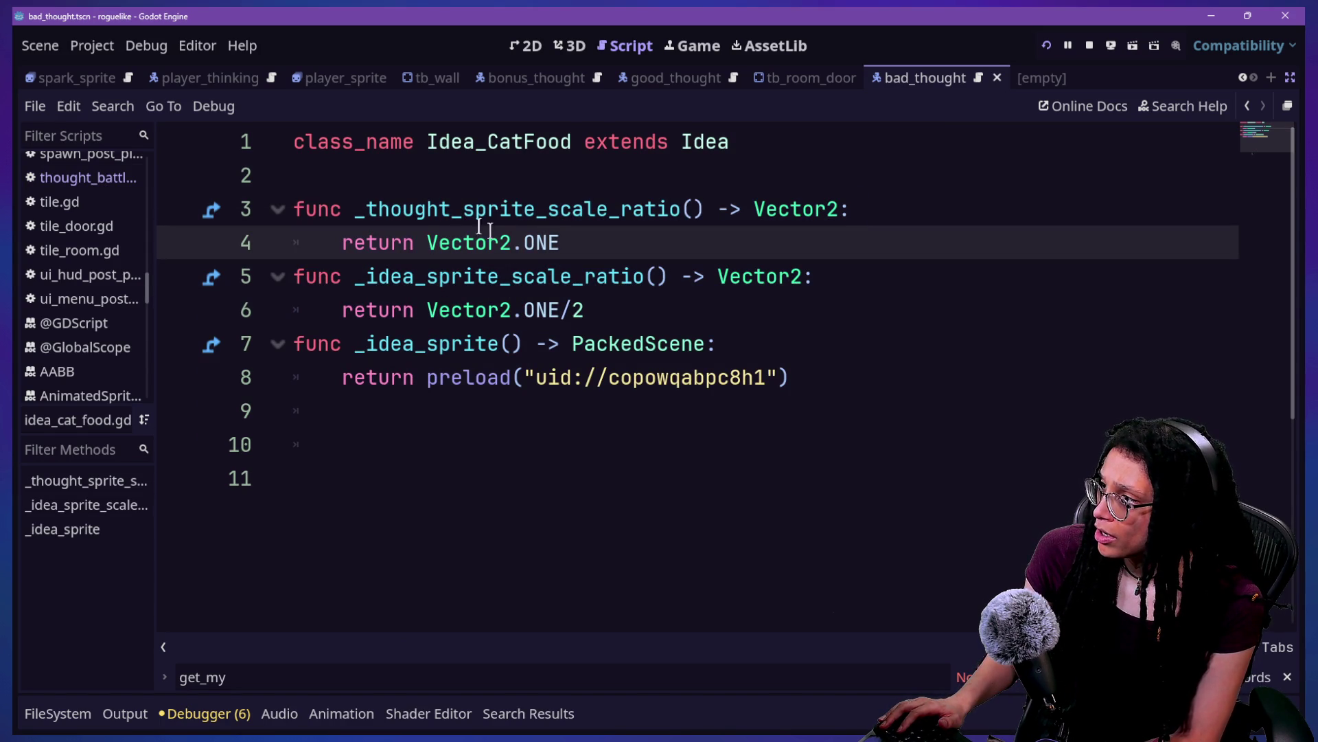
pyautogui.moveTo(343, 209)
pyautogui.mouseDown()
pyautogui.moveTo(681, 219)
pyautogui.moveTo(289, 210)
pyautogui.moveTo(353, 210)
pyautogui.mouseUp()
pyautogui.click(702, 223)
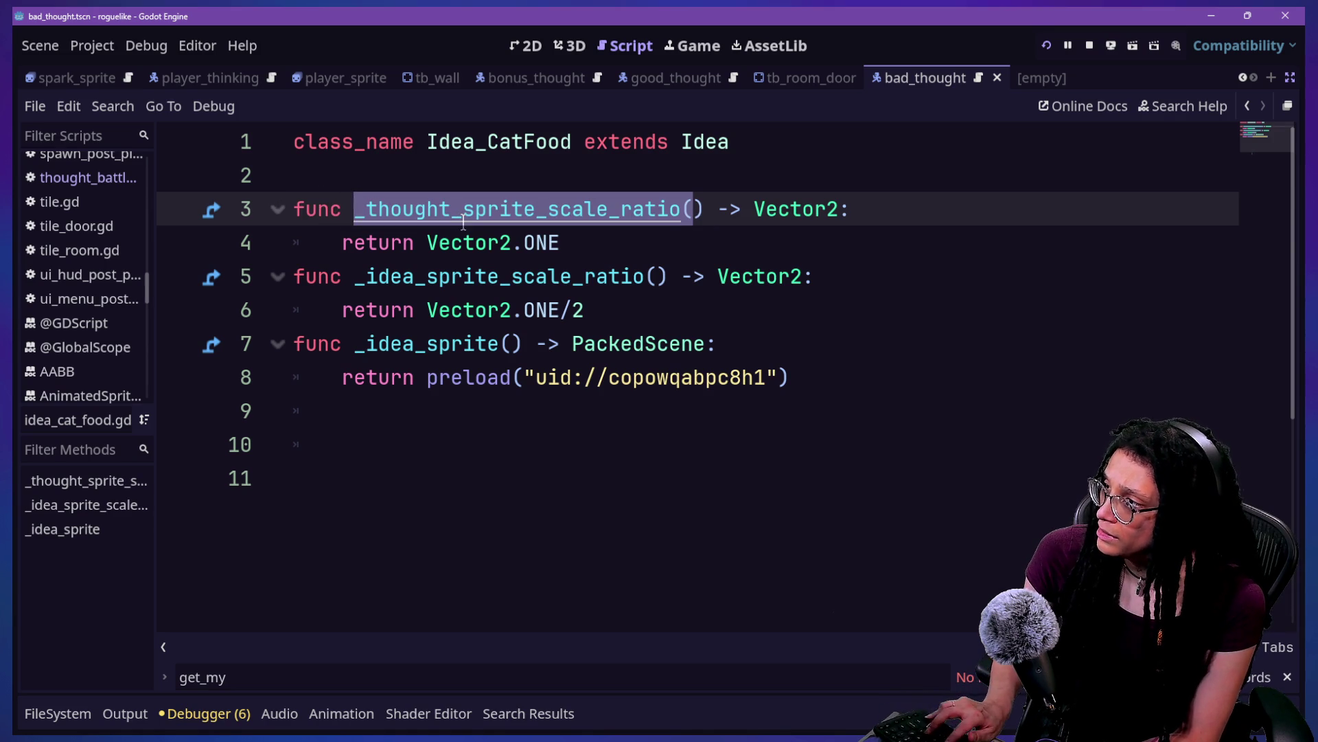
pyautogui.hotkey('ctrl', 'shift', 'f')
pyautogui.press('Return')
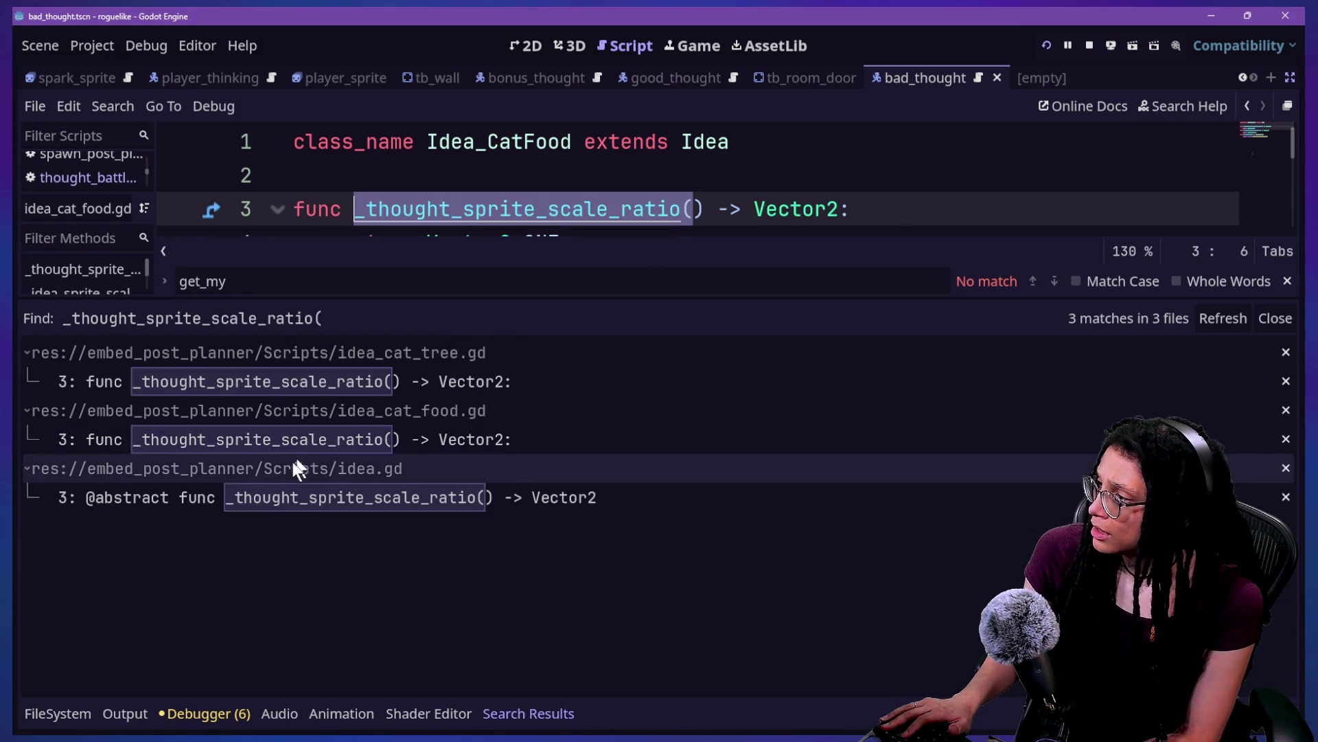
# Step: Open the abstract _thought_sprite_scale_ratio declaration in idea.gd with the bottom panel collapsed
pyautogui.click(245, 442)
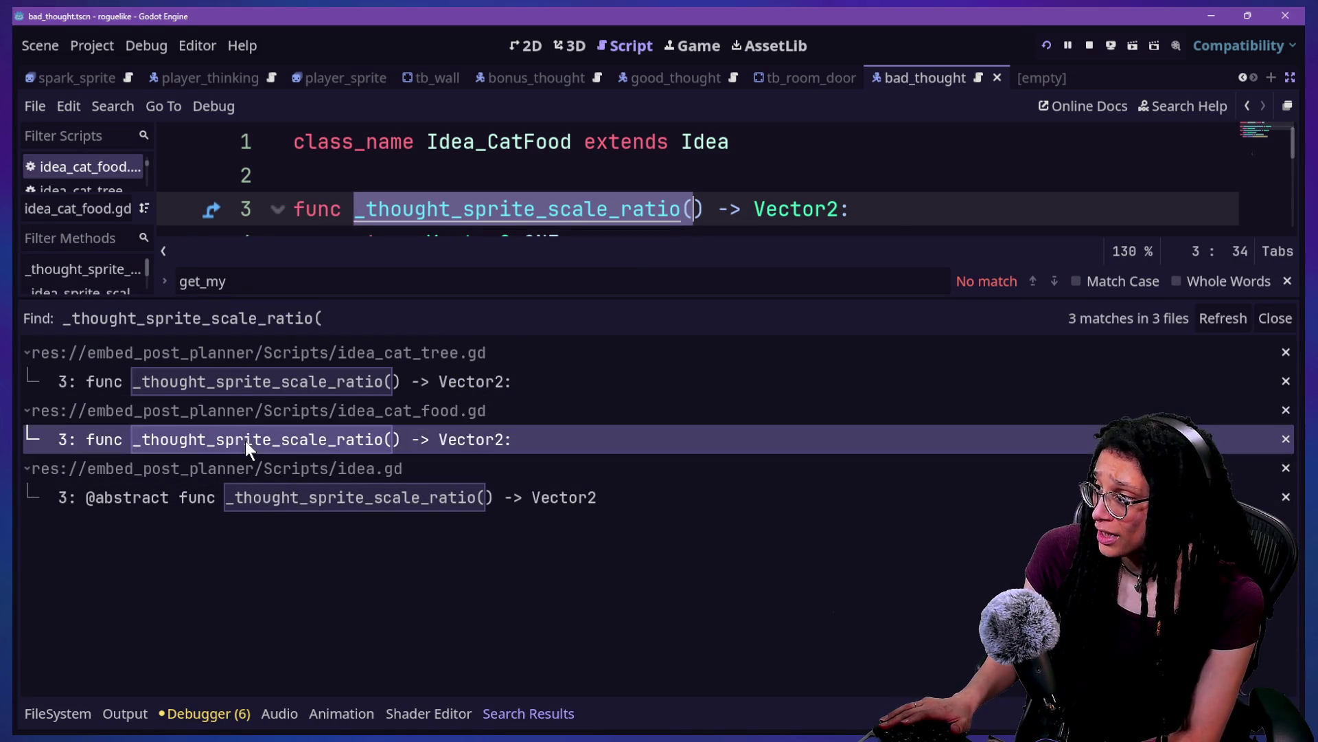
pyautogui.click(318, 504)
pyautogui.hotkey('alt', 'o')
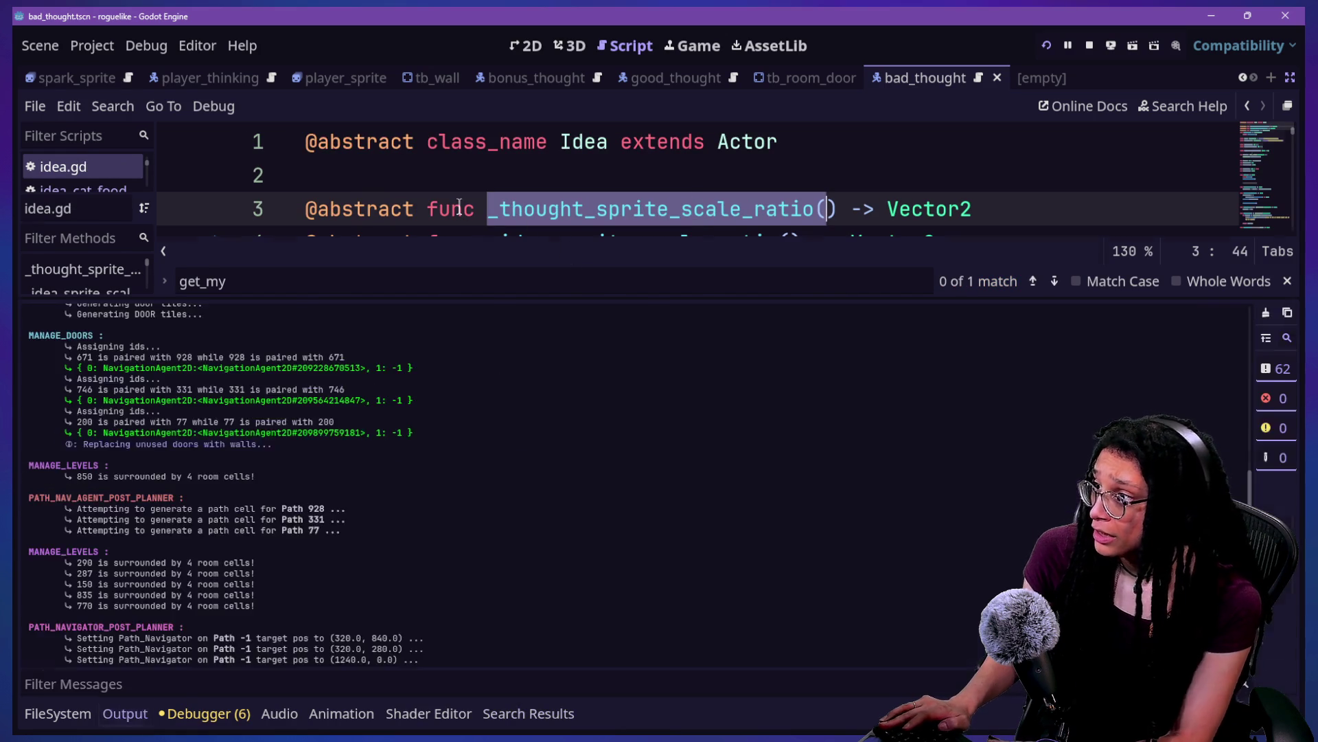
pyautogui.hotkey('alt', 'o')
pyautogui.click(487, 219)
pyautogui.moveTo(499, 206); pyautogui.dragTo(791, 214)
pyautogui.click(791, 218)
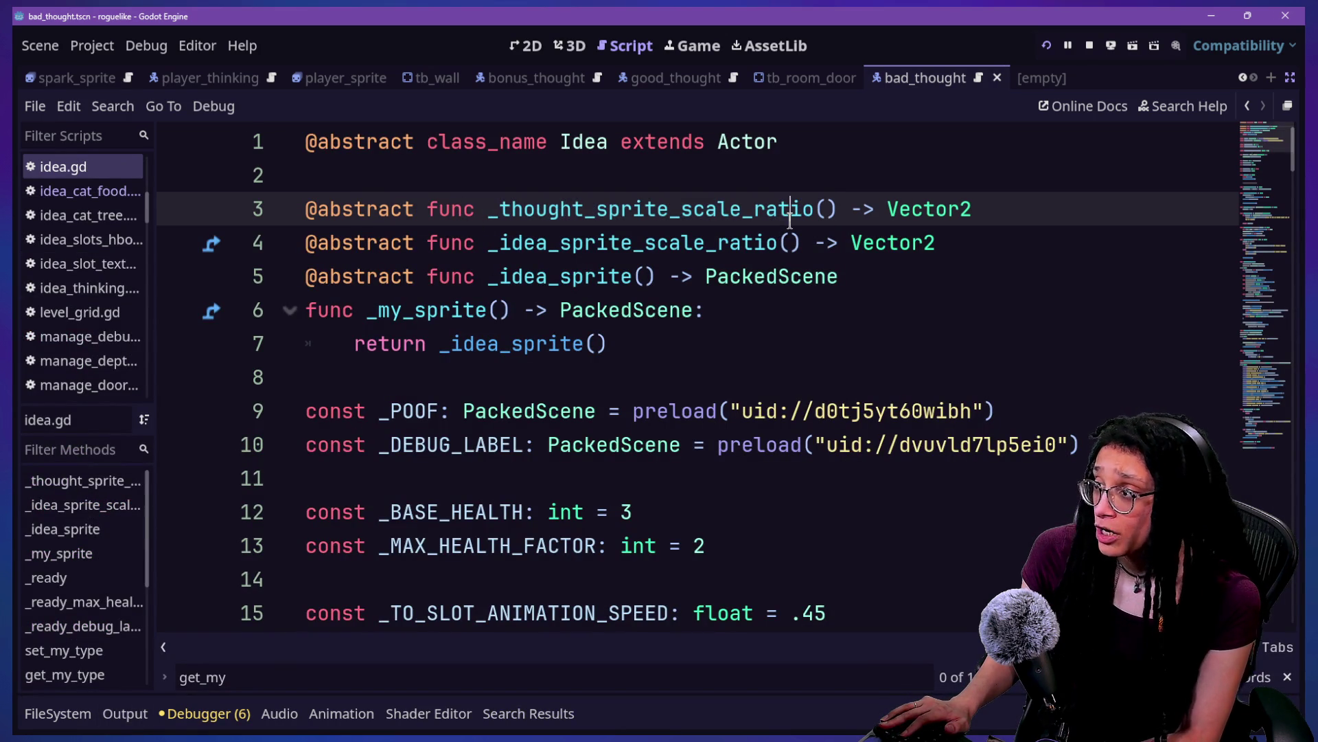
pyautogui.scroll(-8, 790, 218)
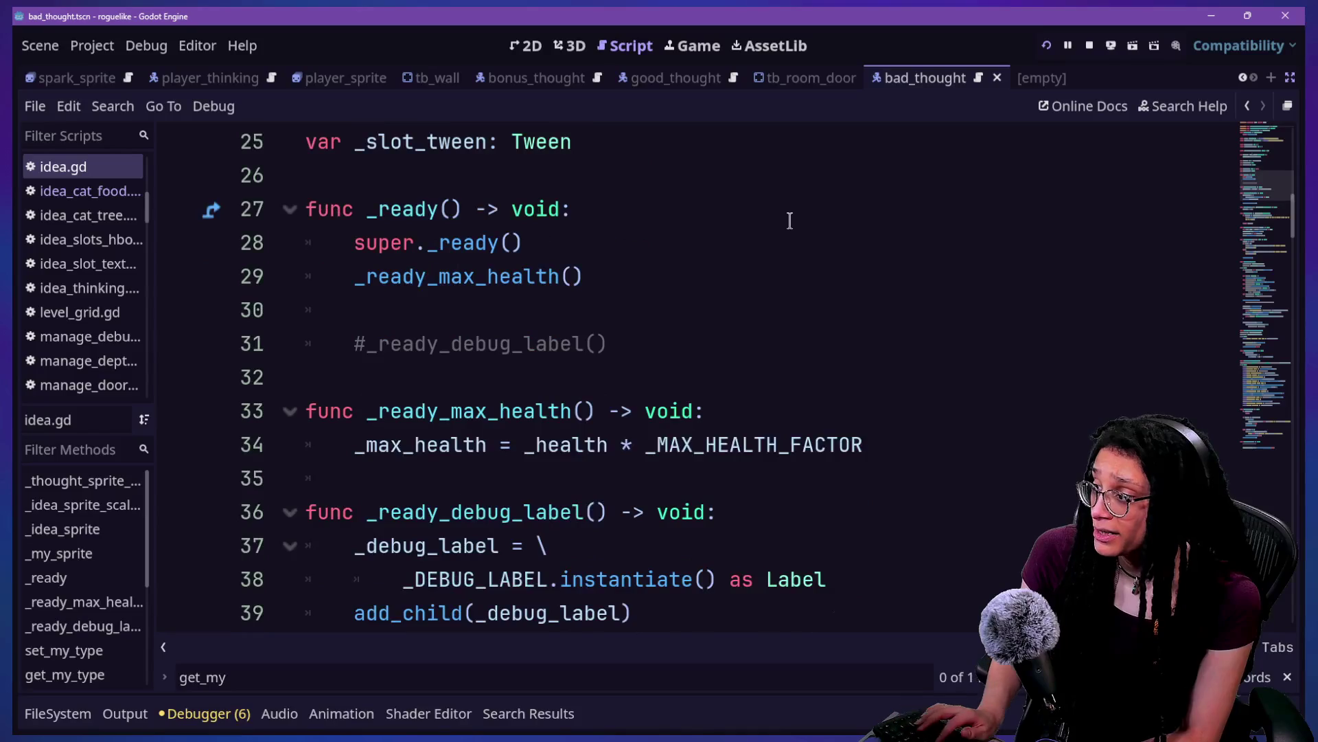
# Step: Search idea.gd for IDEA_SPRITE_SCALE, then search the whole project for idea_sprite_scale_ratio
pyautogui.hotkey('ctrl', 'f')
pyautogui.write('IDEA_SPRIT')
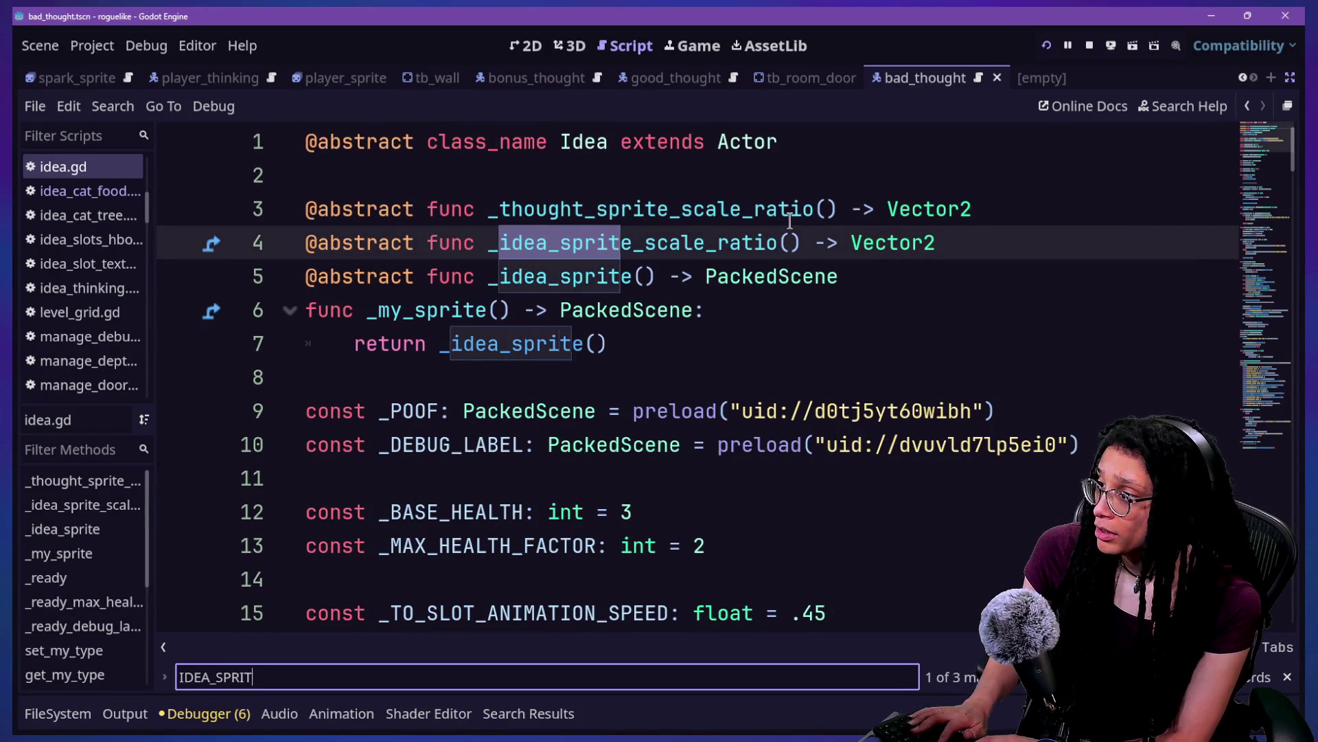
pyautogui.write('E')
pyautogui.press('Return')
pyautogui.press('Return')
pyautogui.press('Return')
pyautogui.write('_')
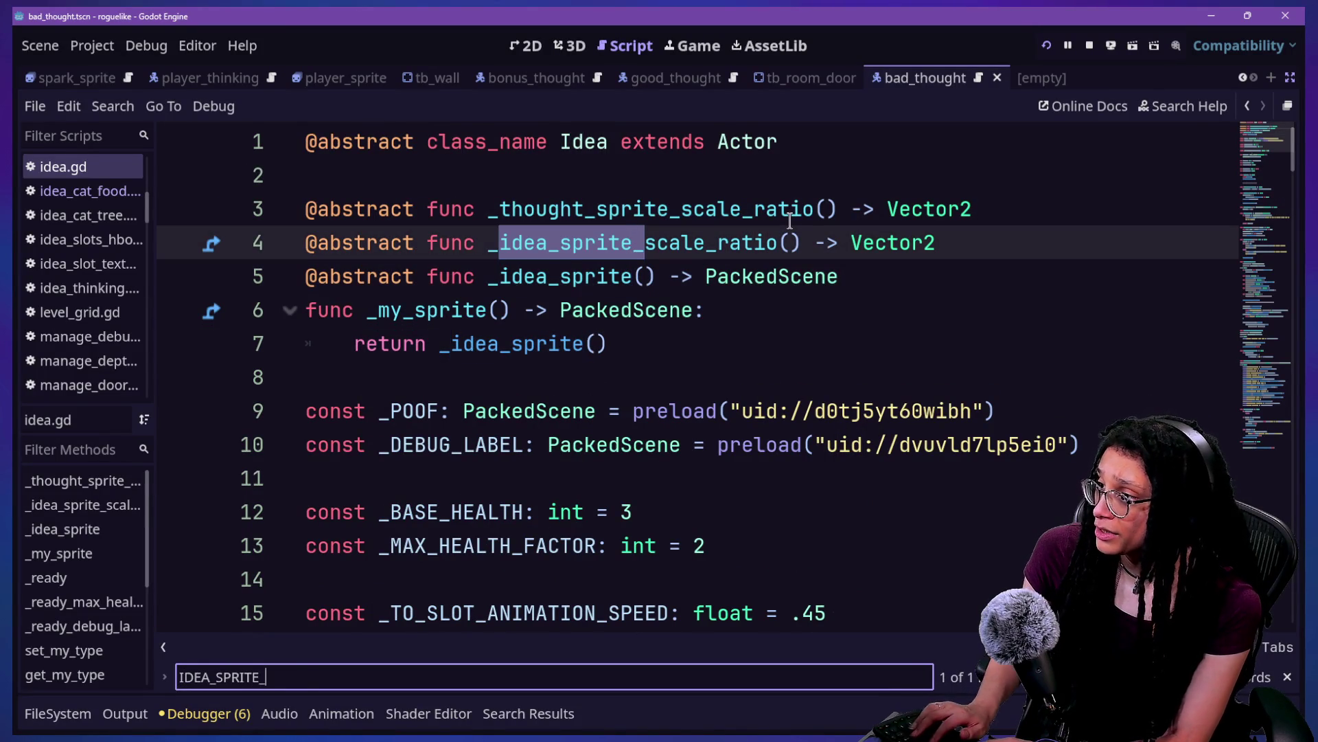
pyautogui.write('SCALE')
pyautogui.hotkey('ctrl', 'shift', 'f')
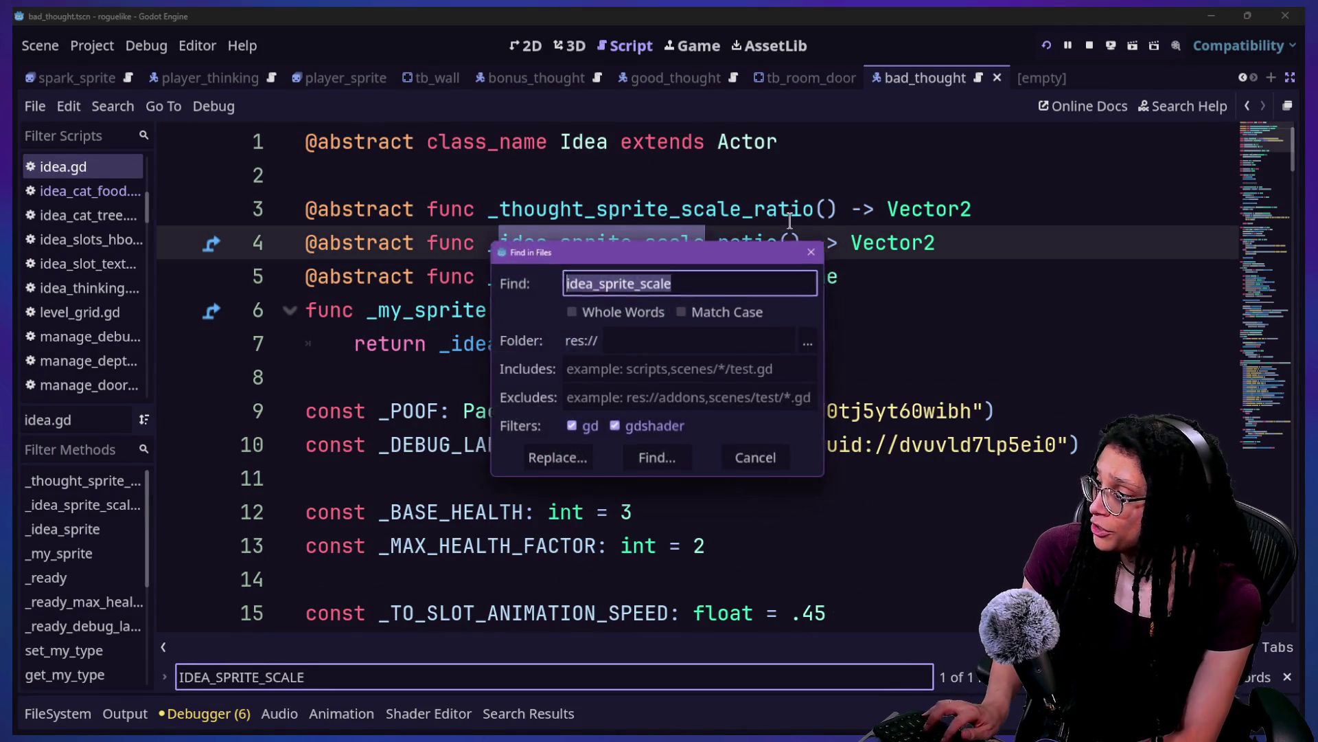
pyautogui.click(678, 278)
pyautogui.write('_RATIO')
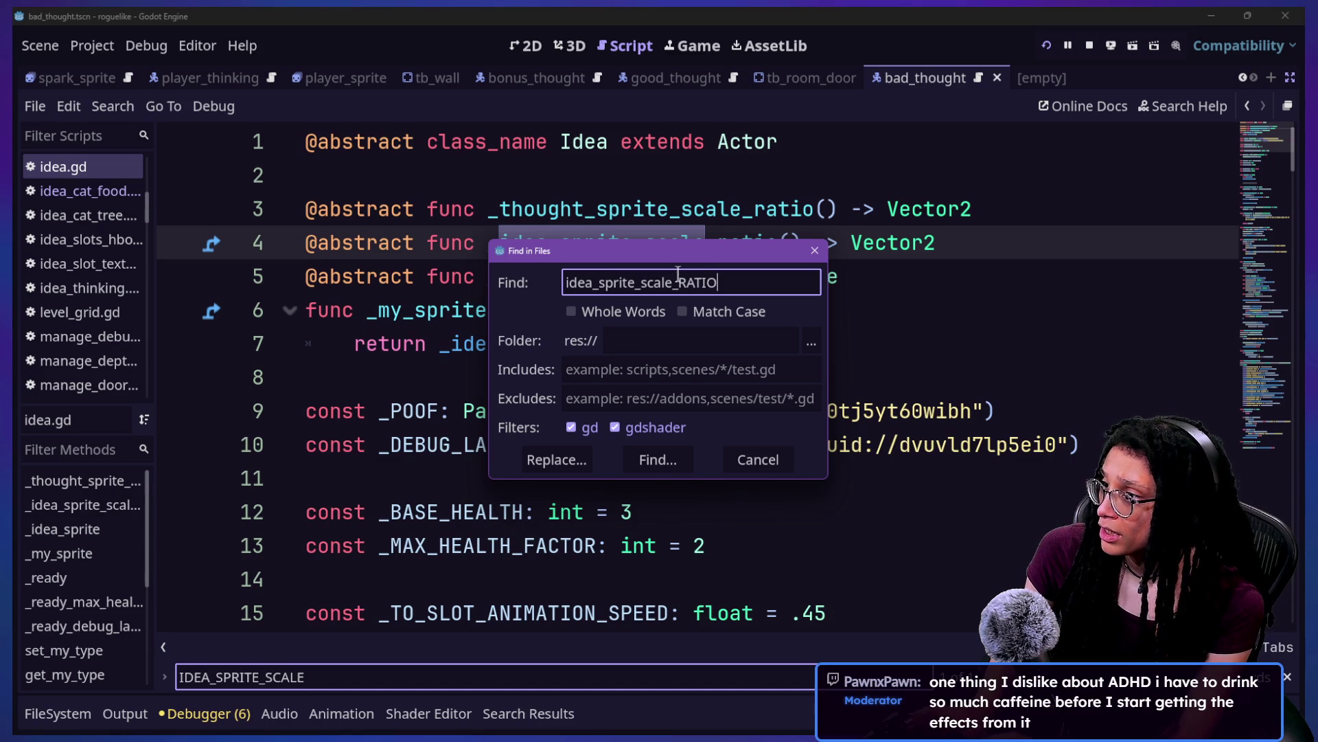
pyautogui.press('Return')
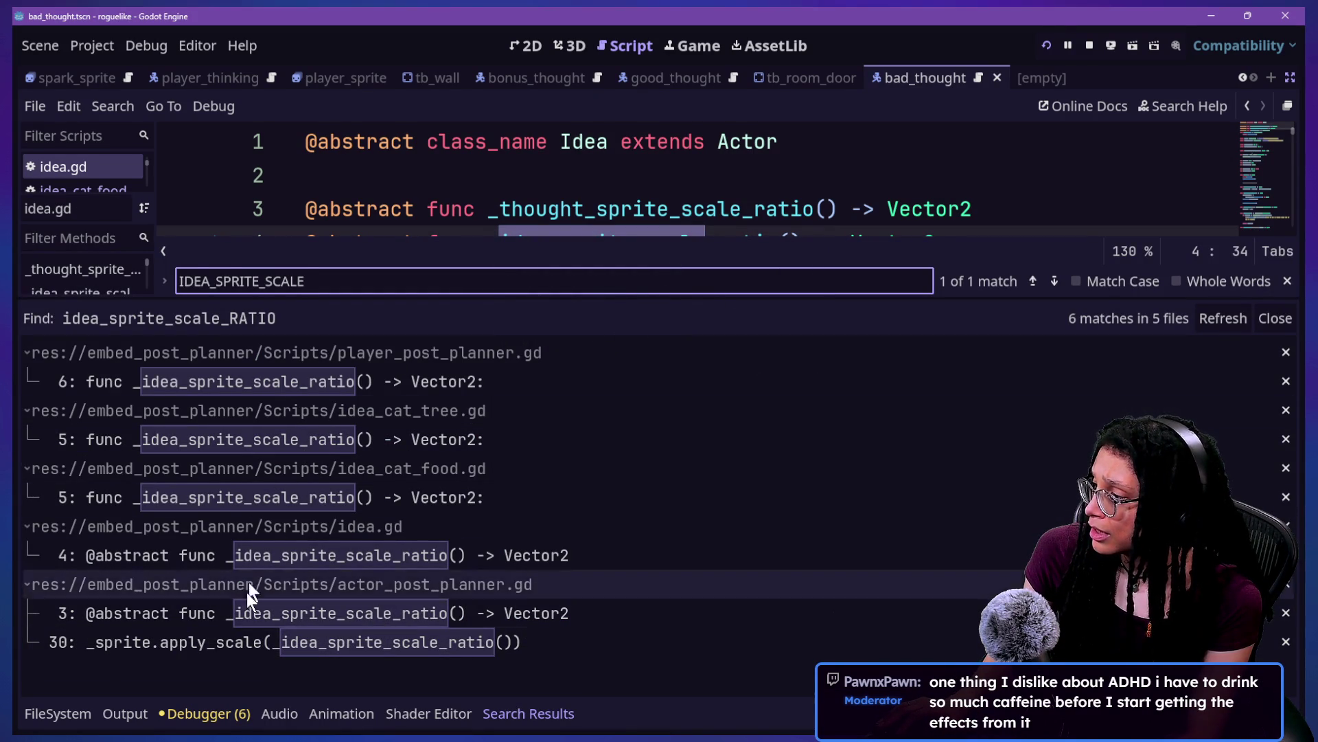
pyautogui.click(274, 650)
pyautogui.hotkey('ctrl', 'j')
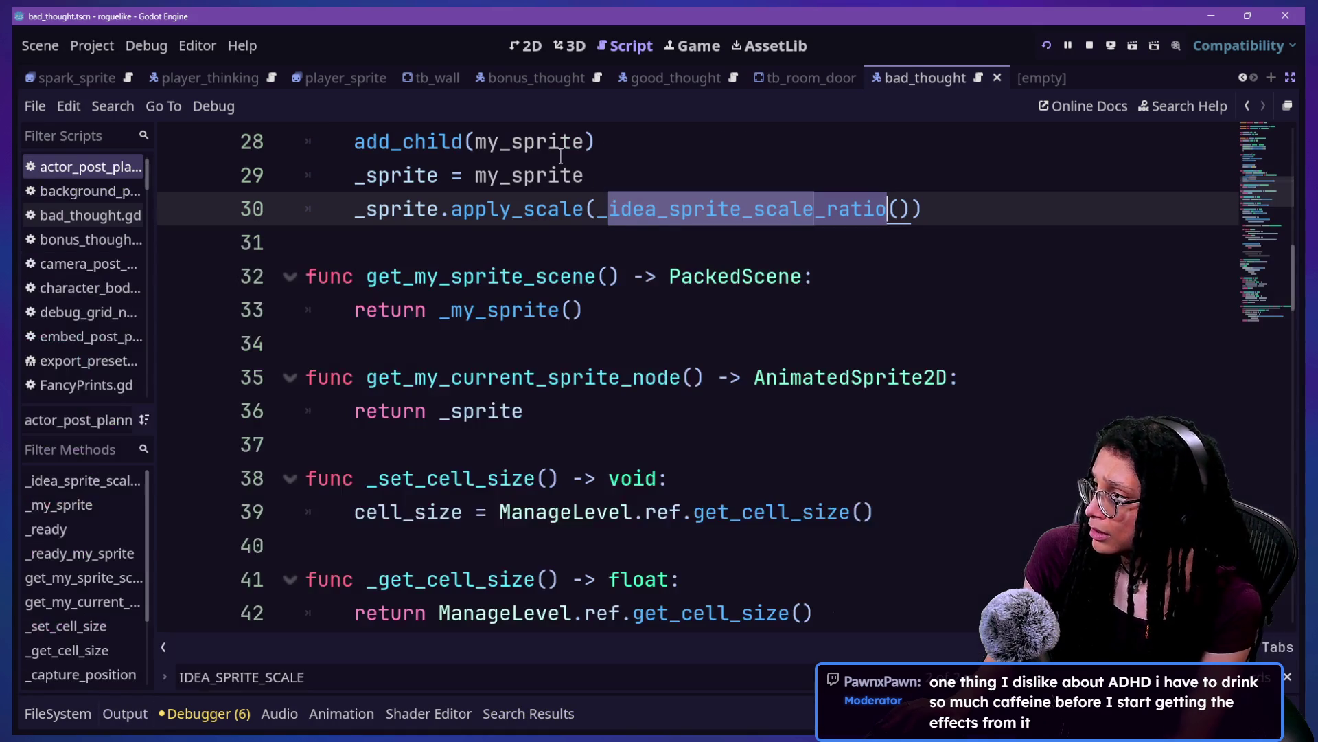
pyautogui.scroll(2, 579, 275)
pyautogui.moveTo(579, 275)
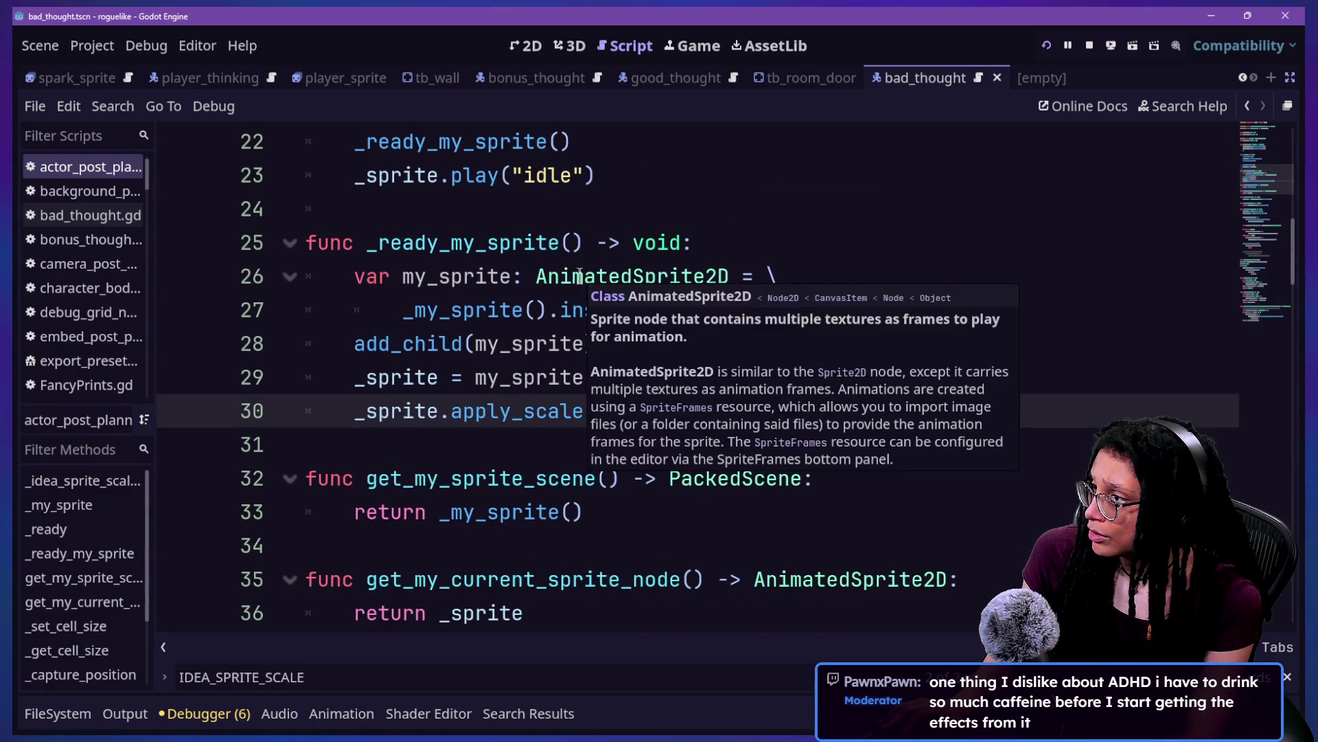
pyautogui.scroll(-2, 579, 274)
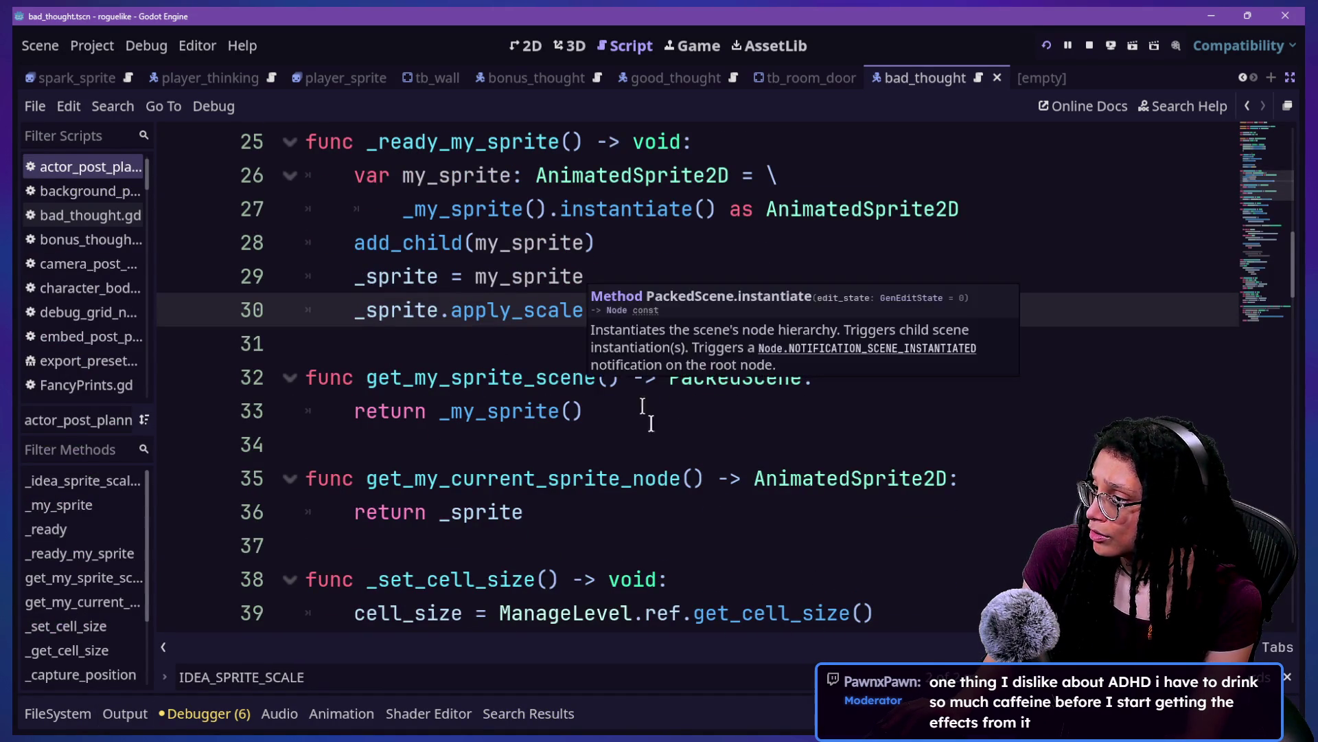
pyautogui.scroll(8, 598, 465)
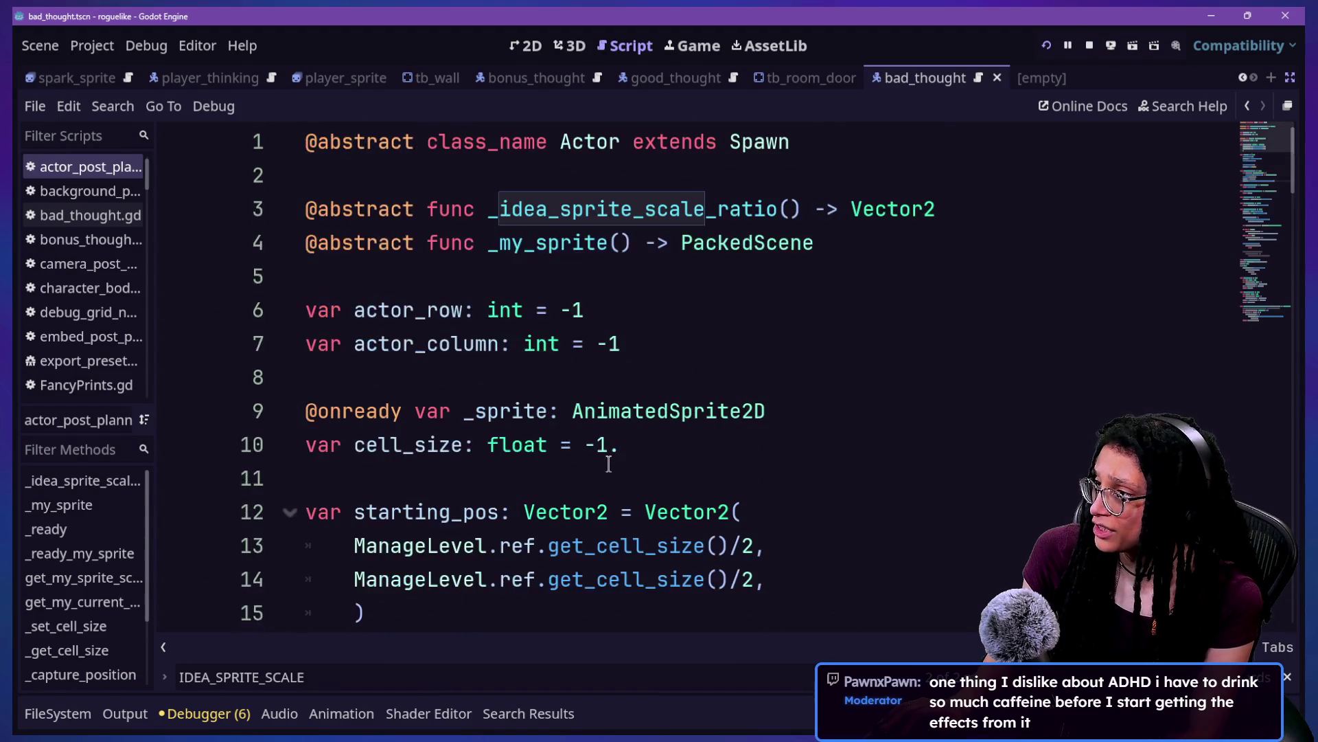
pyautogui.press('F3')
pyautogui.scroll(-4, 608, 465)
pyautogui.scroll(4, 639, 453)
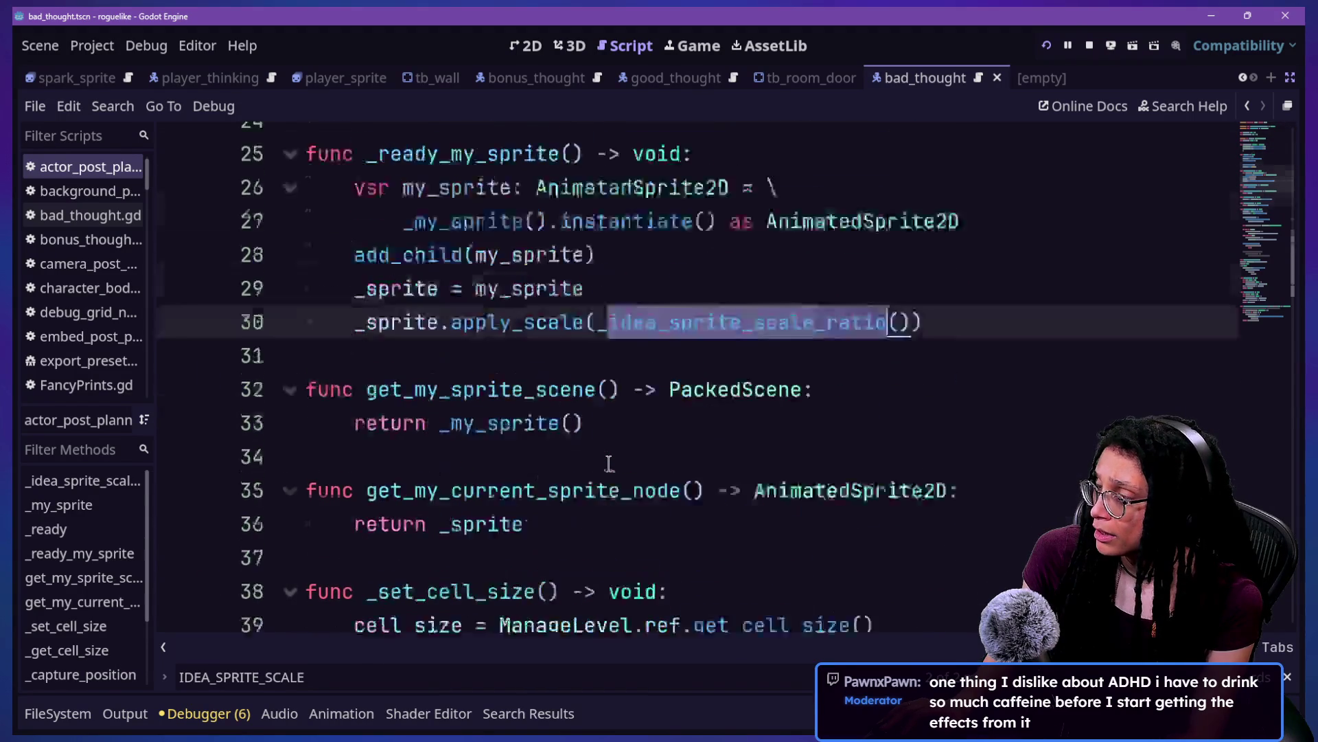
pyautogui.click(1247, 106)
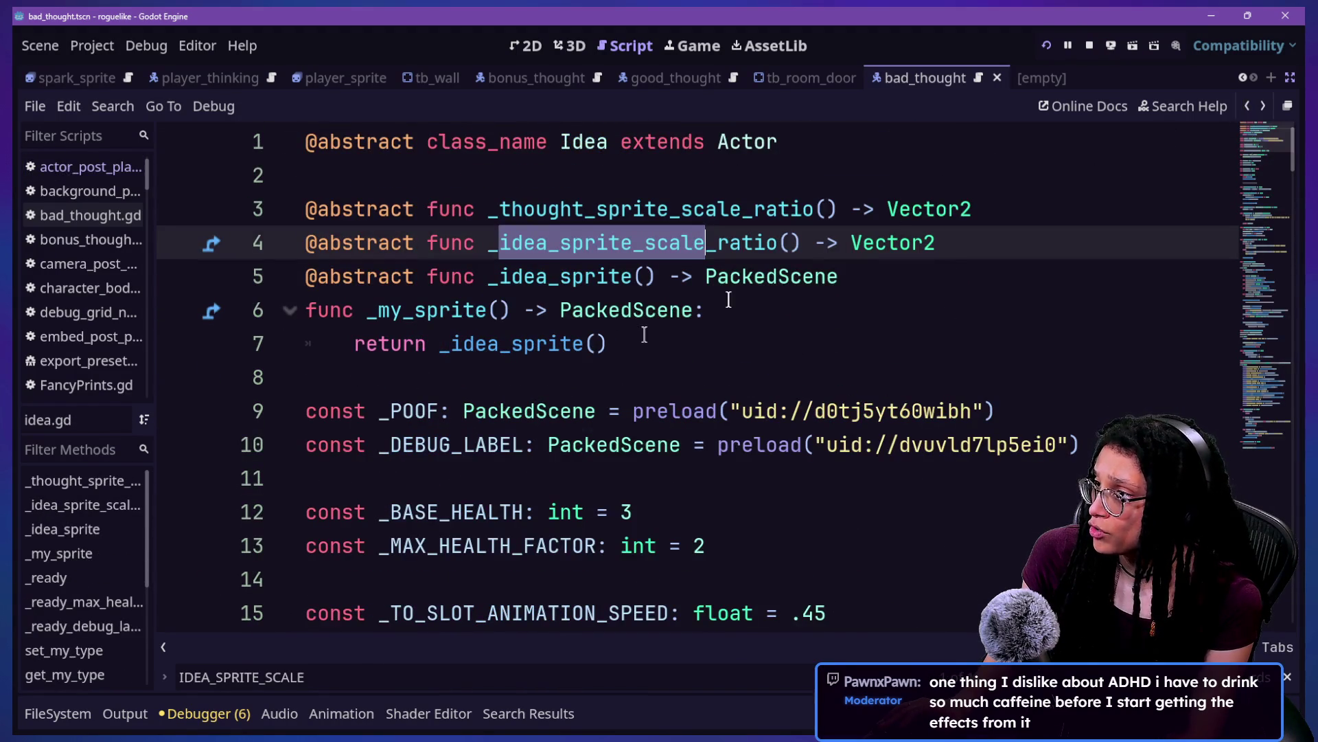
pyautogui.scroll(-1, 644, 335)
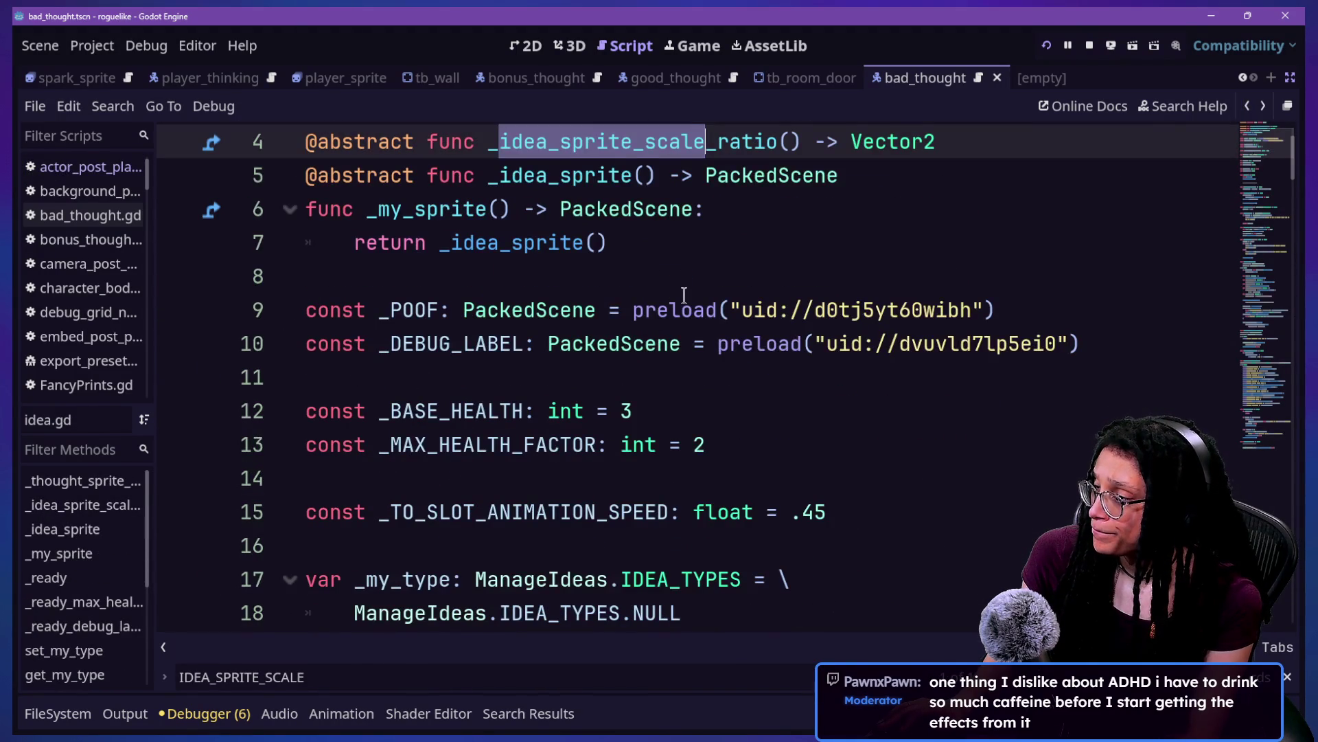
pyautogui.scroll(1, 684, 294)
pyautogui.scroll(-3, 685, 293)
pyautogui.scroll(-11, 685, 294)
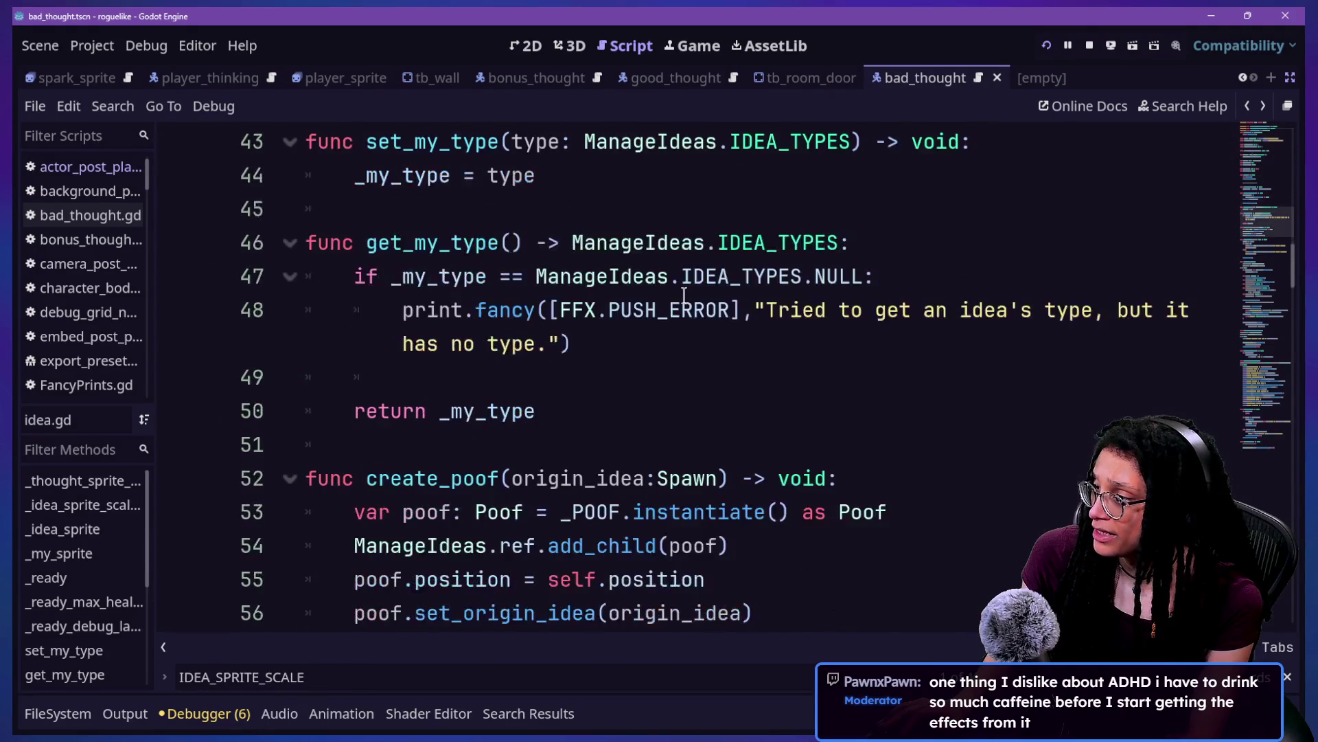
pyautogui.scroll(5, 684, 293)
pyautogui.scroll(8, 685, 294)
pyautogui.scroll(1, 684, 296)
pyautogui.scroll(-7, 685, 296)
pyautogui.scroll(-5, 685, 296)
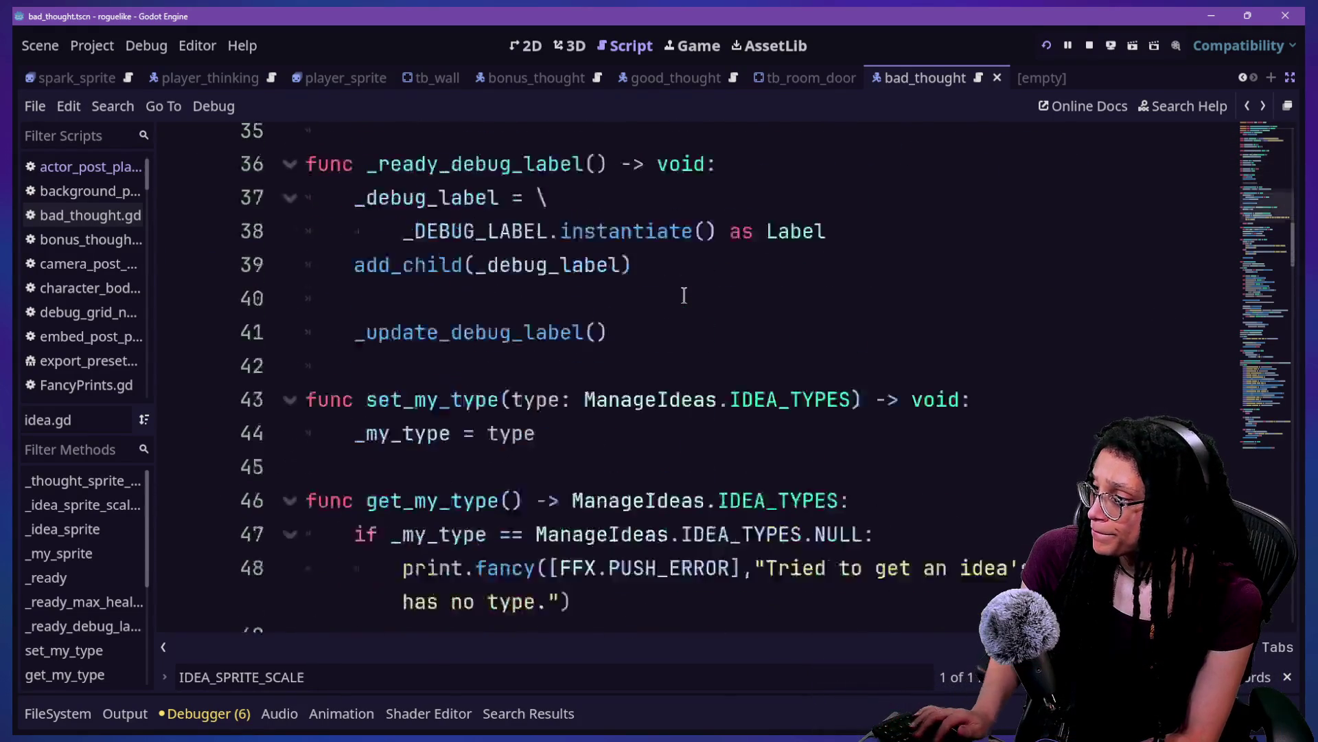
# Step: Undo the accidental rename on line 4 and search idea.gd for 'func get_'
pyautogui.scroll(3, 685, 295)
pyautogui.write('get_ratio() -> Vector2')
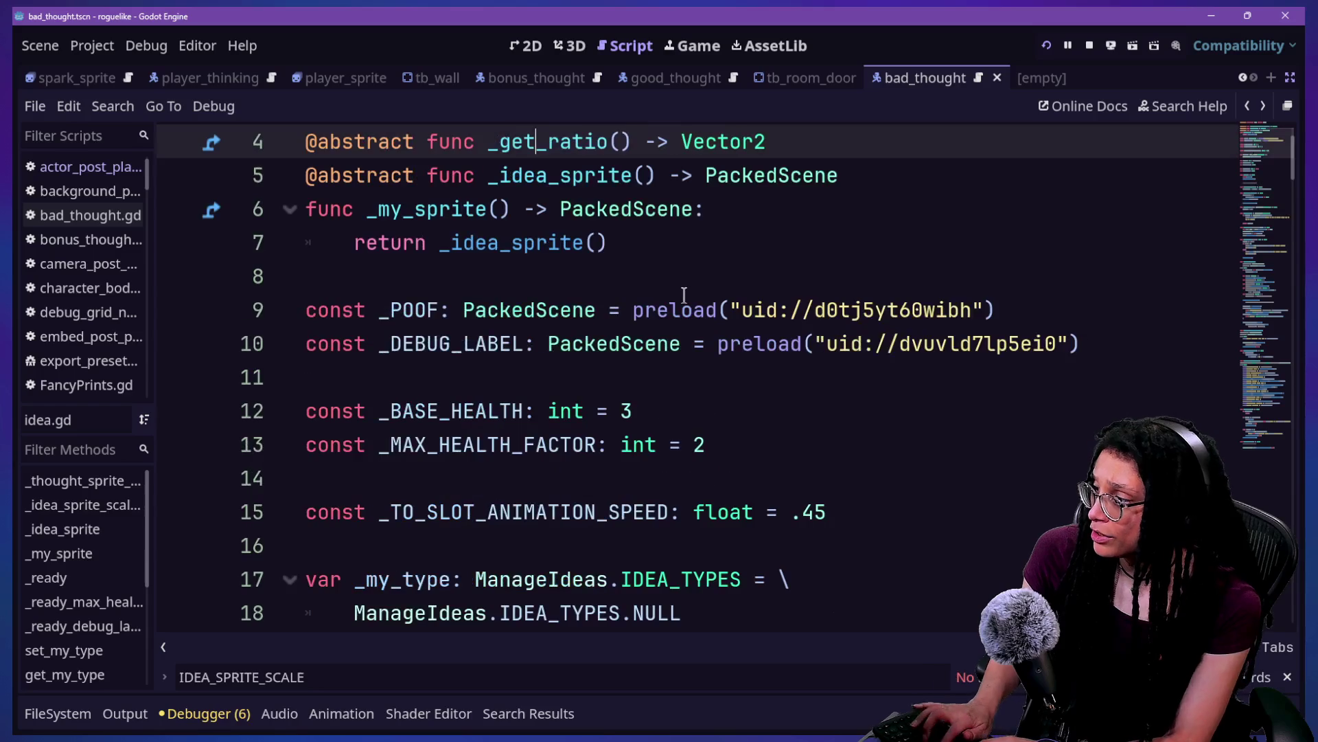
pyautogui.hotkey('ctrl', 'z')
pyautogui.hotkey('ctrl', 'f')
pyautogui.write('func get_')
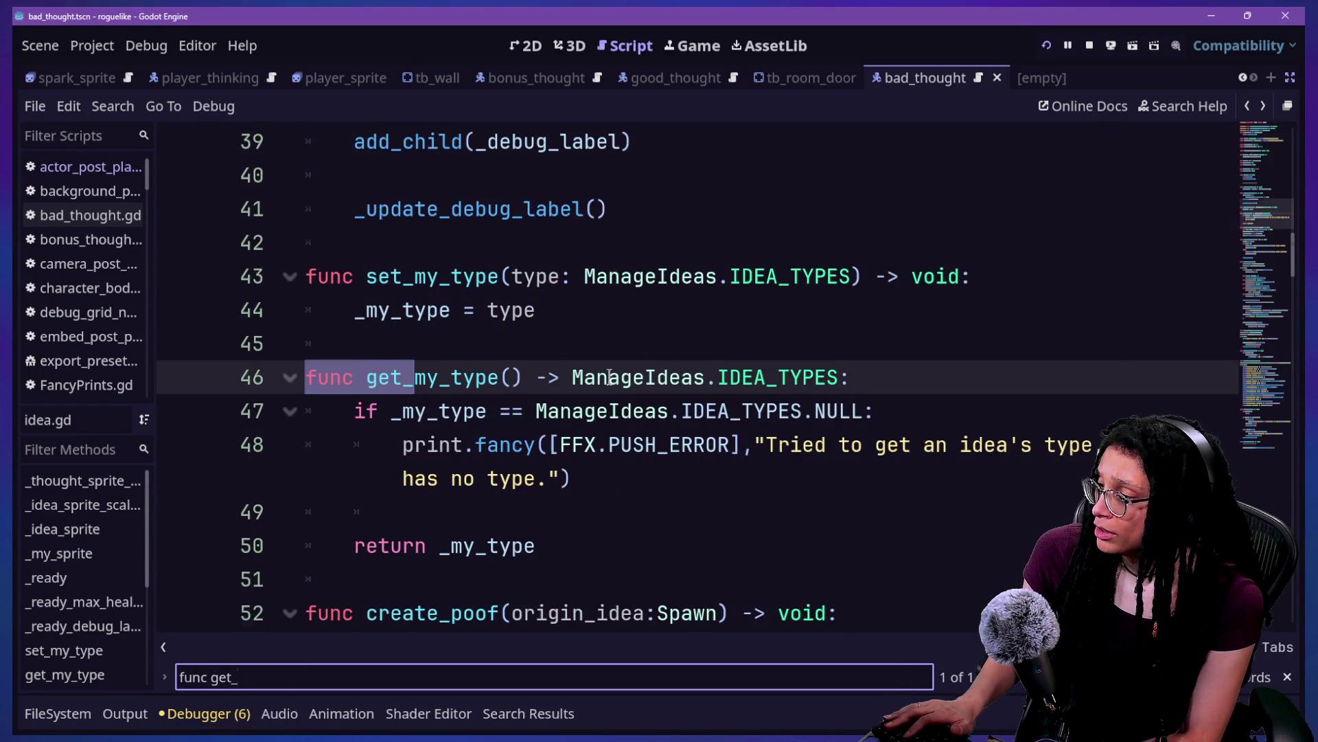
pyautogui.scroll(-2, 609, 377)
pyautogui.scroll(1, 610, 379)
# Step: Below line 50, add get_thought_sprite_scale_ratio() -> Vector2 returning _thought_sprite_scale_ratio()
pyautogui.click(641, 440)
pyautogui.press('Return')
pyautogui.press('Return')
pyautogui.write('func get_')
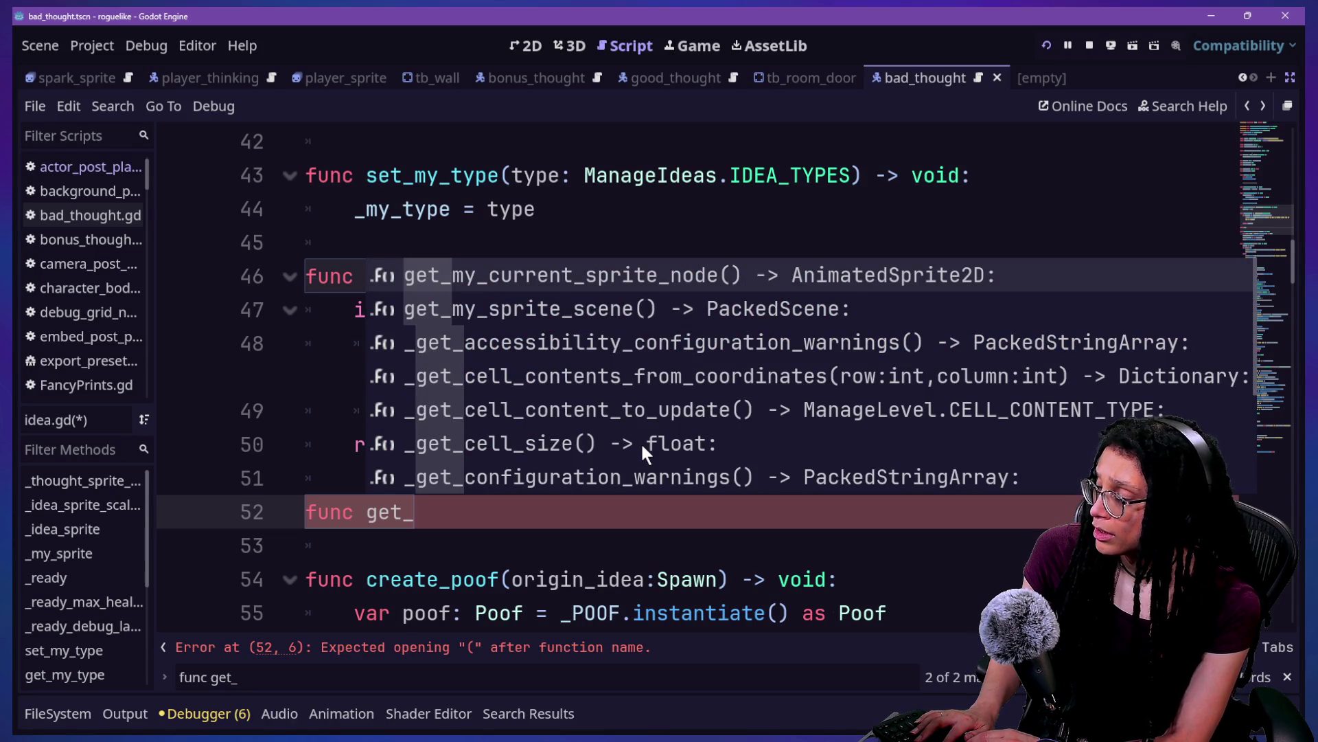
pyautogui.write('thought_sprite_sce')
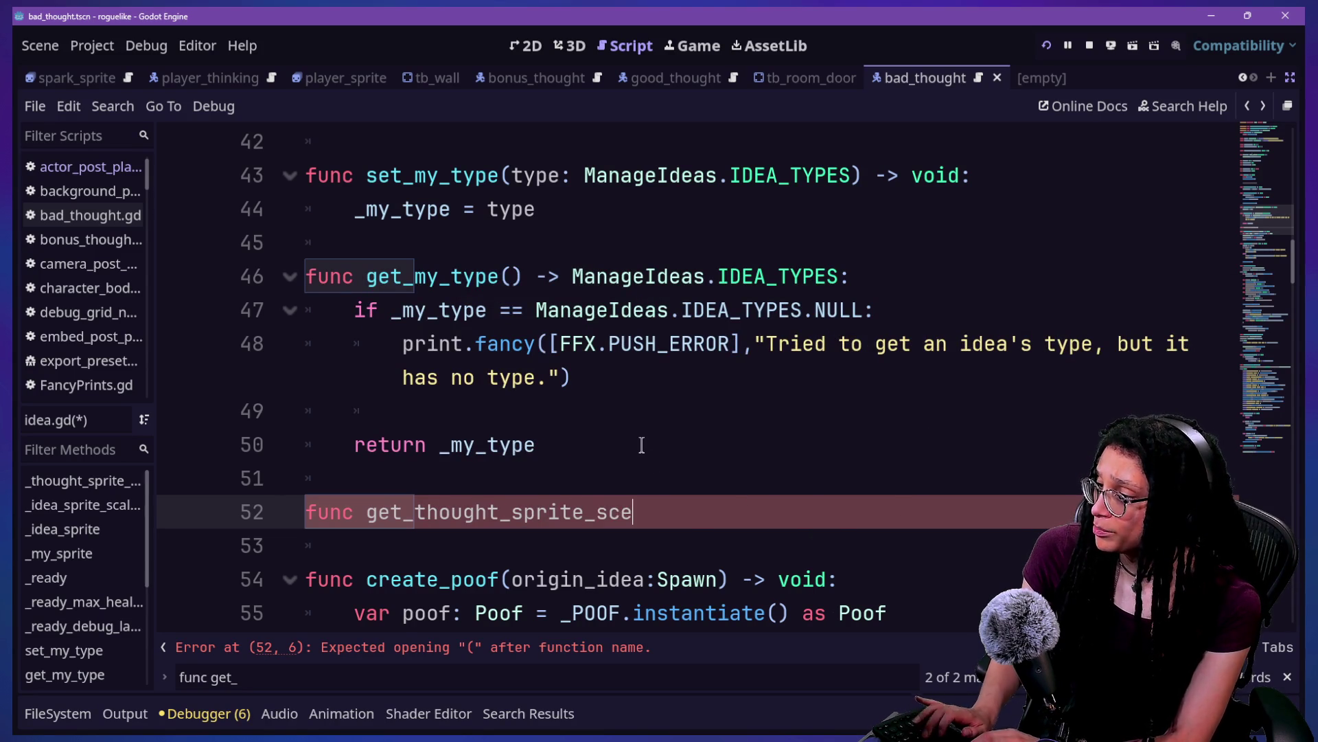
pyautogui.write('ale_r')
pyautogui.write('atio() -')
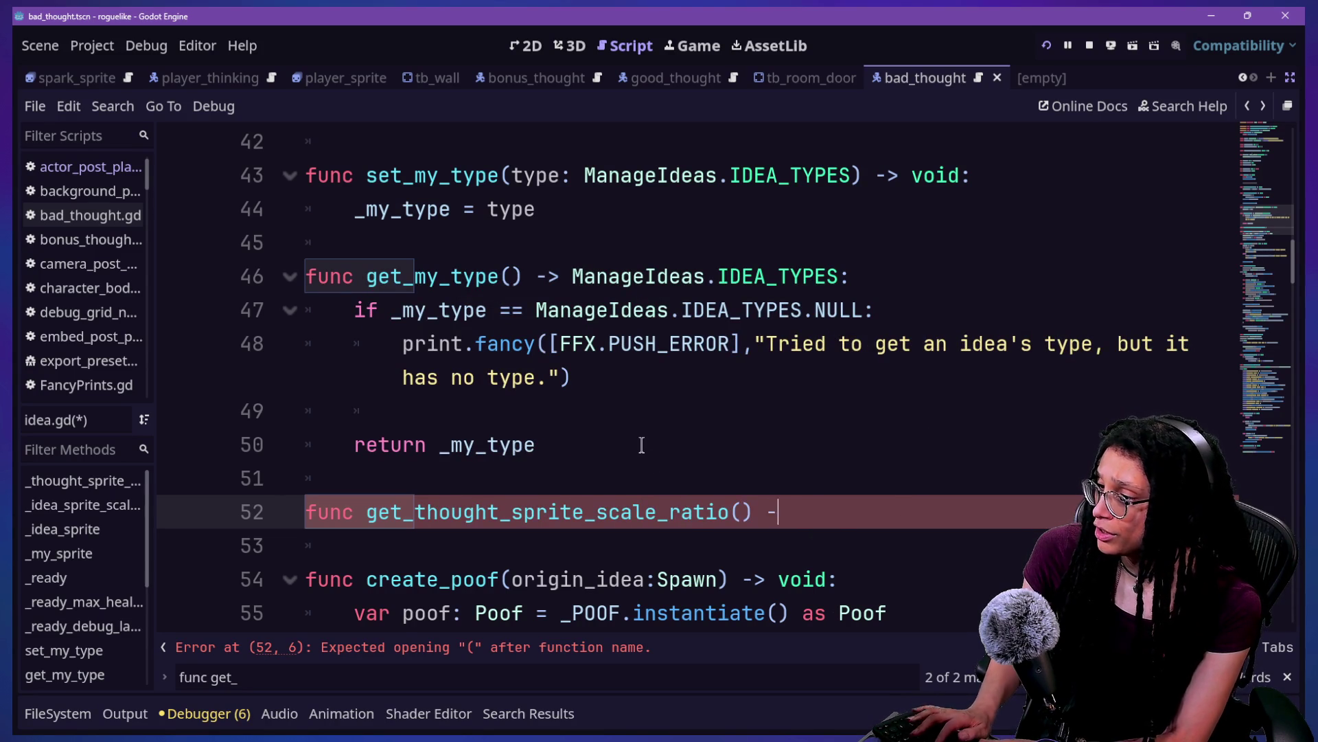
pyautogui.write('id')
pyautogui.press('BackSpace')
pyautogui.press('BackSpace')
pyautogui.press('BackSpace')
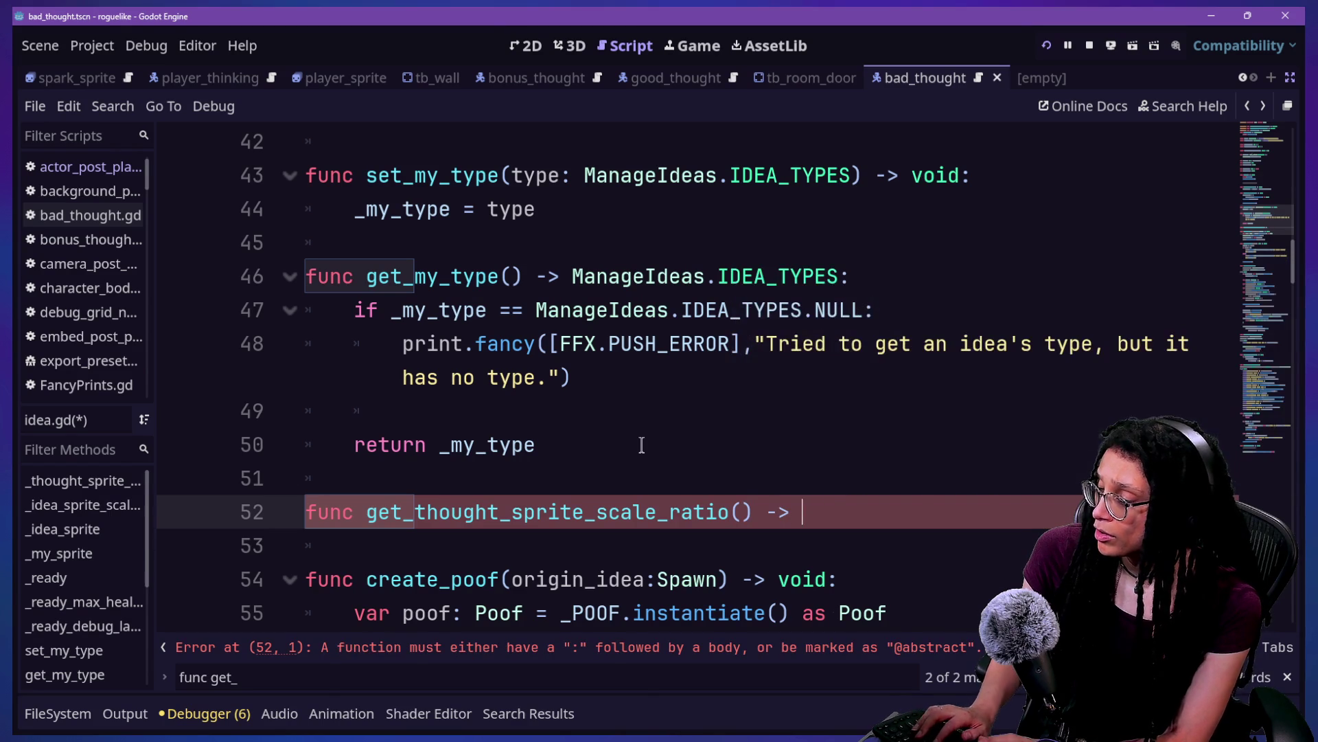
pyautogui.write('Vector2:')
pyautogui.press('Return')
pyautogui.write('return _though')
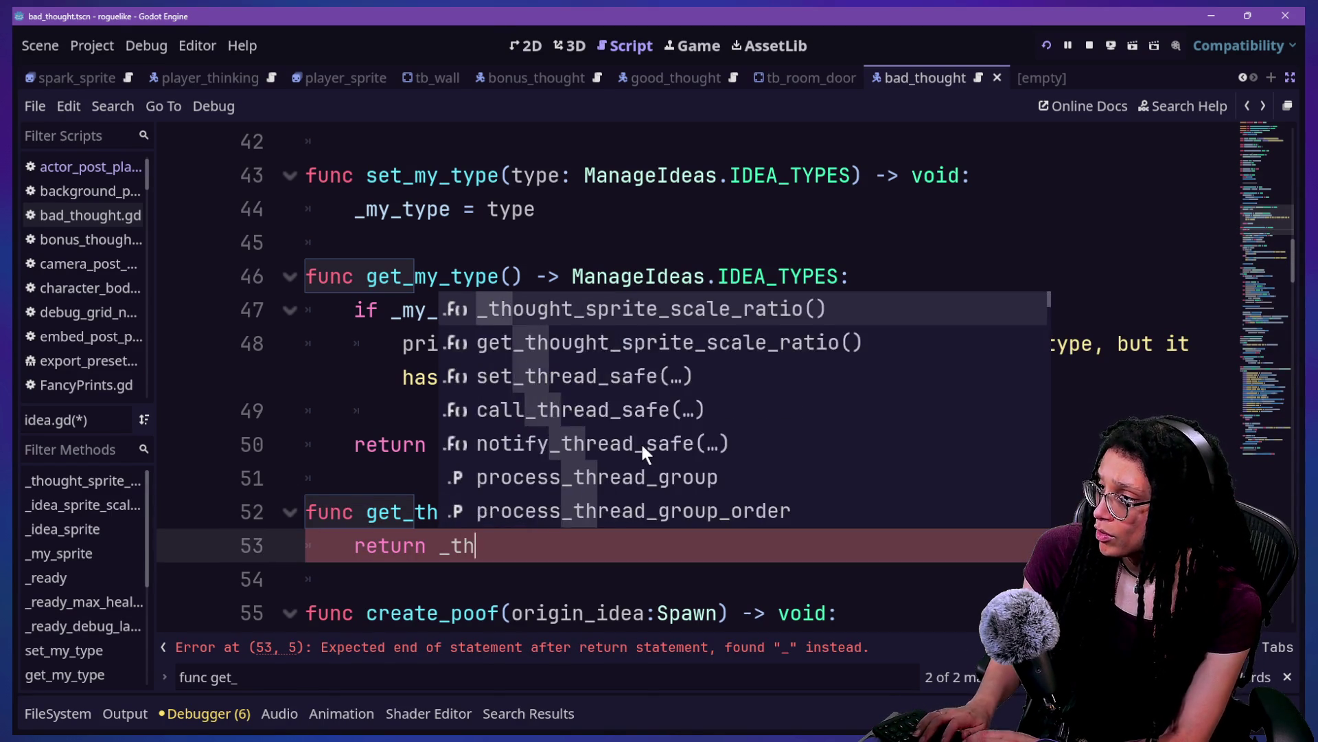
pyautogui.press('Return')
pyautogui.click(642, 445)
# Step: Save idea.gd and highlight manage_thought_battles.gd in the Quick Open list
pyautogui.hotkey('ctrl', 's')
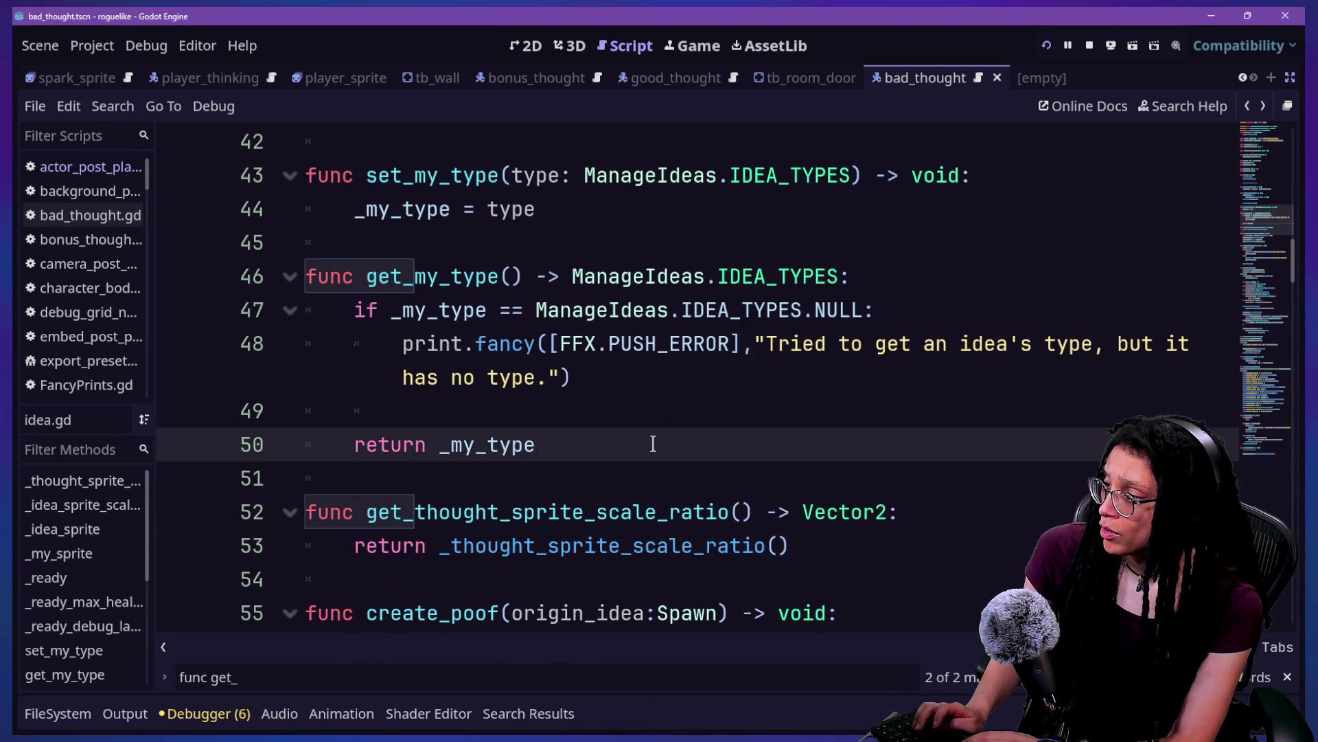
pyautogui.hotkey('shift', 'alt', 'o')
pyautogui.press('Down')
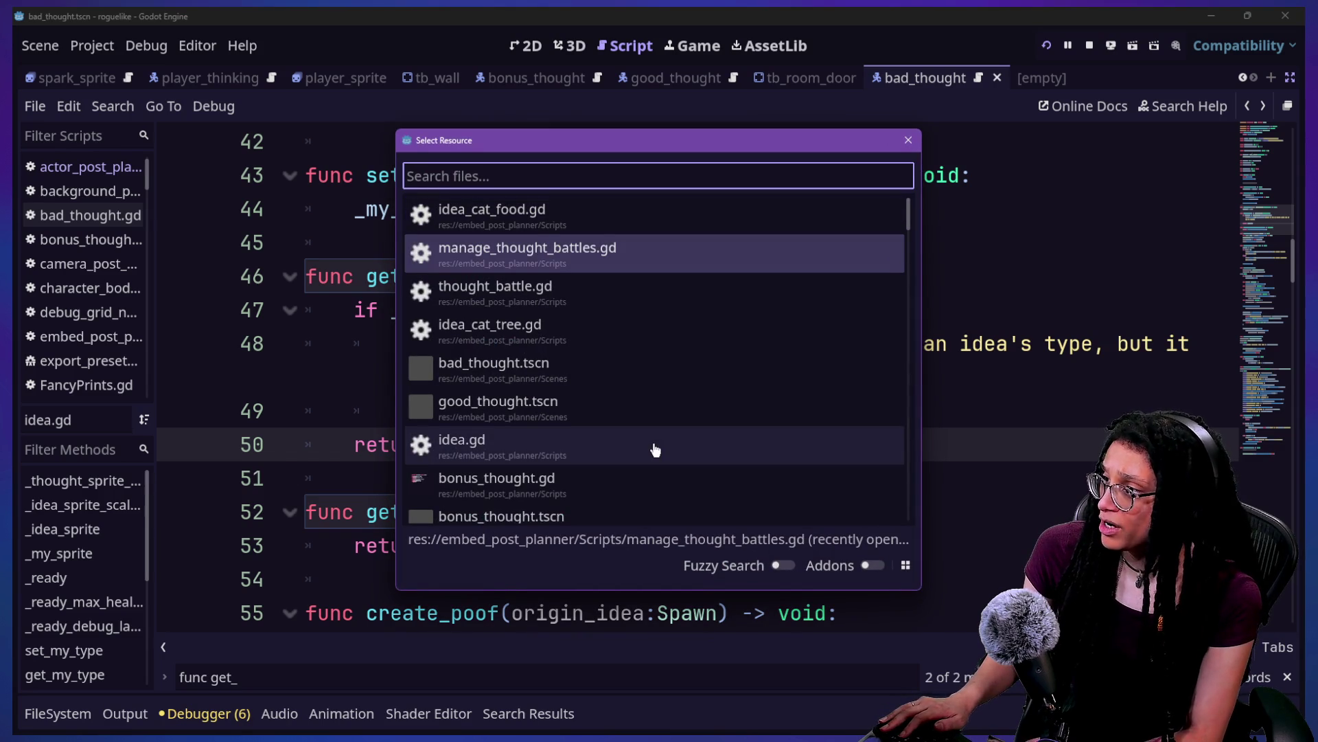
# Step: Open manage_thought_battles.gd and paste back the player_sprite_node declaration lines
pyautogui.press('Return')
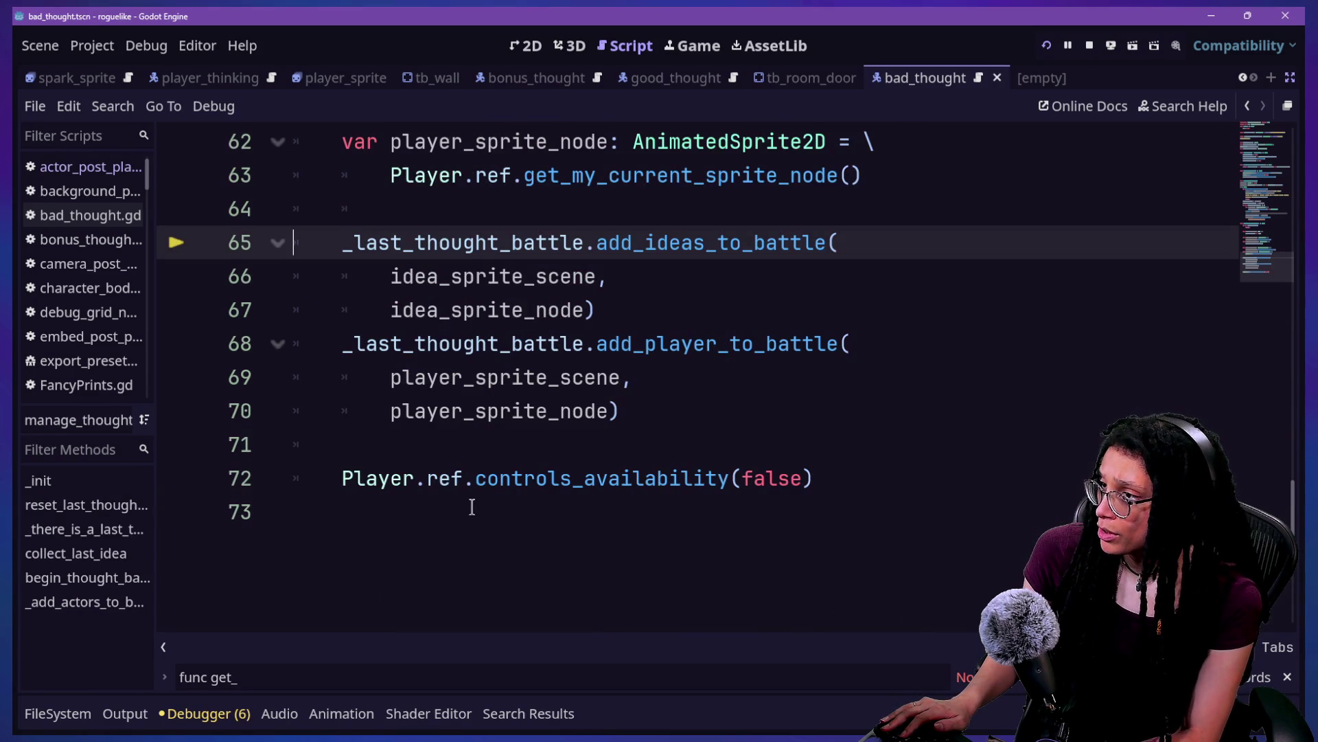
pyautogui.scroll(9, 472, 507)
pyautogui.scroll(3, 472, 507)
pyautogui.scroll(-7, 467, 508)
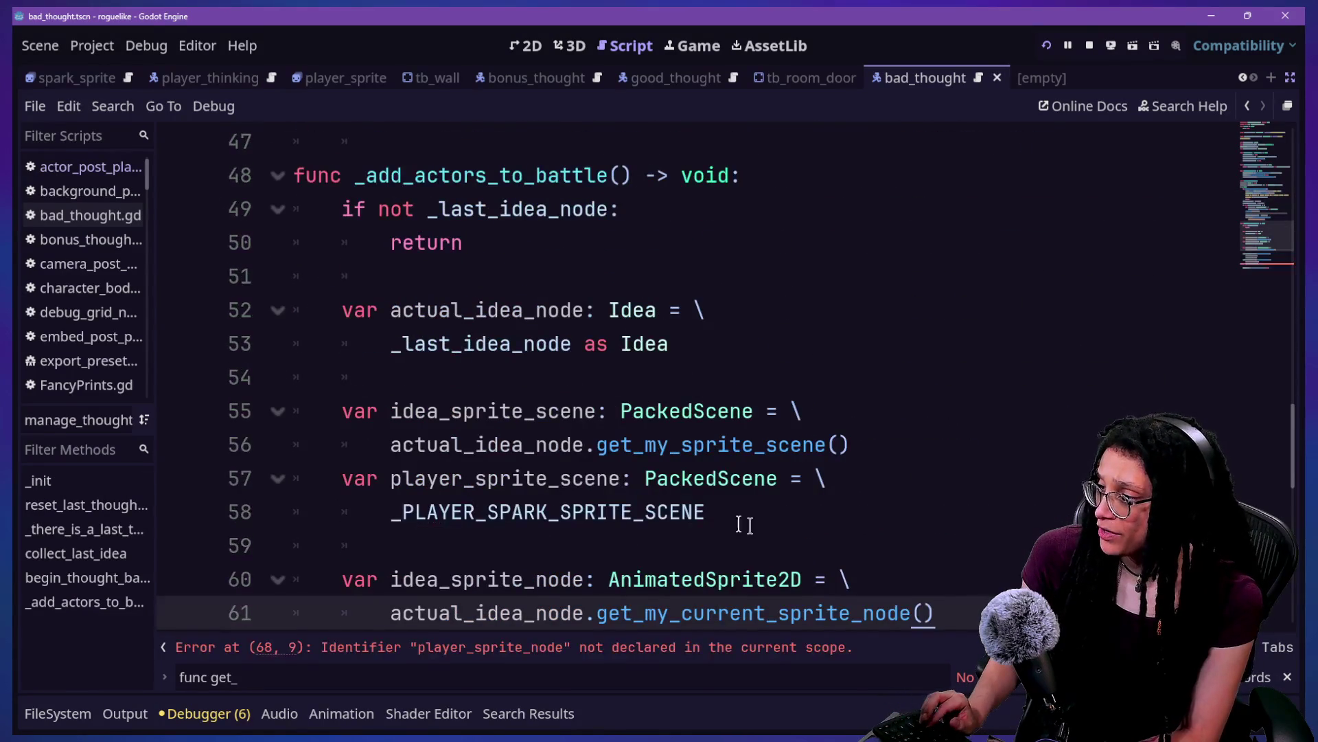
pyautogui.write('var player_sprite_node: AnimatedSprite2D = \\ \t\tPlayer.ref.get_my_current_sprite_node()')
pyautogui.scroll(-1, 995, 546)
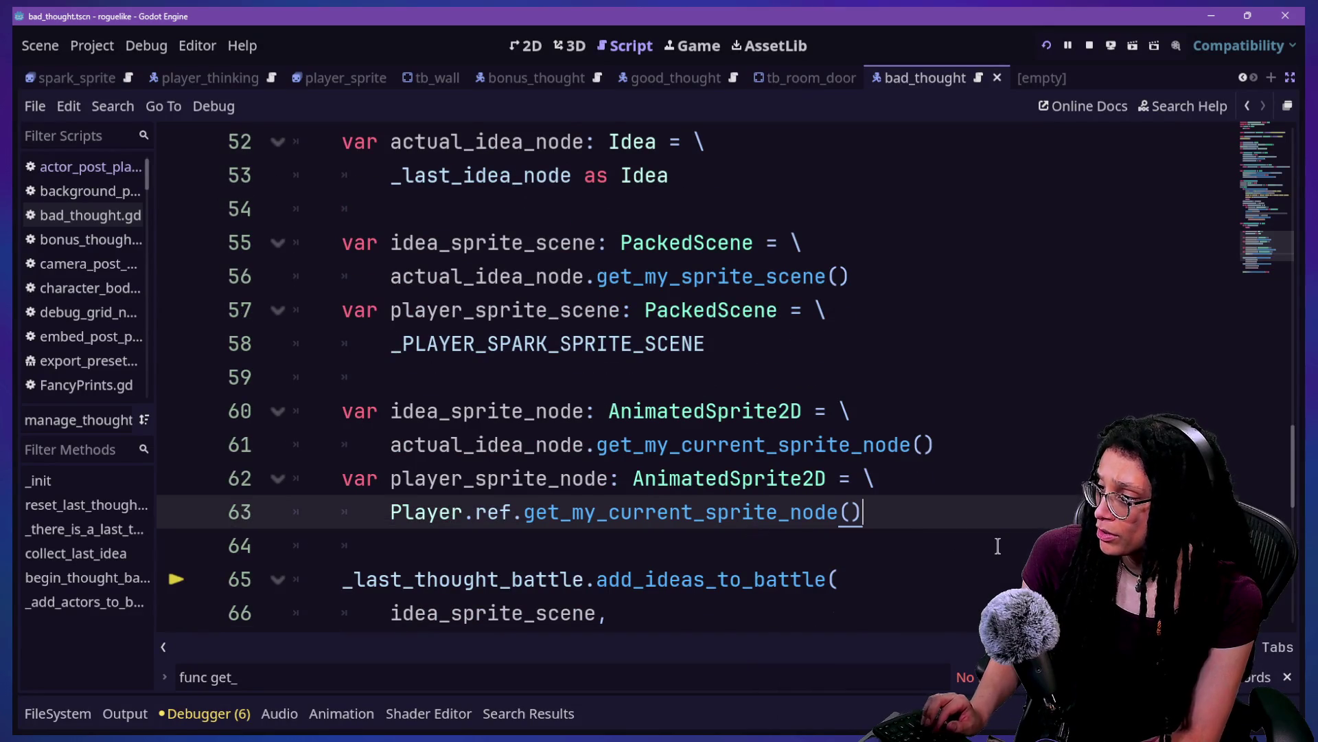
# Step: In add_ideas_to_battle, insert 'sprite_' into the variable name and delete duplicate ratio lines 104–105
pyautogui.keyDown('ctrl'); pyautogui.click(776, 570); pyautogui.keyUp('ctrl')
pyautogui.scroll(-1, 697, 577)
pyautogui.scroll(3, 697, 577)
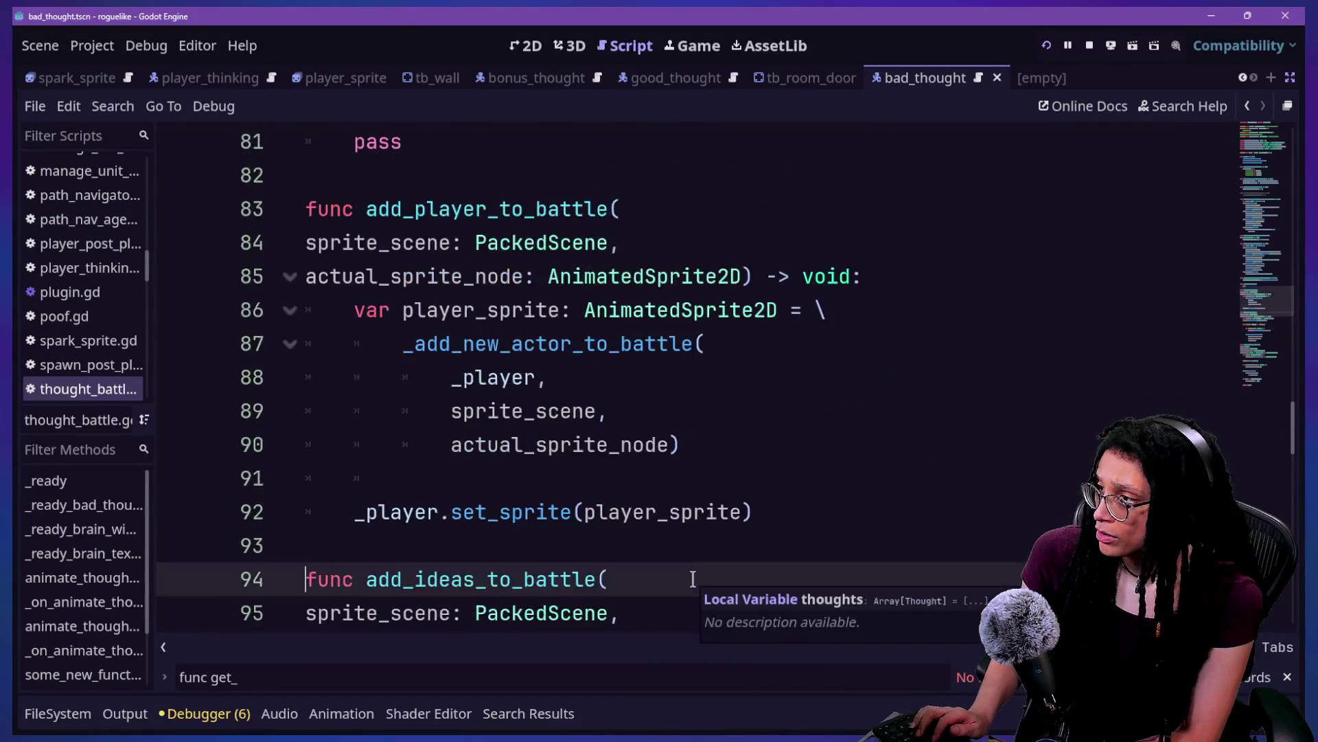
pyautogui.scroll(-3, 692, 579)
pyautogui.scroll(-3, 953, 515)
pyautogui.click(546, 453)
pyautogui.click(552, 478)
pyautogui.write('sprite_scale_ratio: Vector2 = \\')
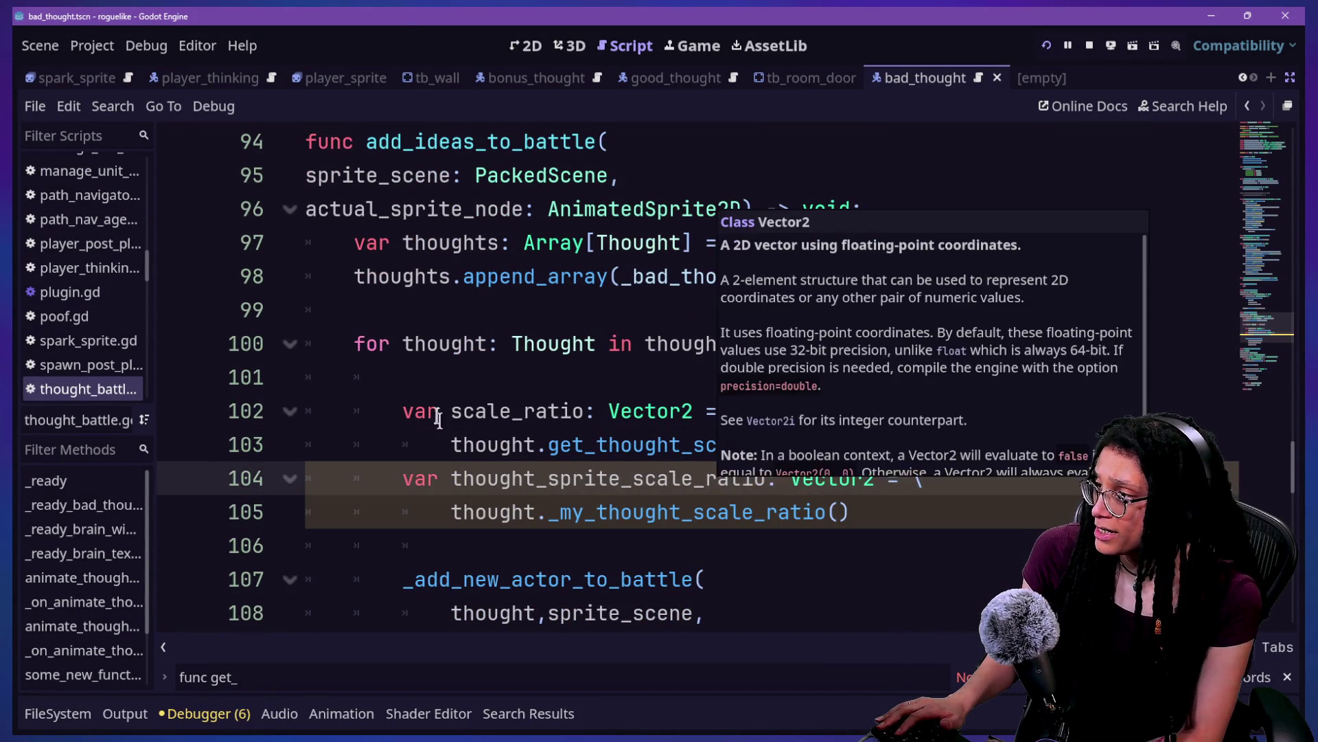
pyautogui.click(446, 412)
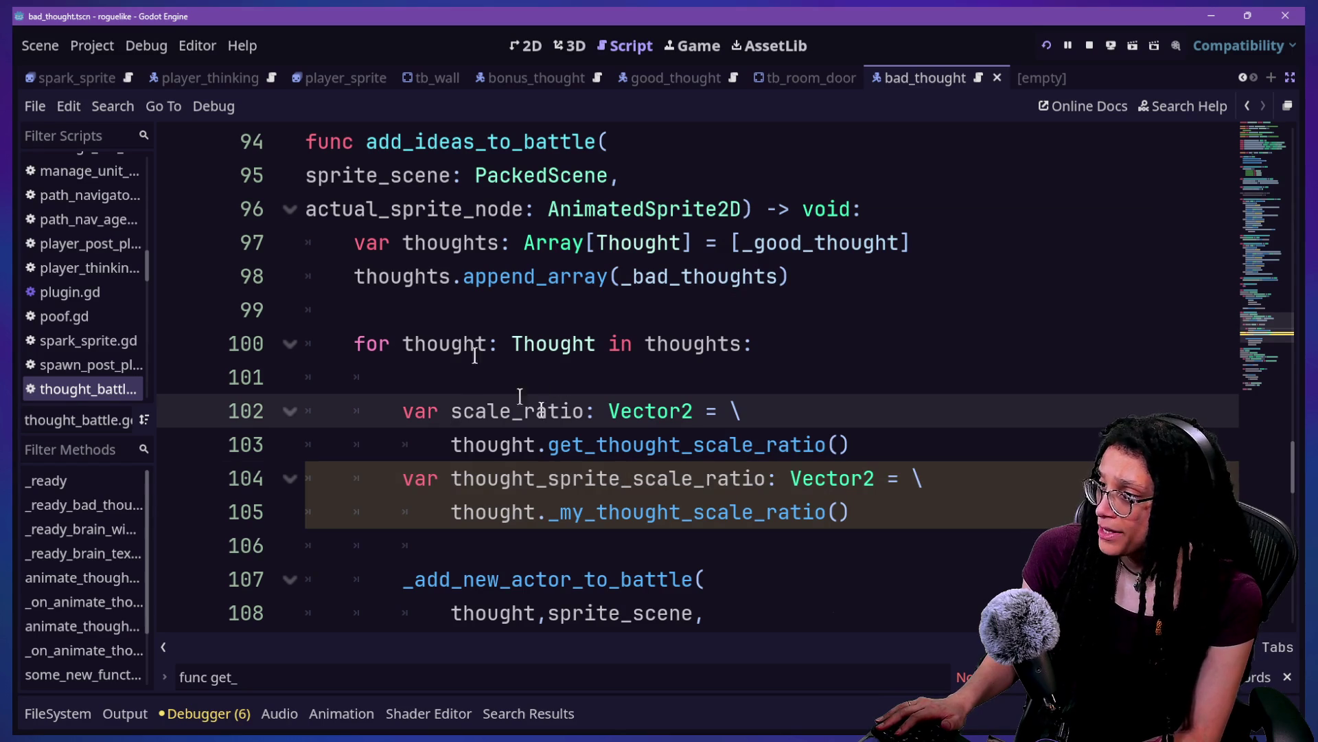
pyautogui.moveTo(972, 526); pyautogui.dragTo(946, 459)
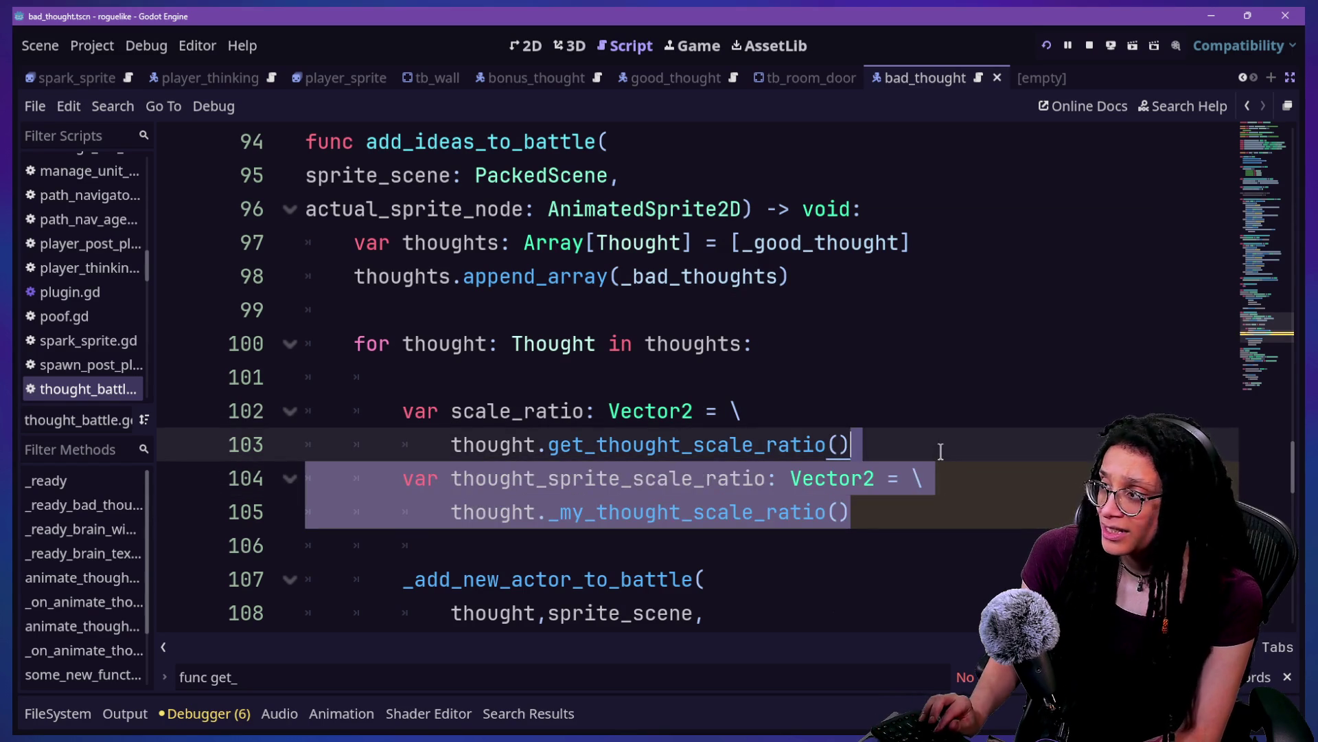
pyautogui.press('BackSpace')
# Step: Search the script for 'idea' and step back through the edit history toward the previous script
pyautogui.scroll(2, 940, 451)
pyautogui.scroll(4, 941, 451)
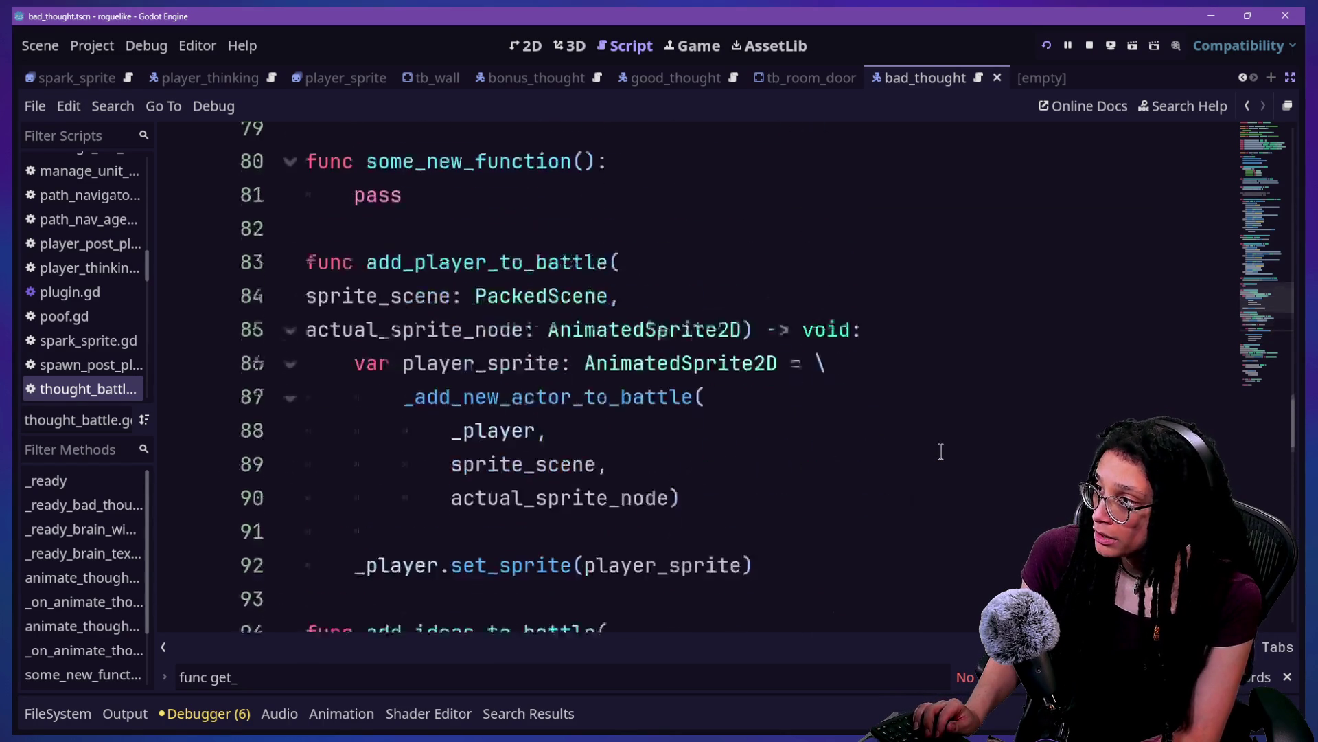
pyautogui.scroll(2, 941, 451)
pyautogui.hotkey('ctrl', 'f')
pyautogui.write('idea')
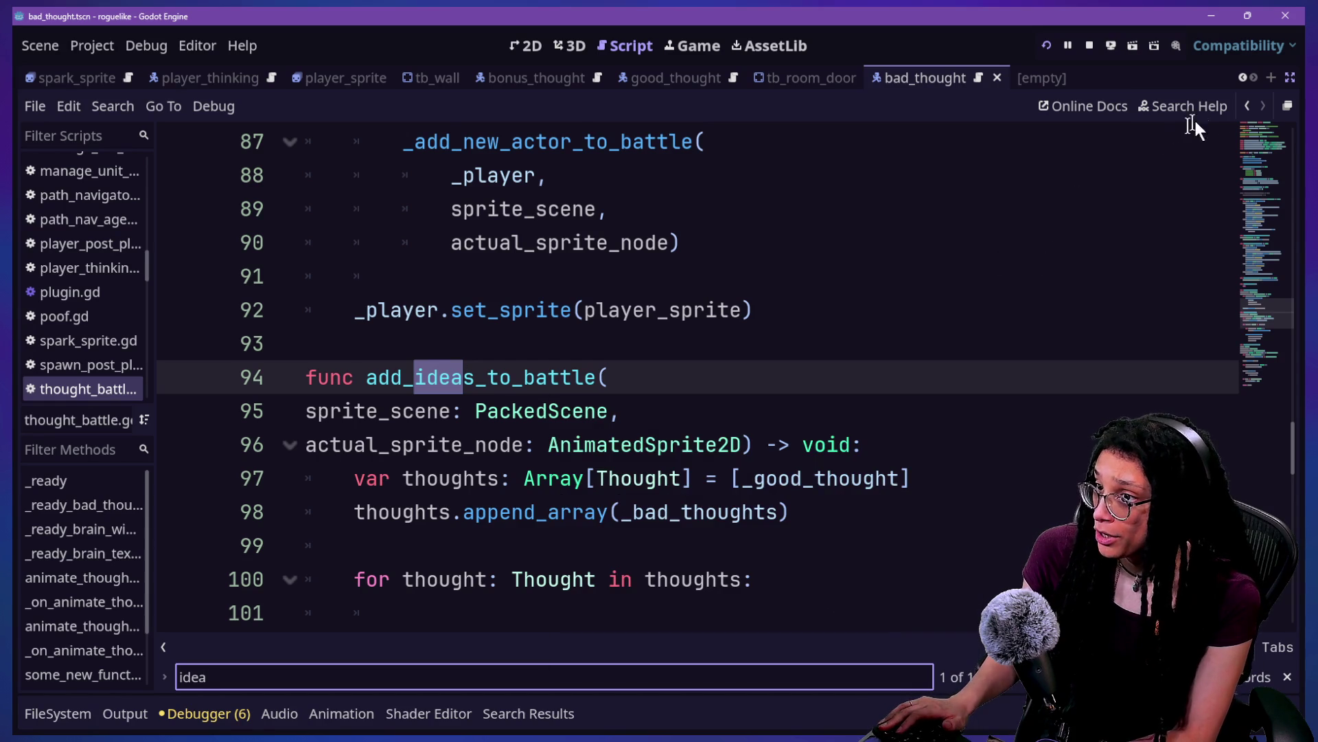
pyautogui.click(1246, 106)
pyautogui.click(1246, 106)
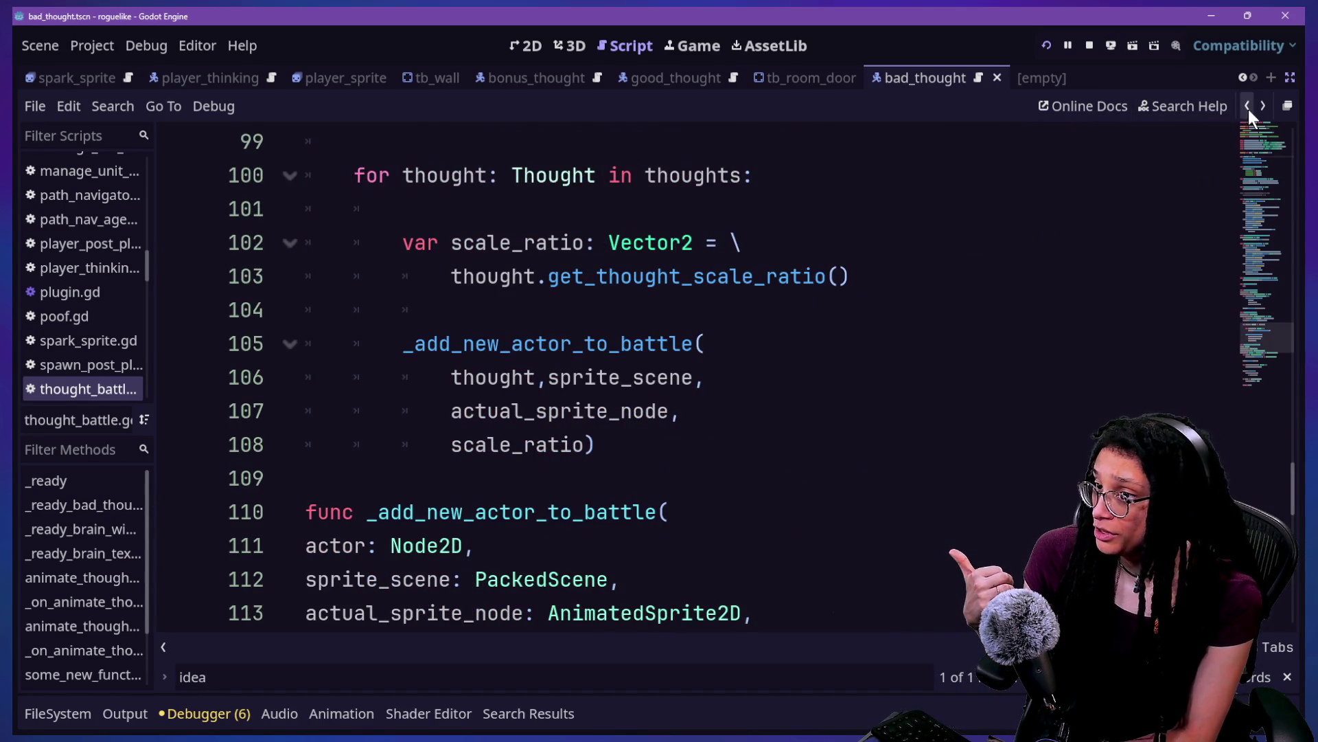
pyautogui.click(1247, 106)
pyautogui.scroll(-1, 630, 421)
pyautogui.scroll(-2, 631, 420)
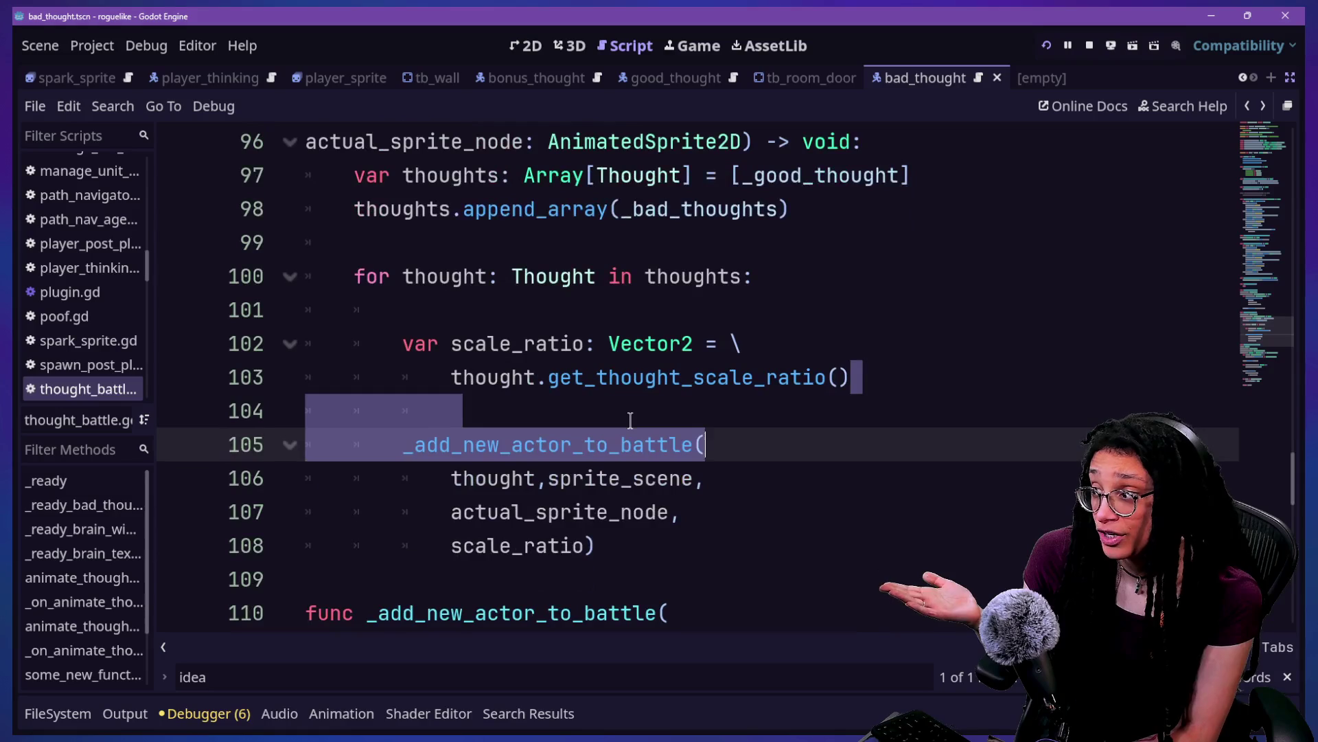
pyautogui.click(948, 417)
pyautogui.scroll(2, 947, 422)
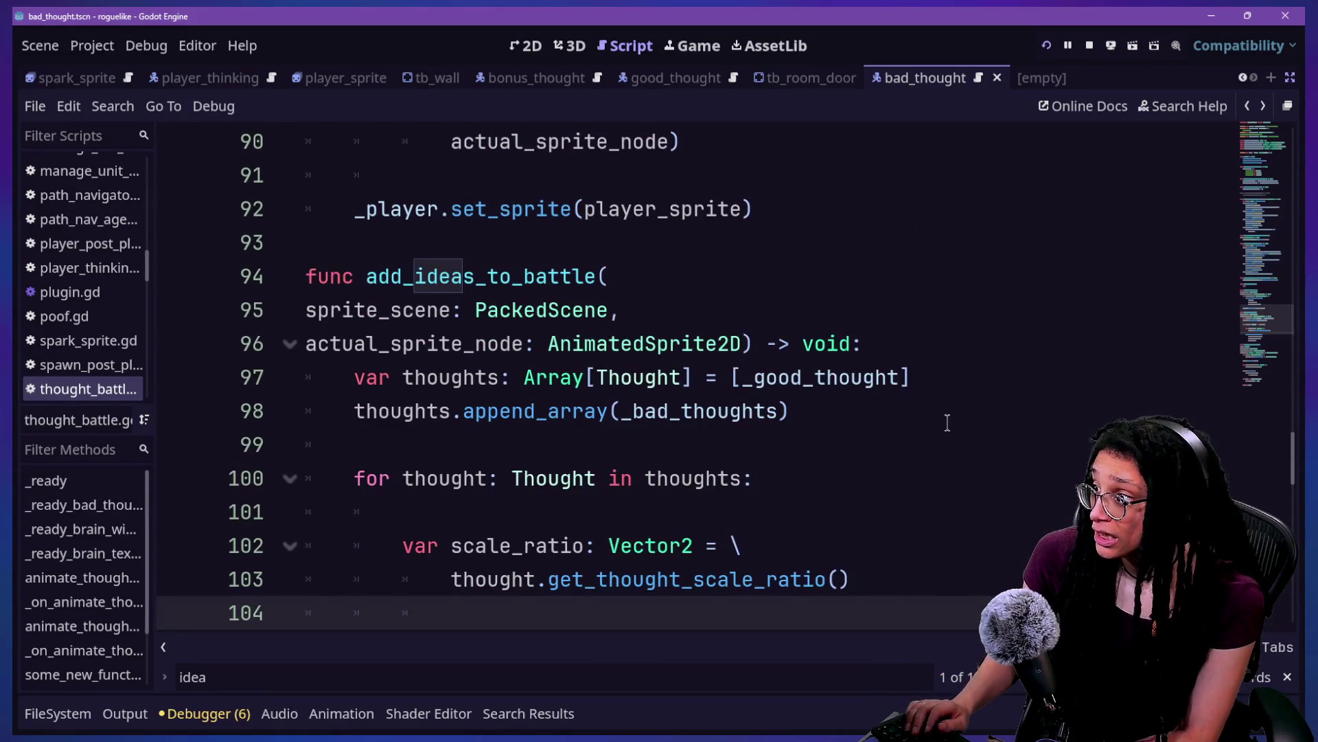
pyautogui.click(1251, 106)
# Step: Return to manage_thought_battles.gd and settle the caret on line 72 near the end
pyautogui.click(1251, 107)
pyautogui.click(1252, 107)
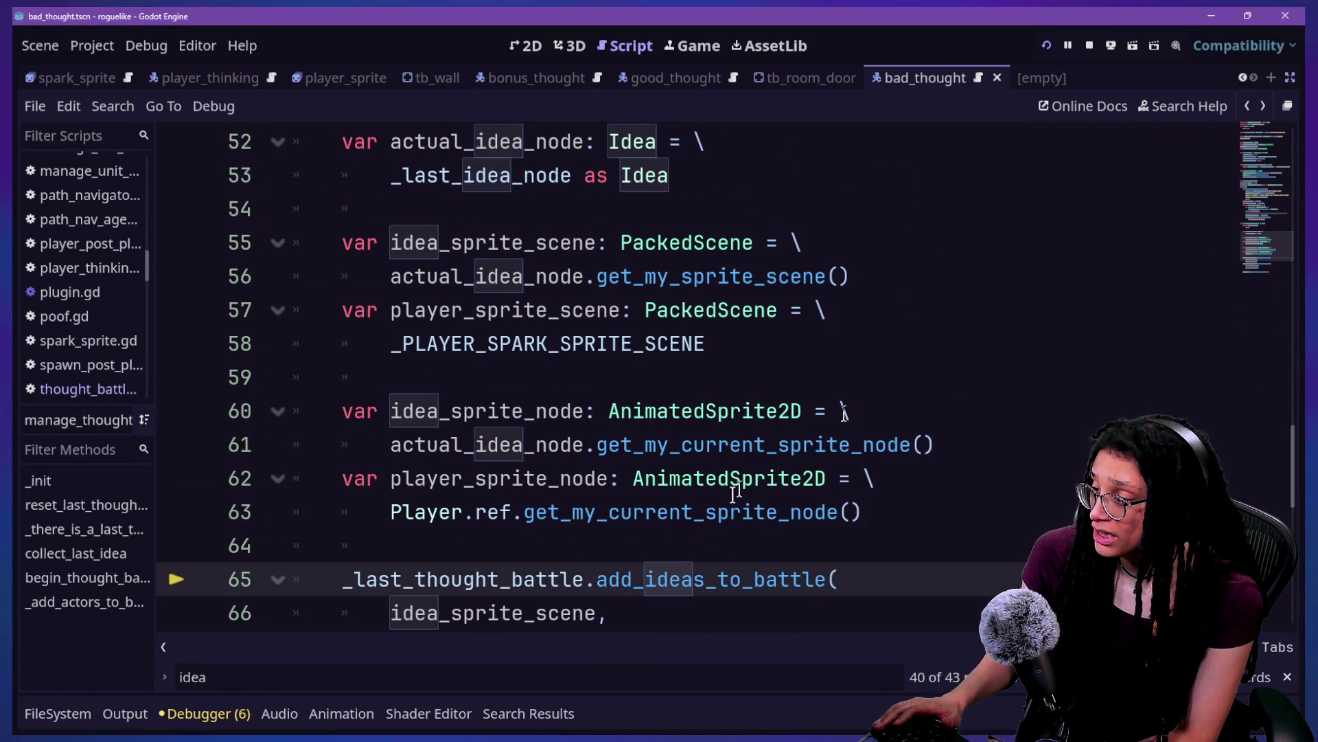
pyautogui.scroll(-1, 728, 508)
pyautogui.click(758, 535)
pyautogui.press('Down')
pyautogui.press('Down')
pyautogui.press('Down')
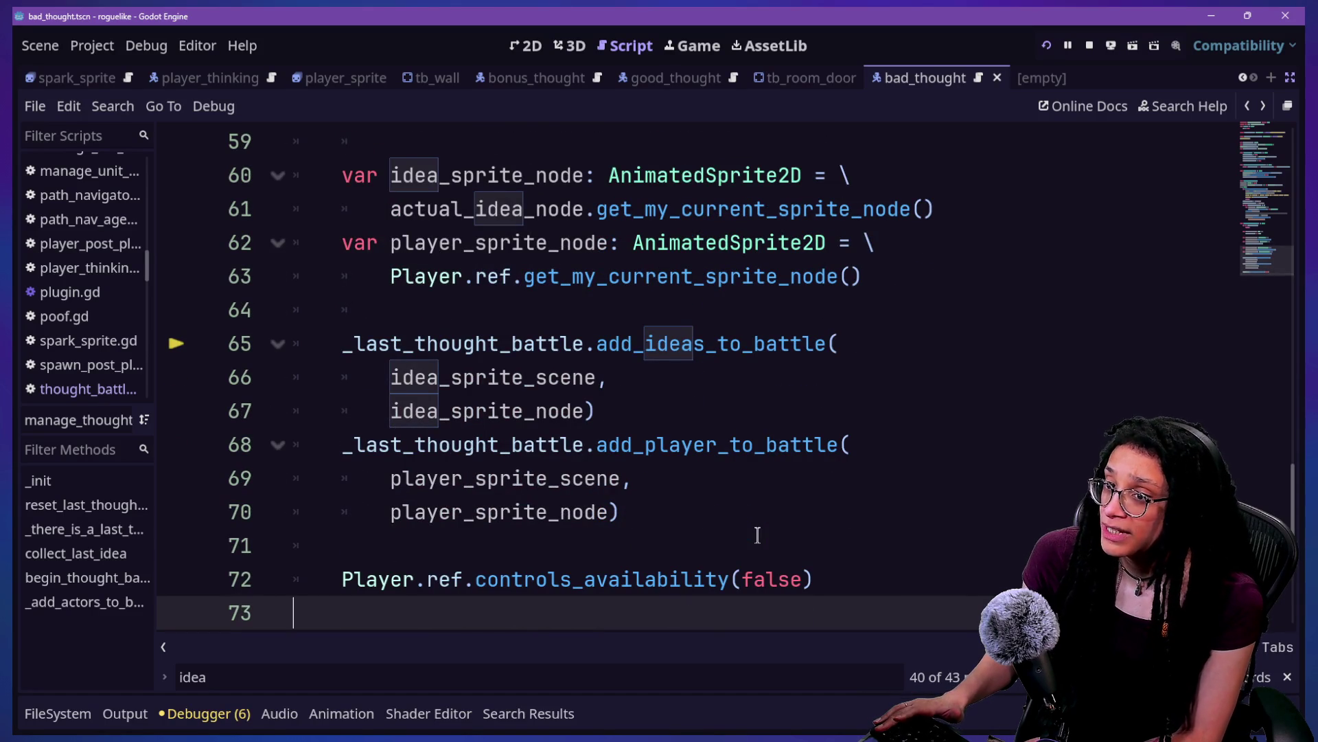
pyautogui.press('Up')
pyautogui.press('Up')
pyautogui.press('Down')
pyautogui.press('Down')
pyautogui.press('Up')
pyautogui.press('Up')
pyautogui.press('Up')
pyautogui.press('Down')
pyautogui.press('Down')
pyautogui.press('Down')
pyautogui.press('Up')
pyautogui.press('Down')
pyautogui.press('Up')
pyautogui.press('Up')
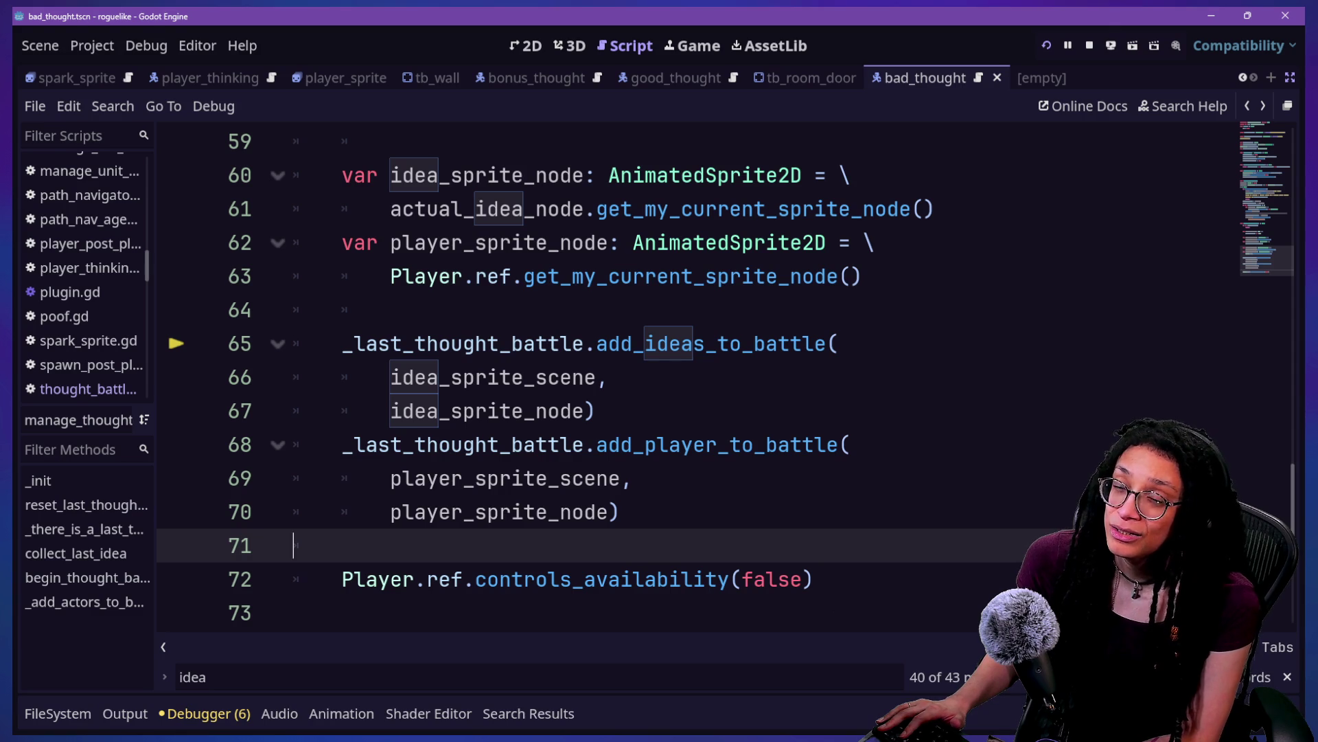
# Step: Move the caret through the add_ideas_to_battle arguments onto the add_player_to_battle call
pyautogui.click(818, 208)
pyautogui.press('Down')
pyautogui.press('Down')
pyautogui.press('Down')
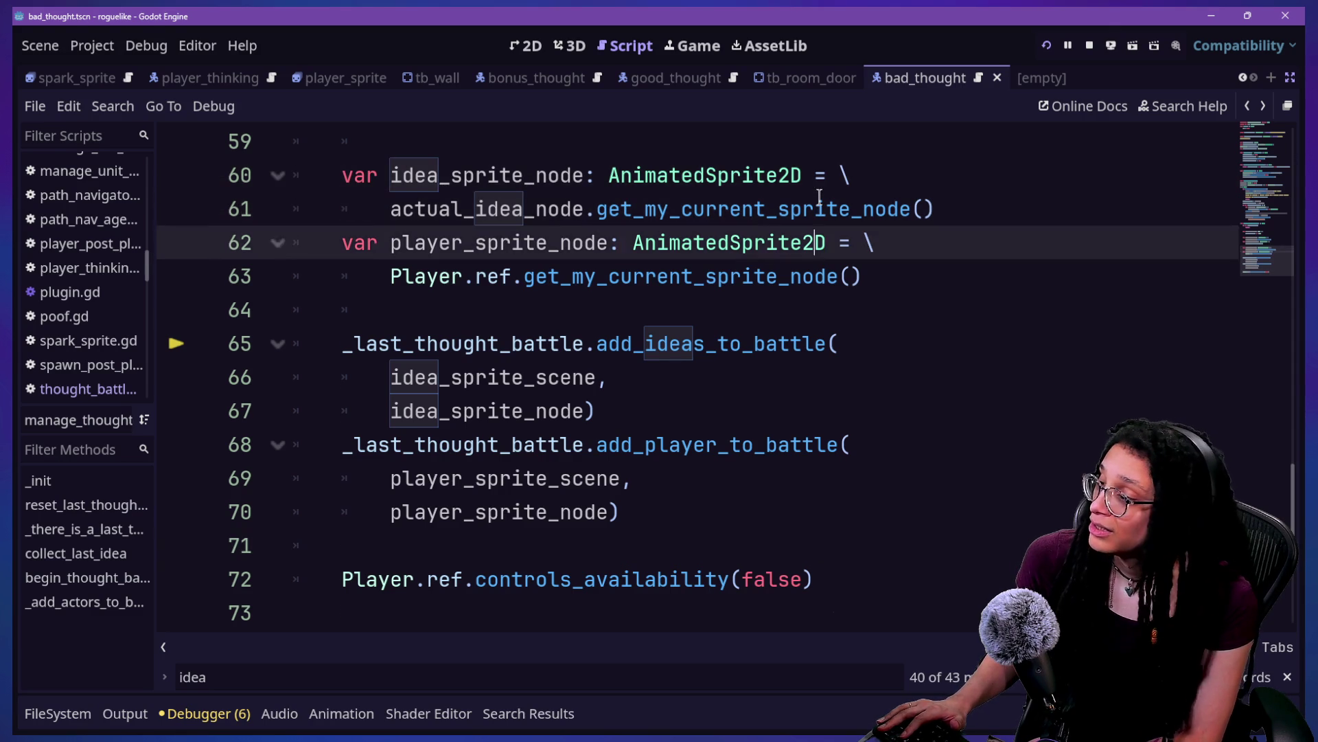
pyautogui.click(815, 445)
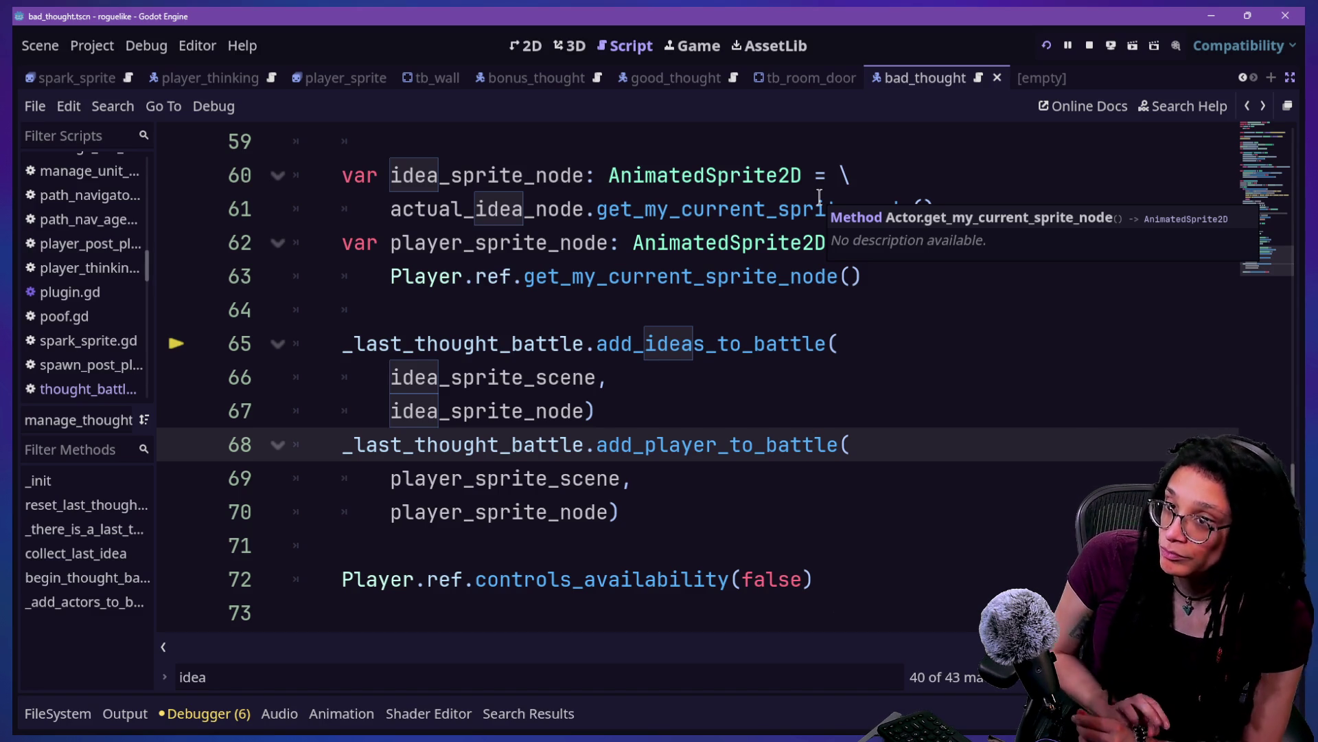
pyautogui.click(708, 451)
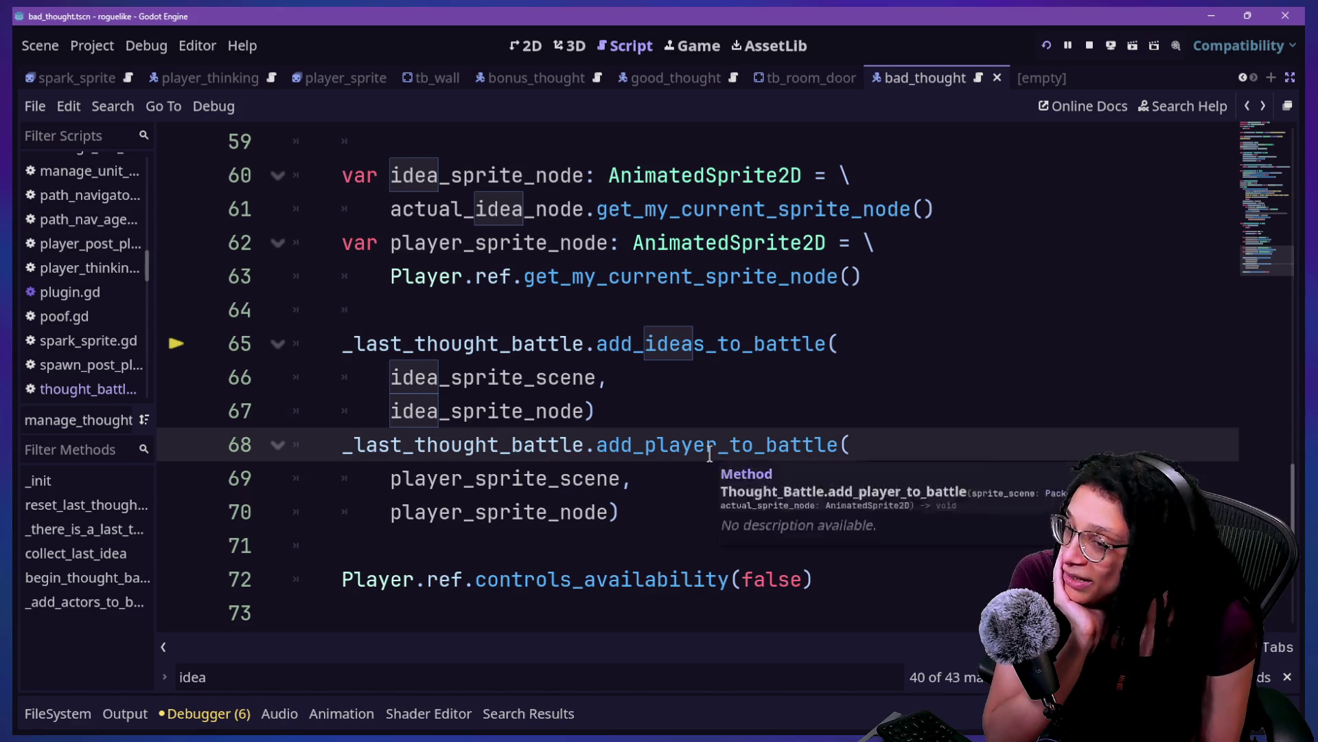
pyautogui.press('Down')
pyautogui.press('Down')
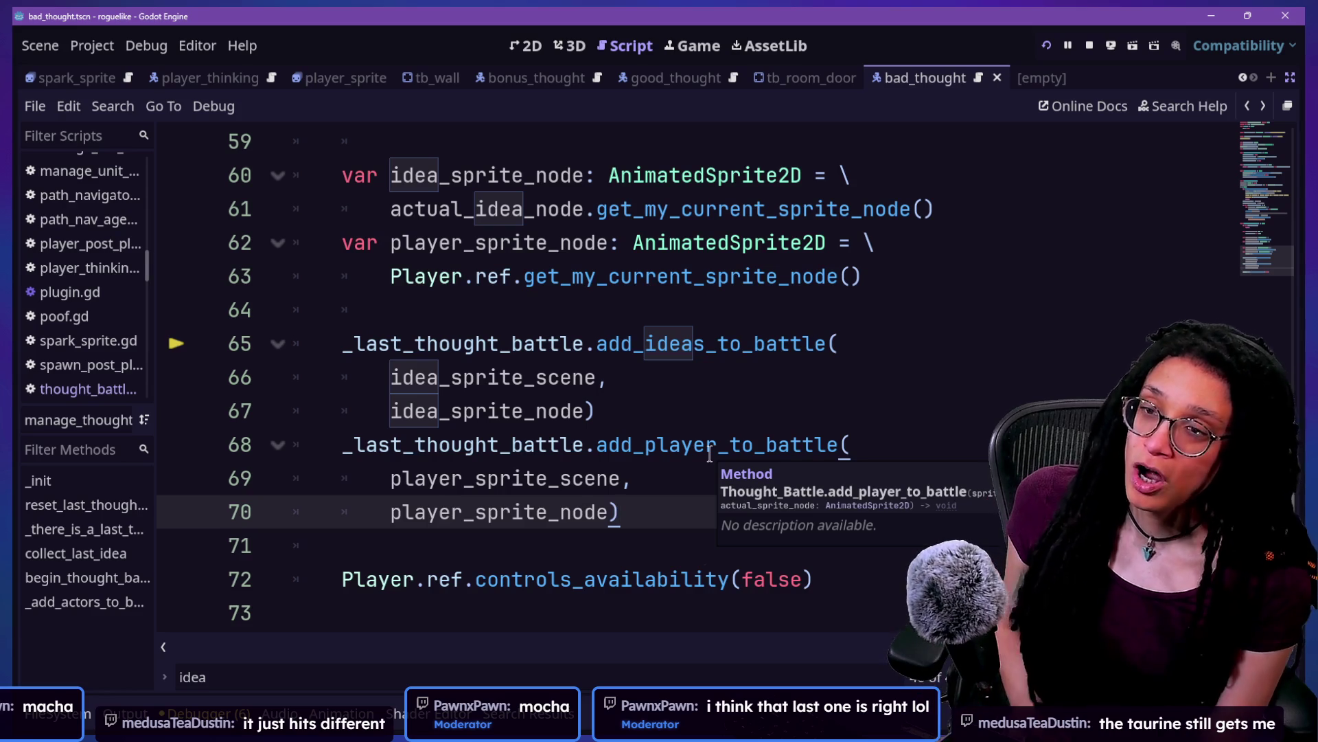
pyautogui.click(710, 453)
pyautogui.press('Down')
pyautogui.press('Down')
pyautogui.press('Down')
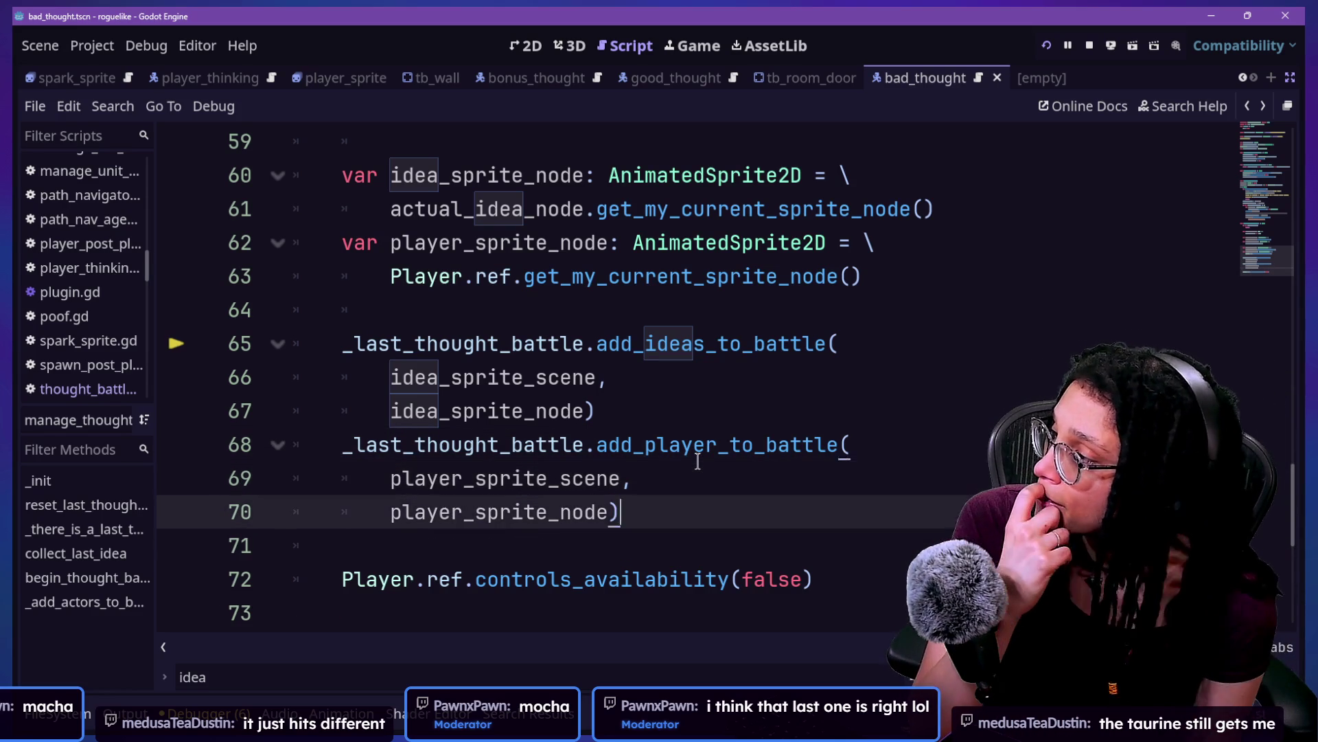
pyautogui.press('Down')
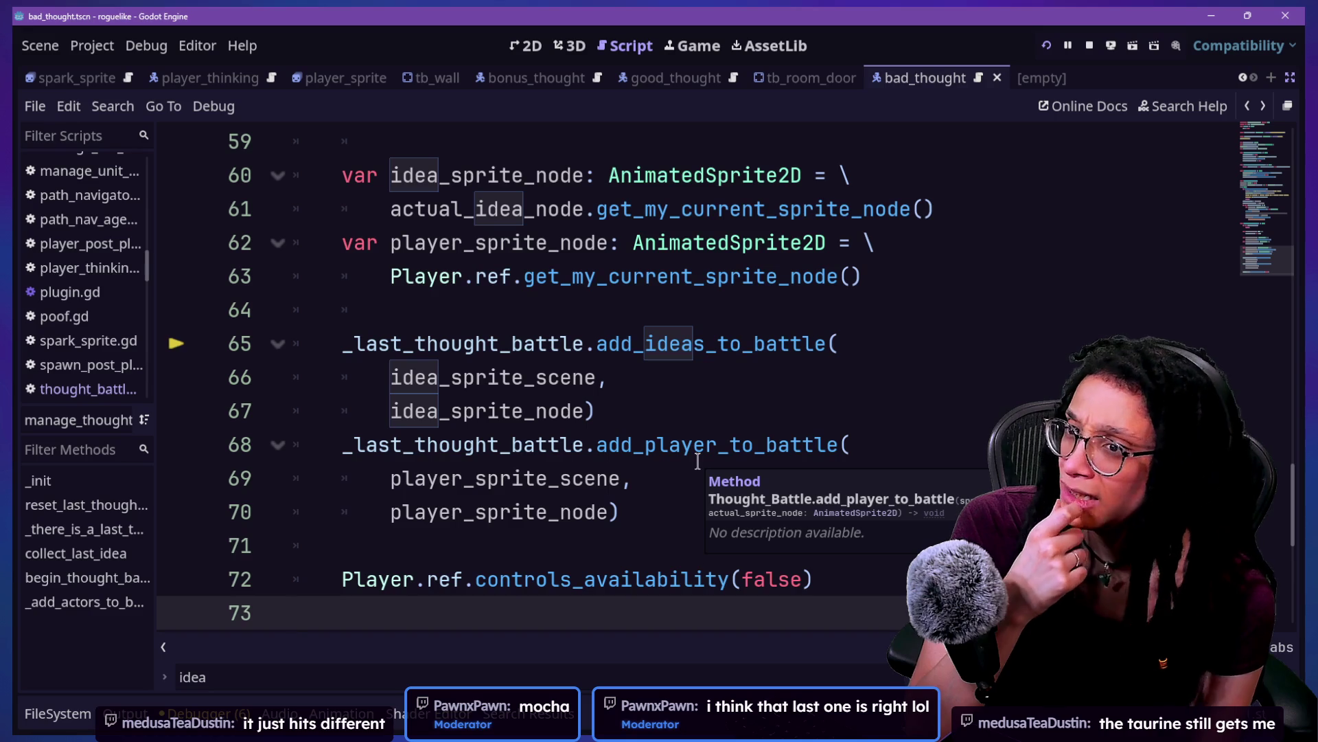
pyautogui.click(655, 448)
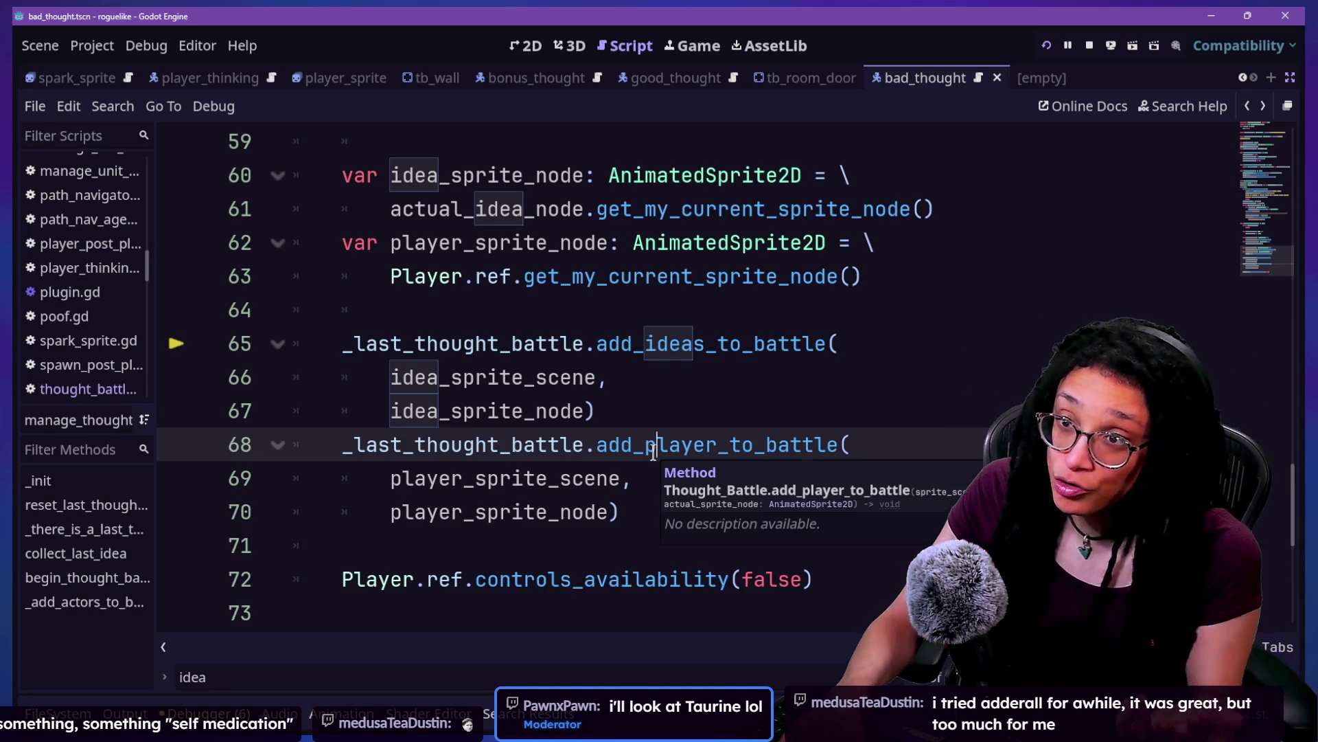
pyautogui.write('u')
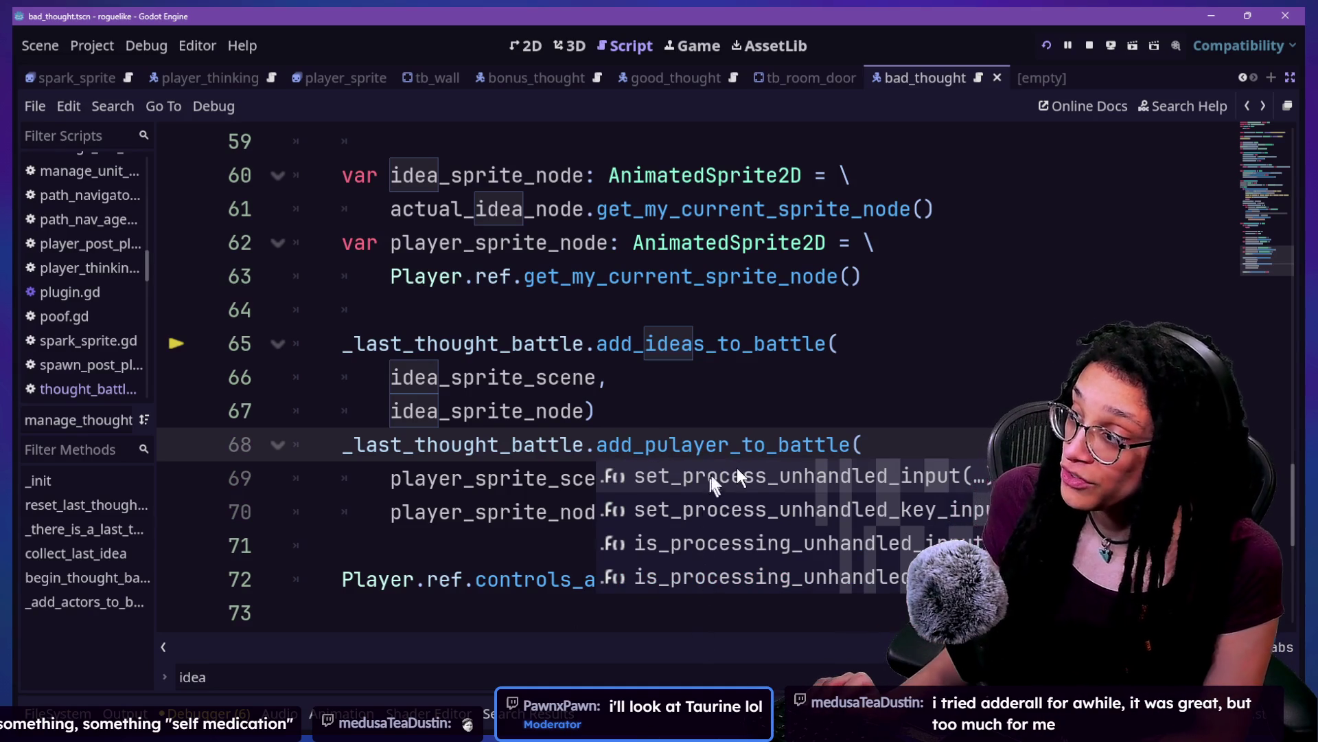
pyautogui.press('Escape')
pyautogui.press('BackSpace')
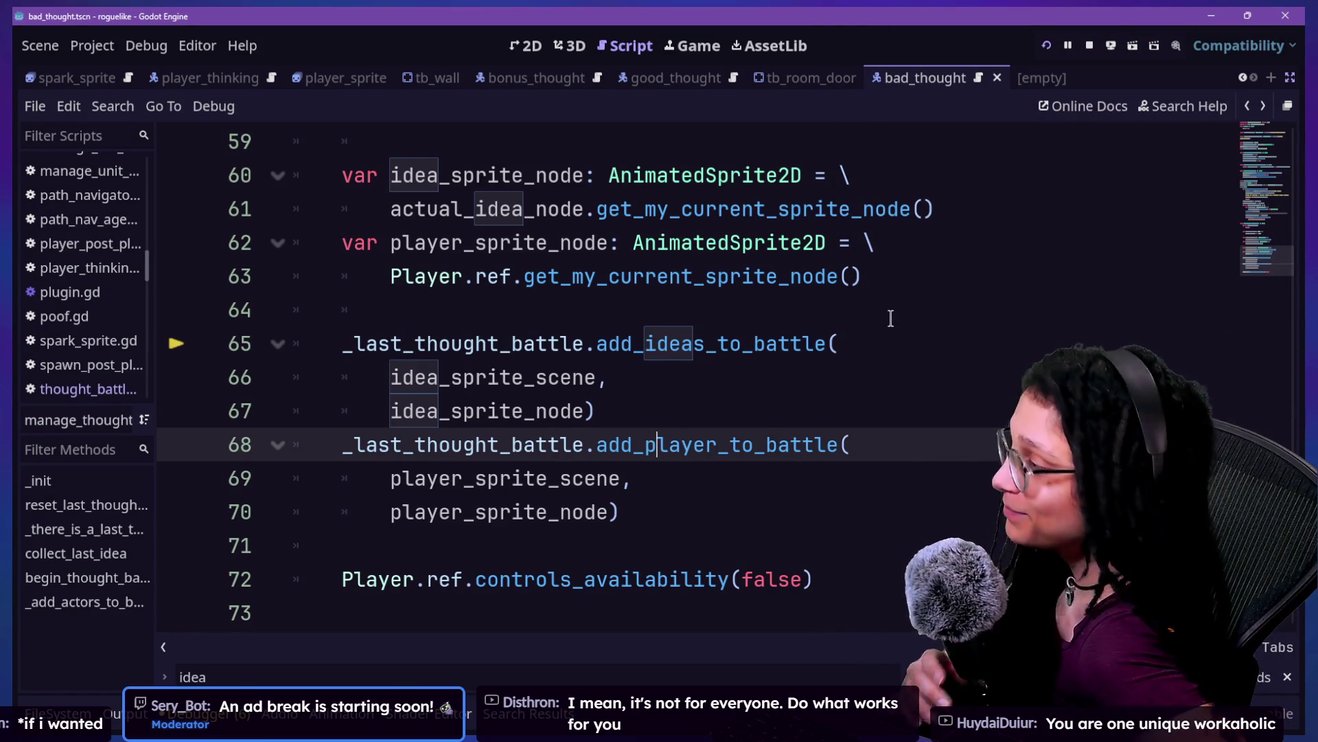
pyautogui.click(908, 374)
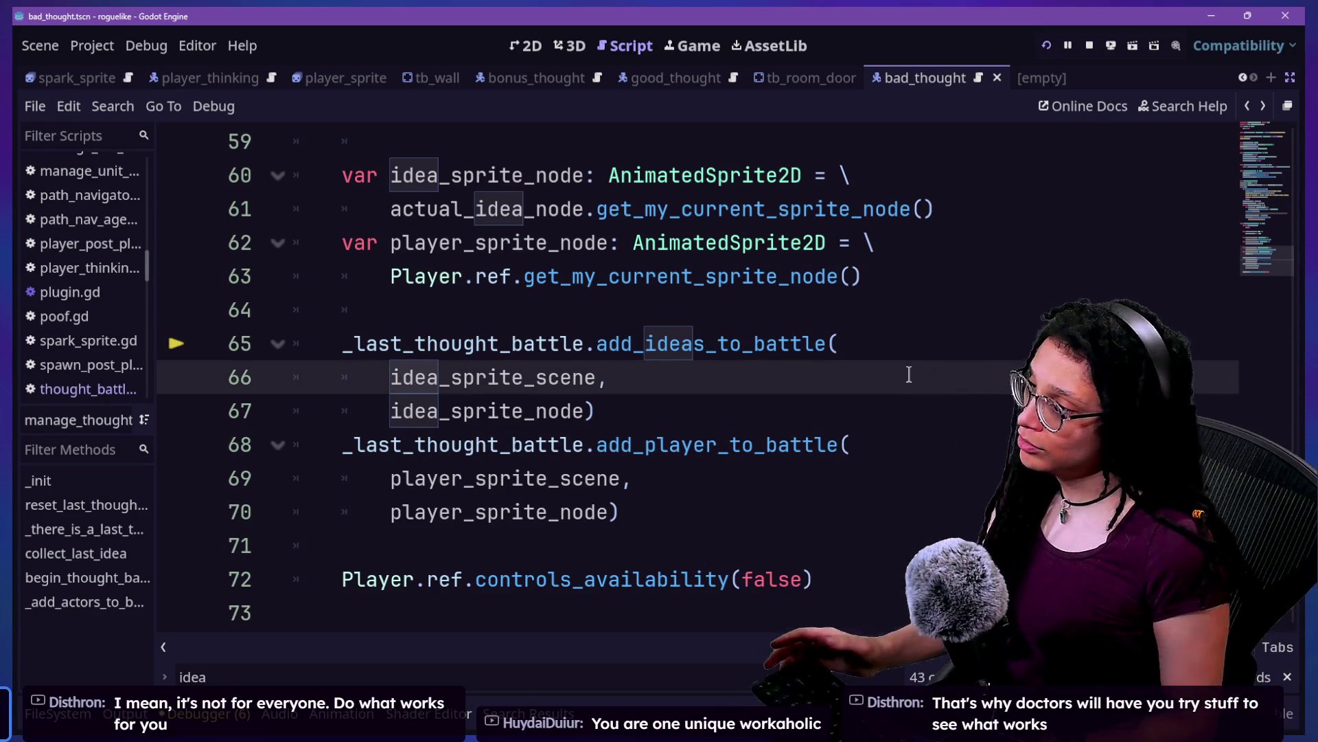
pyautogui.press('Up')
pyautogui.press('Up')
pyautogui.press('Up')
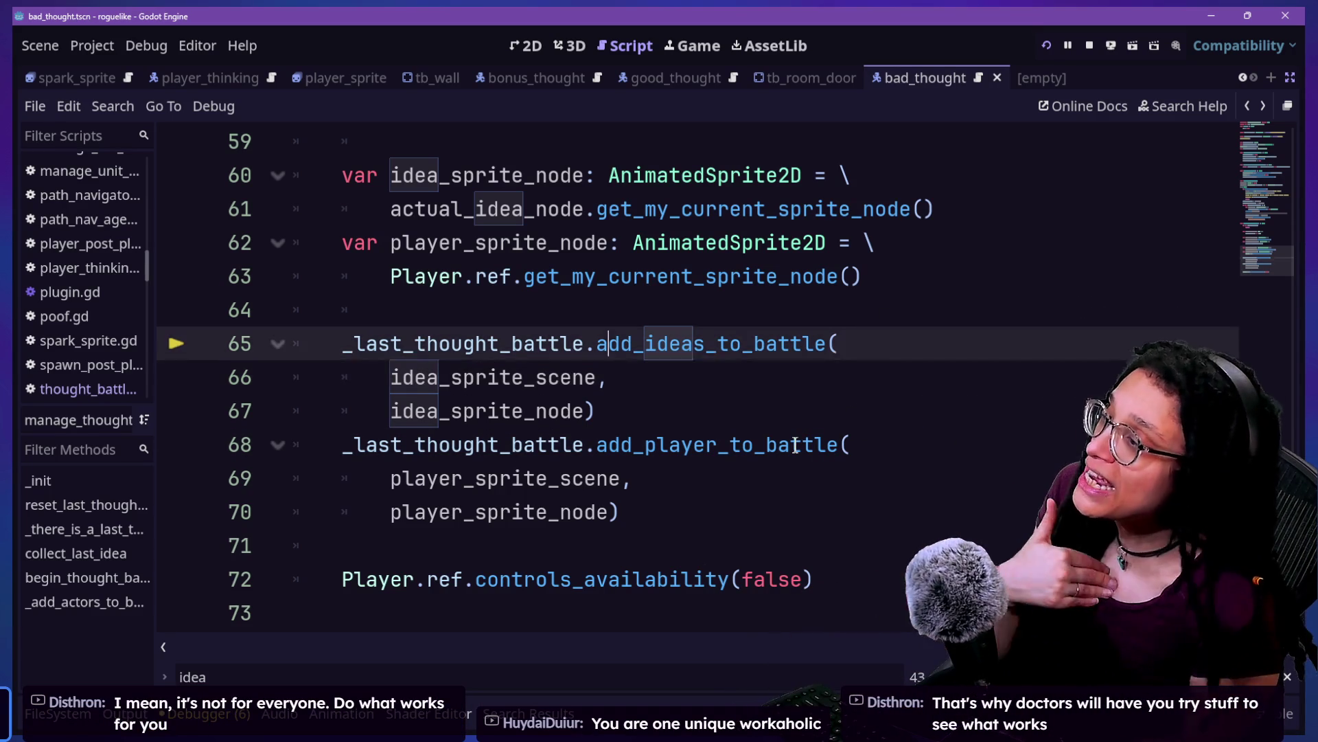
pyautogui.press('Up')
pyautogui.press('Up')
pyautogui.press('Up')
pyautogui.press('Down')
pyautogui.press('Down')
pyautogui.press('Down')
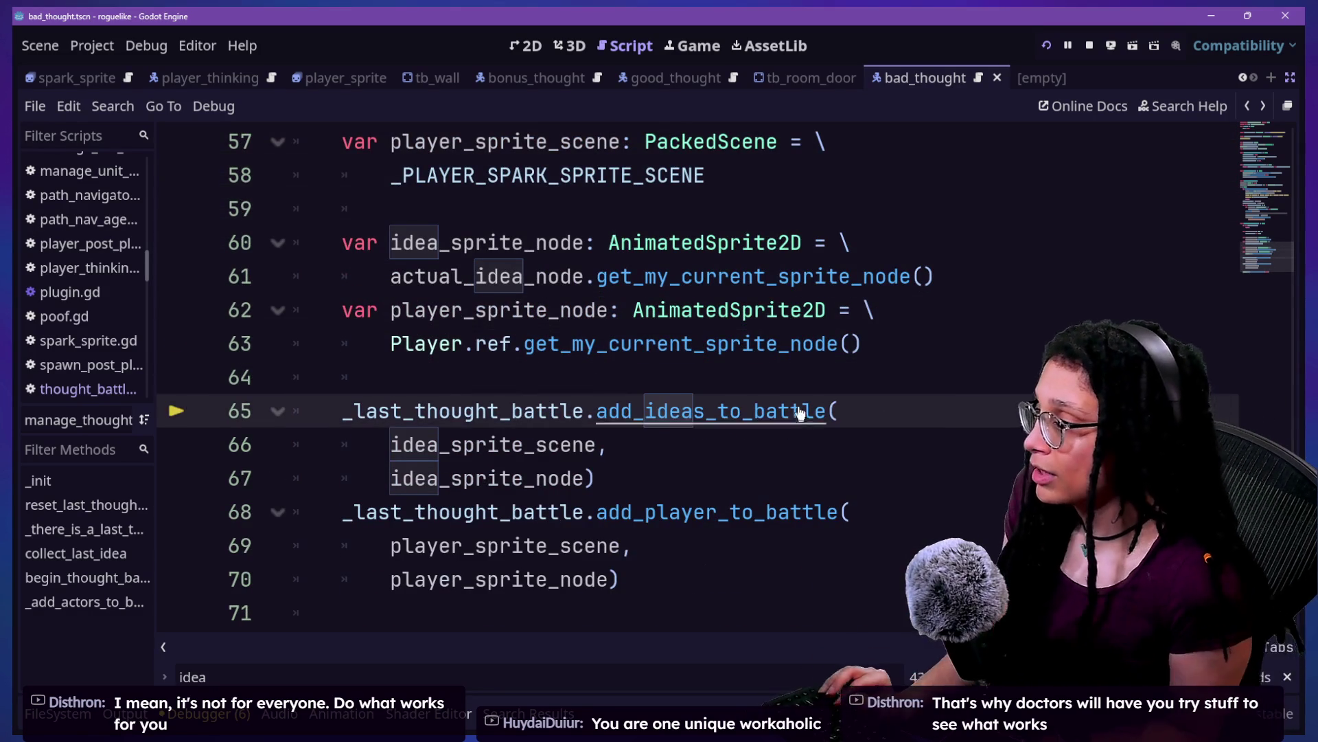
pyautogui.hotkey('ctrl', 'z')
pyautogui.hotkey('ctrl', 'shift', 'z')
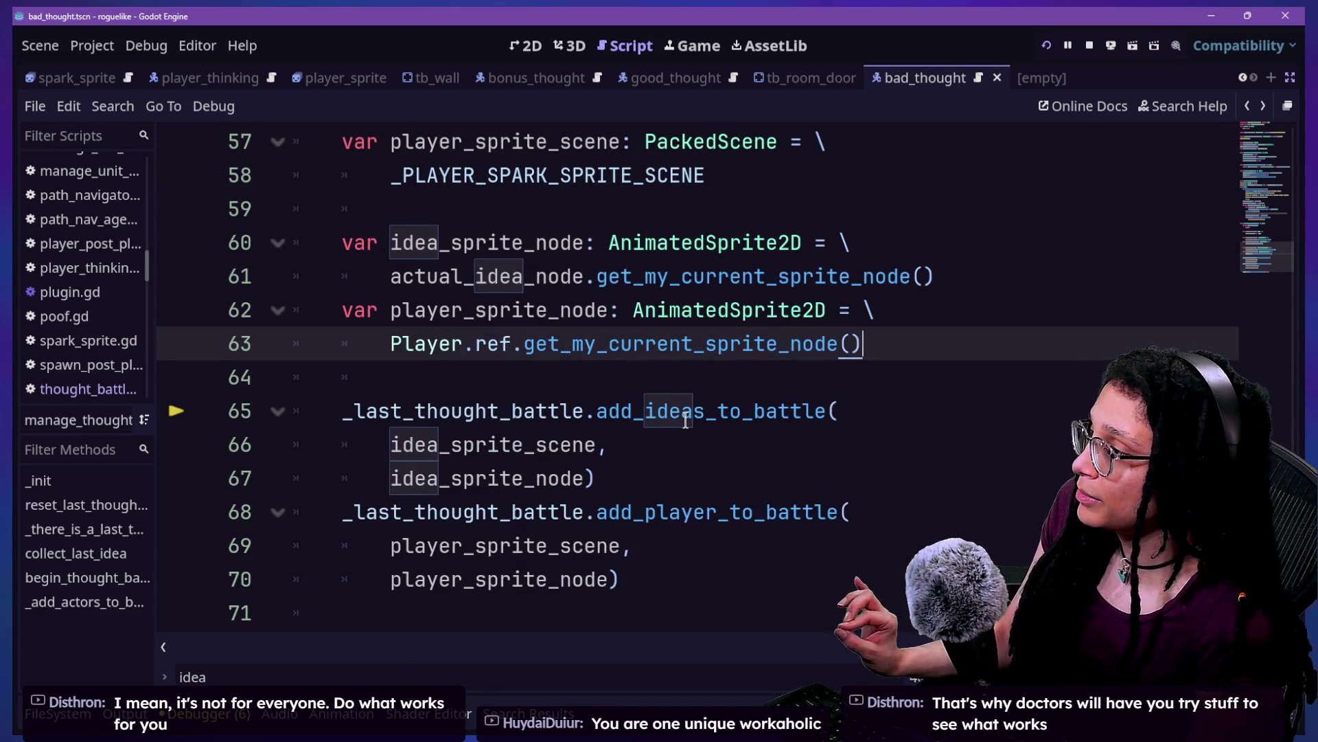
pyautogui.hotkey('ctrl', 'z')
pyautogui.hotkey('ctrl', 'shift', 'z')
pyautogui.hotkey('ctrl', 'z')
pyautogui.hotkey('ctrl', 'shift', 'z')
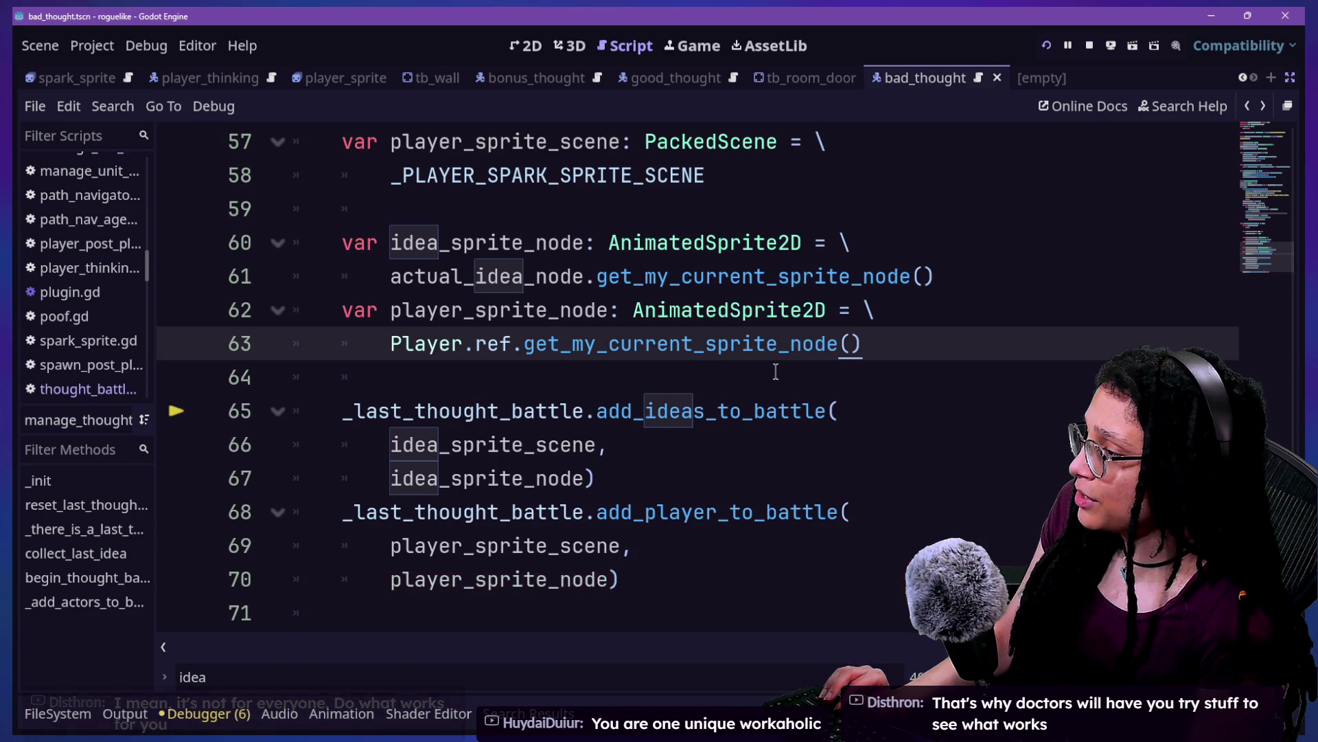
pyautogui.hotkey('ctrl', 'shift', 'z')
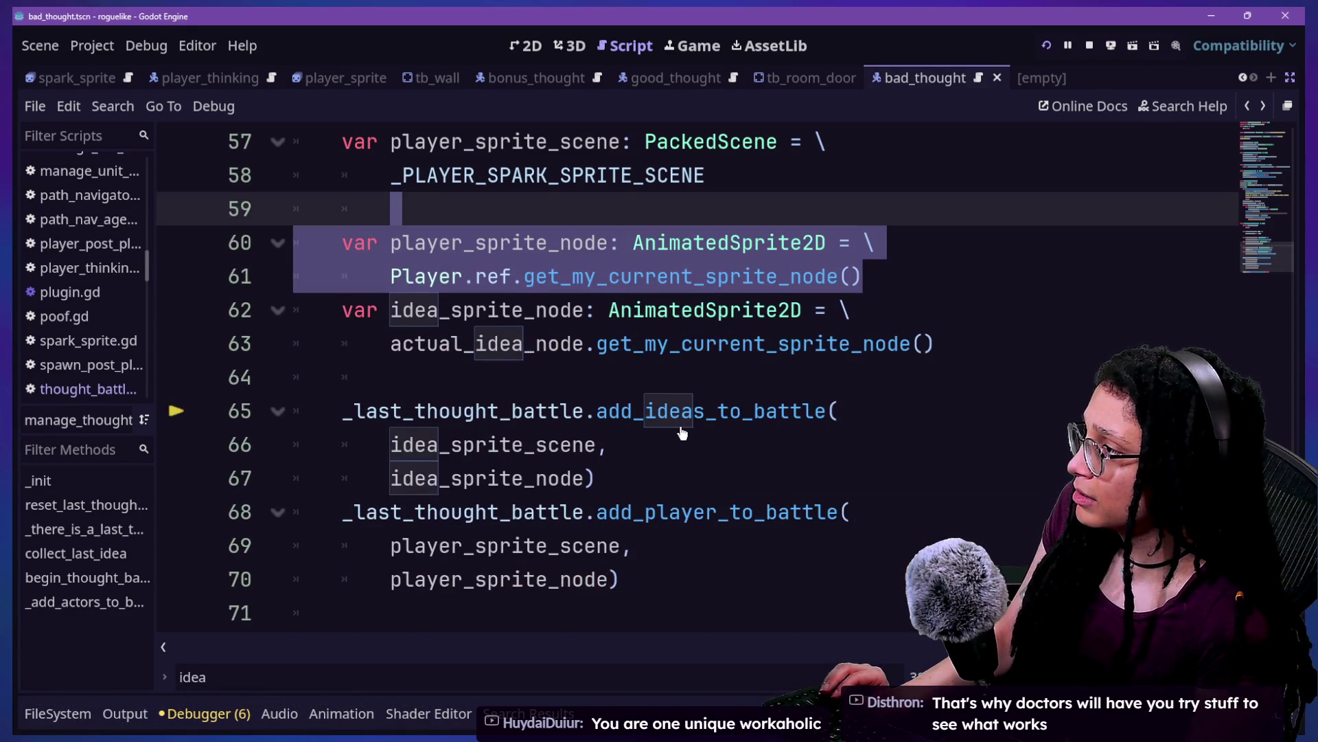
pyautogui.hotkey('ctrl', 'z')
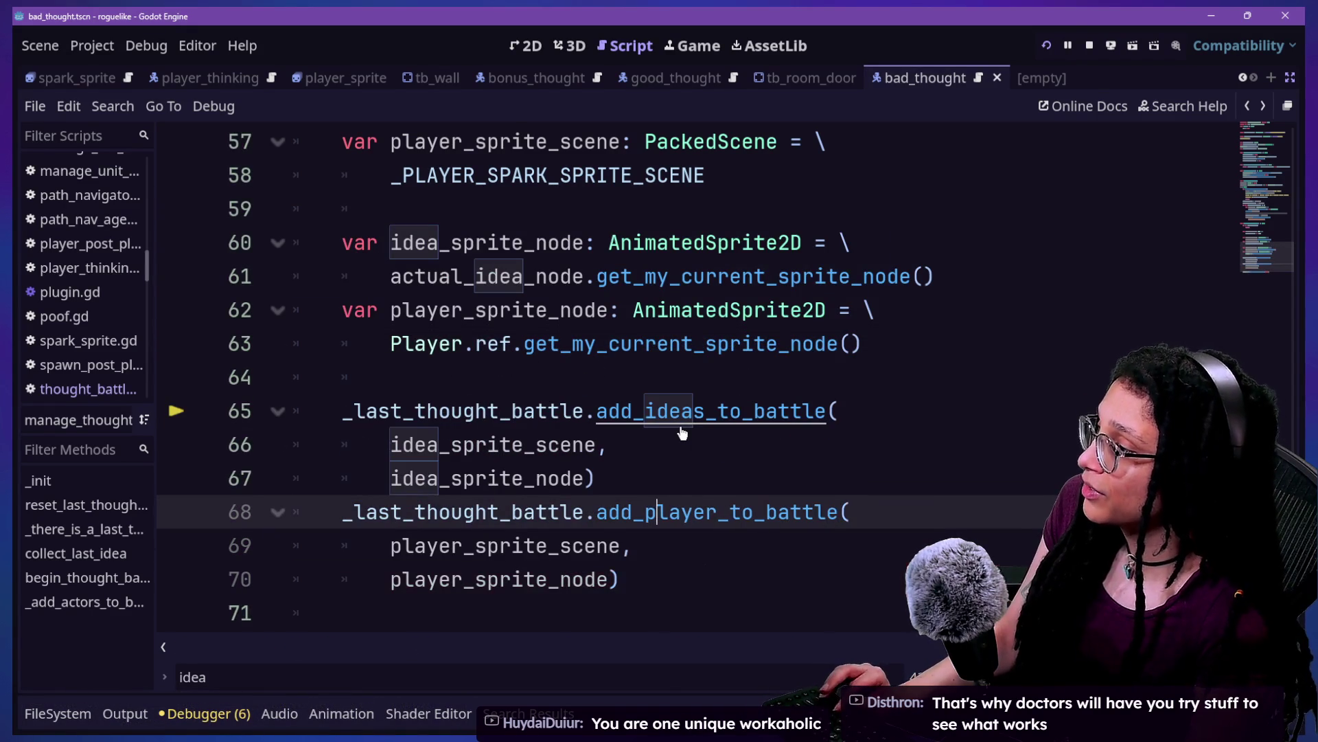
pyautogui.scroll(2, 682, 432)
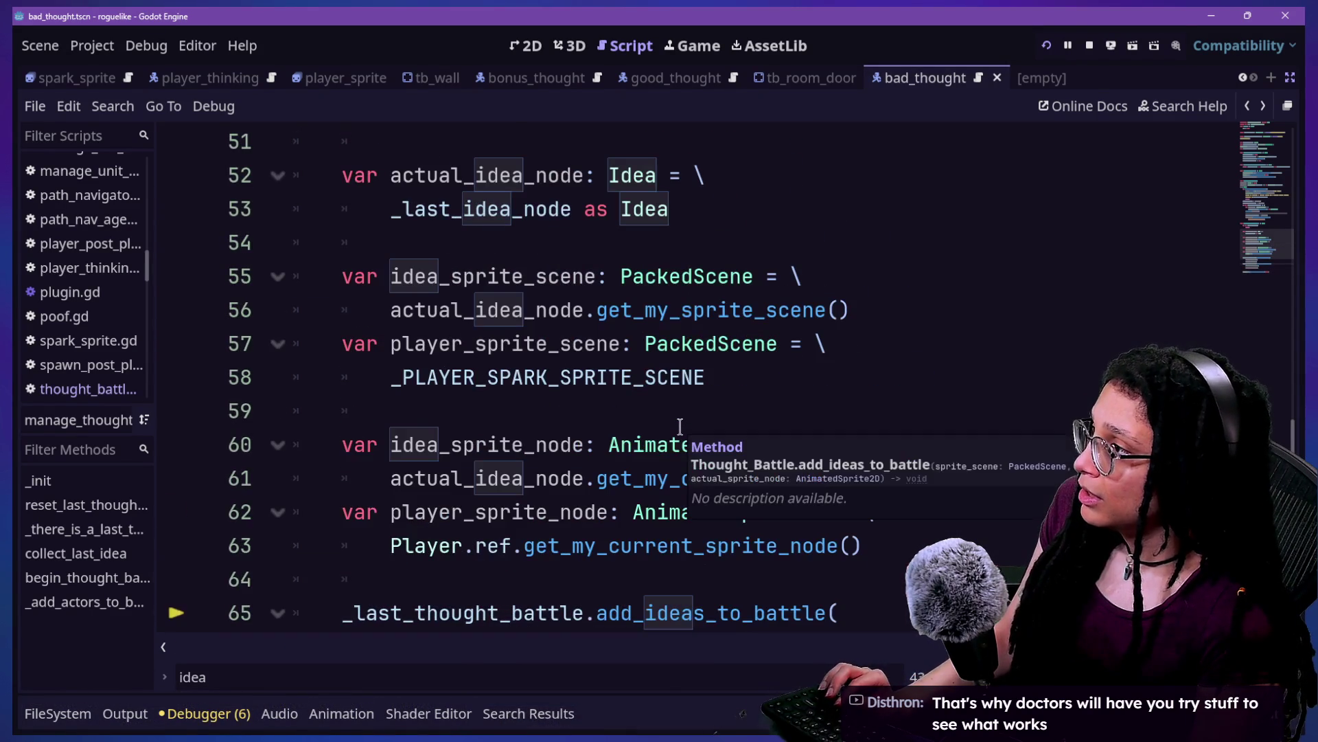
pyautogui.click(774, 199)
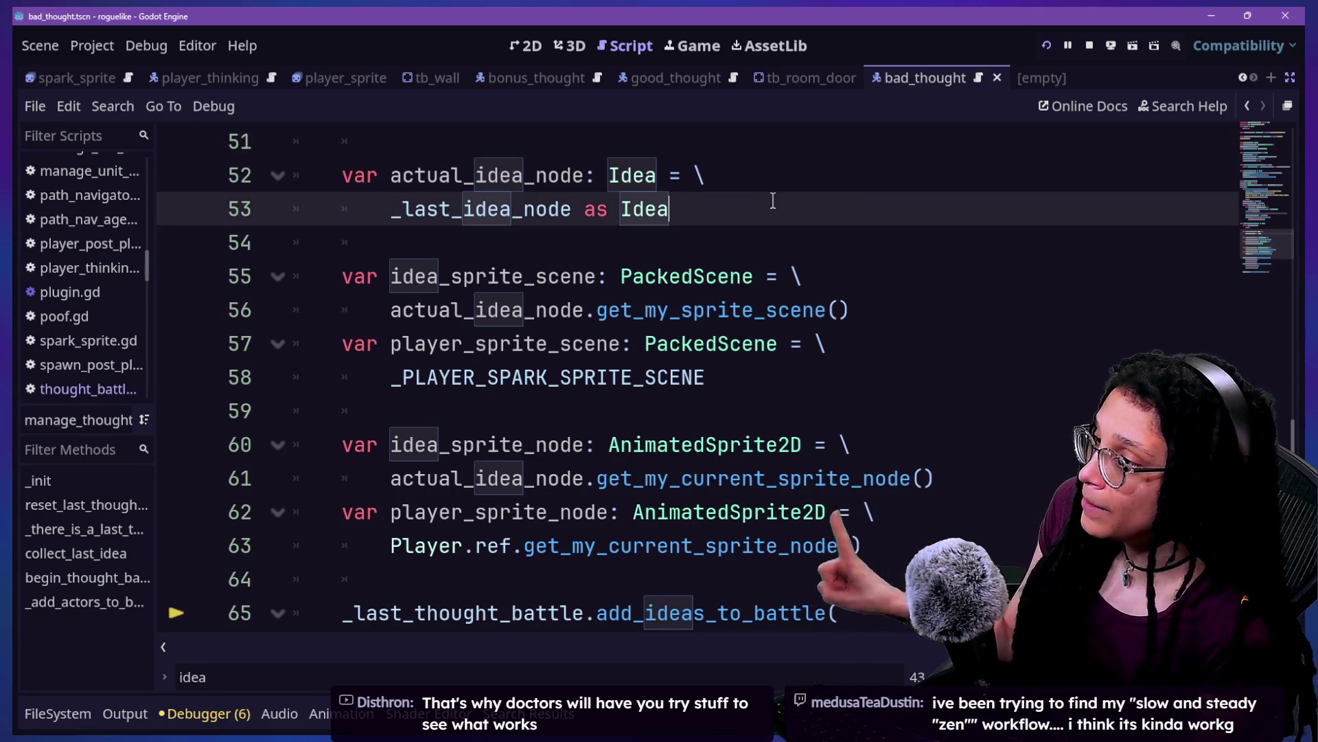
pyautogui.scroll(-1, 772, 200)
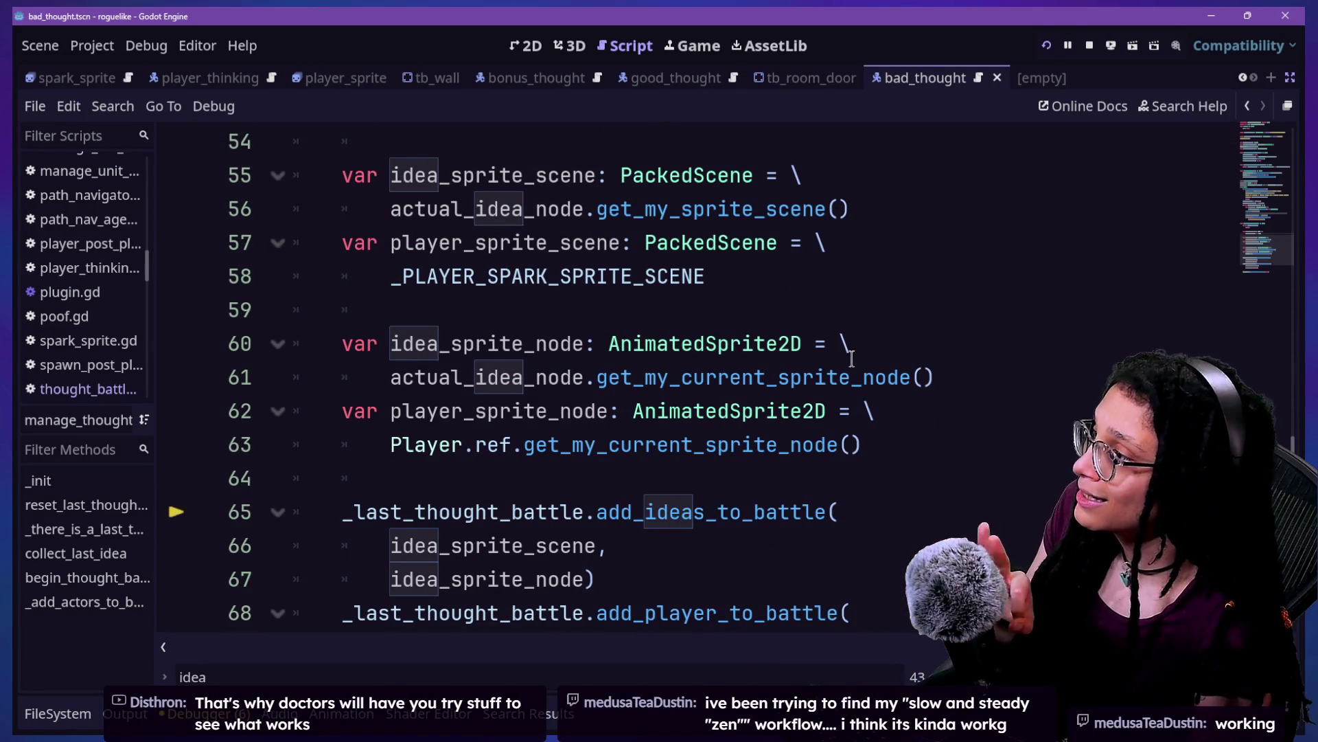
pyautogui.click(911, 442)
pyautogui.scroll(-1, 900, 446)
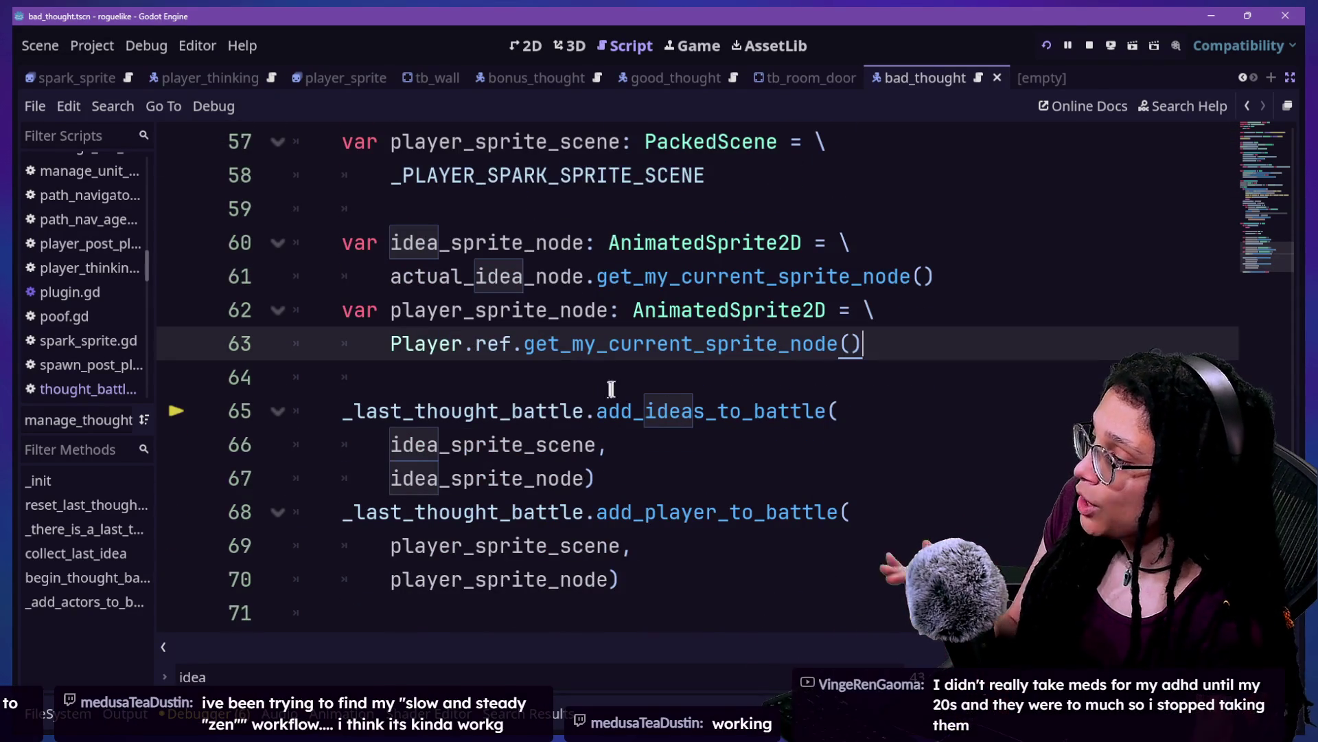
pyautogui.press('Return')
pyautogui.press('Return')
pyautogui.write('var thought_spri')
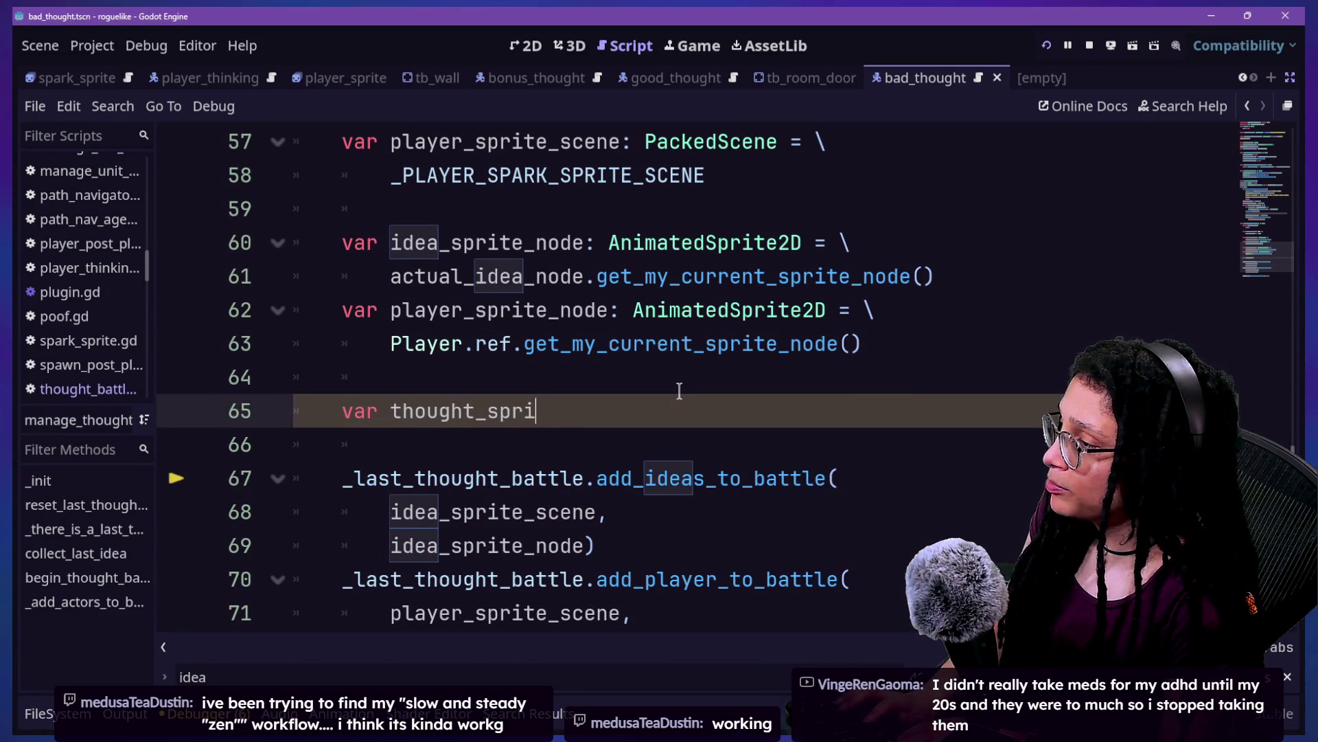
pyautogui.write('_scale_R')
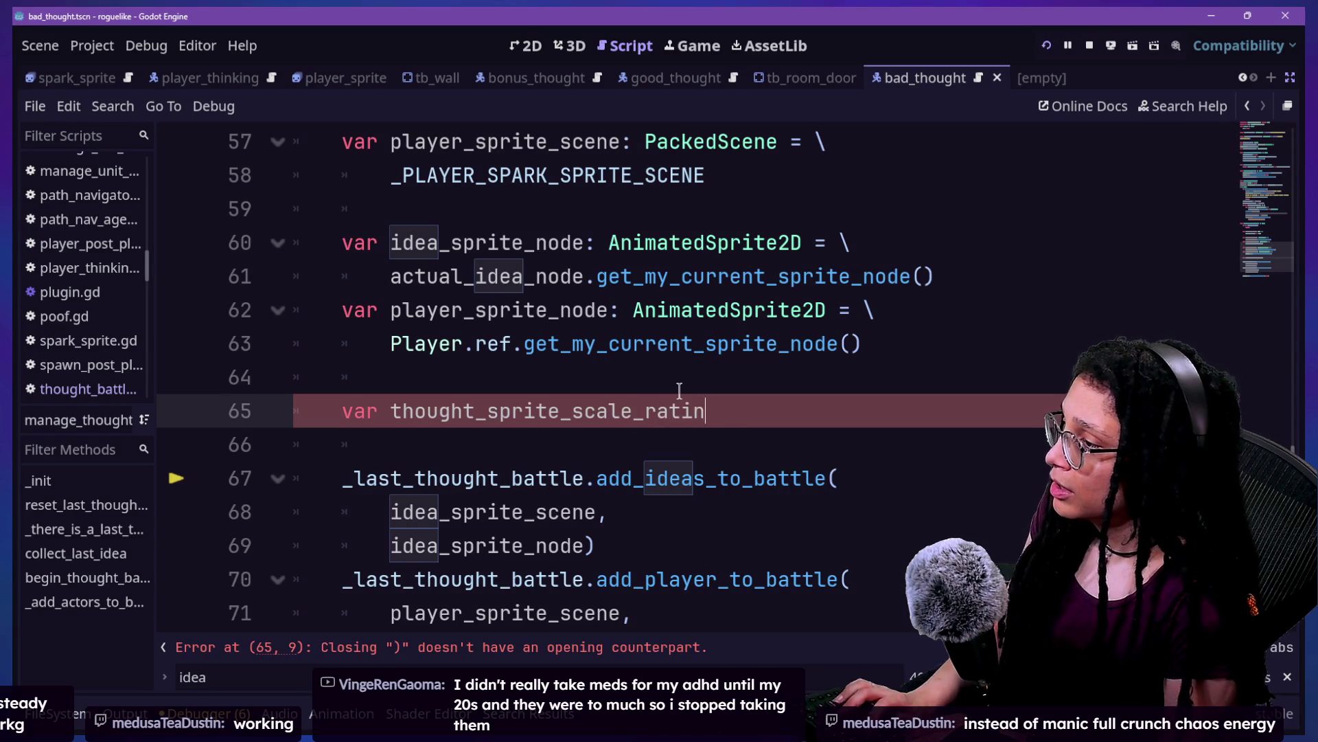
# Step: Declare thought_sprite_scale_ratio as a Vector2 from actual_idea_node.get_thought_sprite_scale_ratio()
pyautogui.write('oL')
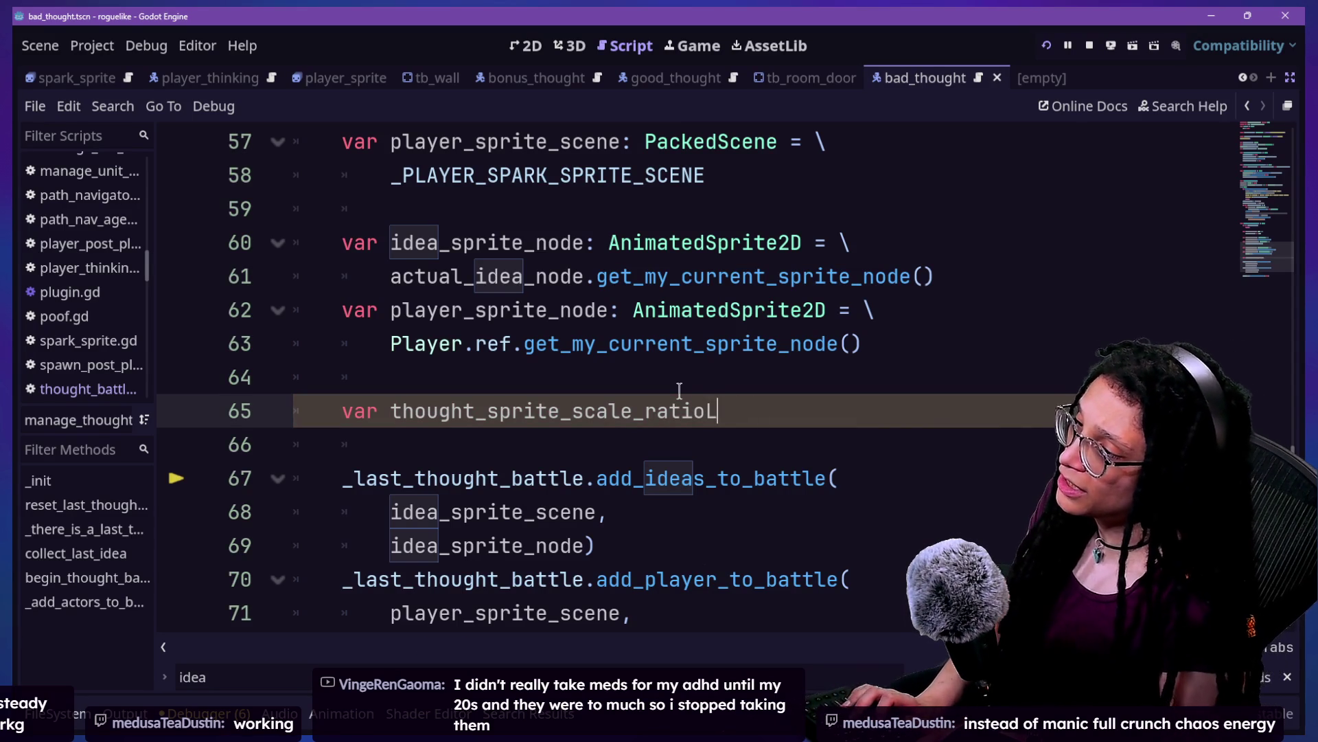
pyautogui.write(':')
pyautogui.press('BackSpace')
pyautogui.press('BackSpace')
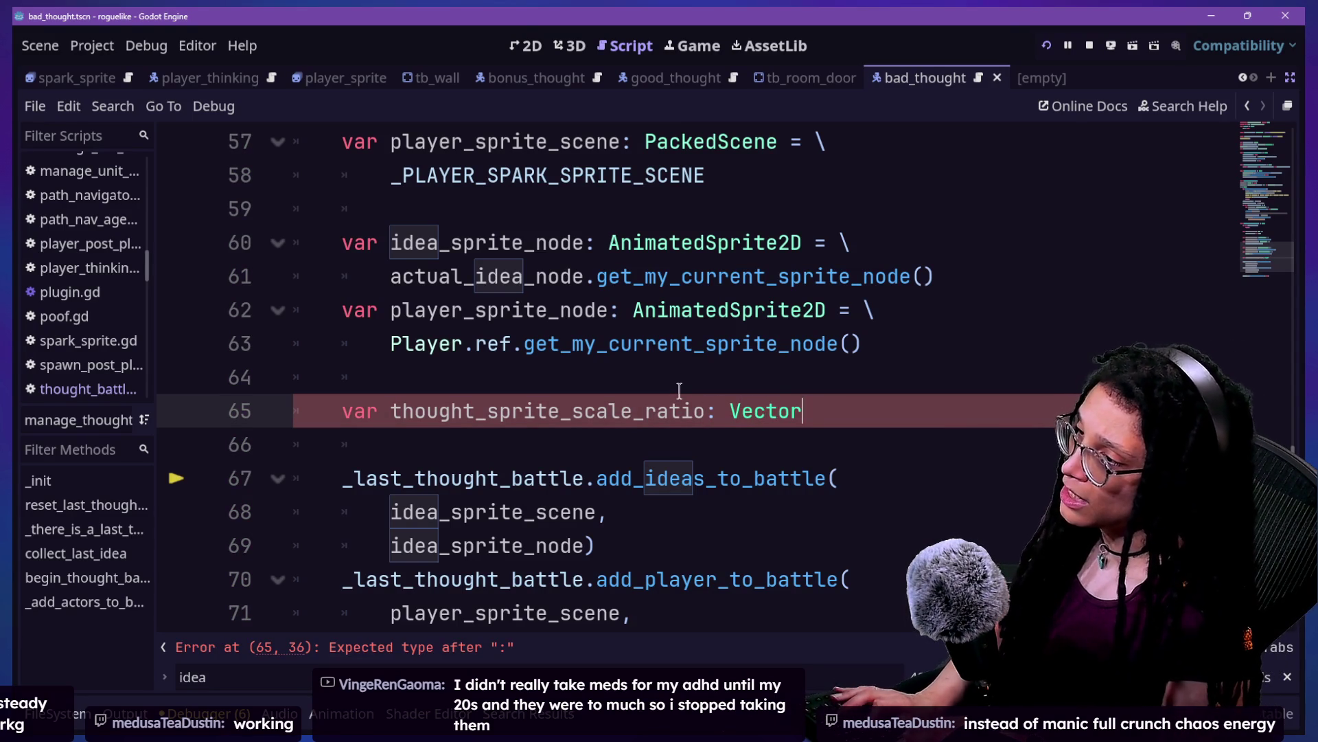
pyautogui.write('2 = ')
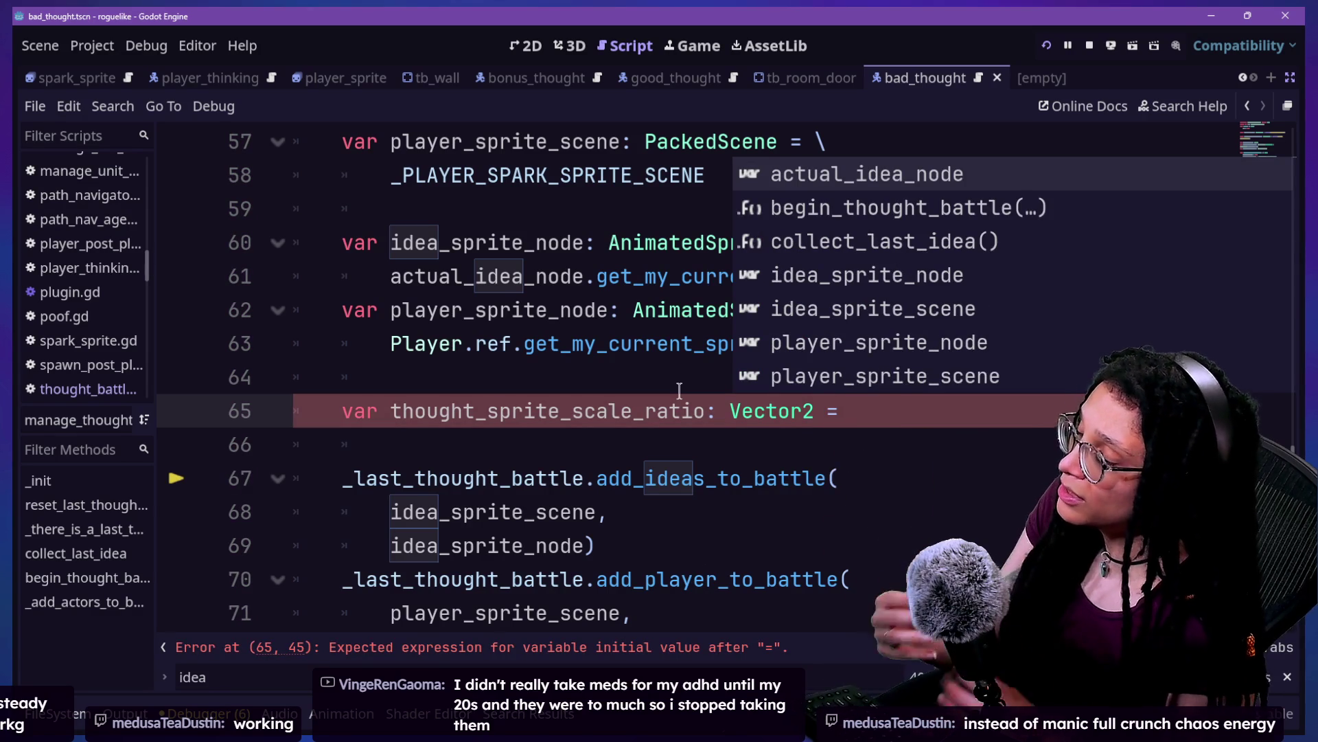
pyautogui.write('f')
pyautogui.press('BackSpace')
pyautogui.write('f')
pyautogui.press('BackSpace')
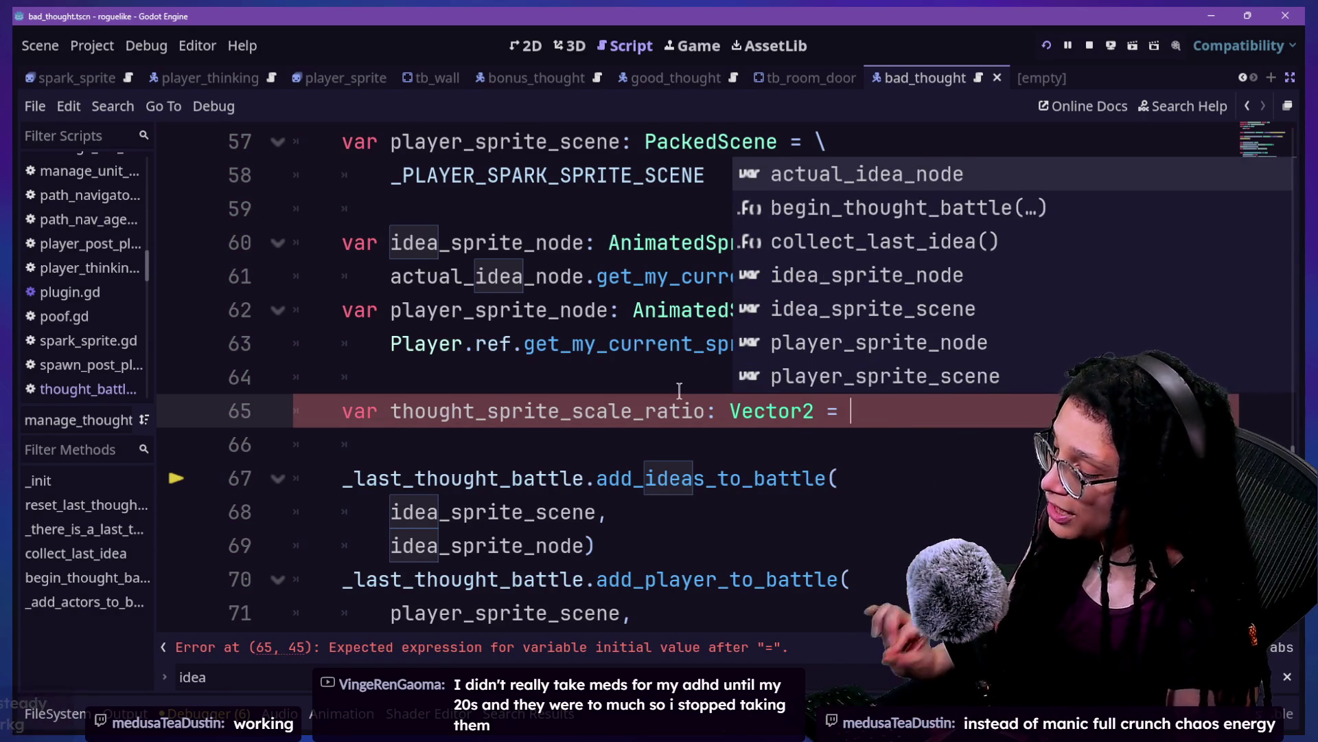
pyautogui.write('\\')
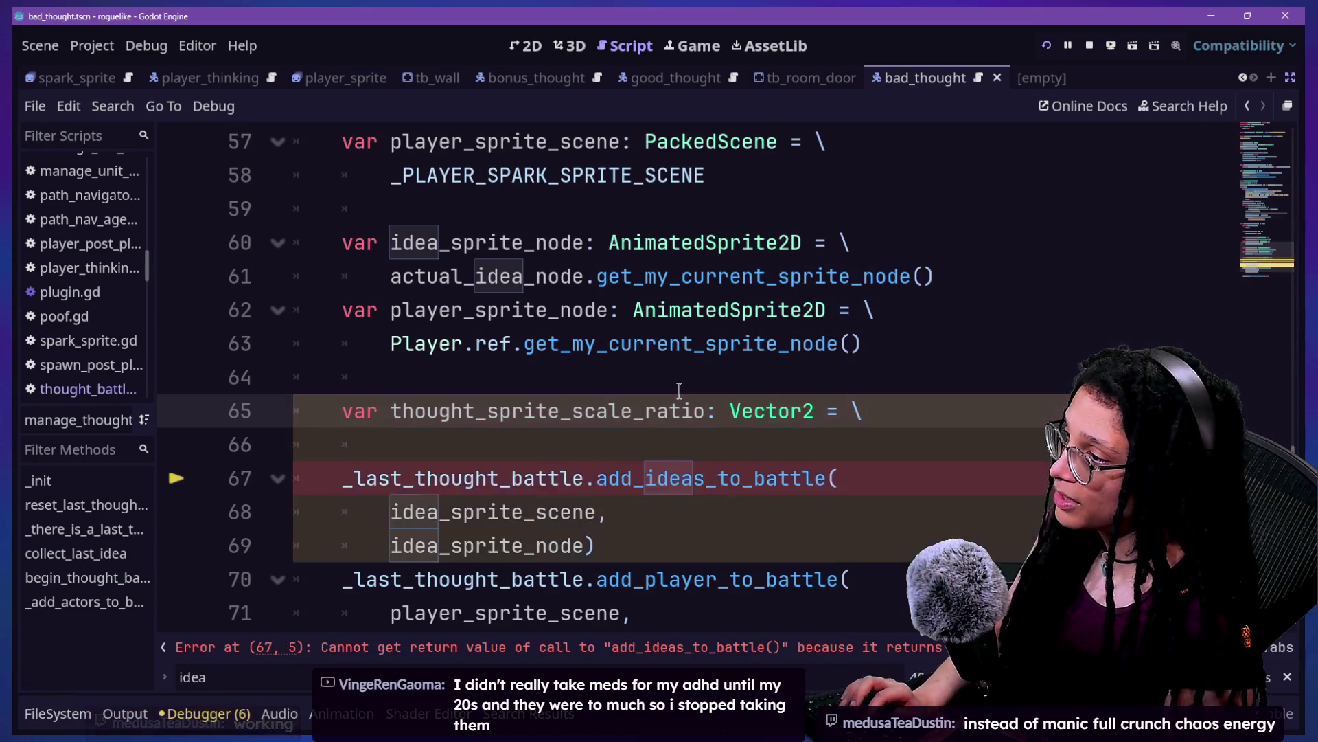
pyautogui.press('Return')
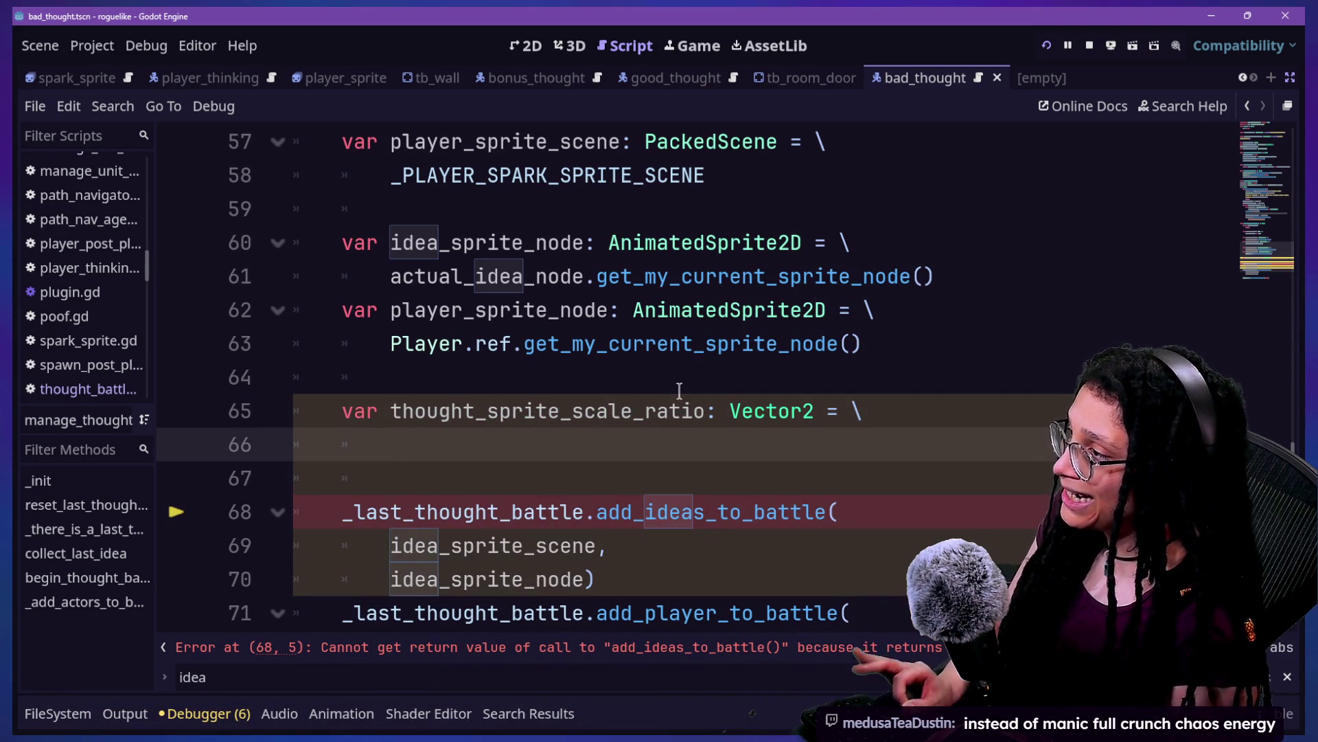
pyautogui.write('U')
pyautogui.press('BackSpace')
pyautogui.write('c')
pyautogui.press('Return')
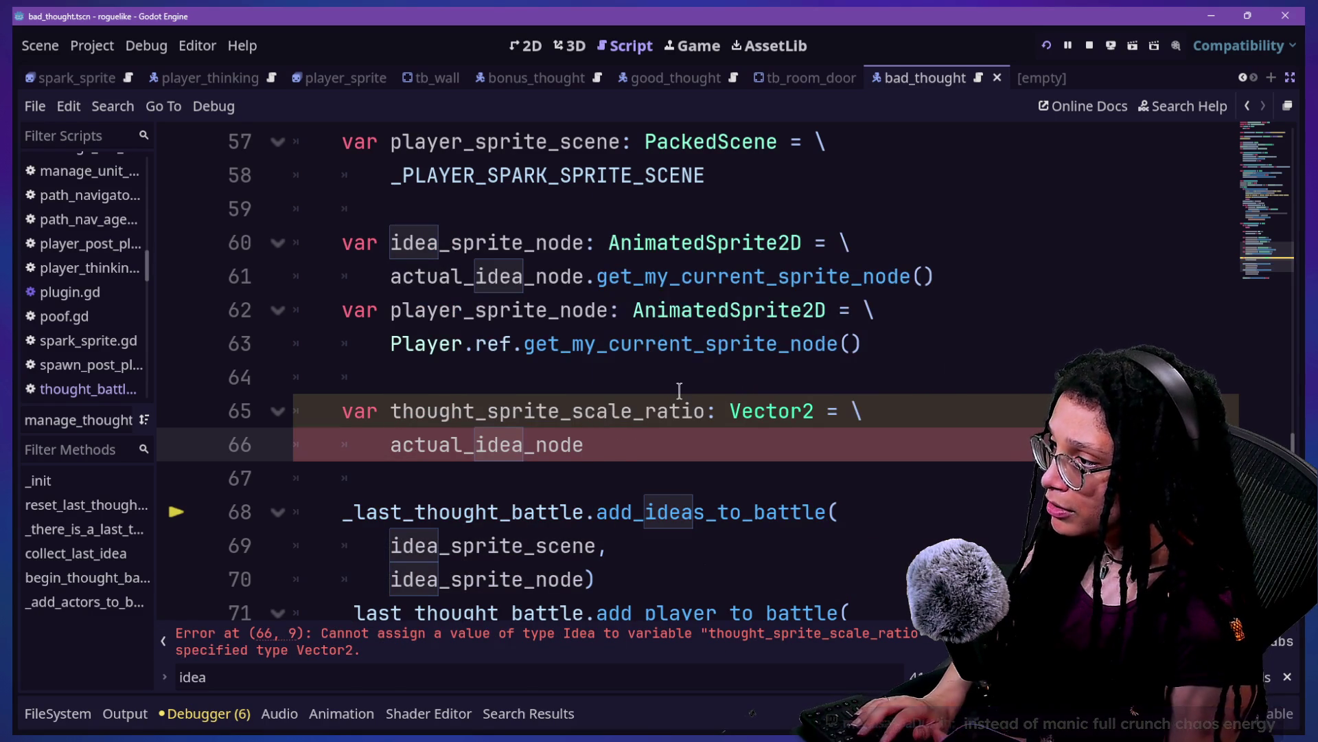
pyautogui.write('et_')
pyautogui.press('Down')
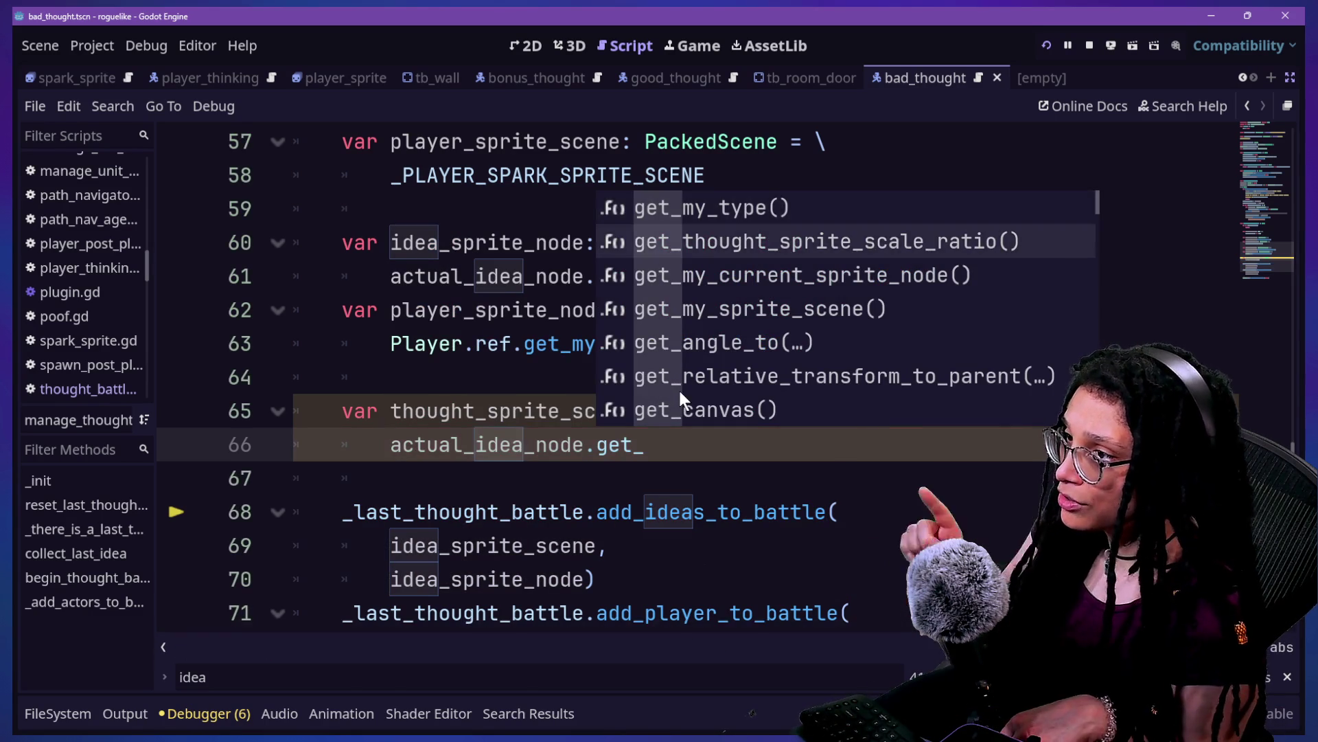
pyautogui.press('Return')
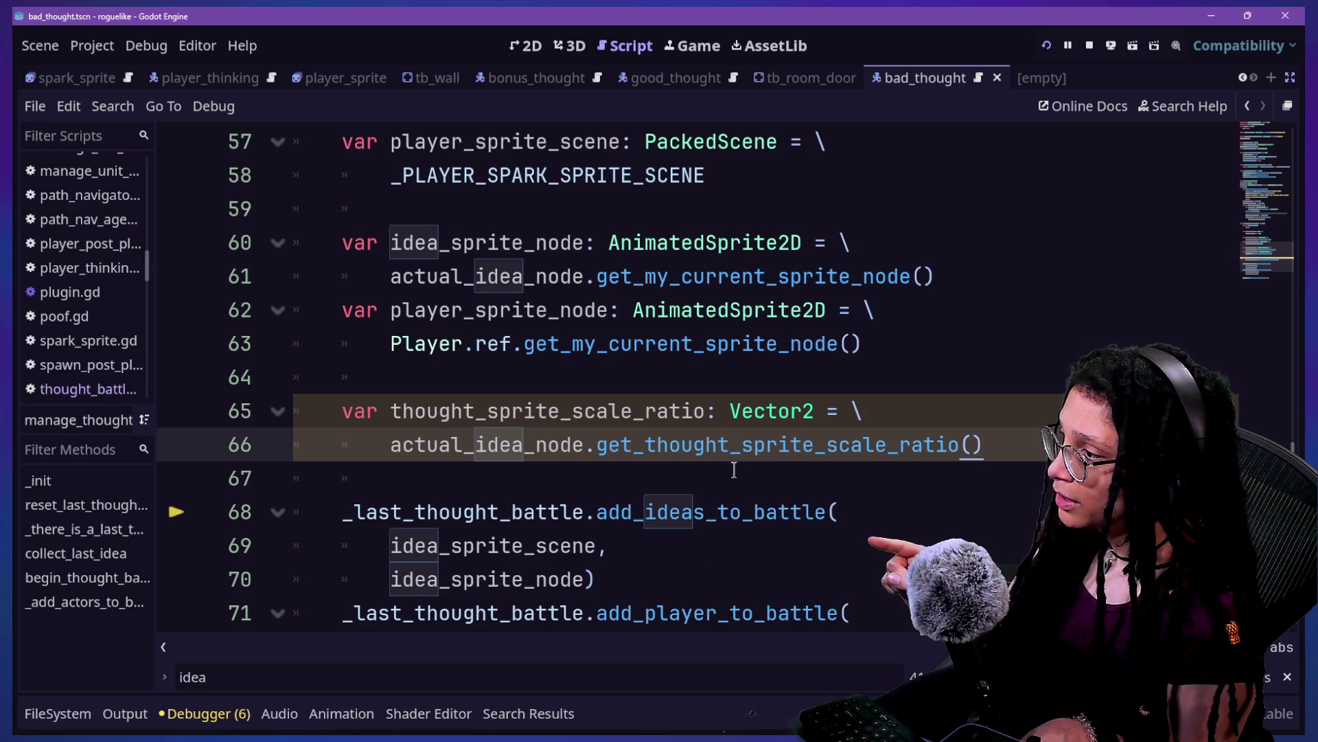
# Step: Pass thought_sprite_scale_ratio as a third add_ideas_to_battle argument and save the script
pyautogui.scroll(-1, 641, 471)
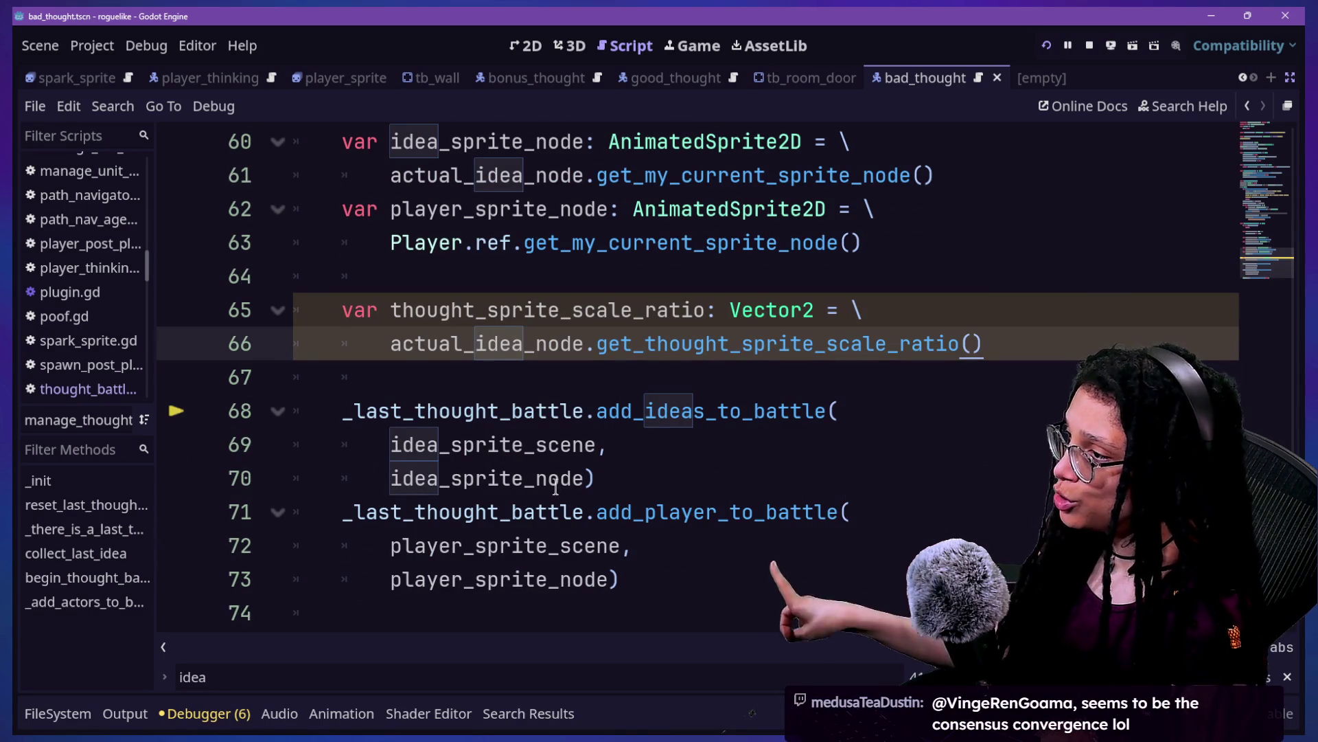
pyautogui.click(589, 478)
pyautogui.write(',')
pyautogui.press('Return')
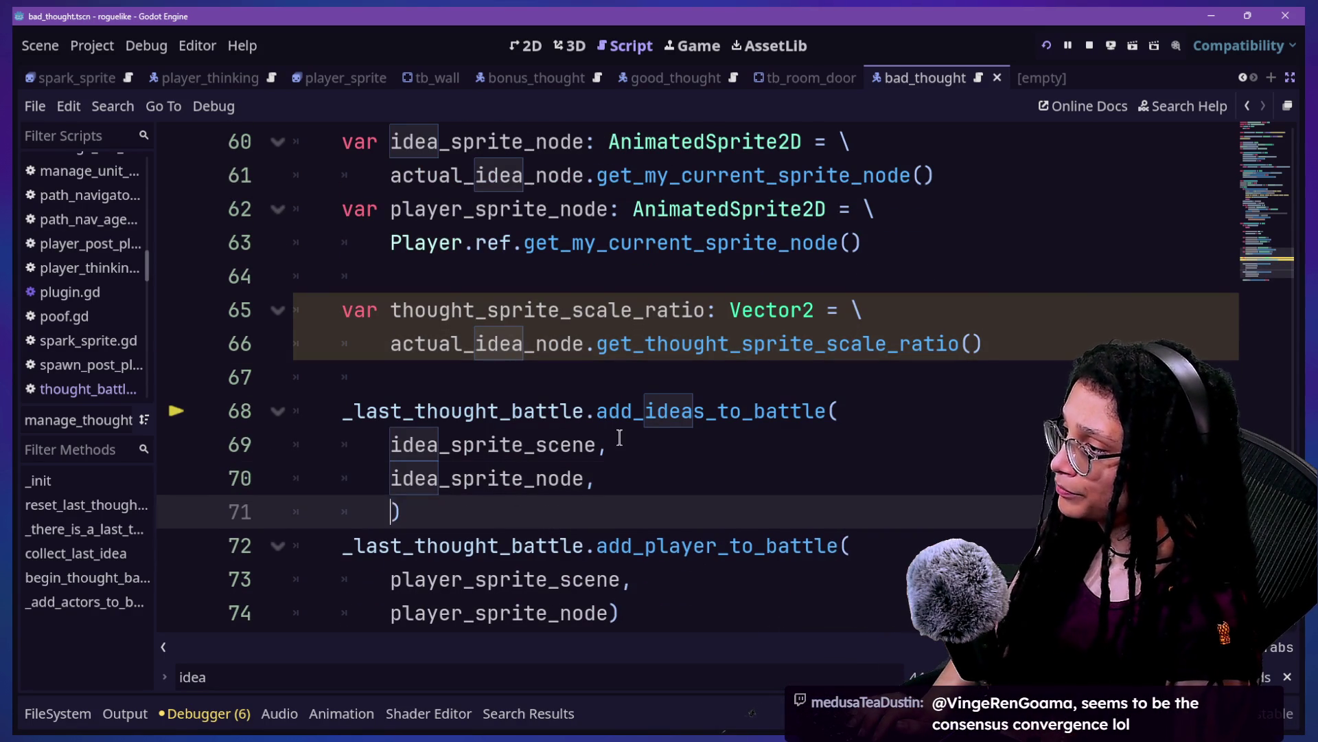
pyautogui.write('th')
pyautogui.press('Return')
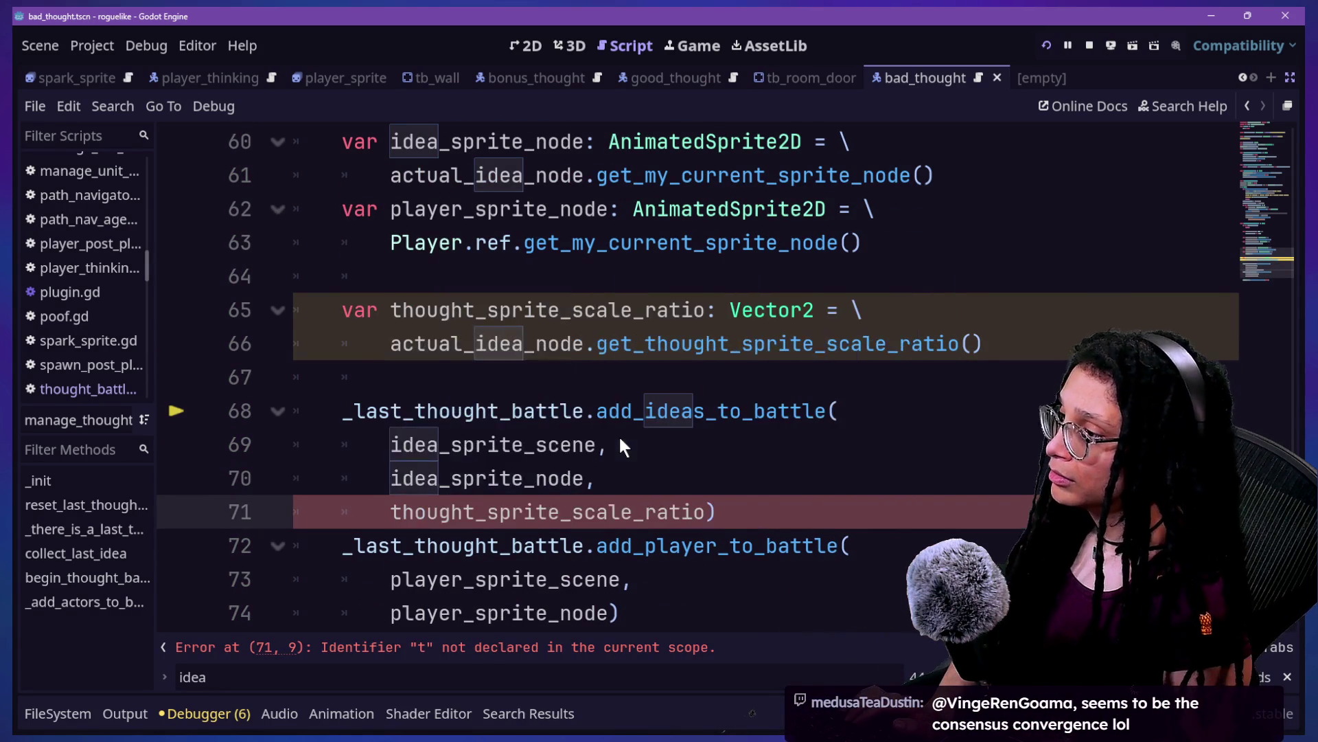
pyautogui.hotkey('ctrl', 's')
pyautogui.click(698, 411)
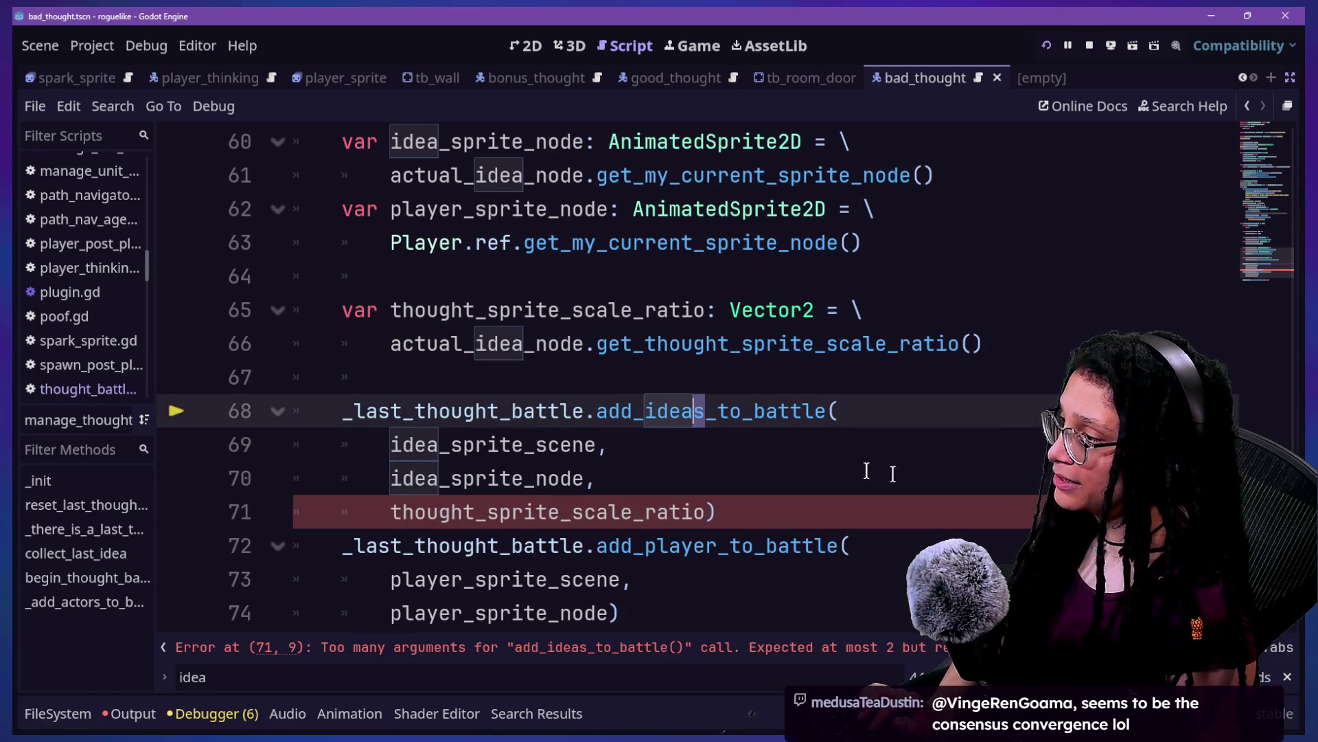
pyautogui.keyDown('ctrl'); pyautogui.click(617, 412); pyautogui.keyUp('ctrl')
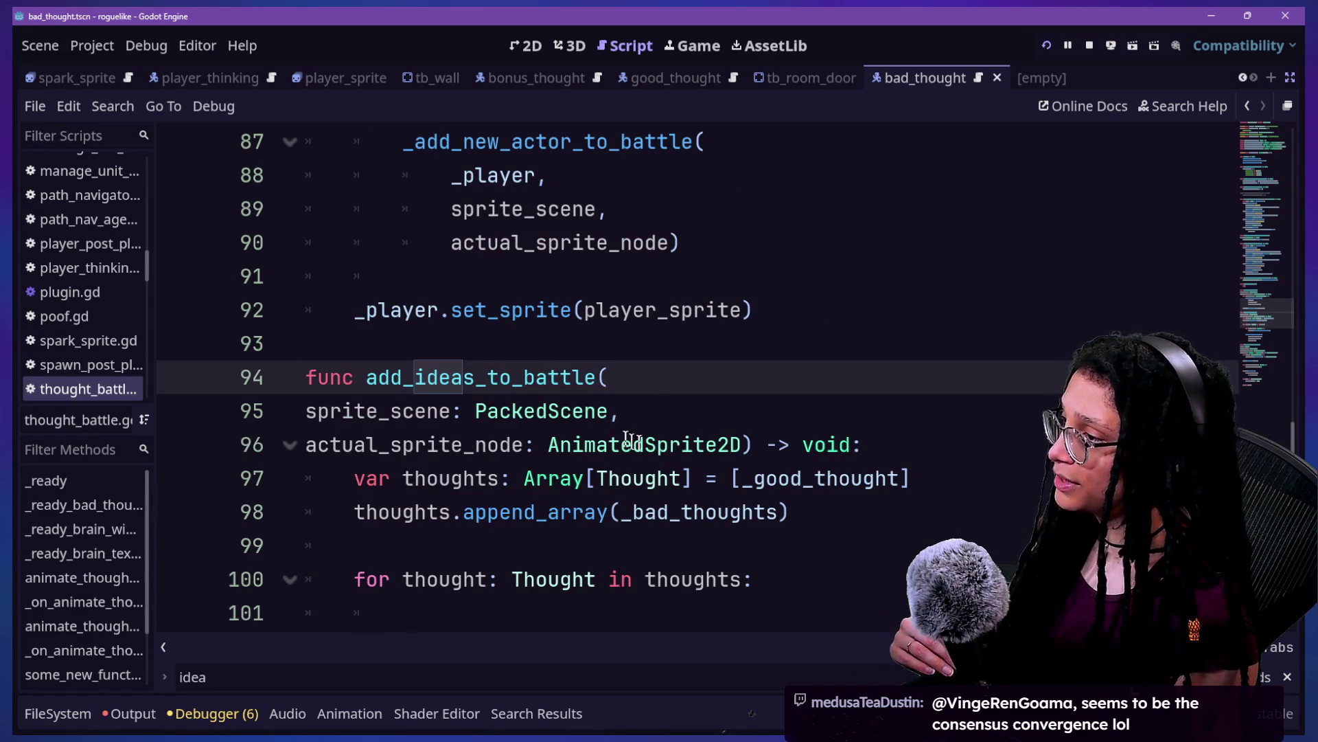
# Step: Add a comma and a new thought_sprite_scale_ratio: Vector2 parameter after actual_sprite_node
pyautogui.click(744, 444)
pyautogui.press('Return')
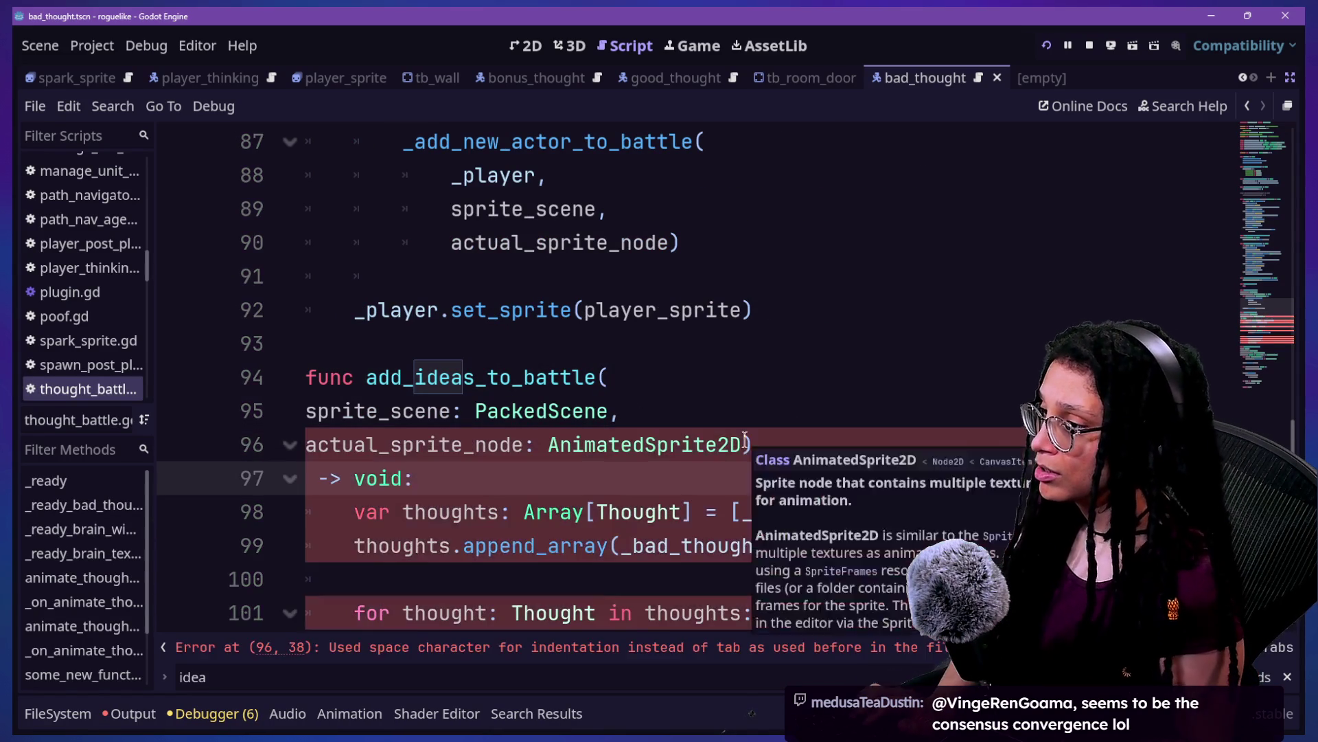
pyautogui.hotkey('ctrl', 'z')
pyautogui.press('Return')
pyautogui.write('thought')
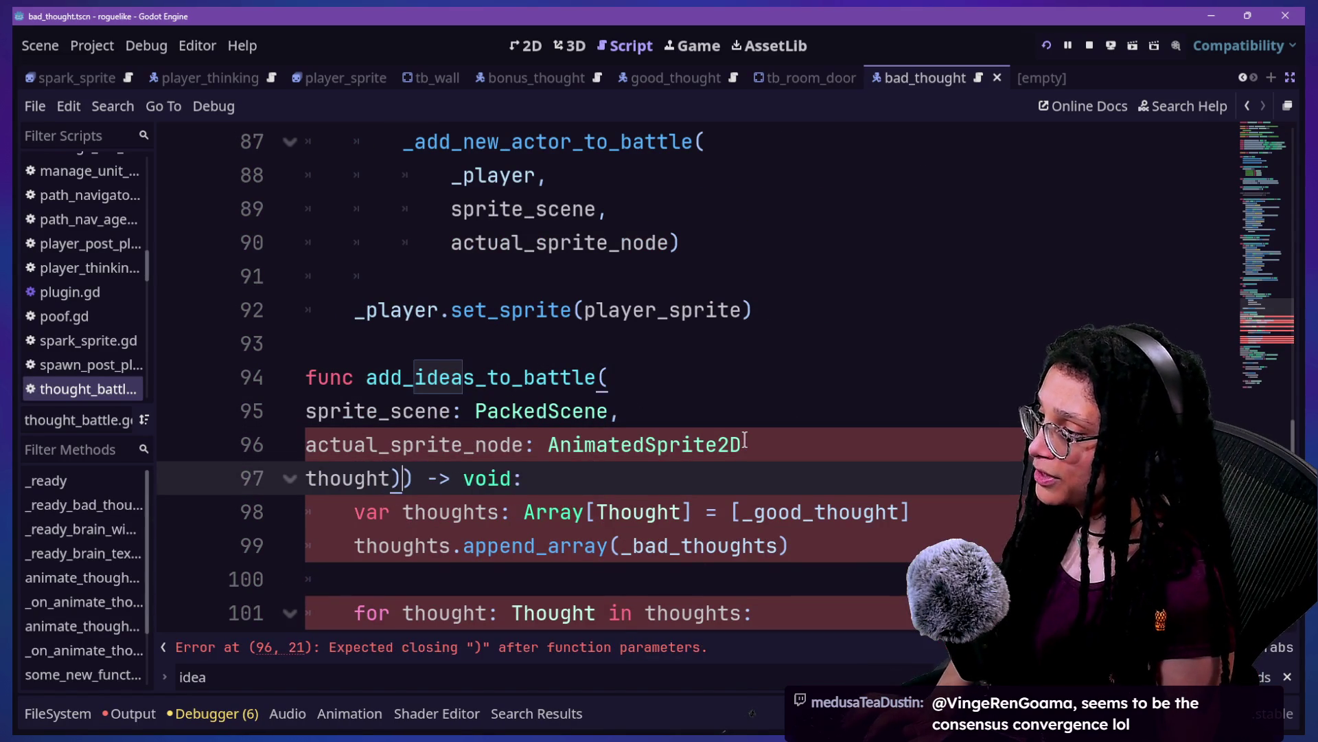
pyautogui.write('_sprite_scale_ratio: Ve')
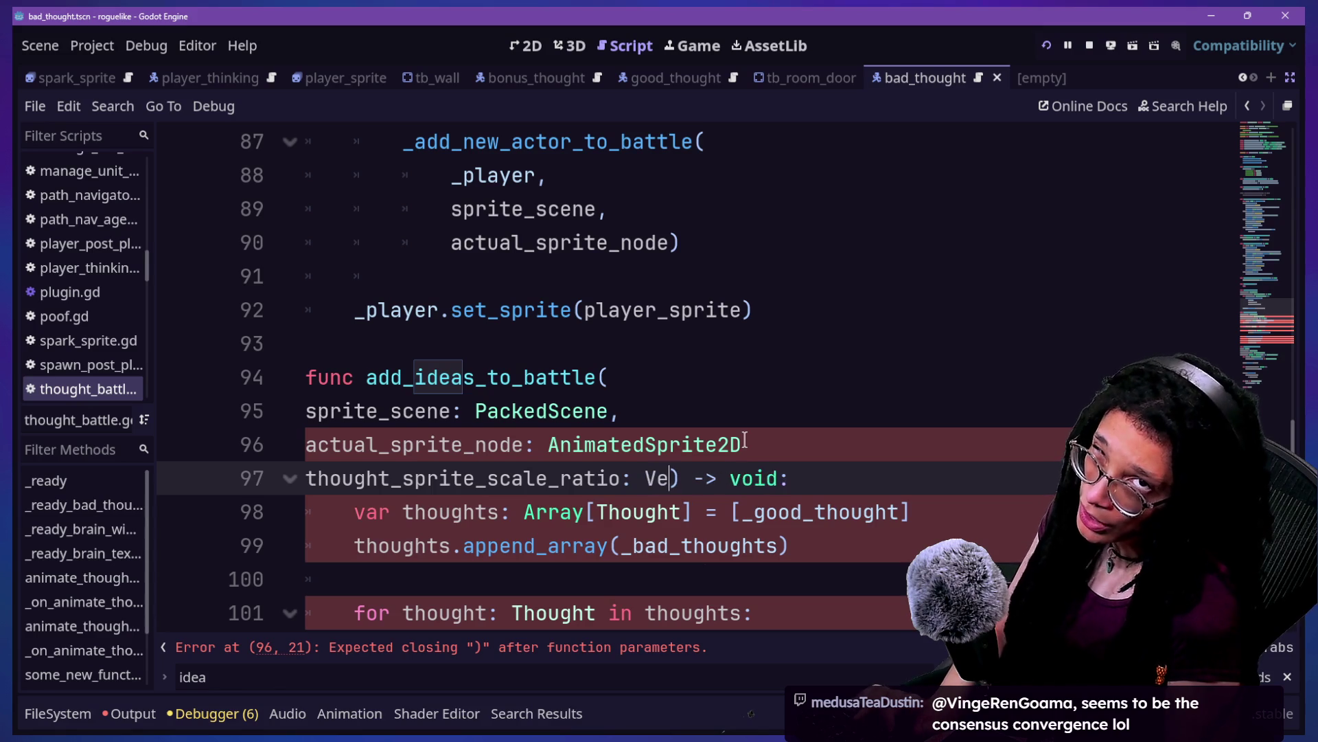
pyautogui.write('r2')
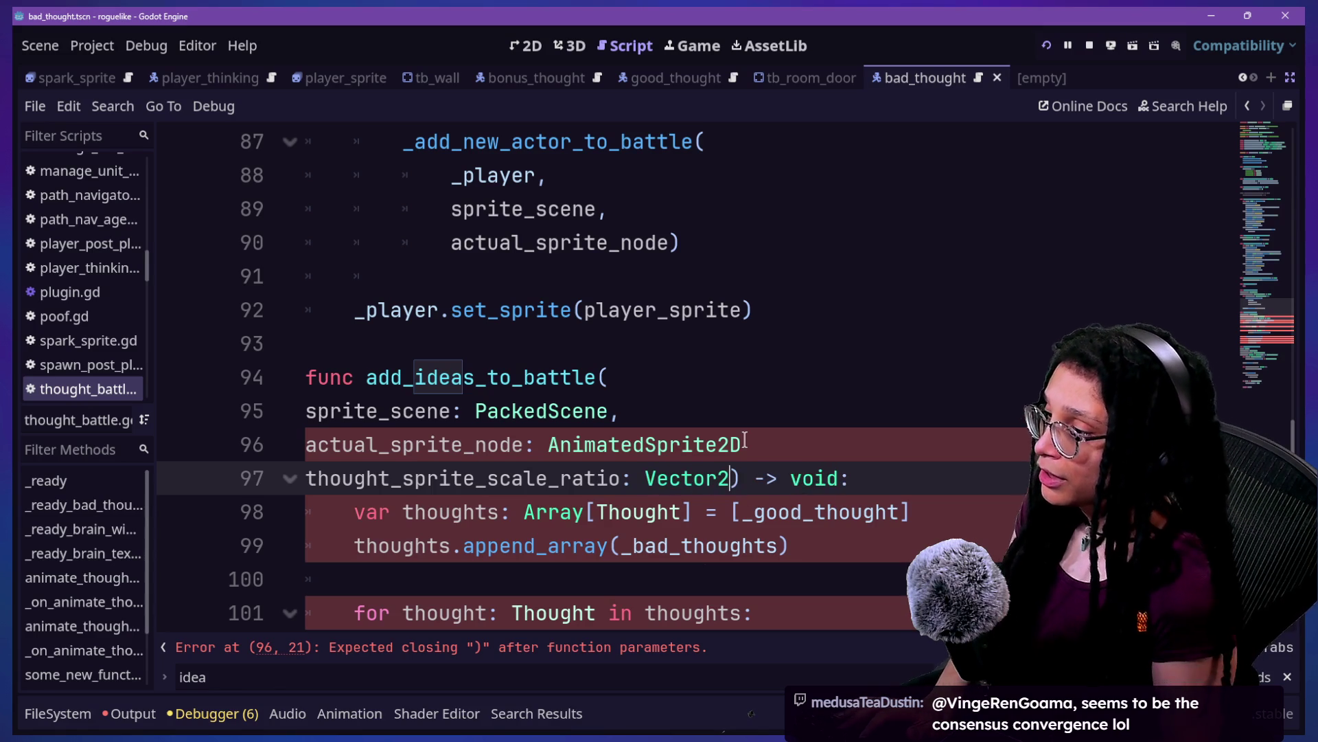
pyautogui.click(654, 443)
pyautogui.press('Down')
pyautogui.press('Down')
pyautogui.press('Down')
pyautogui.press('Down')
pyautogui.press('Down')
pyautogui.press('End')
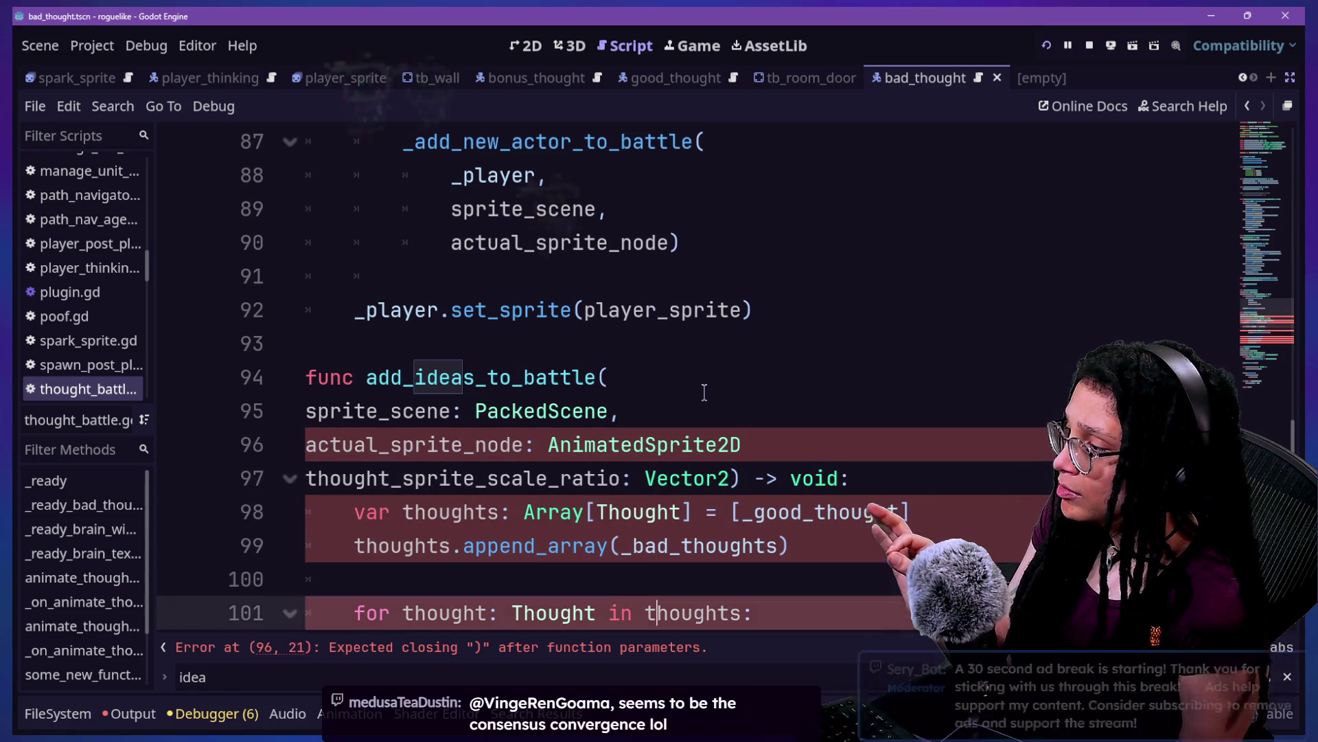
pyautogui.press('Return')
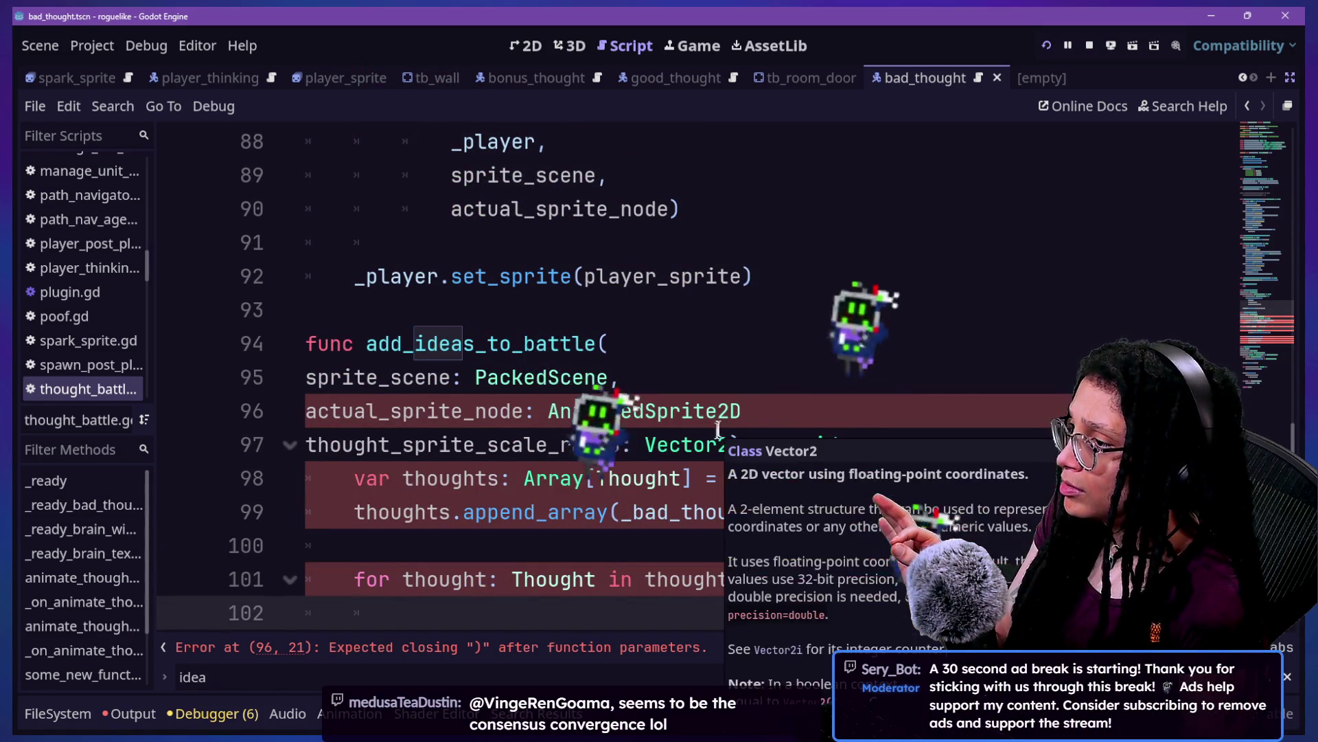
pyautogui.click(755, 411)
pyautogui.write(',')
# Step: Review the get_thought_scale_ratio call on line 104 and select the add_ideas_to_battle name
pyautogui.scroll(-1, 630, 472)
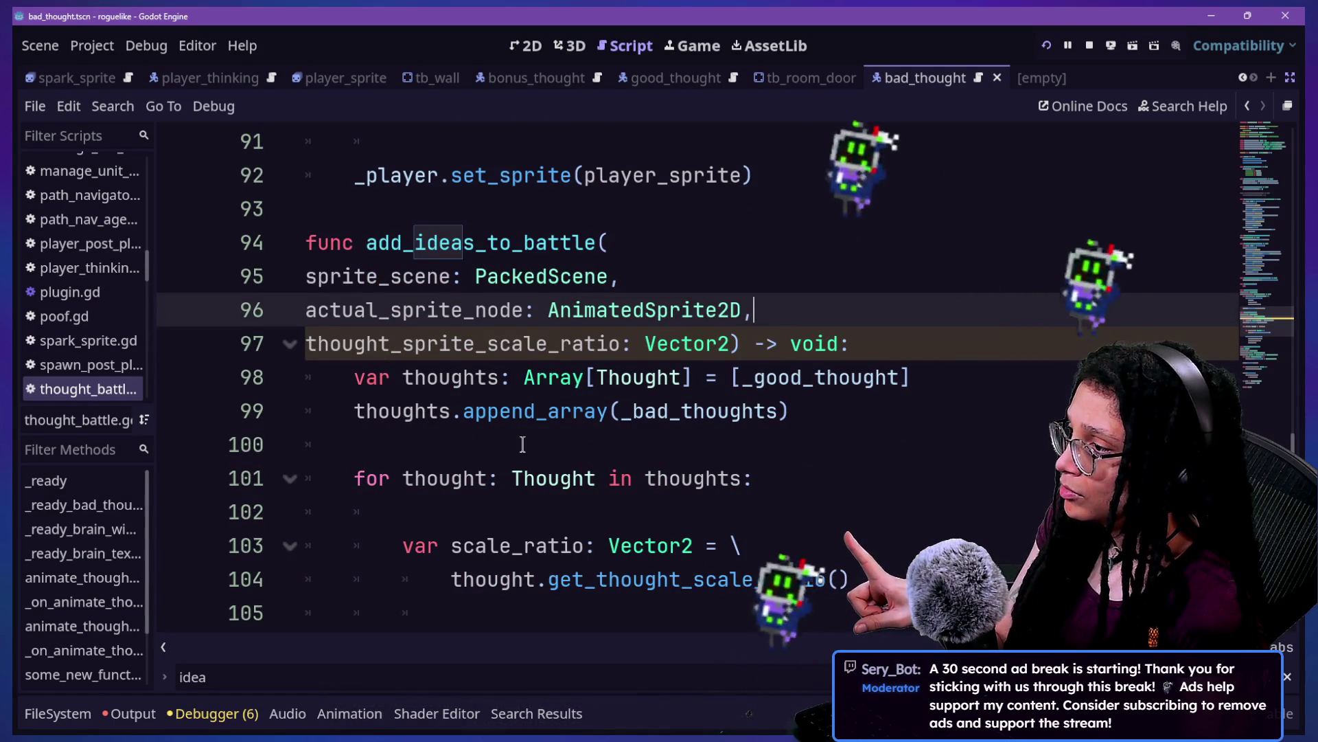
pyautogui.scroll(-1, 512, 435)
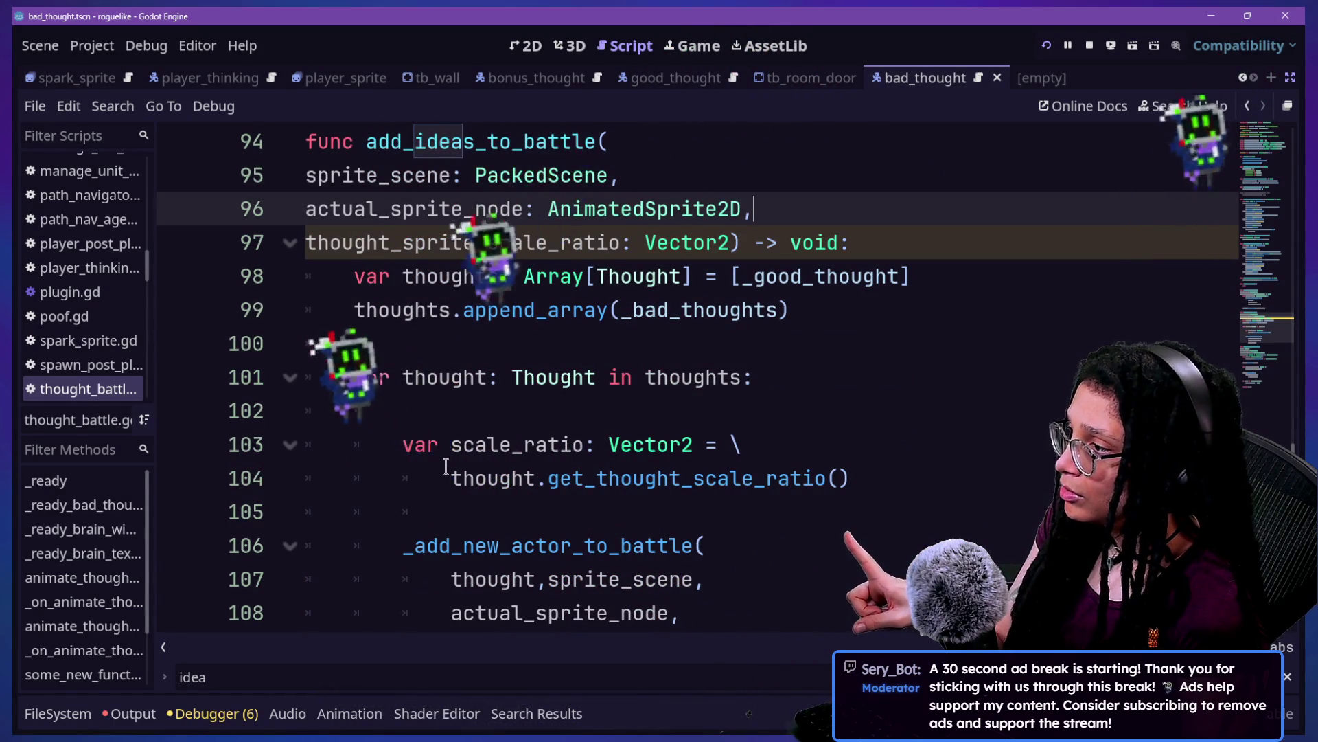
pyautogui.moveTo(451, 479); pyautogui.dragTo(827, 481)
pyautogui.press('Down')
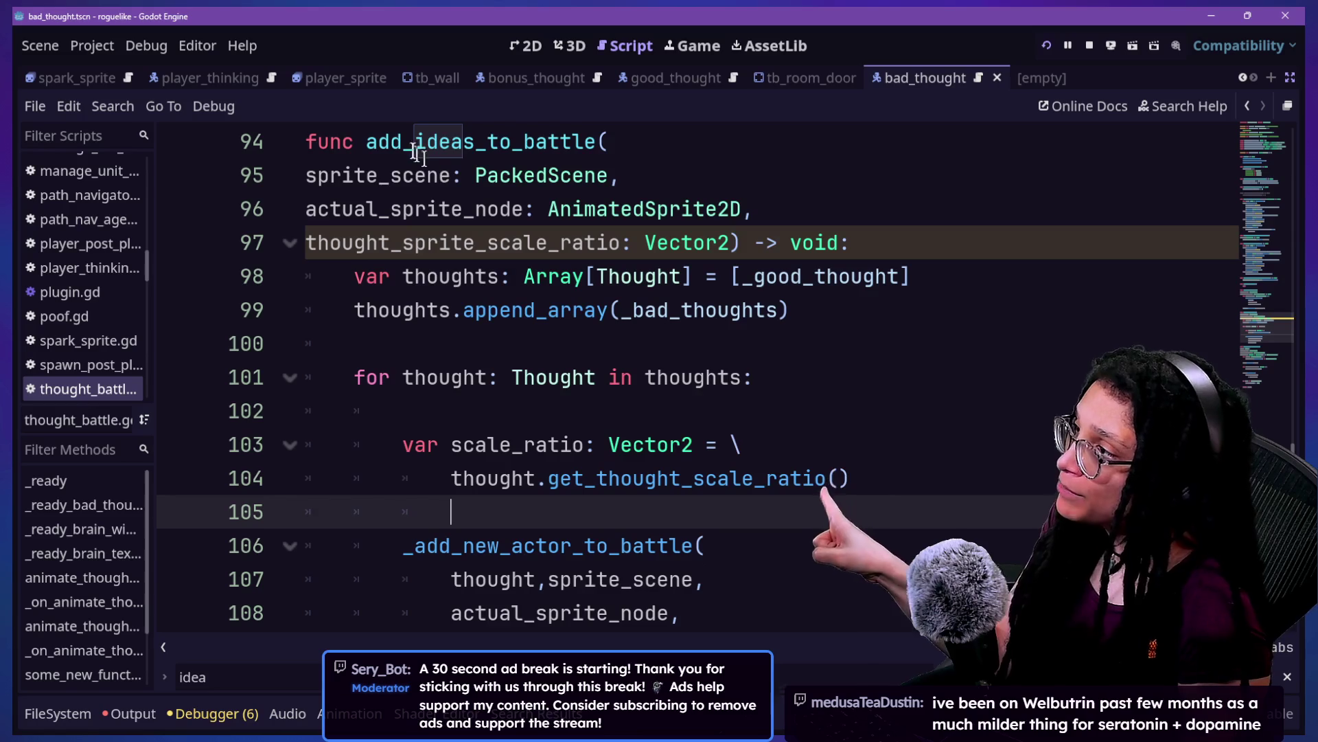
pyautogui.click(587, 152)
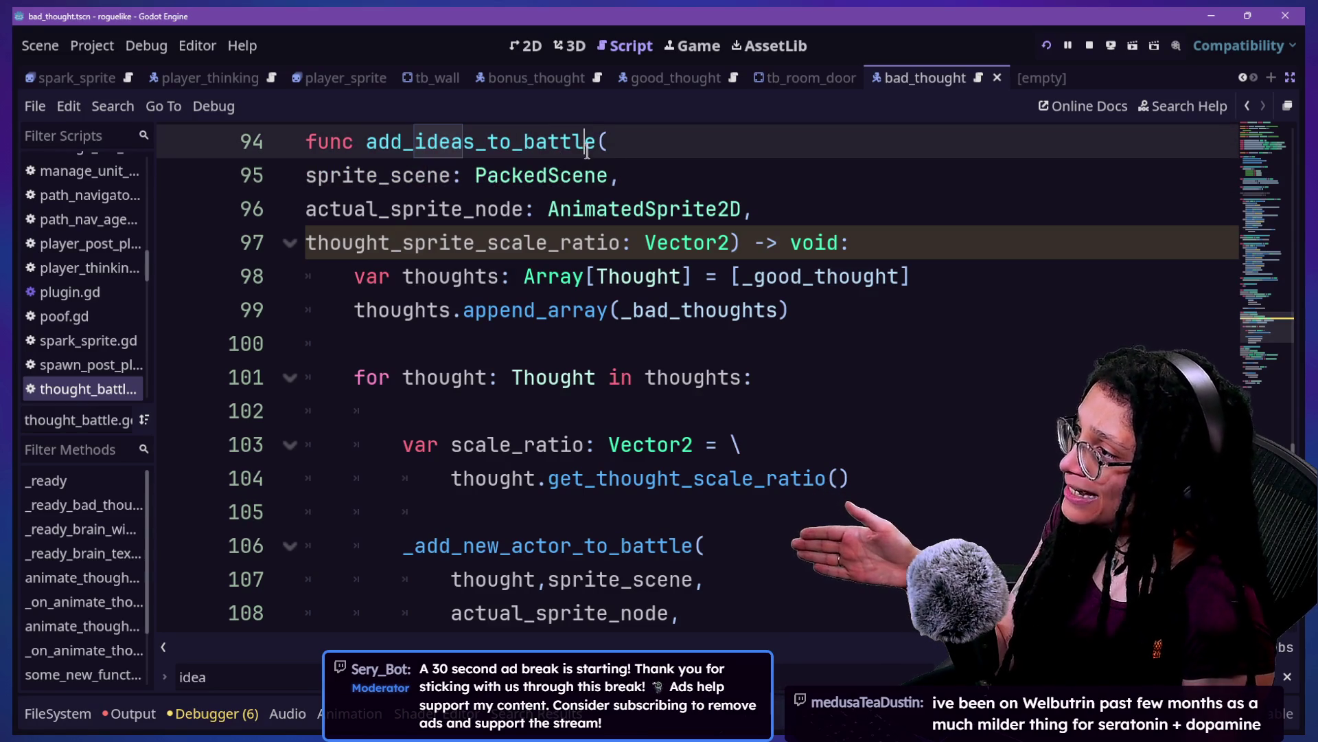
pyautogui.click(476, 142)
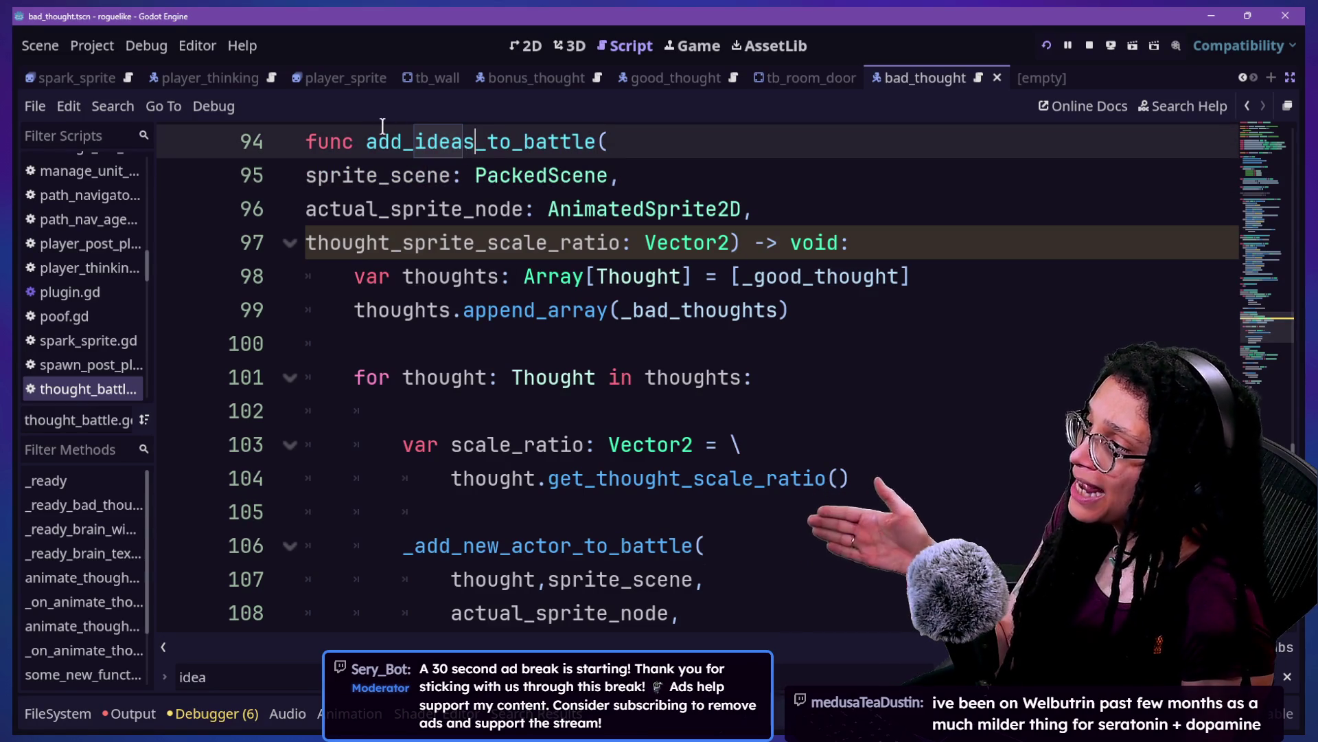
pyautogui.moveTo(419, 137); pyautogui.dragTo(525, 143)
pyautogui.click(547, 142)
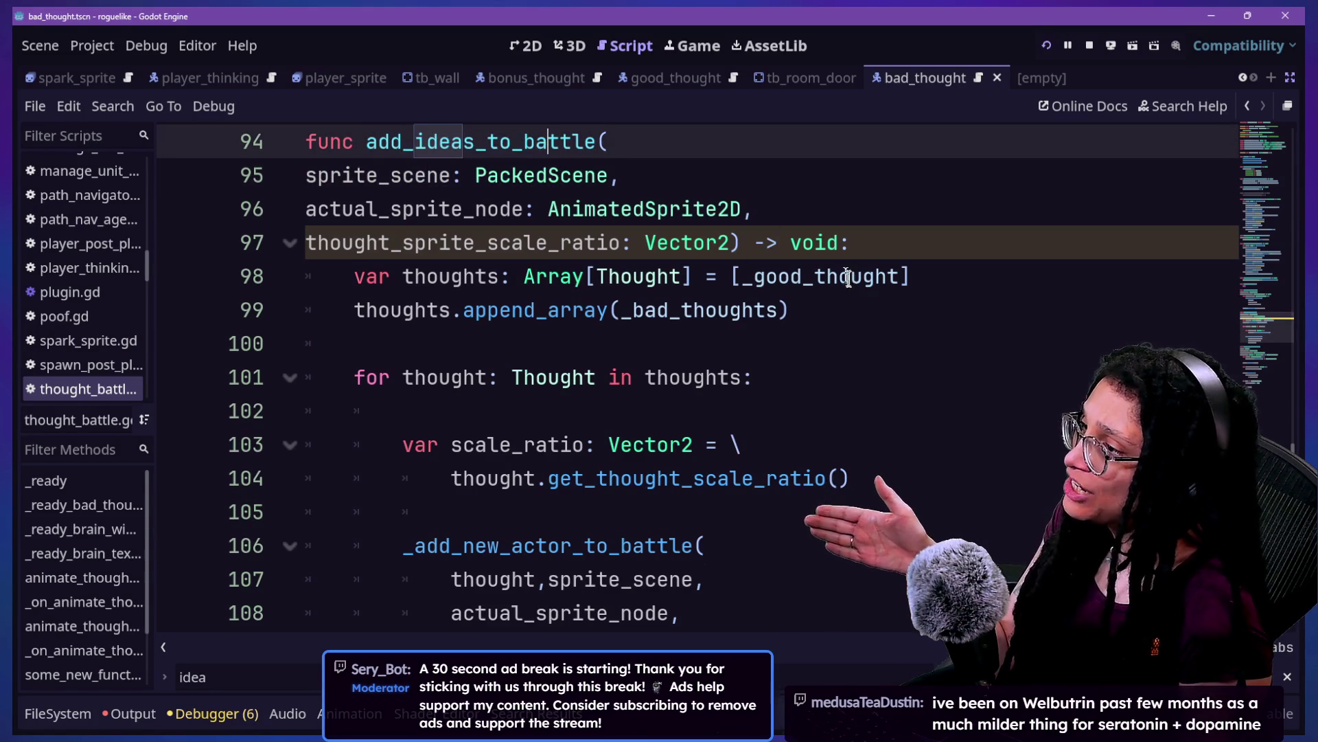
pyautogui.moveTo(368, 134); pyautogui.dragTo(596, 146)
pyautogui.click(597, 147)
pyautogui.scroll(1, 611, 149)
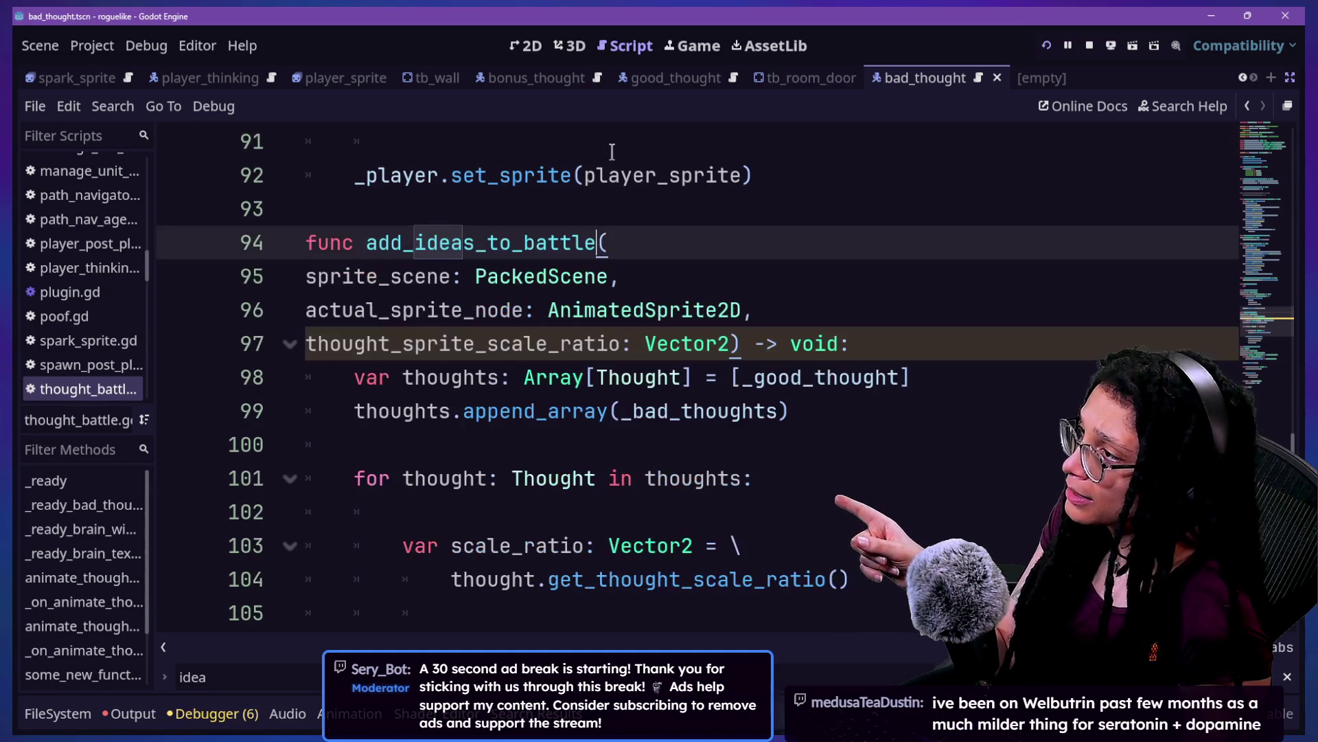
pyautogui.moveTo(364, 241); pyautogui.dragTo(601, 243)
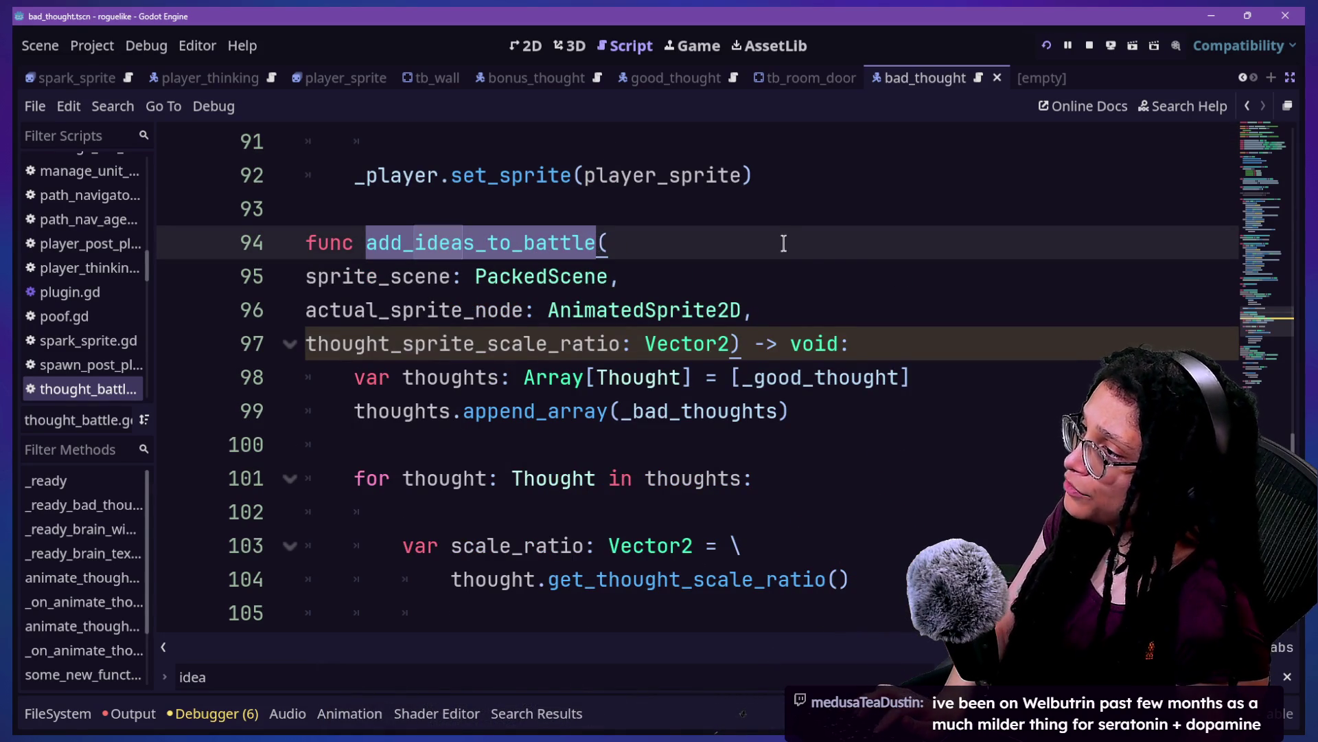
# Step: Set up a project-wide replace of add_ideas_to_battle with turn_ideas_into_thoughts
pyautogui.hotkey('ctrl', 'shift', 'f')
pyautogui.press('Escape')
pyautogui.hotkey('ctrl', 'shift', 'r')
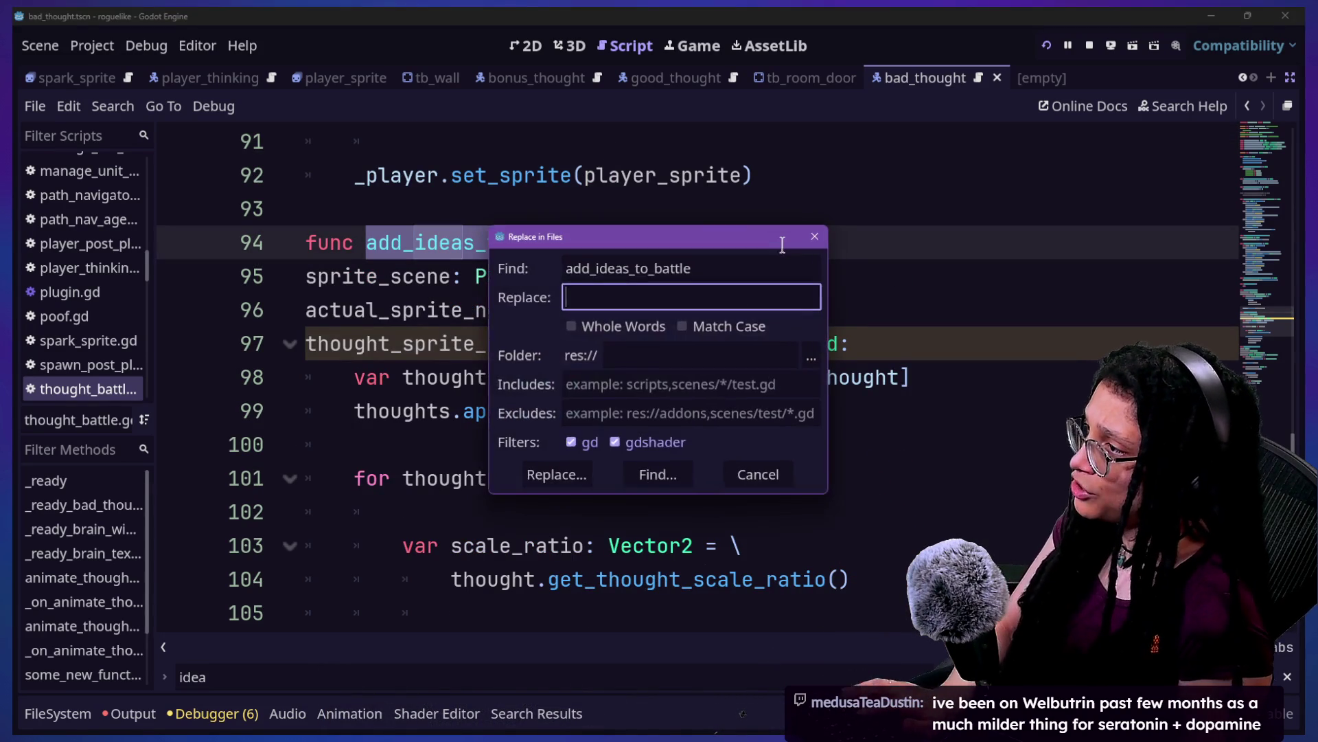
pyautogui.write('turn_ideas_into_tho')
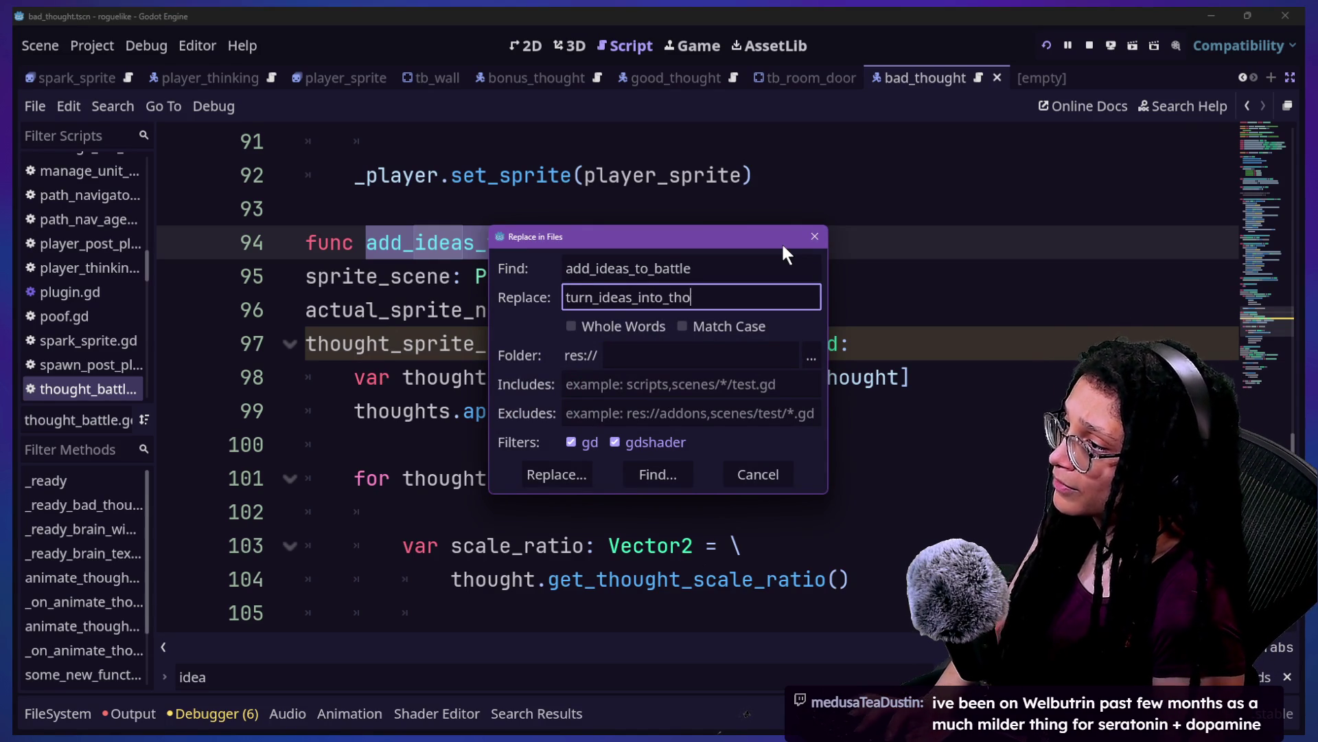
pyautogui.write('ughts')
# Step: List both matches and jump to the line 68 call in manage_thought_battles.gd
pyautogui.click(554, 473)
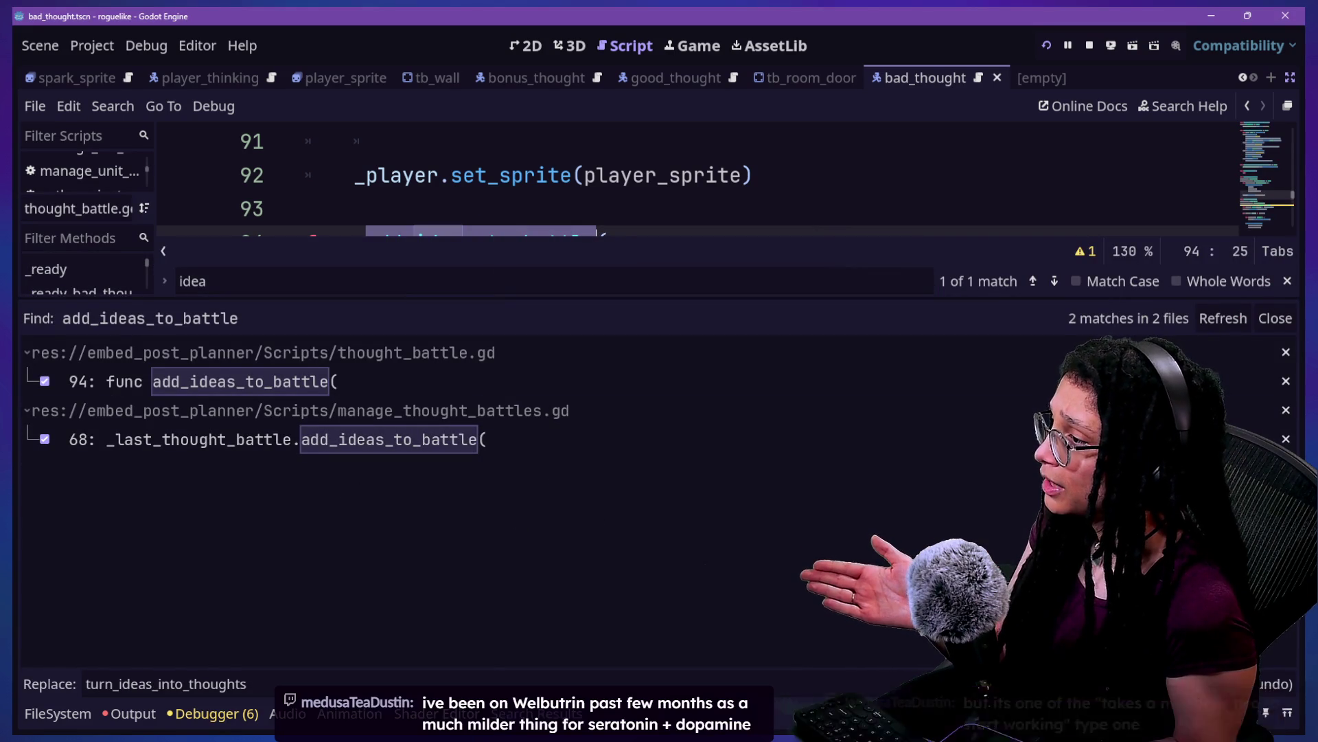
pyautogui.click(392, 444)
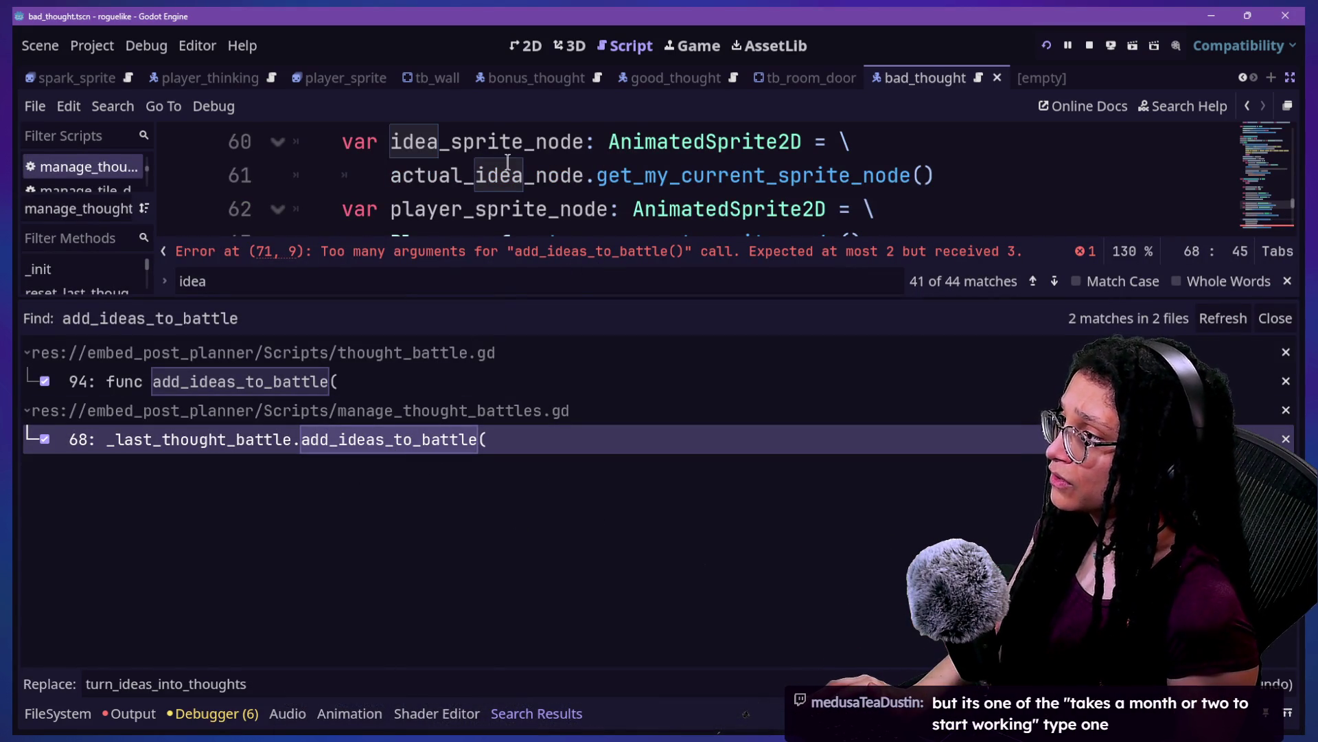
pyautogui.click(597, 171)
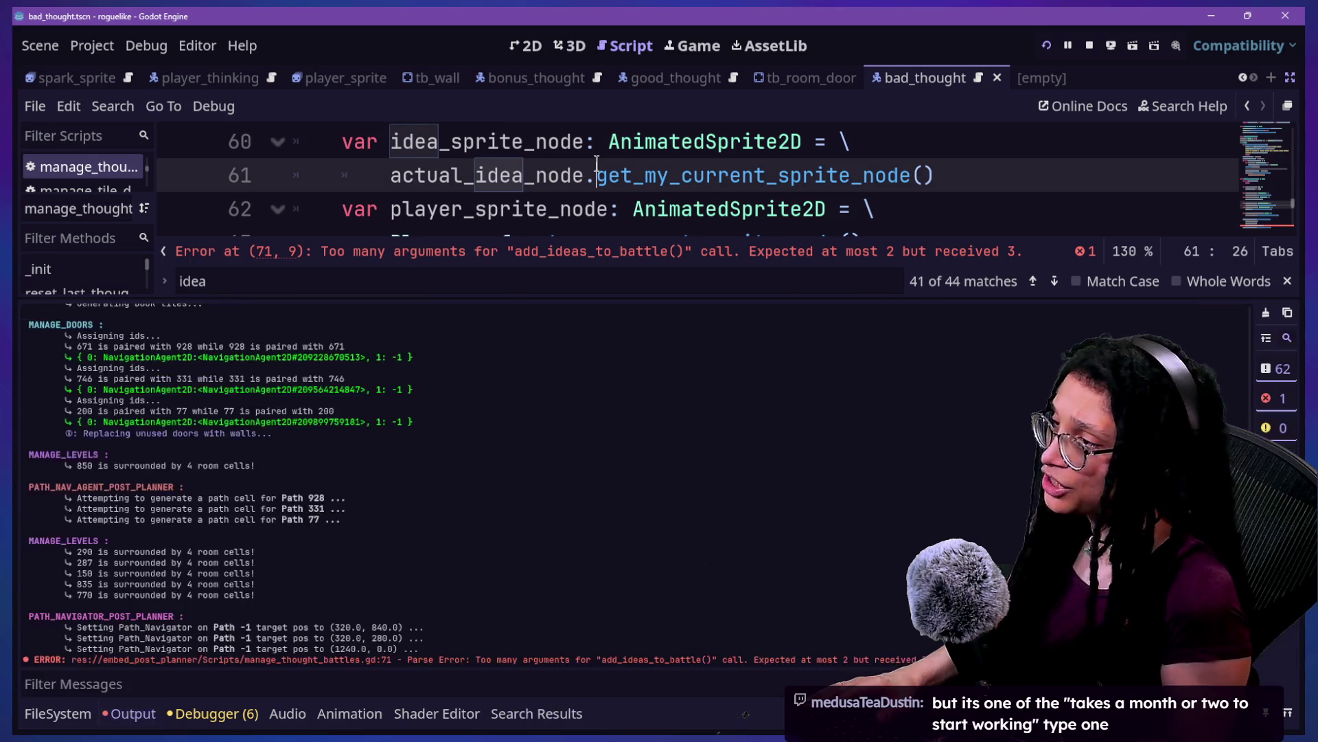
# Step: Rename the line 68 call in manage_thought_battles.gd to turn_ideas_into_thoughts
pyautogui.hotkey('ctrl', 'j')
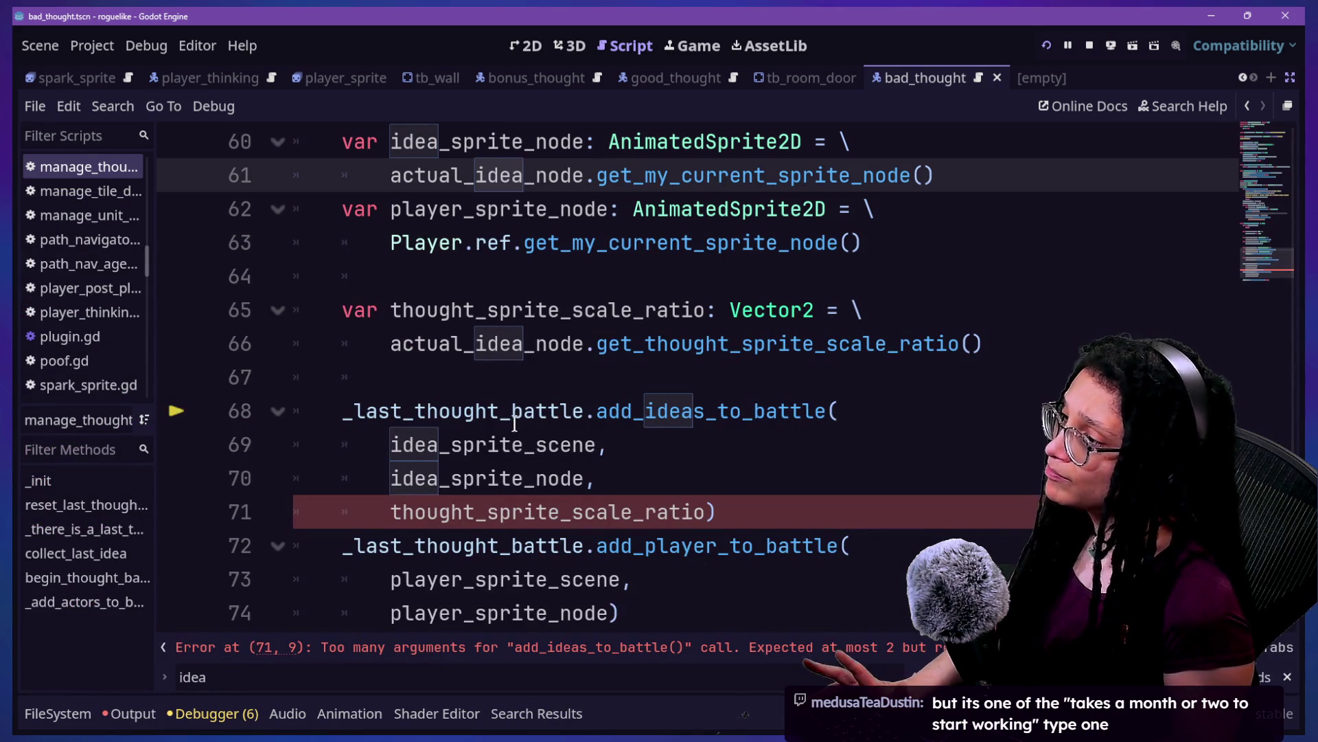
pyautogui.scroll(-1, 459, 516)
pyautogui.scroll(1, 459, 516)
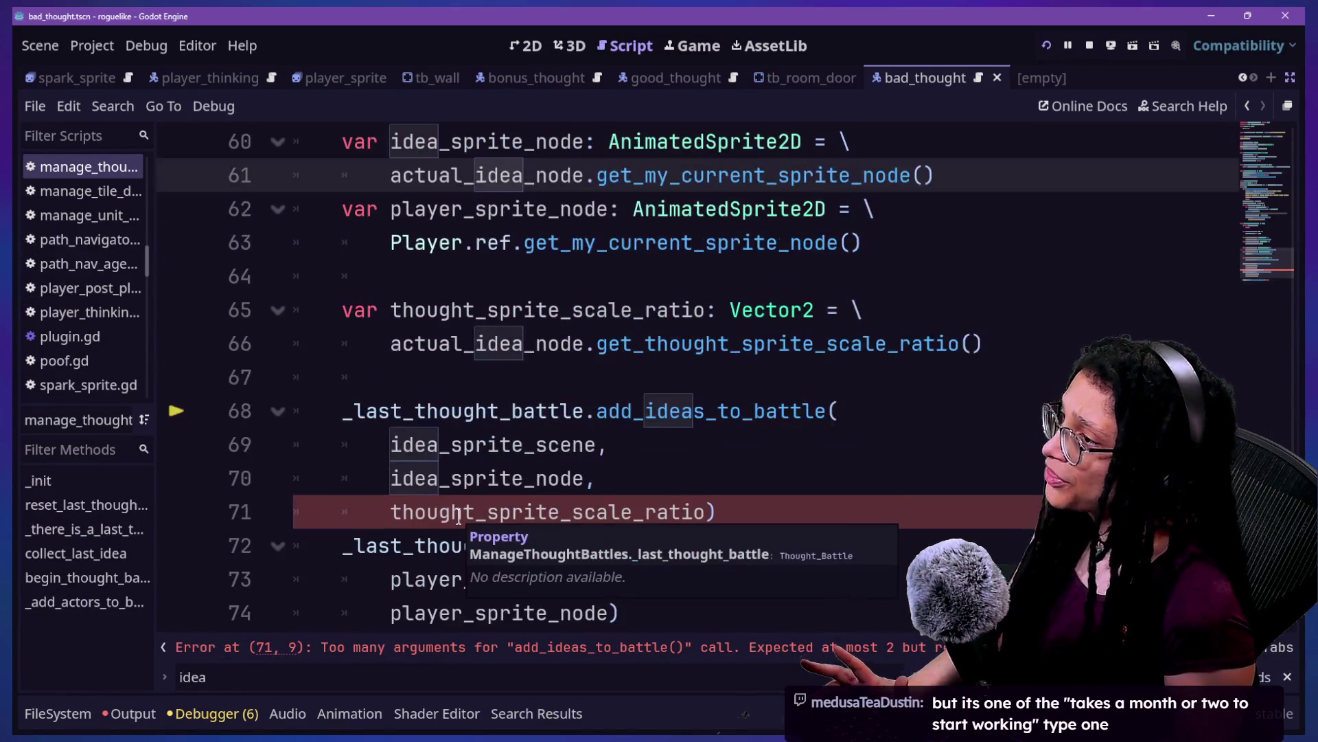
pyautogui.scroll(-2, 458, 516)
pyautogui.scroll(3, 459, 517)
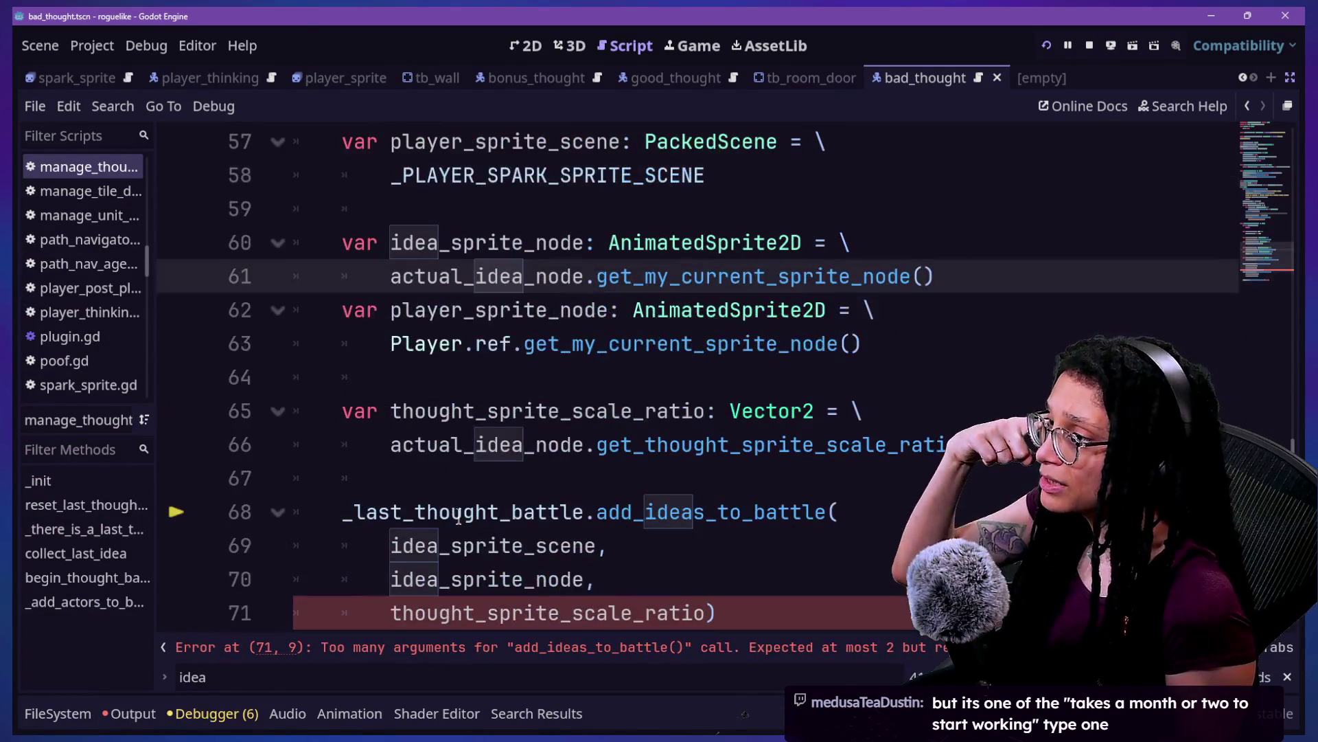
pyautogui.moveTo(599, 512); pyautogui.dragTo(849, 508)
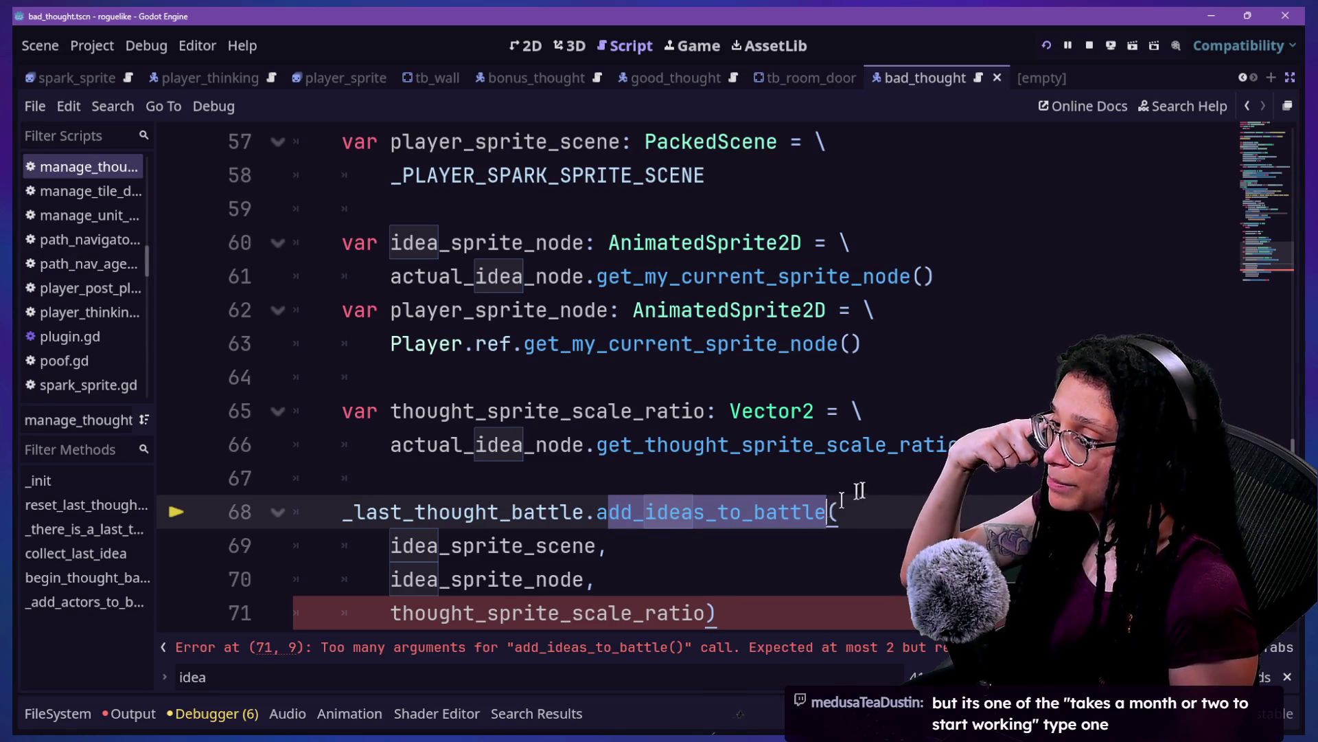
pyautogui.press('BackSpace')
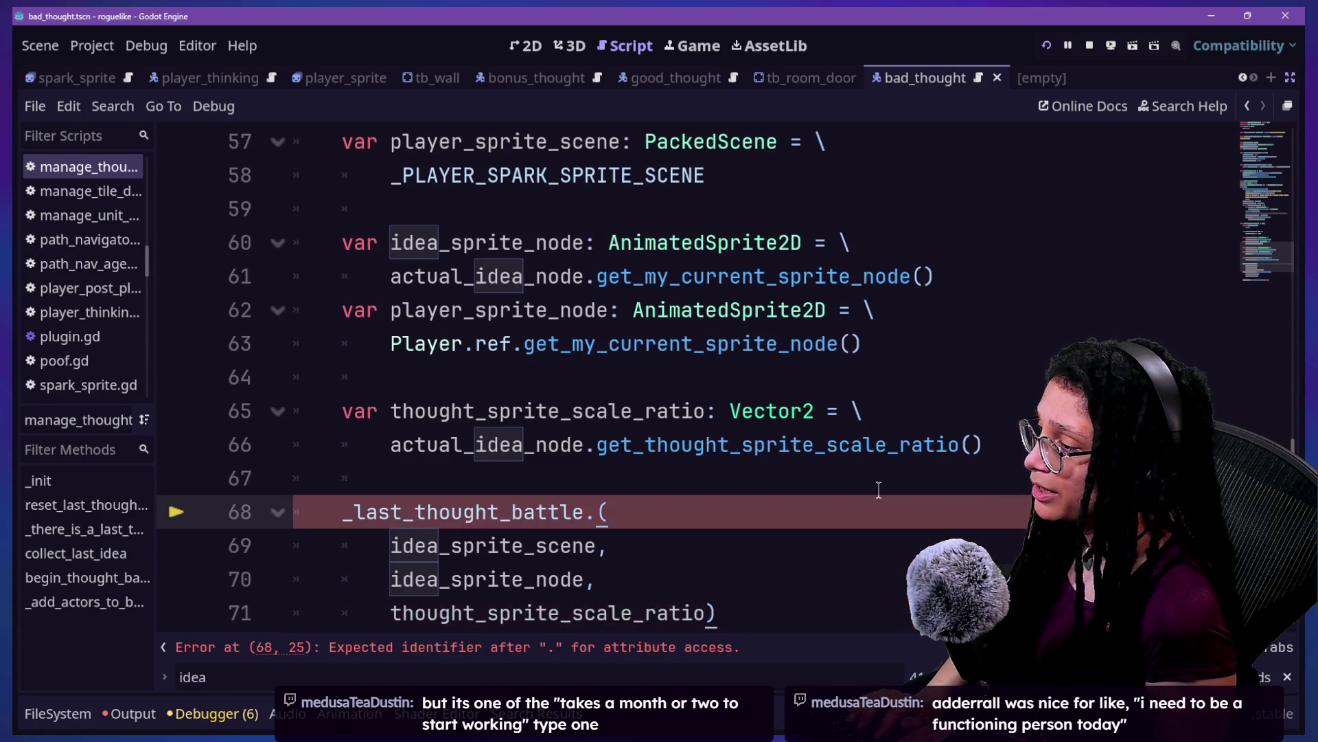
pyautogui.hotkey('ctrl', 'z')
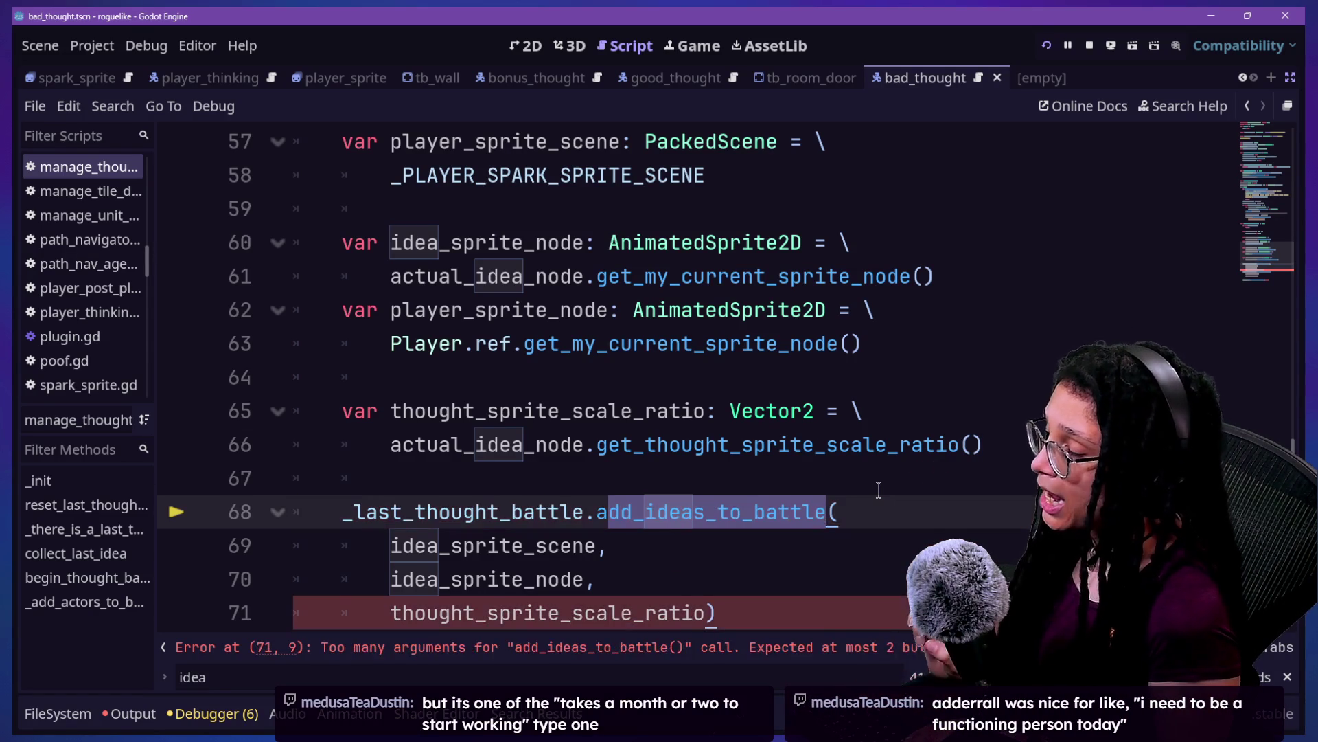
pyautogui.write('turn')
pyautogui.write('_ideas_int')
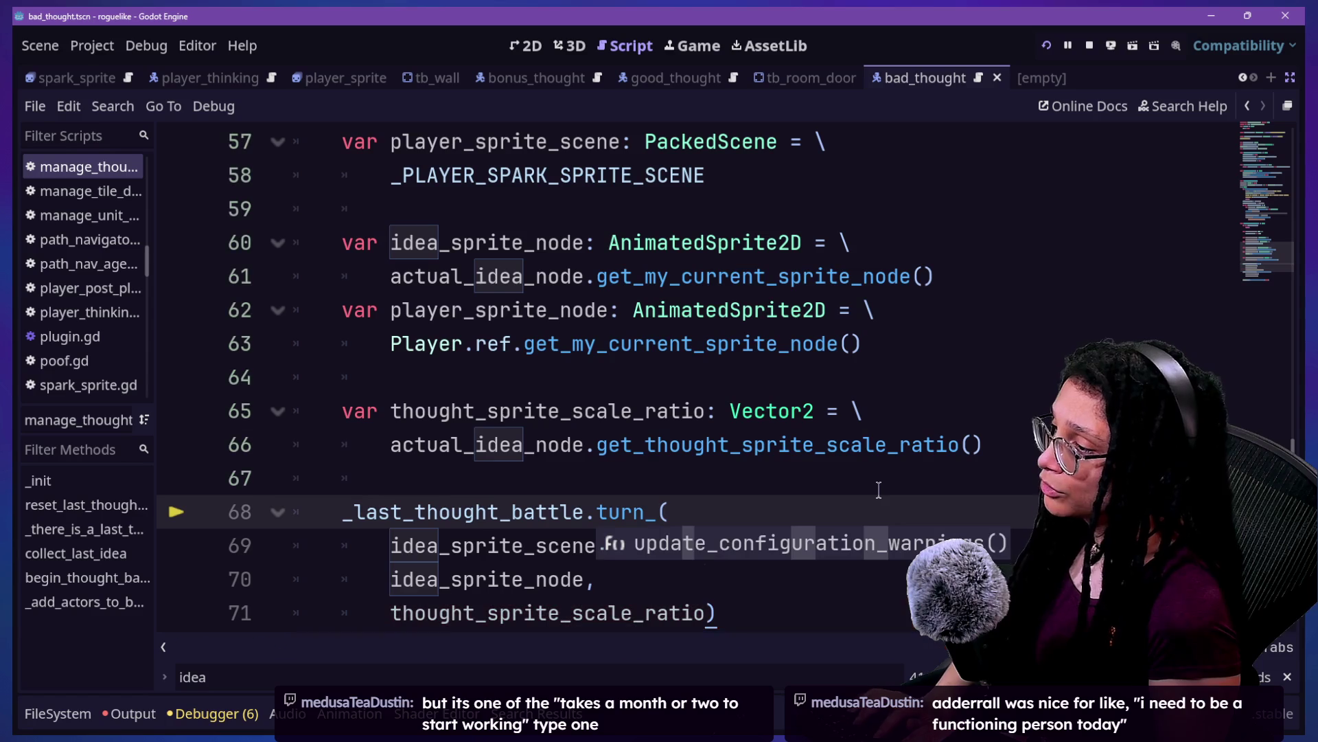
pyautogui.write('o_thoughts')
pyautogui.click(669, 446)
pyautogui.scroll(-1, 662, 455)
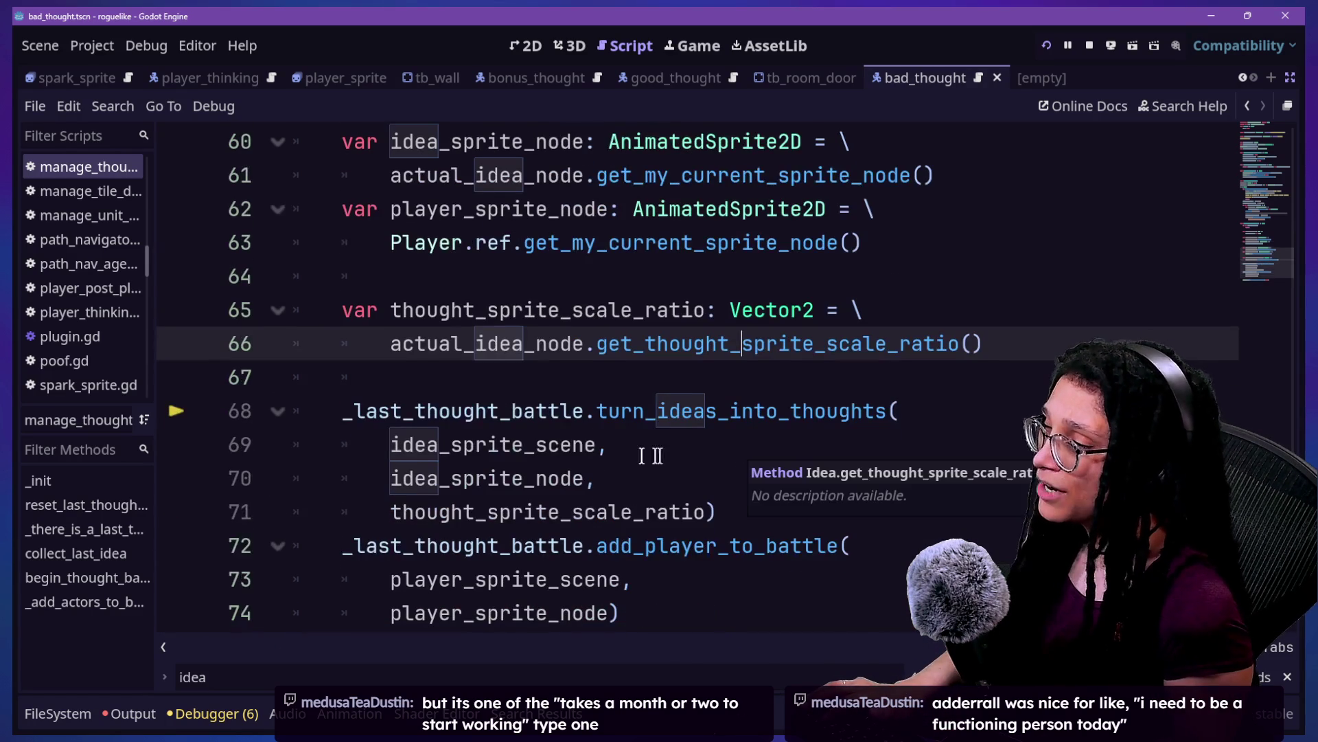
pyautogui.moveTo(608, 411)
pyautogui.mouseDown()
pyautogui.moveTo(850, 411)
pyautogui.moveTo(596, 410)
pyautogui.mouseUp()
pyautogui.click(886, 407)
# Step: Start renaming add_player_to_battle on line 72, then undo it back to the original
pyautogui.scroll(-1, 596, 450)
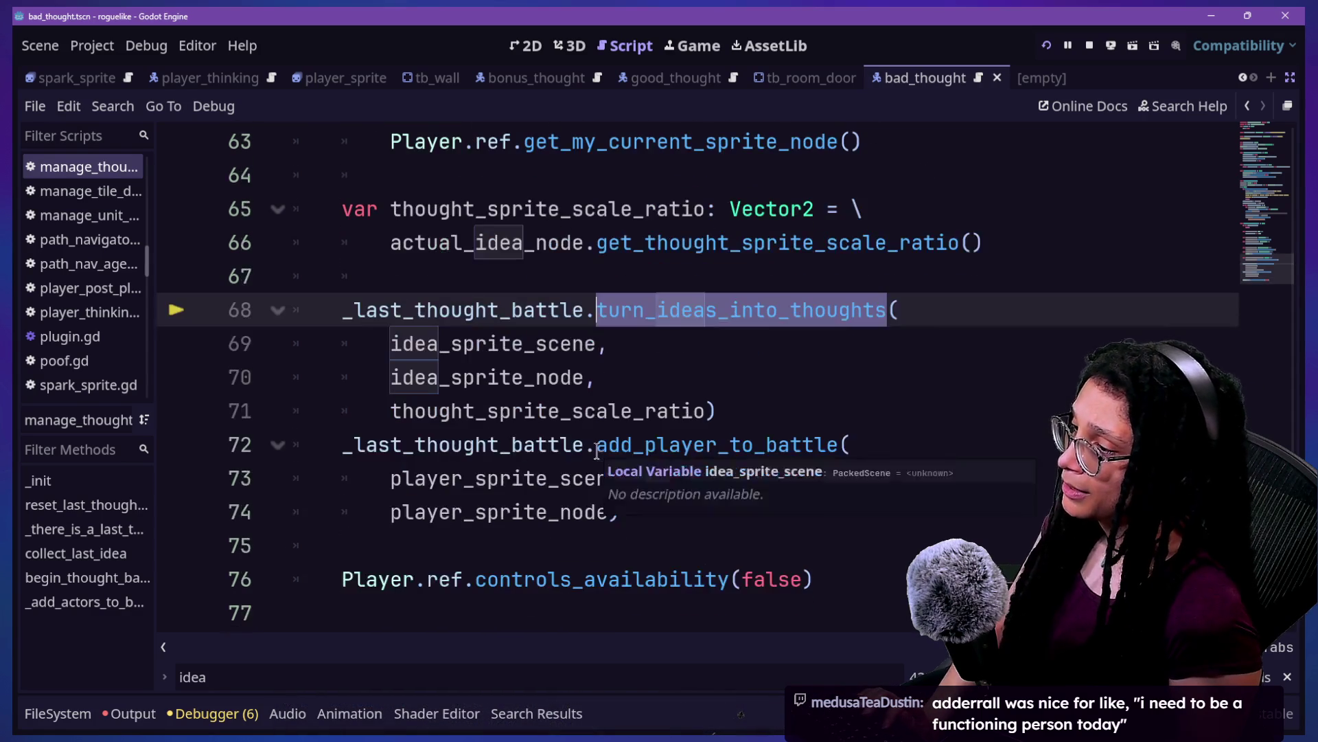
pyautogui.moveTo(594, 444); pyautogui.dragTo(893, 458)
pyautogui.write('turn_pla')
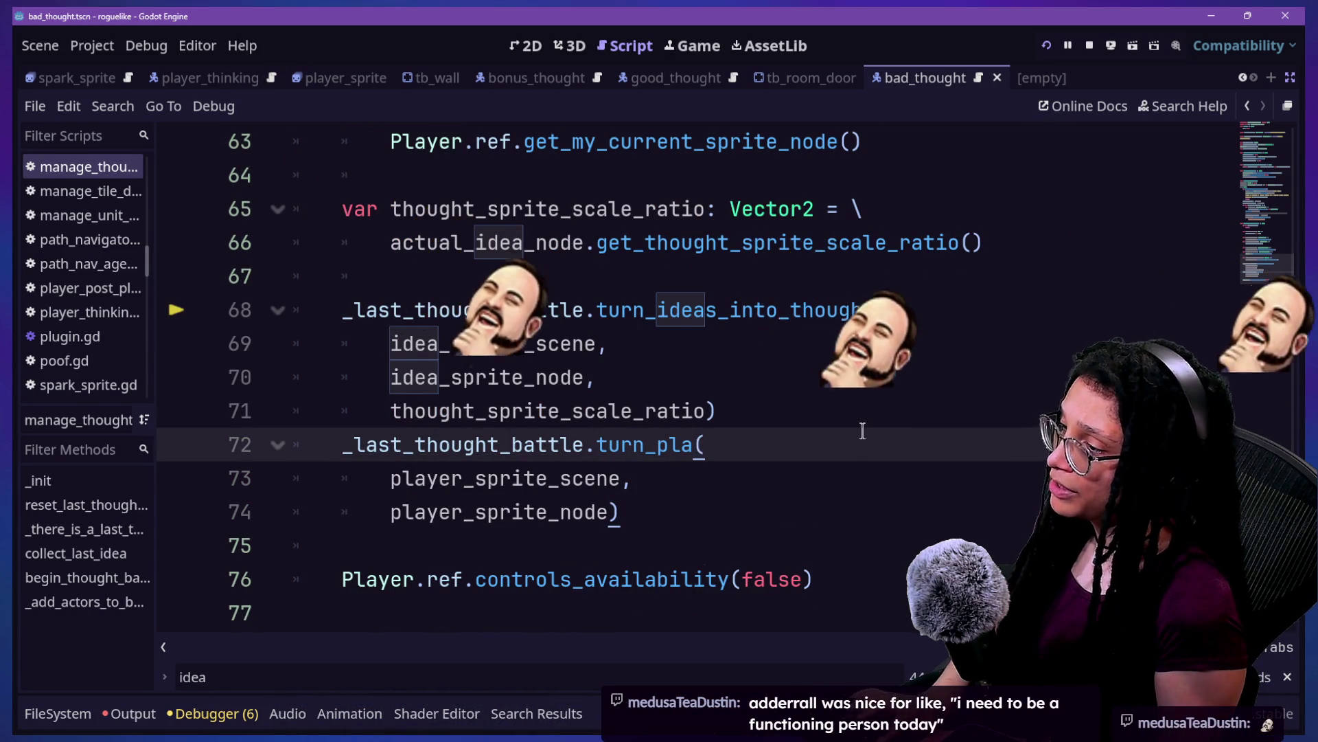
pyautogui.hotkey('ctrl', 'z')
pyautogui.click(596, 445)
pyautogui.moveTo(596, 444); pyautogui.dragTo(756, 451)
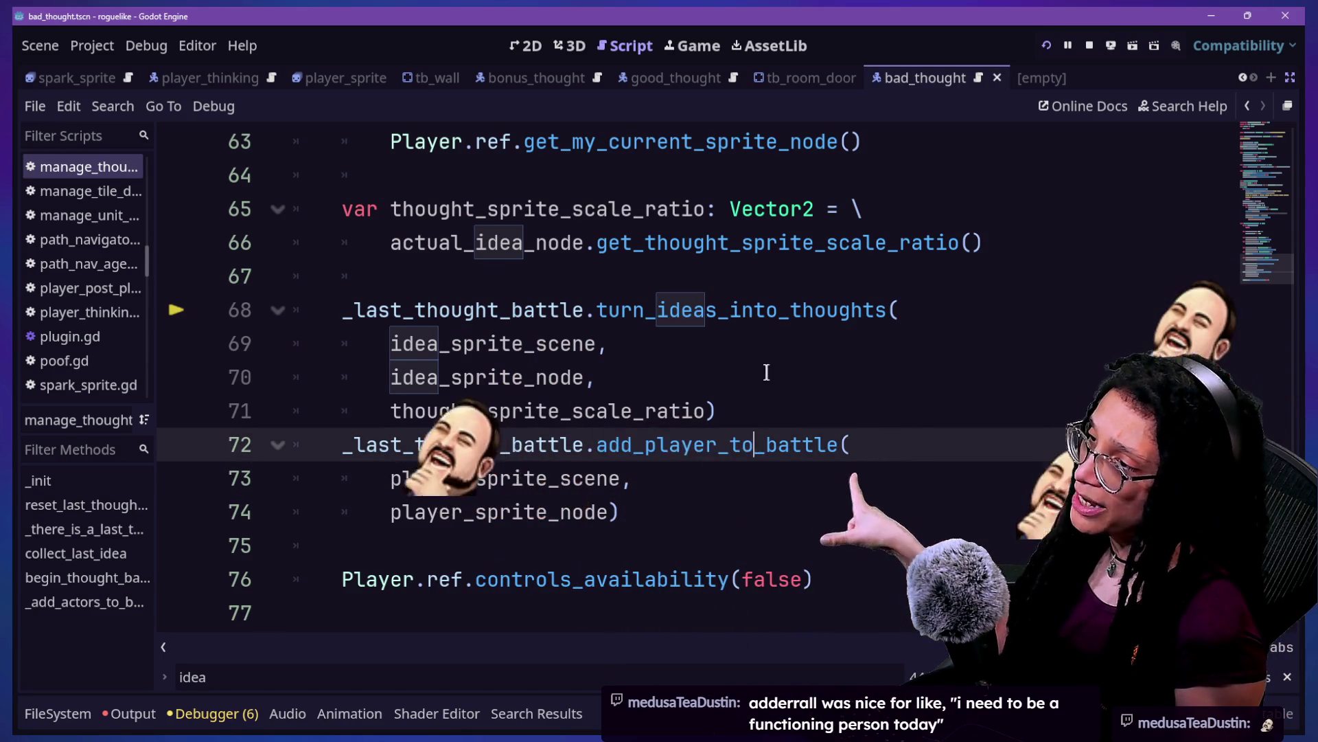
pyautogui.moveTo(597, 445); pyautogui.dragTo(829, 445)
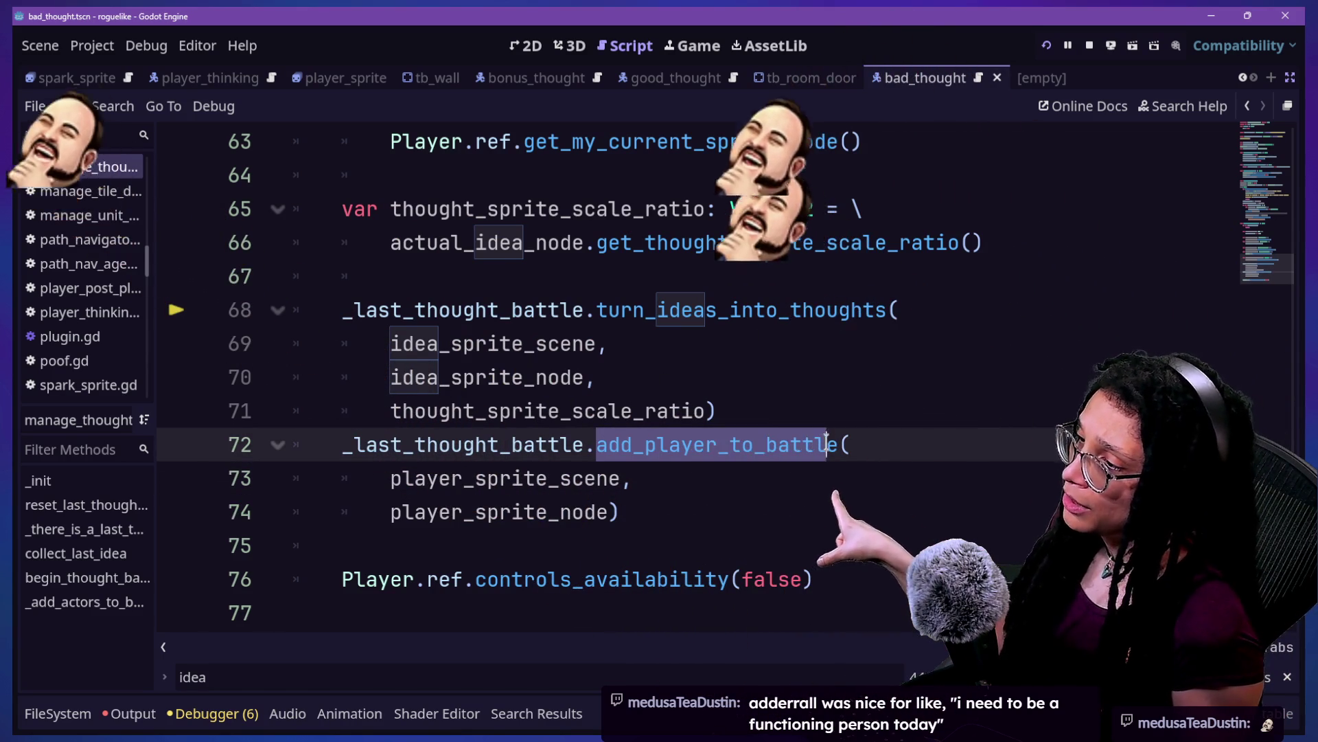
pyautogui.click(672, 443)
pyautogui.moveTo(614, 343); pyautogui.dragTo(597, 377)
pyautogui.moveTo(630, 312); pyautogui.dragTo(1037, 338)
pyautogui.click(961, 340)
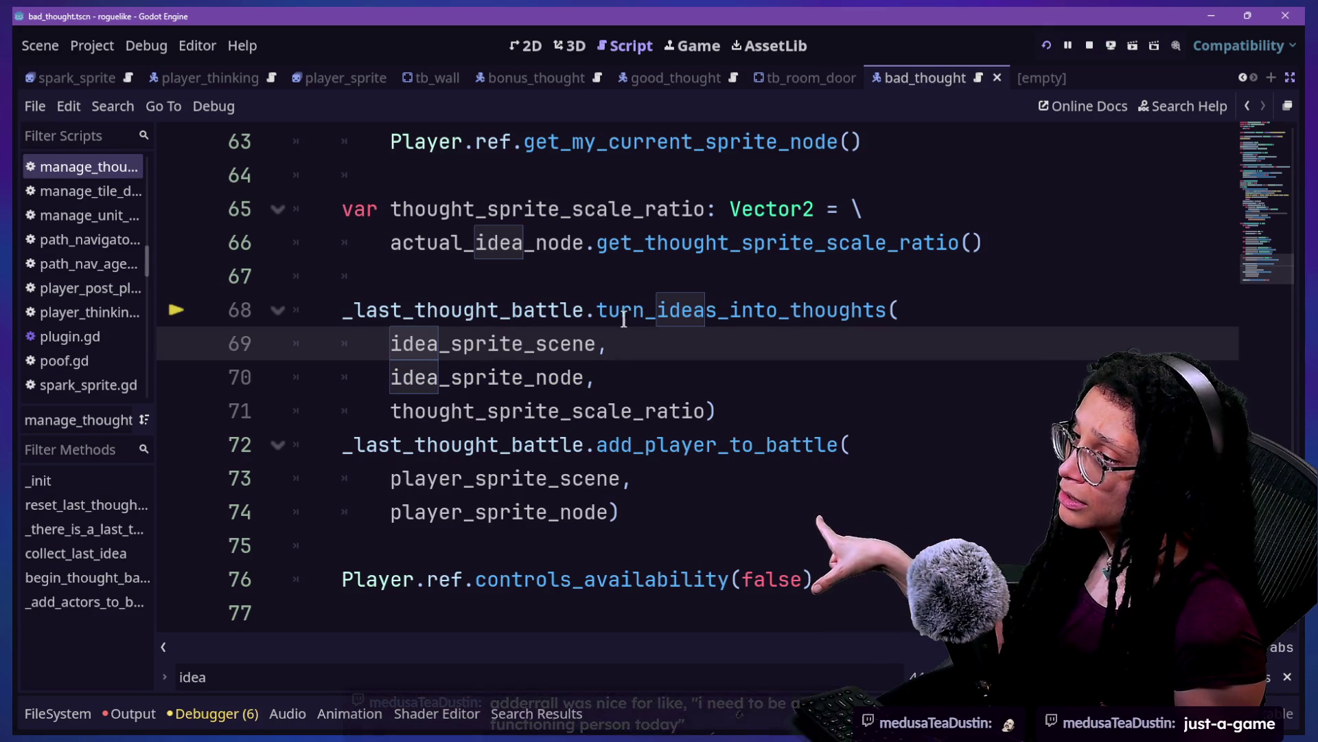
# Step: Change the line 68 call back to add_ideas_to_battle and open its definition in thought_battle.gd
pyautogui.doubleClick(604, 310)
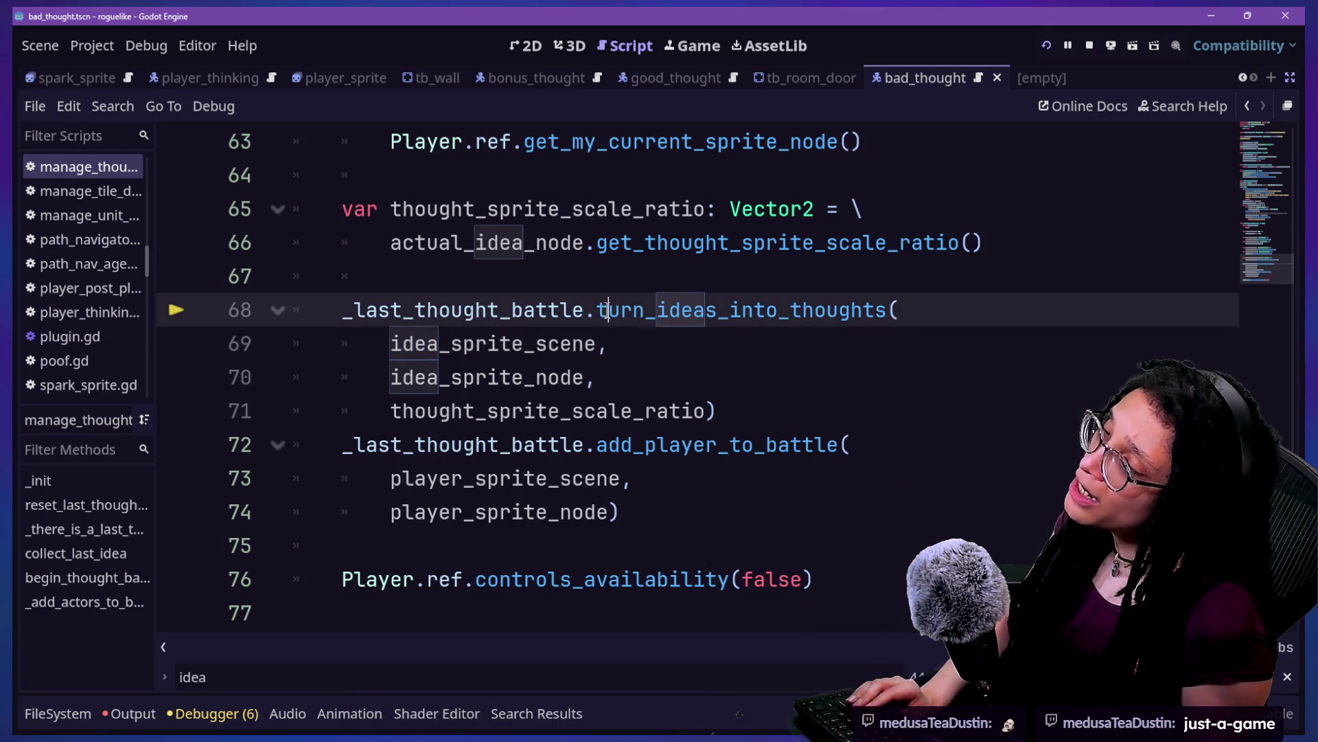
pyautogui.press('BackSpace')
pyautogui.write('add_ideas_to_battle')
pyautogui.click(603, 300)
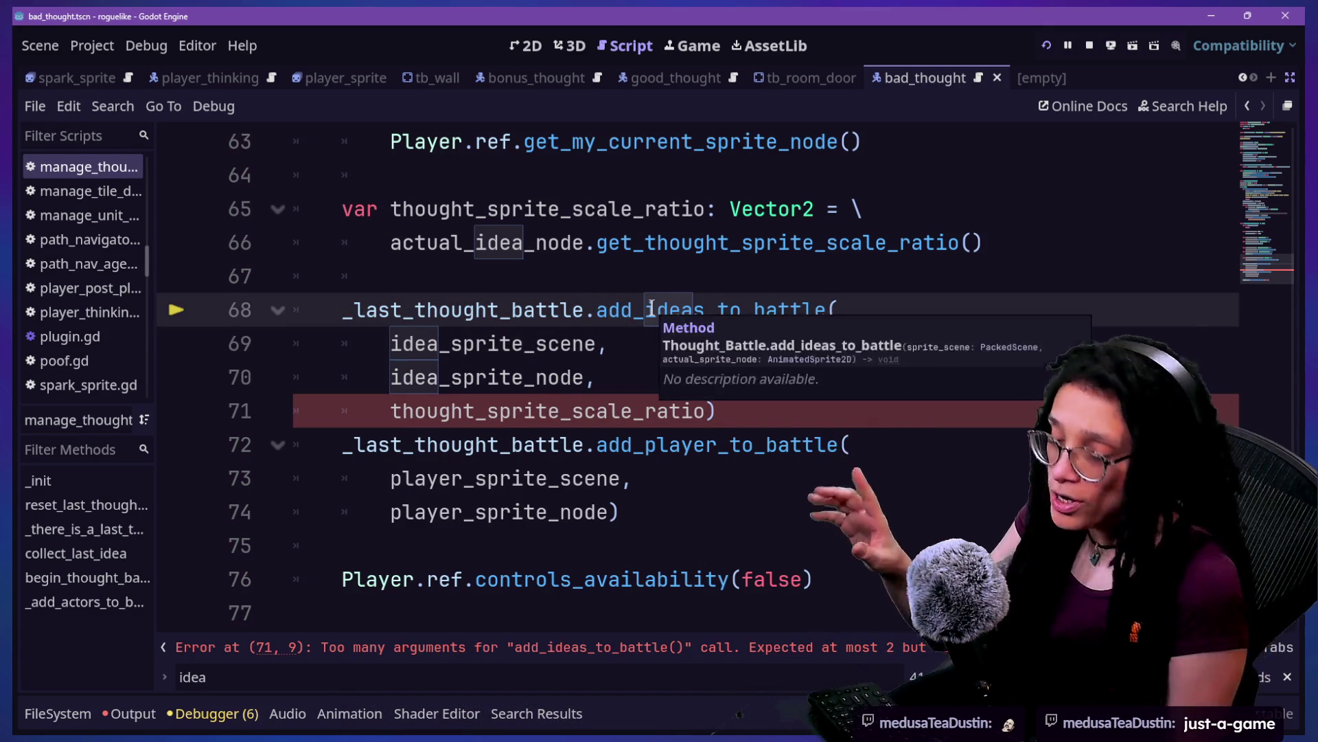
pyautogui.moveTo(652, 305)
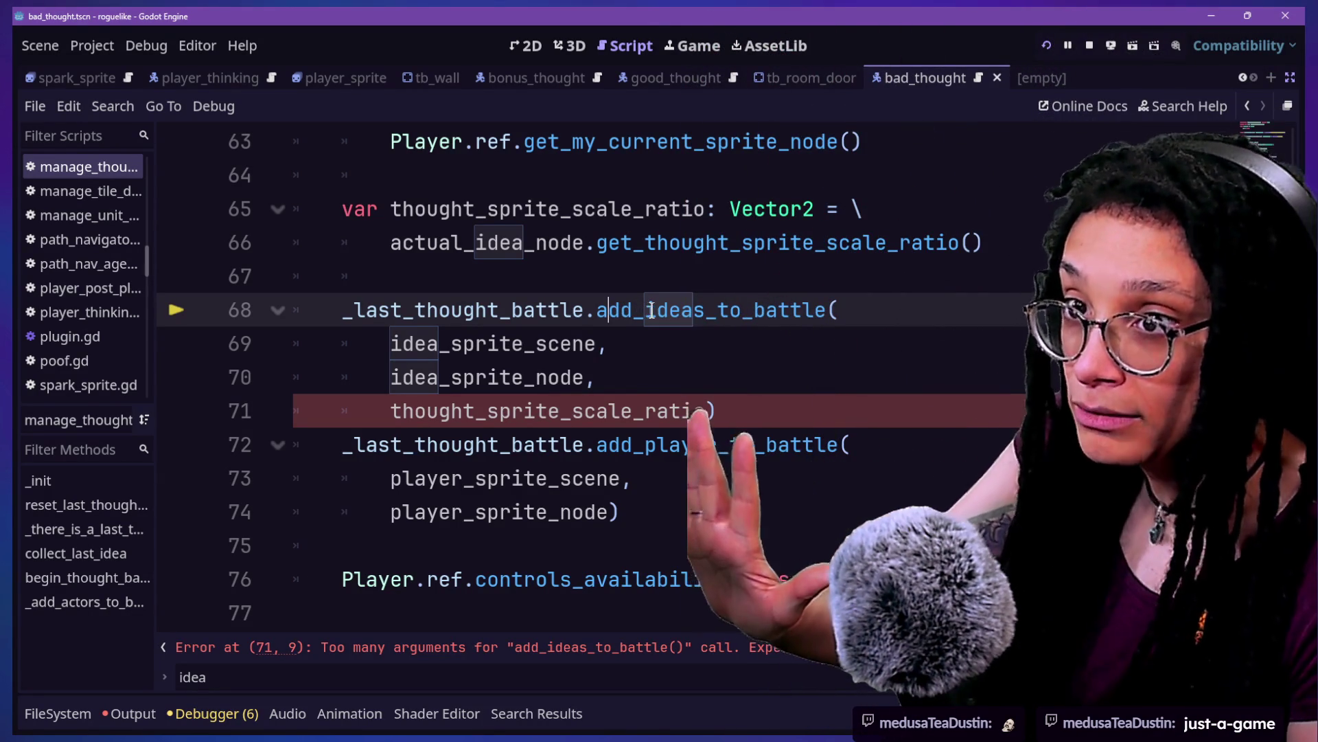
pyautogui.click(611, 282)
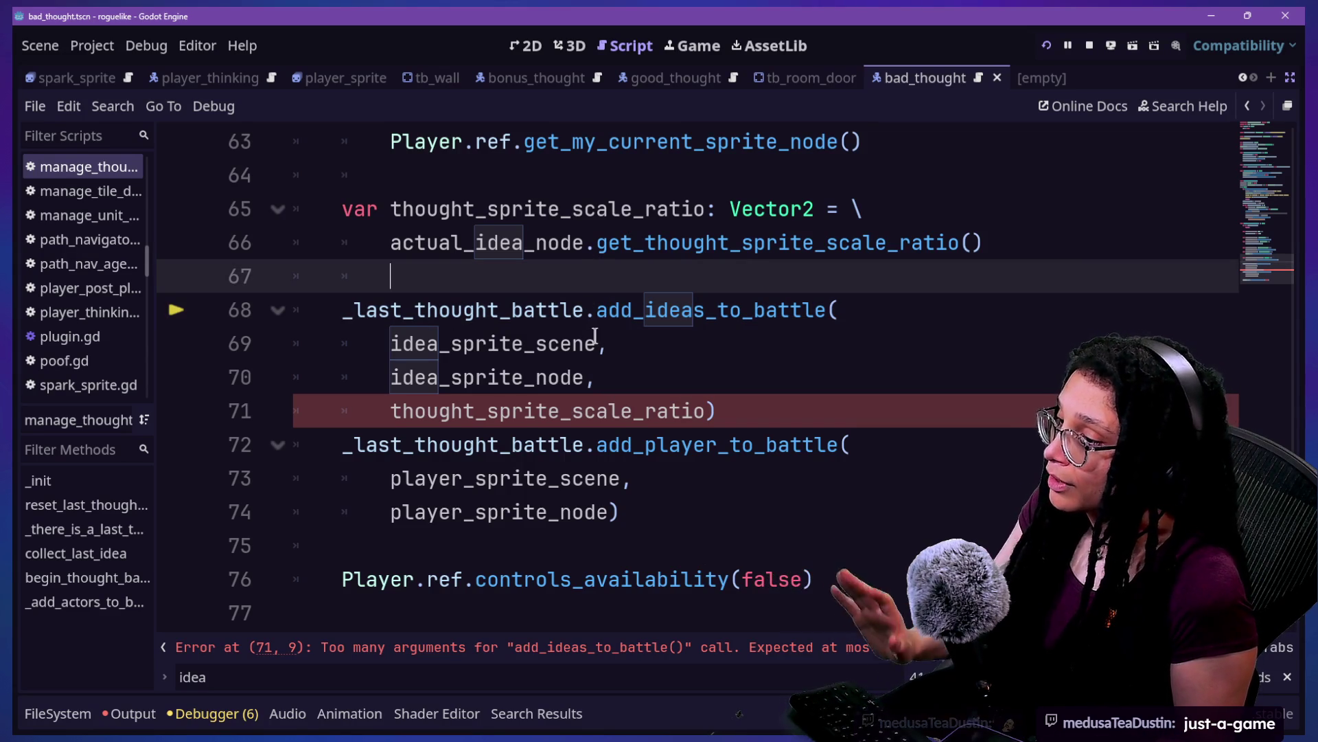
pyautogui.keyDown('ctrl'); pyautogui.click(607, 309); pyautogui.keyUp('ctrl')
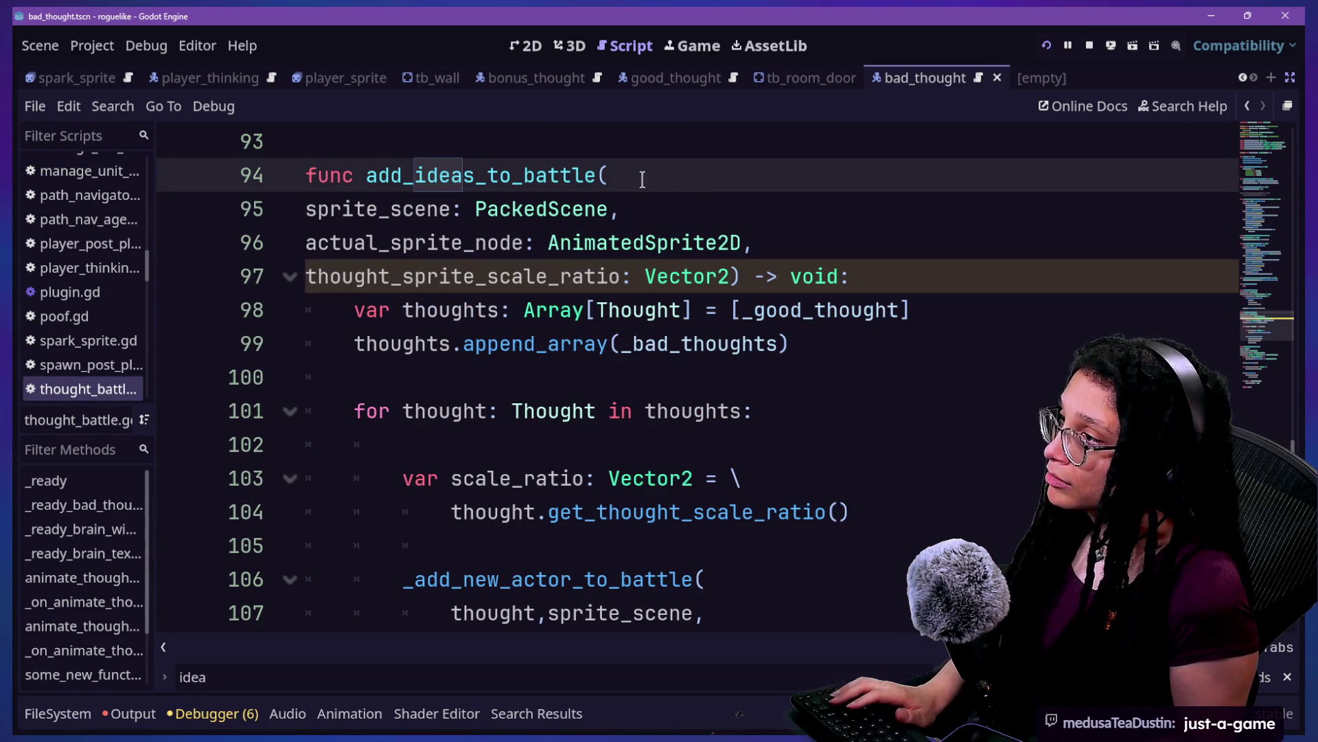
# Step: Insert a blank line directly above func add_ideas_to_battle for a doc comment
pyautogui.click(609, 149)
pyautogui.scroll(1, 729, 191)
pyautogui.write('#')
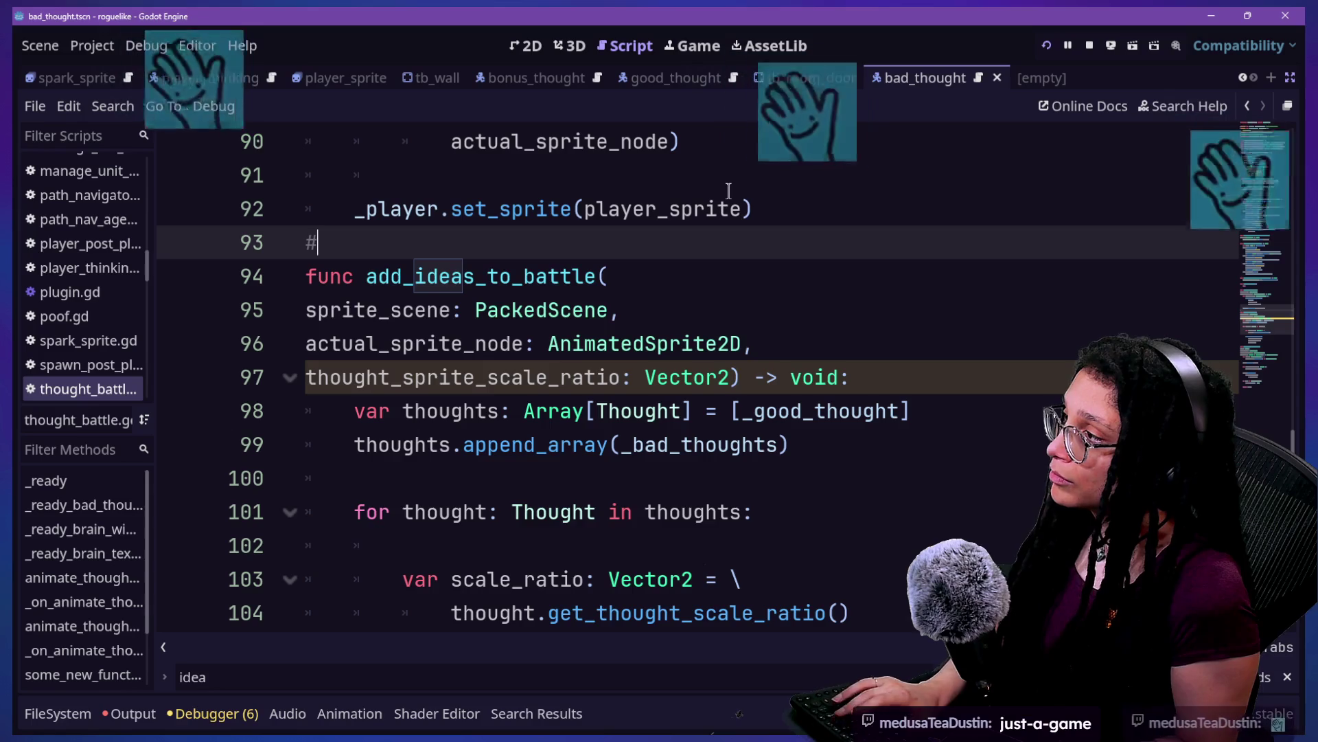
pyautogui.press('Return')
pyautogui.press('BackSpace')
pyautogui.press('BackSpace')
pyautogui.press('Return')
# Step: Write the doc comment '## Turns [Ideas] into [Thoughts].', save, and return to manage_thought_battles.gd
pyautogui.write('##')
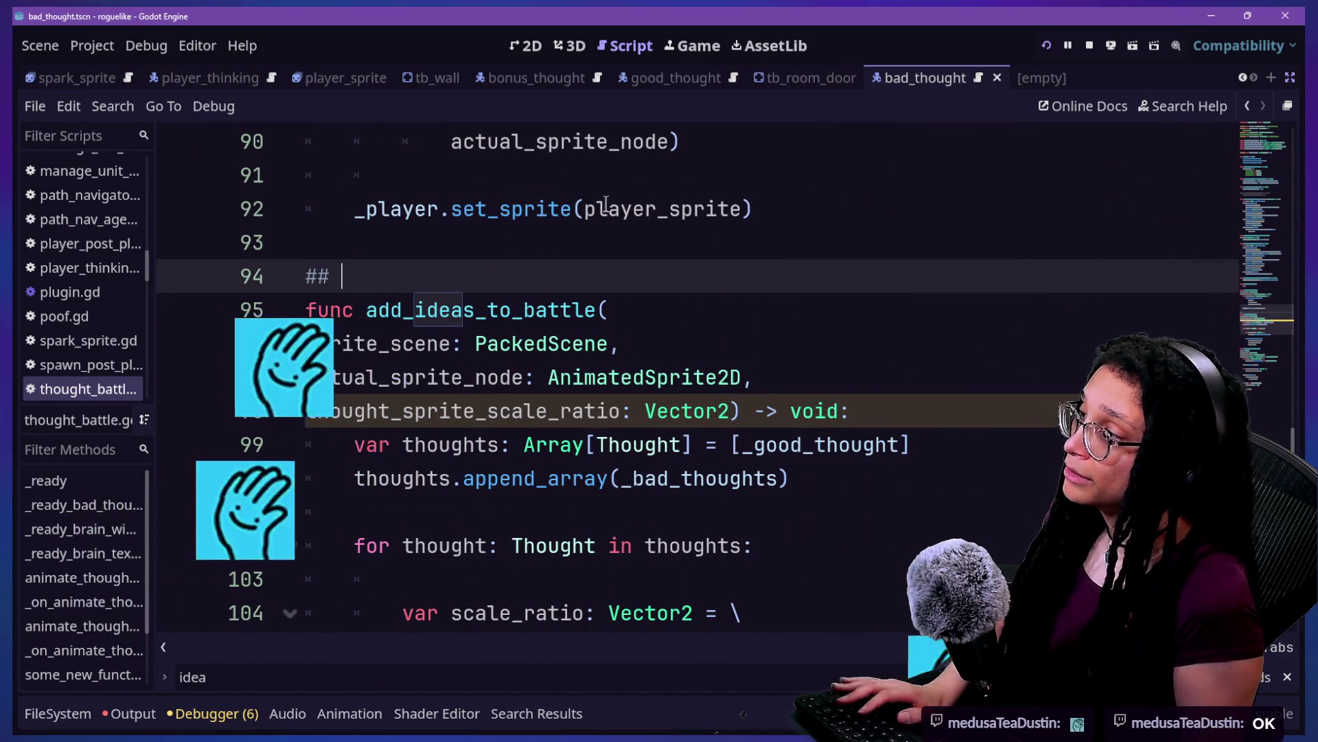
pyautogui.write(' p')
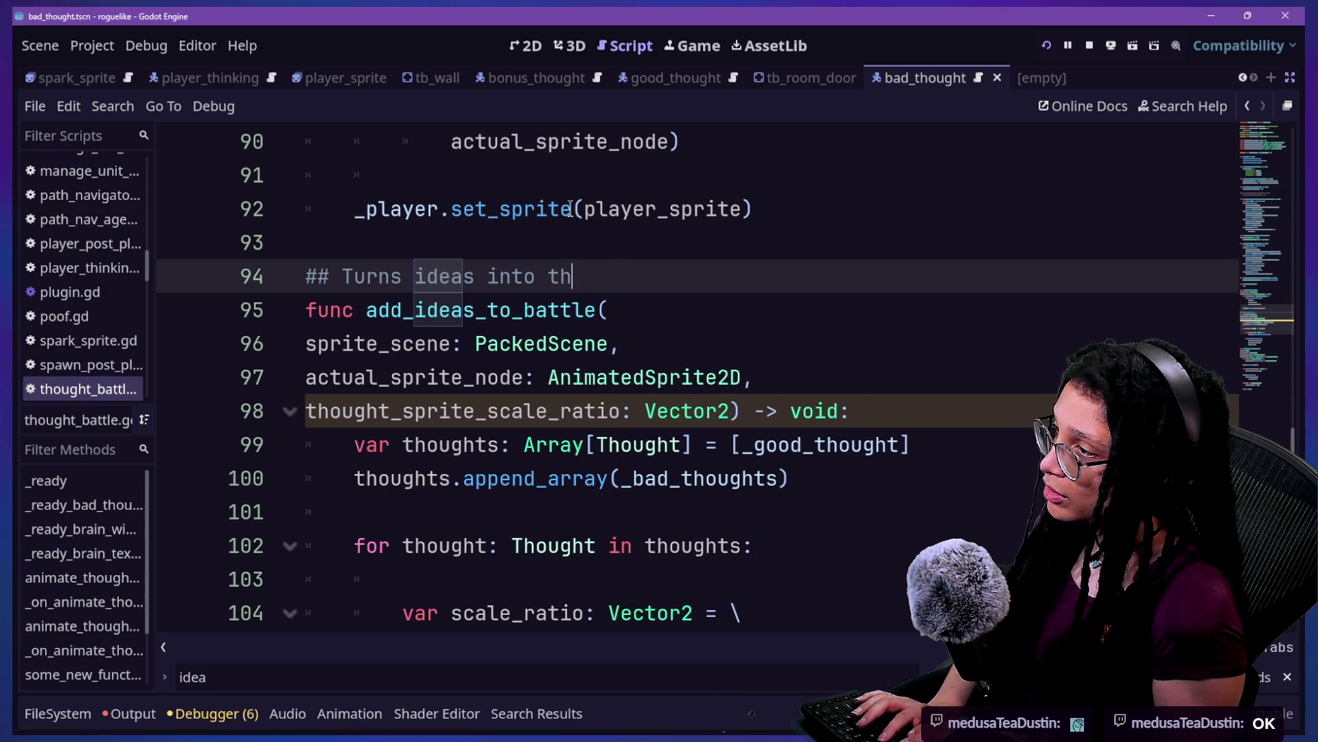
pyautogui.write('s')
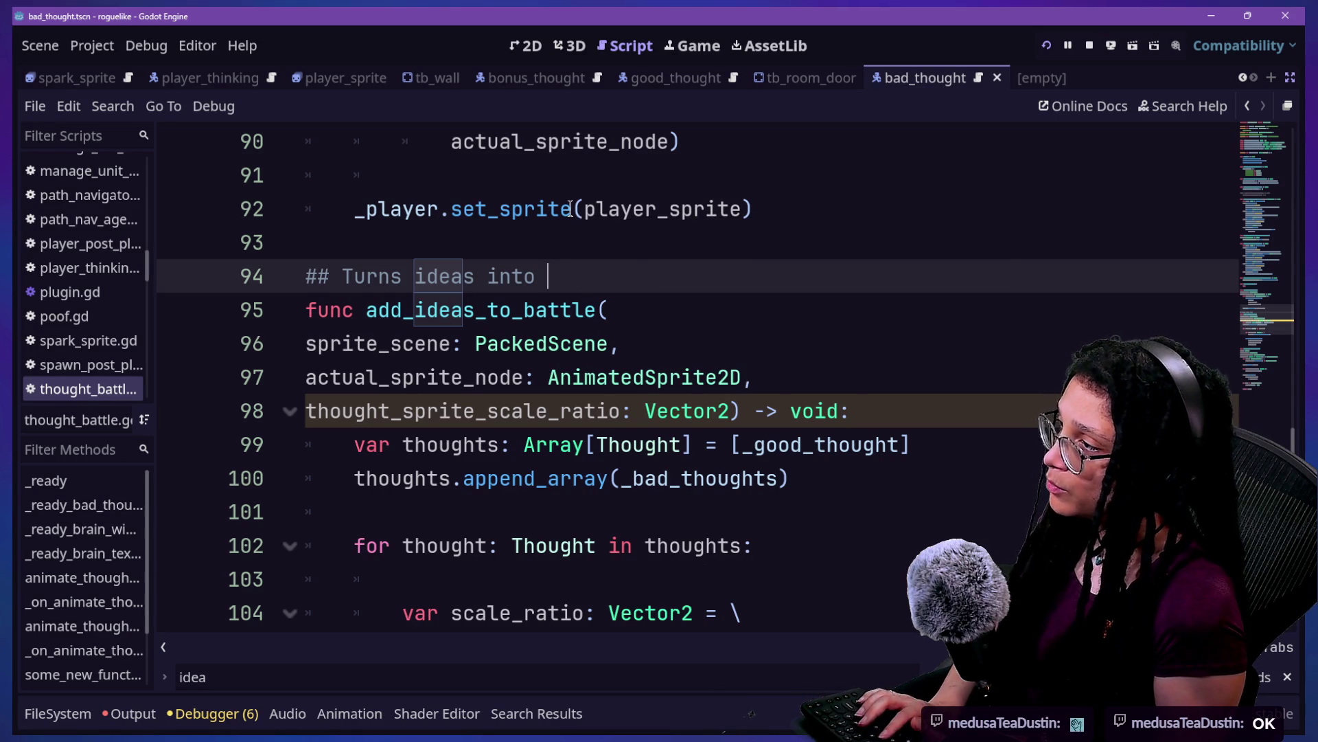
pyautogui.press('BackSpace')
pyautogui.press('BackSpace')
pyautogui.press('BackSpace')
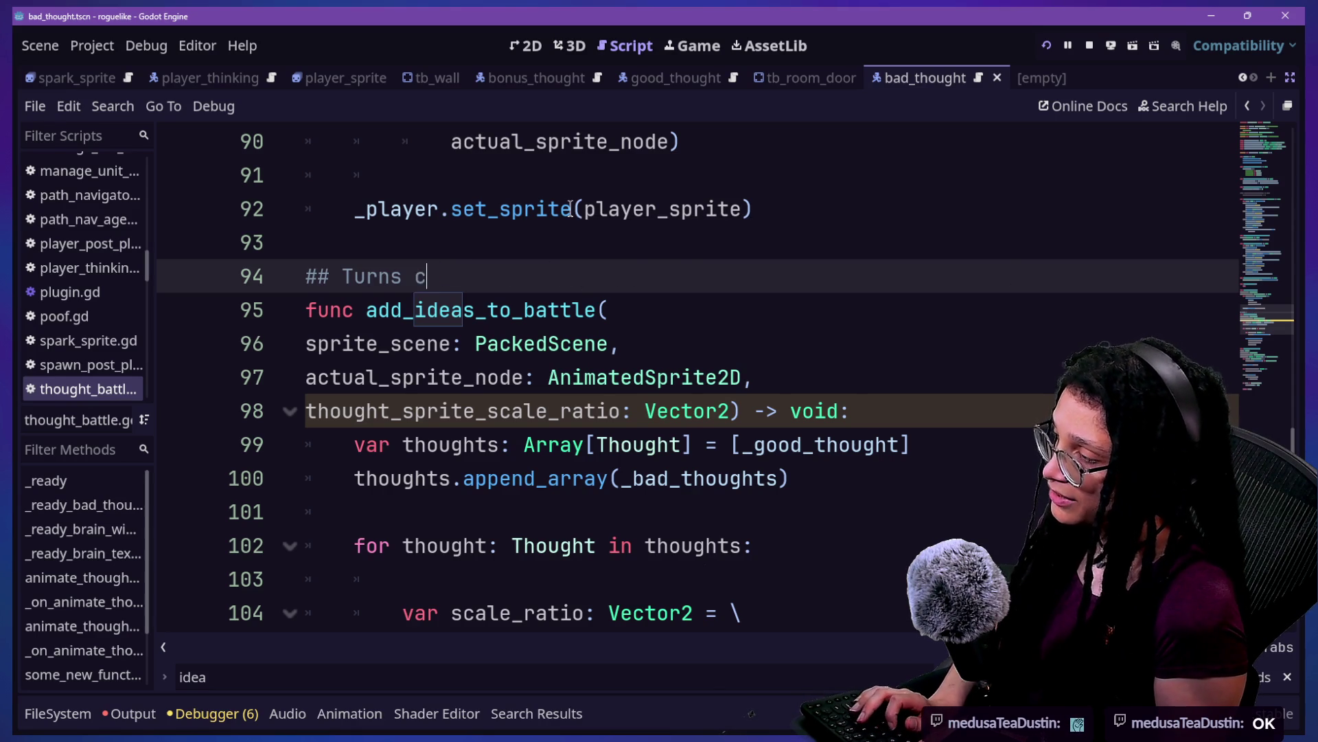
pyautogui.write('[c')
pyautogui.press('BackSpace')
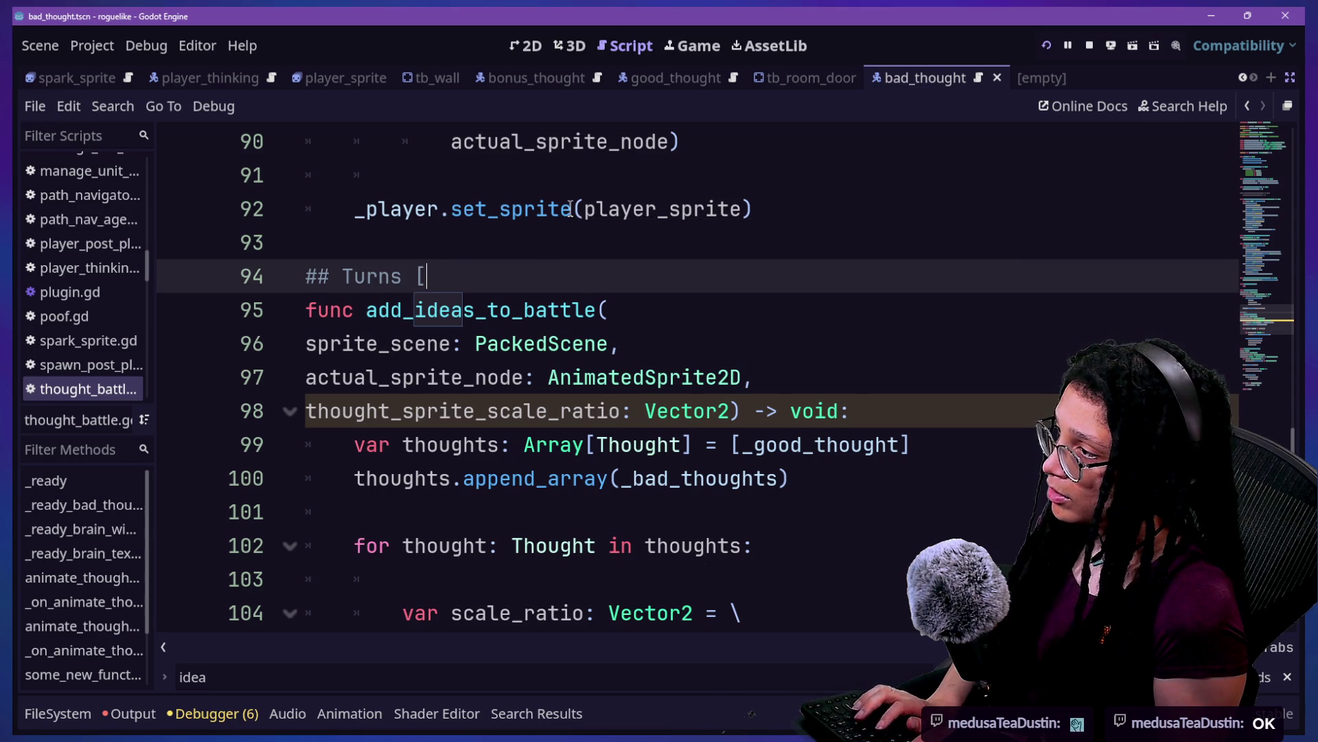
pyautogui.write('Ideas] into [Thou')
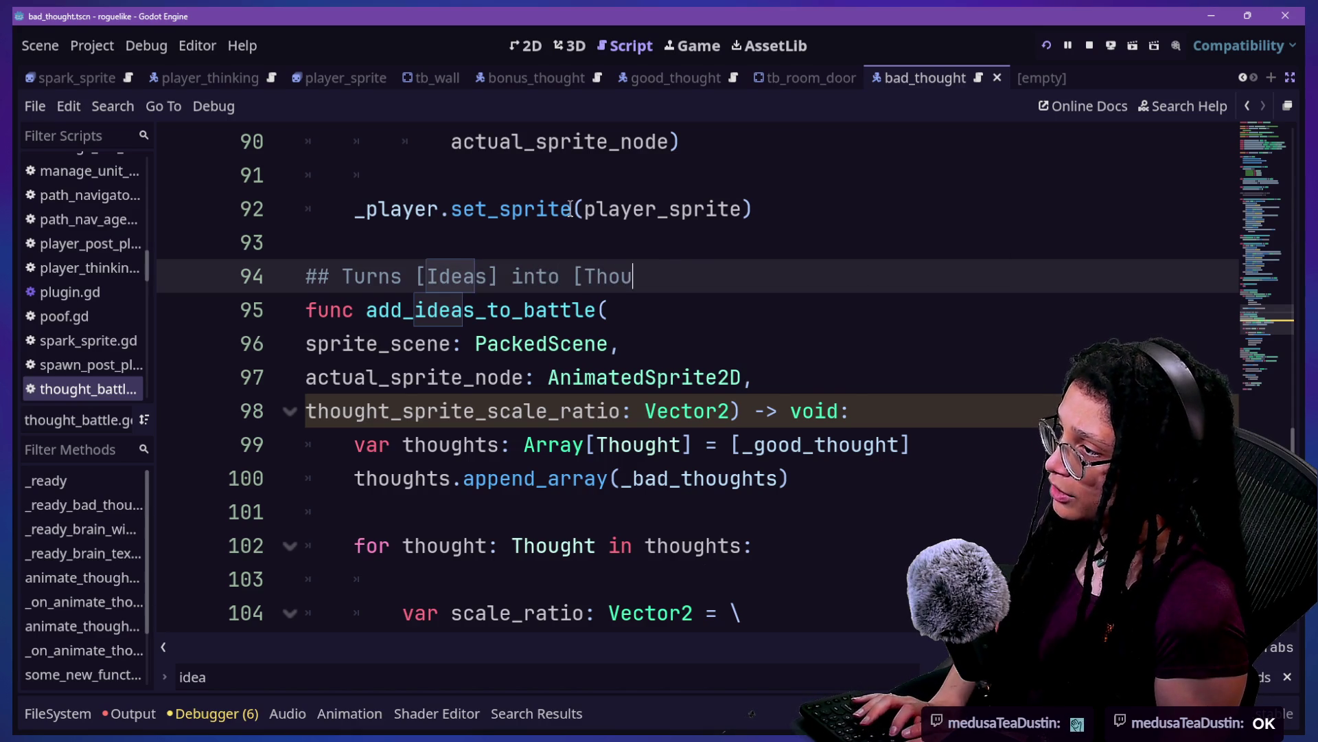
pyautogui.write('ts')
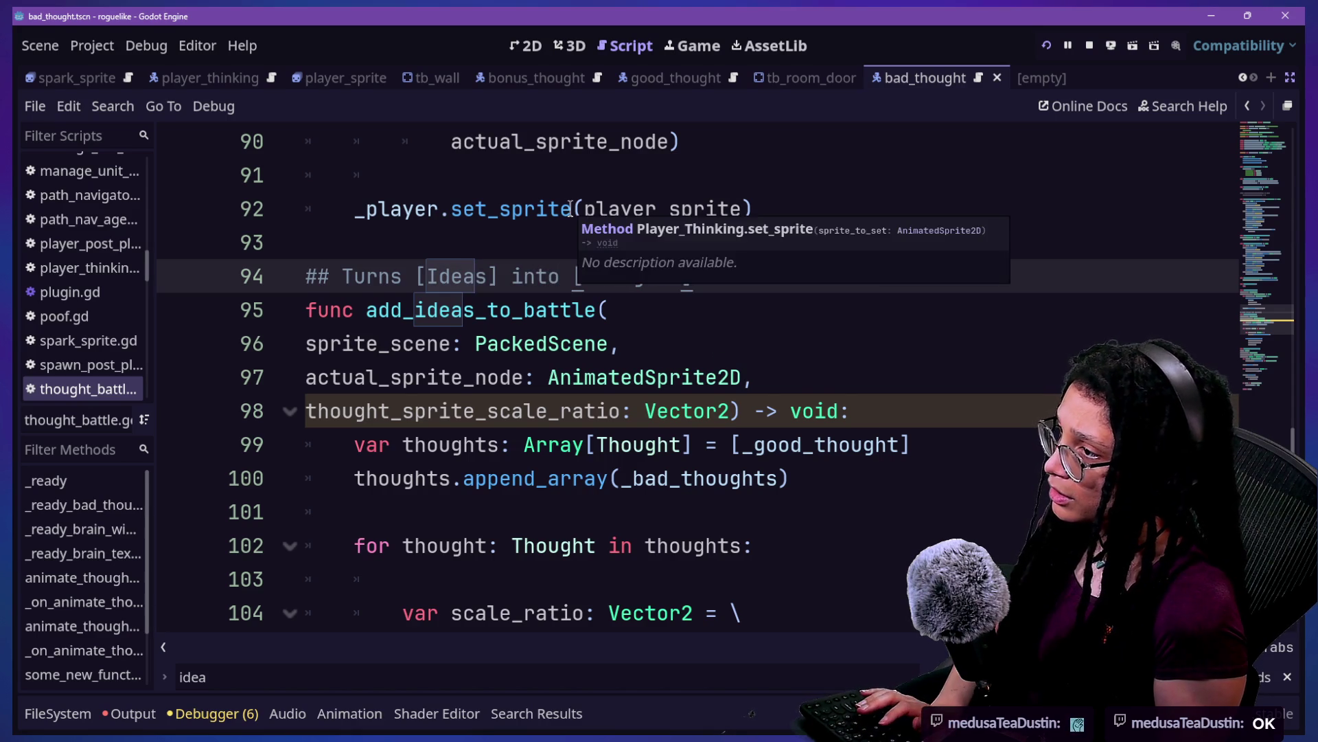
pyautogui.write('.')
pyautogui.hotkey('ctrl', 's')
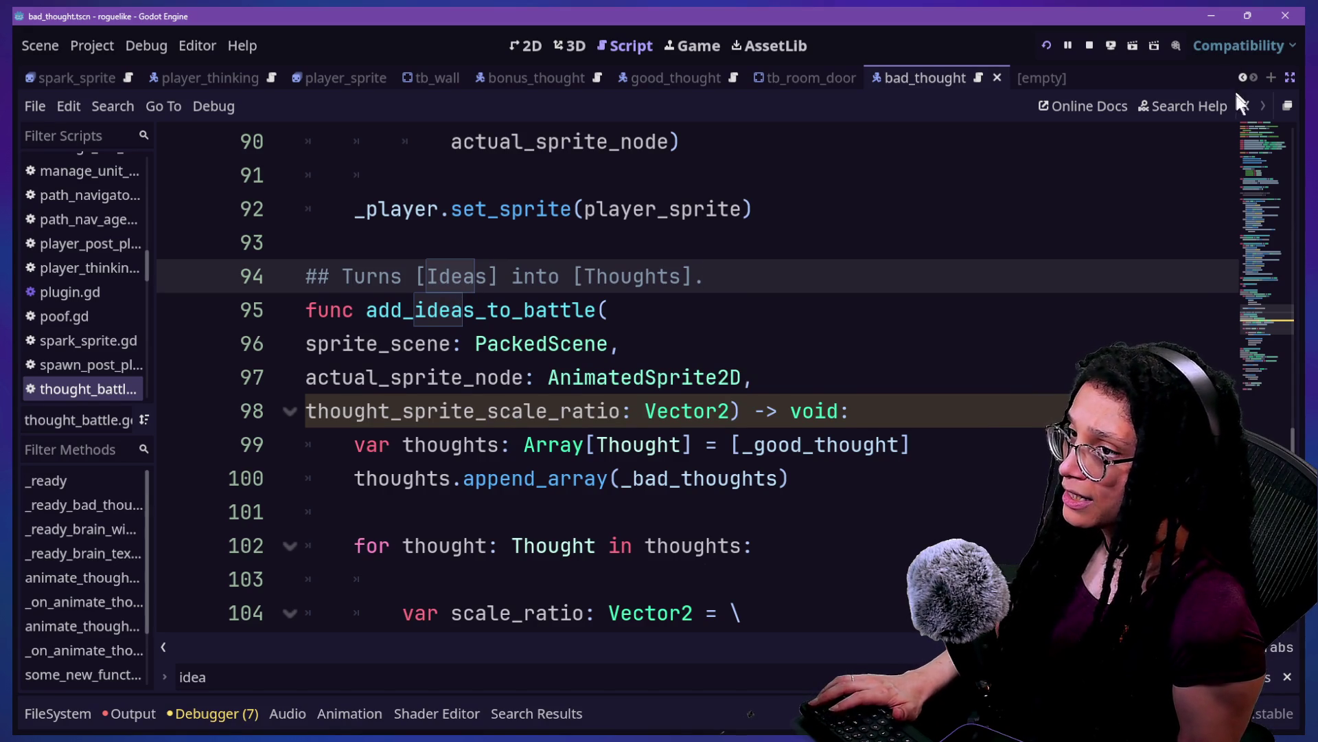
pyautogui.click(1241, 104)
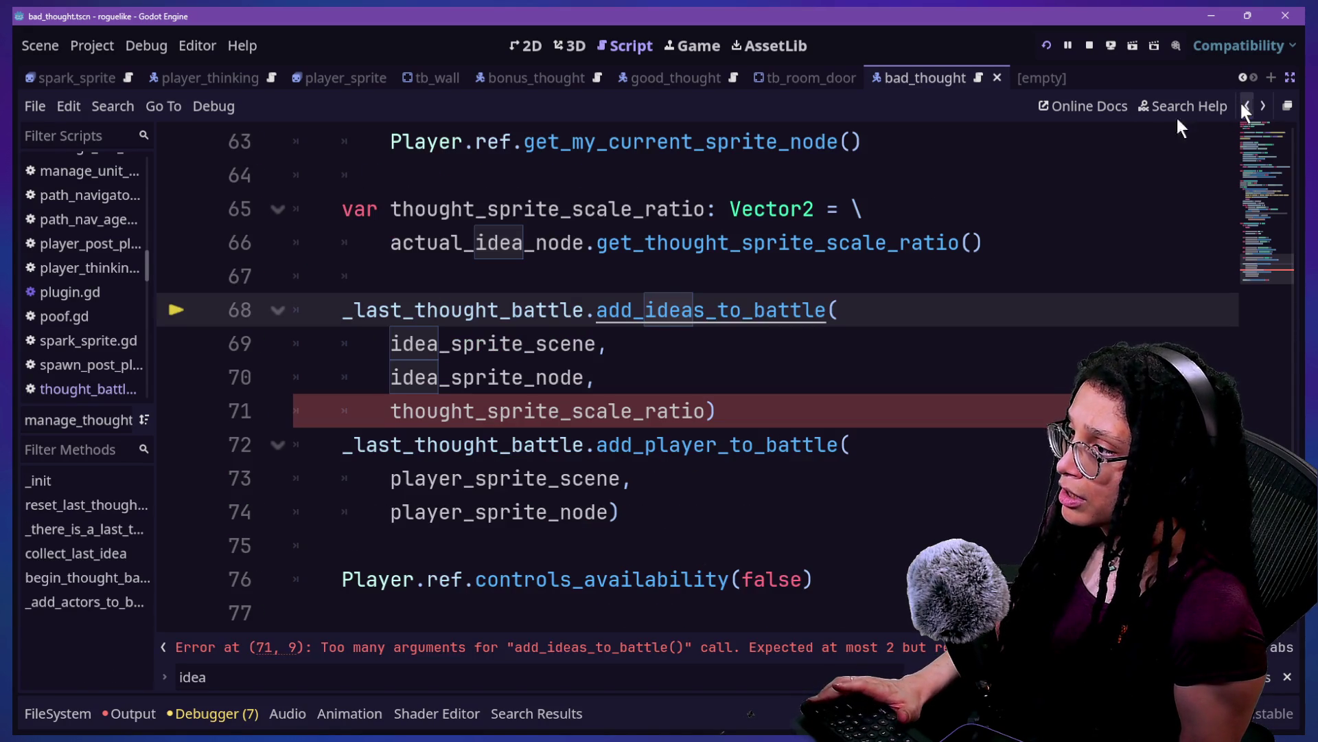
# Step: Reword the add_ideas_to_battle doc comment to '## Turns [Idea]s into [Thought]s.' and save
pyautogui.moveTo(637, 314)
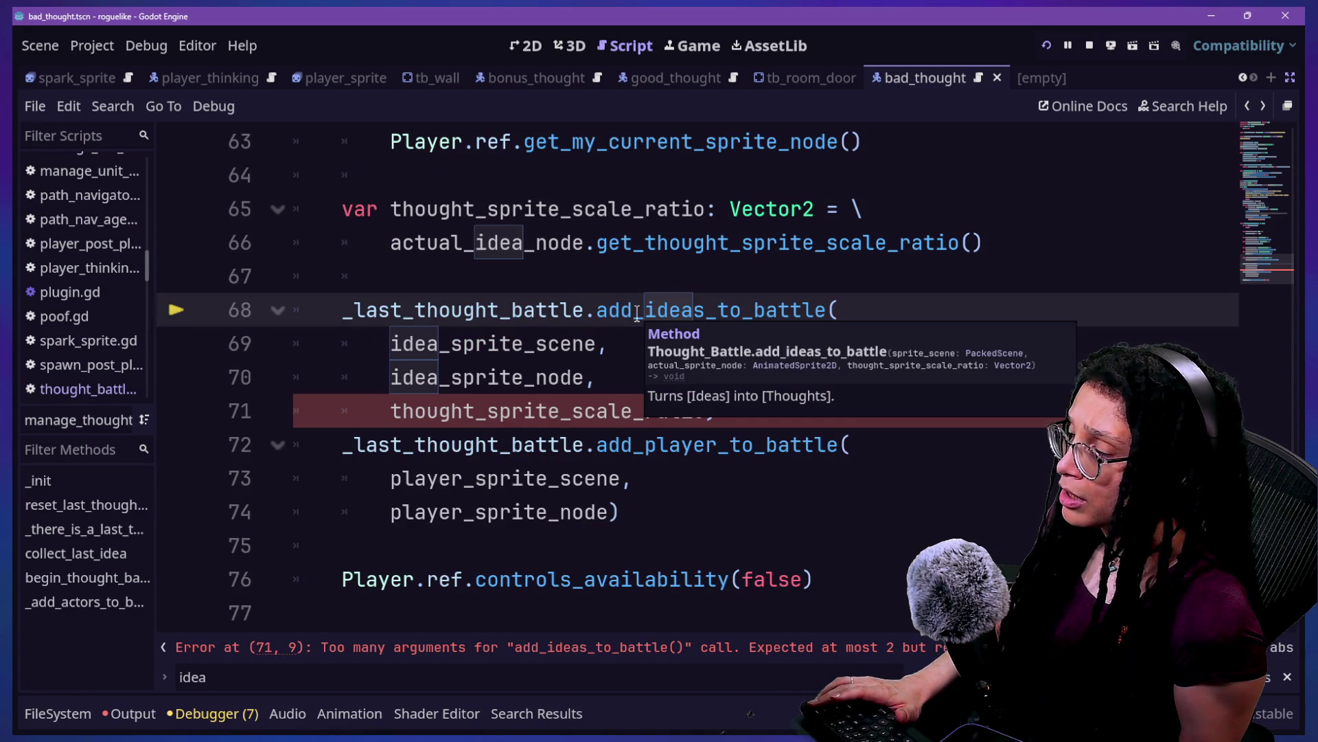
pyautogui.press('ctrl')
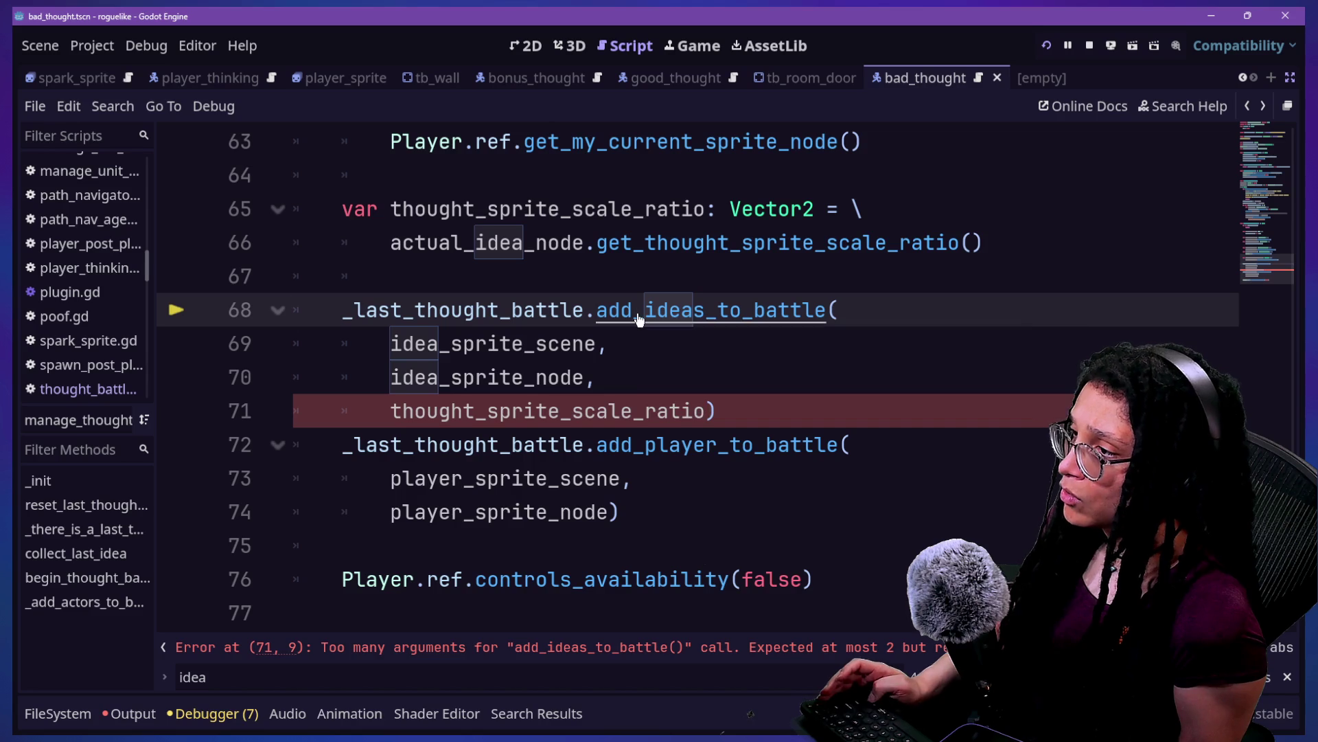
pyautogui.keyDown('ctrl'); pyautogui.click(637, 315); pyautogui.keyUp('ctrl')
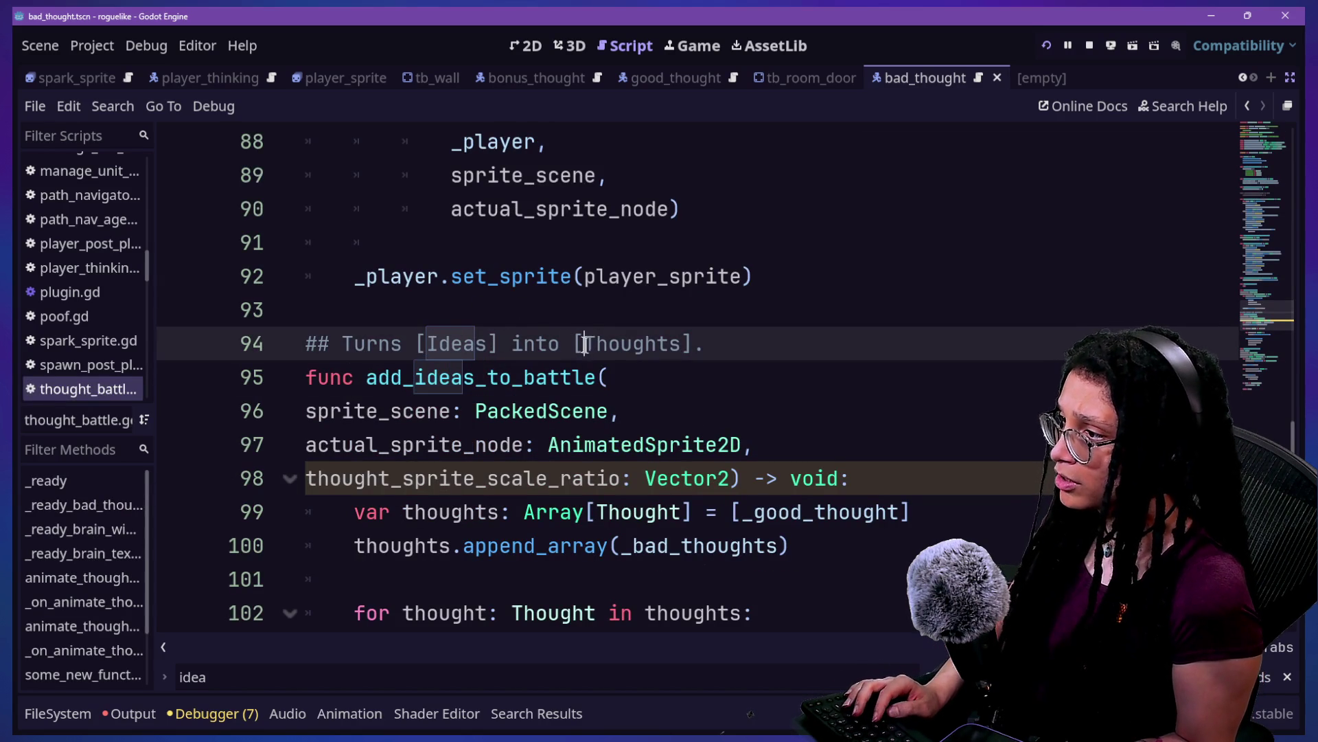
pyautogui.click(678, 344)
pyautogui.press('BackSpace')
pyautogui.click(484, 346)
pyautogui.press('BackSpace')
pyautogui.press('Right')
pyautogui.write('s')
pyautogui.press('End')
pyautogui.press('Left')
pyautogui.write('s')
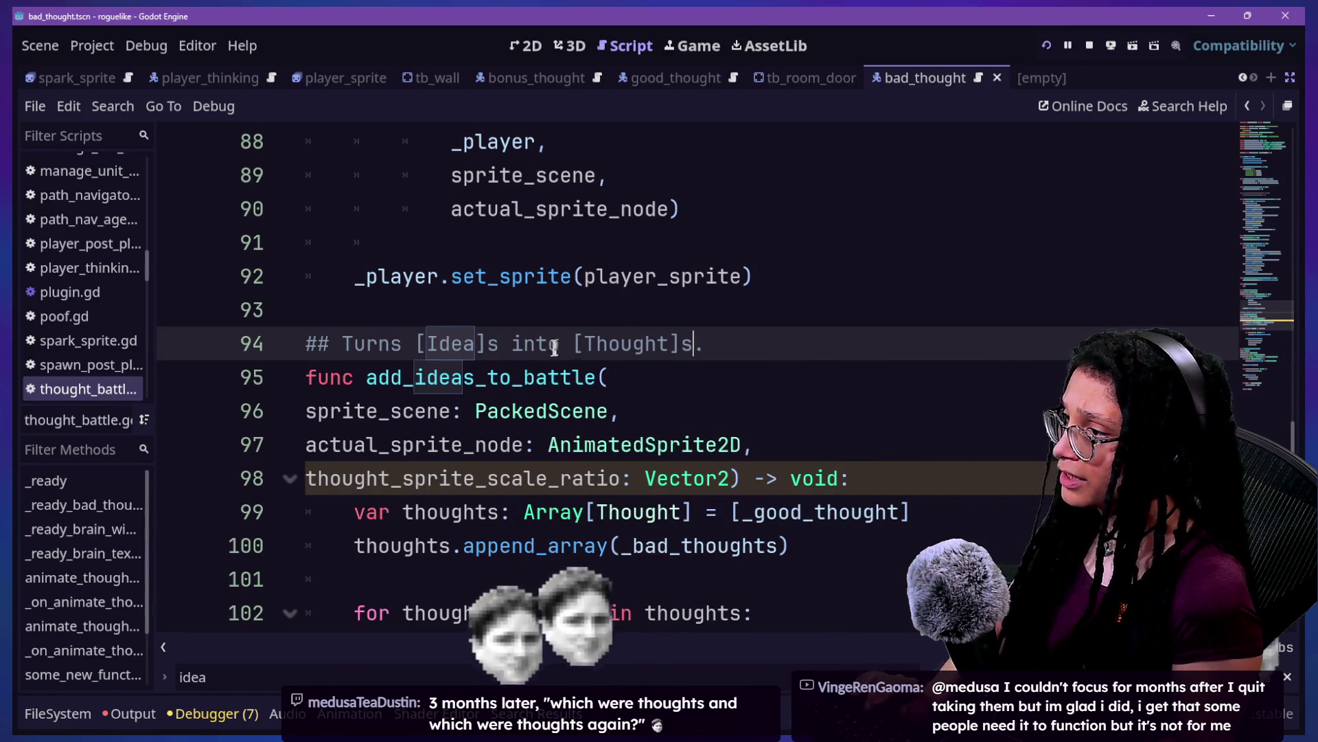
pyautogui.hotkey('ctrl', 's')
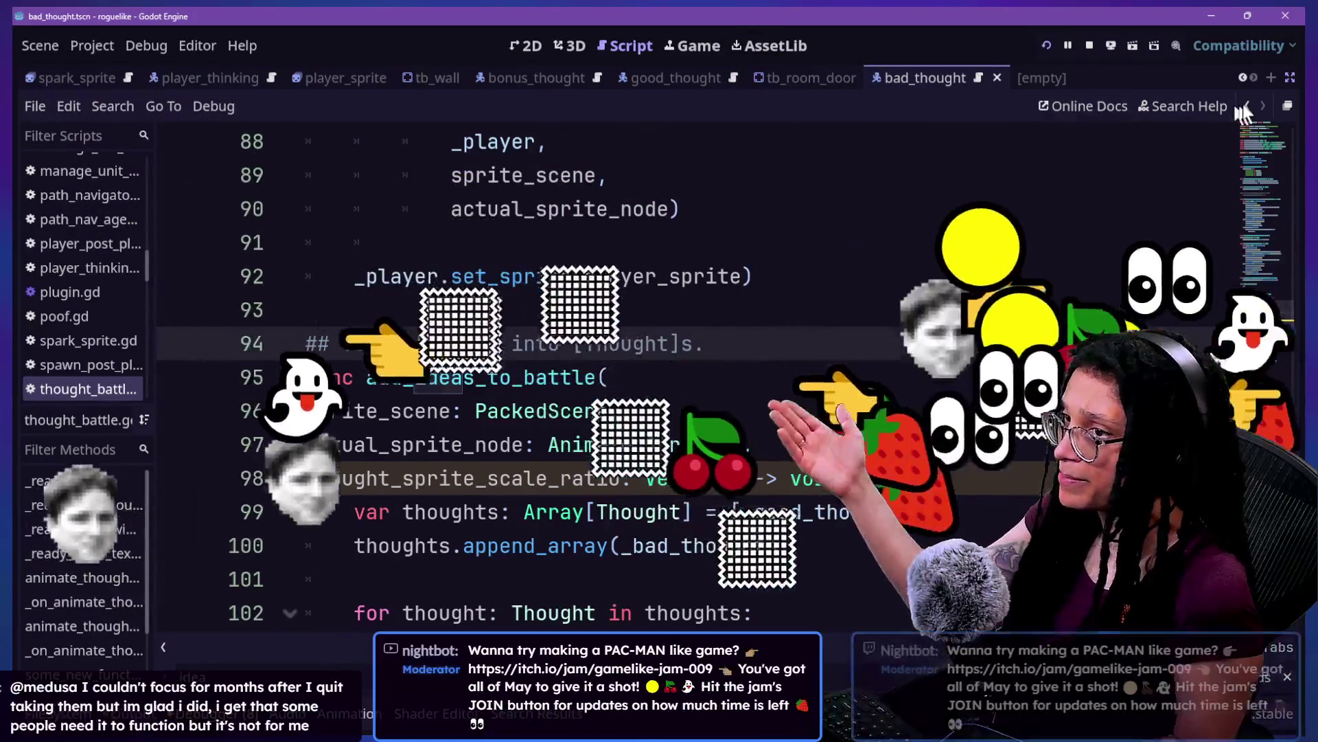
# Step: Return to the call and confirm its documentation reads 'Turns Ideas into Thoughts.'
pyautogui.click(1248, 104)
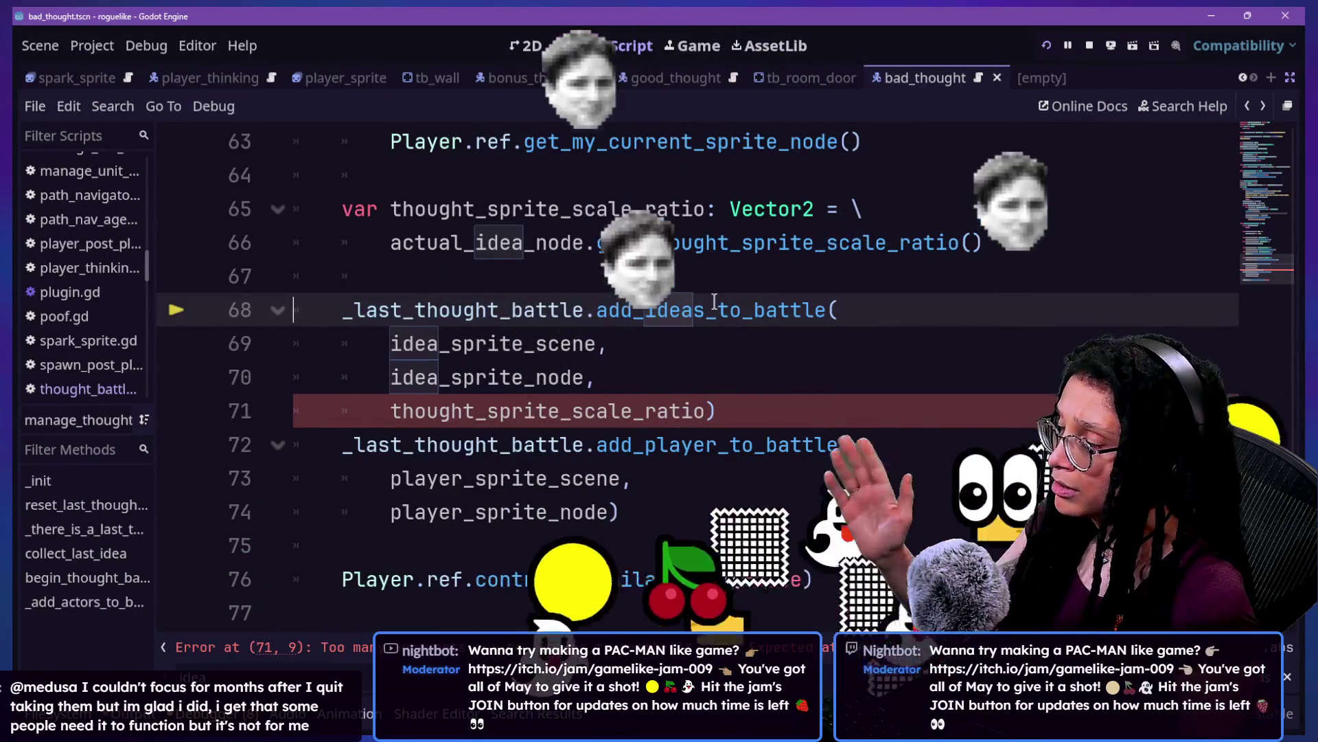
pyautogui.moveTo(714, 302)
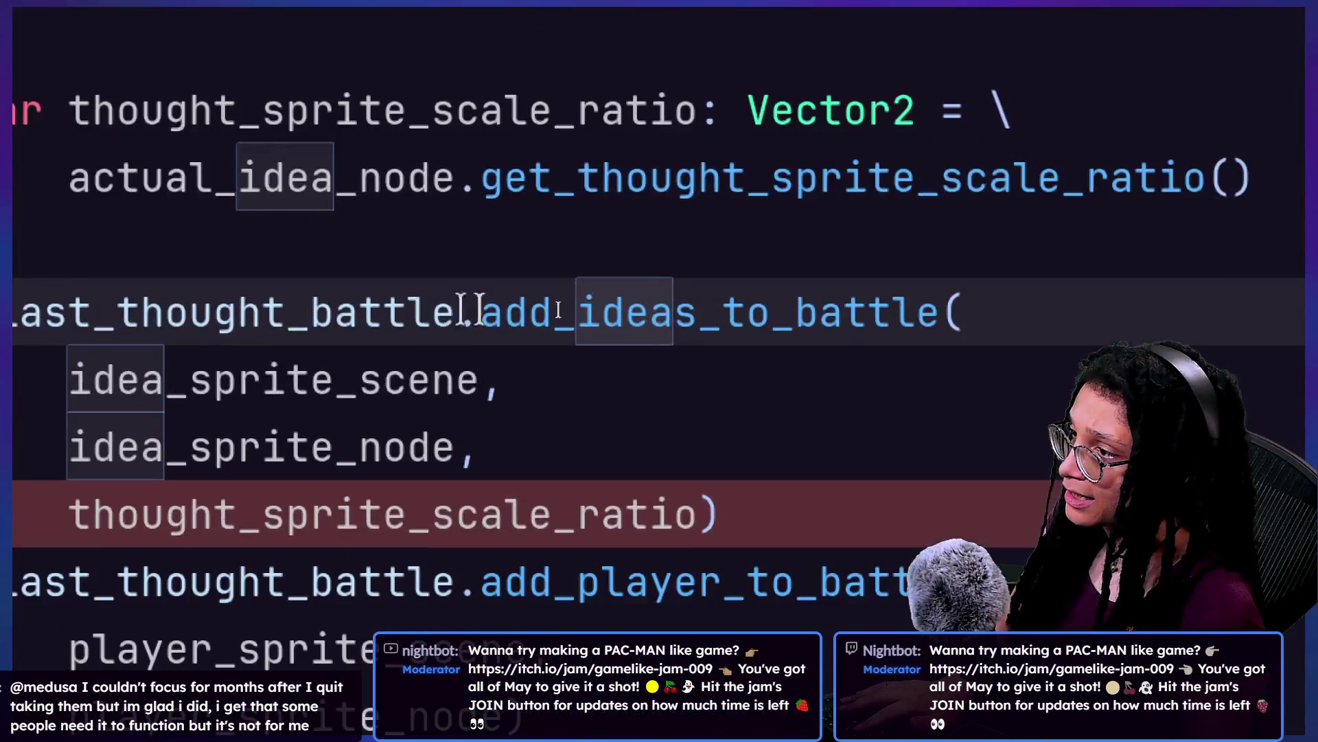
pyautogui.moveTo(546, 317)
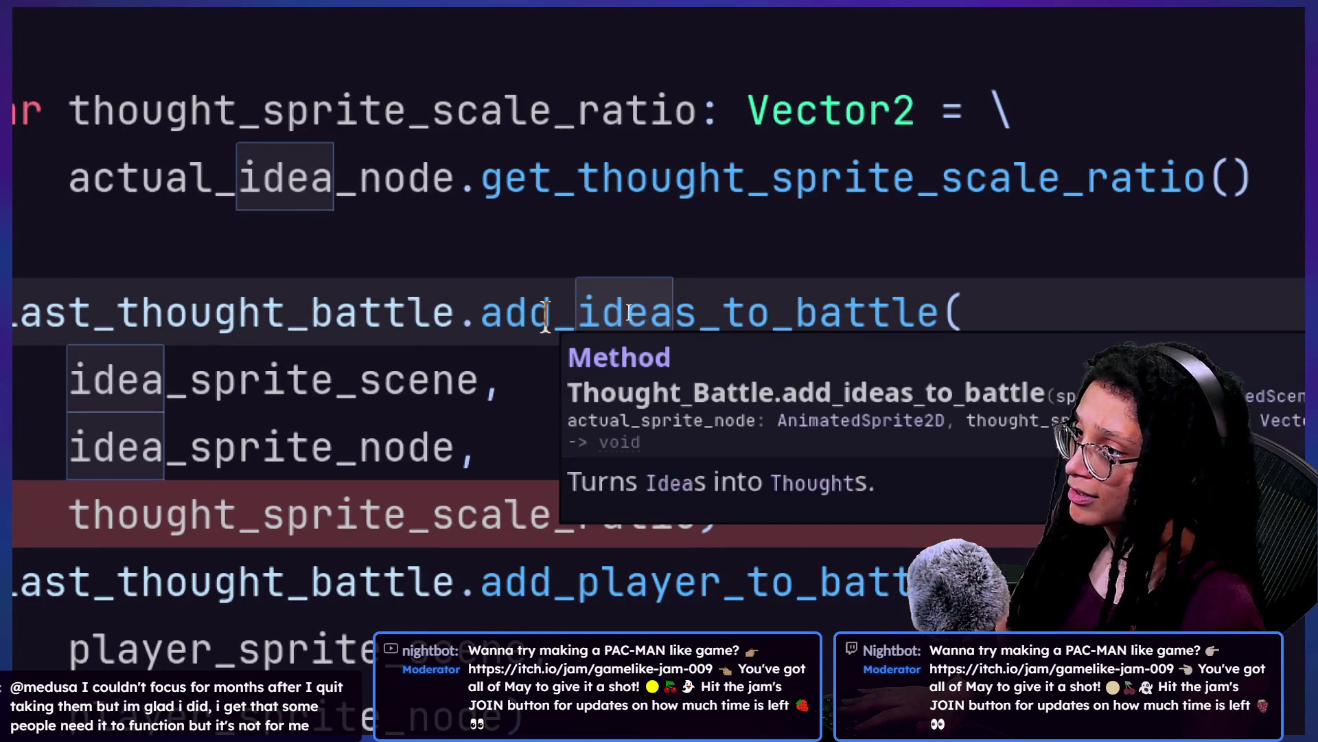
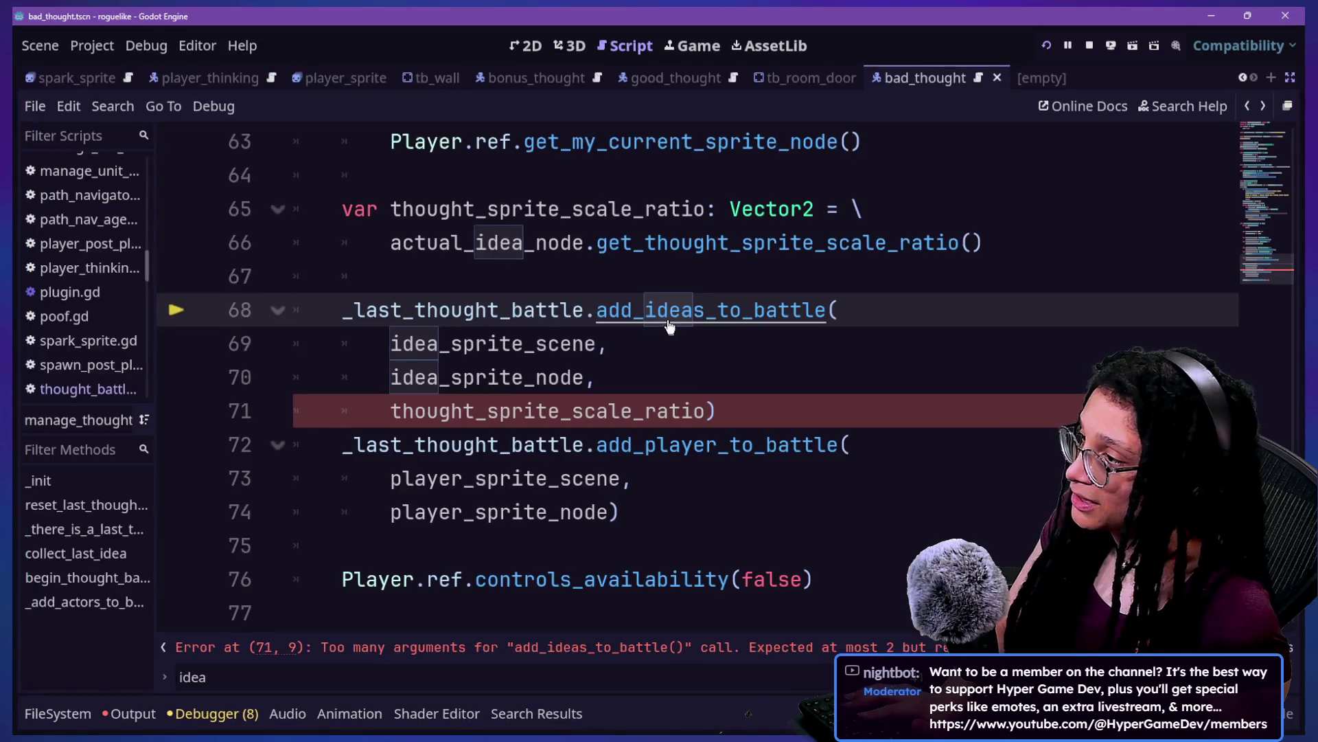
# Step: Jump to add_ideas_to_battle in thought_battle.gd and step down to the thought_sprite_scale_ratio parameter
pyautogui.keyDown('ctrl'); pyautogui.click(614, 317); pyautogui.keyUp('ctrl')
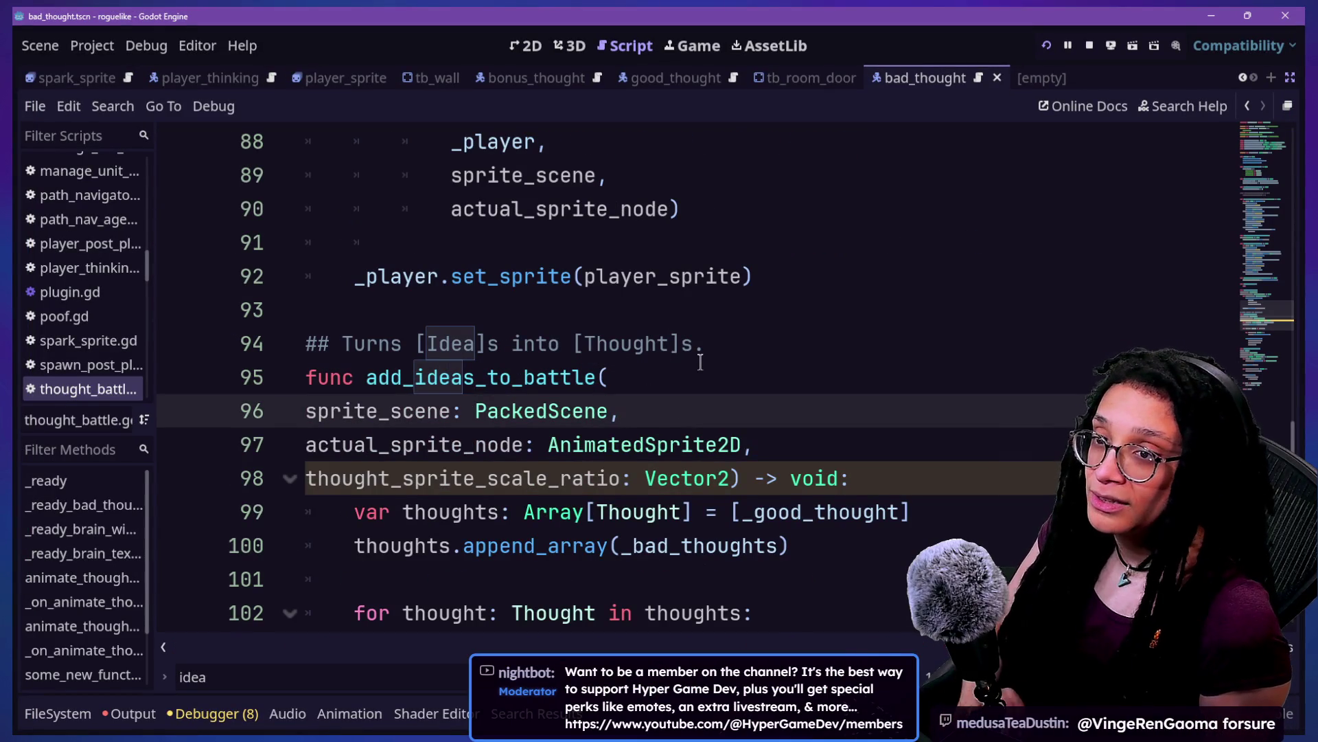
pyautogui.press('Down')
pyautogui.press('Down')
pyautogui.press('Down')
pyautogui.press('Up')
pyautogui.press('Up')
pyautogui.press('Up')
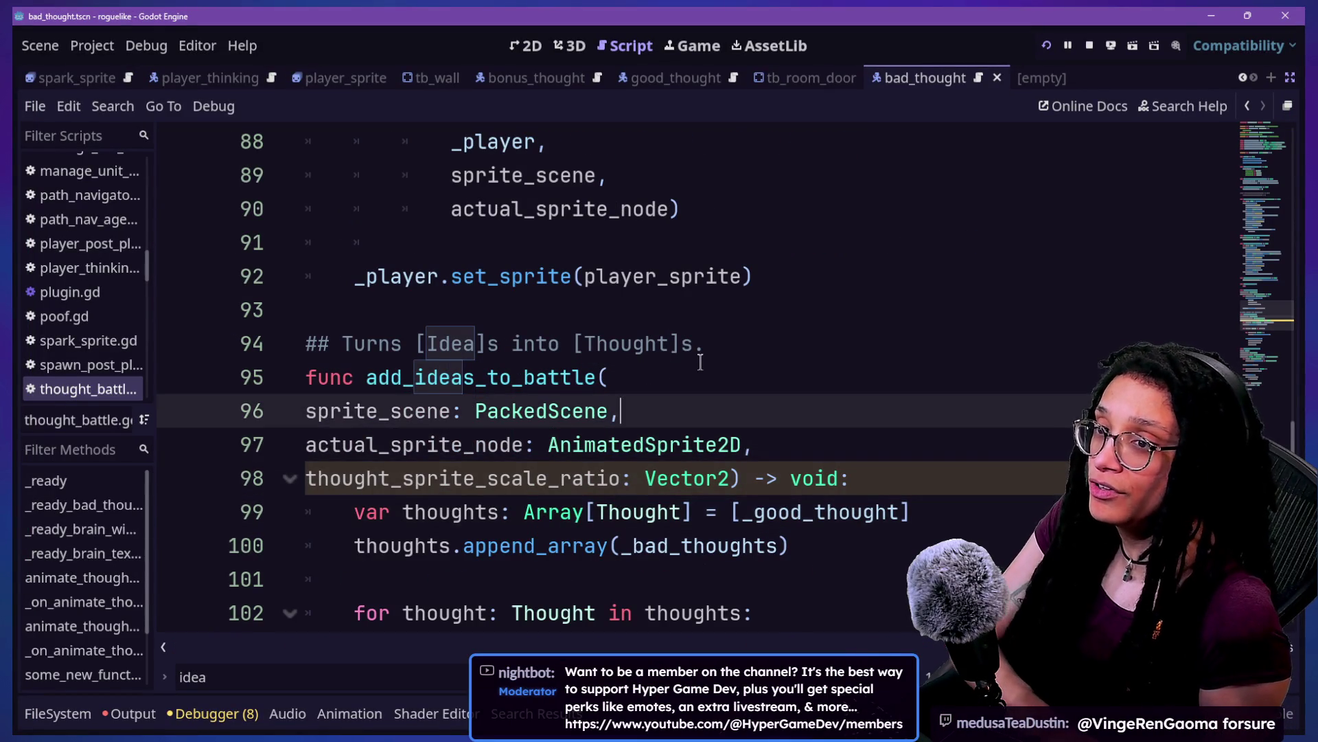
pyautogui.press('Down')
pyautogui.press('Down')
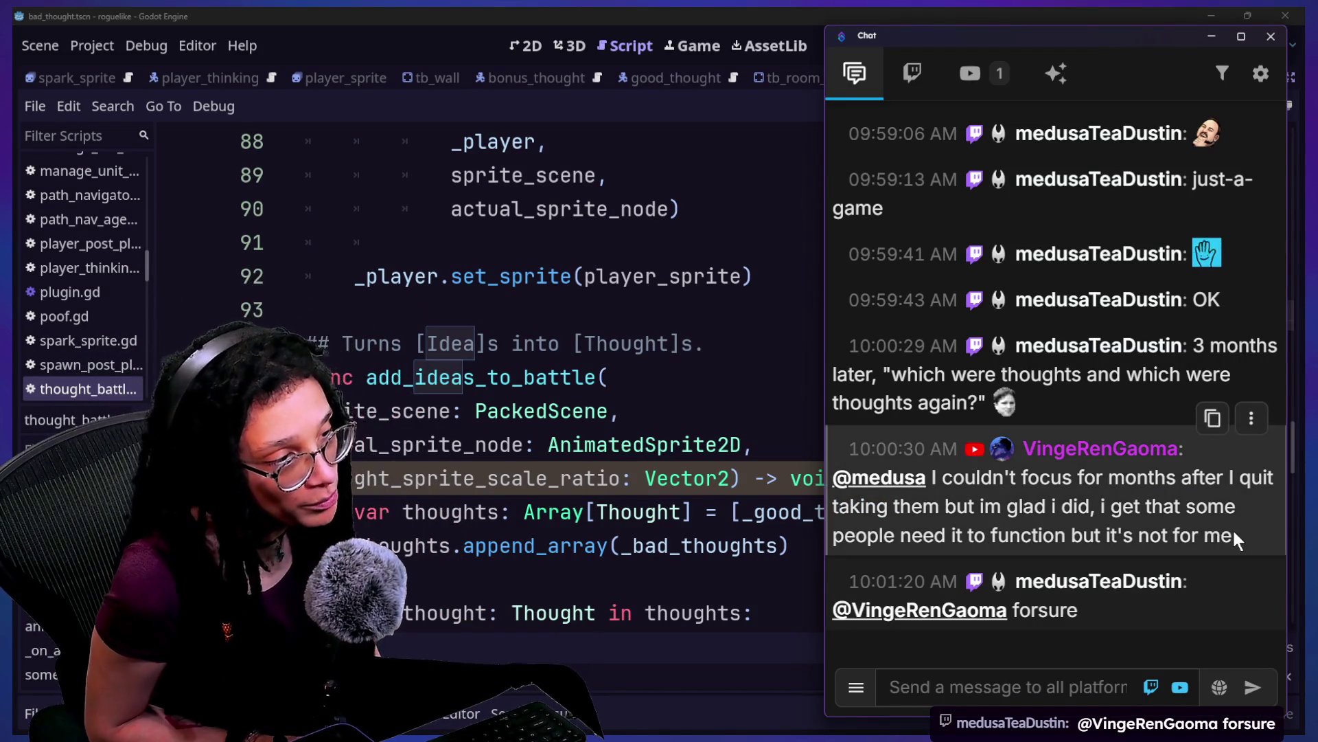
pyautogui.scroll(4, 1234, 529)
pyautogui.scroll(3, 1233, 529)
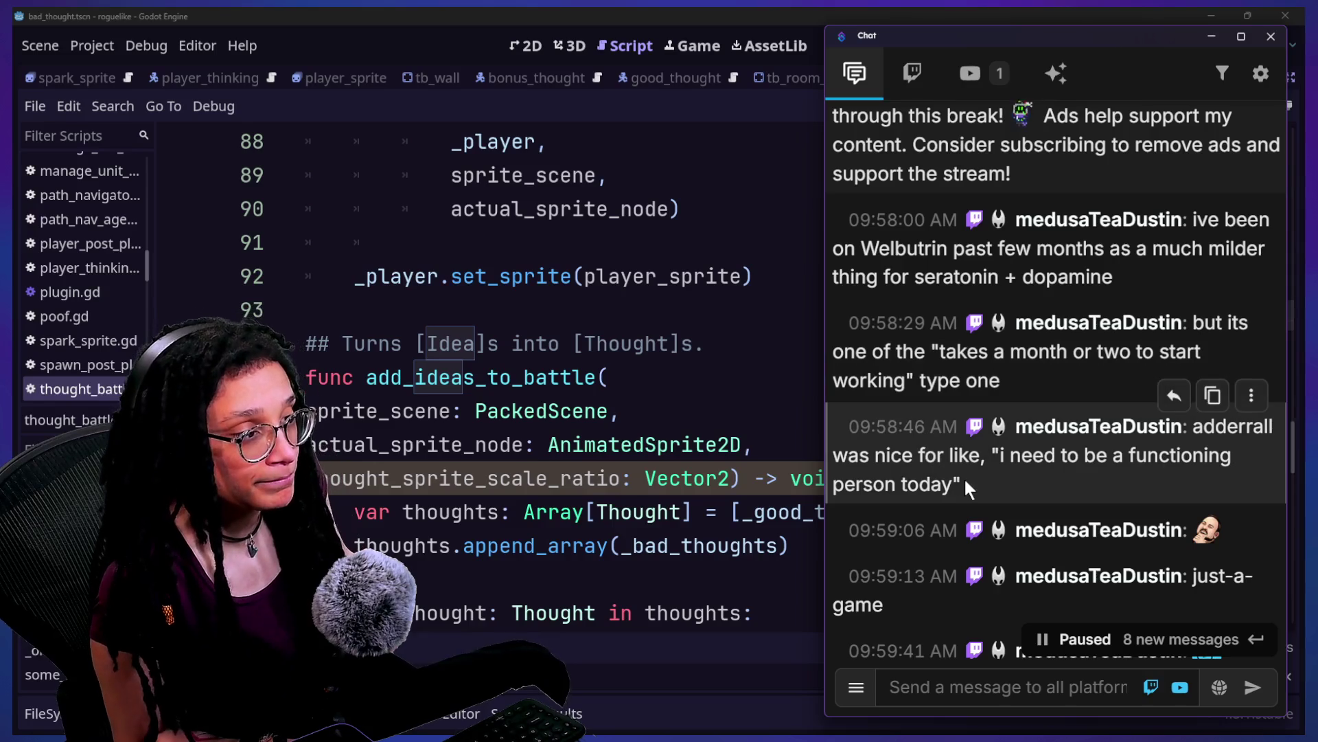
pyautogui.doubleClick(958, 374)
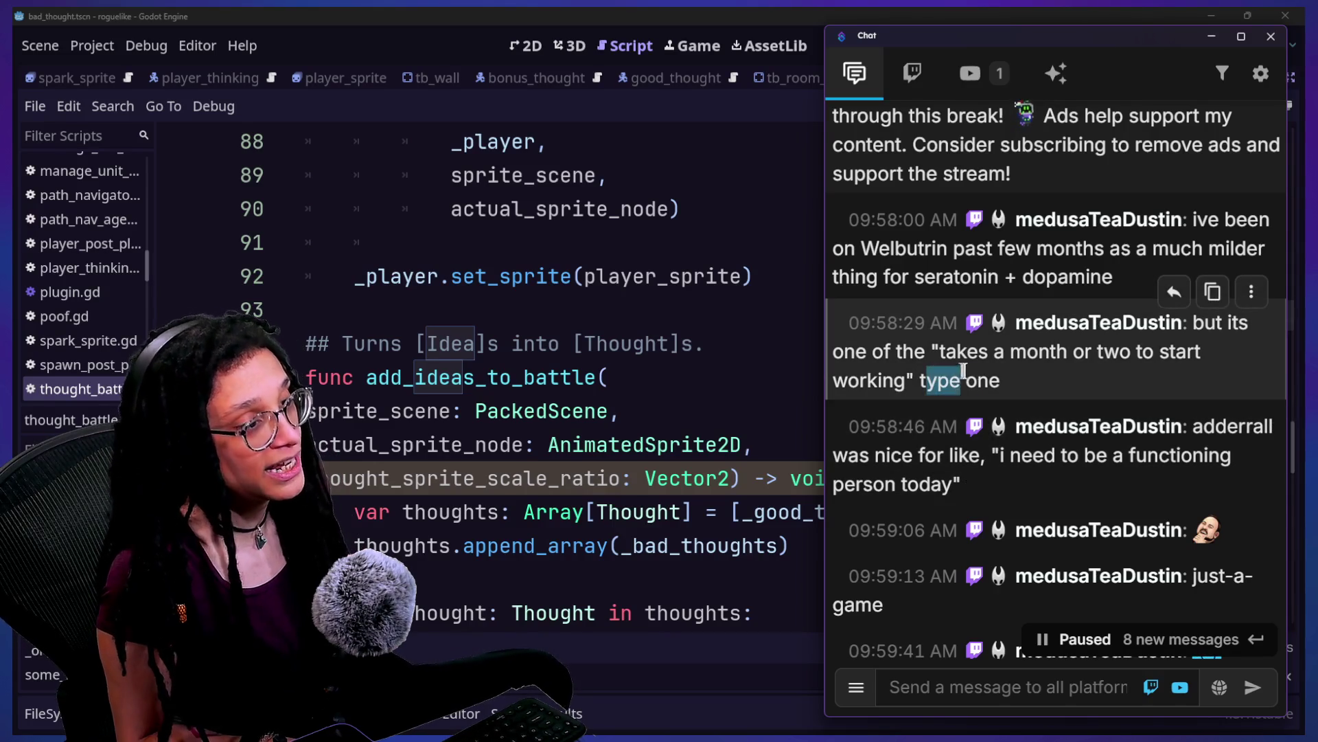
pyautogui.scroll(-1, 1034, 388)
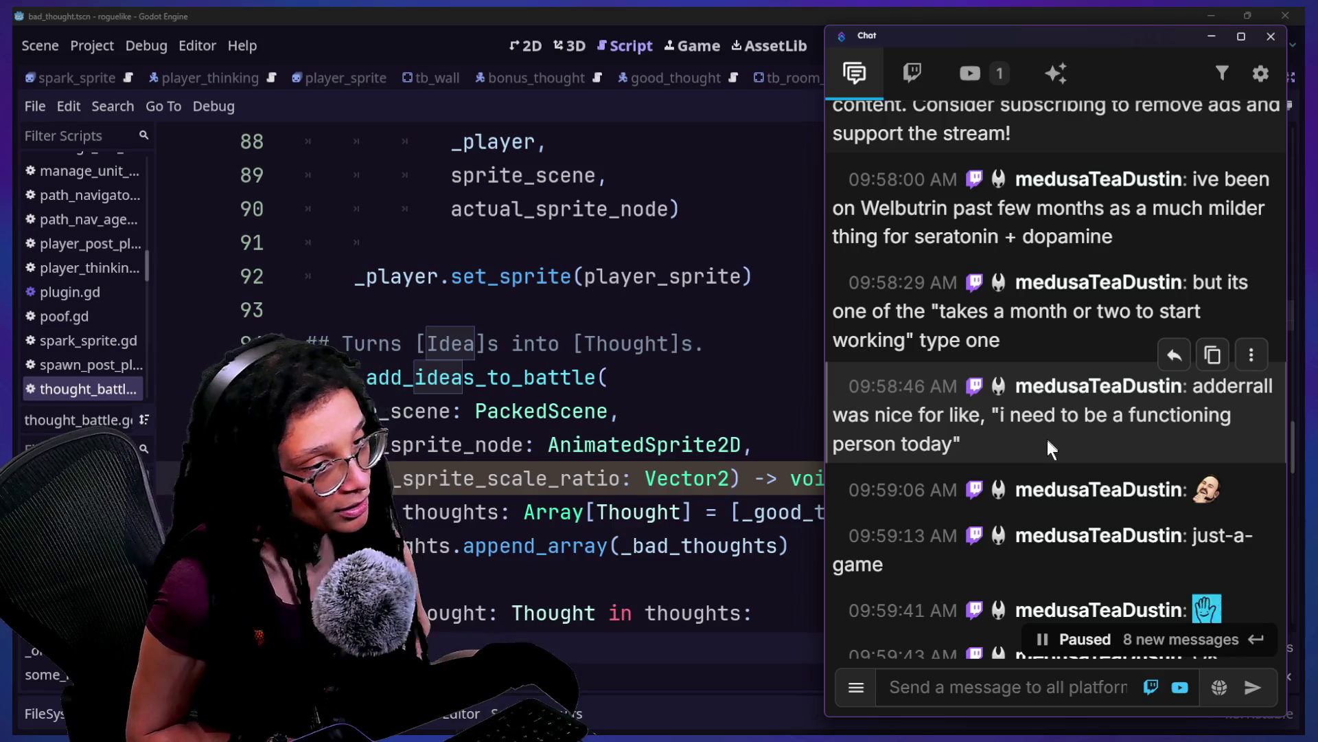
pyautogui.moveTo(975, 399); pyautogui.dragTo(1046, 451)
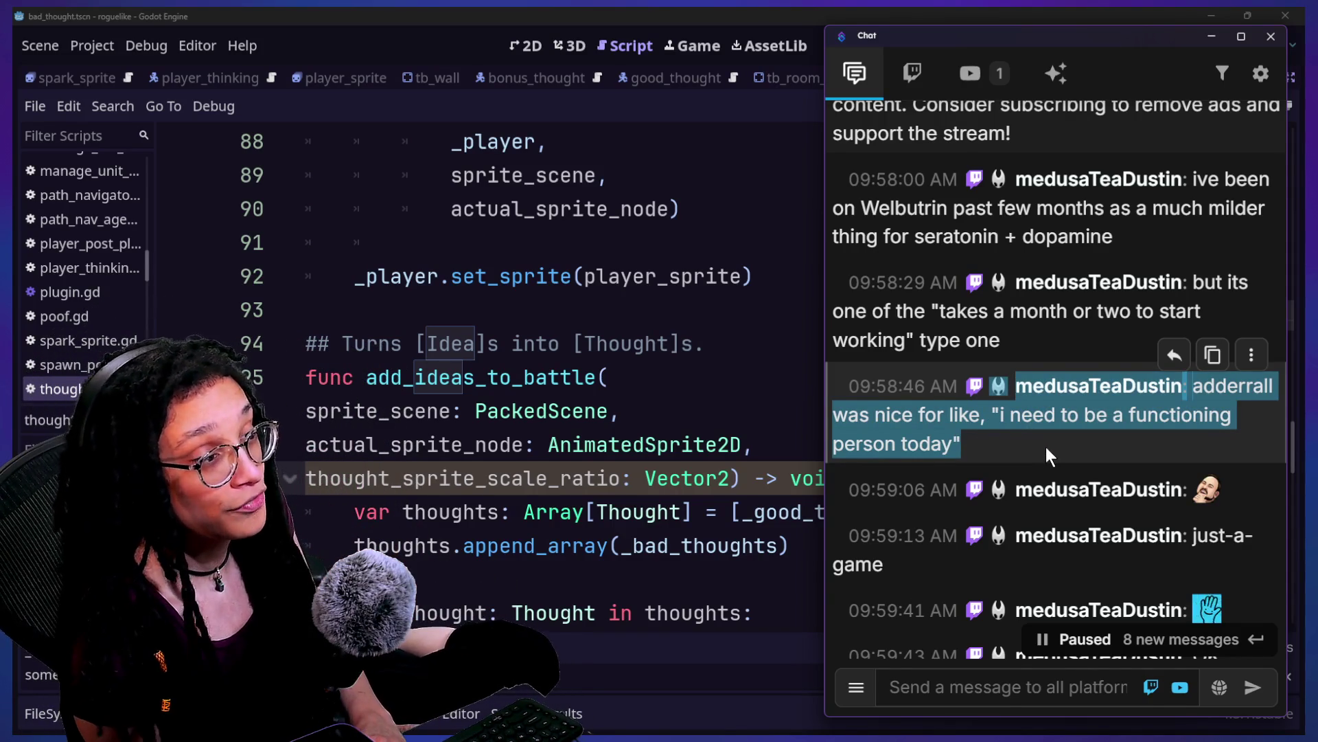
pyautogui.scroll(-1, 1045, 446)
pyautogui.scroll(-1, 1046, 446)
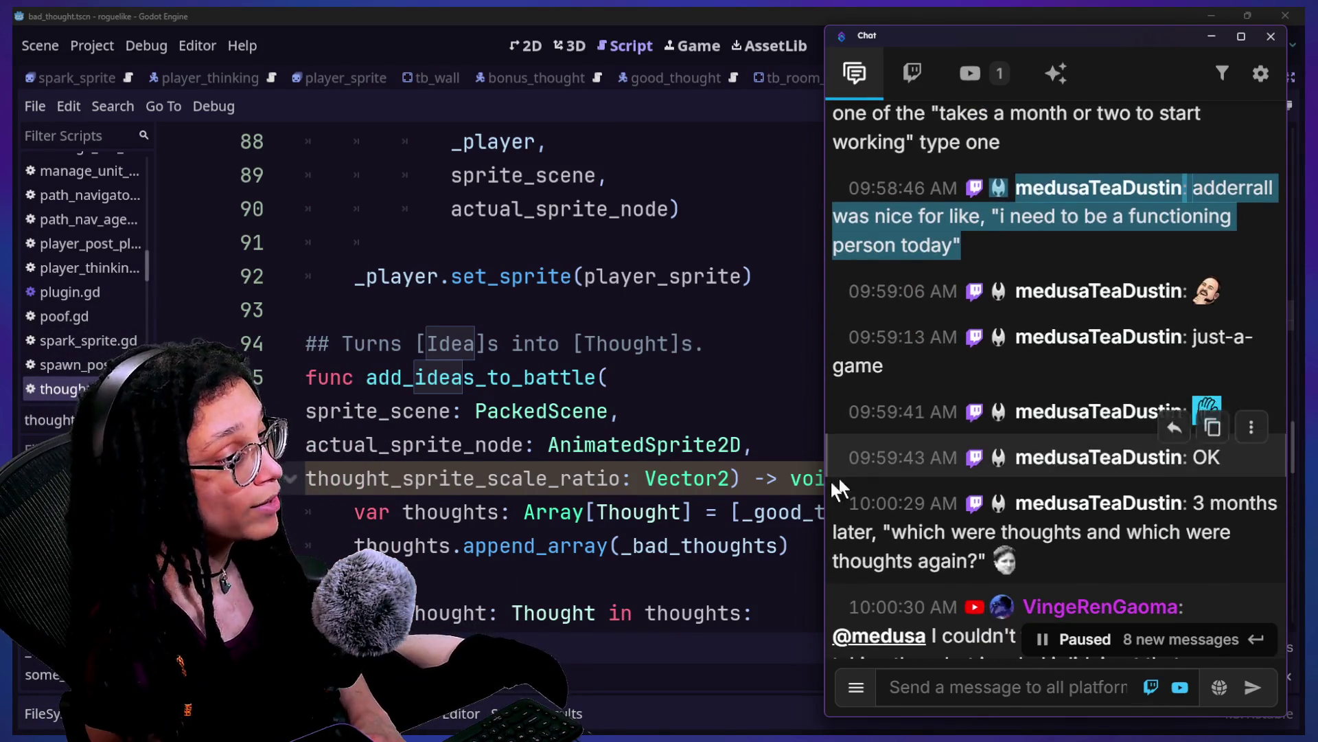
pyautogui.scroll(-1, 884, 493)
pyautogui.scroll(-4, 884, 493)
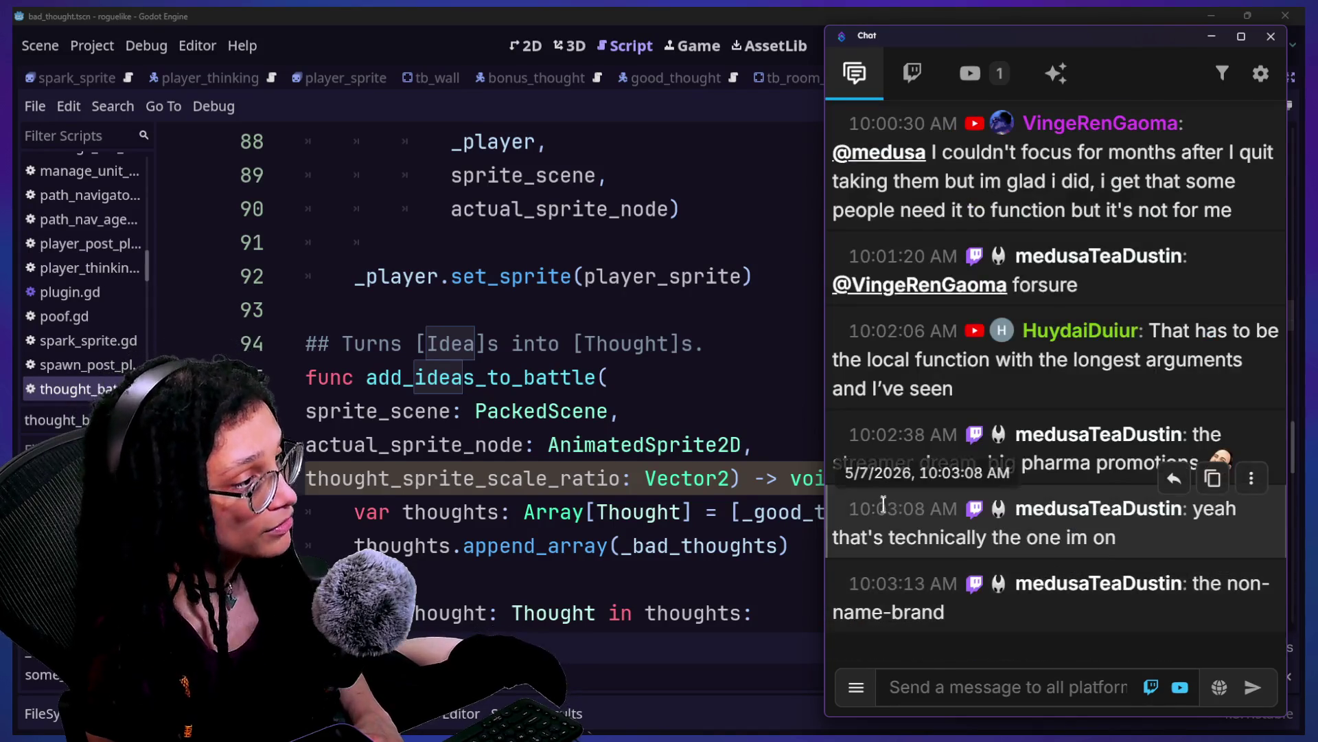
pyautogui.scroll(6, 883, 505)
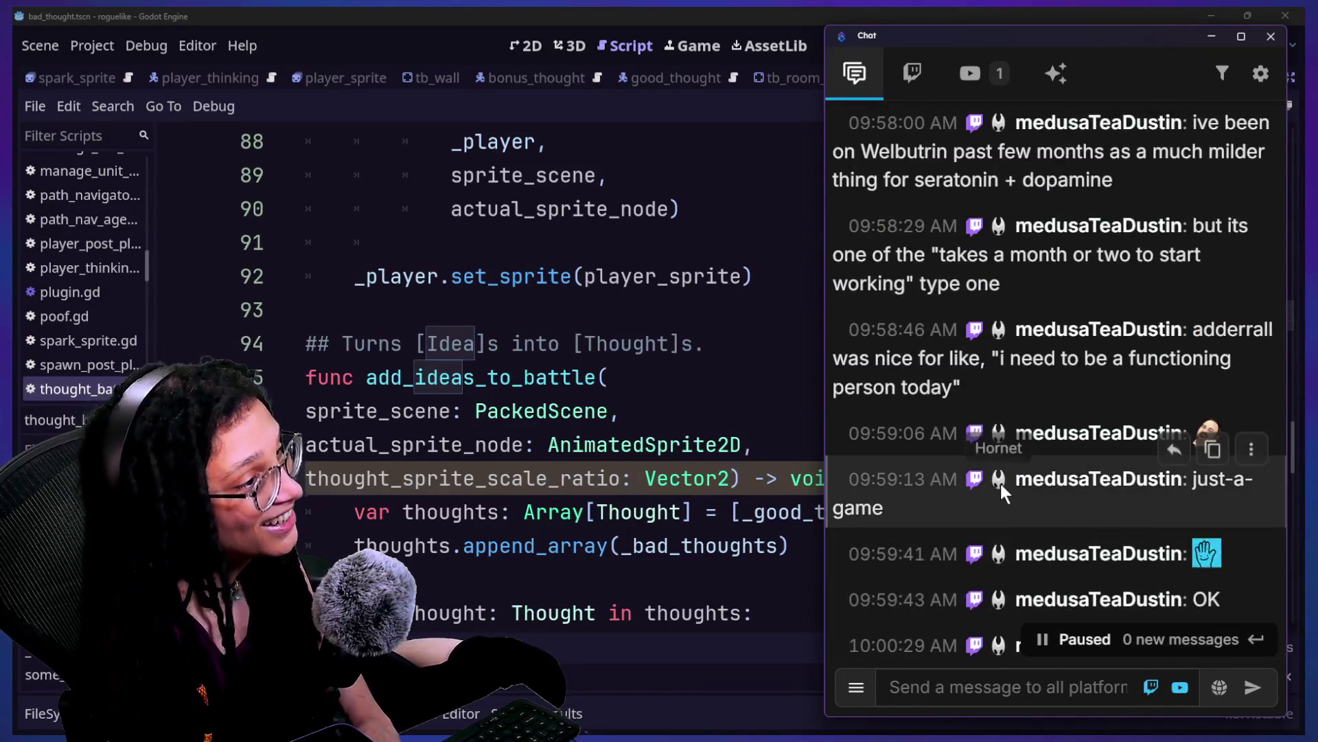
pyautogui.scroll(4, 1000, 483)
pyautogui.scroll(5, 999, 483)
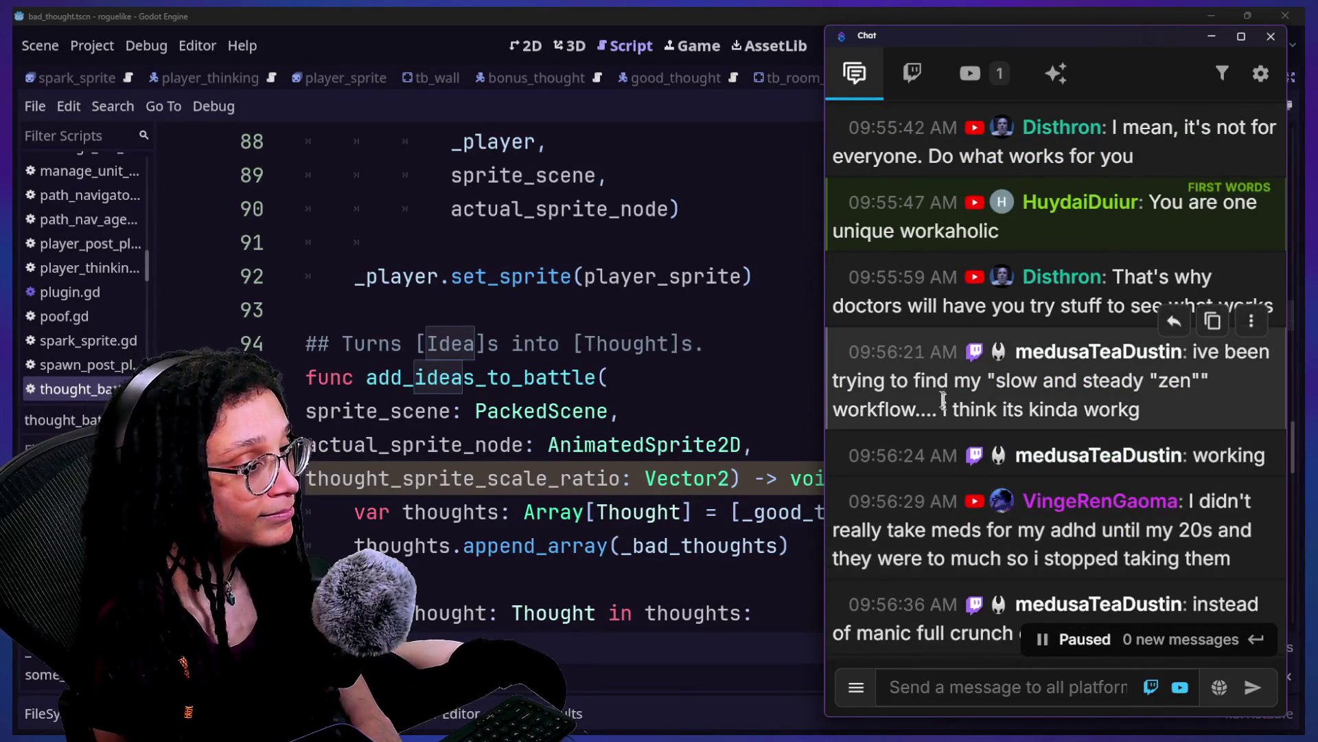
pyautogui.scroll(5, 979, 417)
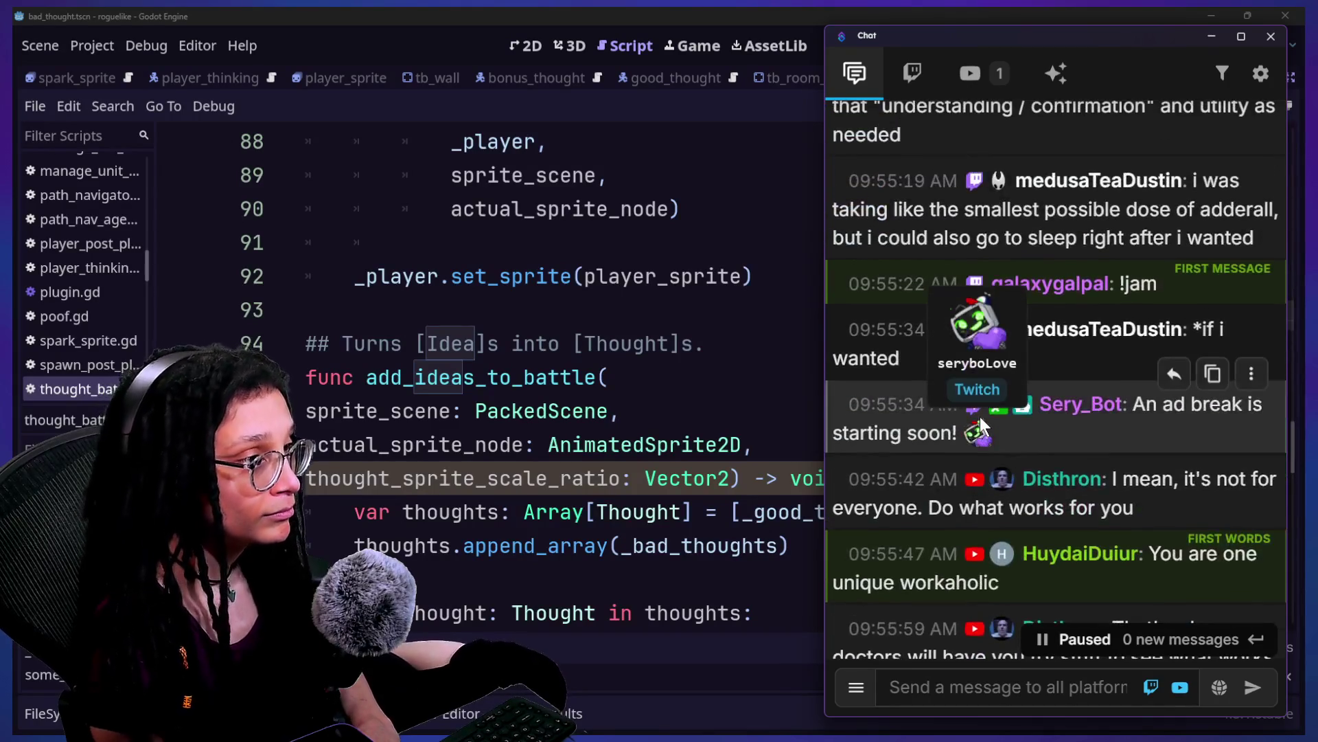
pyautogui.scroll(8, 979, 416)
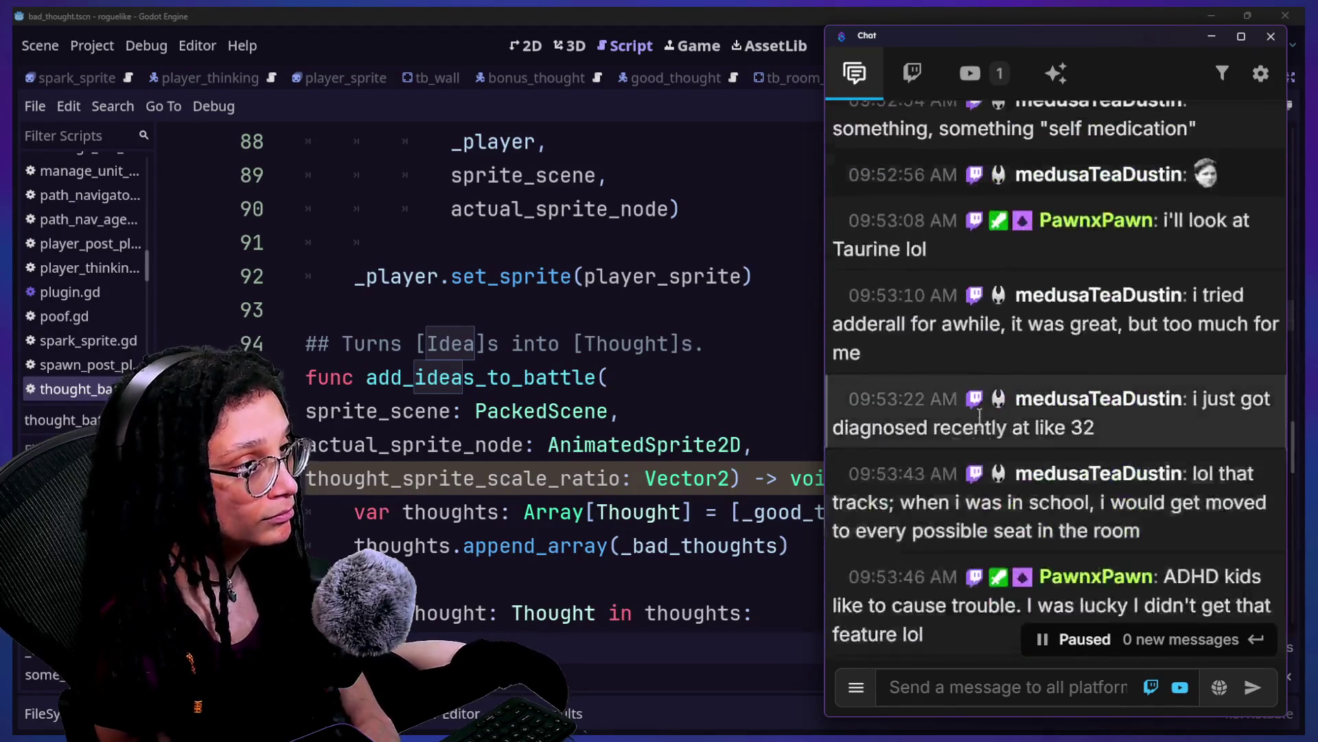
pyautogui.scroll(-8, 979, 416)
pyautogui.scroll(-5, 979, 416)
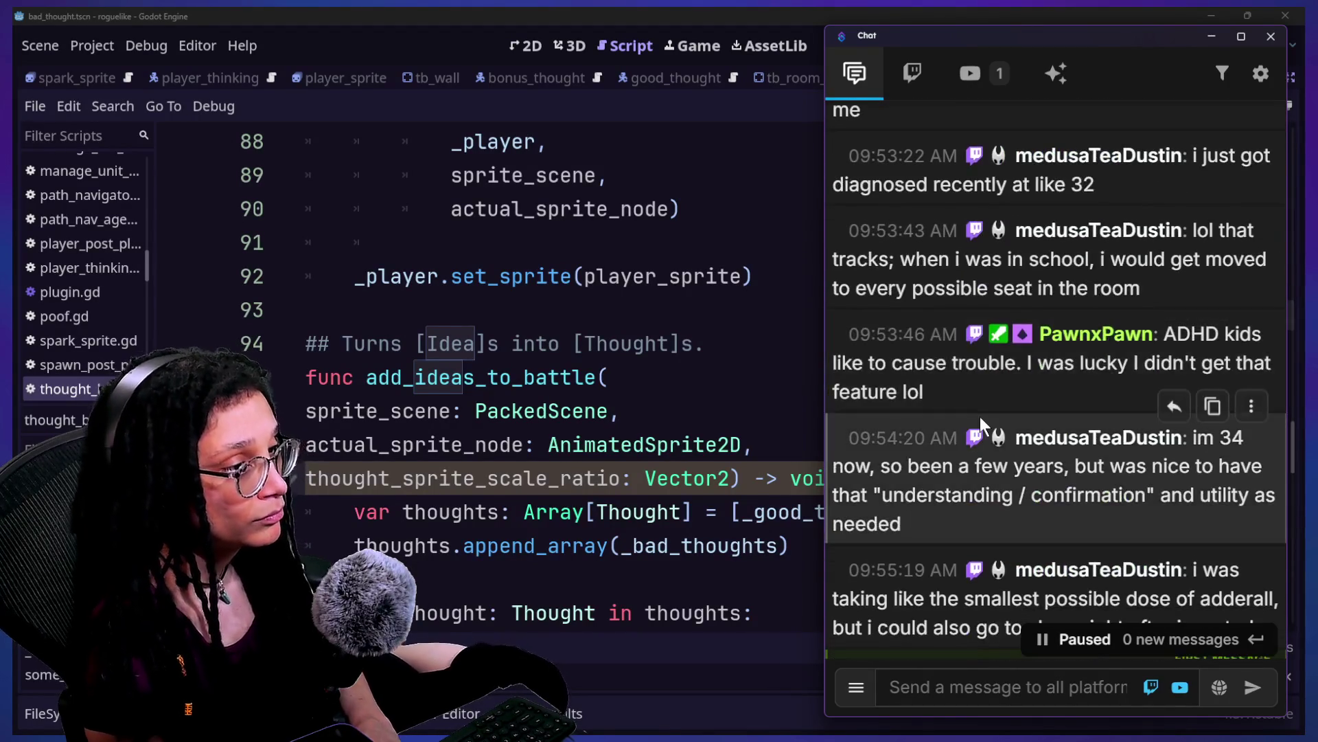
pyautogui.scroll(-1, 979, 416)
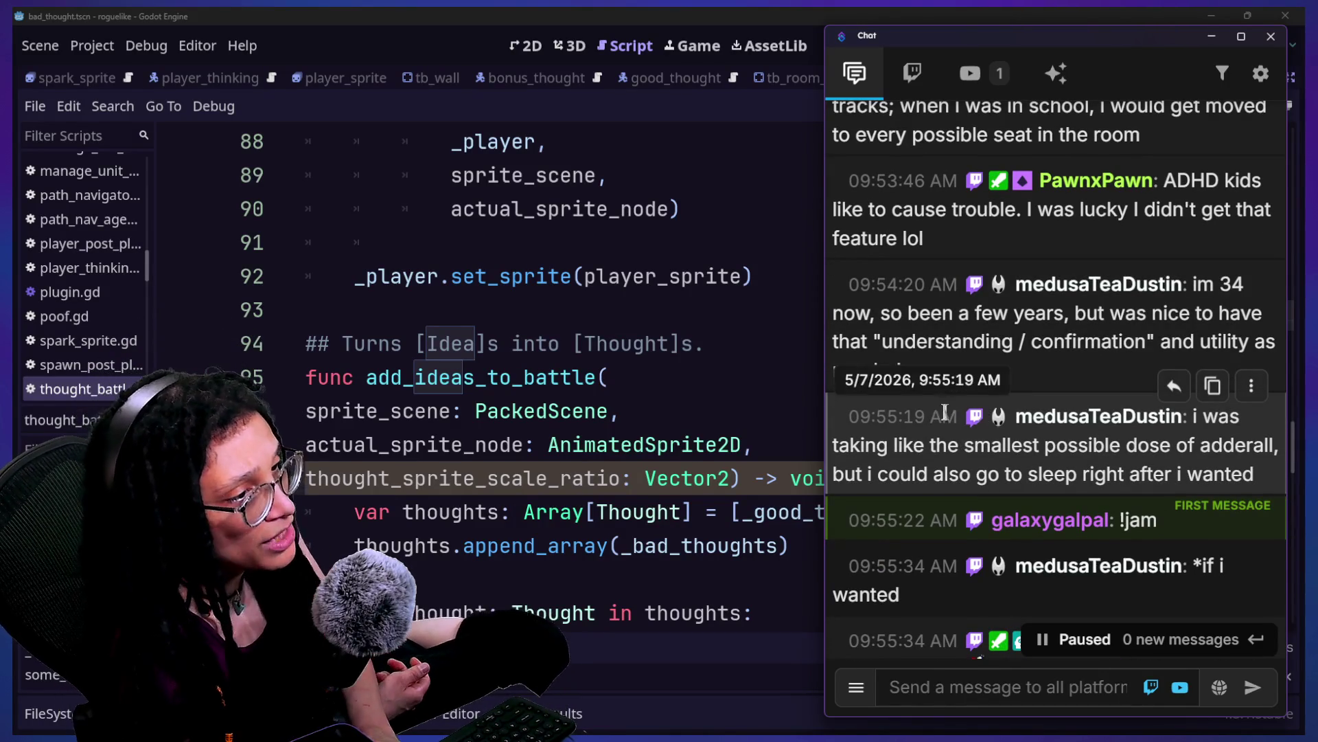
pyautogui.moveTo(945, 412); pyautogui.dragTo(1056, 450)
pyautogui.scroll(-4, 1131, 526)
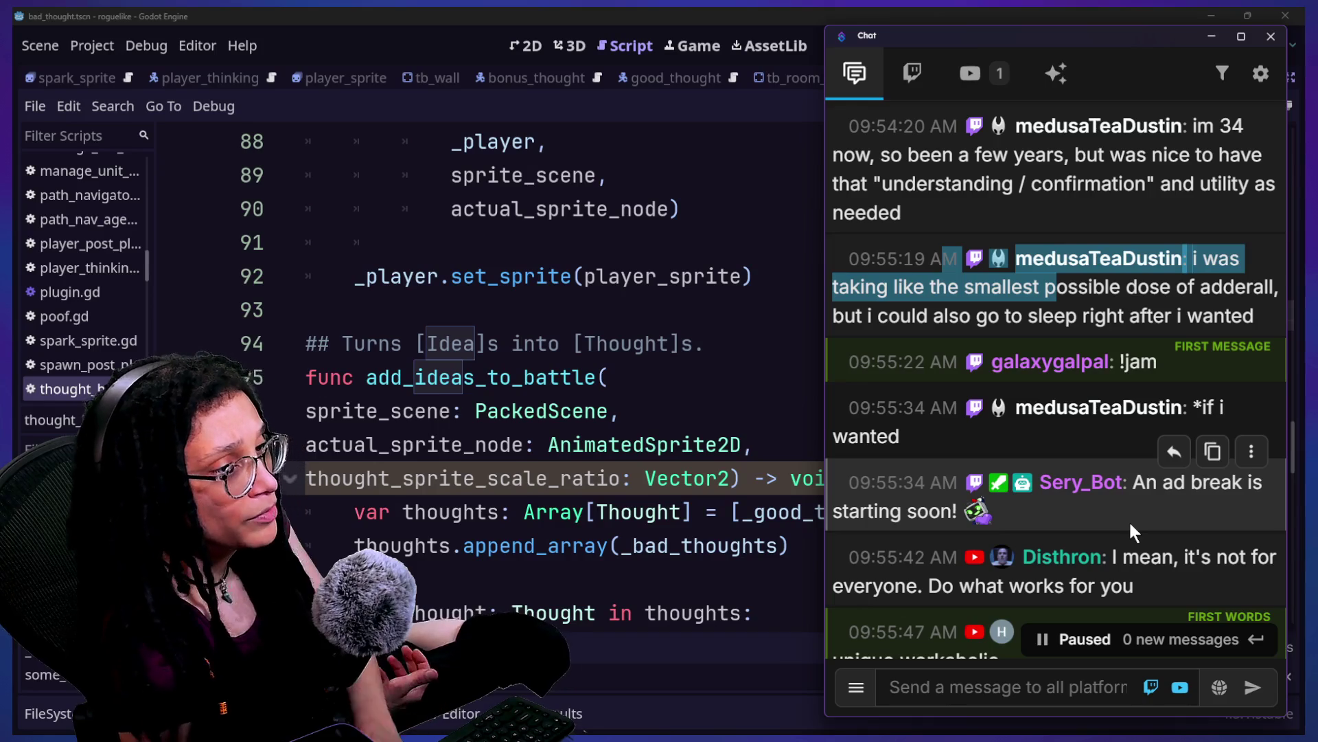
pyautogui.scroll(-1, 1129, 520)
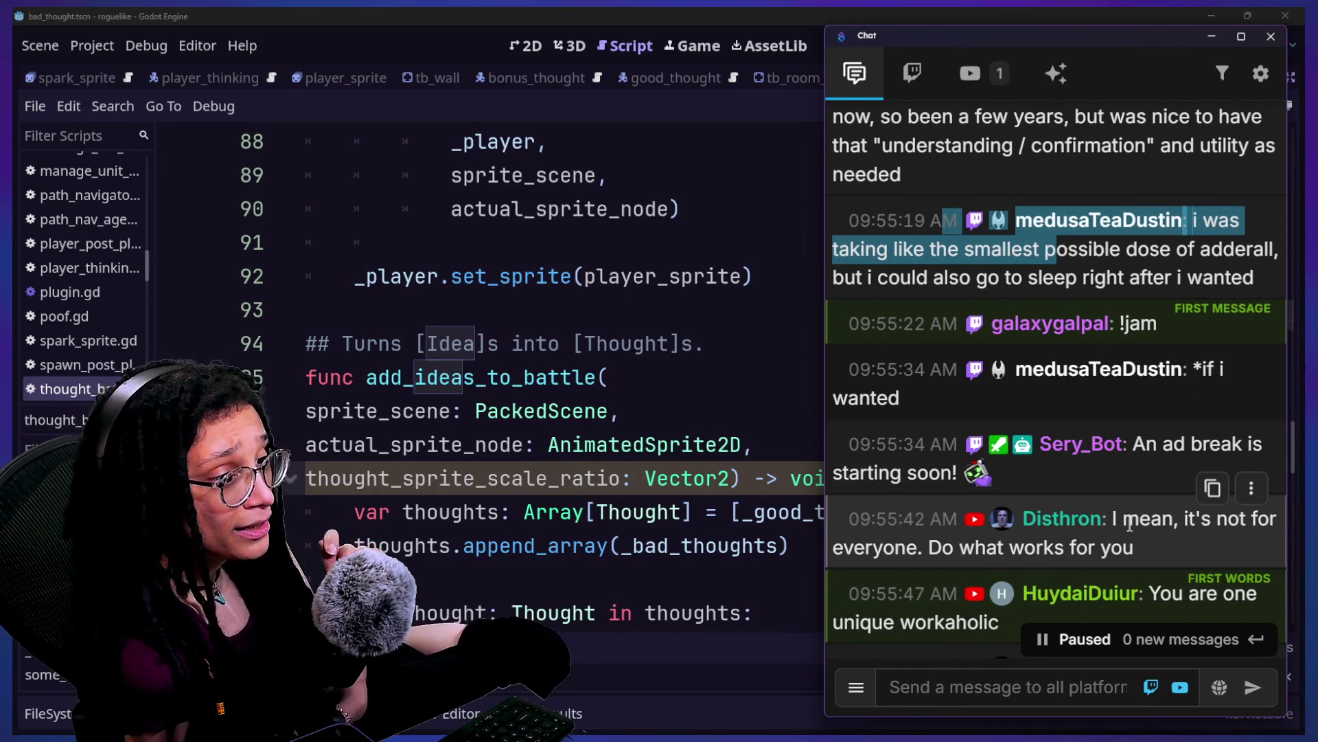
pyautogui.scroll(-6, 1130, 526)
pyautogui.scroll(15, 1132, 531)
pyautogui.scroll(20, 1131, 530)
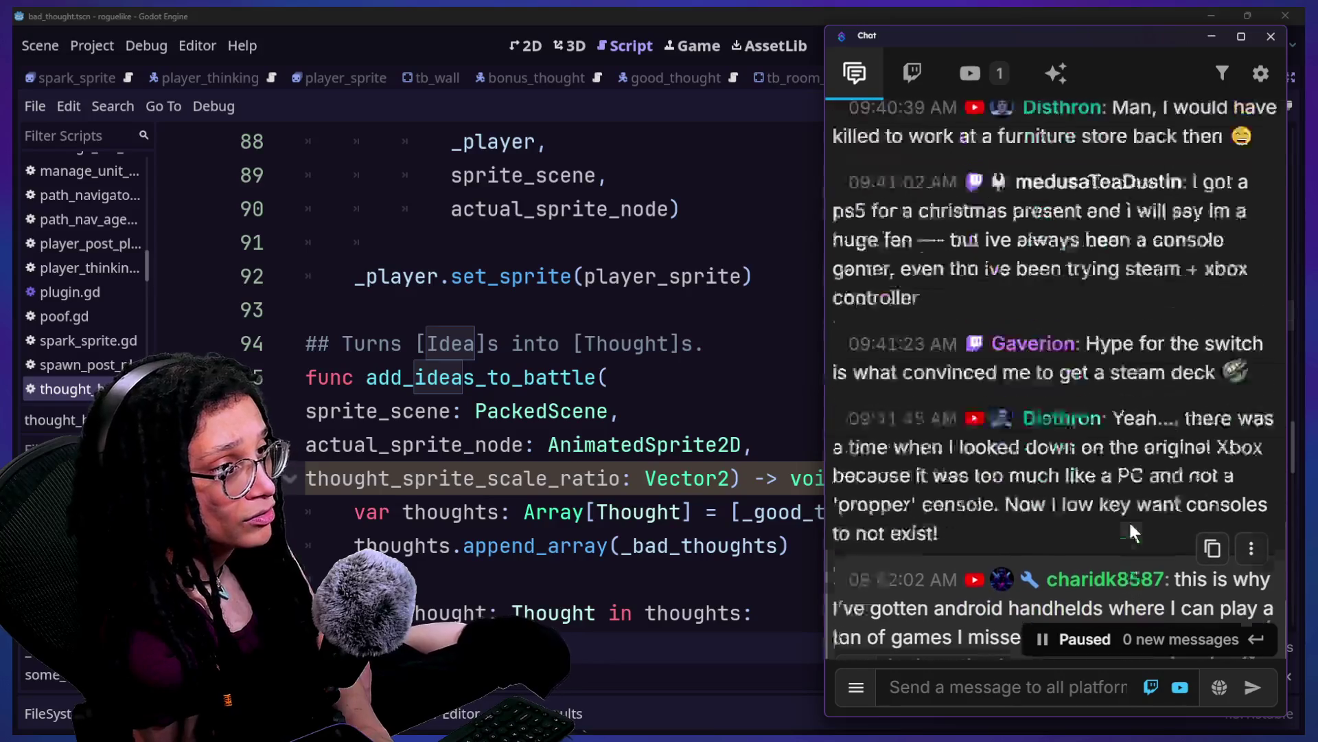
pyautogui.moveTo(1025, 364); pyautogui.dragTo(1059, 358)
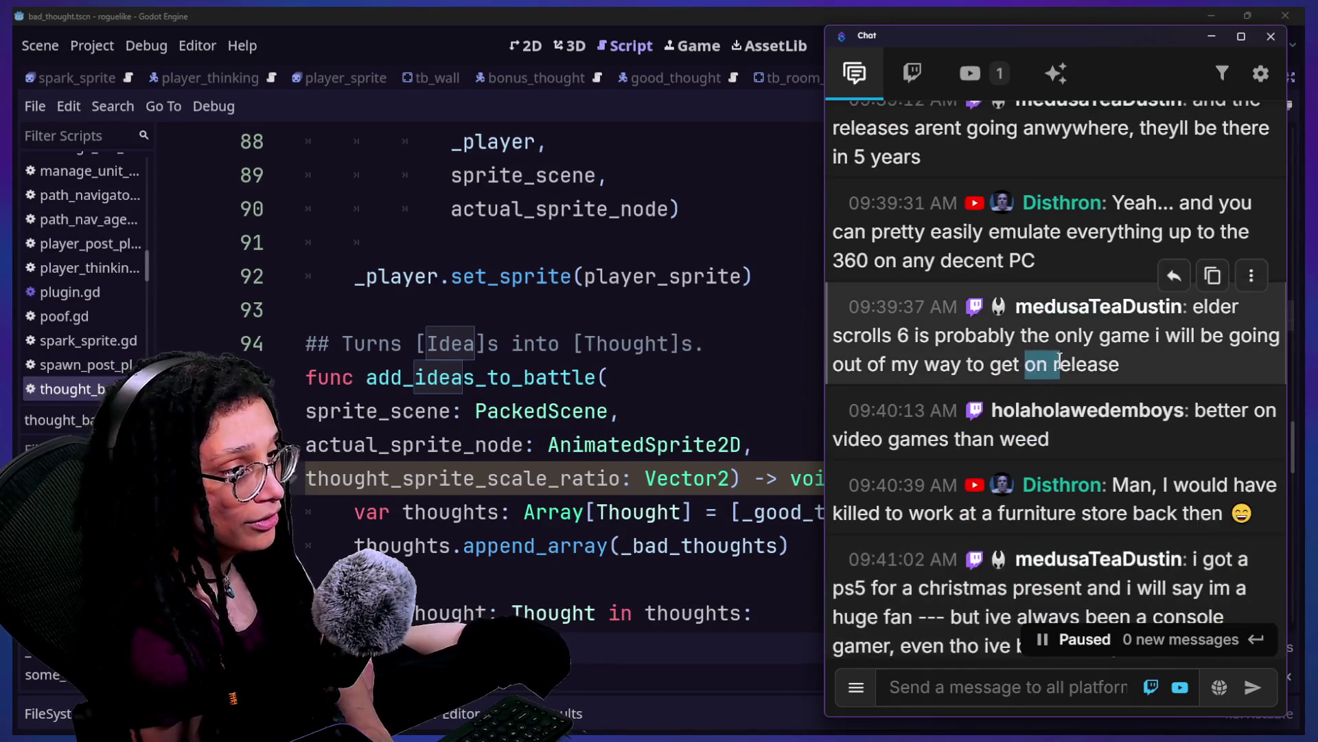
pyautogui.scroll(-1, 1059, 360)
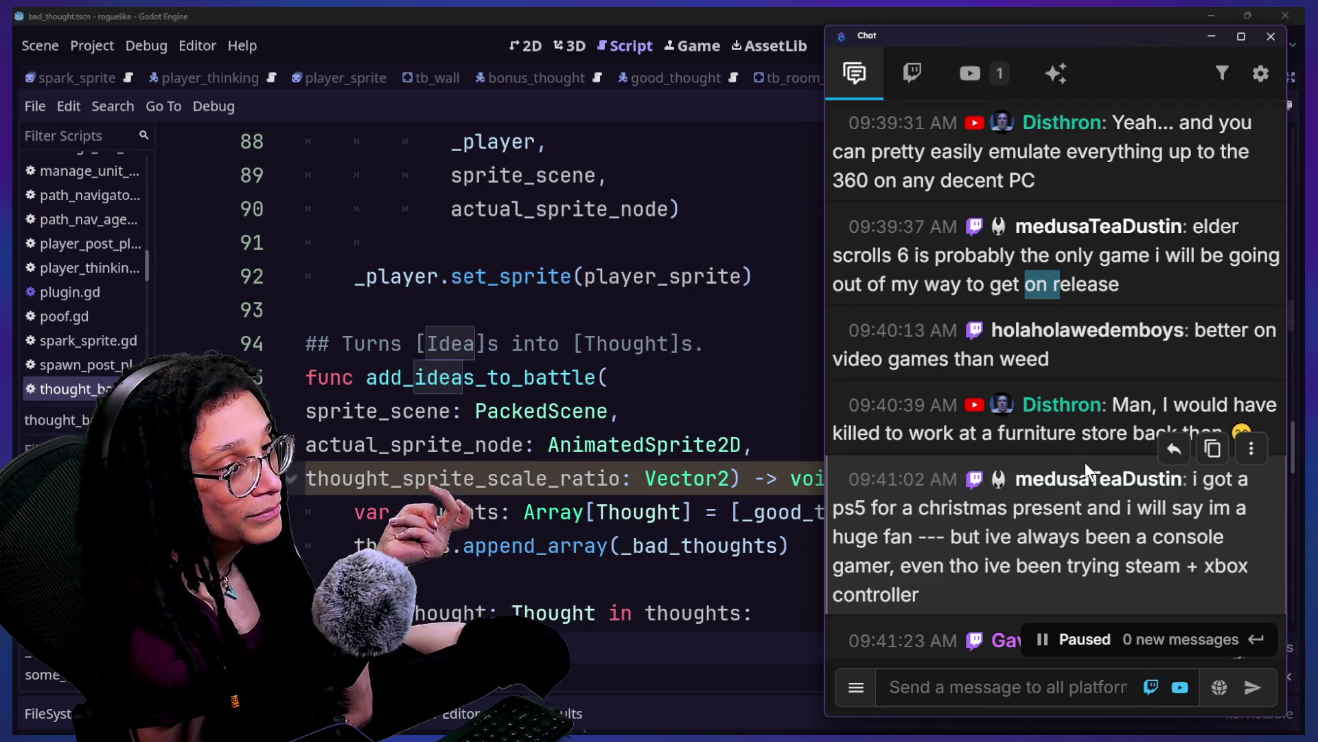
pyautogui.scroll(-2, 1085, 463)
pyautogui.scroll(-10, 1085, 463)
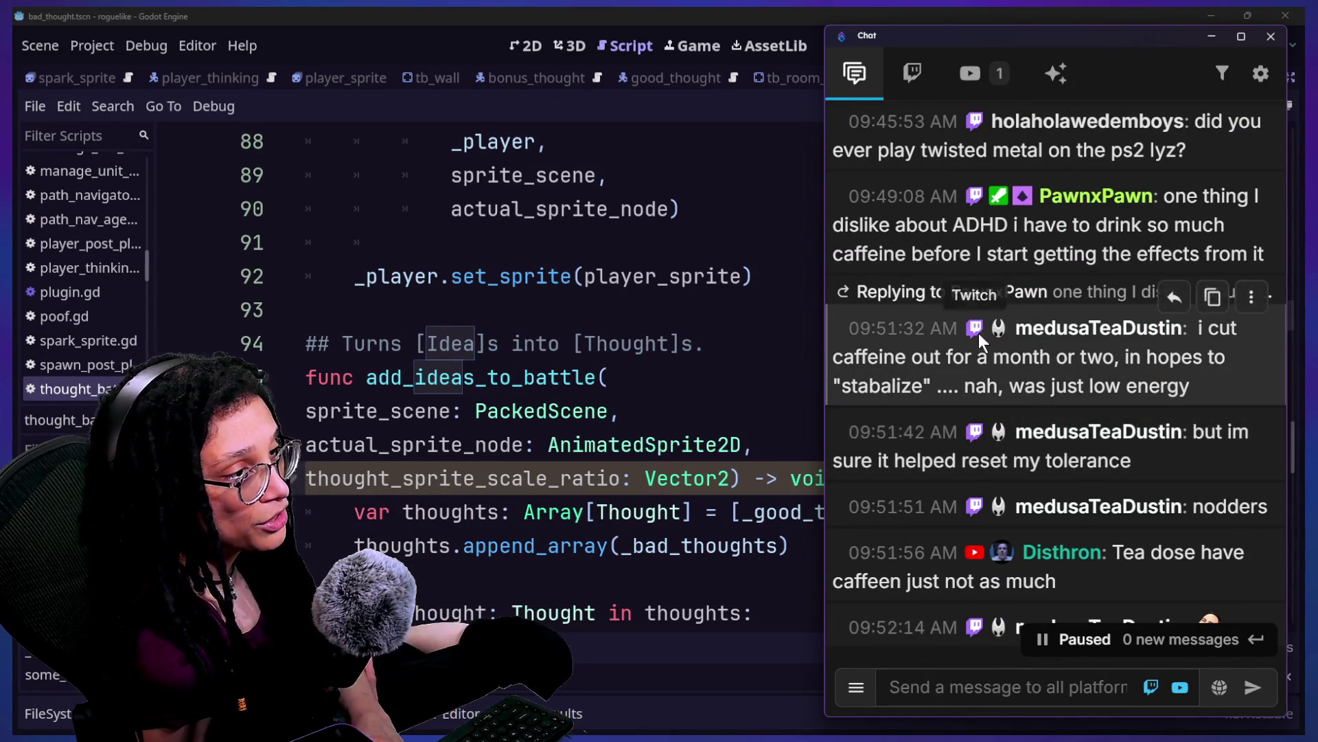
pyautogui.scroll(-10, 959, 483)
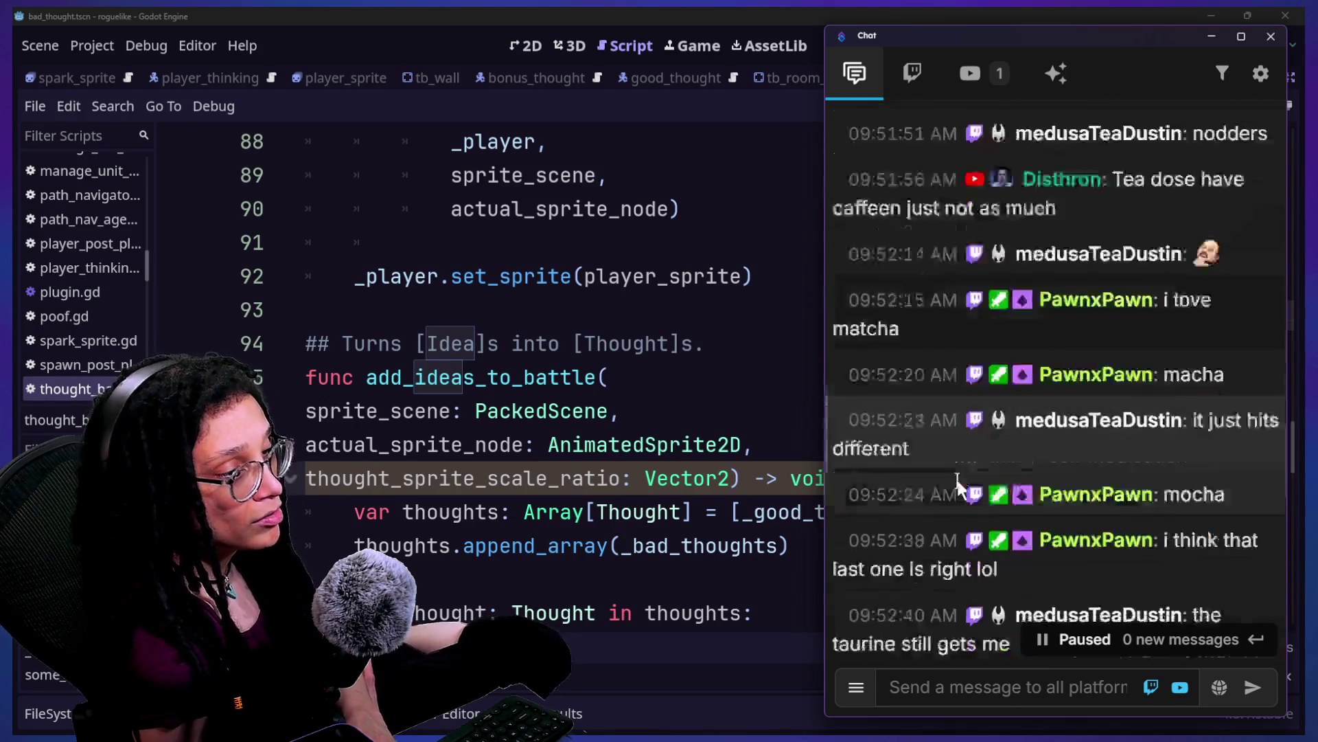
pyautogui.scroll(-10, 958, 485)
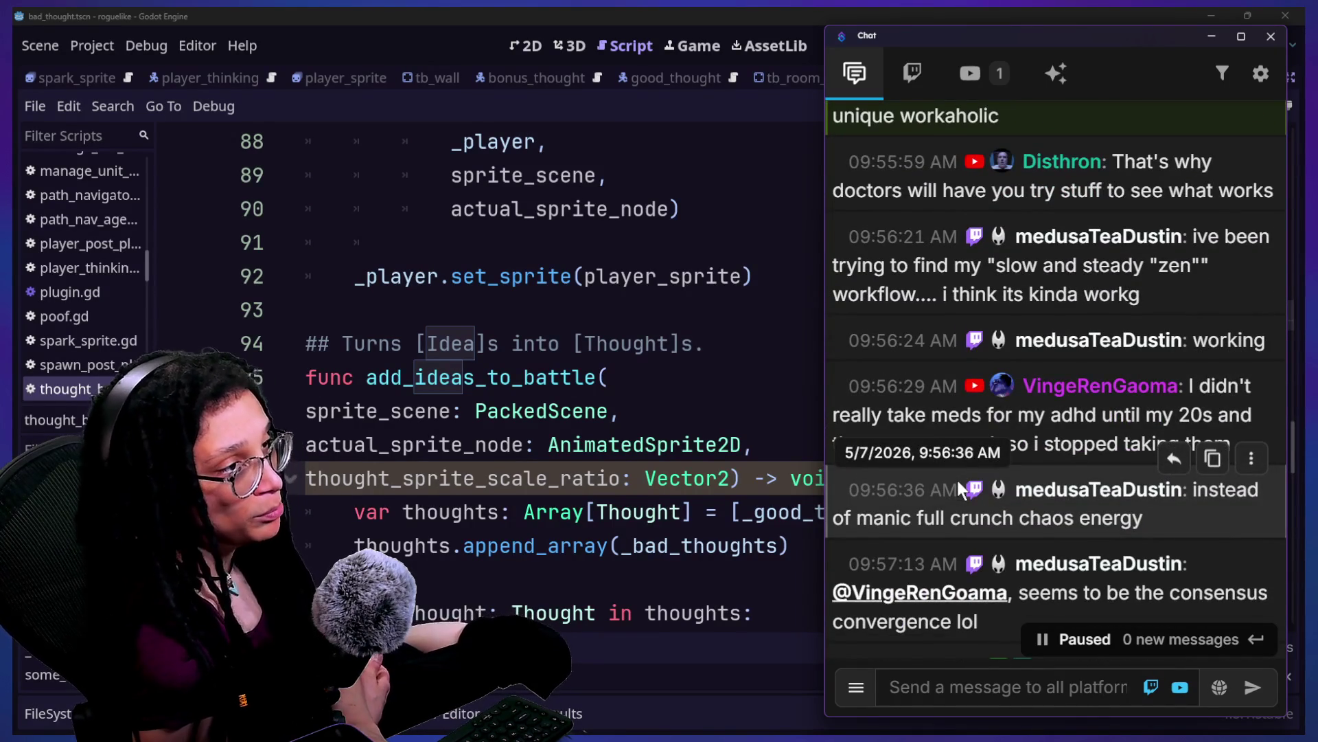
pyautogui.scroll(5, 958, 477)
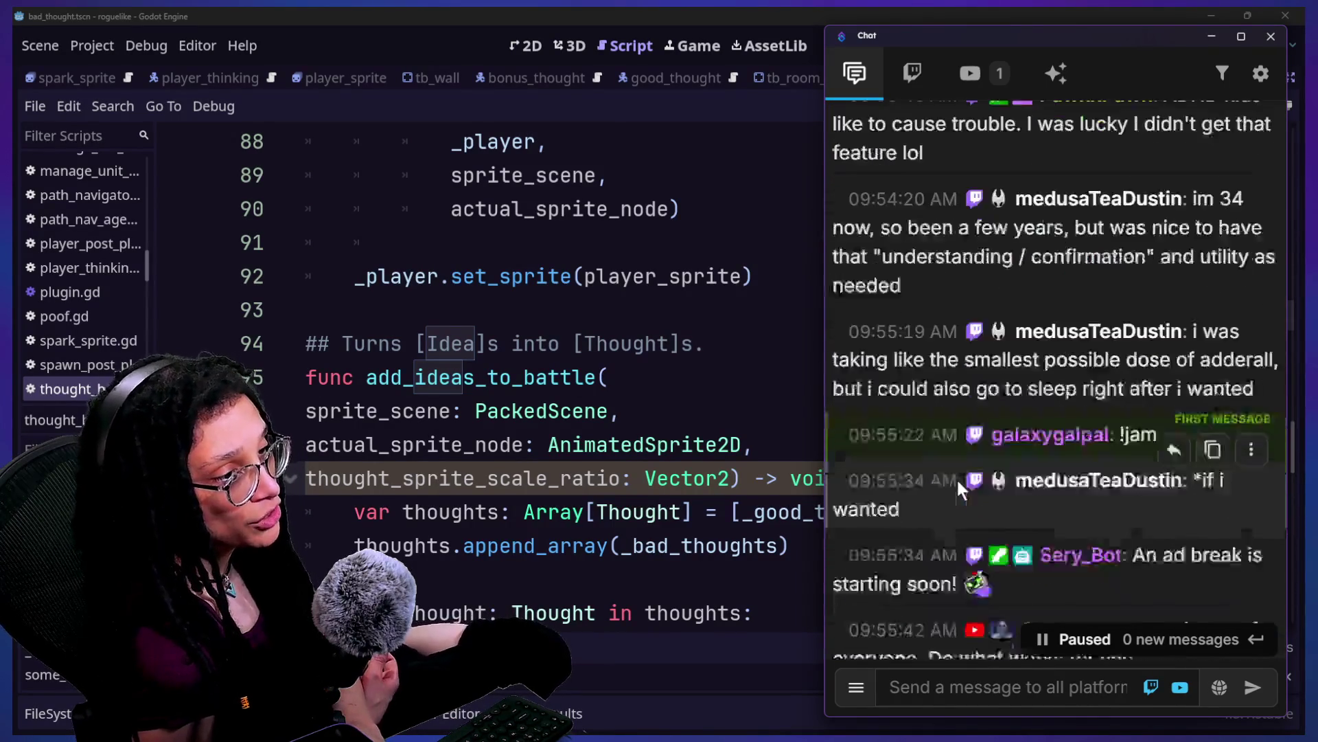
pyautogui.scroll(-1, 958, 484)
pyautogui.moveTo(1015, 499); pyautogui.dragTo(1076, 479)
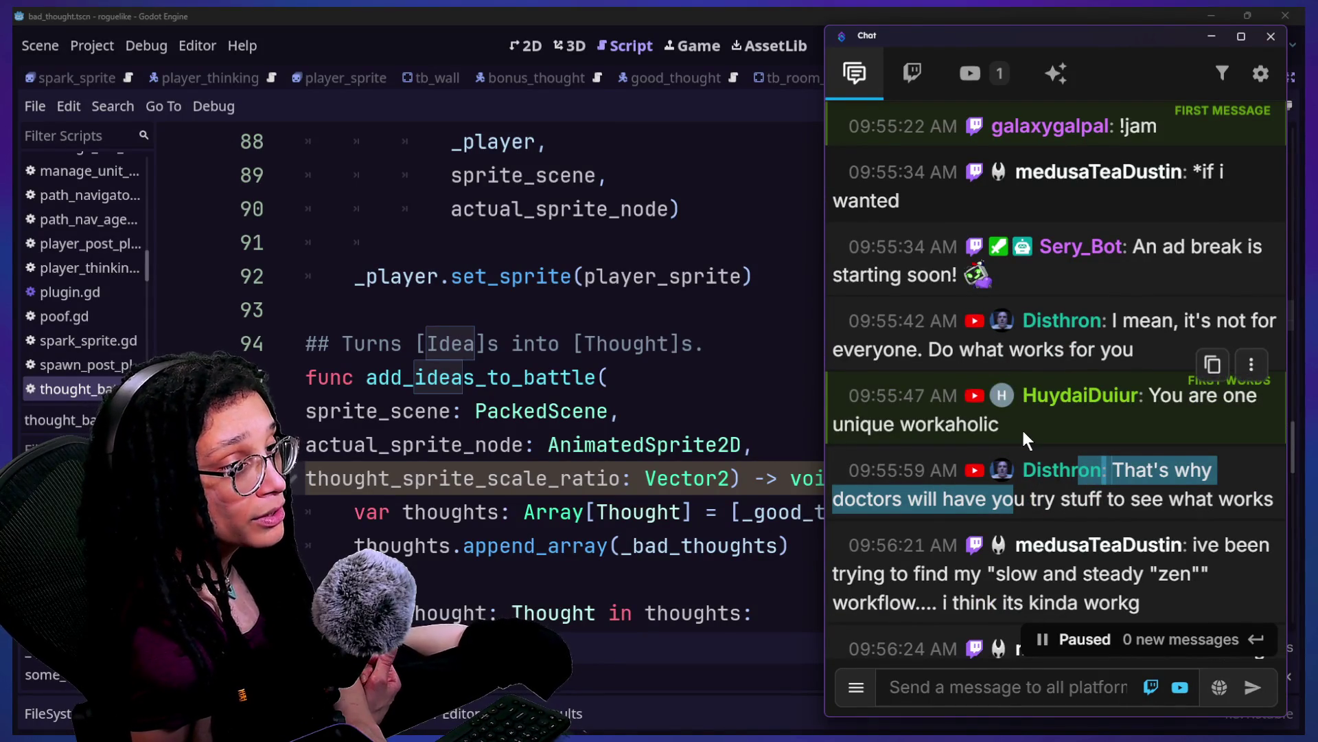
pyautogui.scroll(-4, 1023, 433)
pyautogui.scroll(-2, 1025, 436)
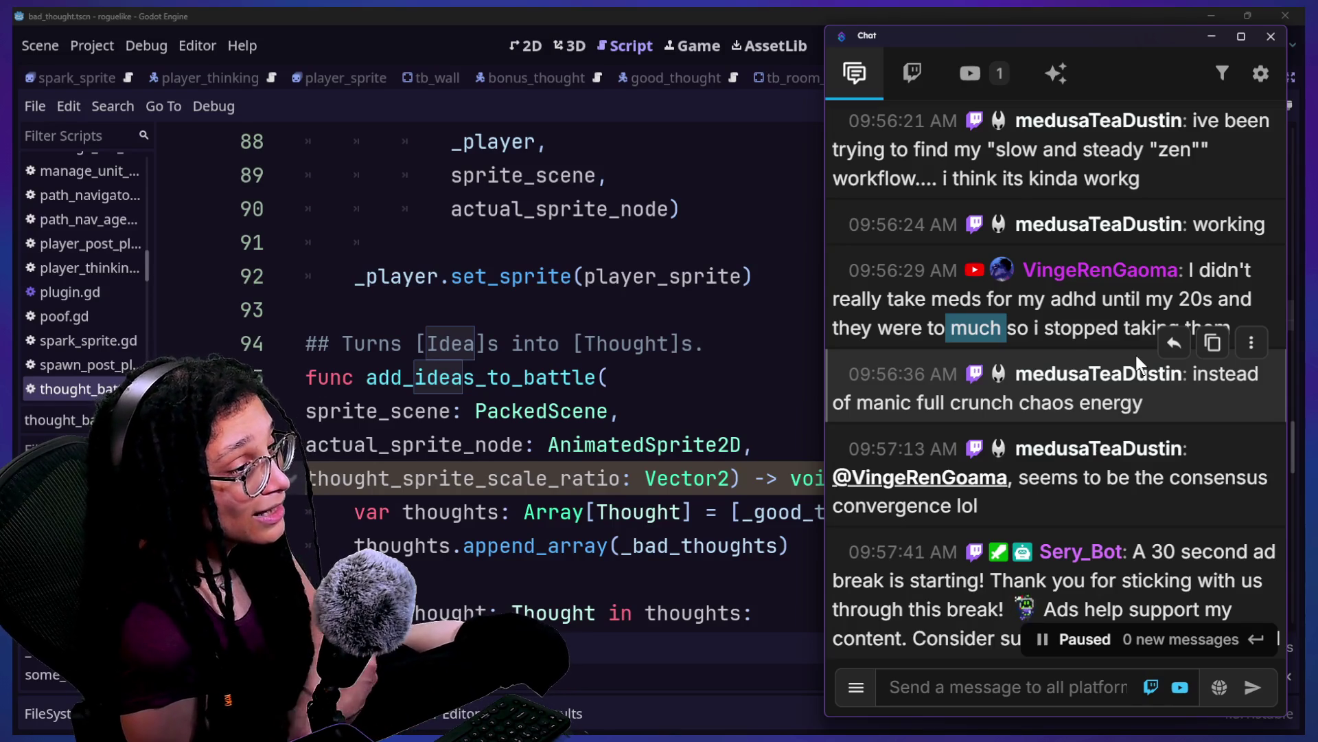
# Step: Scroll back through the Stream chat and highlight part of a viewer's message
pyautogui.scroll(-1, 1136, 356)
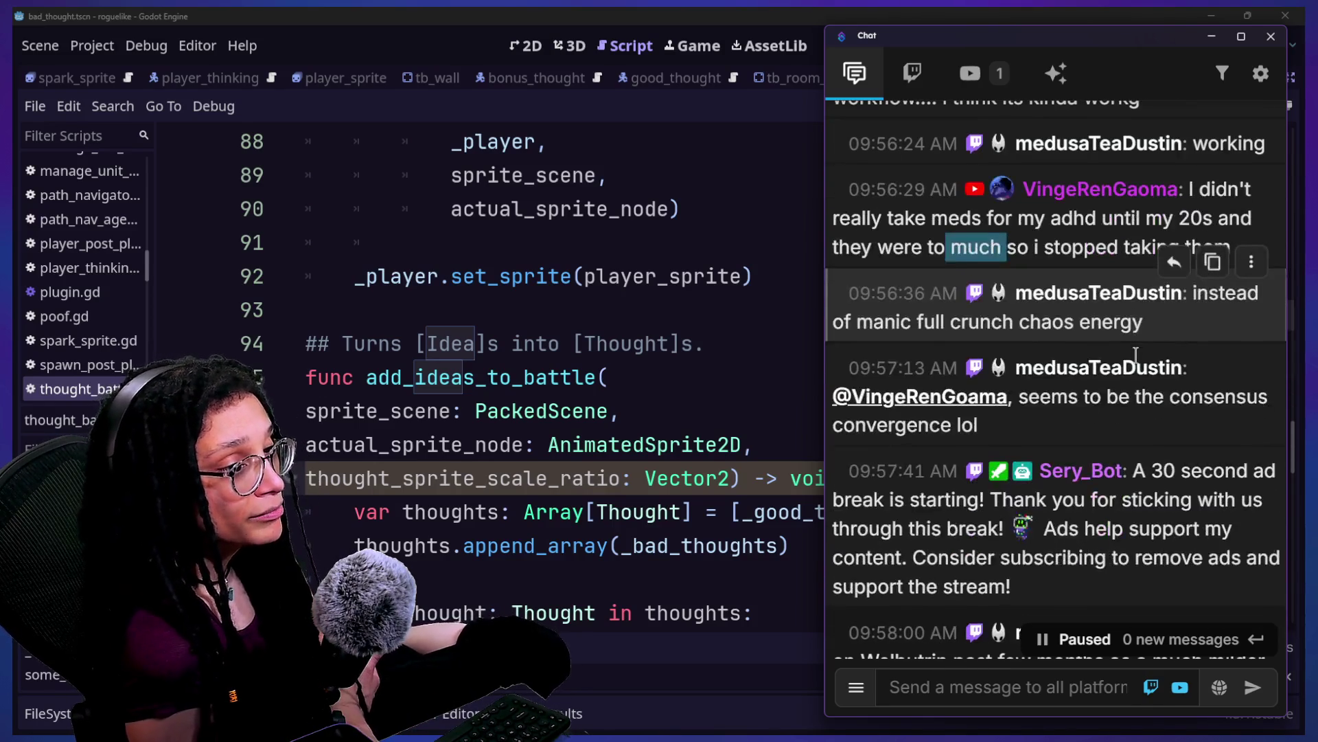
pyautogui.scroll(-1, 1047, 470)
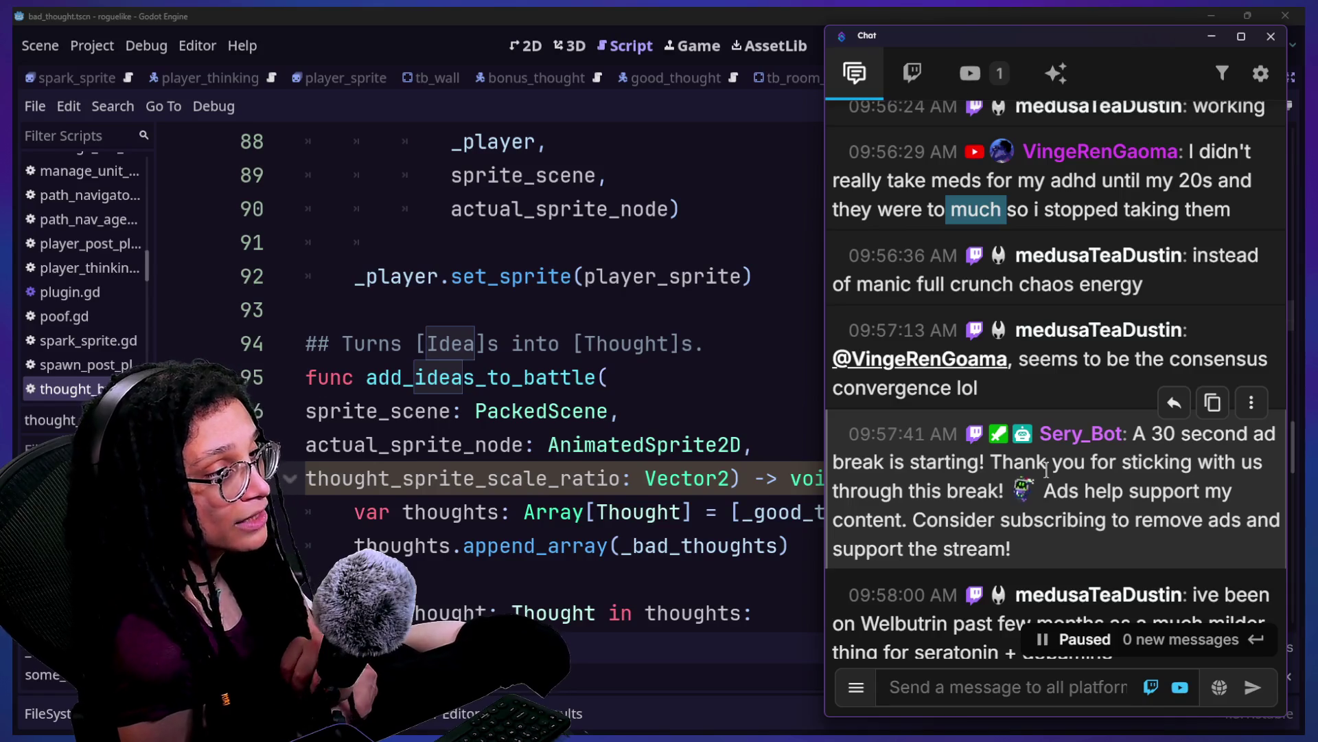
pyautogui.scroll(7, 1047, 470)
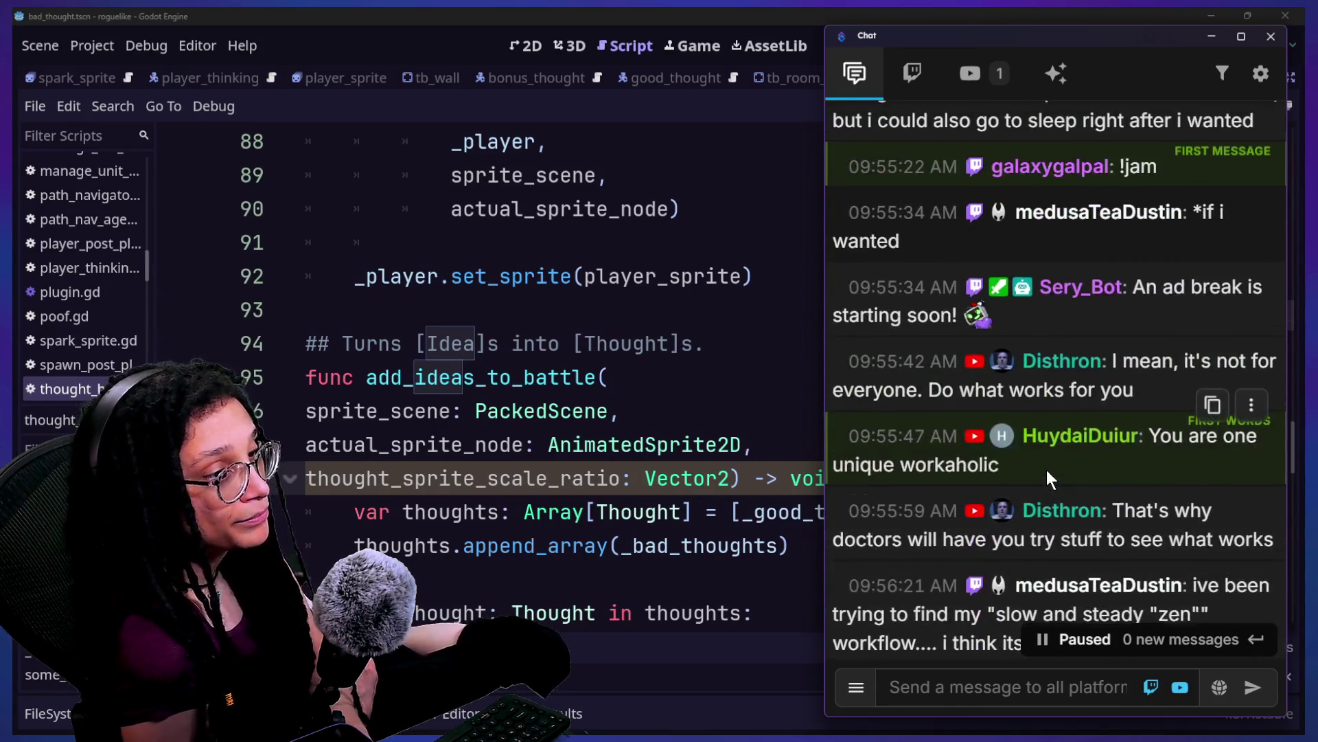
pyautogui.scroll(-4, 1046, 470)
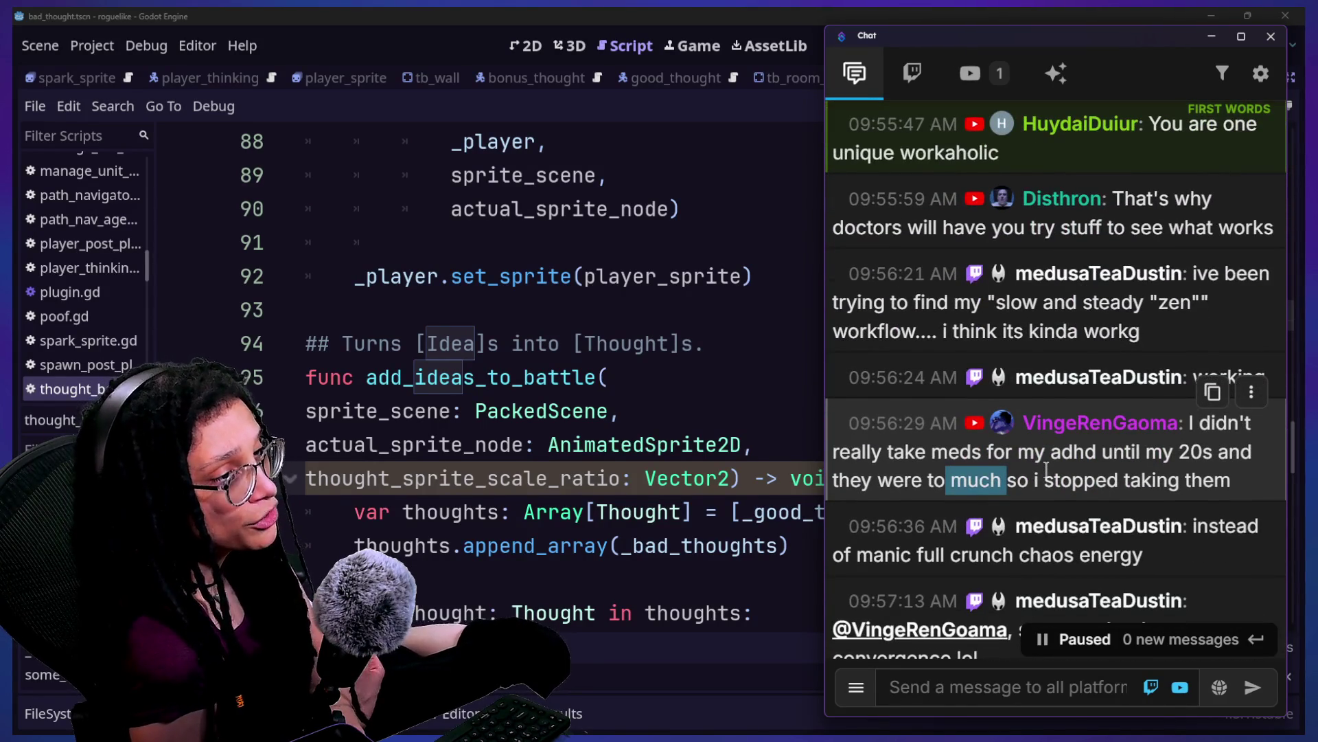
pyautogui.scroll(-4, 1046, 470)
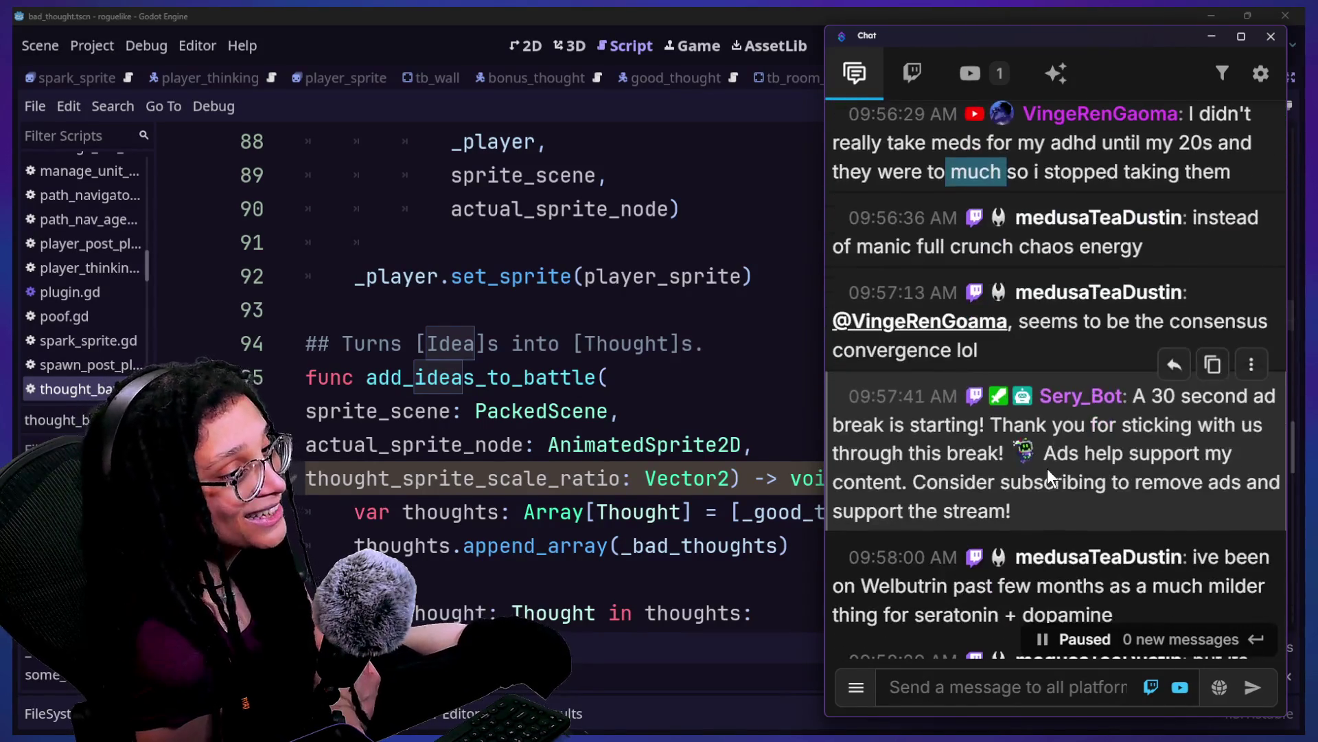
pyautogui.scroll(-2, 1048, 468)
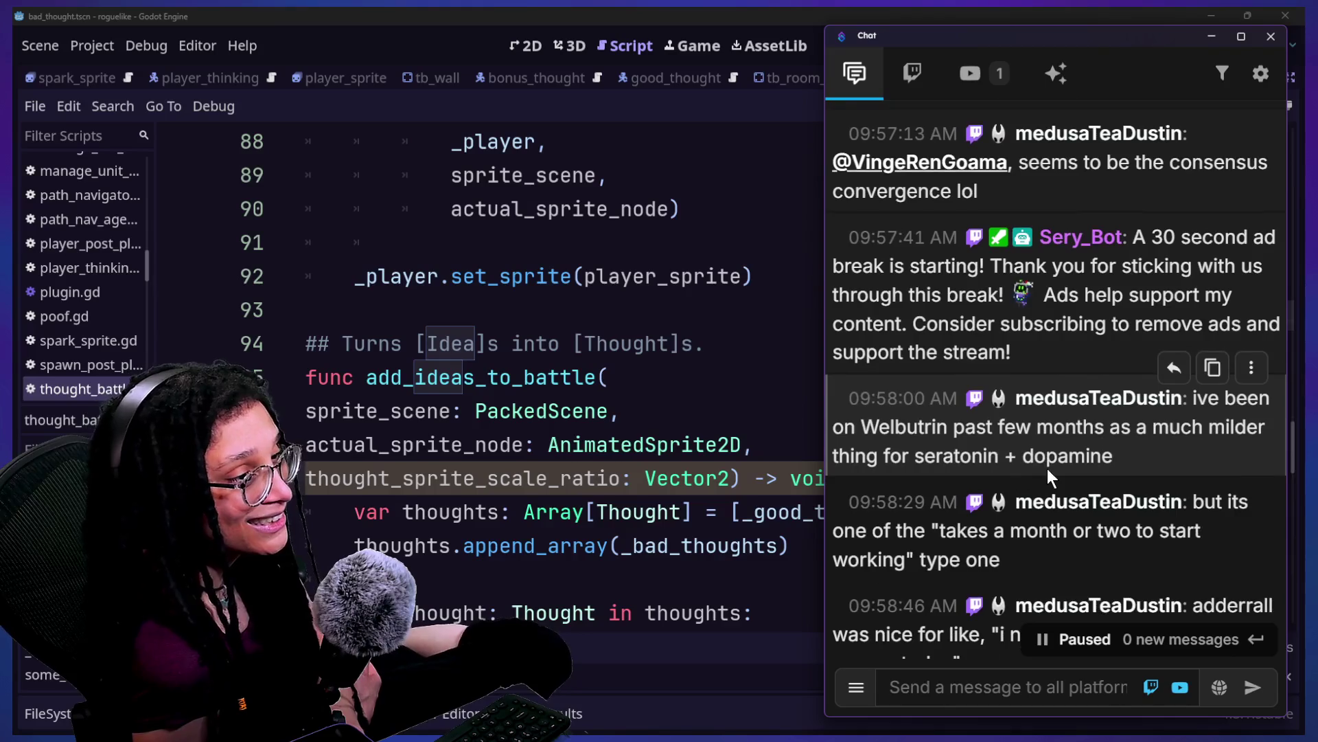
pyautogui.scroll(6, 1048, 468)
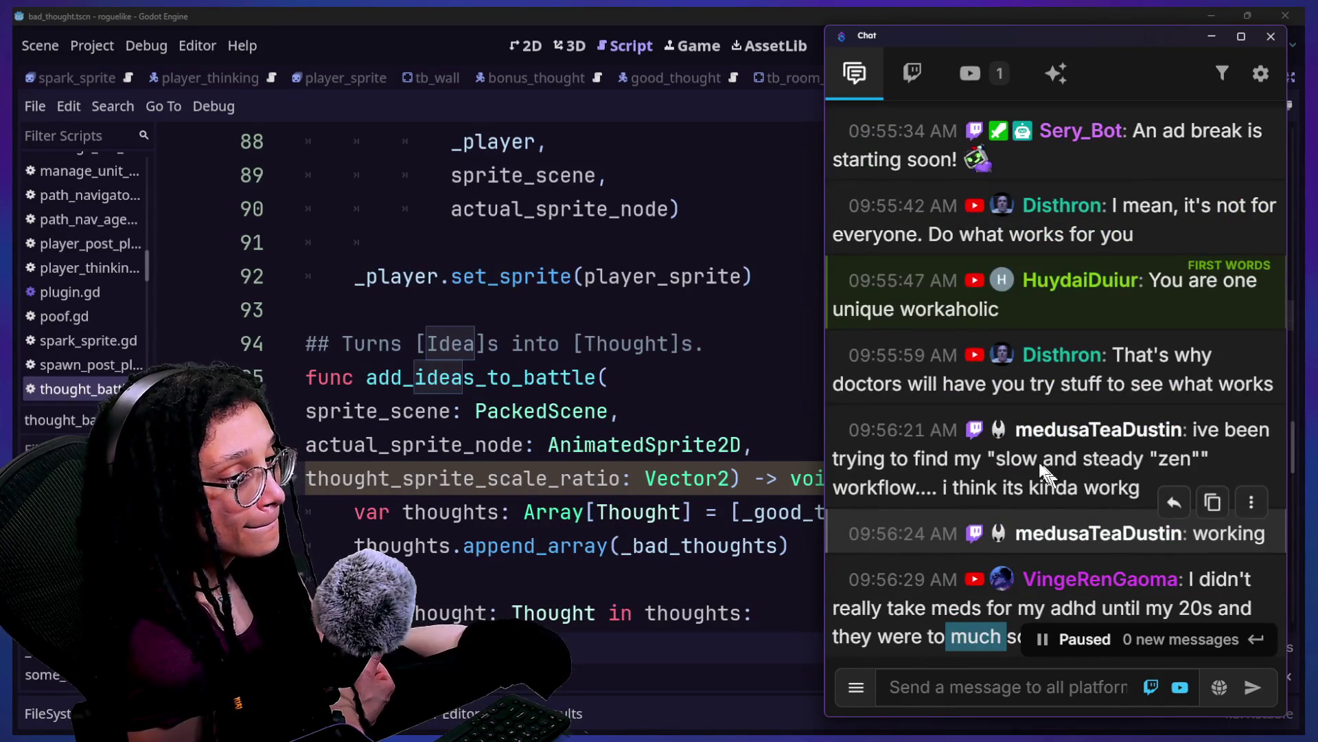
pyautogui.scroll(-7, 994, 419)
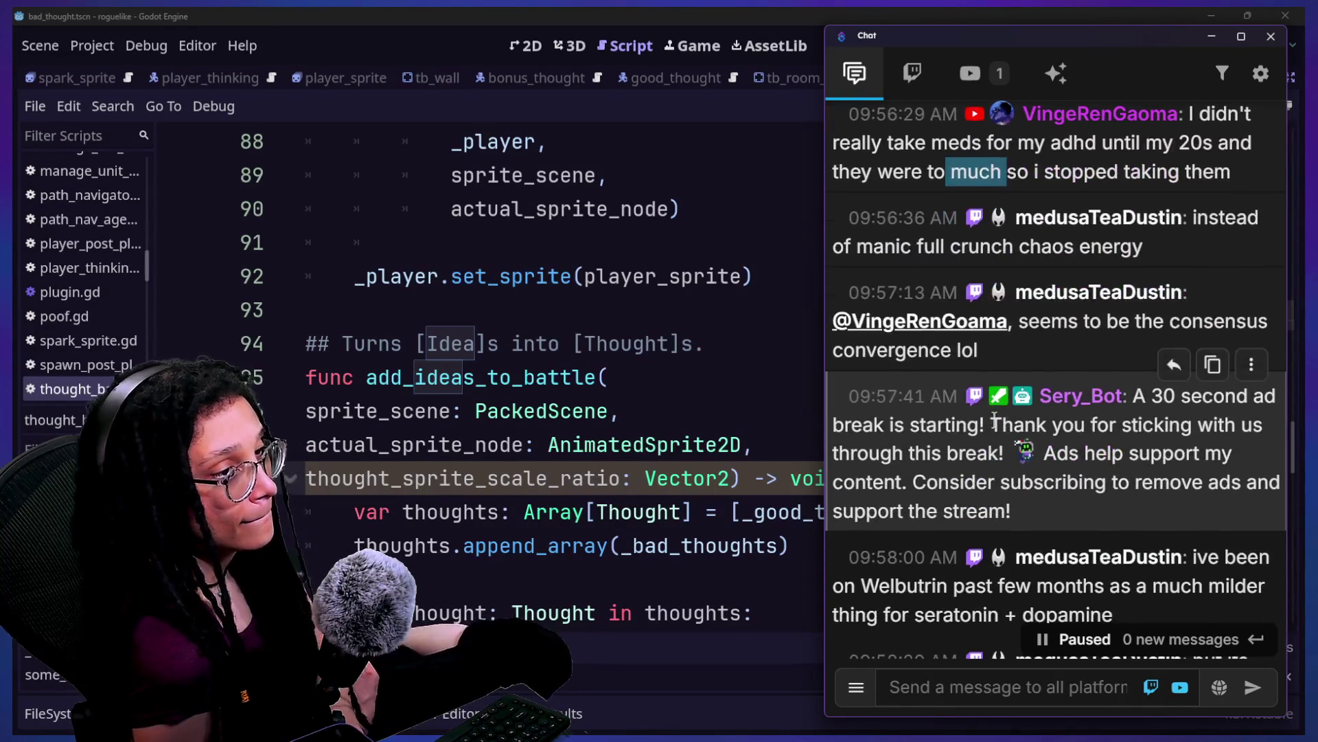
pyautogui.scroll(-6, 994, 420)
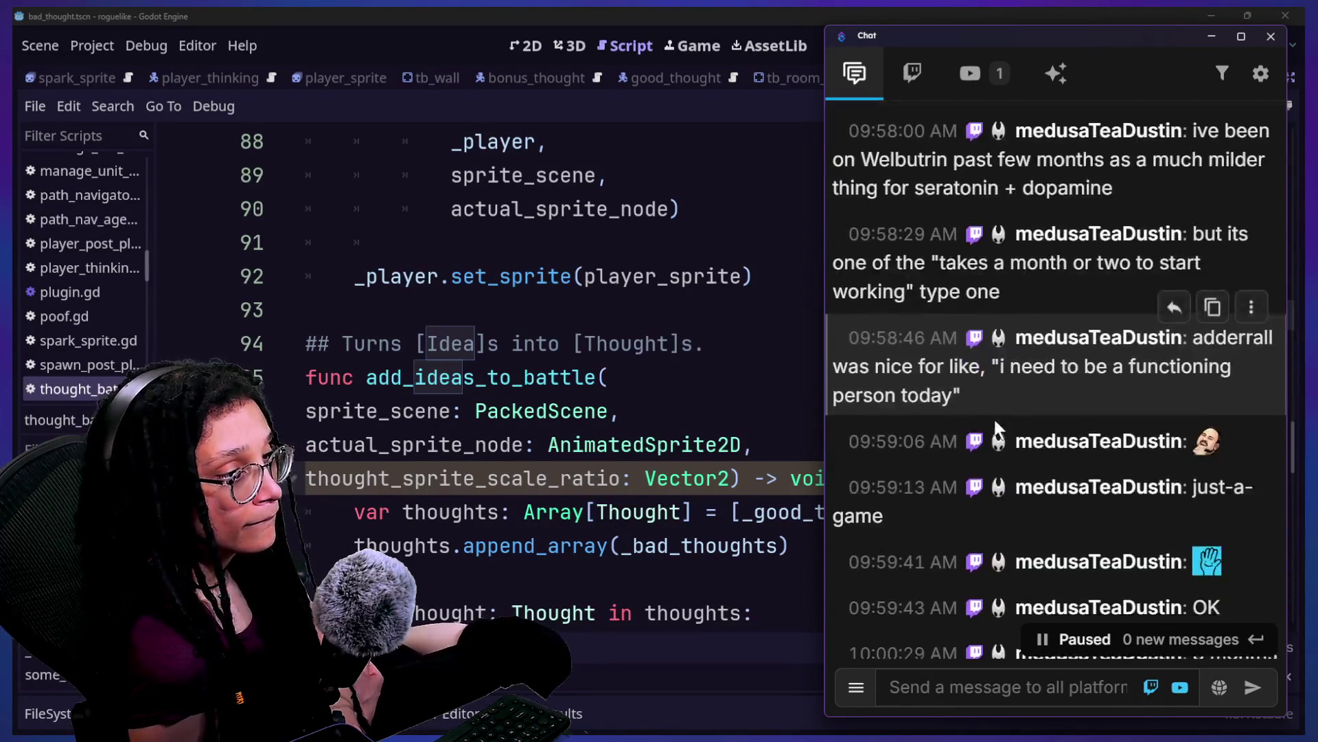
pyautogui.scroll(-4, 995, 417)
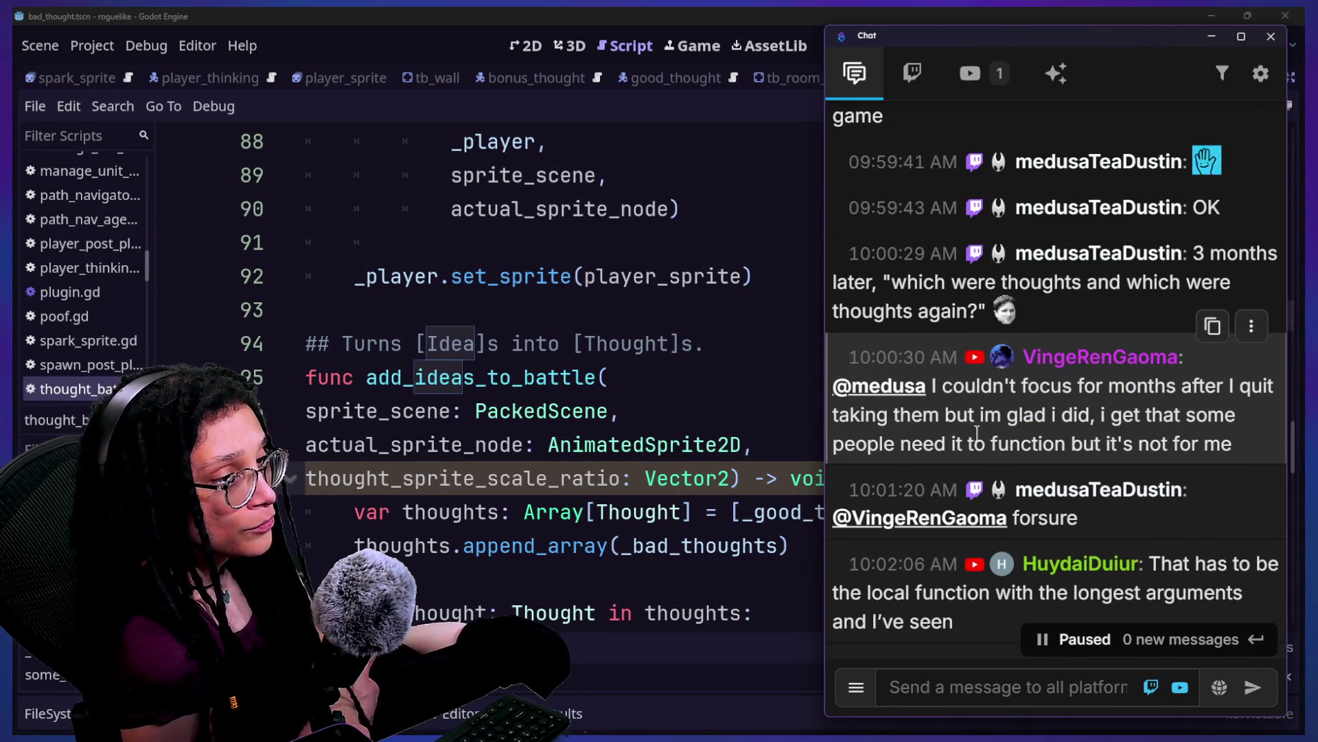
pyautogui.moveTo(977, 432); pyautogui.dragTo(954, 423)
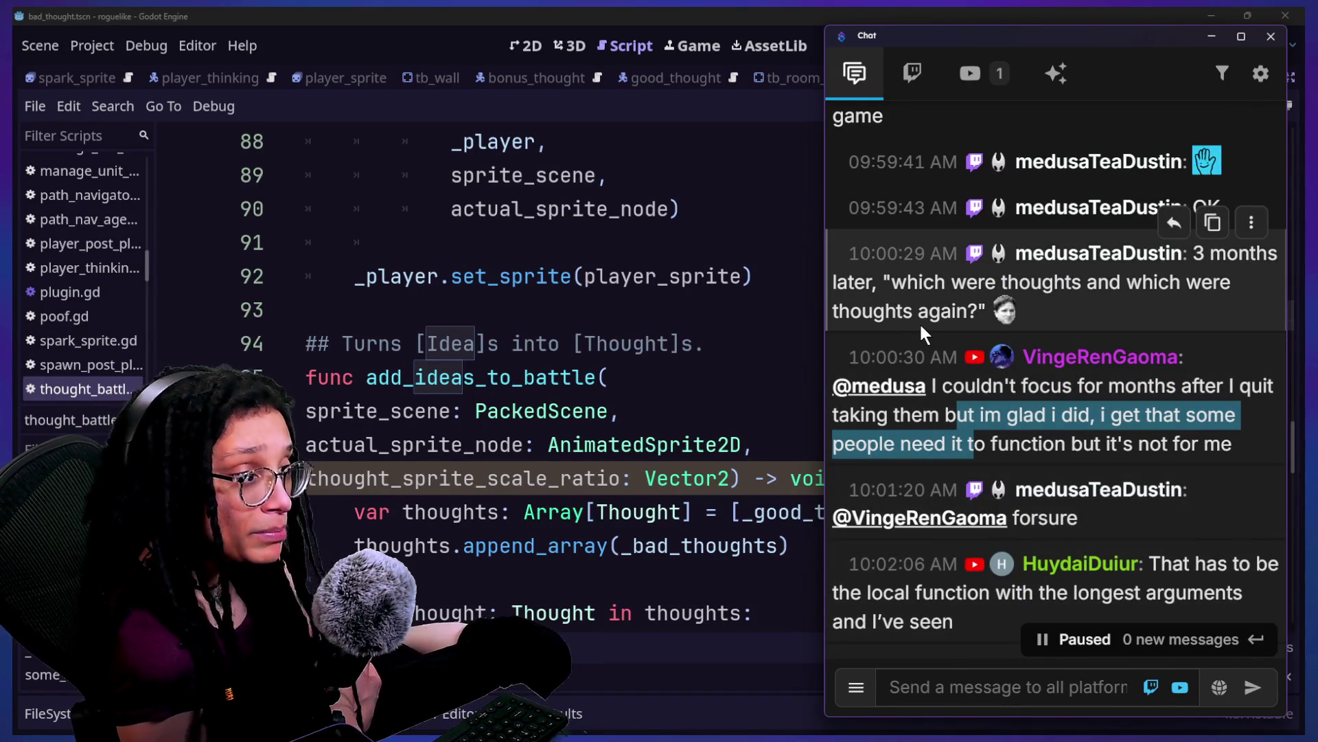
# Step: Highlight the chat comment about the longest arguments, then return to the Godot script editor
pyautogui.scroll(-1, 920, 324)
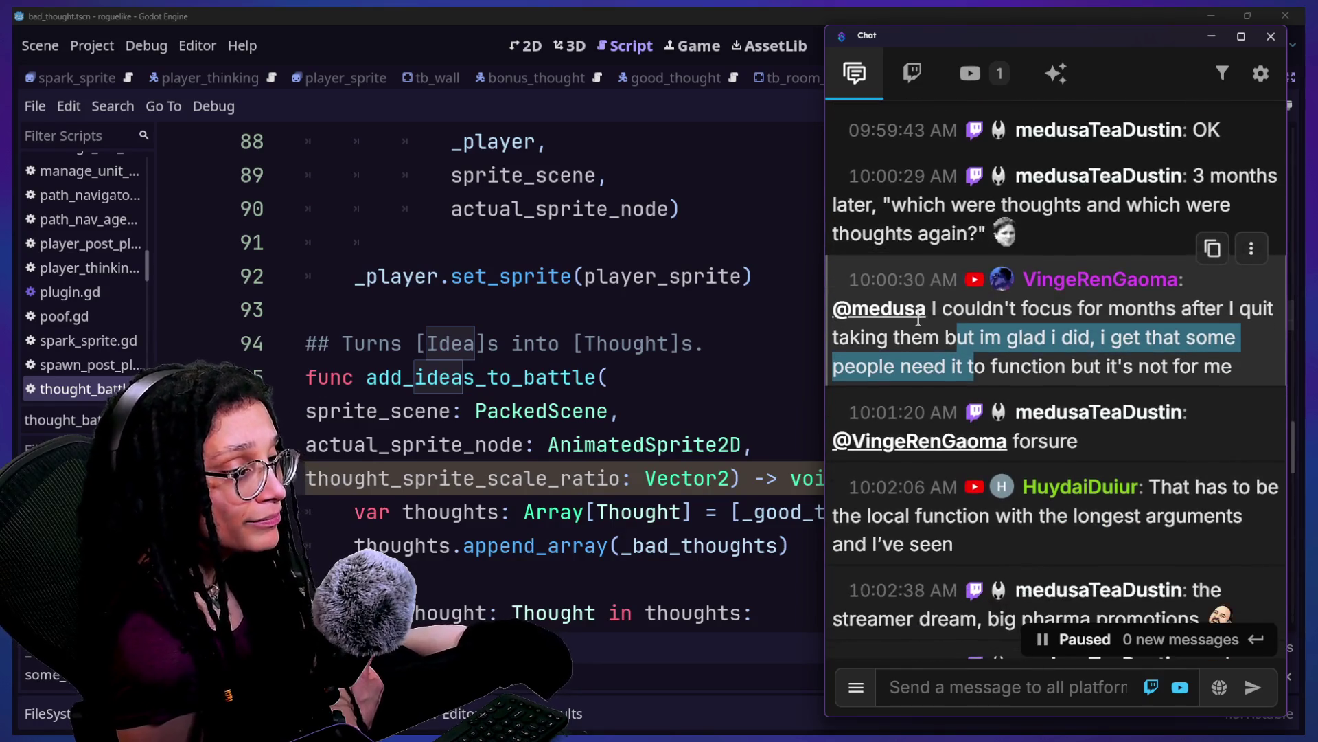
pyautogui.scroll(-2, 919, 320)
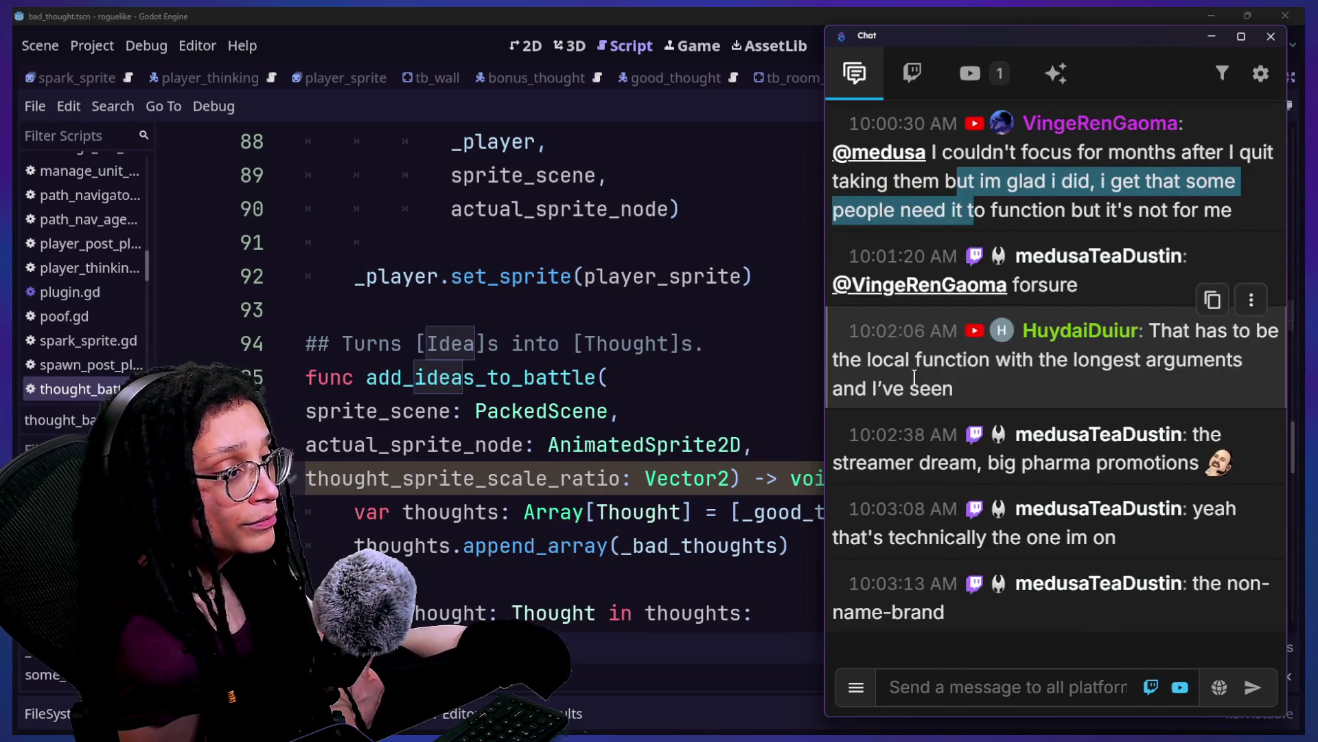
pyautogui.moveTo(885, 359); pyautogui.dragTo(1036, 402)
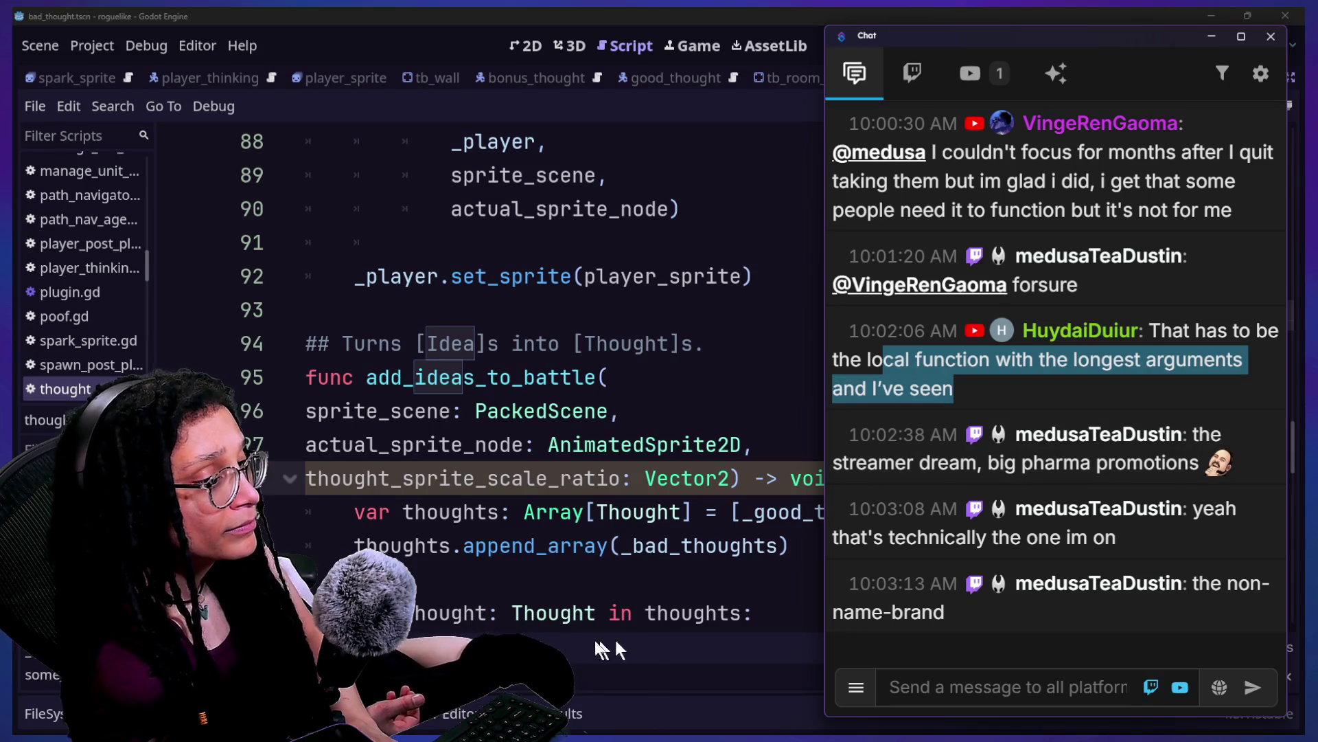
pyautogui.click(556, 552)
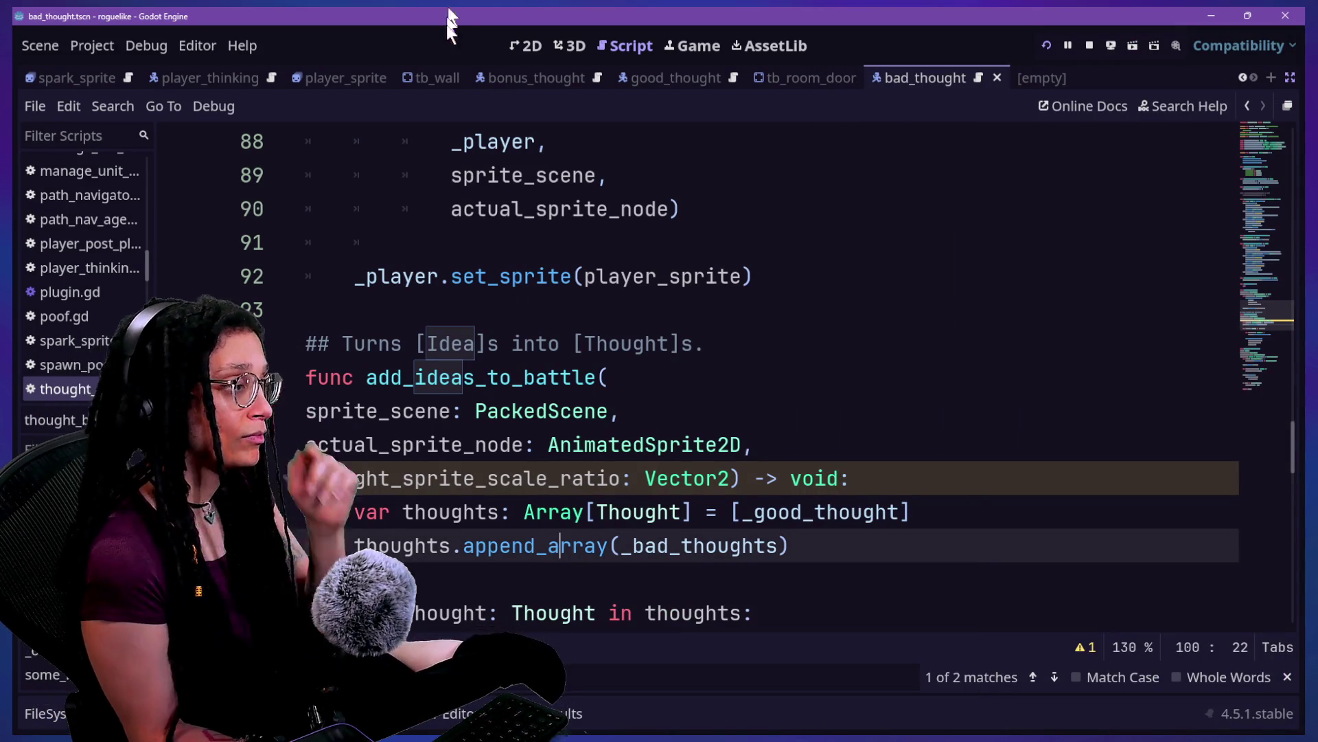
# Step: Move into add_ideas_to_battle's for loop and remove extra indentation on line 106
pyautogui.click(729, 457)
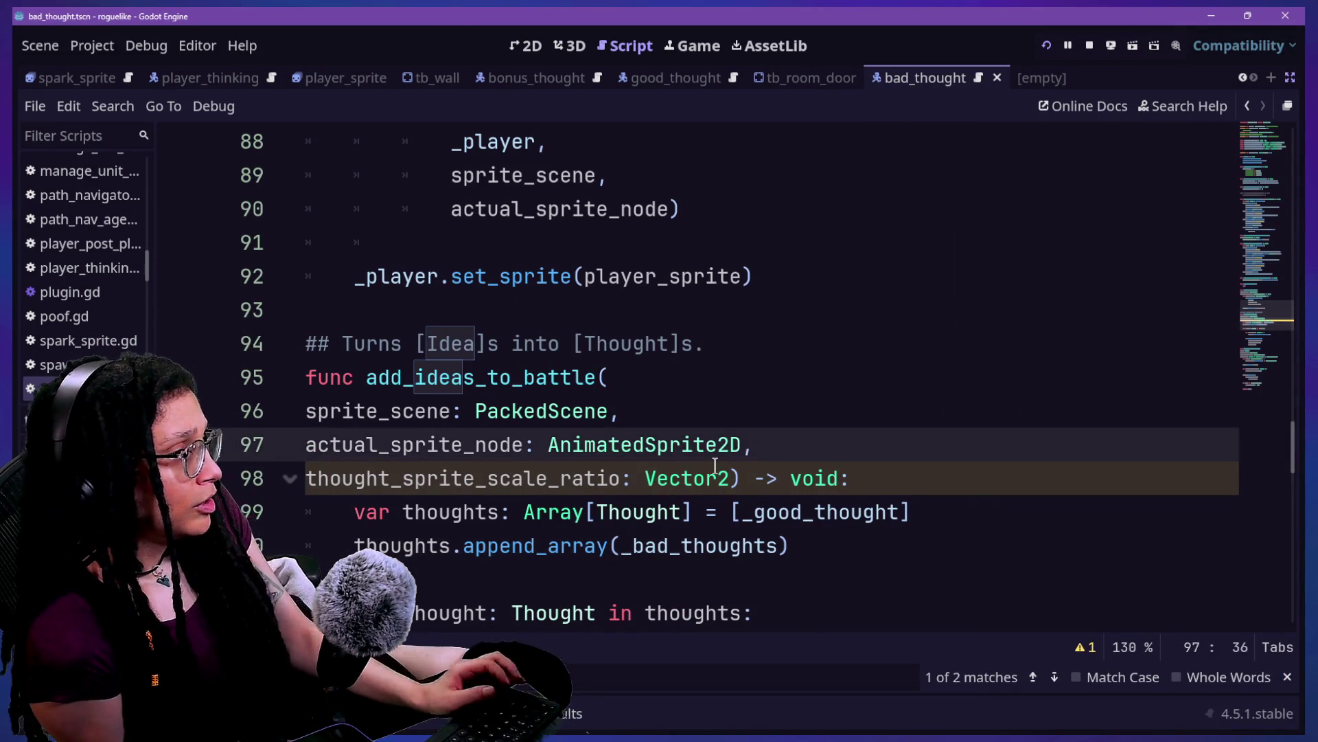
pyautogui.press('Down')
pyautogui.press('Down')
pyautogui.press('Down')
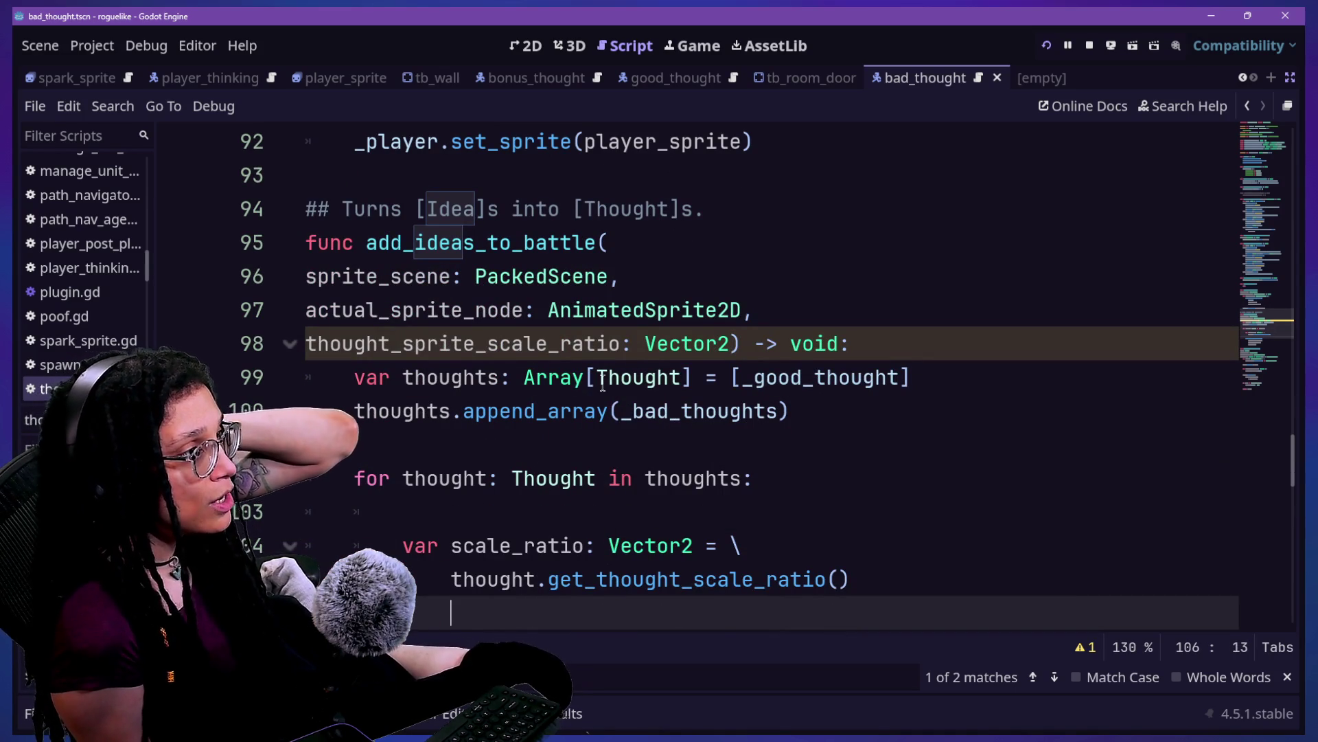
pyautogui.press('BackSpace')
pyautogui.press('BackSpace')
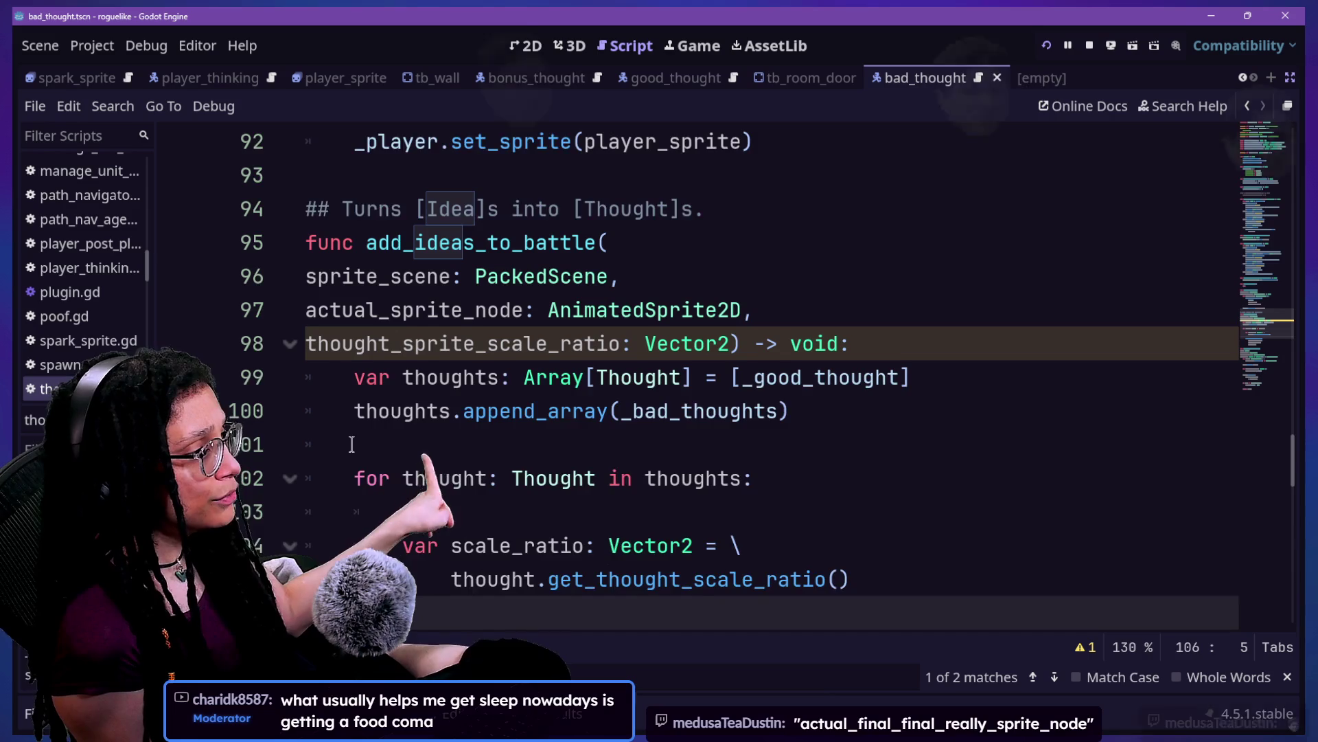
pyautogui.press('Down')
pyautogui.press('Down')
pyautogui.press('Down')
pyautogui.click(642, 415)
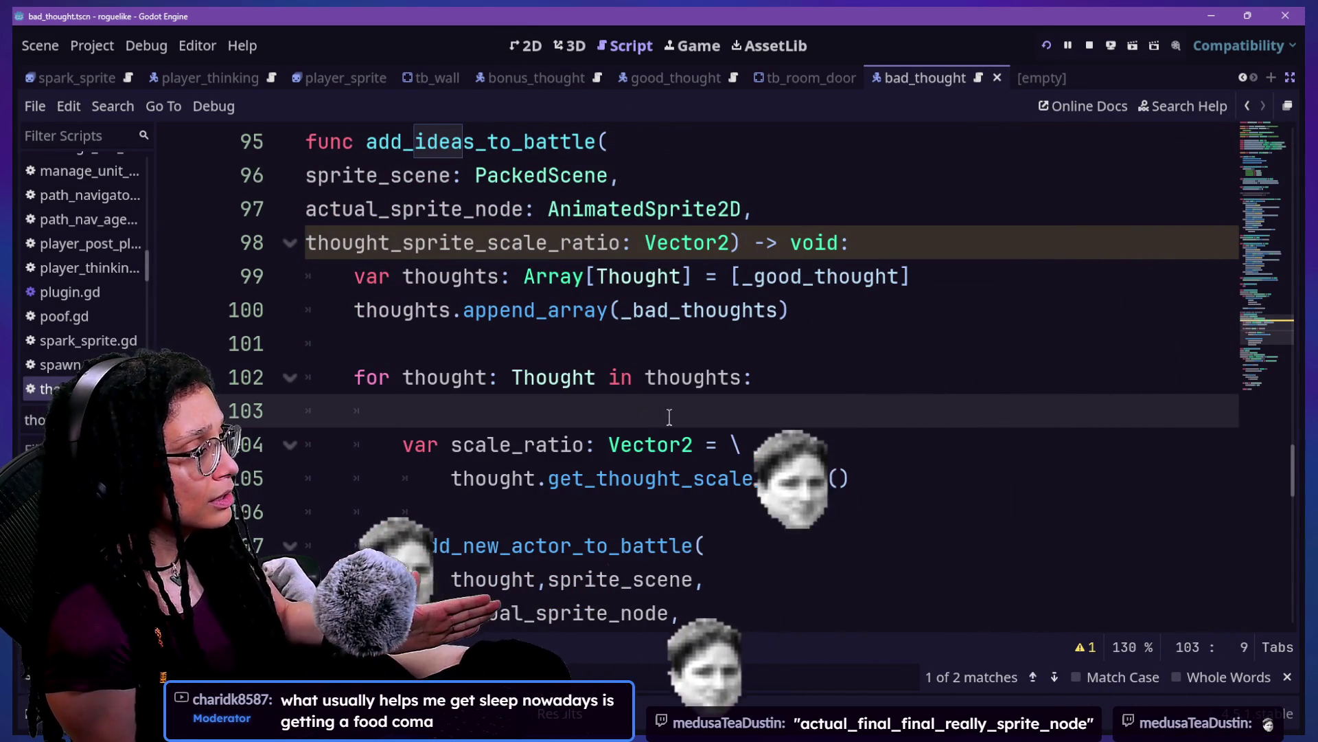
# Step: Start an if check near line 103, then delete it and the leftover blank line
pyautogui.click(811, 457)
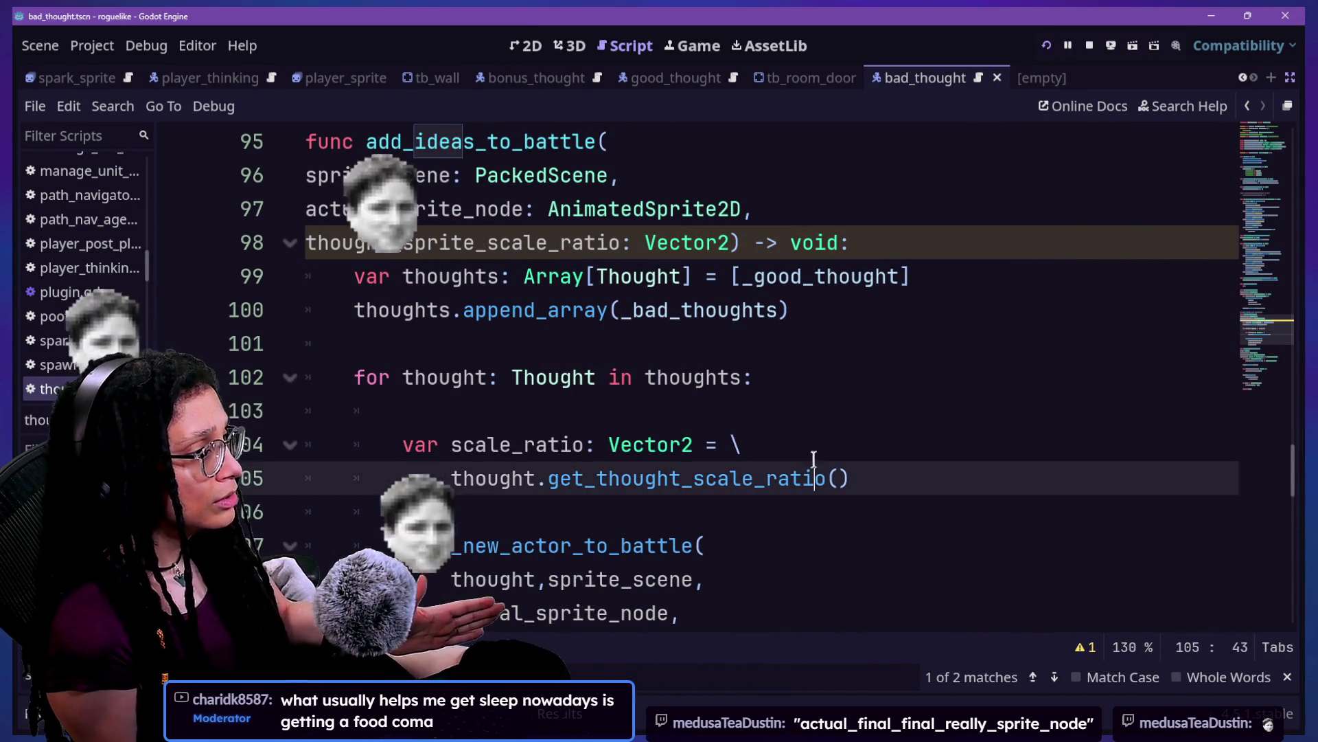
pyautogui.click(797, 416)
pyautogui.write('i')
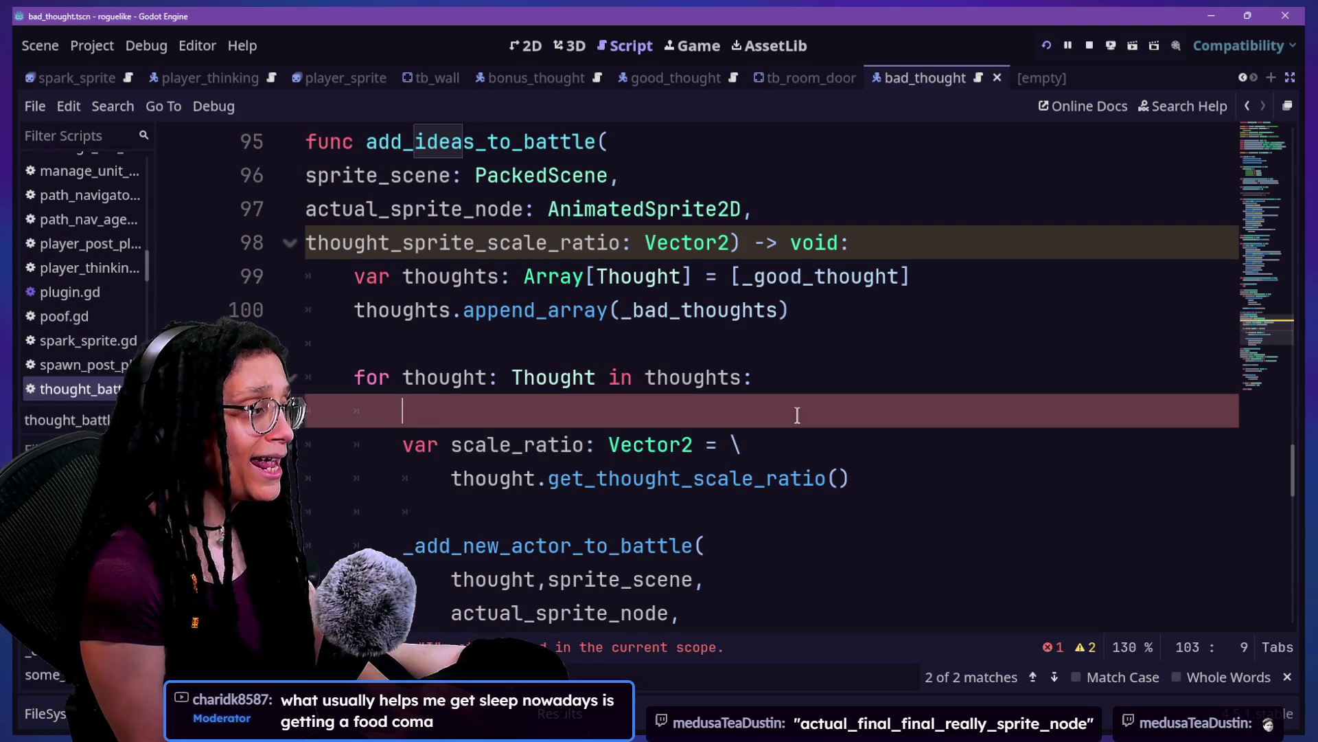
pyautogui.press('Home')
pyautogui.press('Return')
pyautogui.press('End')
pyautogui.write('f')
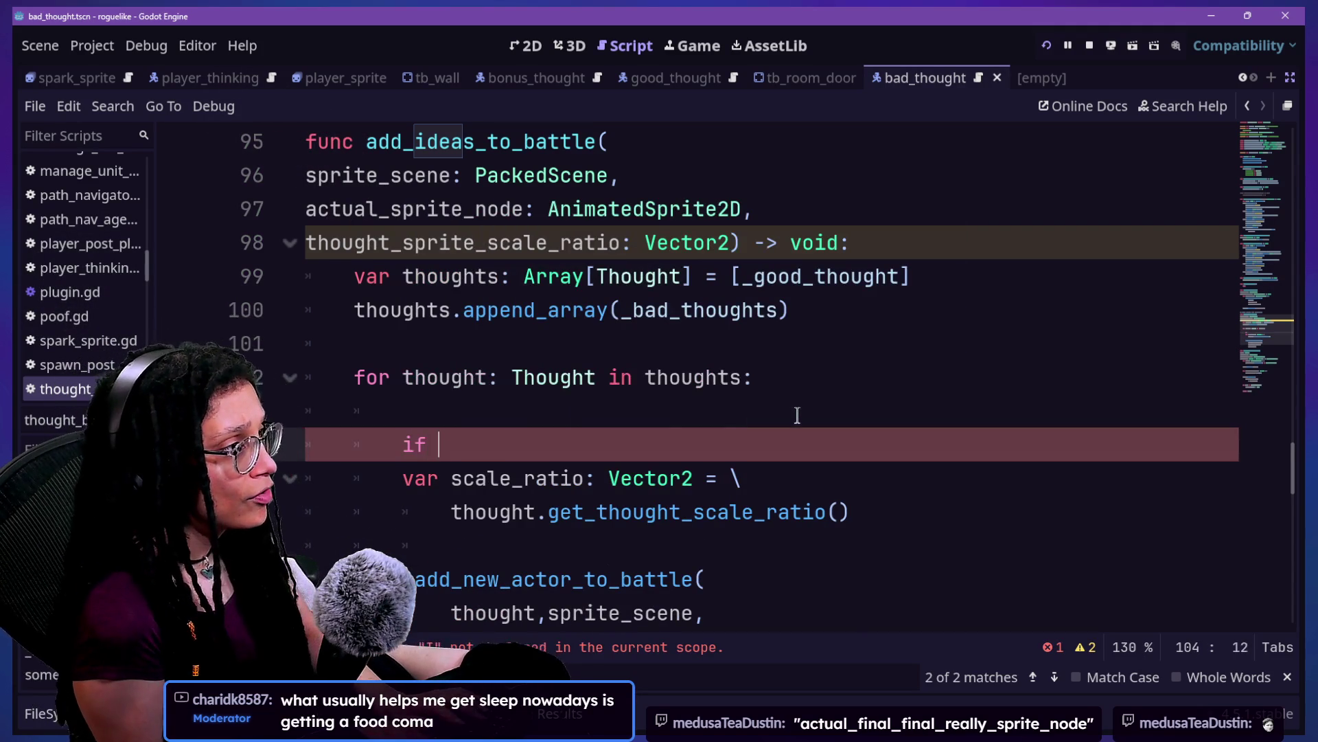
pyautogui.press('BackSpace')
pyautogui.press('BackSpace')
pyautogui.press('BackSpace')
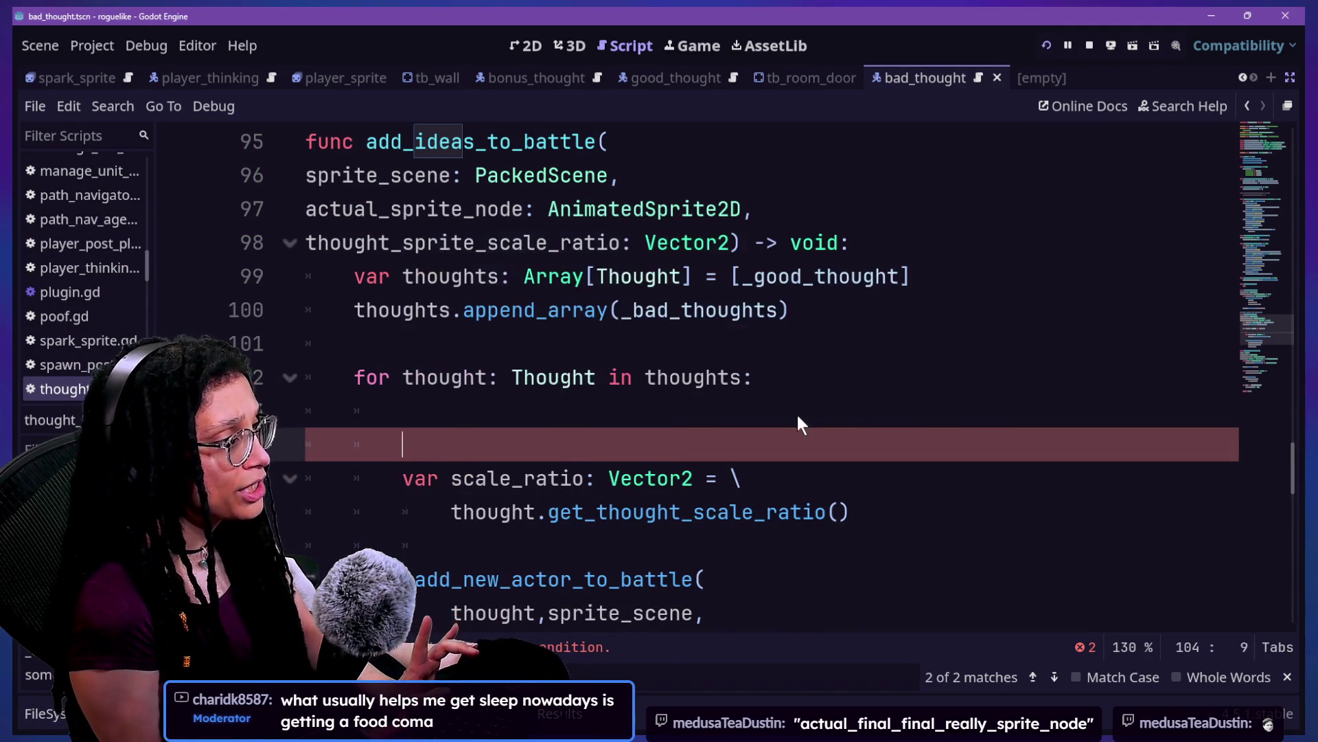
pyautogui.press('BackSpace')
pyautogui.press('BackSpace')
pyautogui.press('BackSpace')
# Step: Add and remove a blank line after the get_thought_scale_ratio call, then open its definition
pyautogui.click(928, 486)
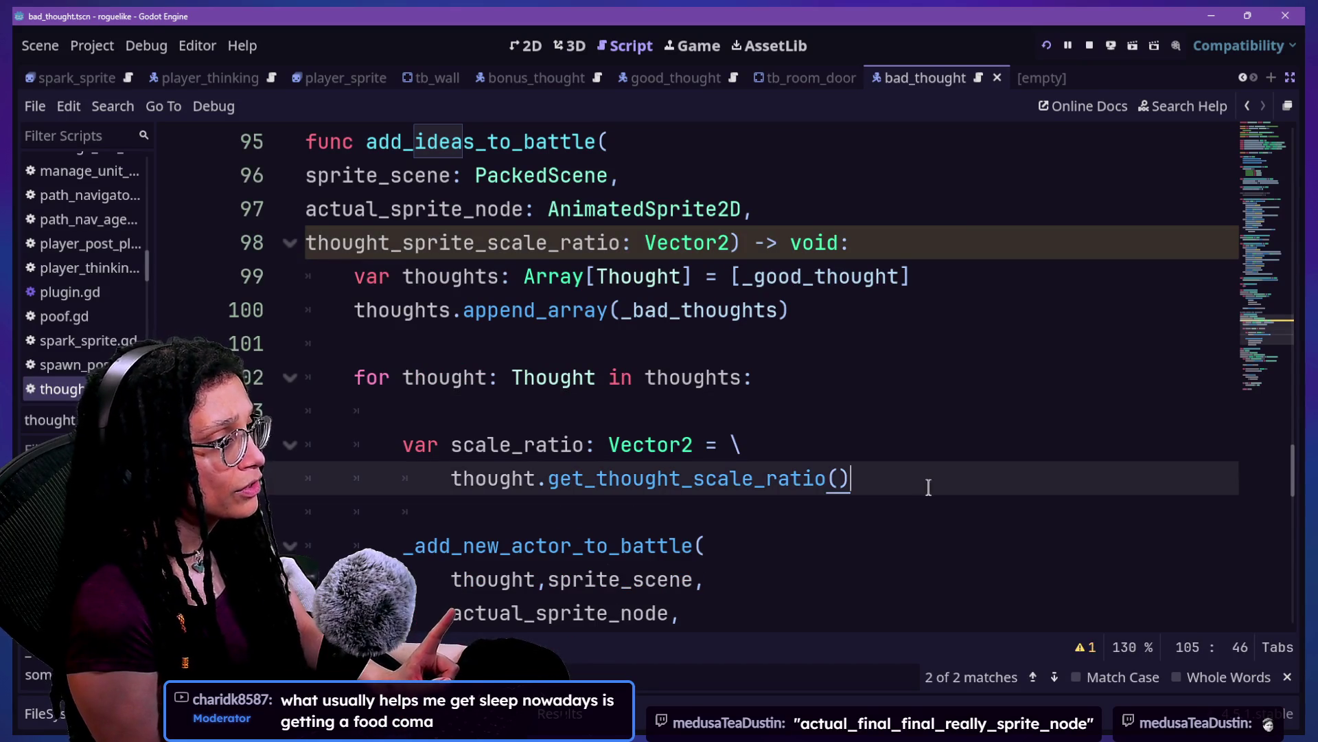
pyautogui.press('Return')
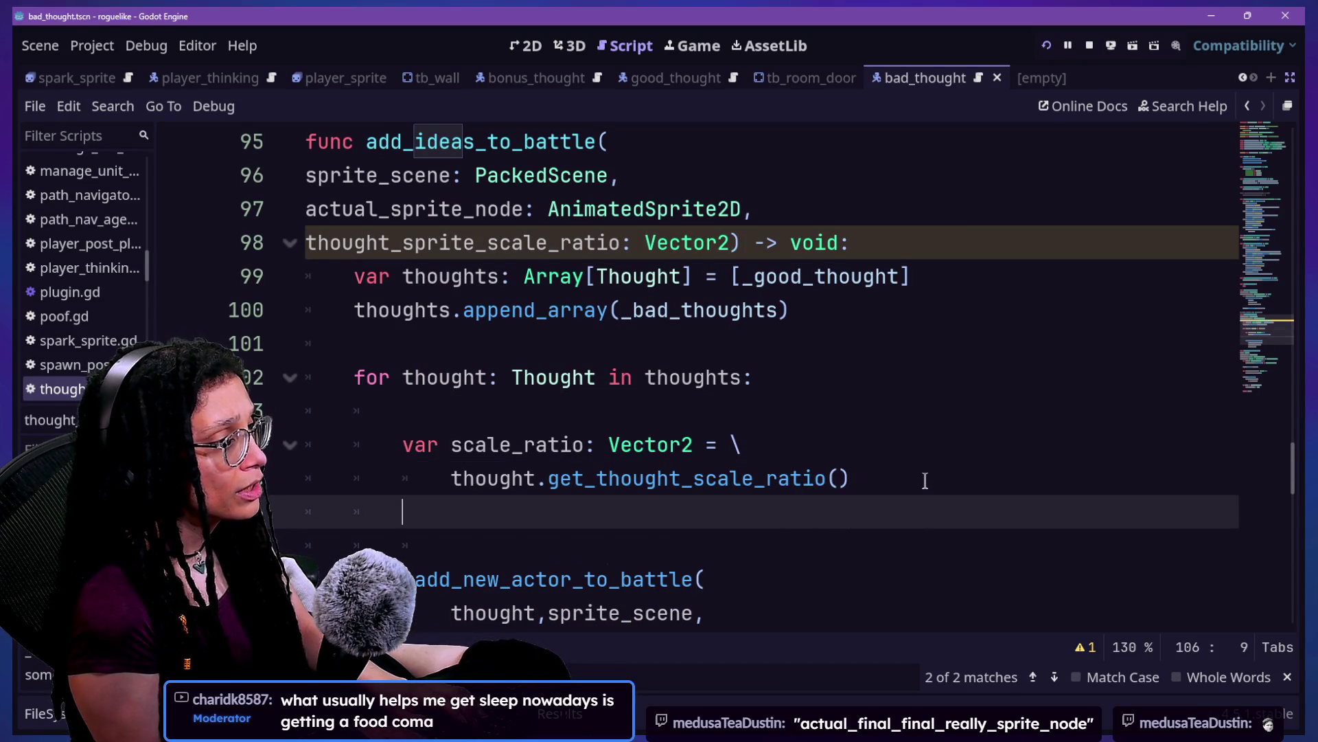
pyautogui.press('BackSpace')
pyautogui.press('BackSpace')
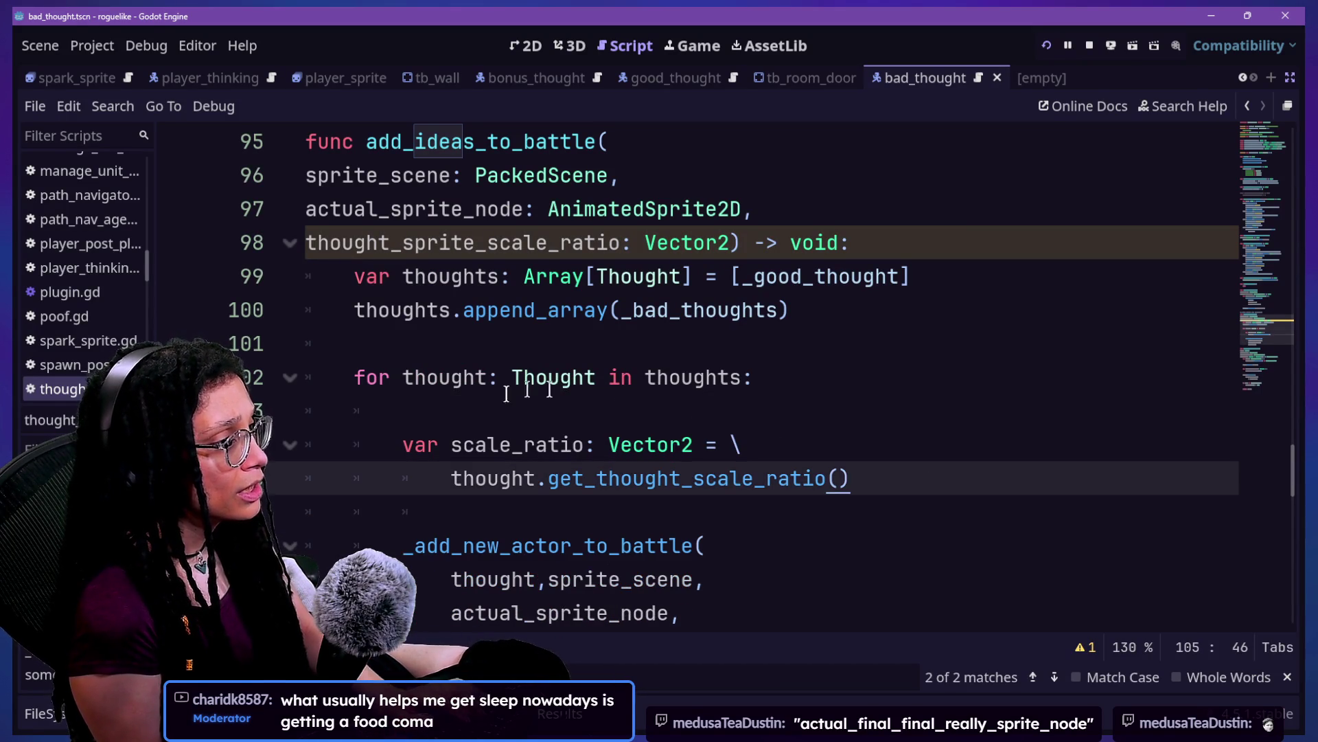
pyautogui.keyDown('ctrl'); pyautogui.click(585, 479); pyautogui.keyUp('ctrl')
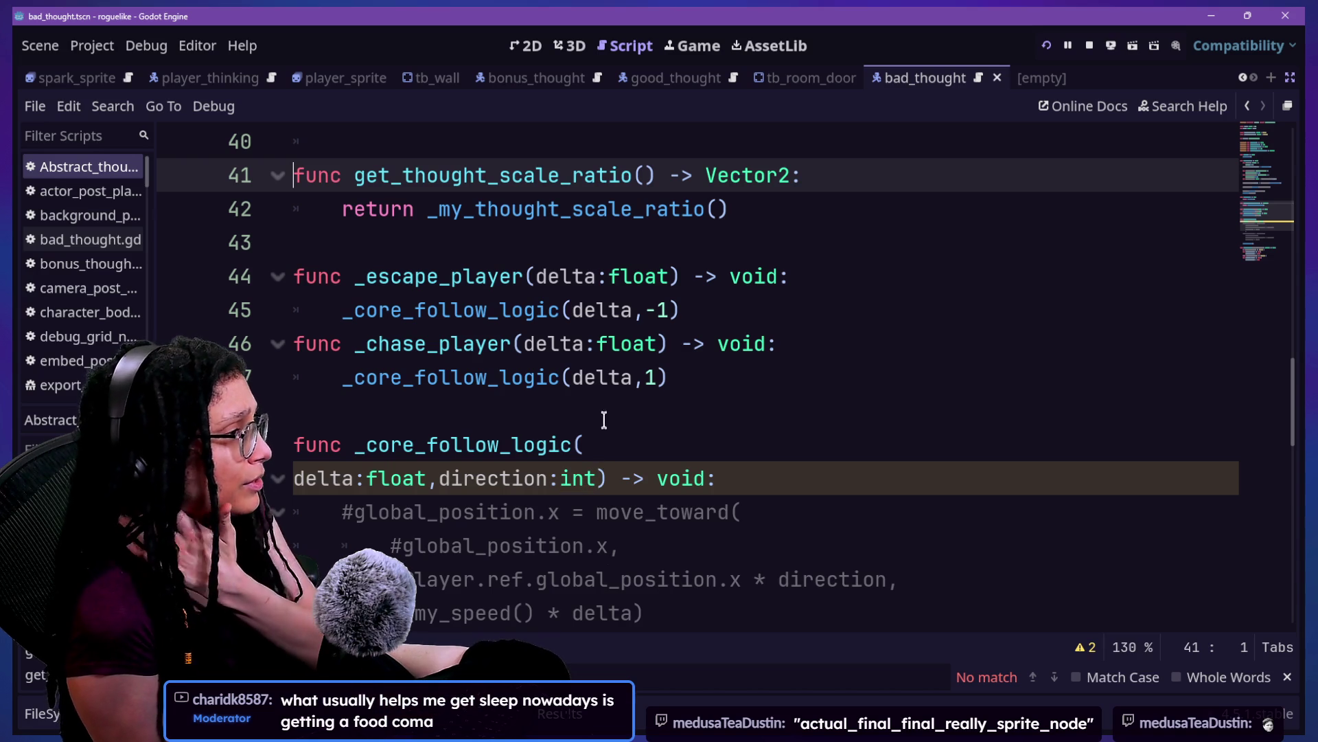
# Step: Jump from the line 42 _my_thought_scale_ratio call to its declaration
pyautogui.scroll(1, 606, 389)
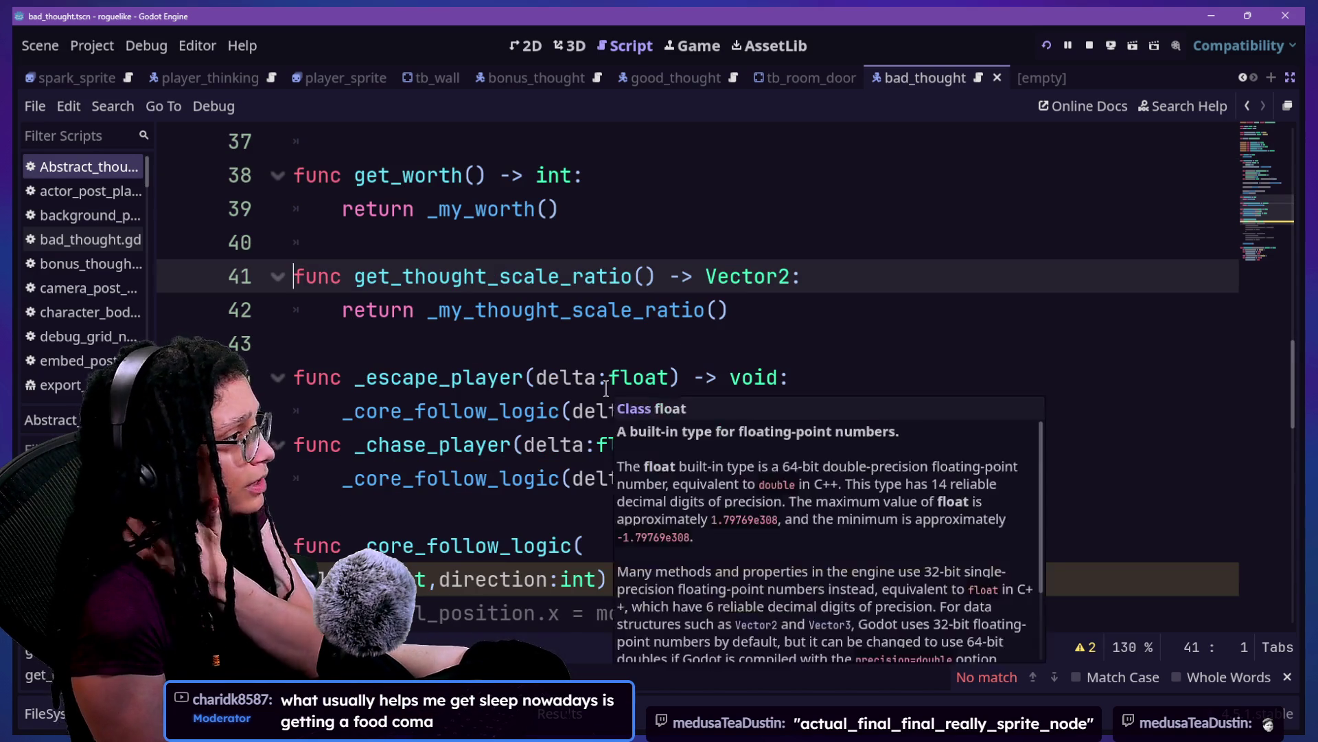
pyautogui.scroll(12, 605, 389)
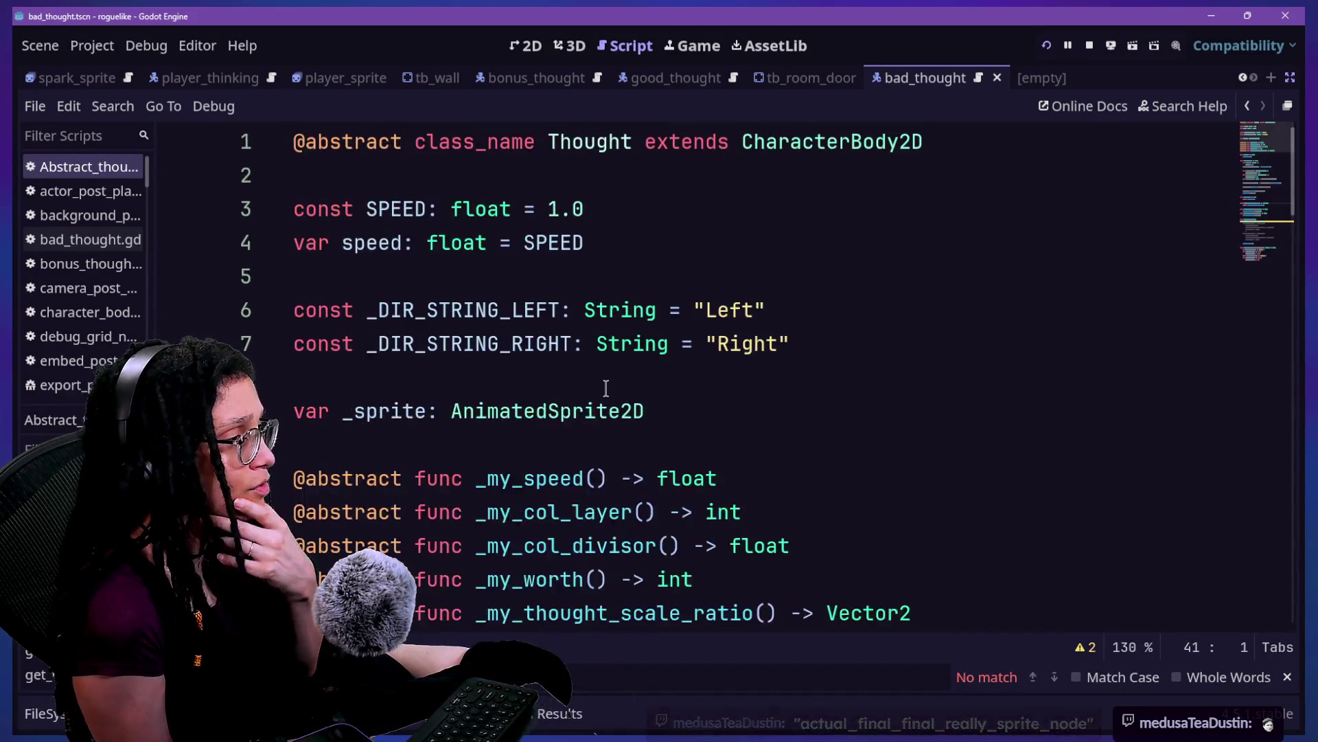
pyautogui.scroll(-12, 605, 389)
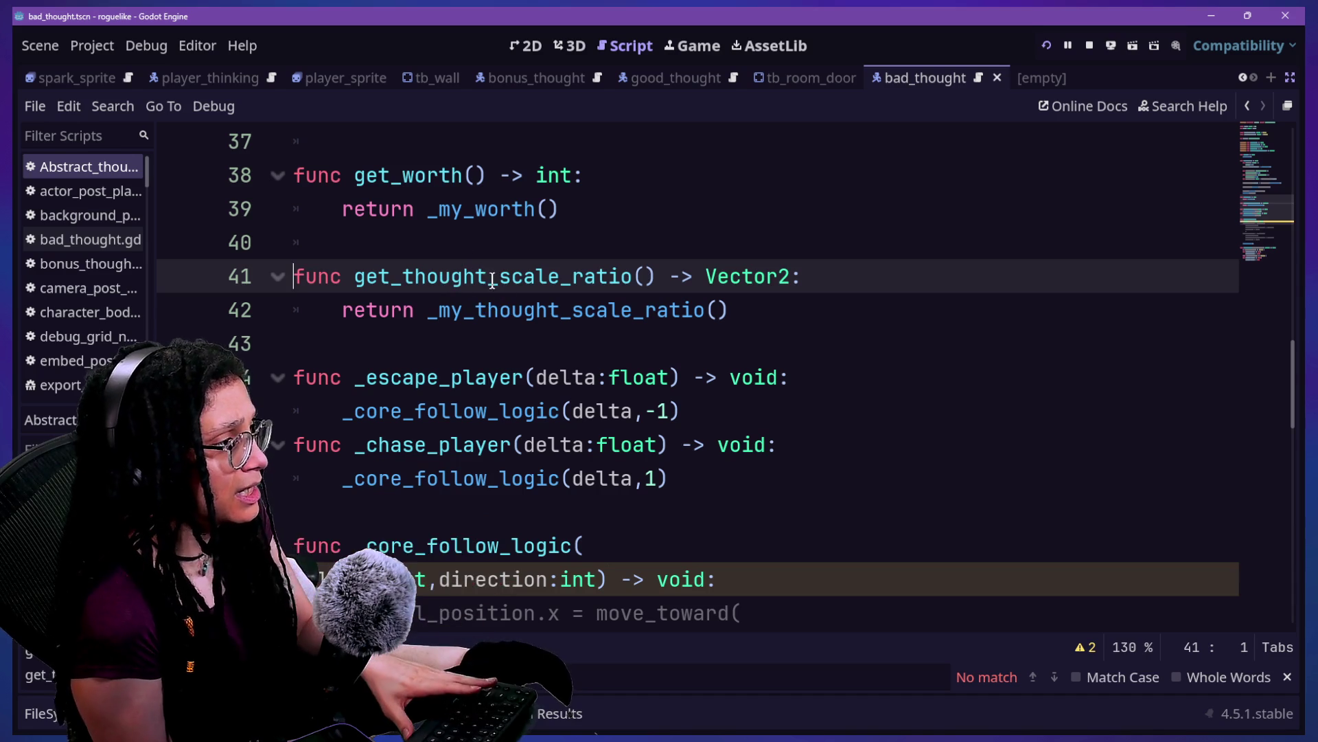
pyautogui.scroll(12, 481, 323)
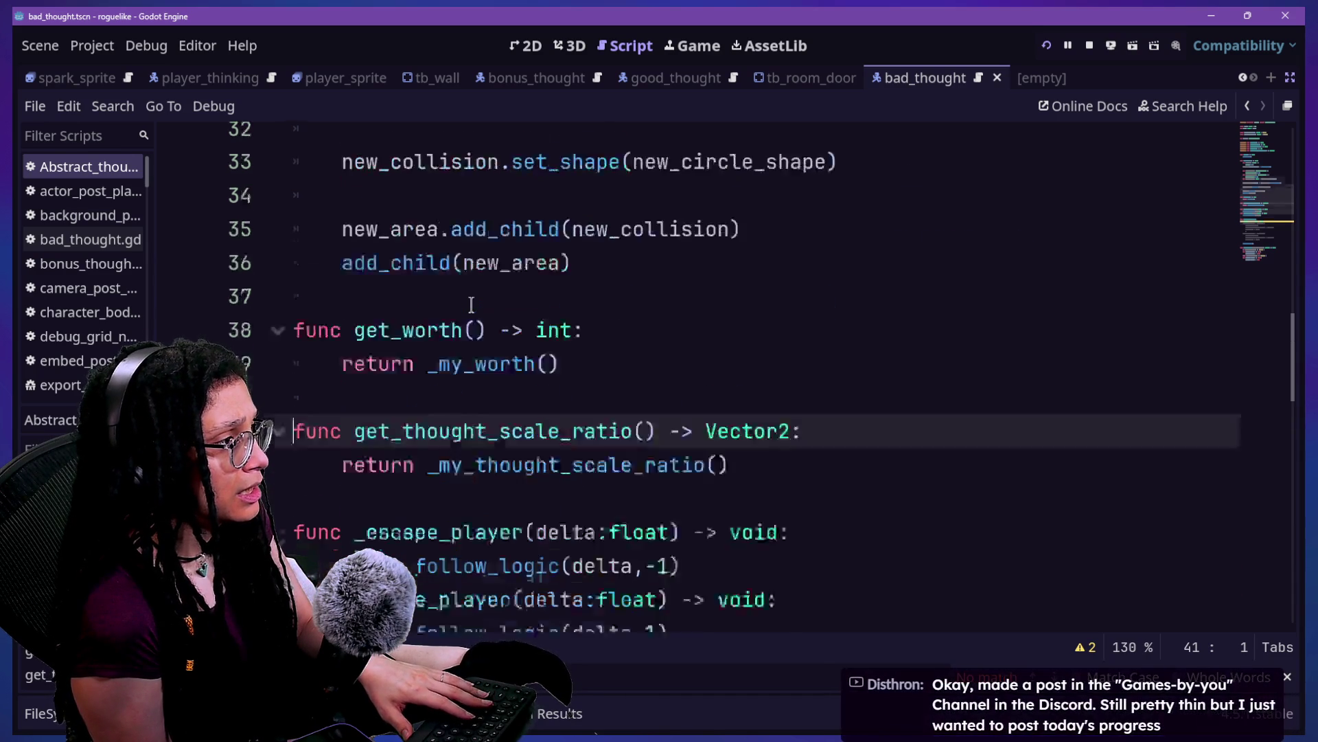
pyautogui.scroll(-13, 471, 304)
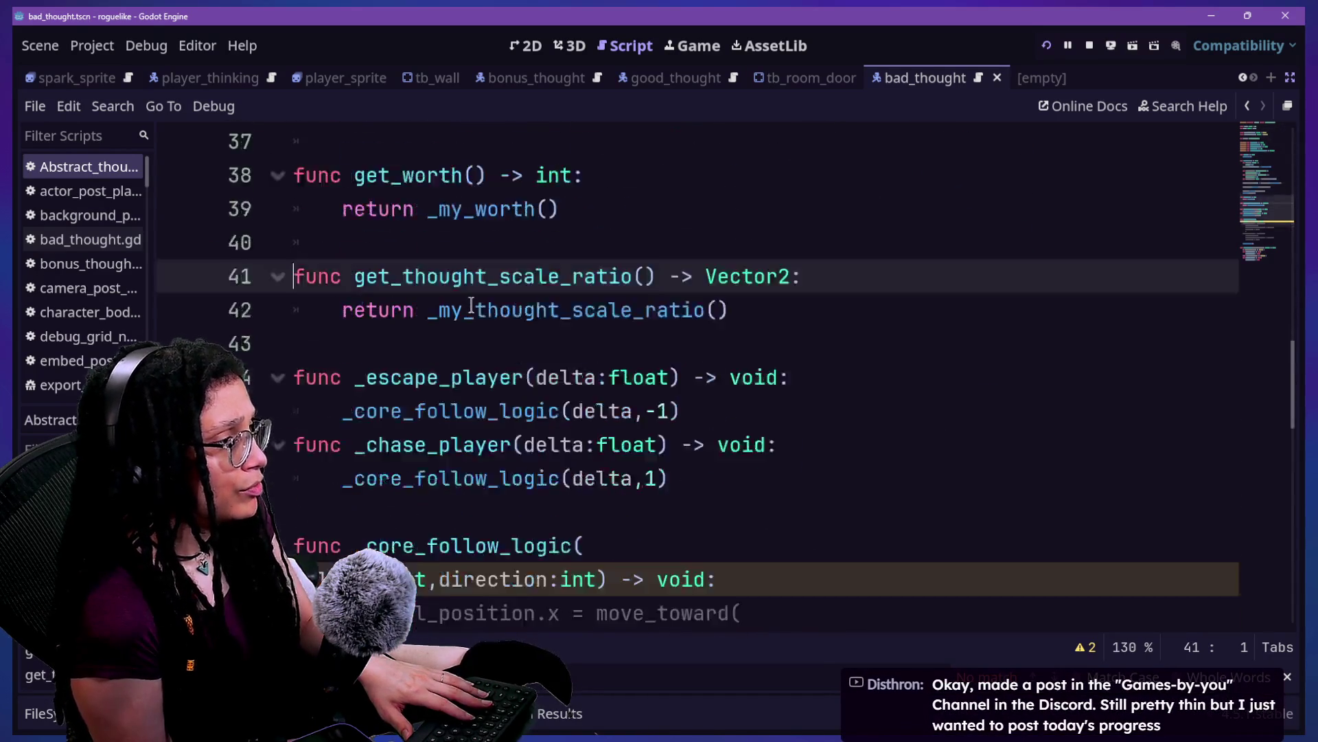
pyautogui.click(500, 211)
pyautogui.keyDown('ctrl'); pyautogui.click(499, 212); pyautogui.keyUp('ctrl')
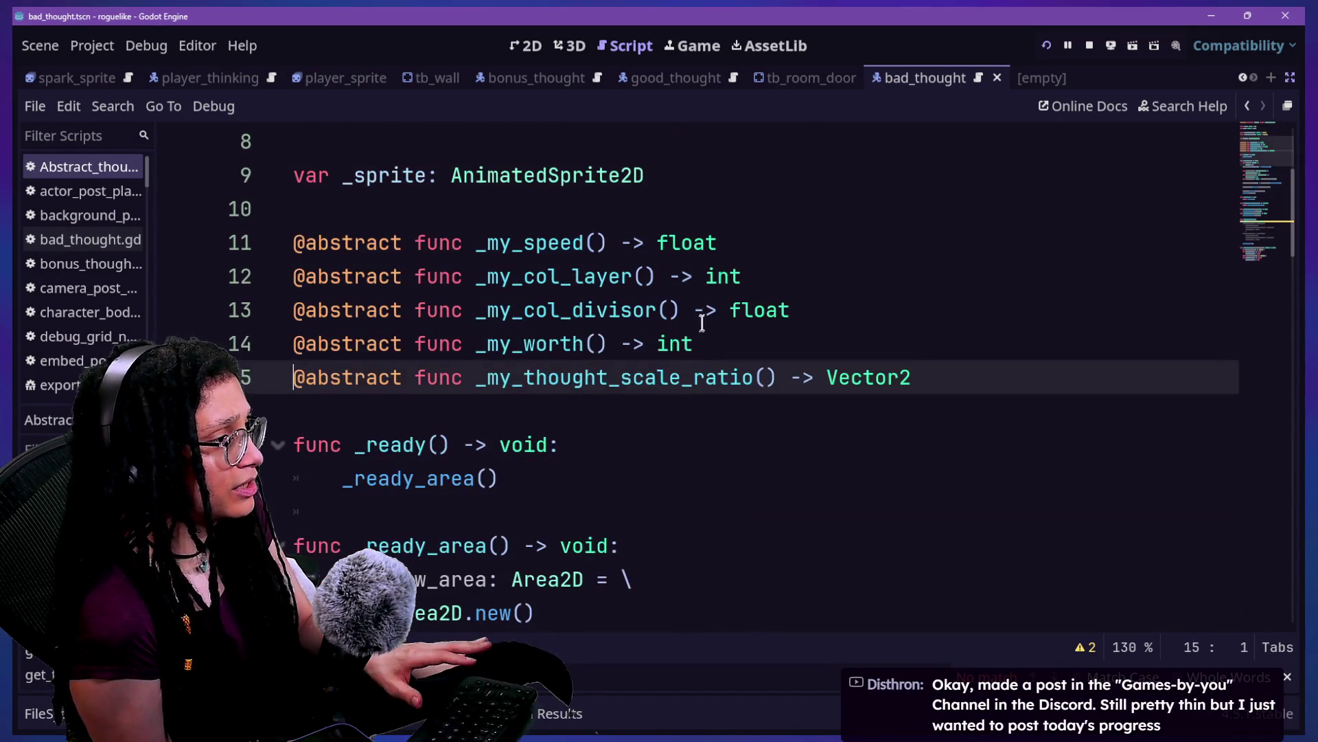
# Step: Select and review the abstract _my_thought_scale_ratio declaration on line 15
pyautogui.scroll(3, 699, 336)
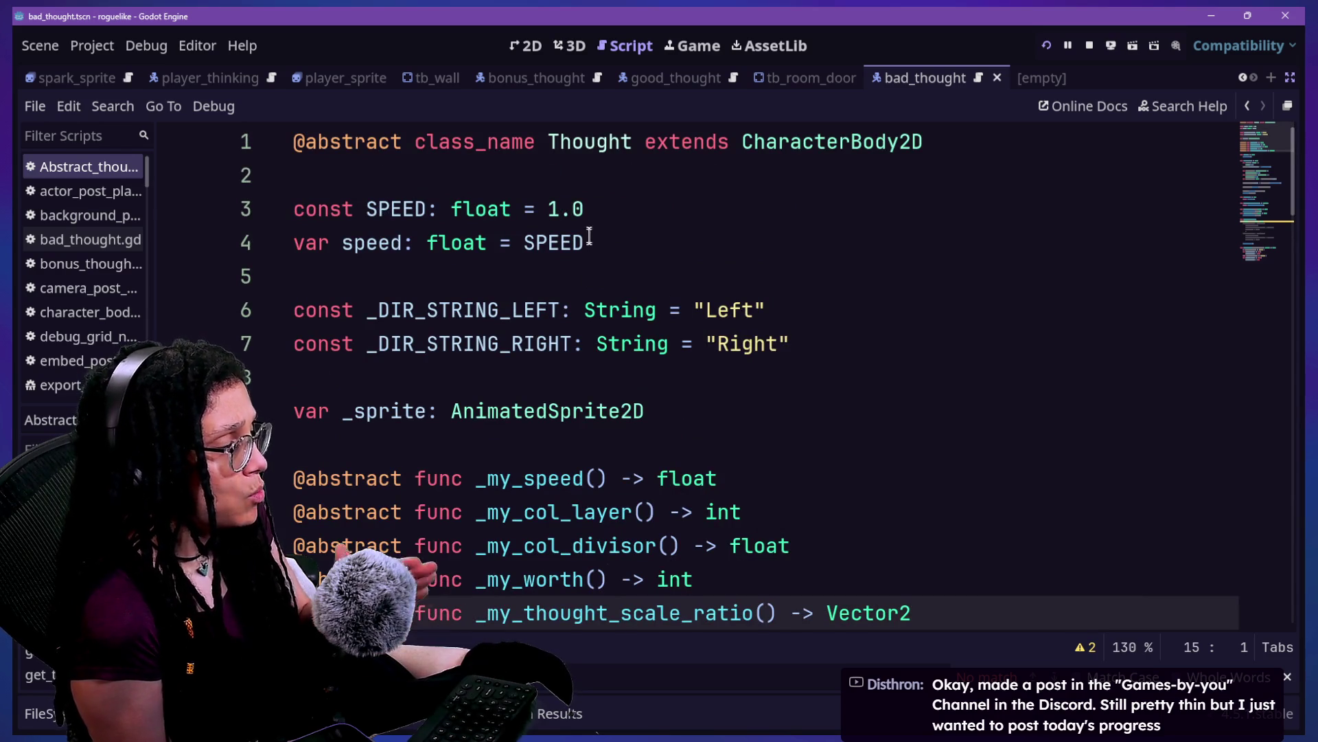
pyautogui.scroll(-2, 733, 357)
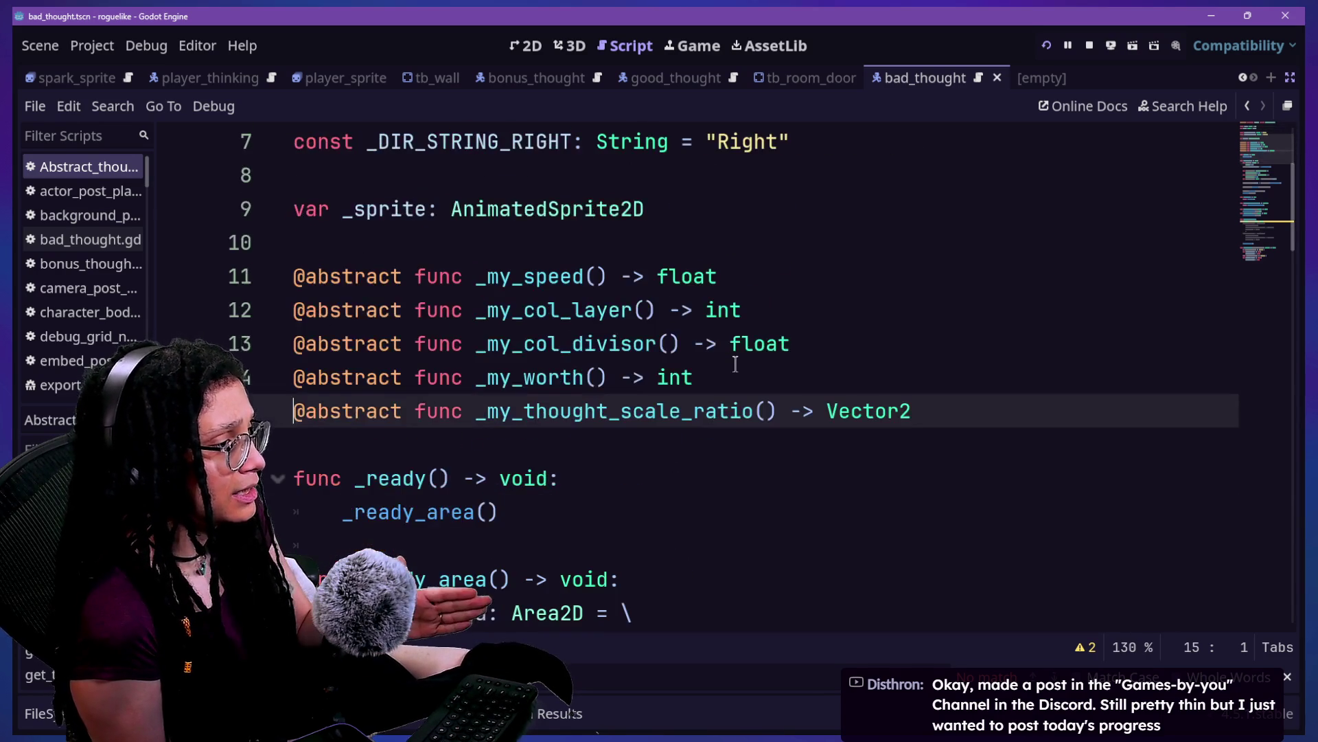
pyautogui.moveTo(468, 391)
pyautogui.mouseDown()
pyautogui.moveTo(817, 425)
pyautogui.moveTo(476, 411)
pyautogui.moveTo(957, 390)
pyautogui.mouseUp()
pyautogui.scroll(2, 957, 390)
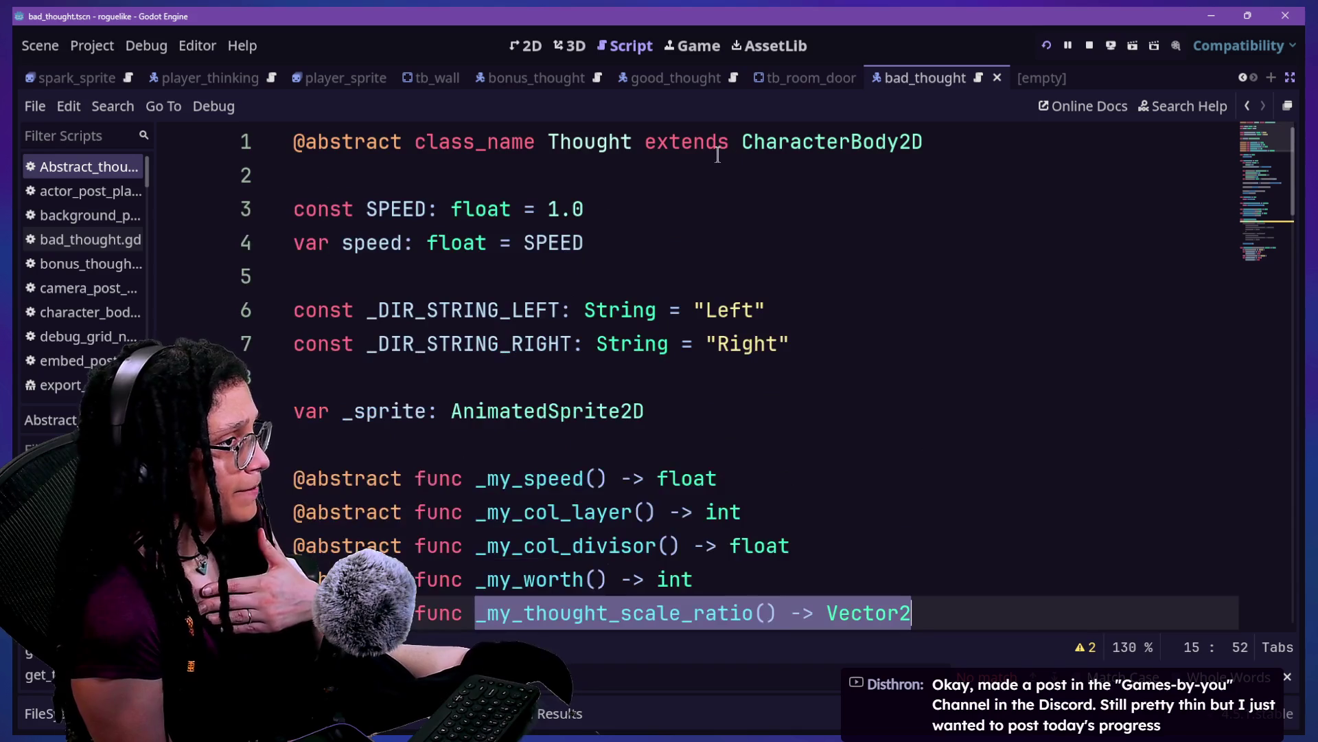
pyautogui.scroll(-6, 718, 155)
pyautogui.scroll(2, 718, 155)
pyautogui.scroll(4, 717, 155)
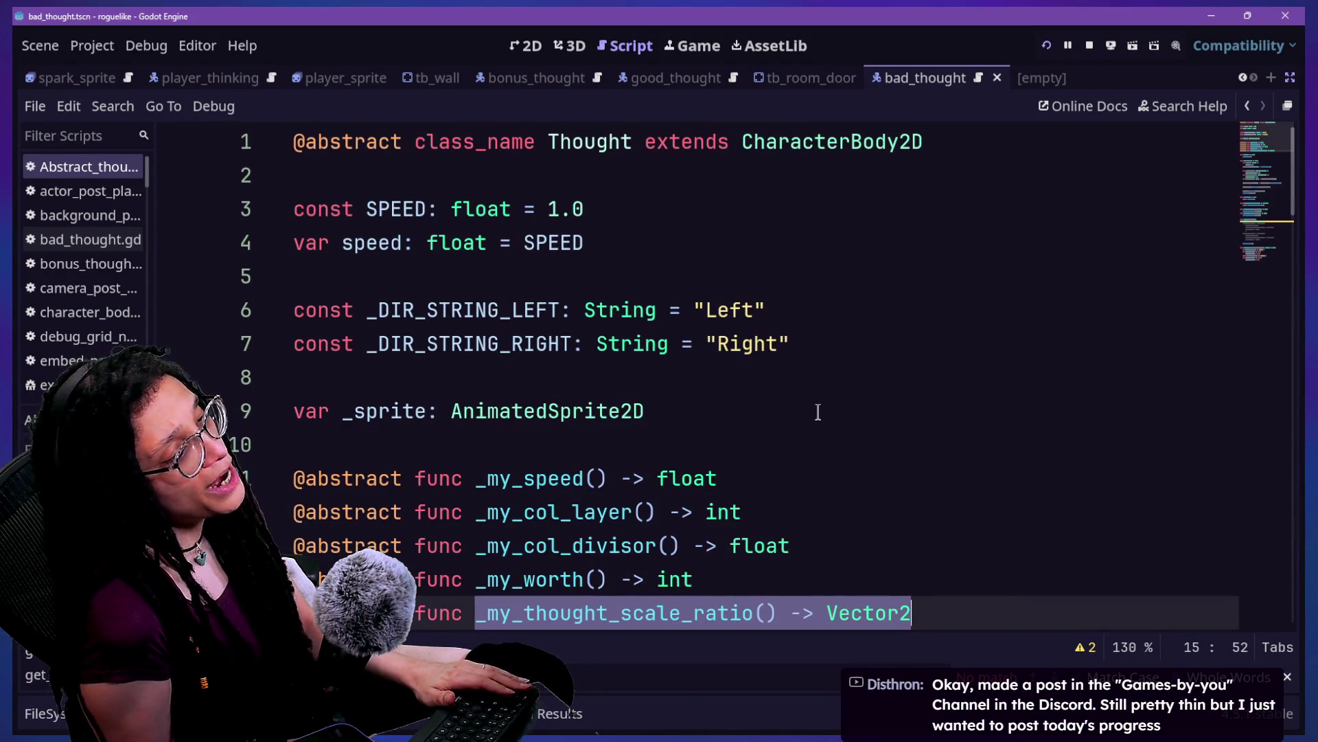
pyautogui.scroll(-2, 818, 412)
pyautogui.moveTo(487, 411); pyautogui.dragTo(594, 412)
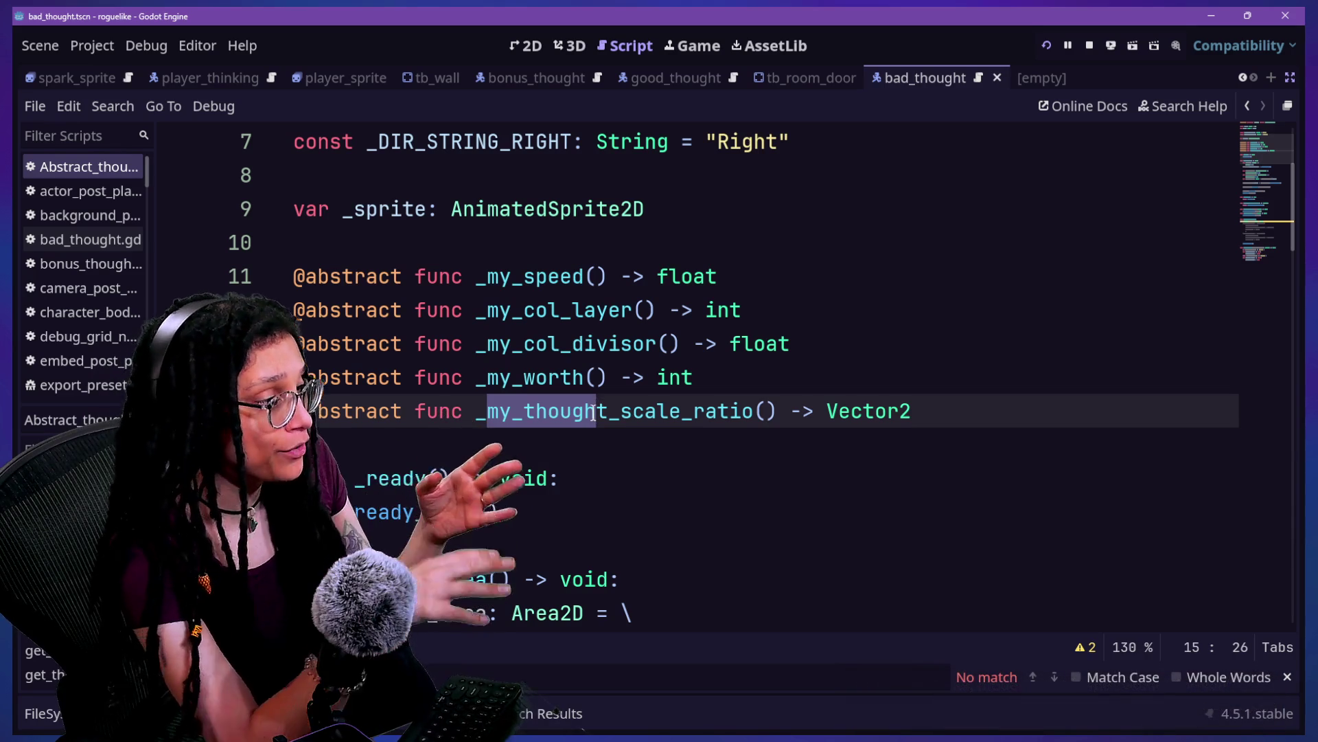
pyautogui.click(594, 413)
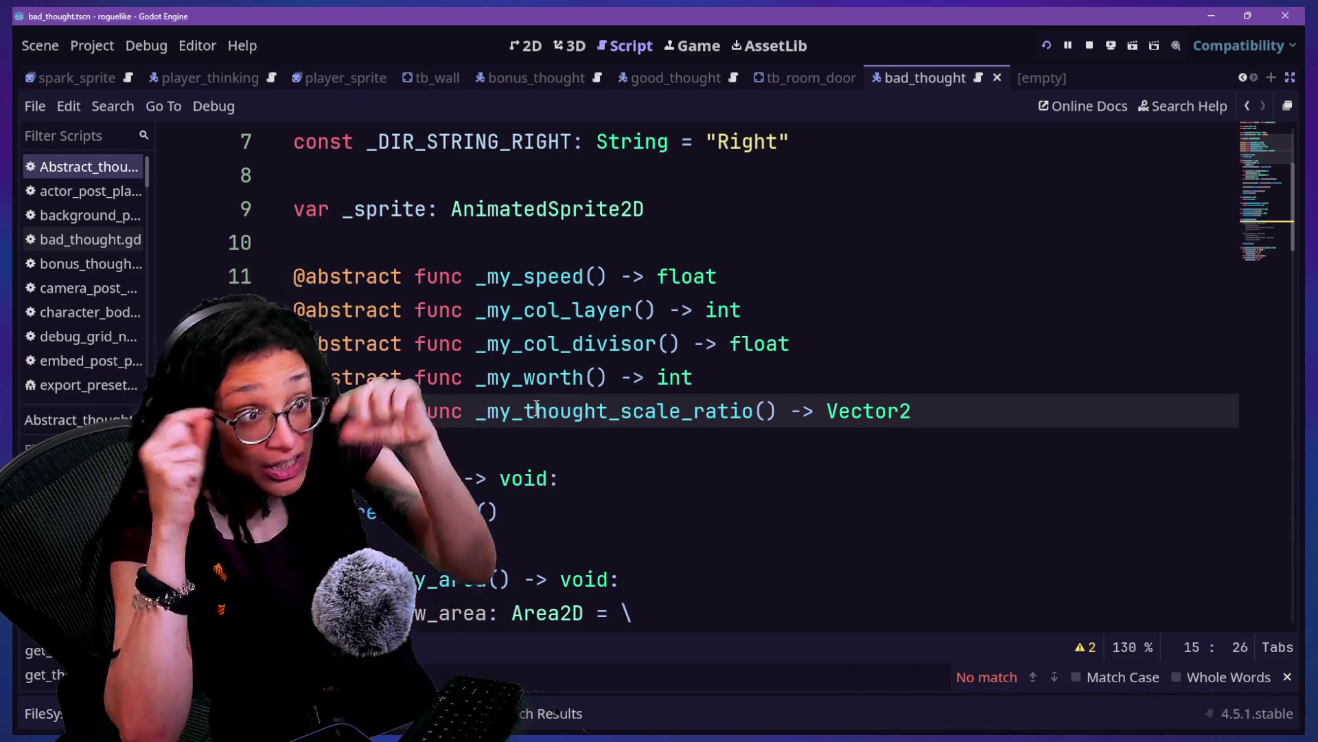
pyautogui.click(441, 413)
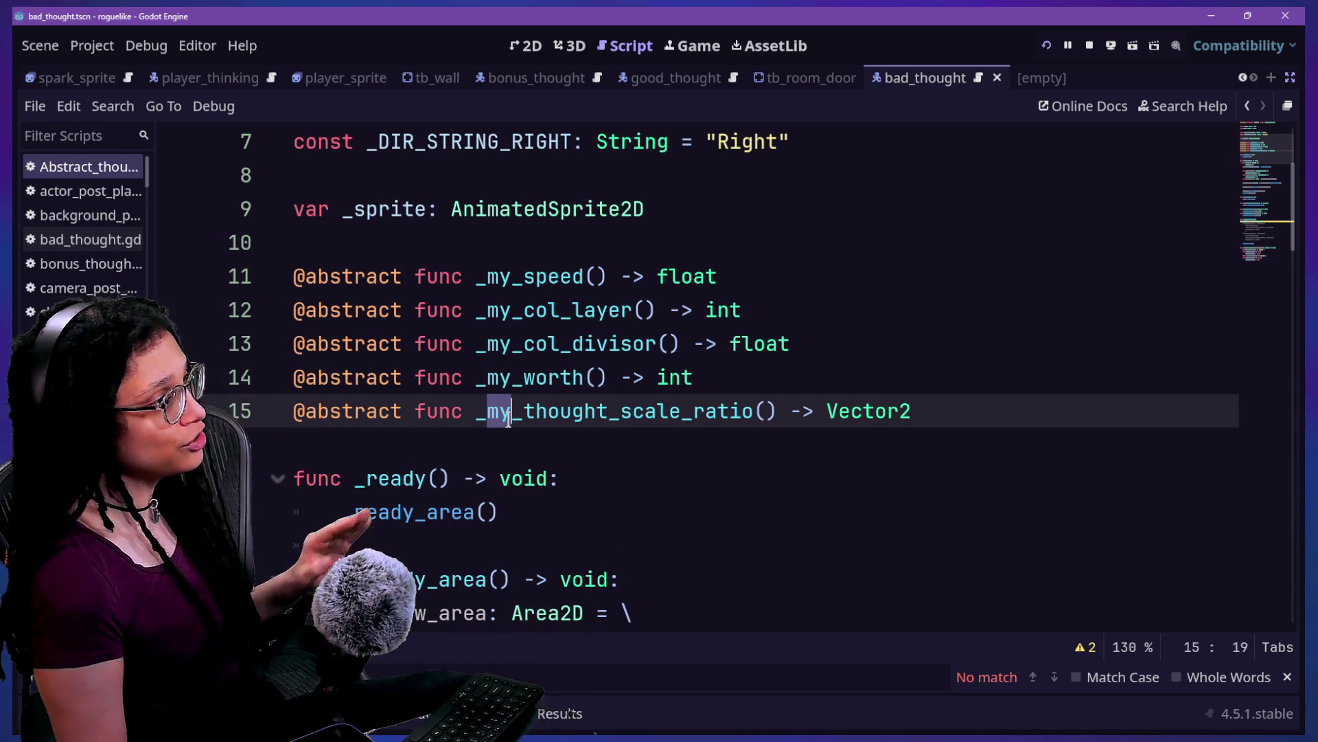
# Step: Compare the my prefixes across the abstract functions and delete 'my' from line 15's name
pyautogui.scroll(2, 509, 420)
pyautogui.scroll(-2, 579, 313)
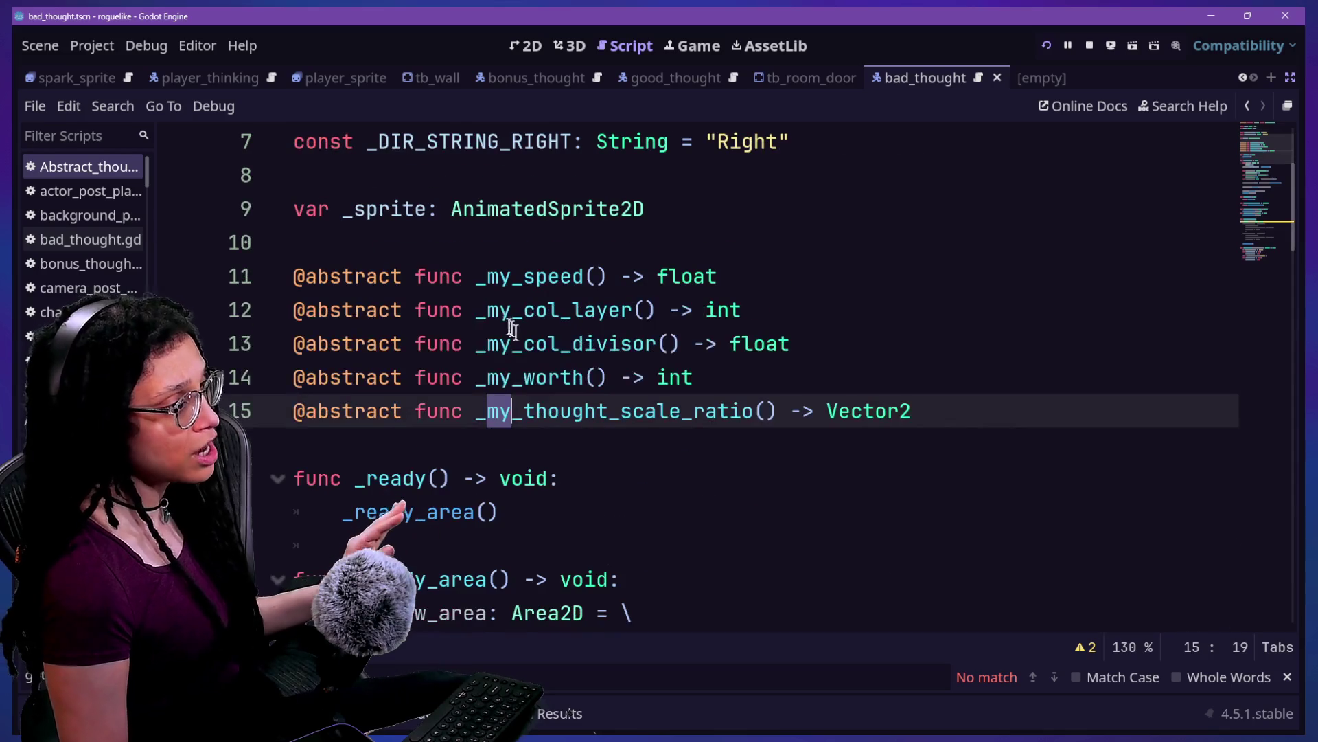
pyautogui.moveTo(481, 284); pyautogui.dragTo(498, 285)
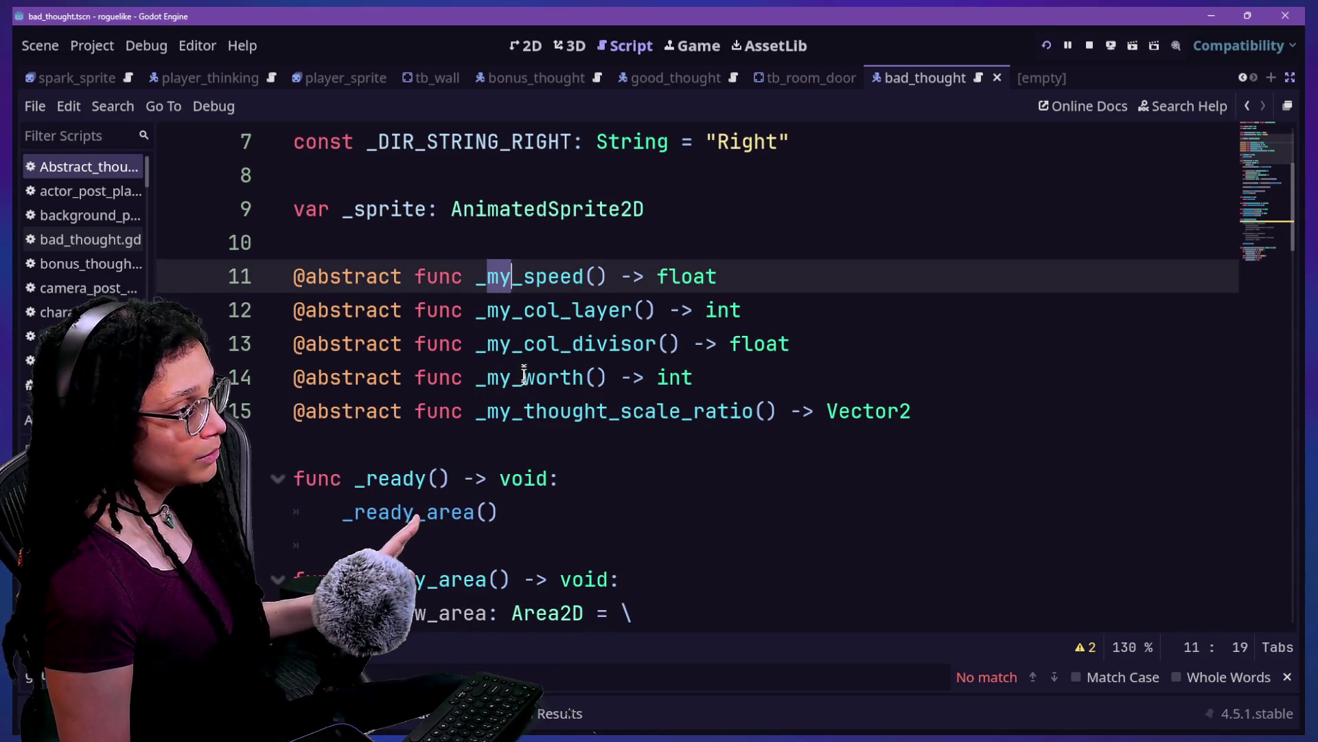
pyautogui.moveTo(499, 411); pyautogui.dragTo(505, 410)
pyautogui.moveTo(480, 277)
pyautogui.mouseDown()
pyautogui.moveTo(522, 276)
pyautogui.moveTo(553, 343)
pyautogui.moveTo(544, 403)
pyautogui.mouseUp()
pyautogui.click(495, 408)
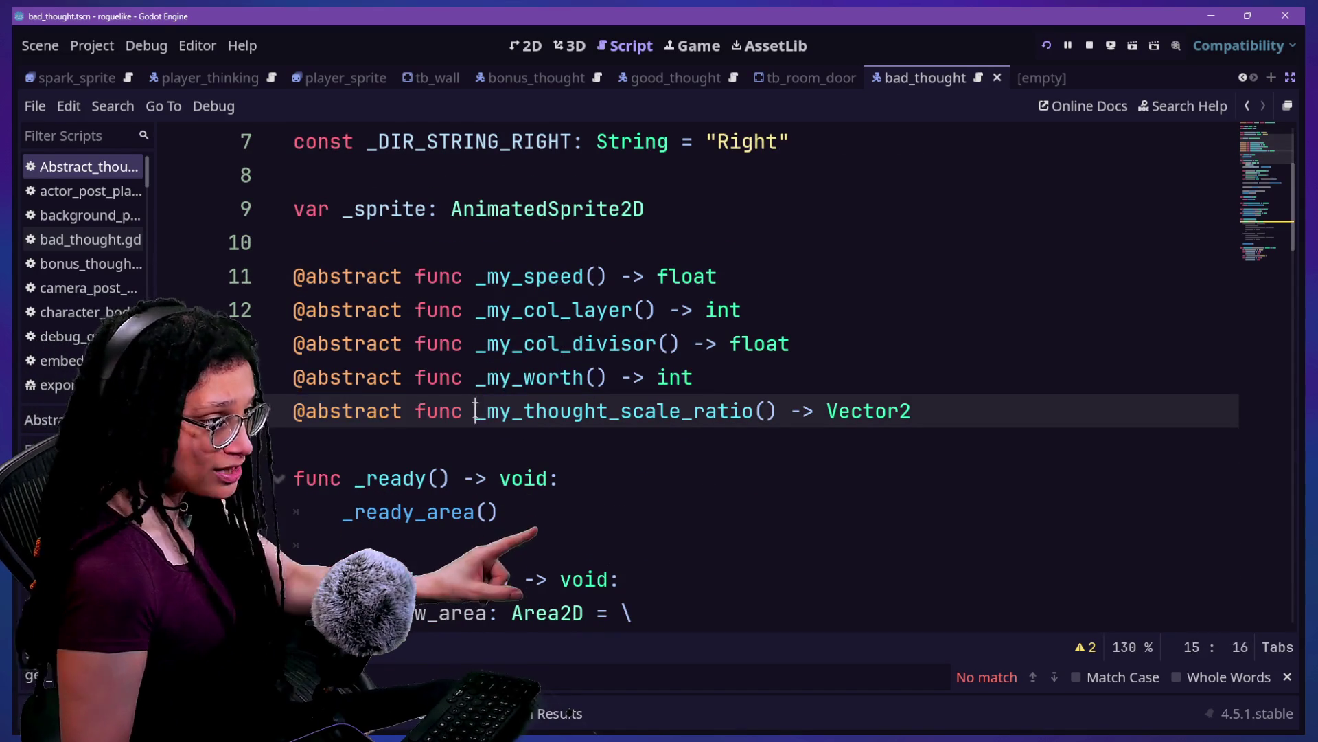
pyautogui.press('BackSpace')
pyautogui.press('Delete')
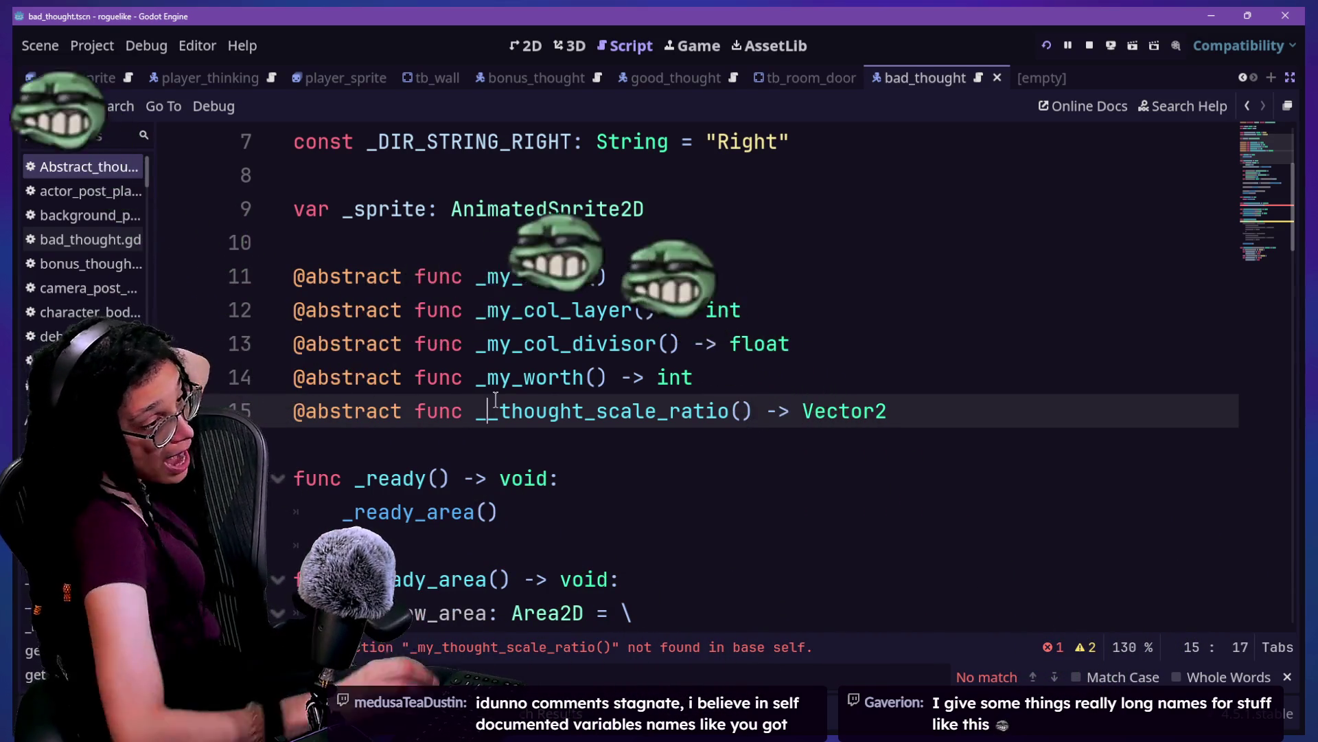
# Step: Replace 'thought' in line 15's function name with good, bad and bonus, then save
pyautogui.click(586, 412)
pyautogui.press('Delete')
pyautogui.press('BackSpace')
pyautogui.press('BackSpace')
pyautogui.press('BackSpace')
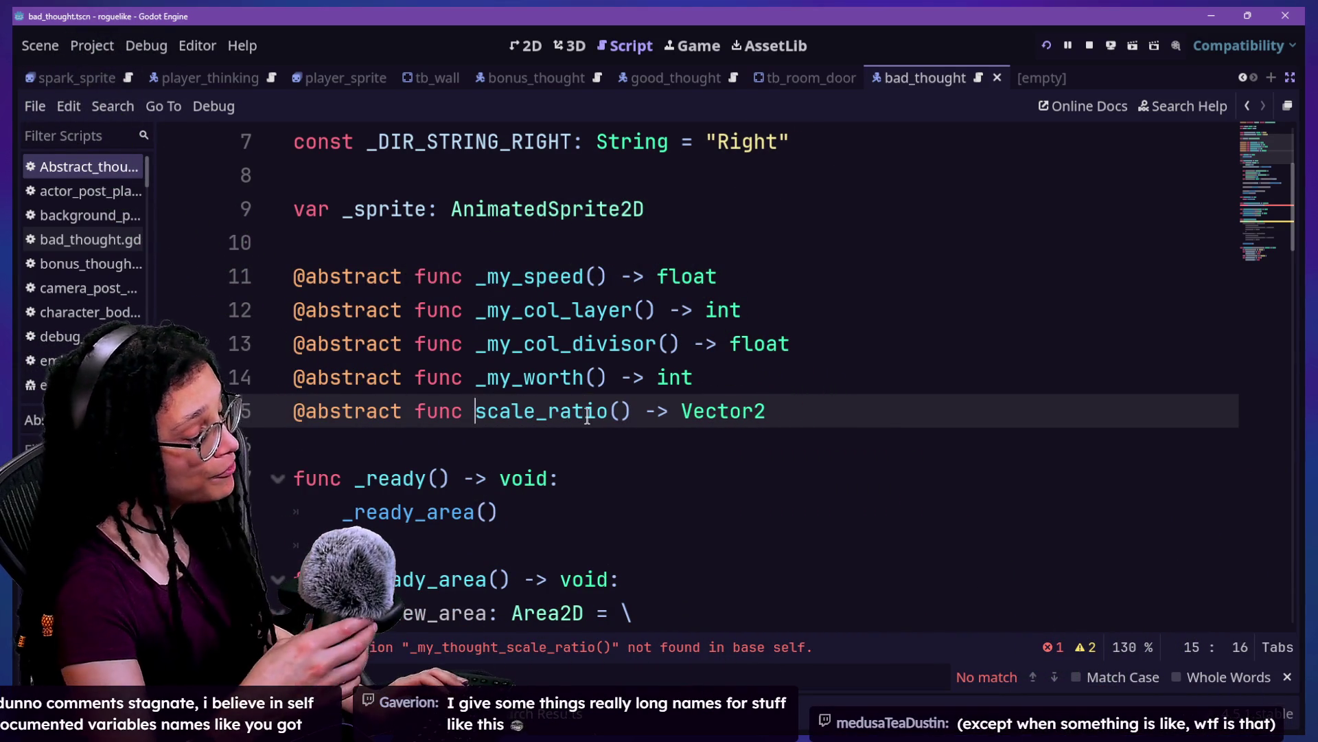
pyautogui.write('_good')
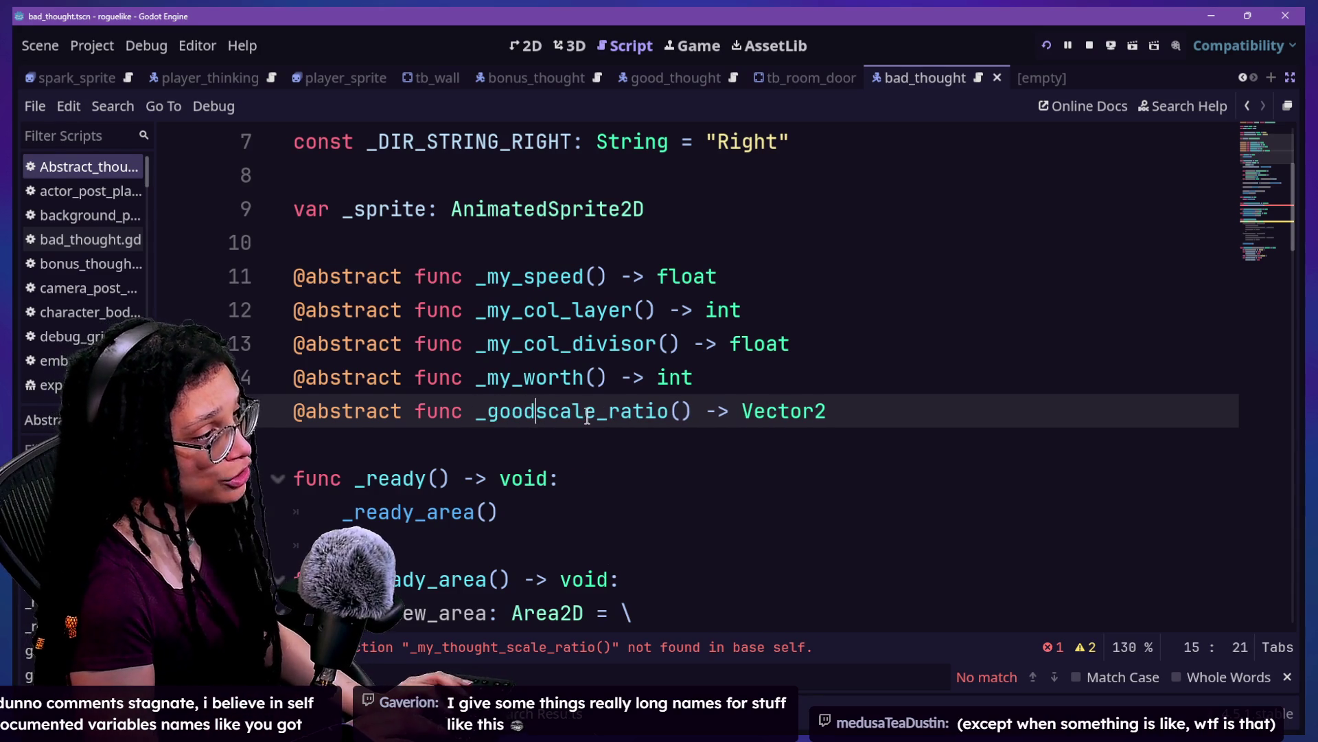
pyautogui.press('BackSpace')
pyautogui.press('BackSpace')
pyautogui.press('BackSpace')
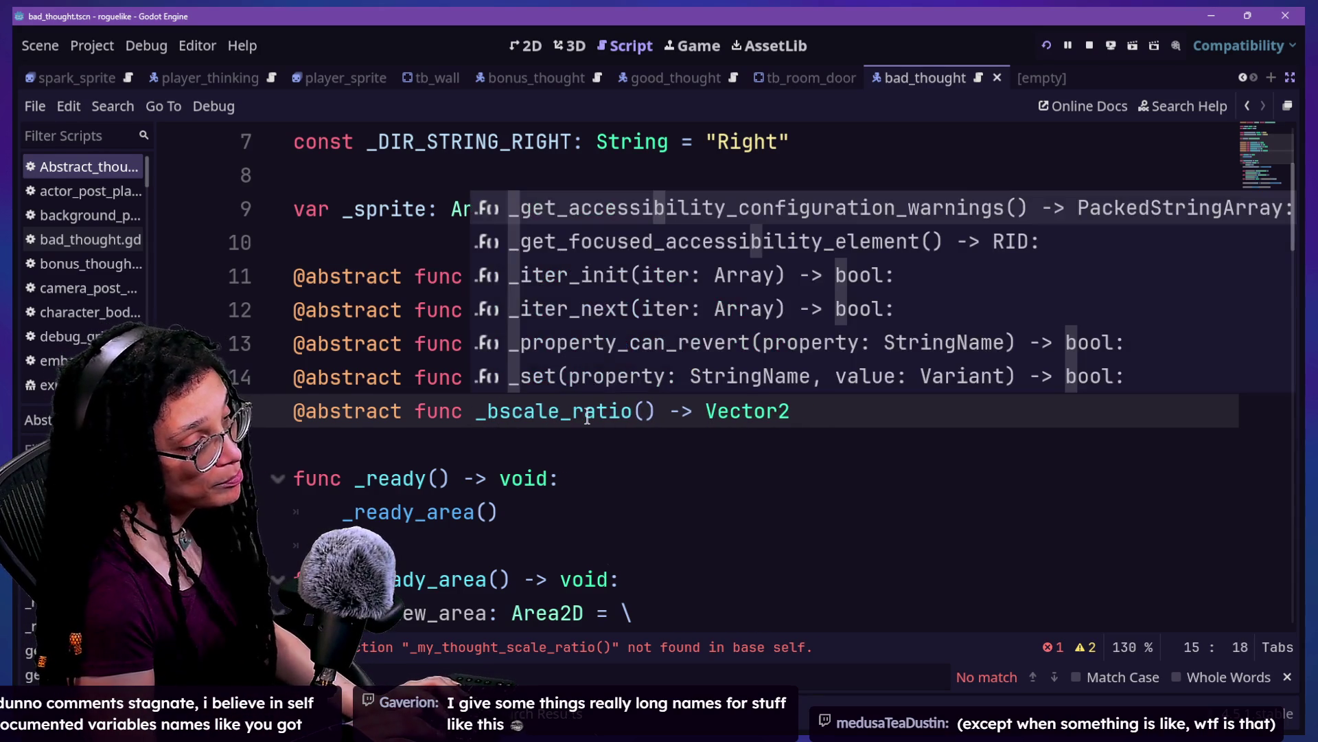
pyautogui.write('good')
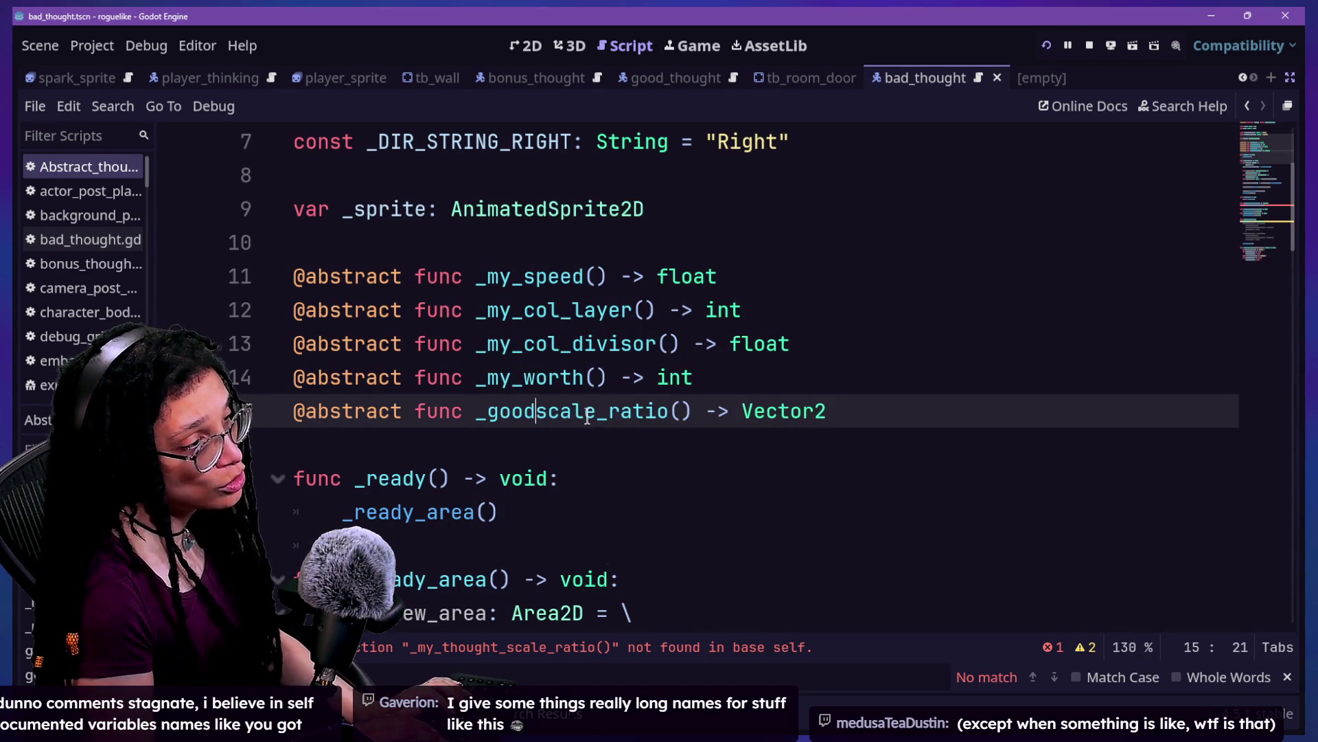
pyautogui.write('_')
pyautogui.press('BackSpace')
pyautogui.write('_bad_bonus_')
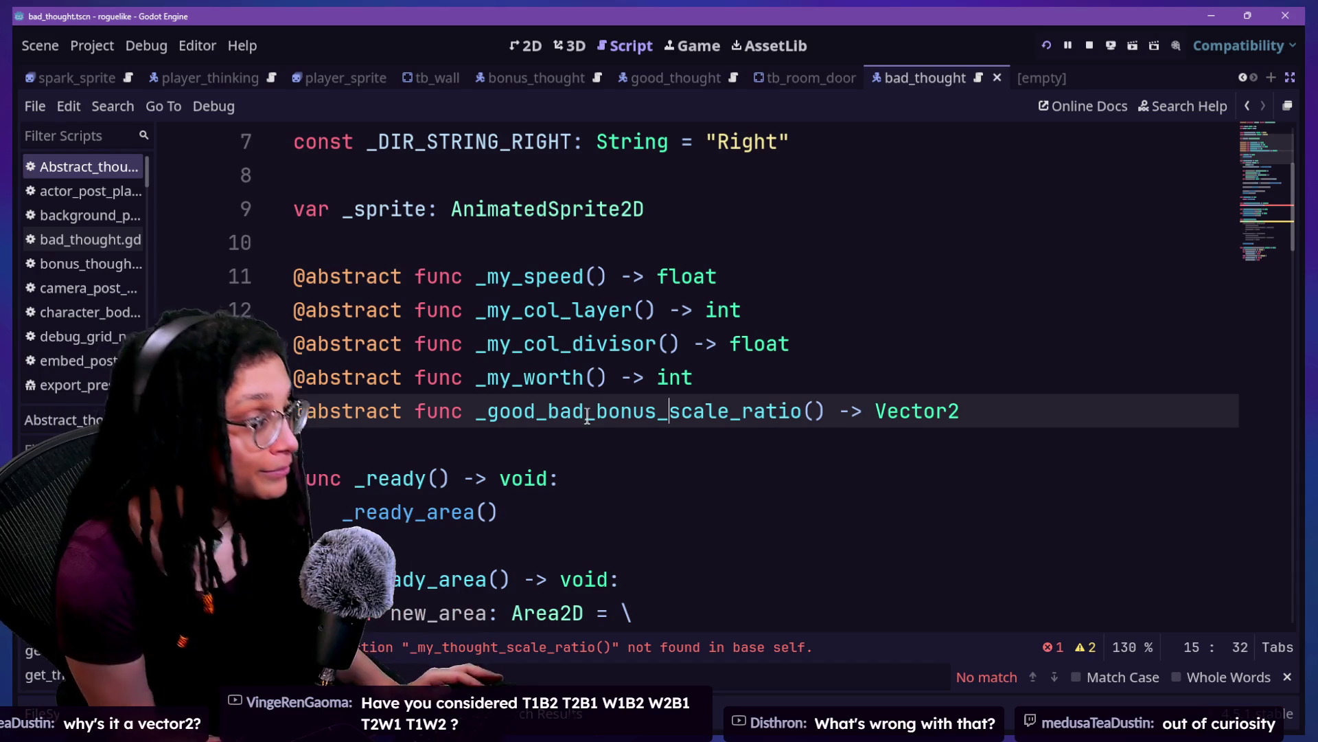
pyautogui.click(515, 526)
pyautogui.hotkey('ctrl', 's')
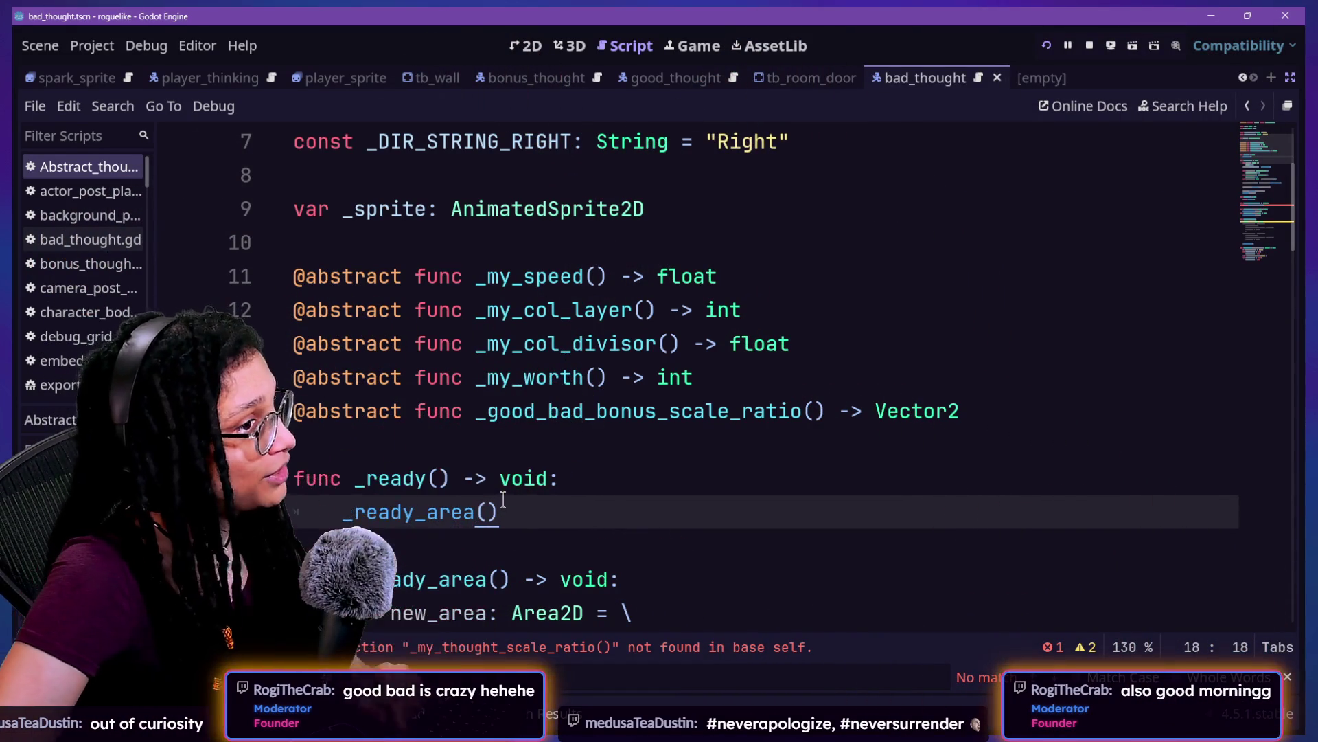
# Step: Insert 'or_bad_or' so the name reads _good_or_bad_or_bonus_scale_ratio, and save
pyautogui.click(550, 410)
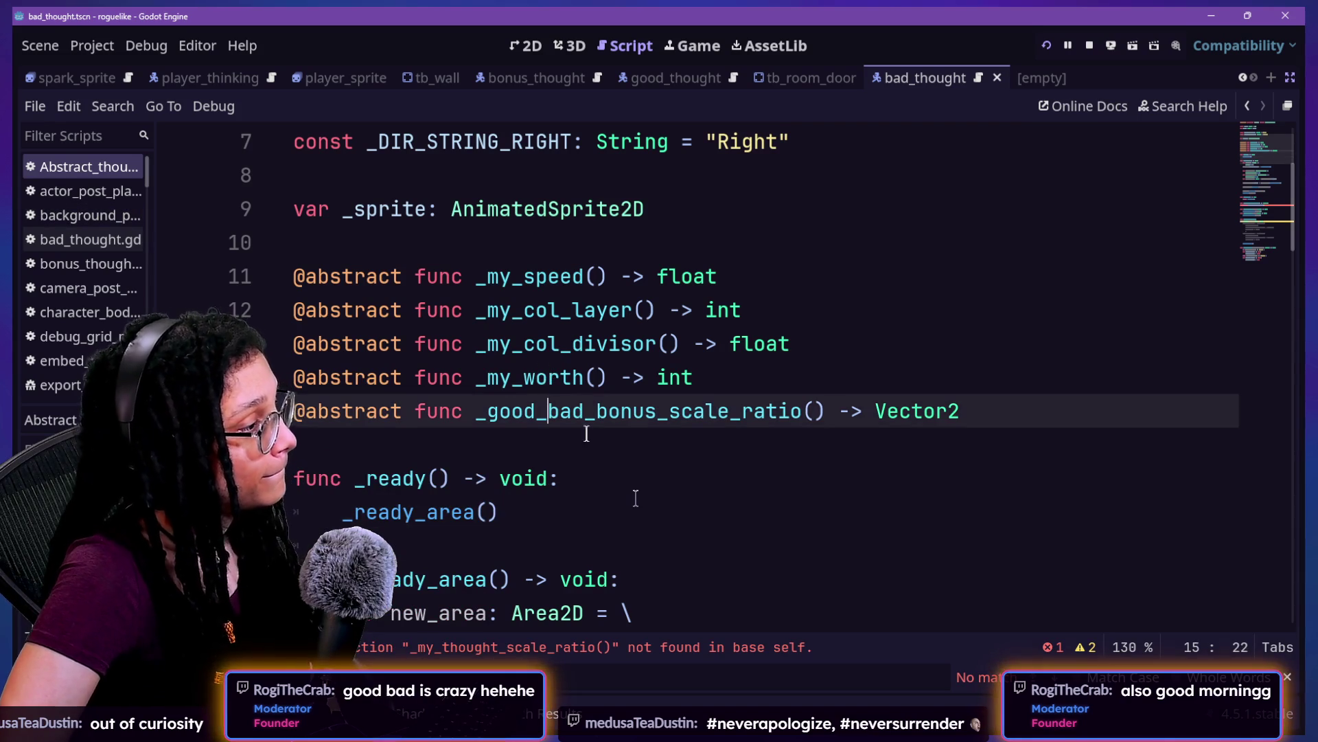
pyautogui.write('or_bad')
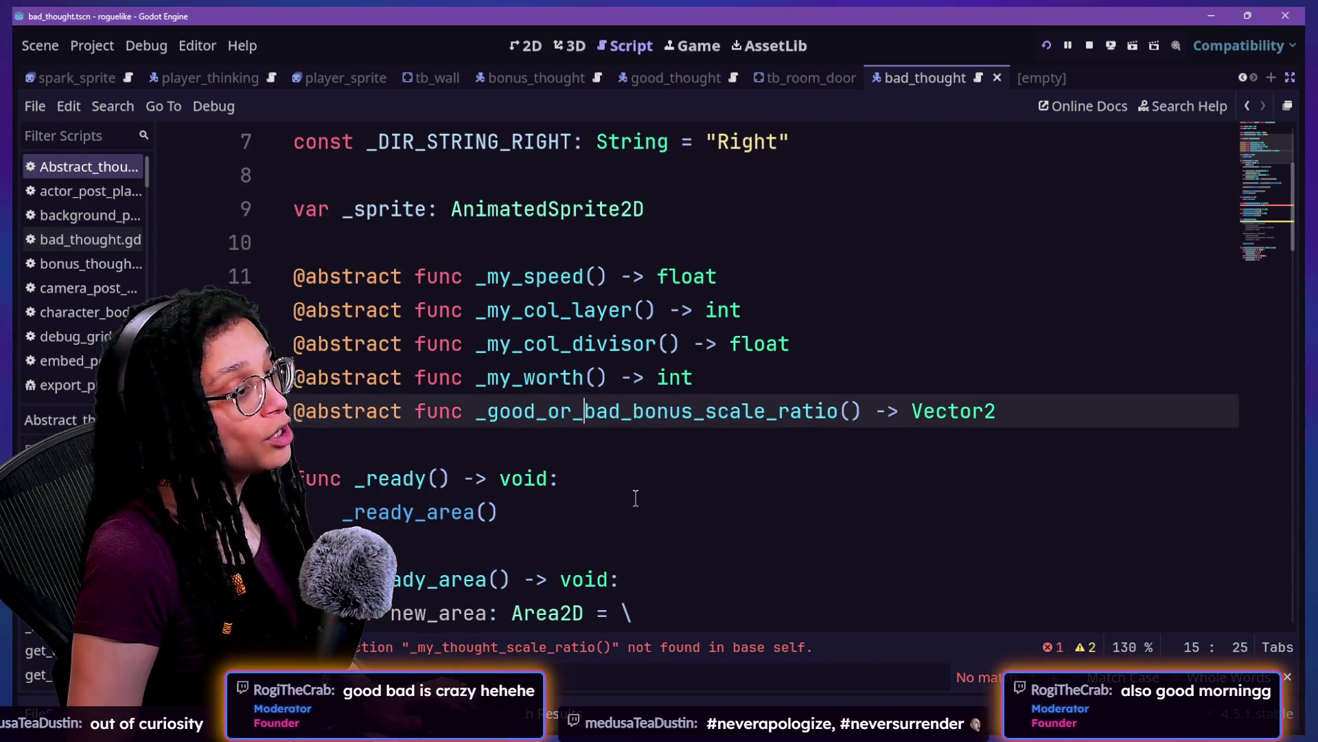
pyautogui.write('_or')
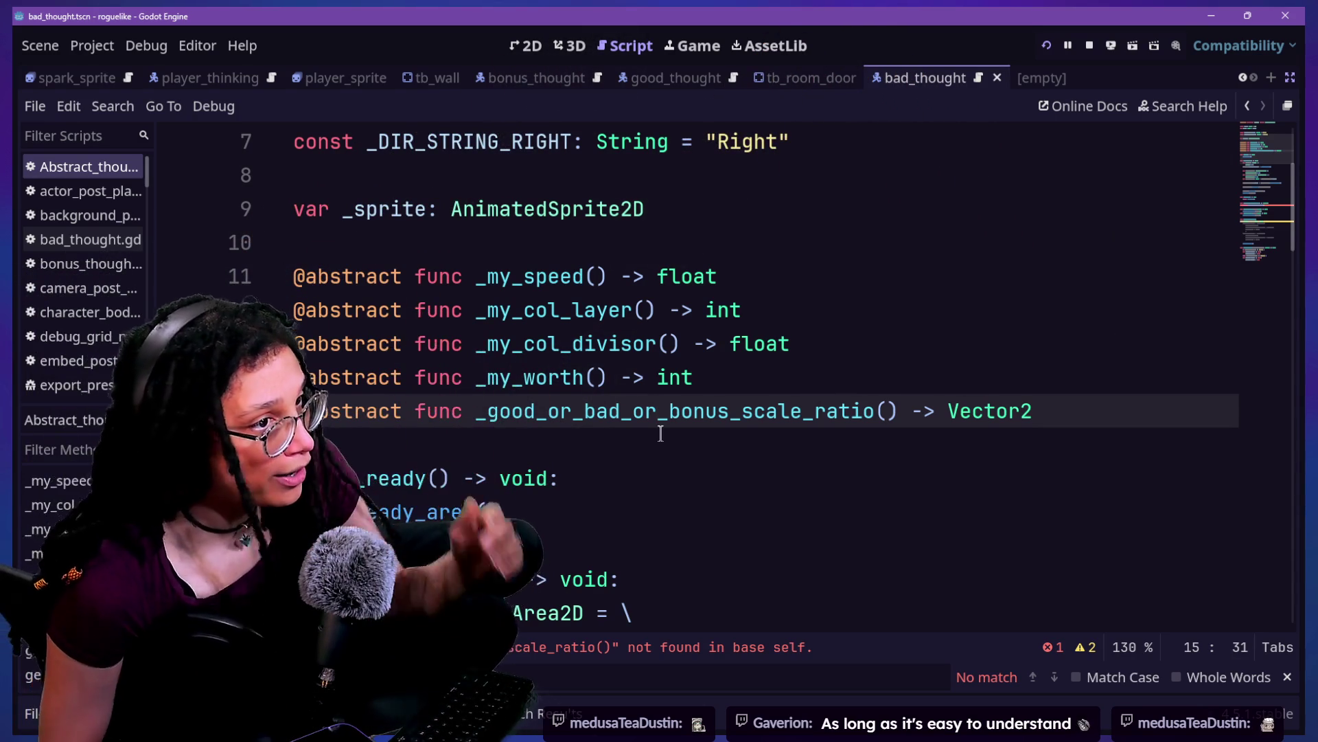
pyautogui.hotkey('ctrl', 's')
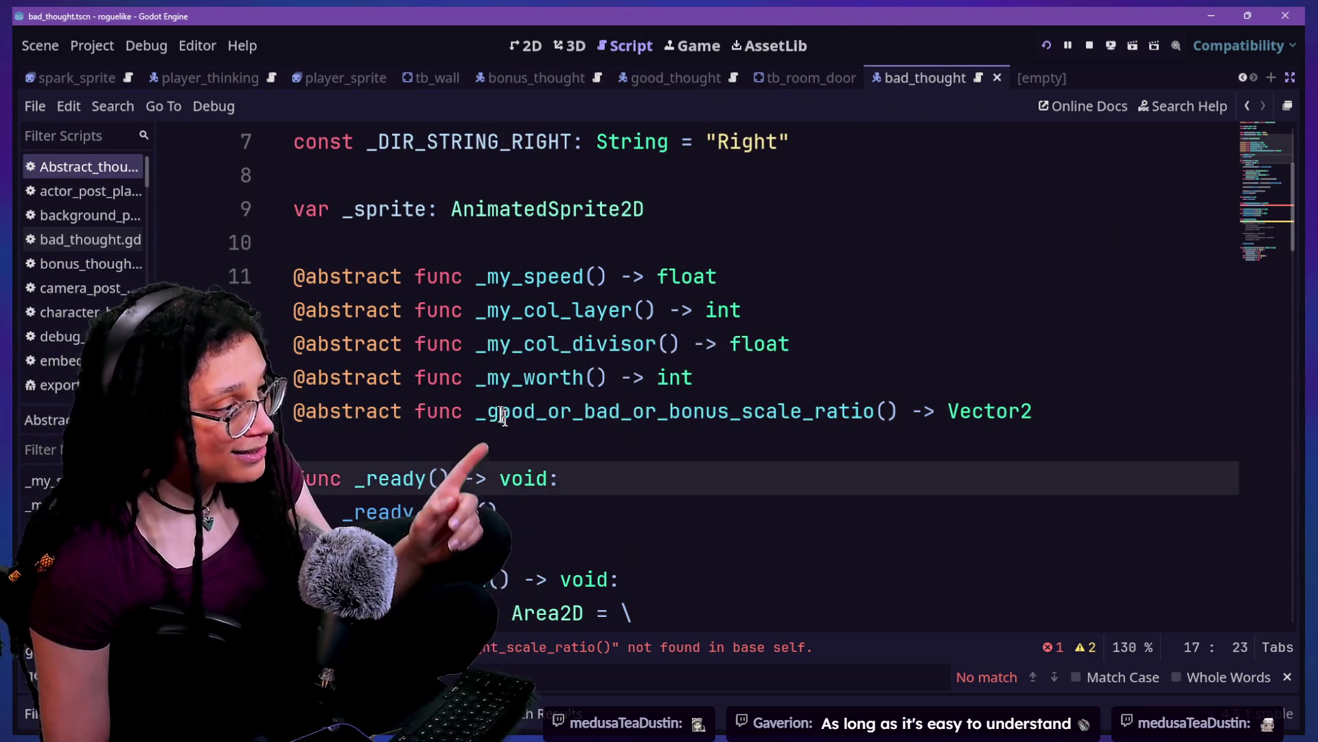
# Step: Copy the new name and paste it over the old call in line 42's return
pyautogui.moveTo(480, 411); pyautogui.dragTo(969, 388)
pyautogui.click(911, 410)
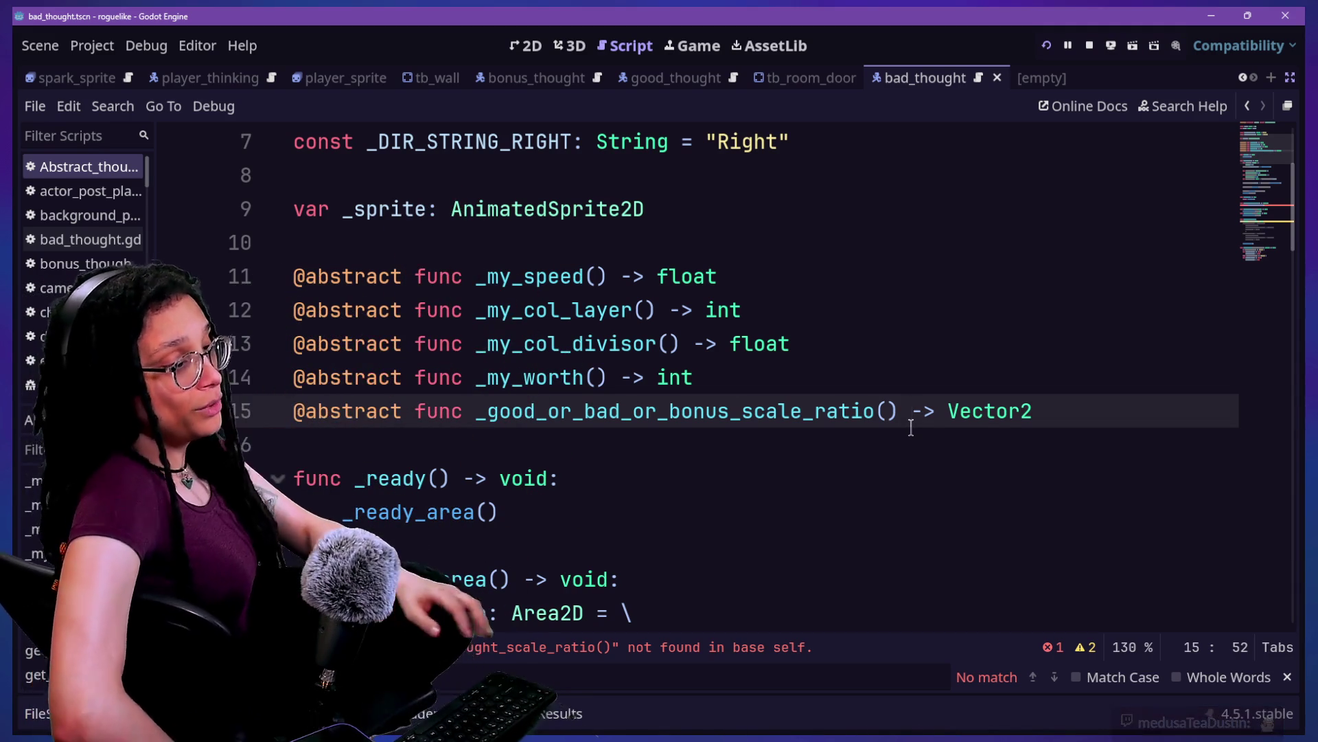
pyautogui.moveTo(481, 411)
pyautogui.mouseDown()
pyautogui.moveTo(1053, 411)
pyautogui.moveTo(911, 418)
pyautogui.mouseUp()
pyautogui.hotkey('ctrl', 'c')
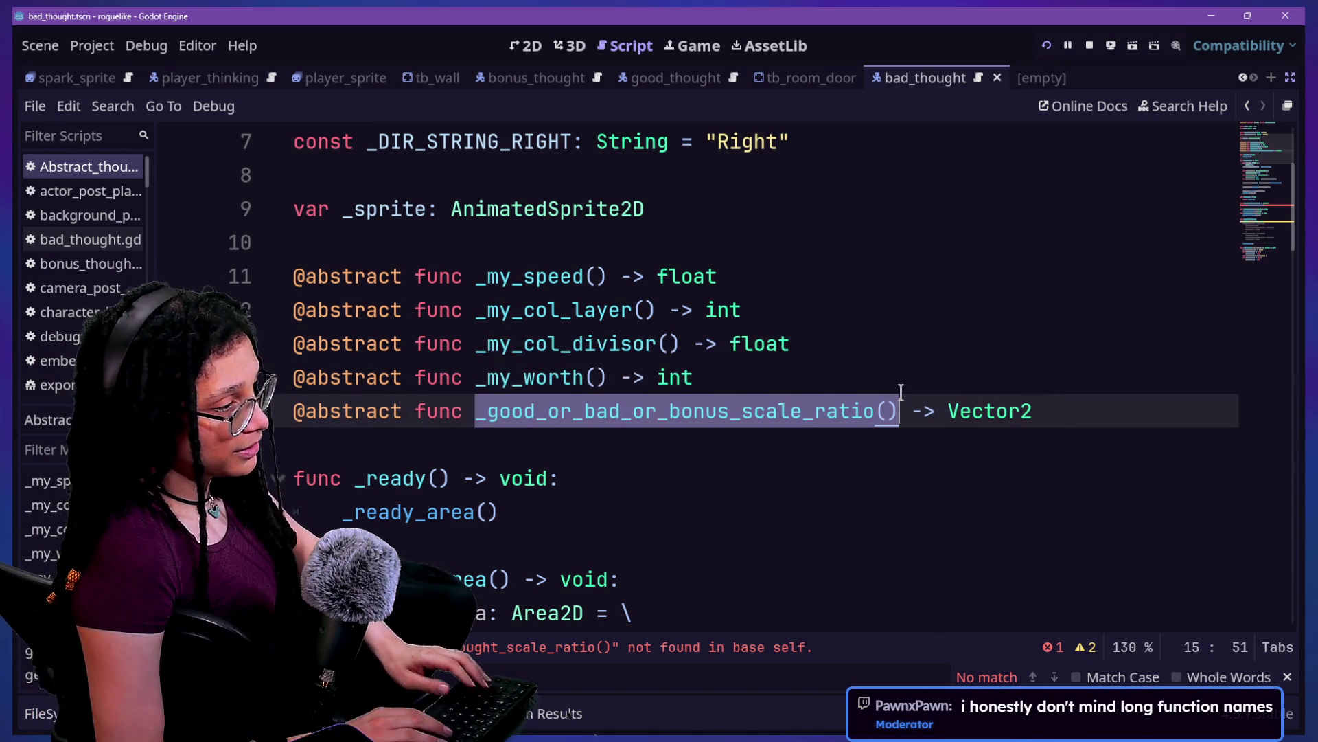
pyautogui.click(783, 664)
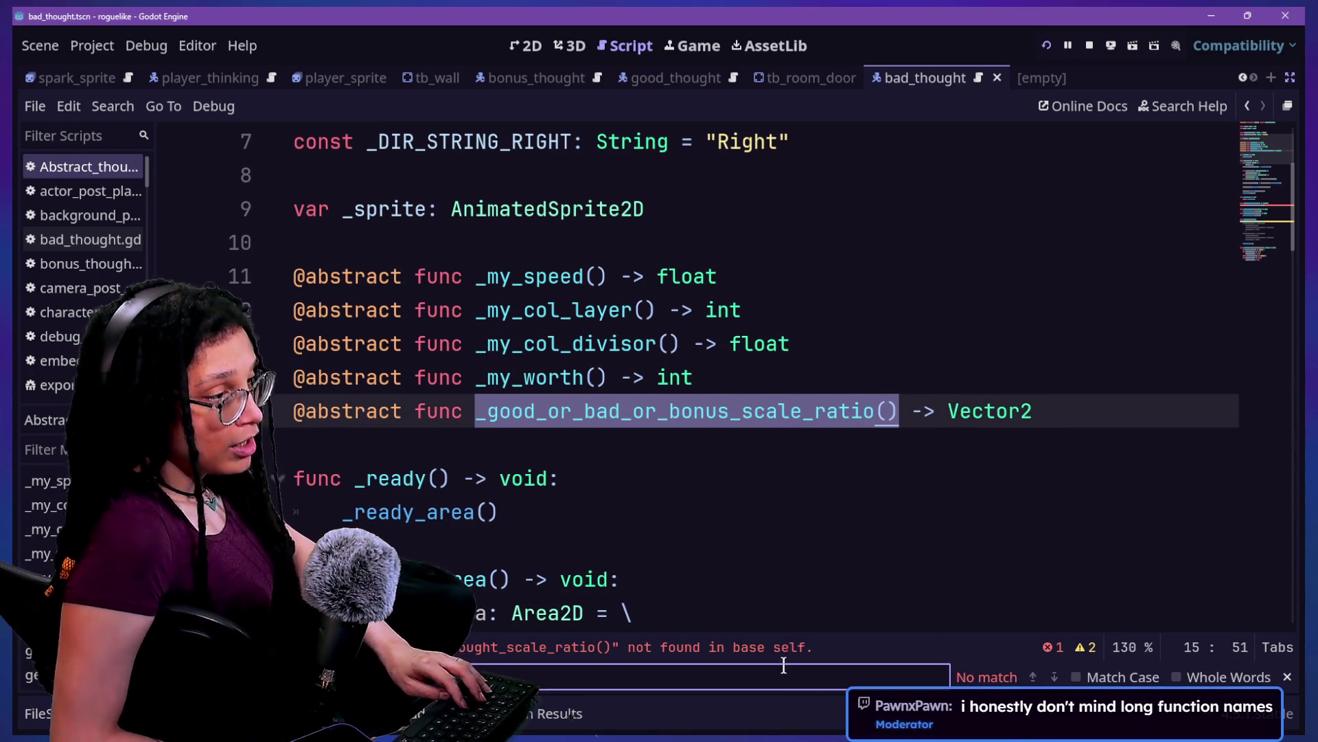
pyautogui.click(759, 655)
pyautogui.moveTo(427, 377); pyautogui.dragTo(737, 377)
pyautogui.hotkey('ctrl', 'v')
pyautogui.click(719, 345)
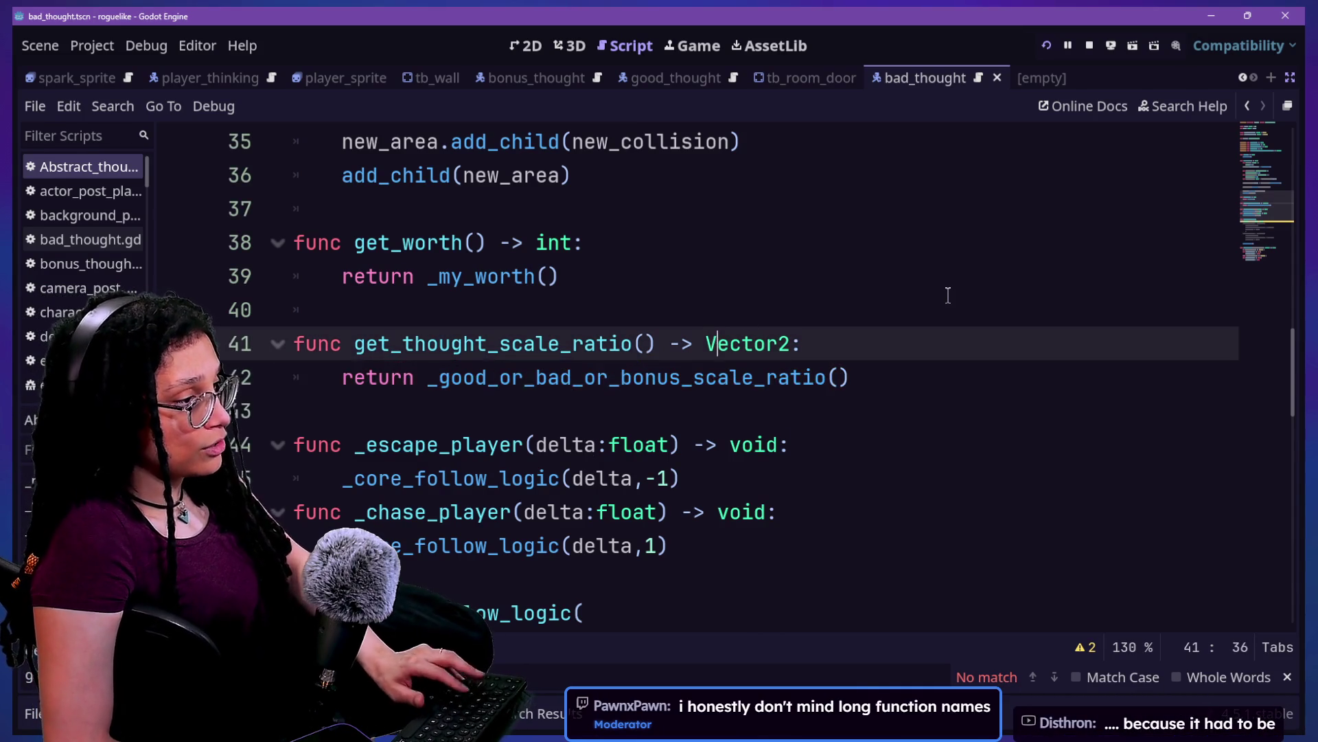
# Step: Run the game to test, stop it, and go to the error in good_thought.gd
pyautogui.press('F5')
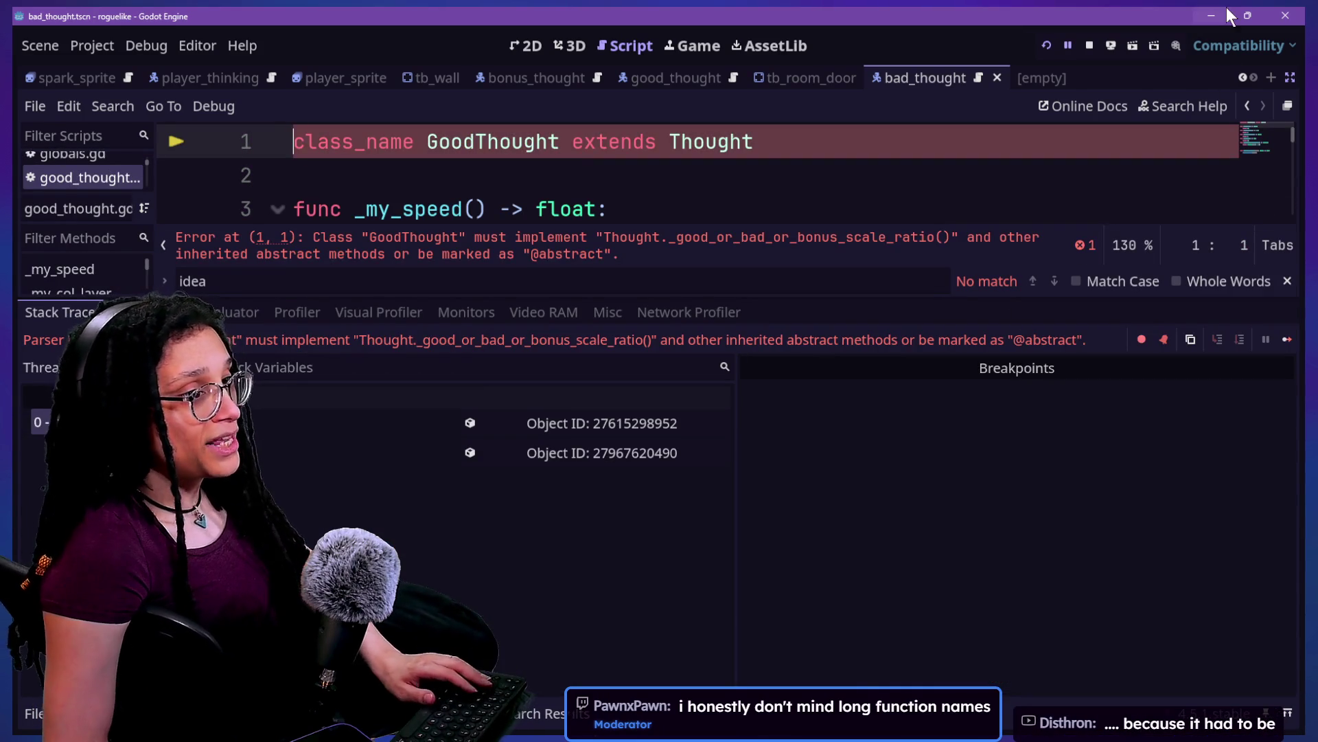
pyautogui.click(1090, 45)
pyautogui.click(954, 163)
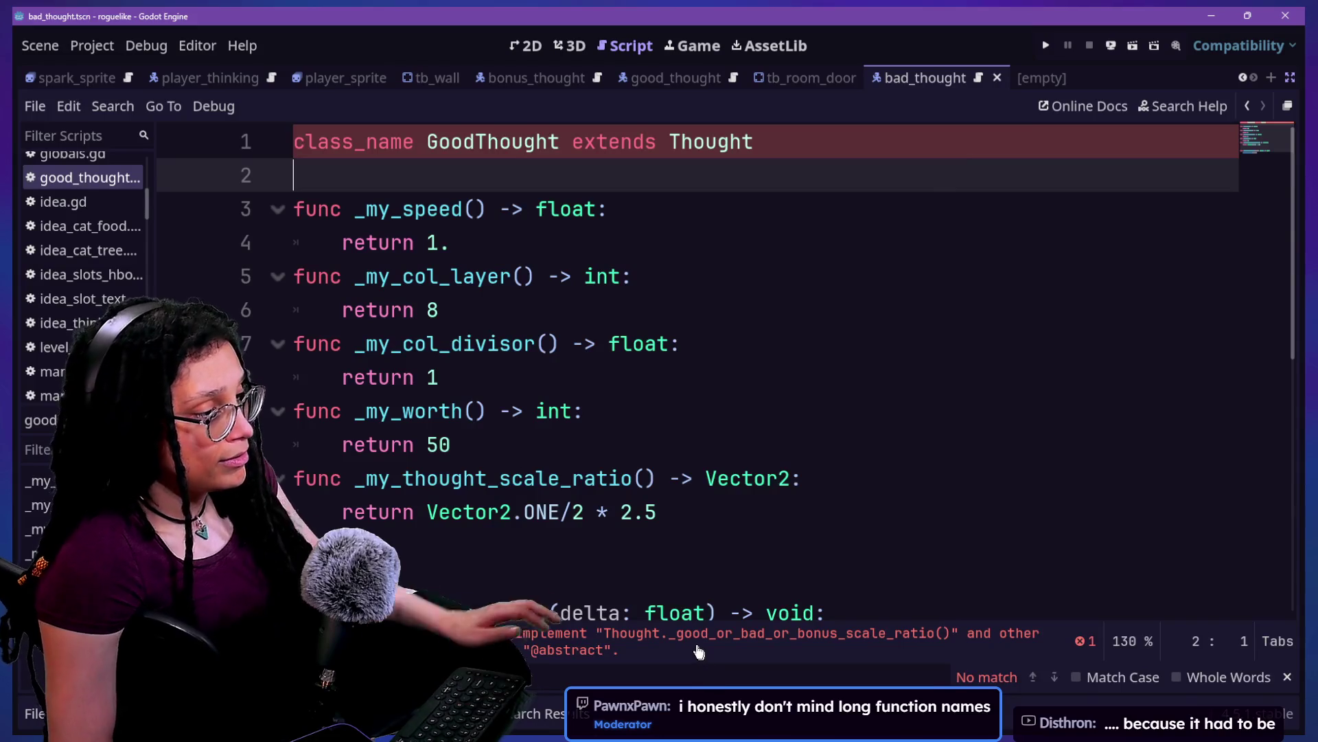
pyautogui.click(695, 646)
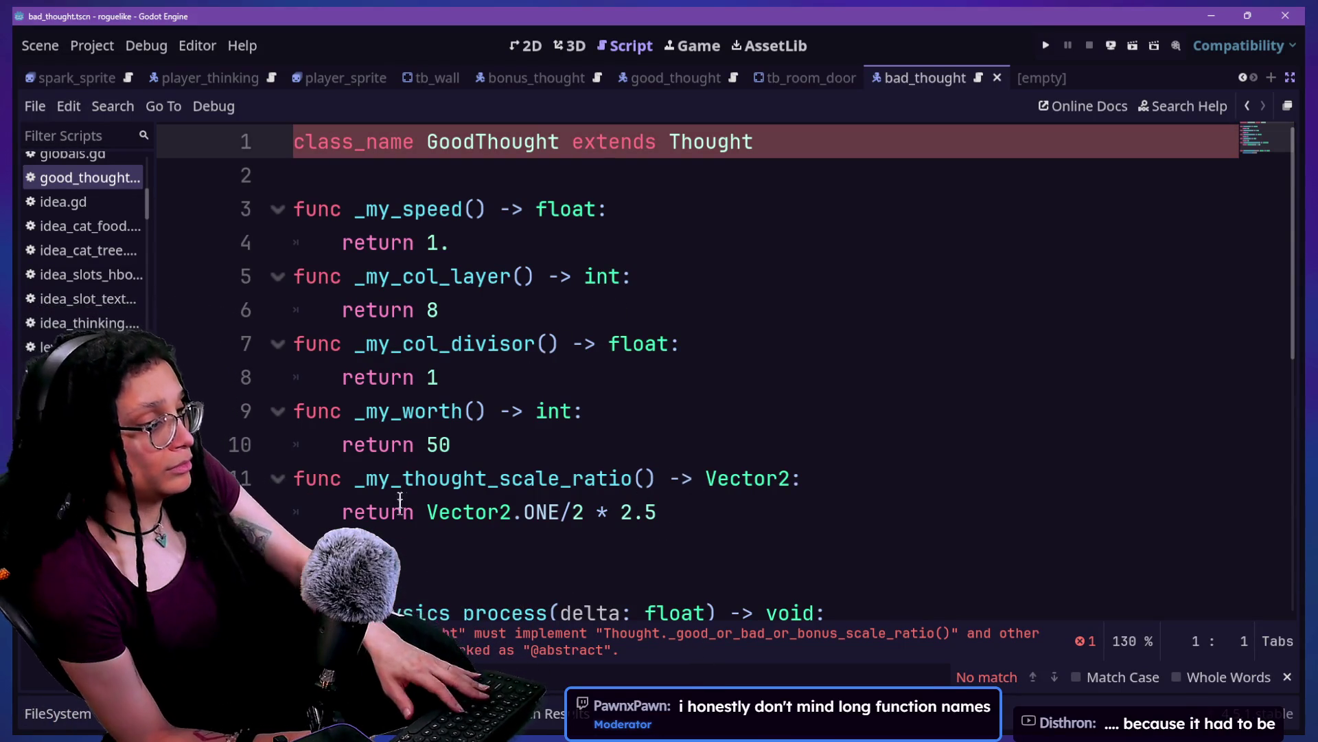
# Step: Replace line 11's _my_thought_scale_ratio with _good_or_bad_or_bonus_scale_ratio, fix the parentheses, and save
pyautogui.moveTo(354, 479); pyautogui.dragTo(645, 477)
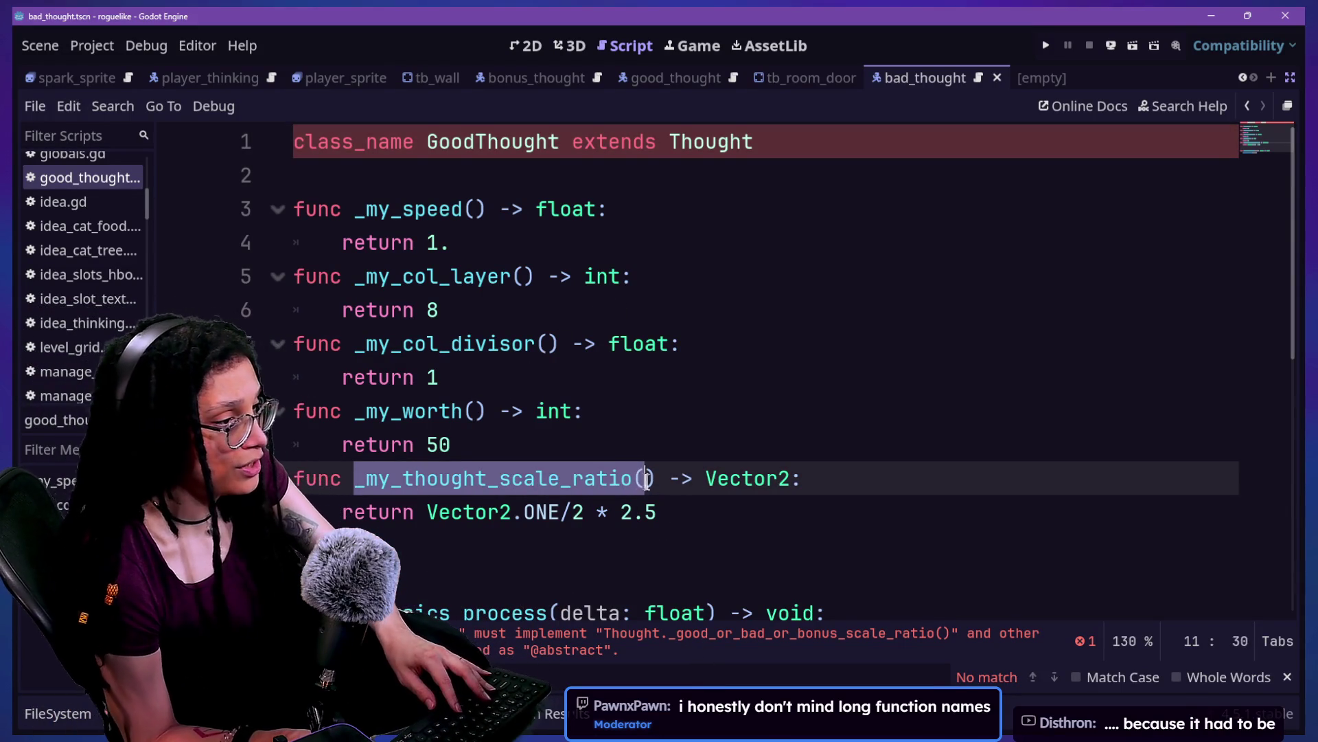
pyautogui.press('Left')
pyautogui.hotkey('ctrl', 'v')
pyautogui.hotkey('ctrl', 'z')
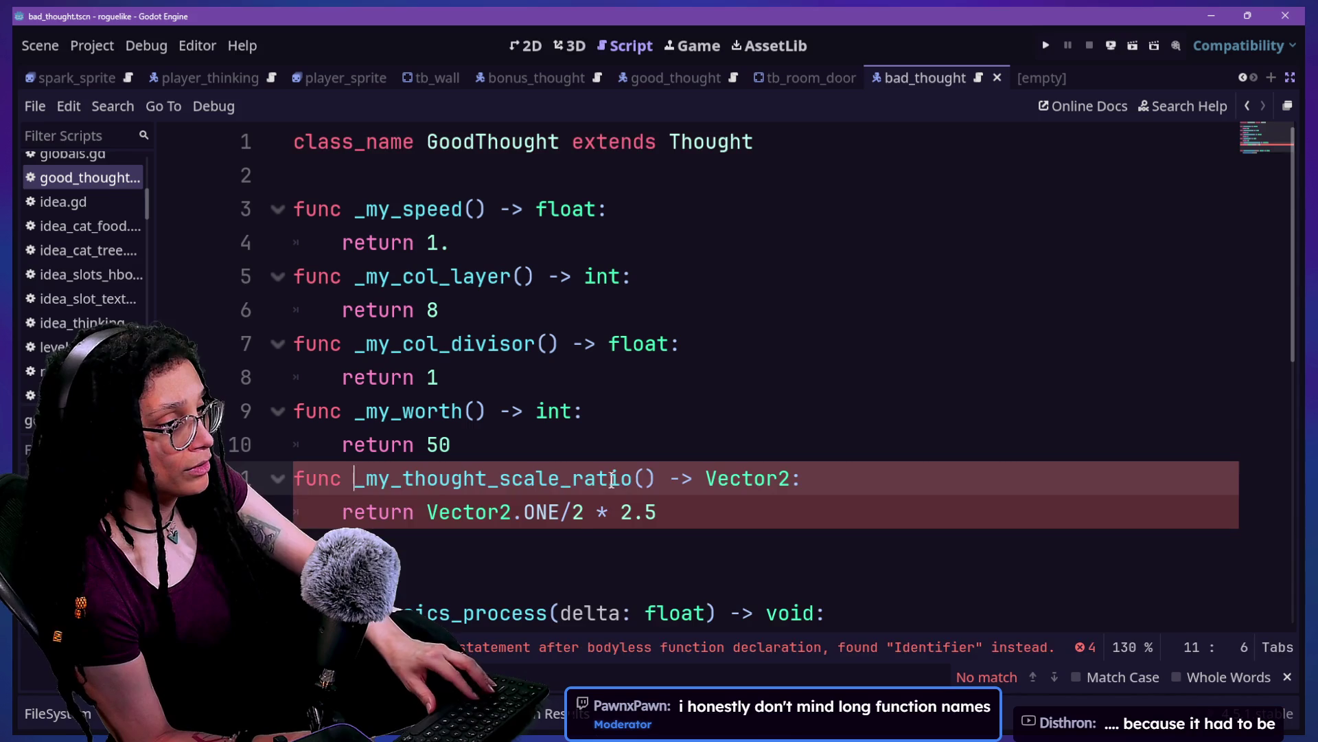
pyautogui.moveTo(632, 478); pyautogui.dragTo(354, 478)
pyautogui.hotkey('ctrl', 'v')
pyautogui.press('BackSpace')
pyautogui.press('BackSpace')
pyautogui.click(499, 479)
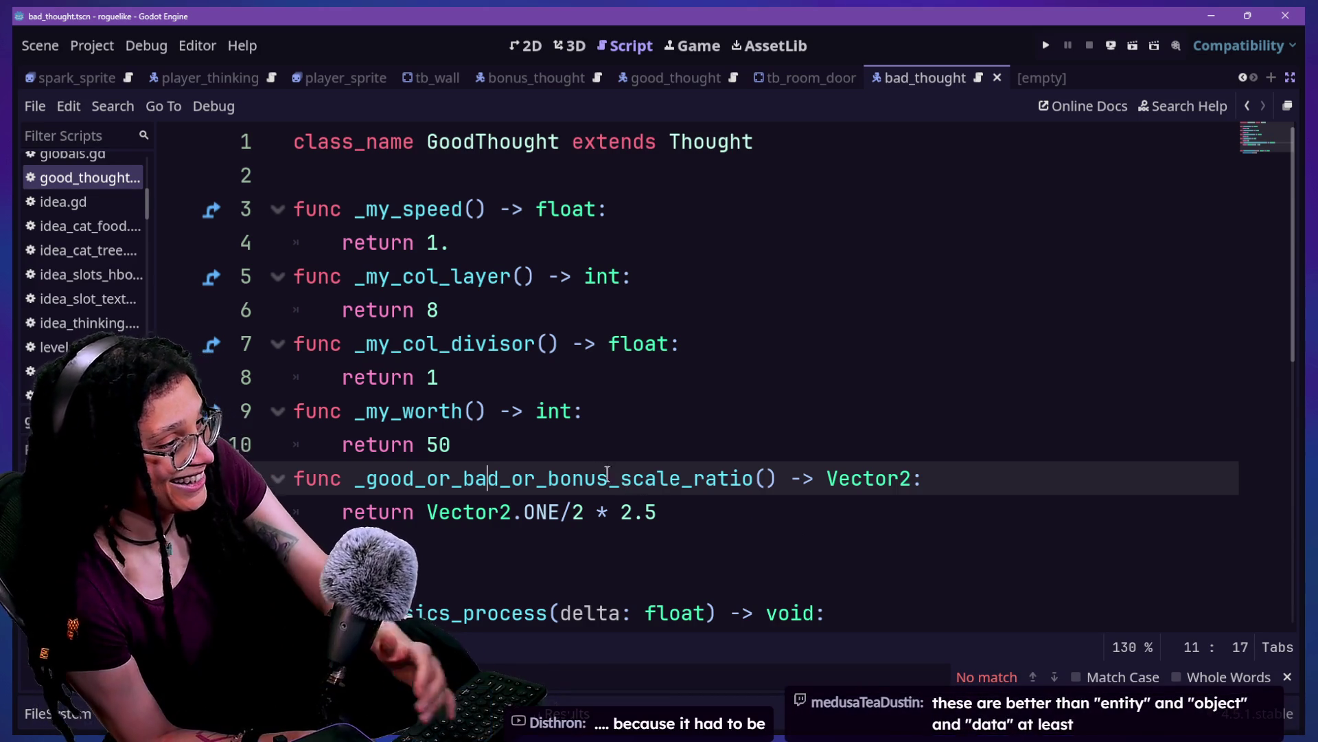
pyautogui.press('BackSpace')
pyautogui.press('Right')
pyautogui.press('Right')
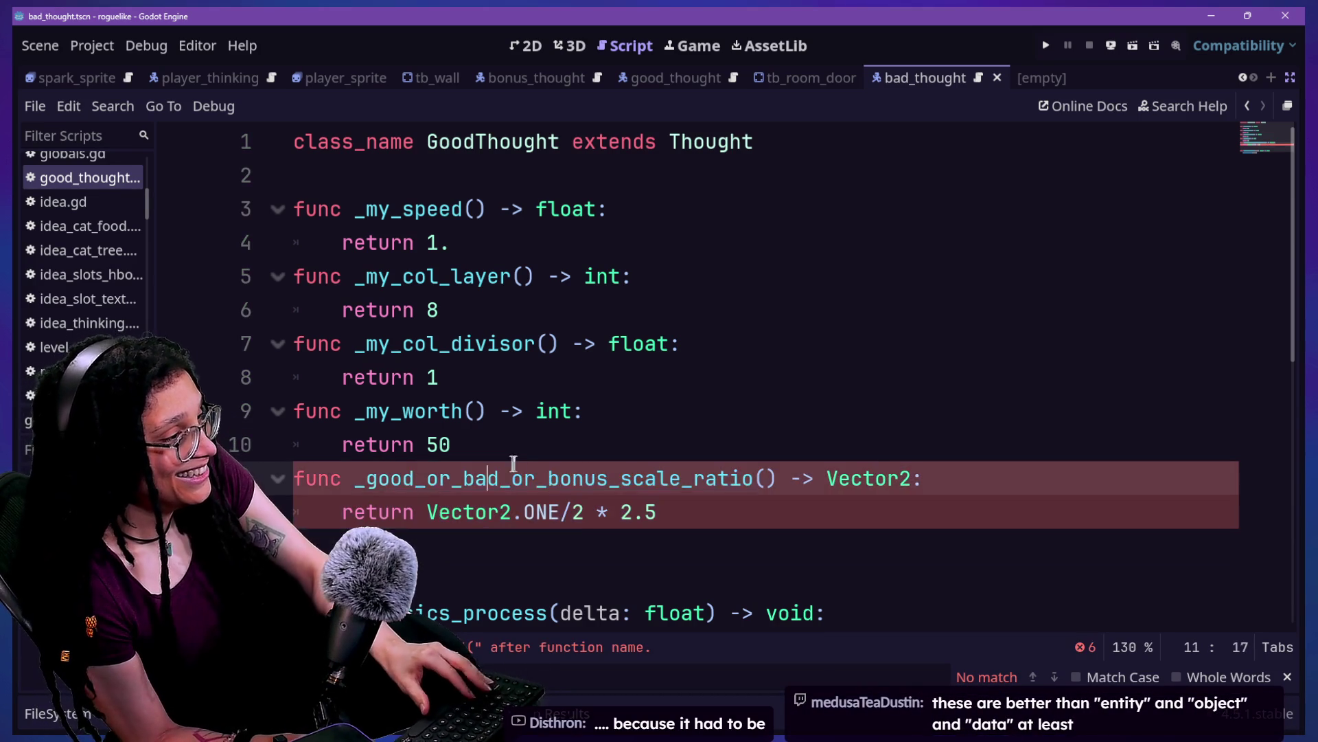
pyautogui.hotkey('ctrl', 's')
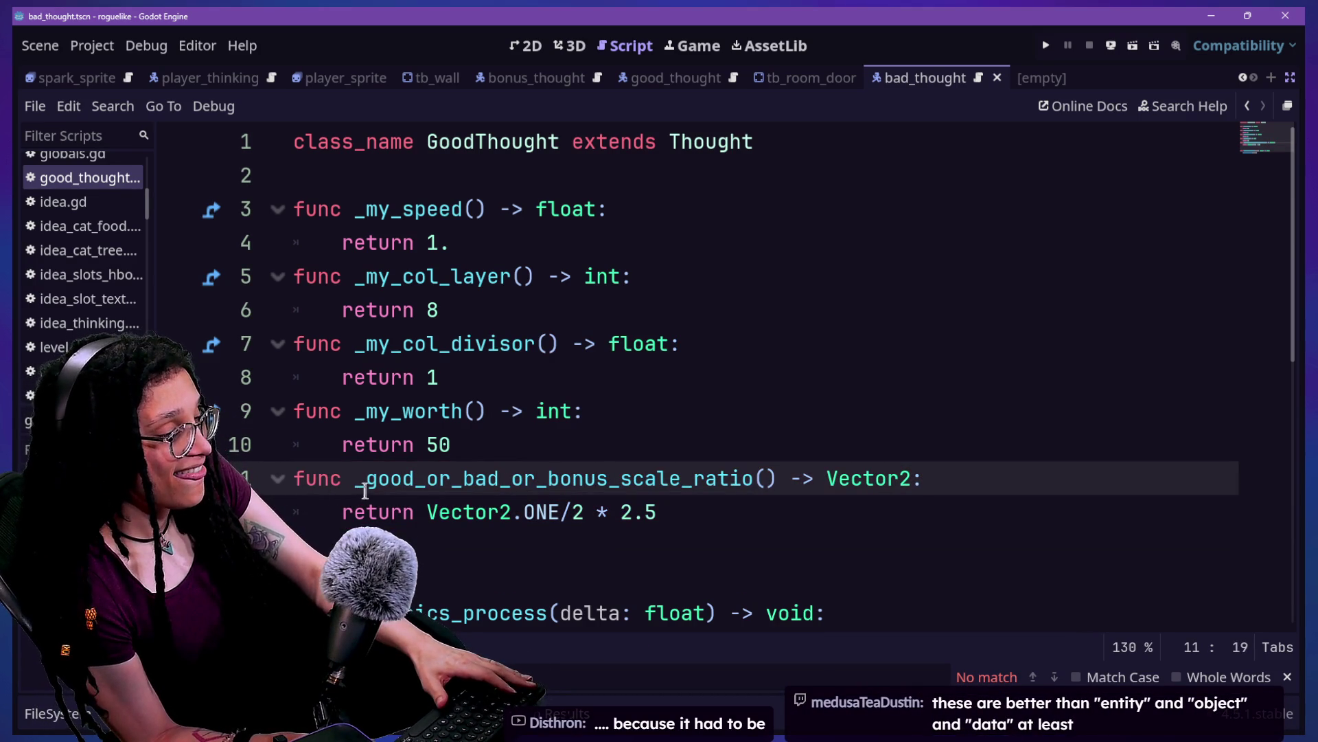
# Step: Check the rename with undo and redo, then open Find in Files
pyautogui.moveTo(359, 481)
pyautogui.mouseDown()
pyautogui.moveTo(856, 494)
pyautogui.moveTo(790, 479)
pyautogui.mouseUp()
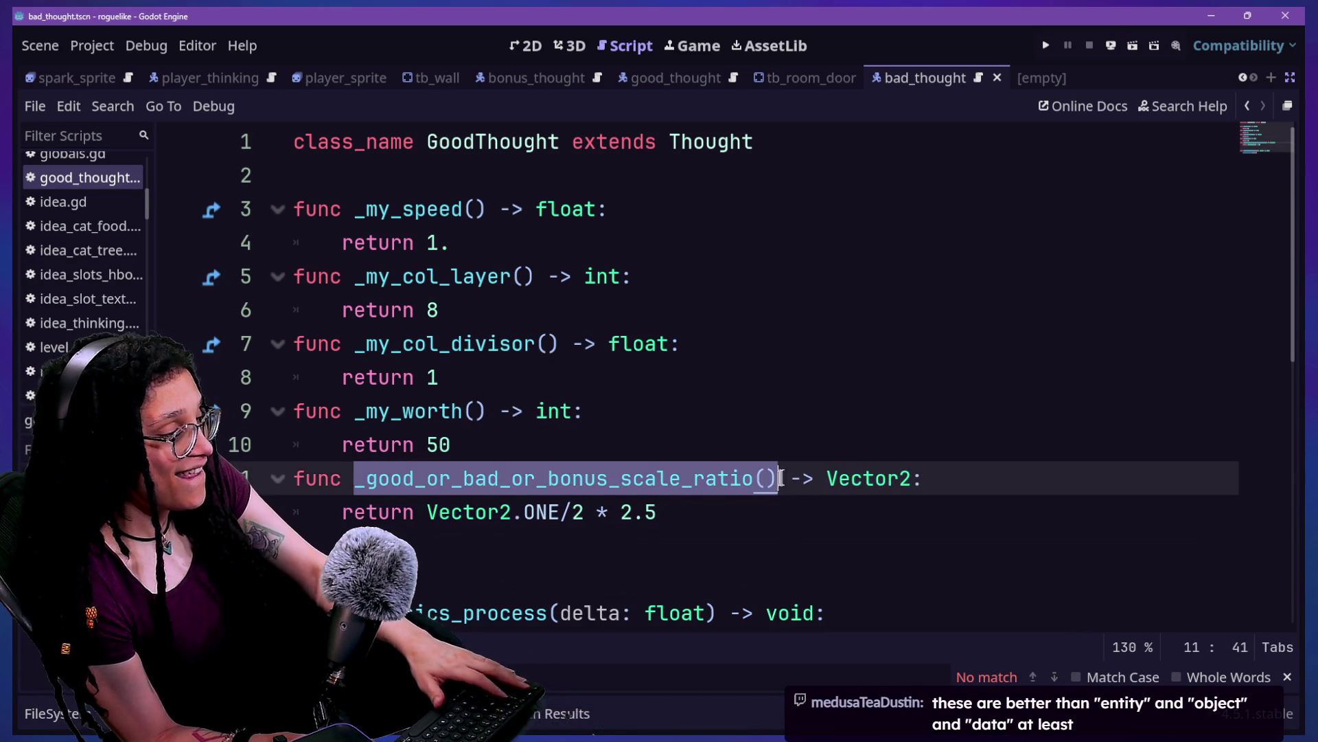
pyautogui.click(783, 478)
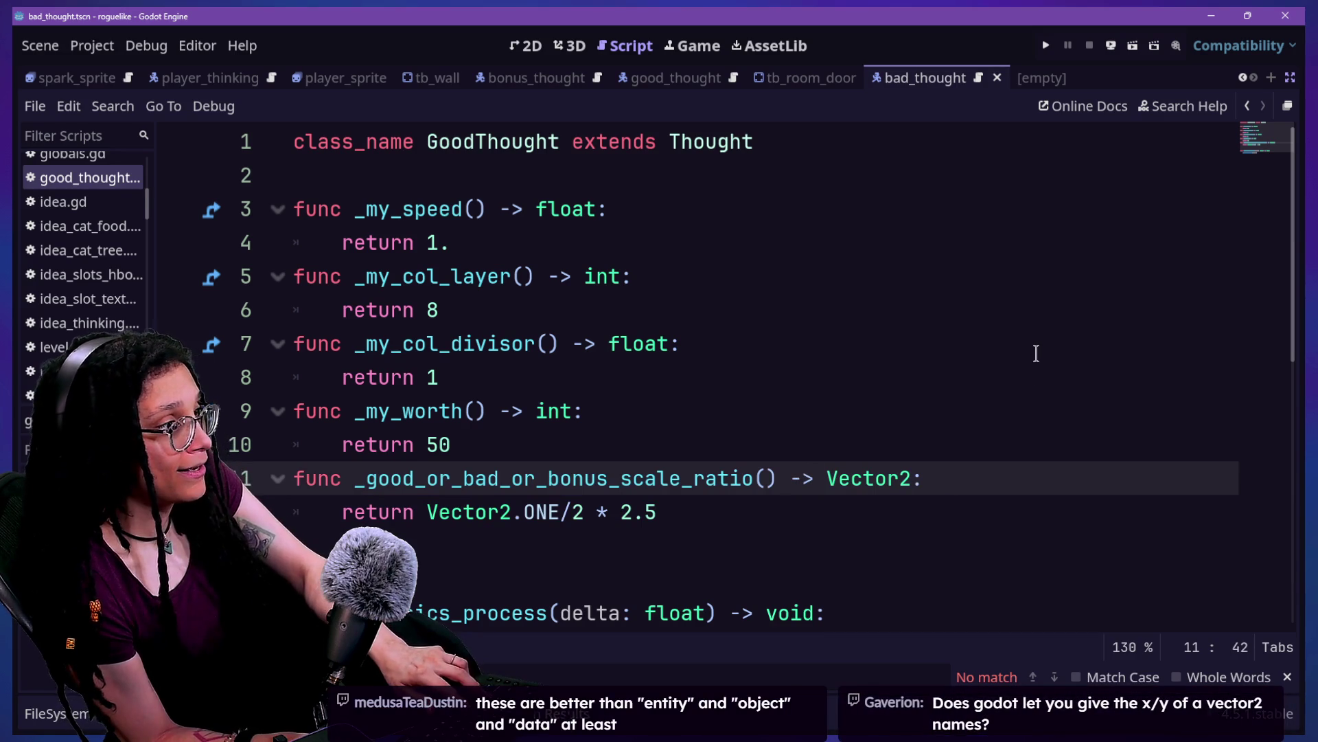
pyautogui.hotkey('ctrl', 'shift', 'f')
pyautogui.press('Escape')
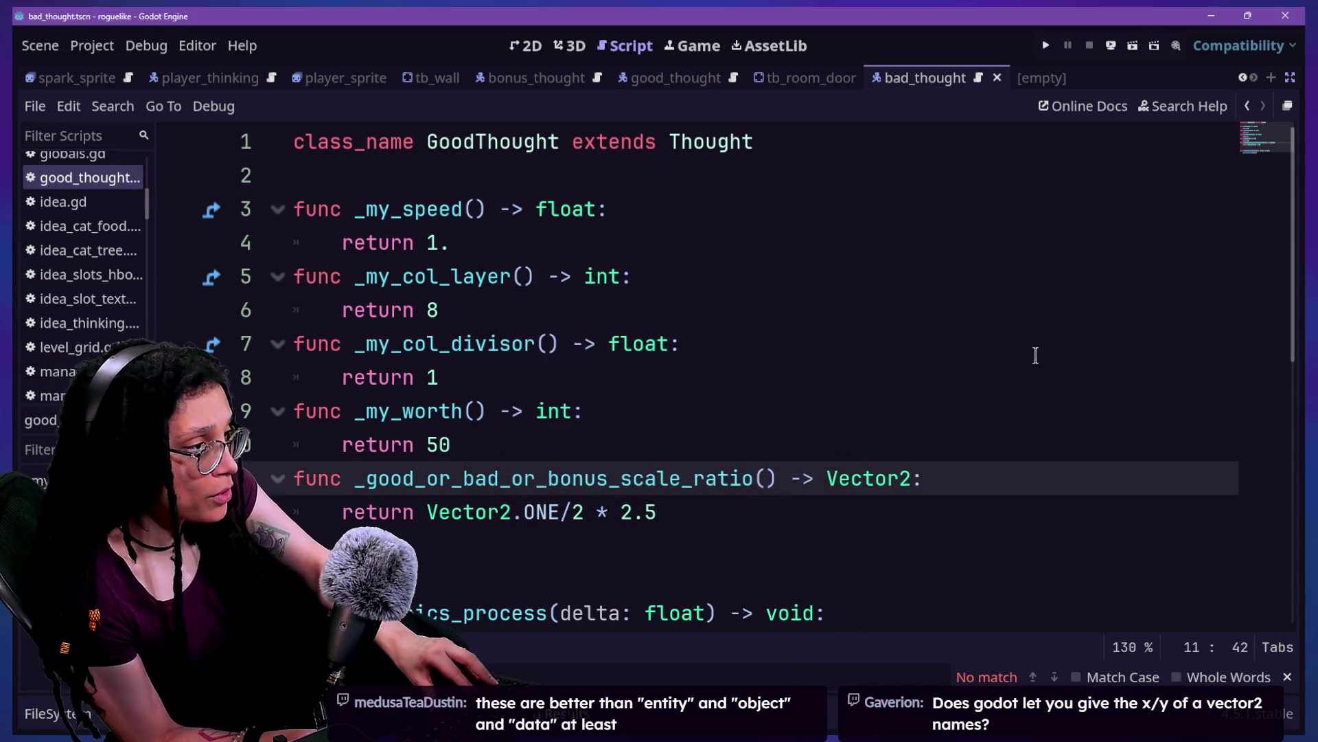
pyautogui.hotkey('ctrl', 'z')
pyautogui.hotkey('ctrl', 'shift', 'z')
pyautogui.hotkey('ctrl', 'shift', 'f')
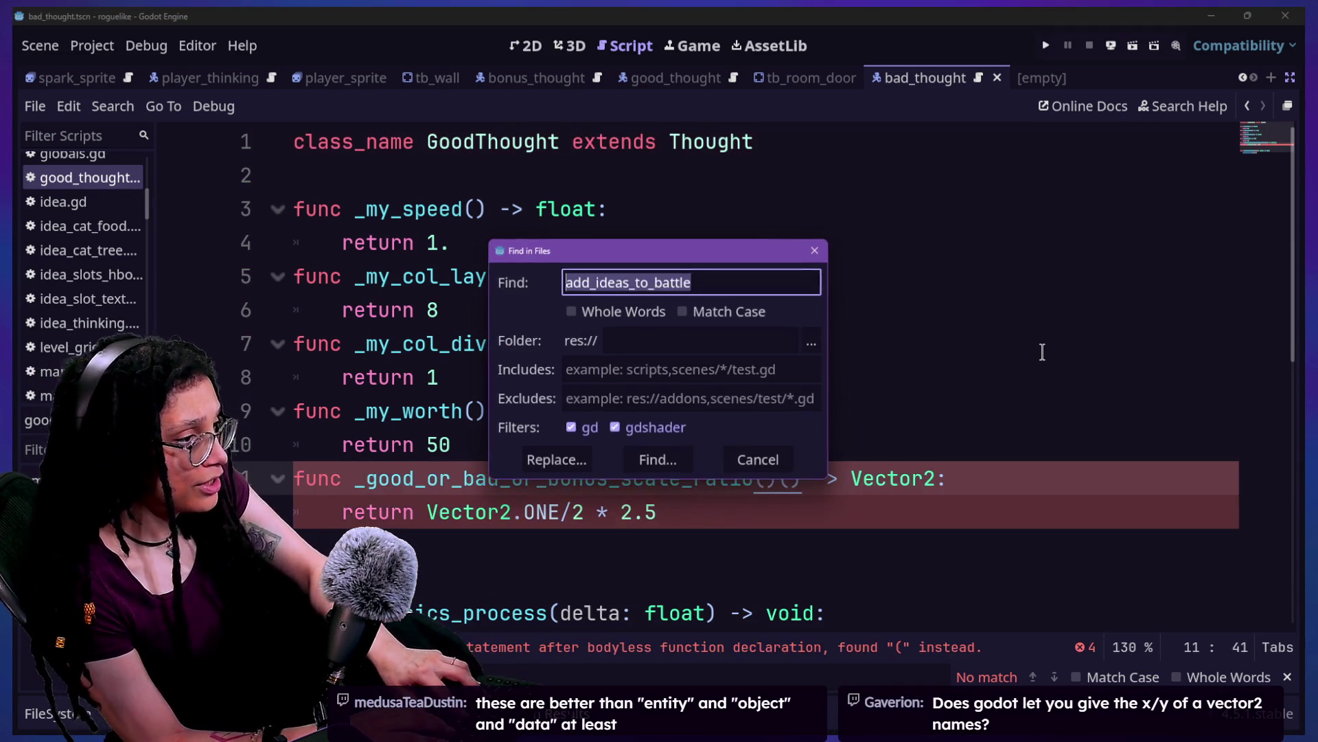
# Step: Tidy the extra parentheses and search all scripts for the old scale-ratio function name
pyautogui.press('Escape')
pyautogui.hotkey('ctrl', 'z')
pyautogui.hotkey('ctrl', 'shift', 'z')
pyautogui.press('BackSpace')
pyautogui.press('BackSpace')
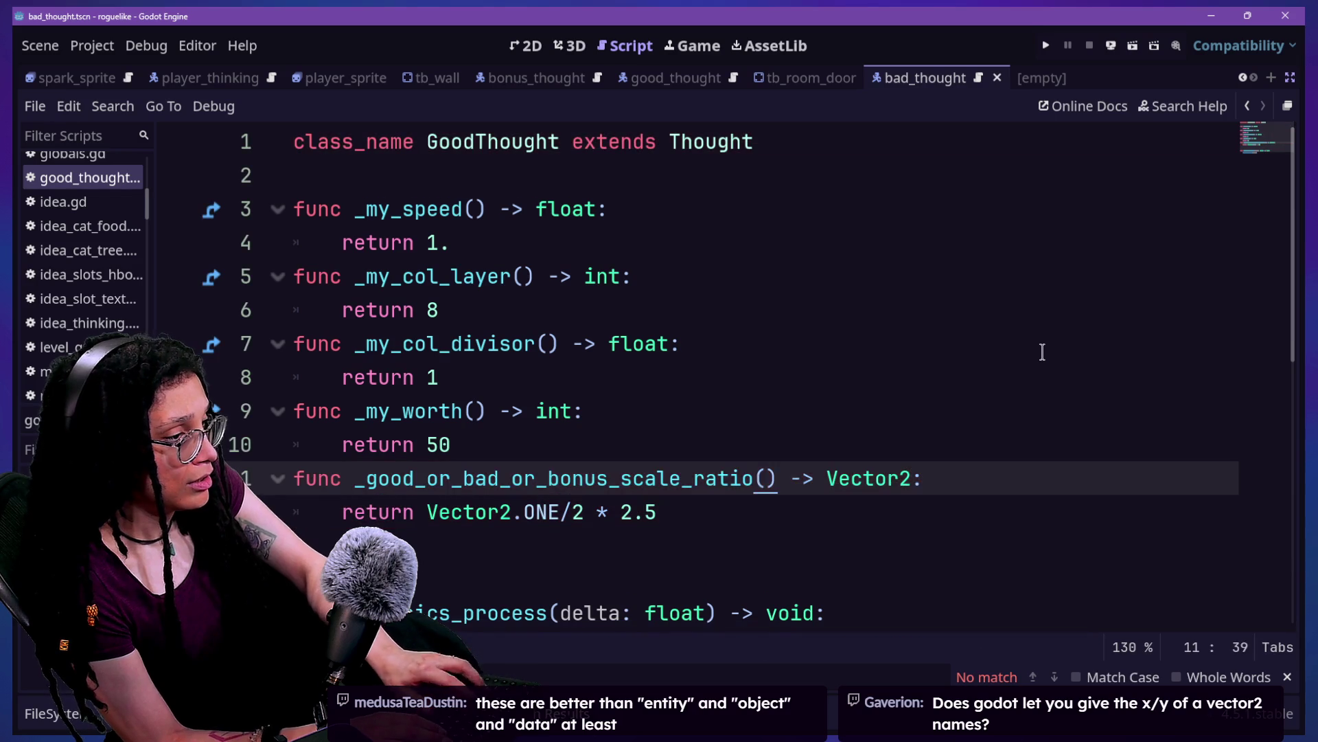
pyautogui.hotkey('ctrl', 'shift', 'f')
pyautogui.write('thought_')
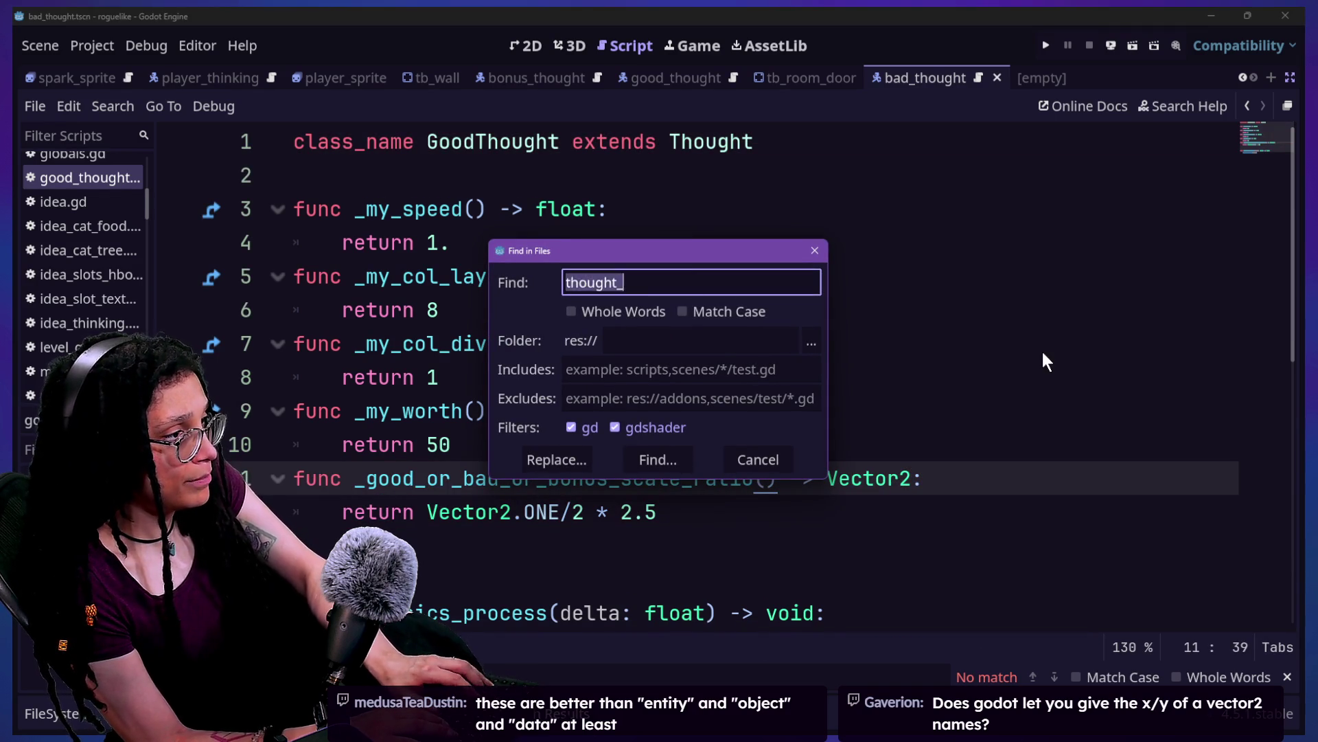
pyautogui.write('my_thought_')
pyautogui.write('e_ratio')
pyautogui.press('Return')
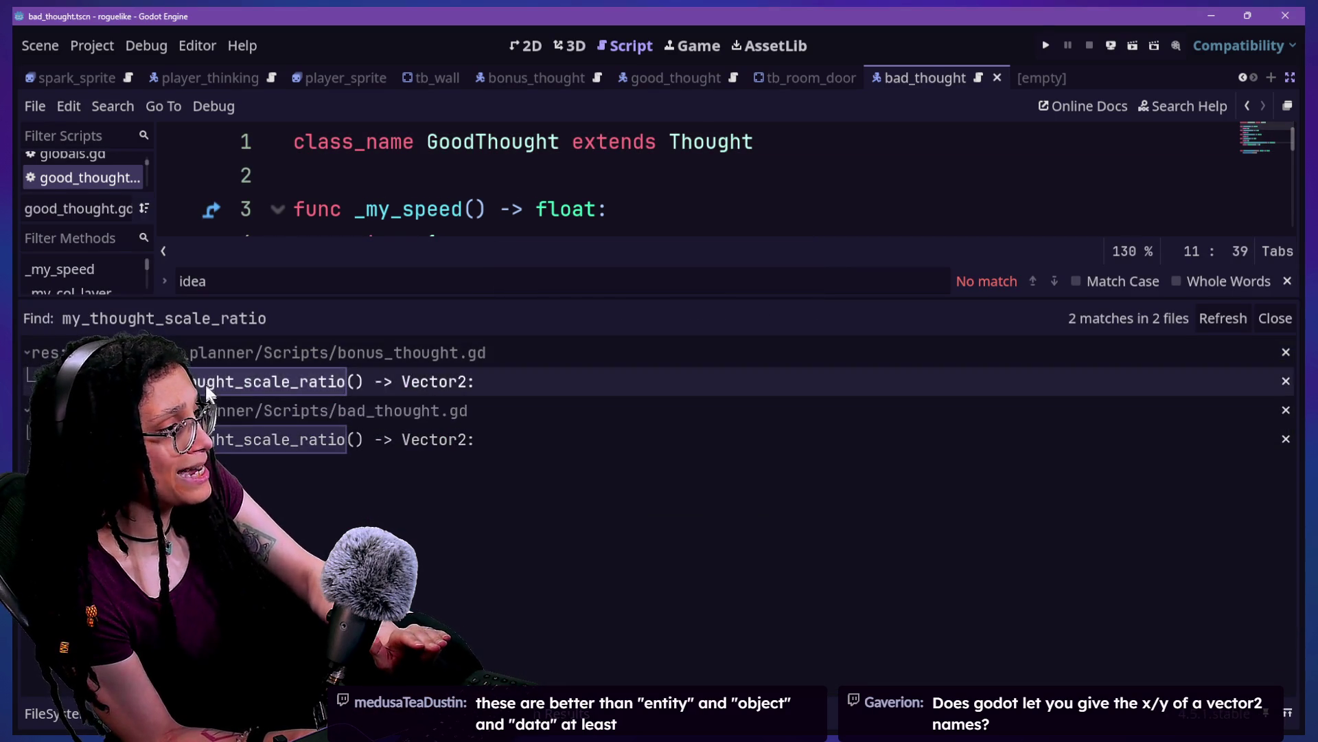
# Step: In bonus_thought.gd, paste _good_or_bad_or_bonus_scale_ratio over the old name and save
pyautogui.click(206, 392)
pyautogui.scroll(-1, 550, 215)
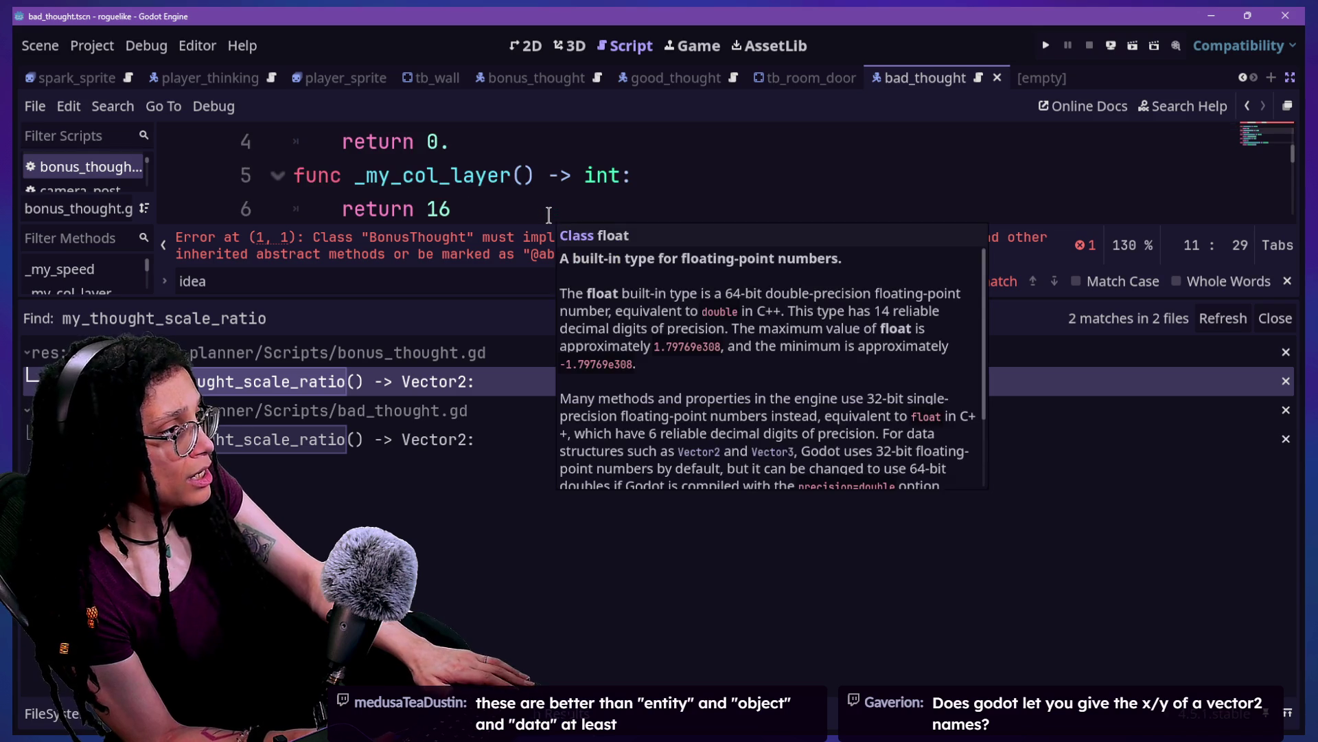
pyautogui.hotkey('ctrl', 'j')
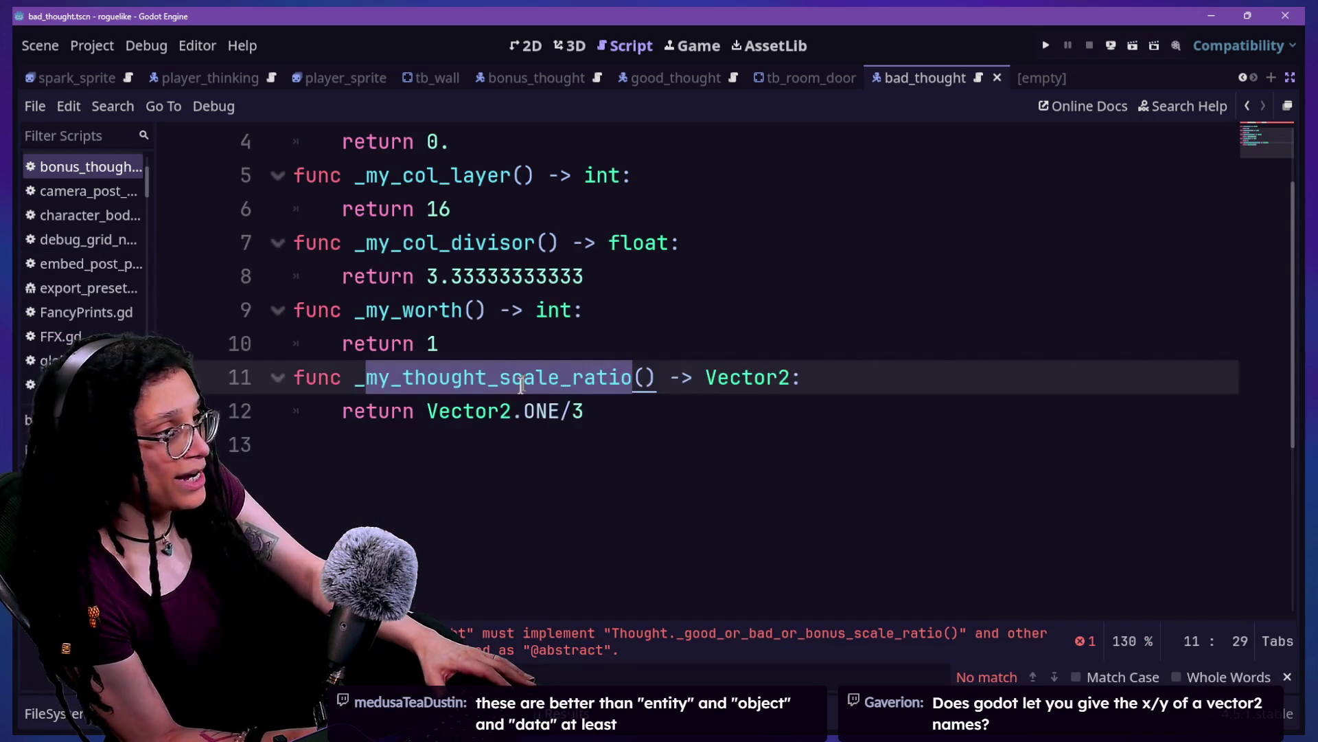
pyautogui.moveTo(354, 377); pyautogui.dragTo(636, 377)
pyautogui.write('_good_or_bad_or_bonus_scale_ratio')
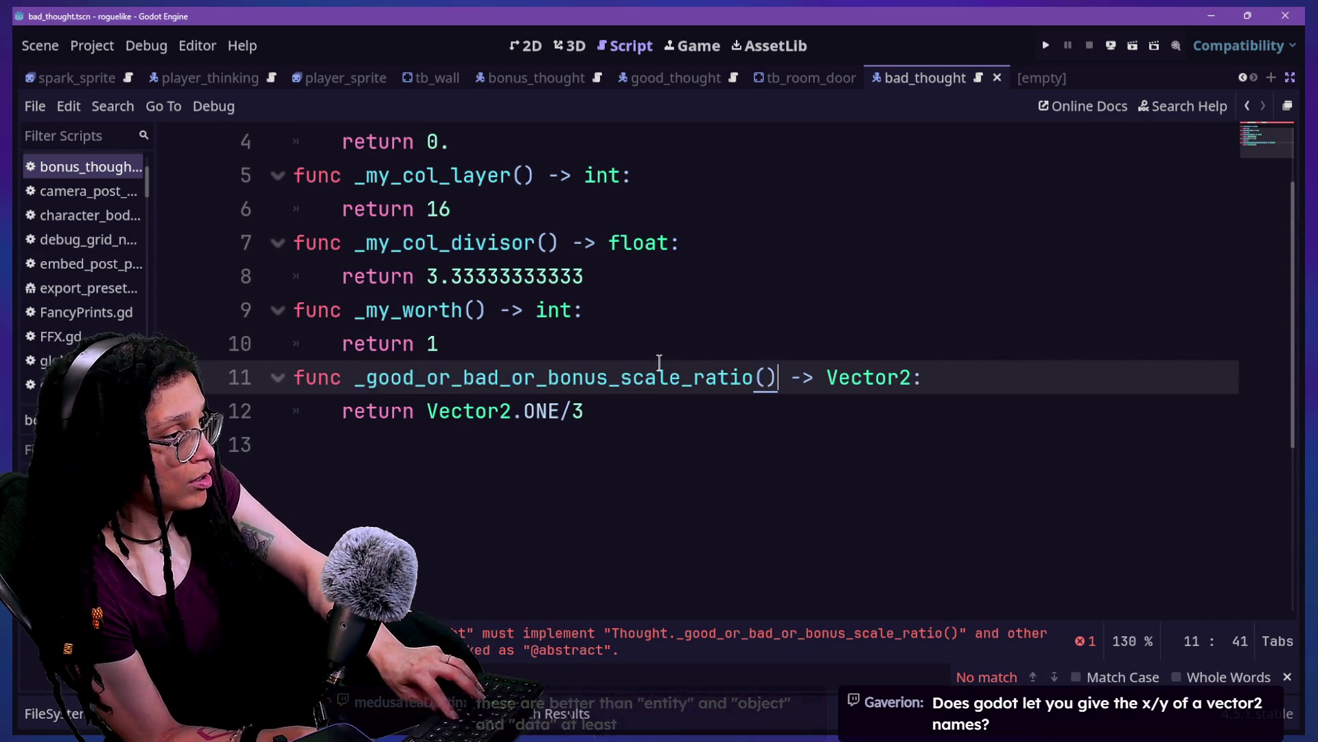
pyautogui.hotkey('ctrl', 's')
pyautogui.hotkey('shift', 'alt', 'o')
pyautogui.press('Escape')
# Step: Search again, then rename the function in bad_thought.gd to _good_or_bad_or_bonus_scale_ratio and save
pyautogui.hotkey('ctrl', 'shift', 'f')
pyautogui.press('Return')
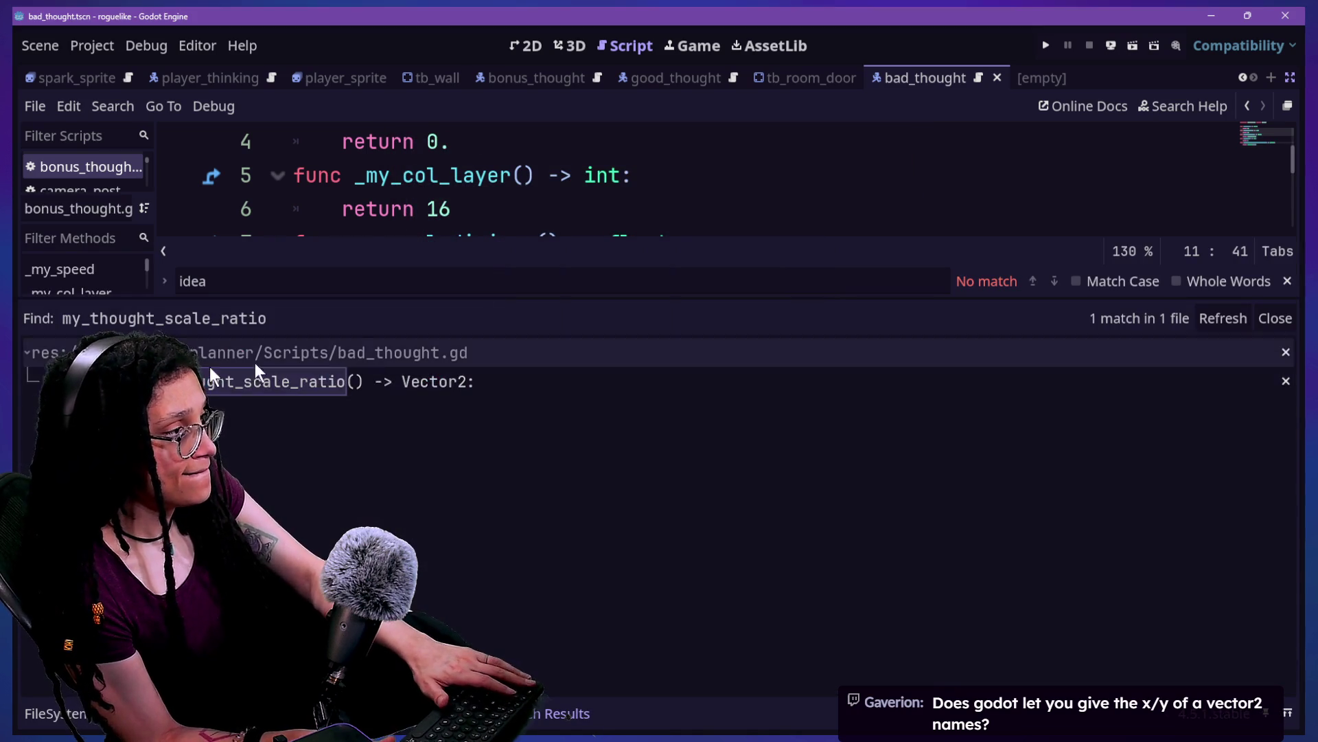
pyautogui.click(273, 379)
pyautogui.click(570, 714)
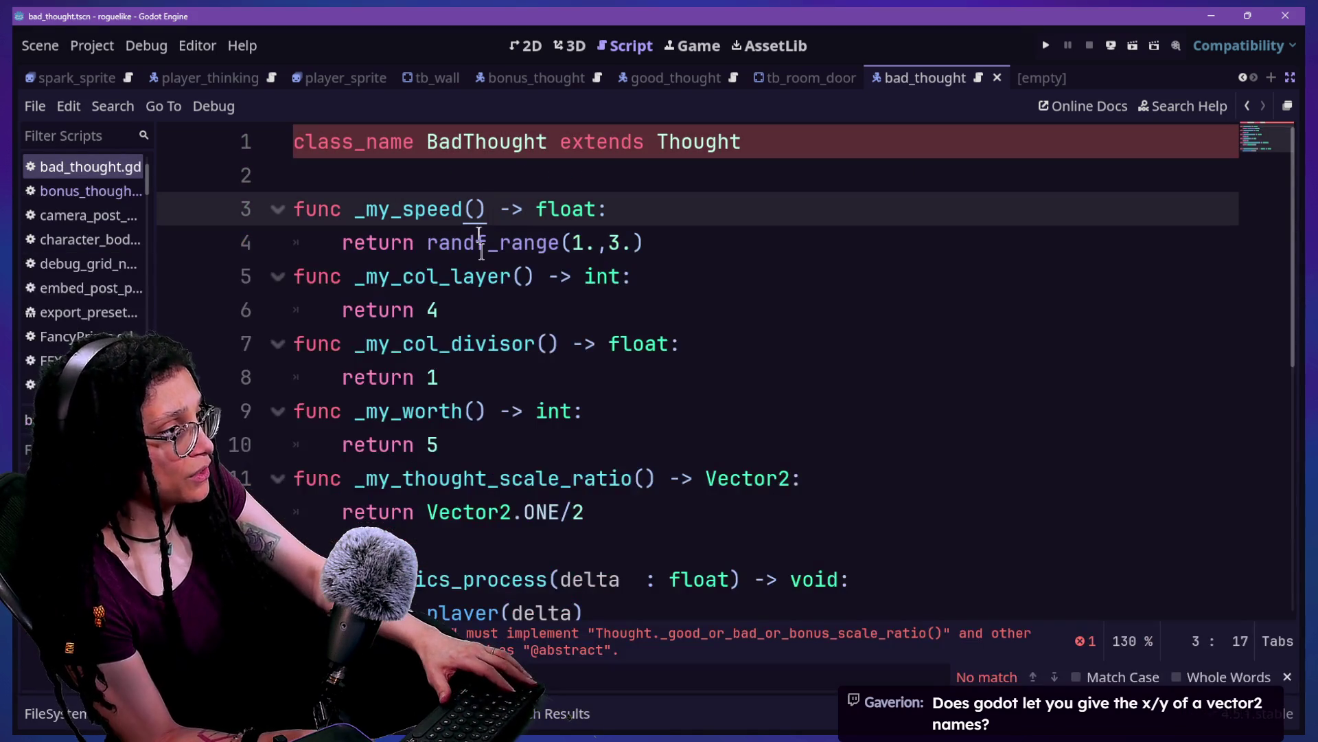
pyautogui.scroll(-4, 481, 252)
pyautogui.scroll(3, 482, 252)
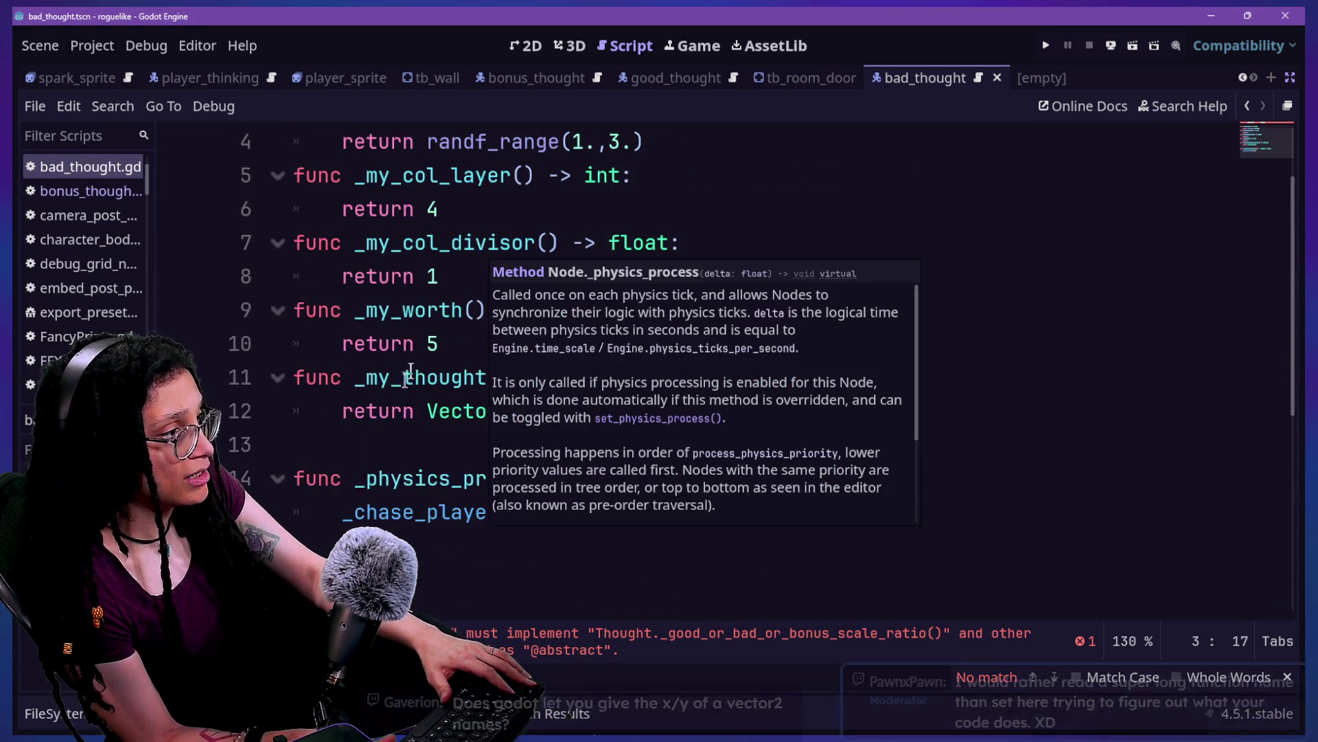
pyautogui.moveTo(366, 379); pyautogui.dragTo(632, 377)
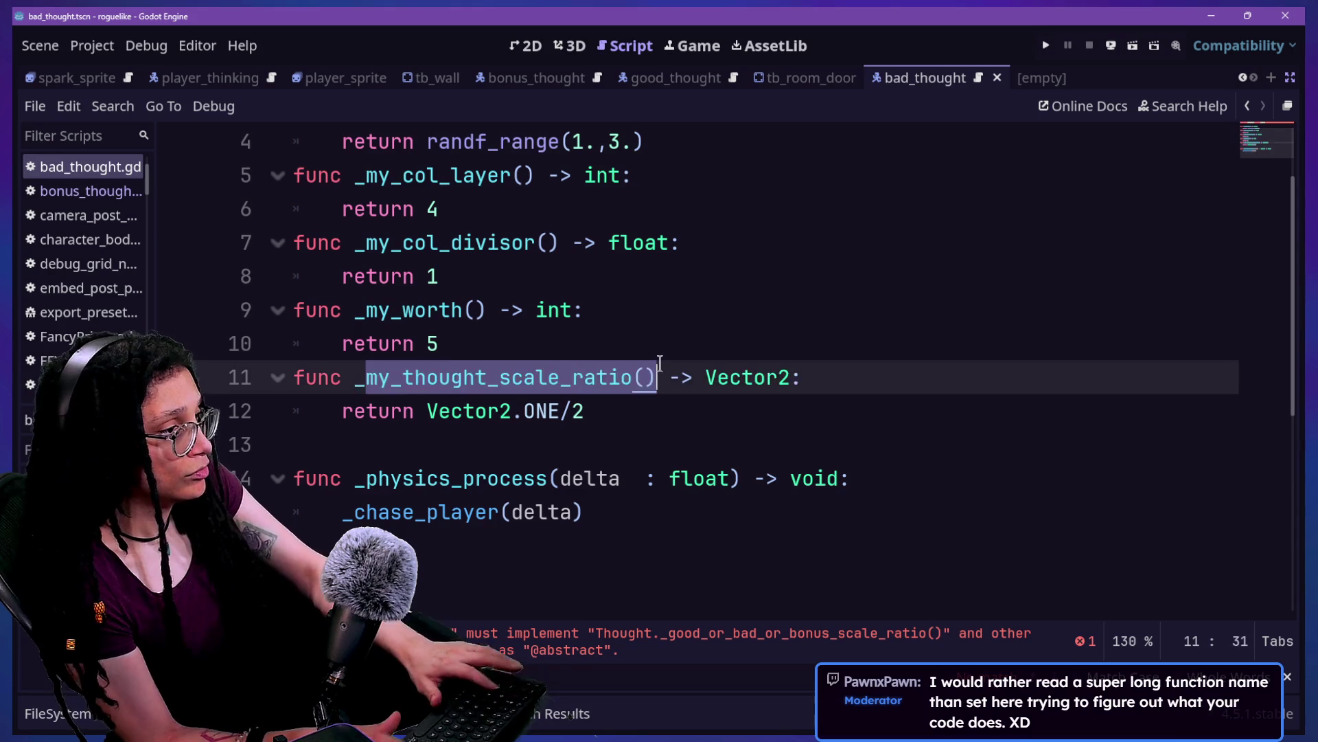
pyautogui.press('BackSpace')
pyautogui.press('BackSpace')
pyautogui.write('_good_or_bad_or_bonus_scale_ratio()')
pyautogui.hotkey('ctrl', 's')
pyautogui.click(559, 211)
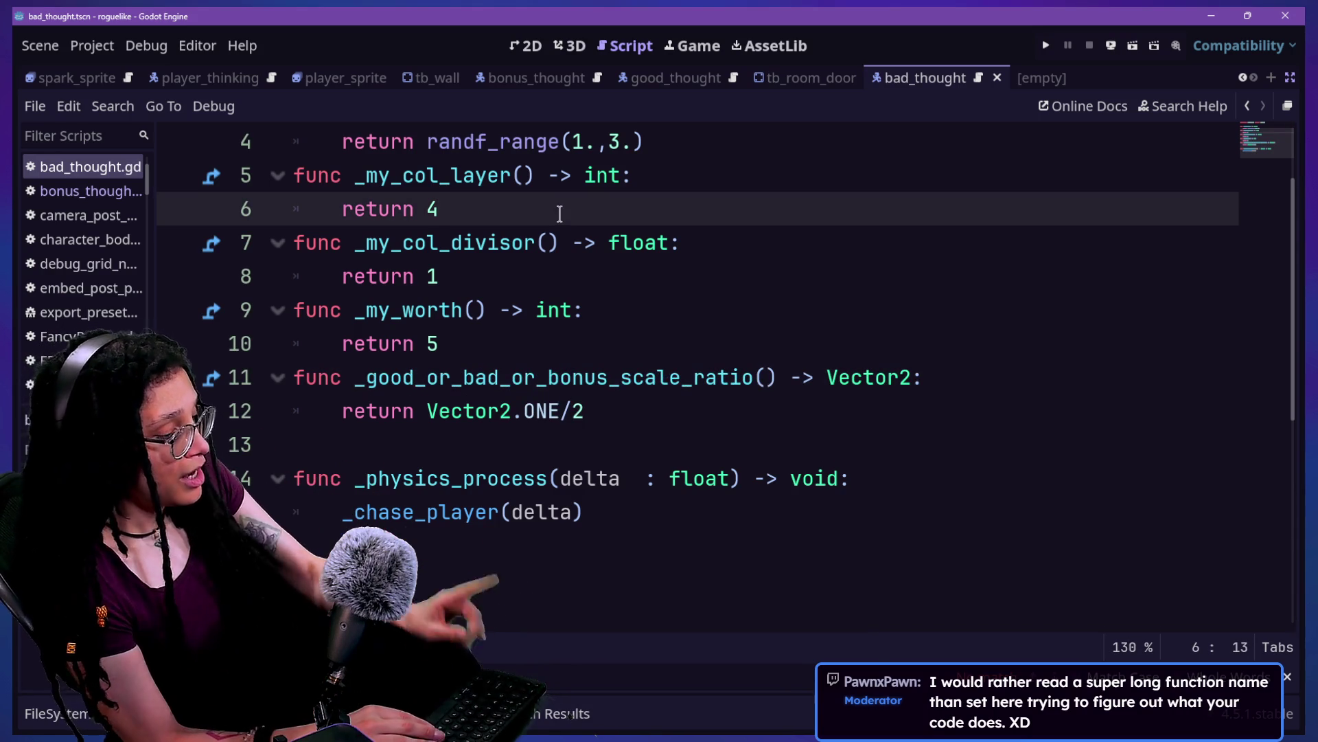
pyautogui.hotkey('shift', 'alt', 'o')
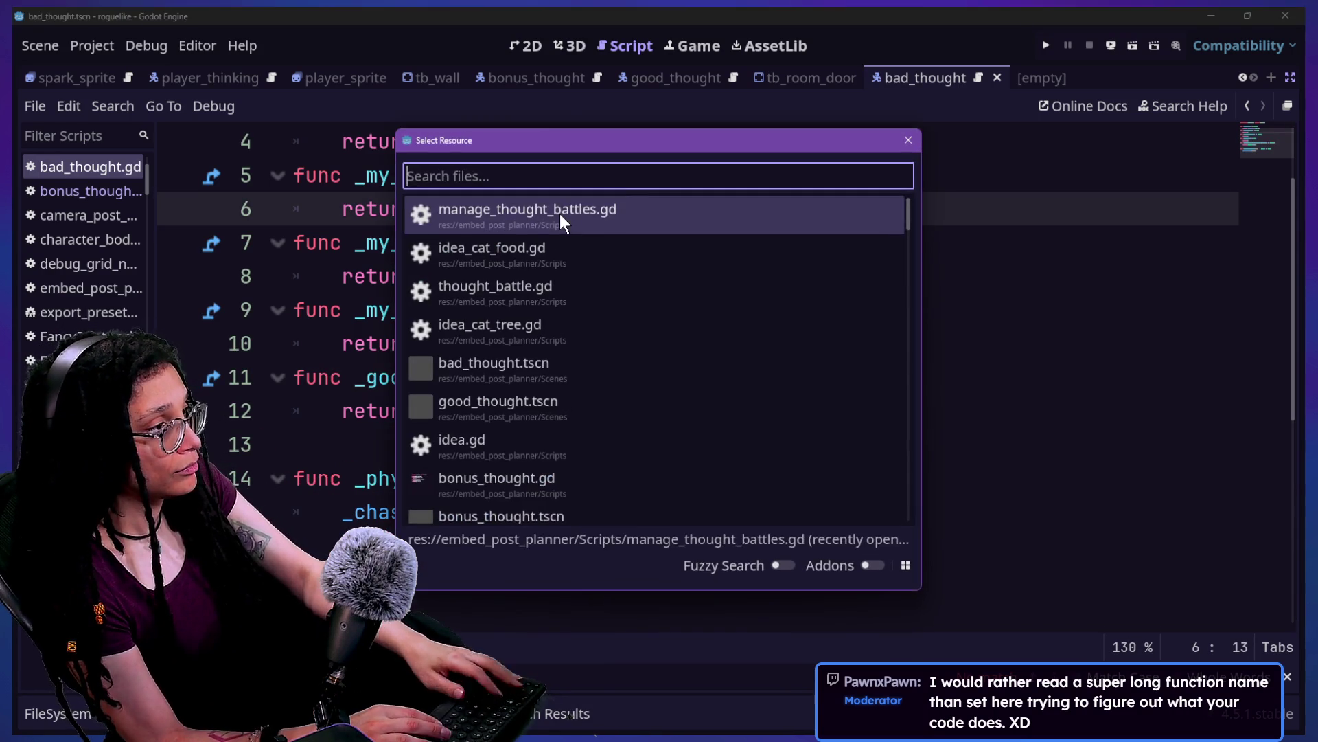
# Step: Search the whole project for _good_or_bad_or_bonus_scale_ratio(), finding 5 matches in 4 files
pyautogui.press('Escape')
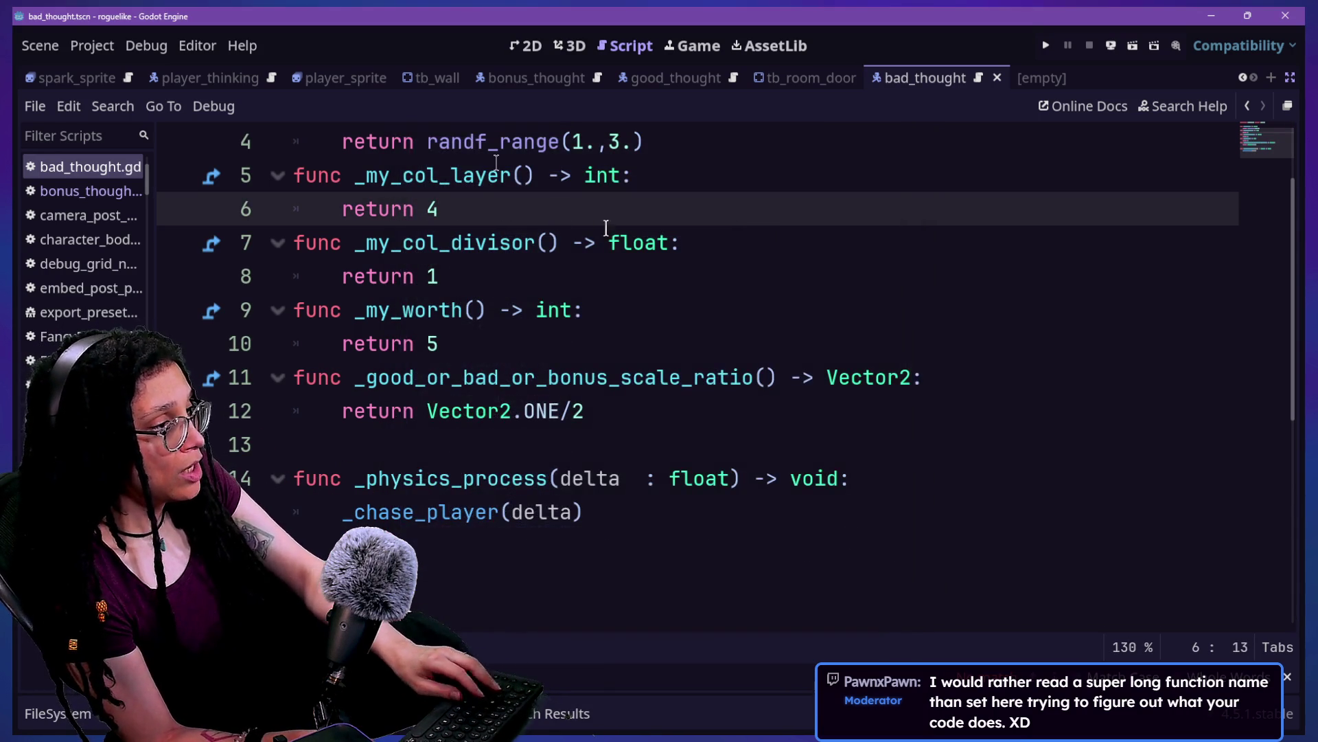
pyautogui.hotkey('shift', 'alt', 'o')
pyautogui.write('_good_or_bad_or_bonus_scale_ratio()')
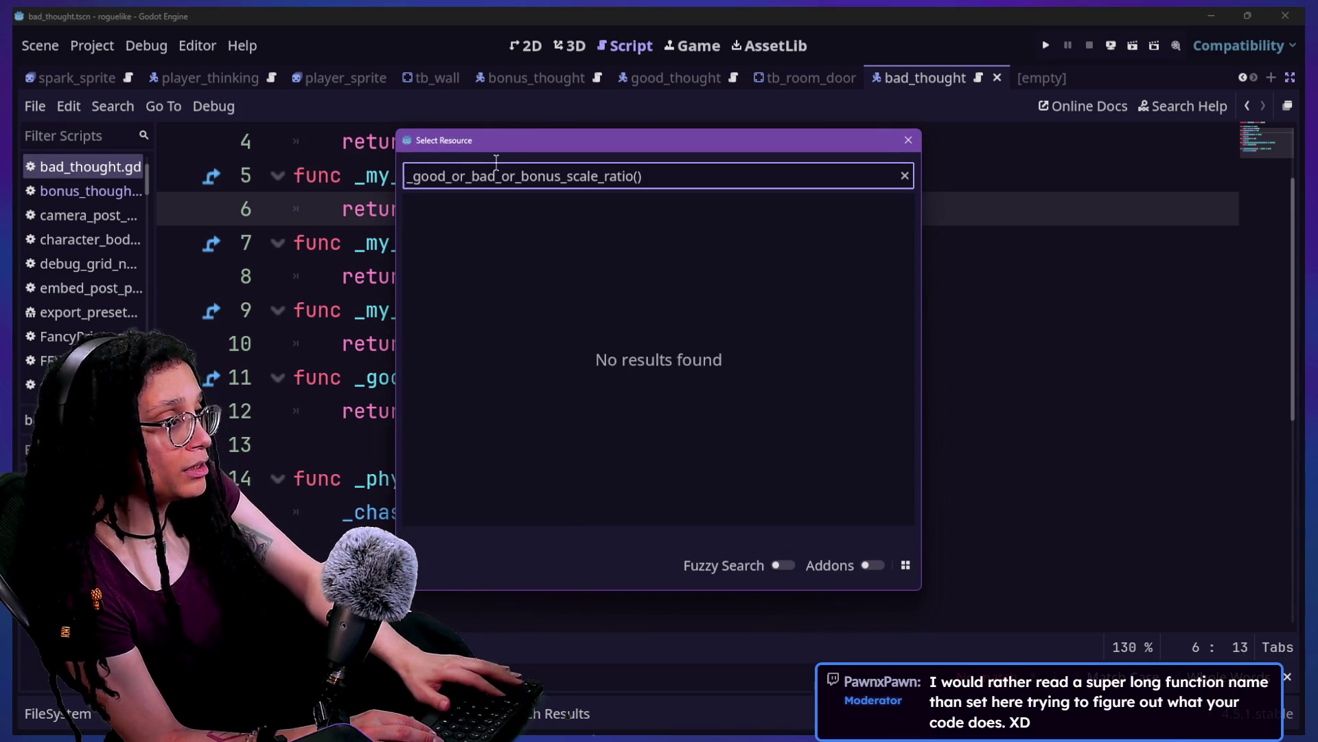
pyautogui.press('Escape')
pyautogui.hotkey('ctrl', 'shift', 'f')
pyautogui.write('_good_or_bad_or_bonus_scale_ratio()')
pyautogui.press('Return')
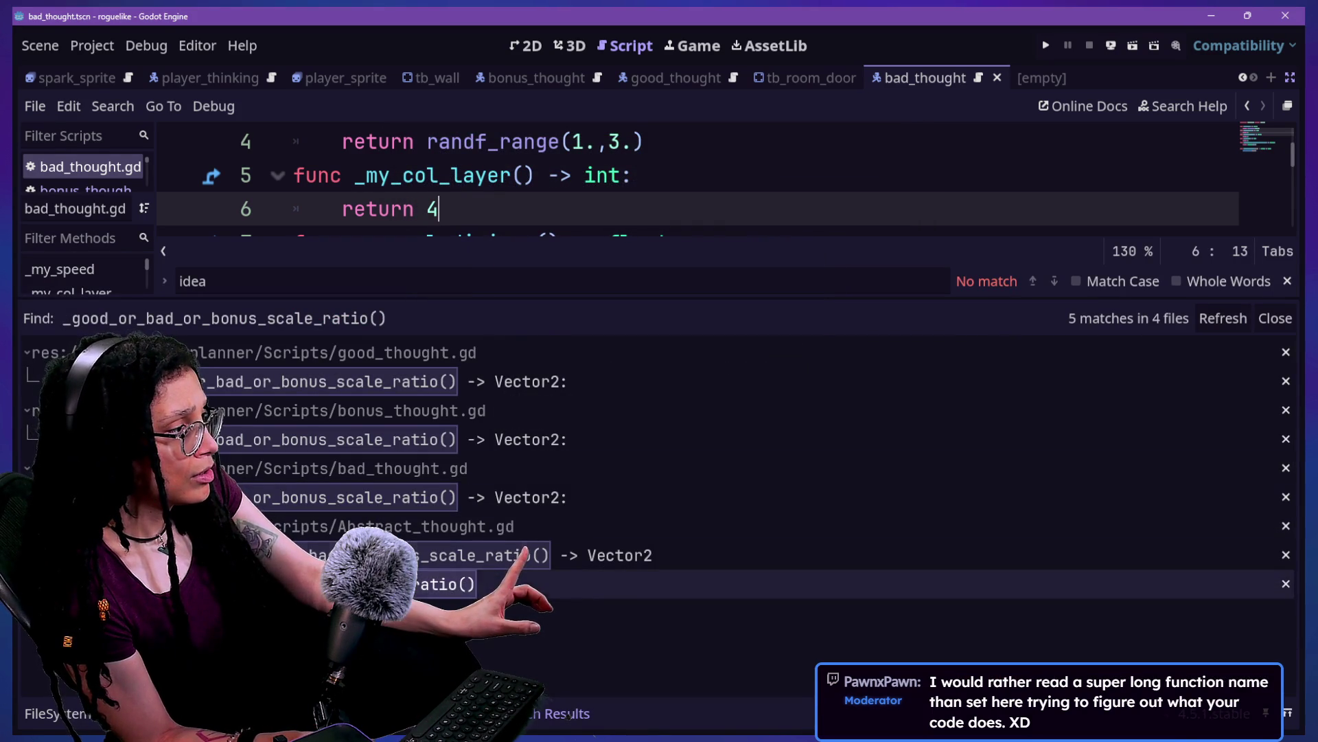
# Step: Open the Abstract_thought.gd match and select 'thought_' in get_thought_scale_ratio on line 41
pyautogui.click(545, 590)
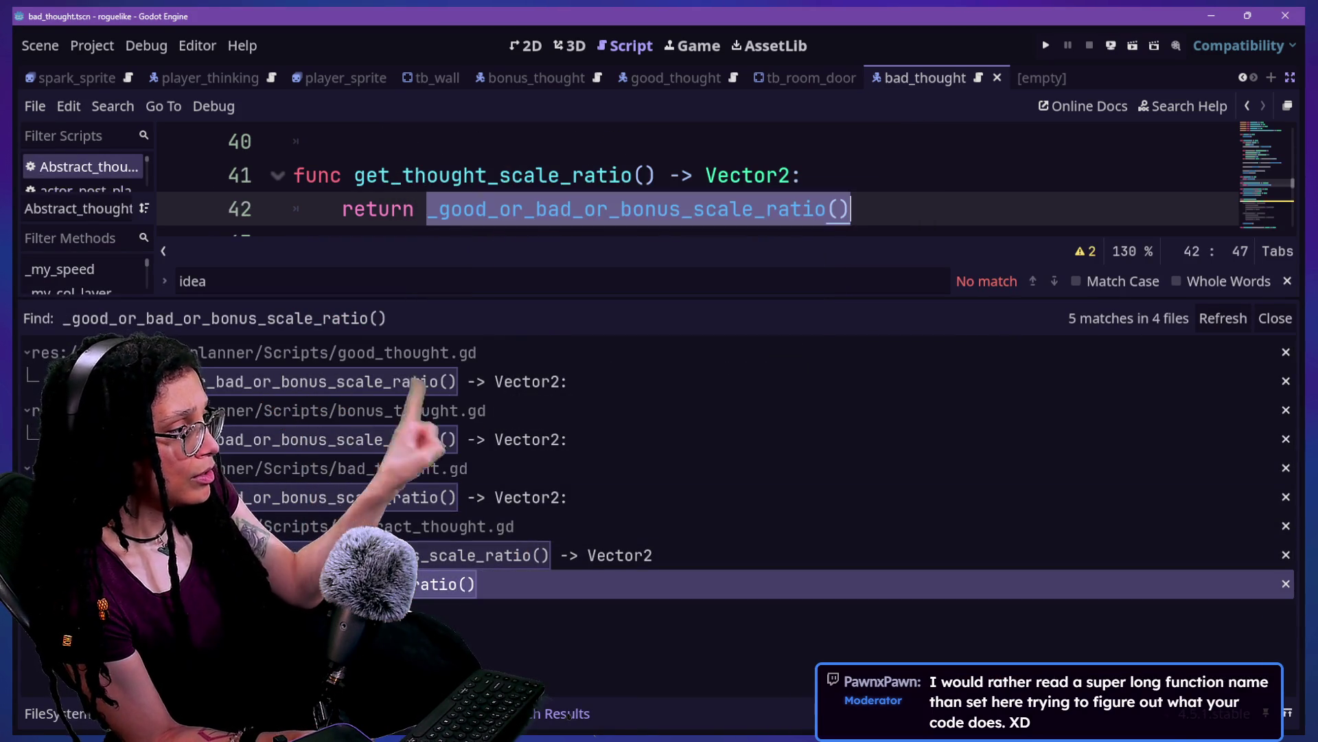
pyautogui.click(429, 175)
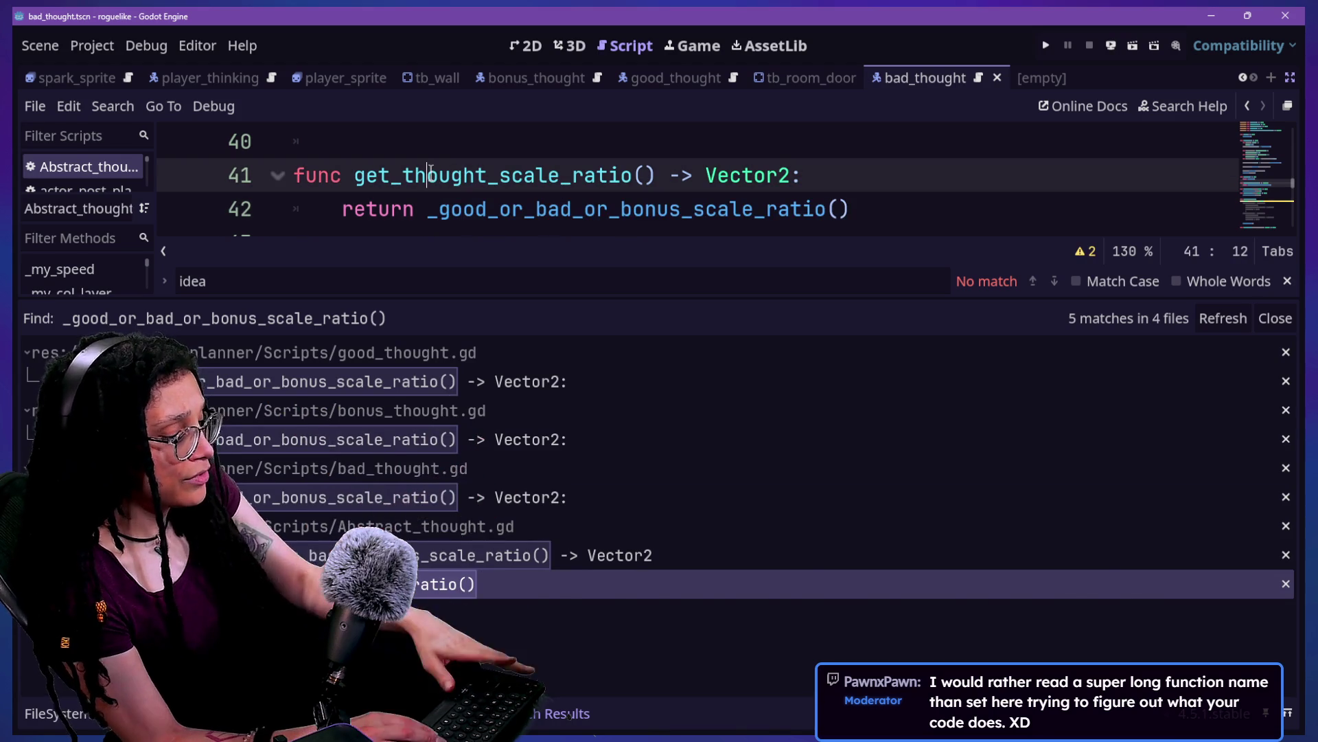
pyautogui.hotkey('ctrl', 'j')
pyautogui.moveTo(409, 173); pyautogui.dragTo(502, 173)
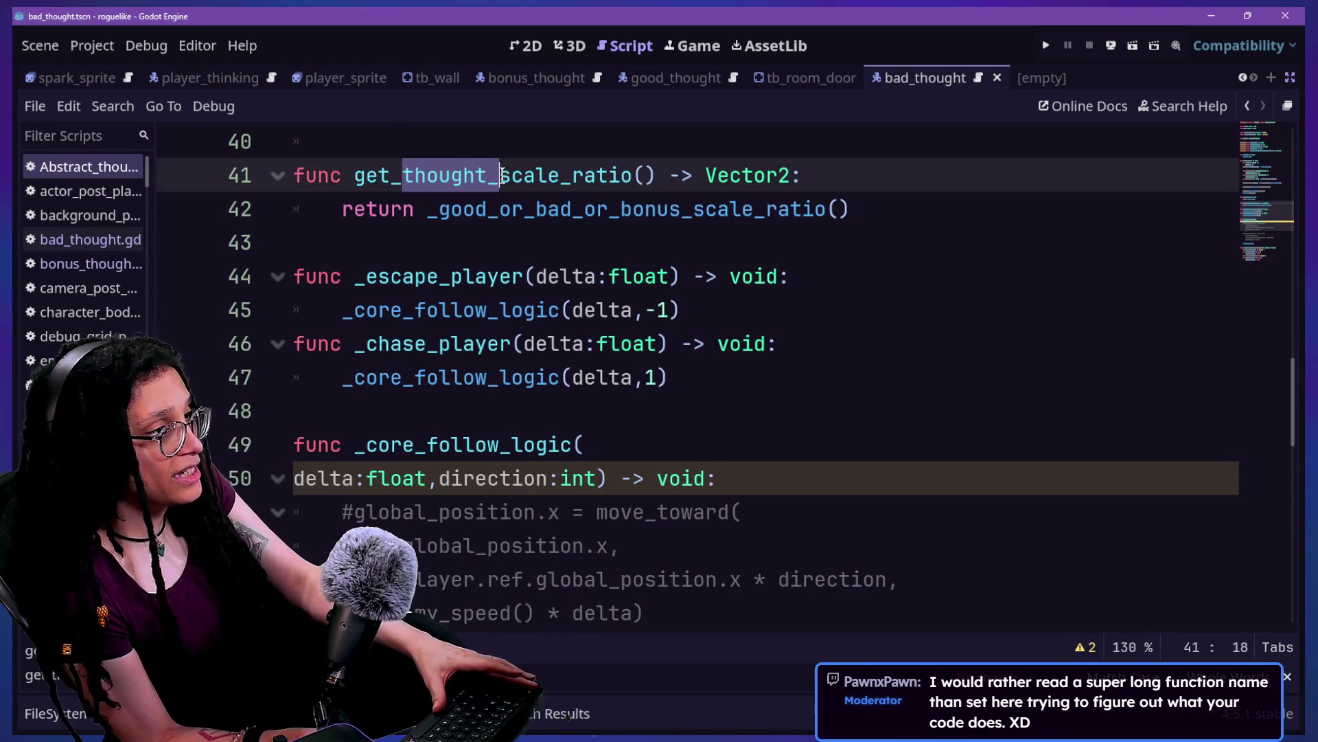
# Step: Rename the line 41 getter to get_good_or_bad_or_bonus_scale_ratio and review the abstract function on line 15
pyautogui.write('good_or_bad_')
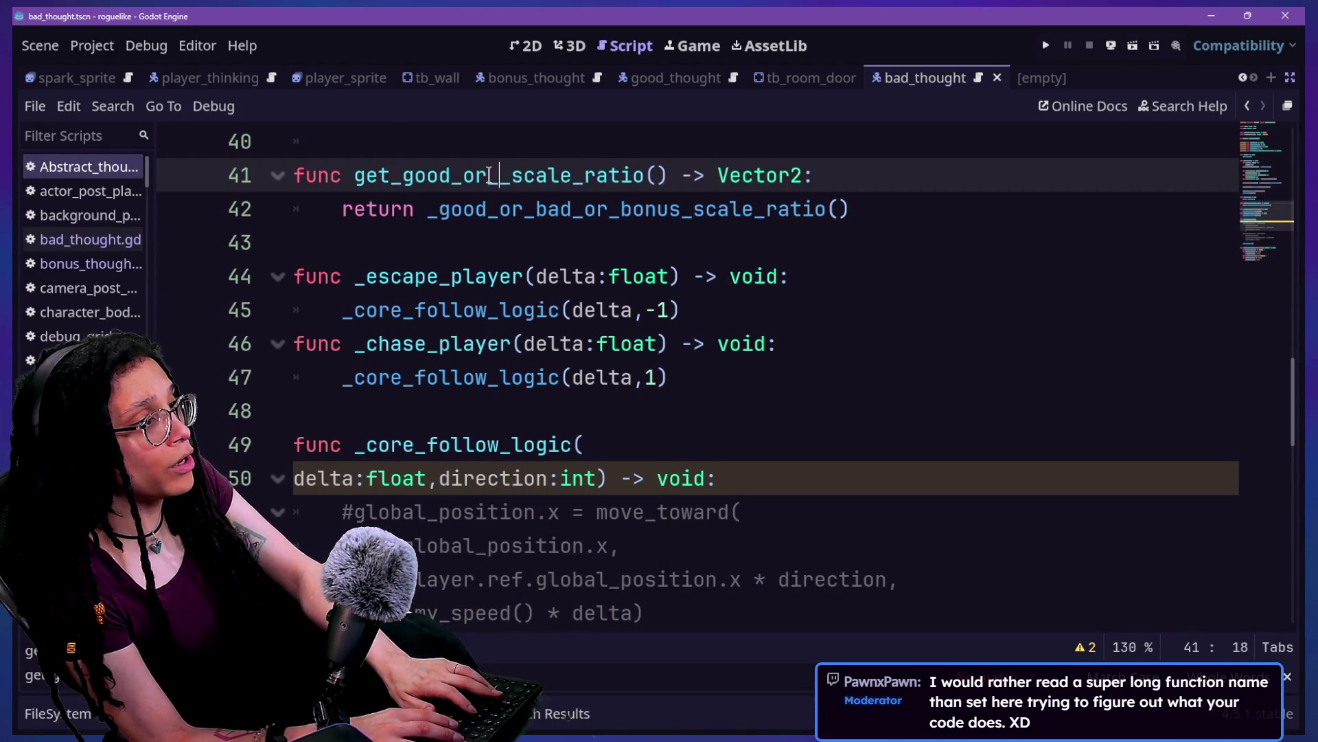
pyautogui.write('or_bonus')
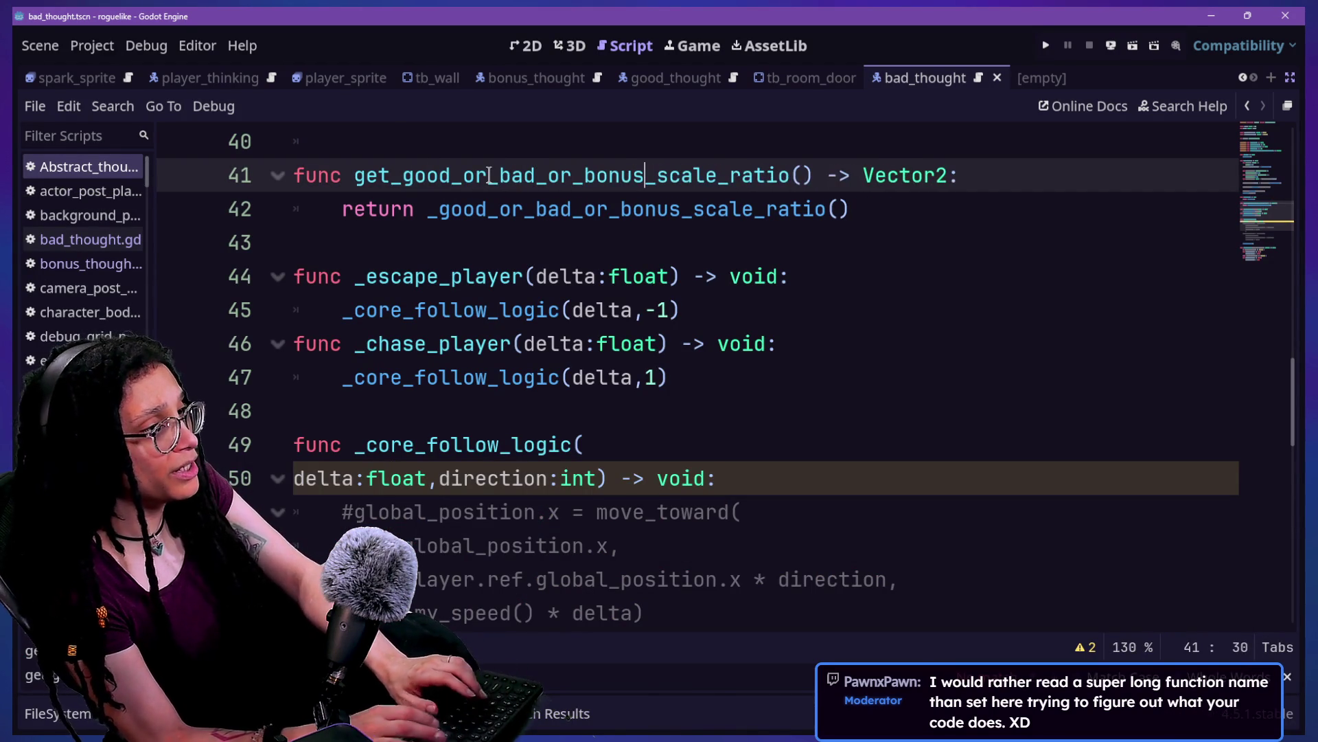
pyautogui.click(483, 197)
pyautogui.keyDown('ctrl'); pyautogui.click(482, 206); pyautogui.keyUp('ctrl')
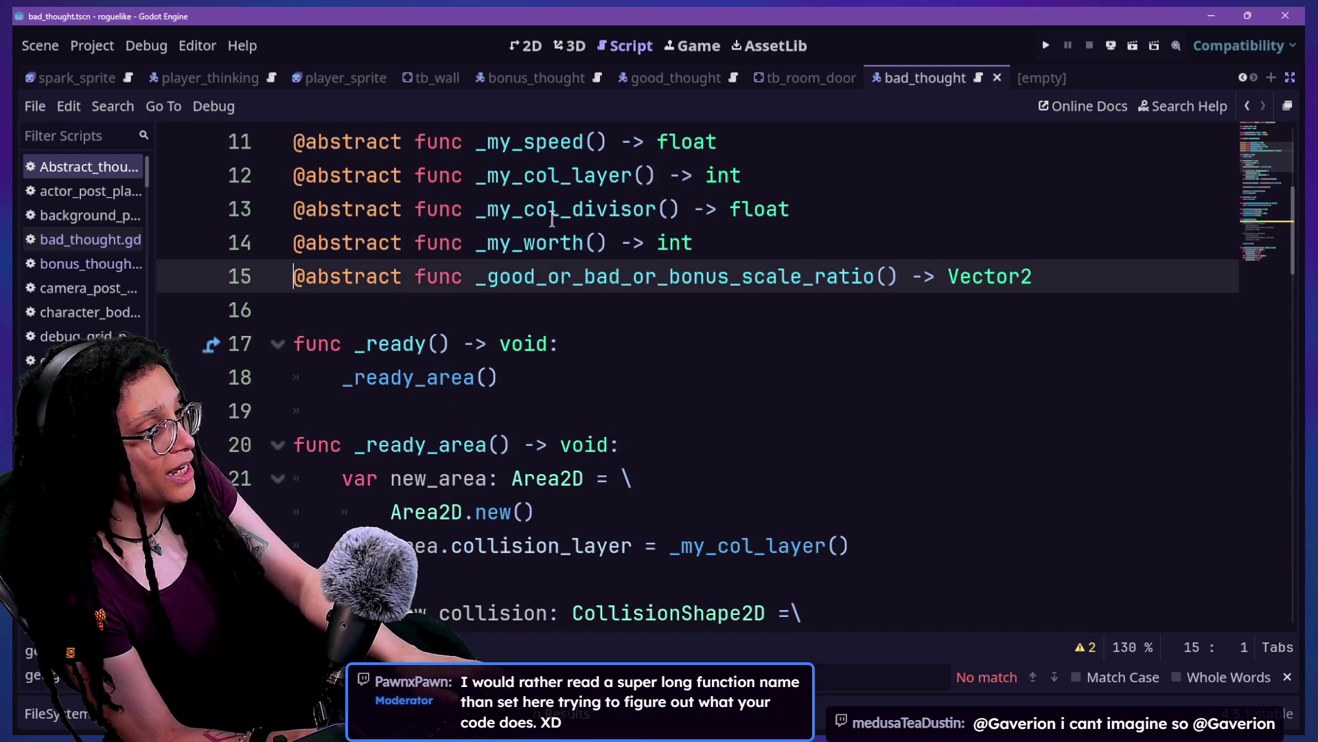
pyautogui.moveTo(487, 276); pyautogui.dragTo(640, 311)
pyautogui.click(729, 315)
# Step: Quick-open thought_battle.gd at _add_new_actor_to_battle and bring Find in Files back up
pyautogui.hotkey('shift', 'alt', 'o')
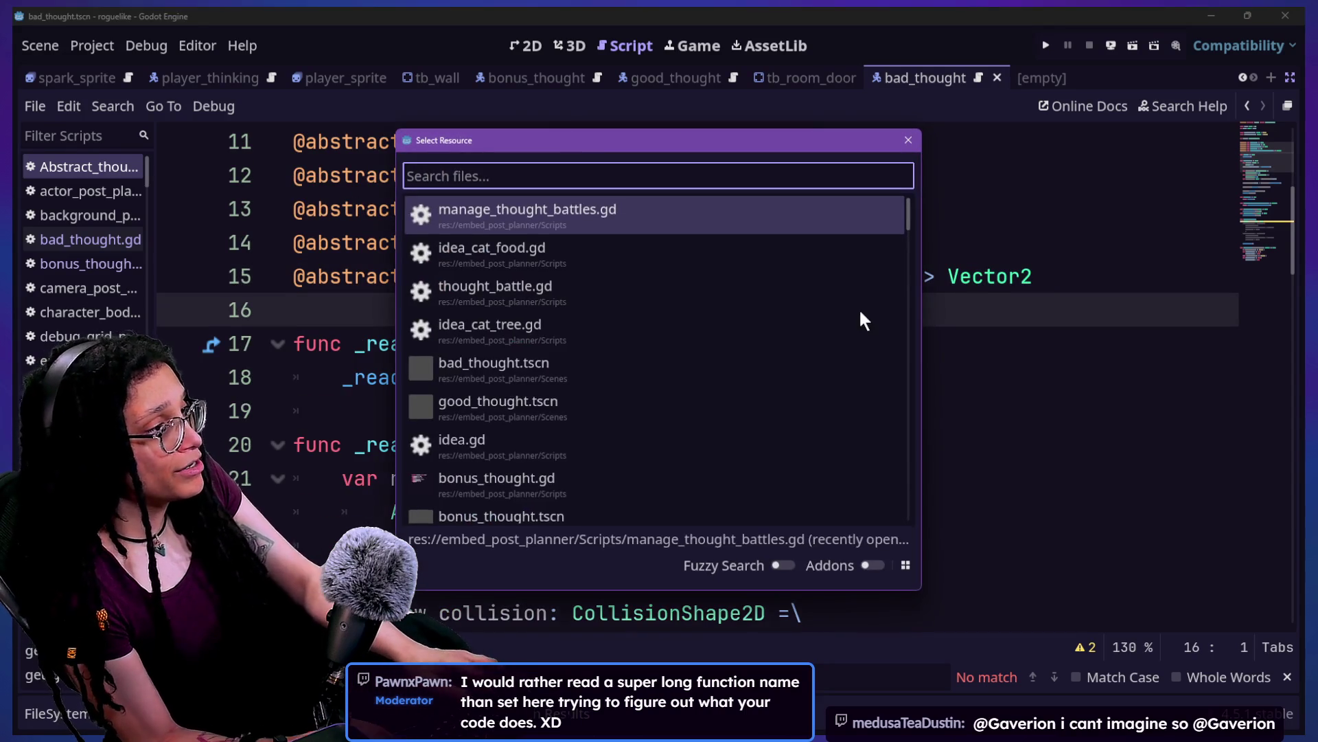
pyautogui.press('Down')
pyautogui.press('Down')
pyautogui.press('Down')
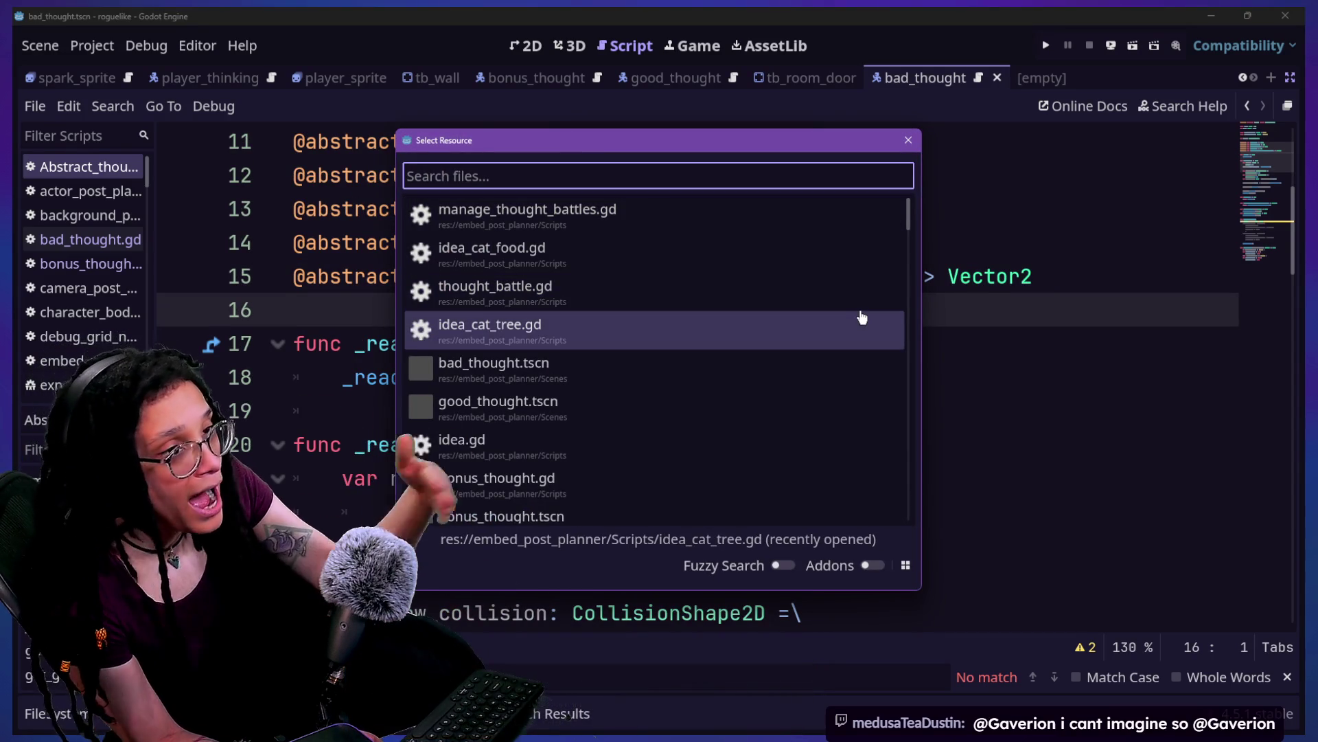
pyautogui.press('Up')
pyautogui.press('Up')
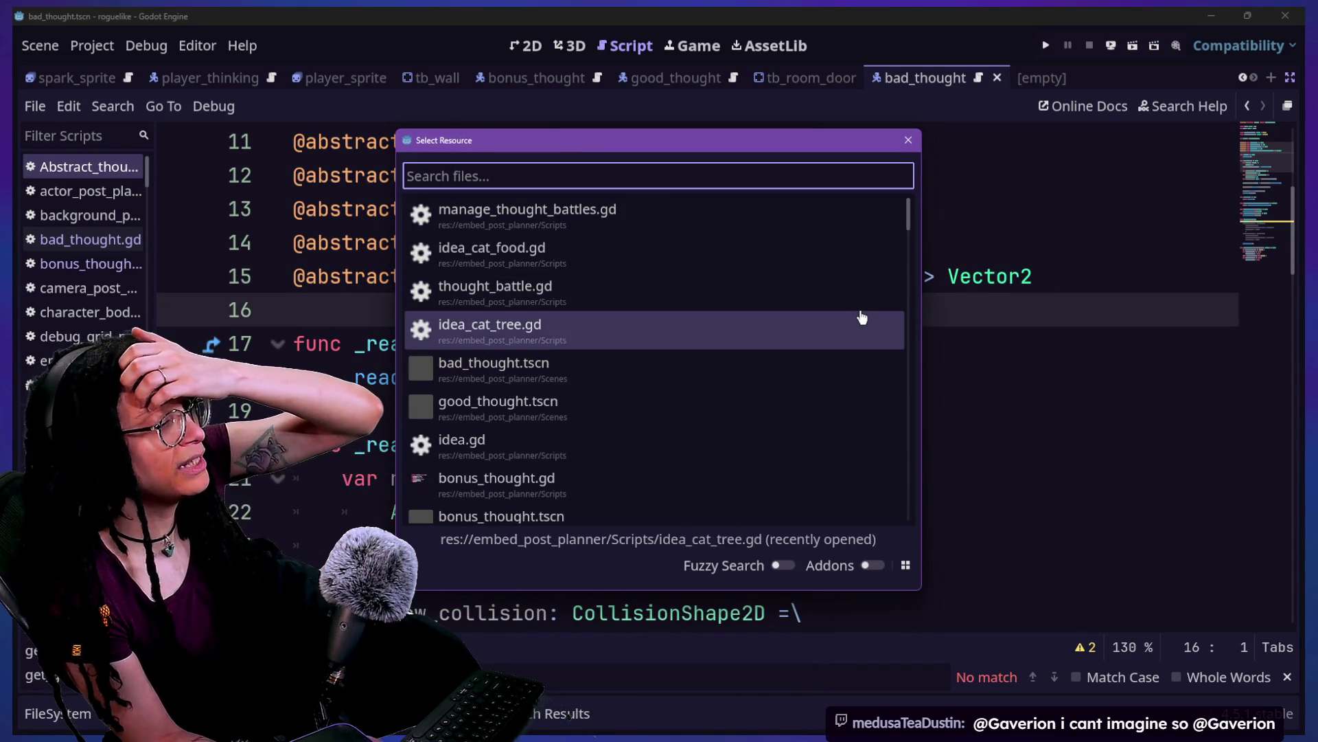
pyautogui.press('Up')
pyautogui.press('Up')
pyautogui.press('Down')
pyautogui.press('Down')
pyautogui.press('Down')
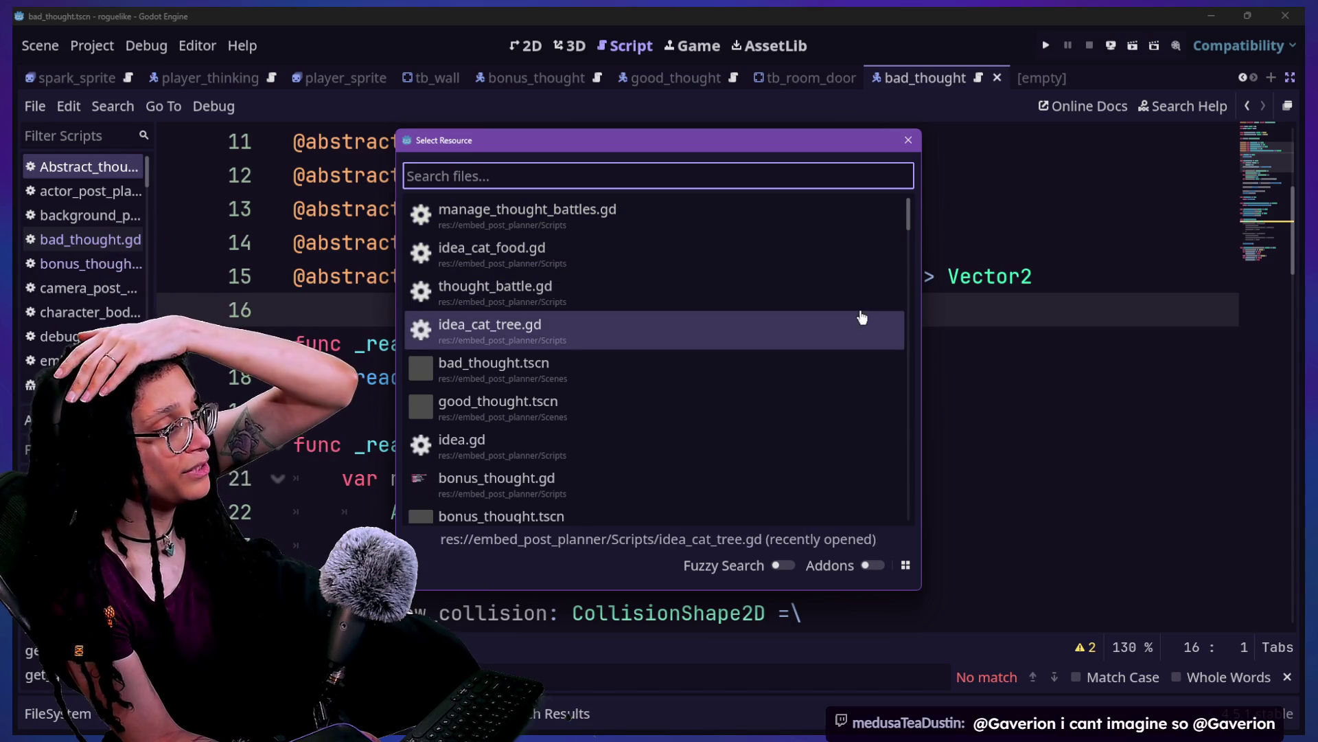
pyautogui.press('Up')
pyautogui.press('Up')
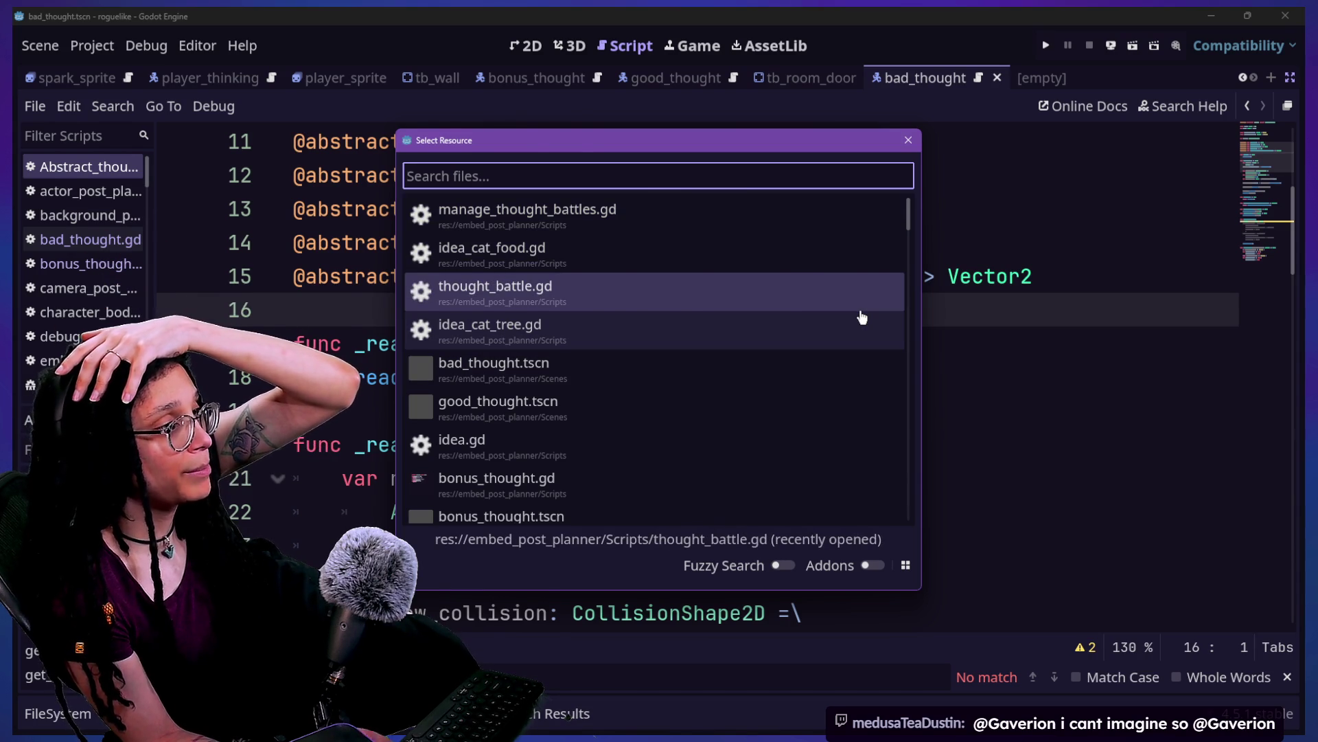
pyautogui.press('Return')
pyautogui.scroll(-4, 542, 458)
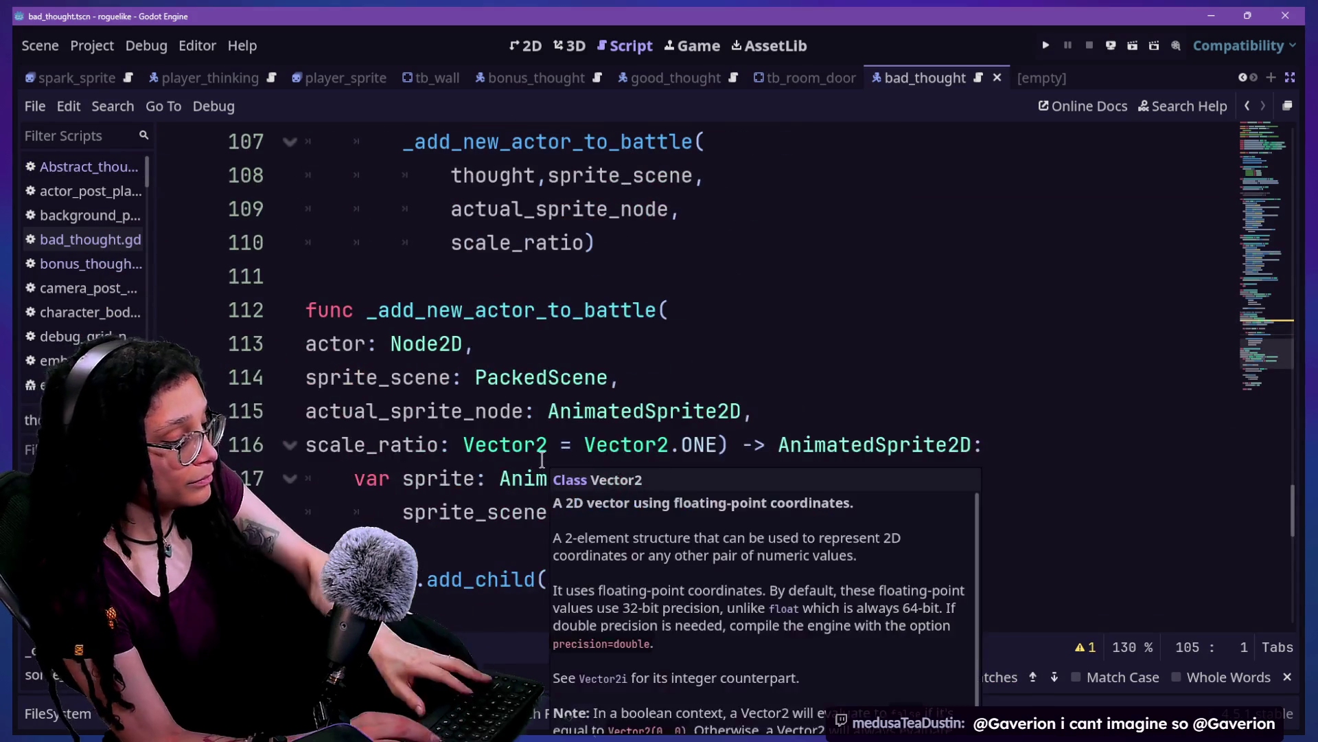
pyautogui.hotkey('ctrl', 'shift', 'f')
pyautogui.press('Escape')
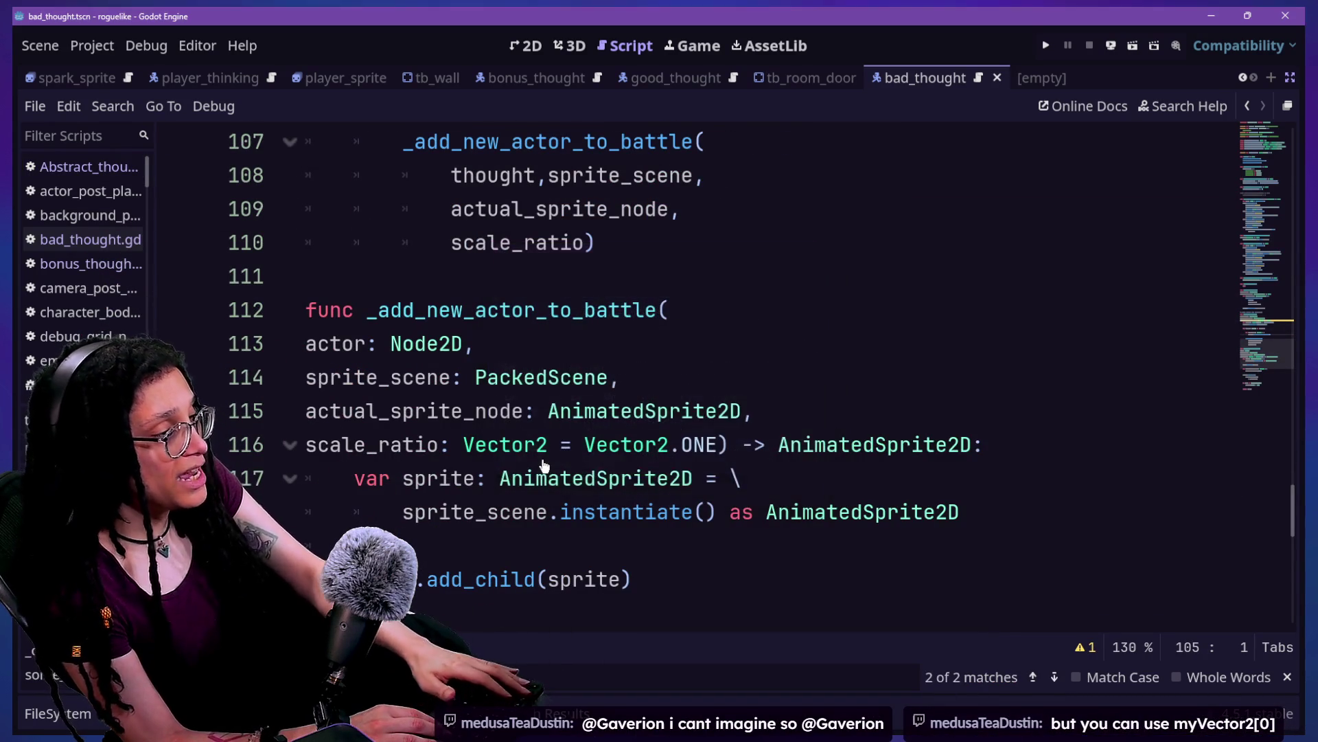
pyautogui.hotkey('ctrl', 'shift', 'f')
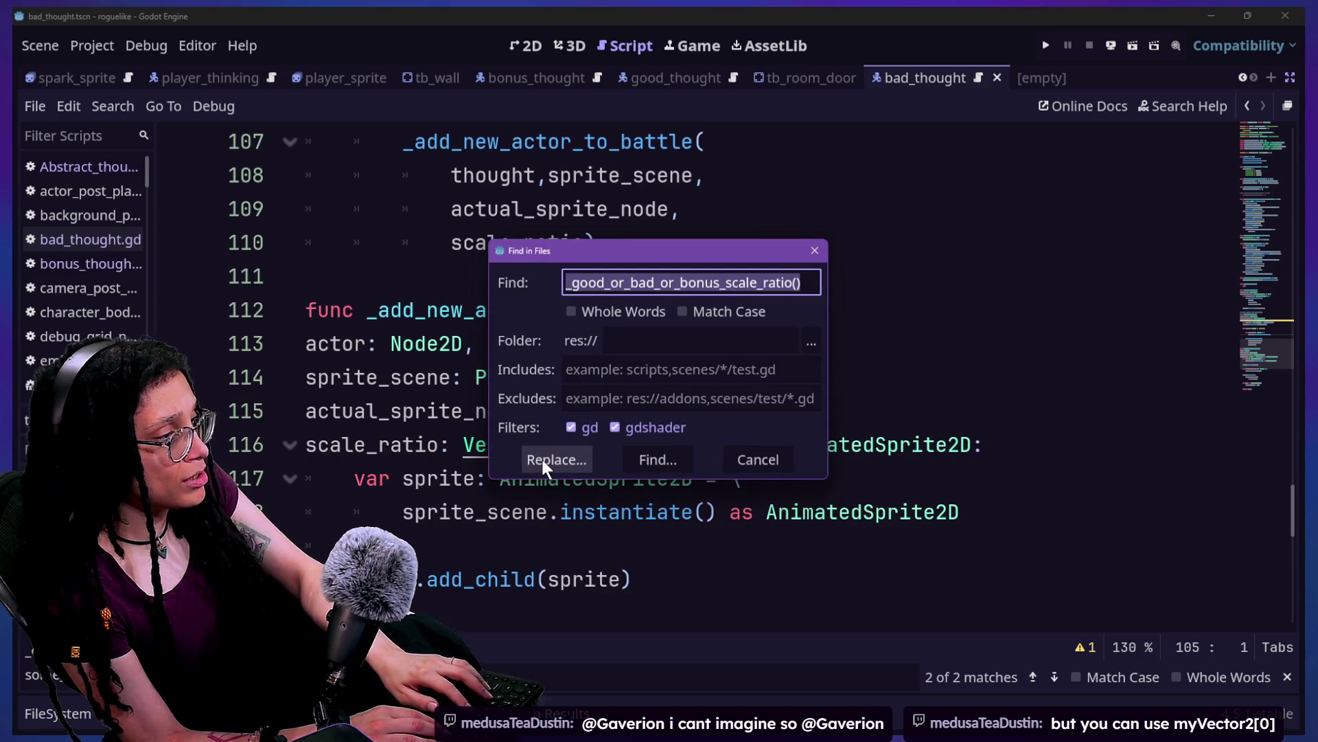
# Step: Search the project for get_thought_scale and open the match in thought_battle.gd
pyautogui.write('get_tho')
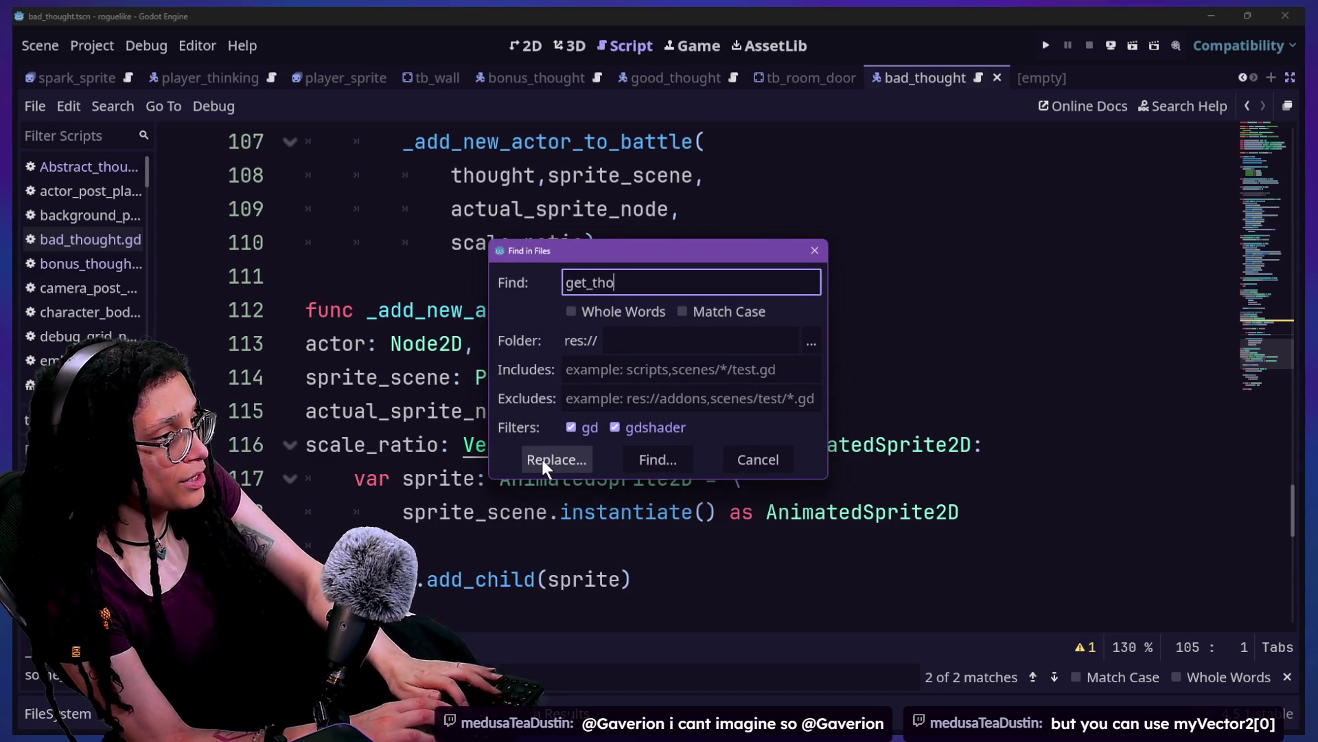
pyautogui.write('ught_scale')
pyautogui.press('Return')
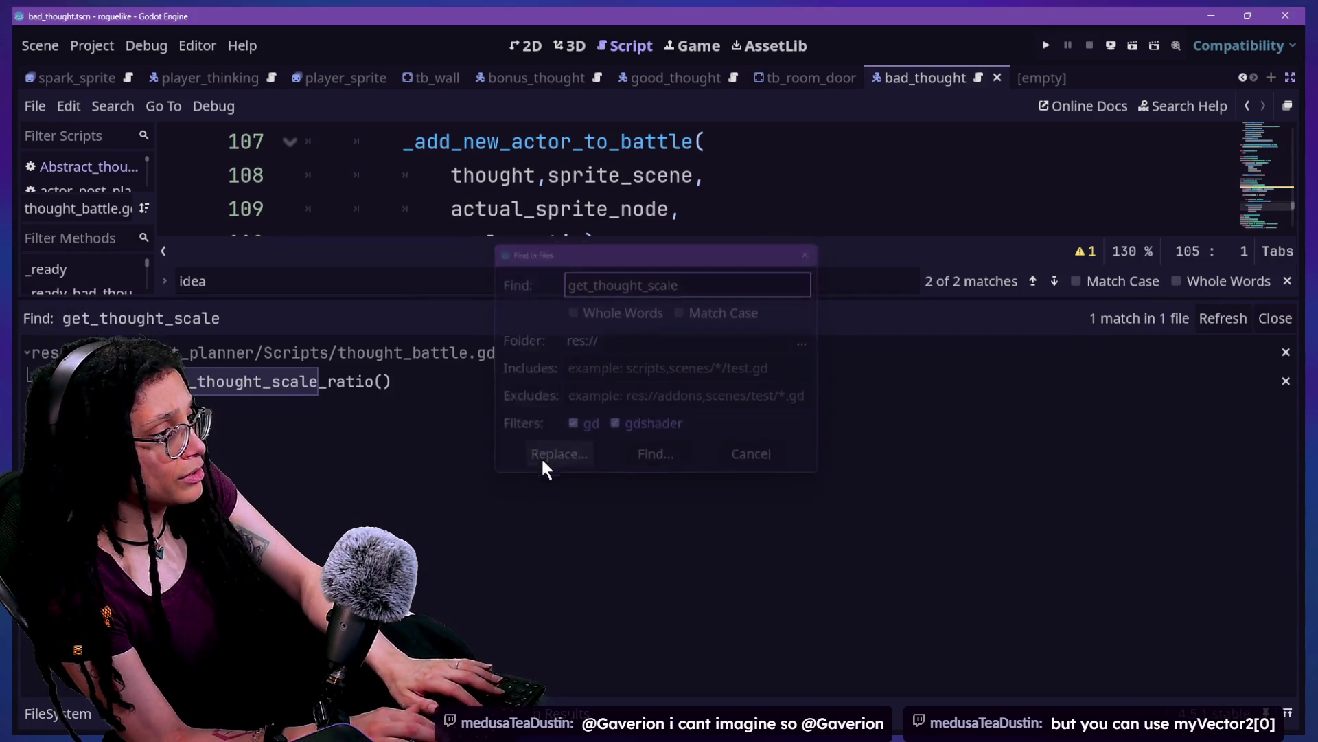
pyautogui.click(354, 378)
pyautogui.click(544, 223)
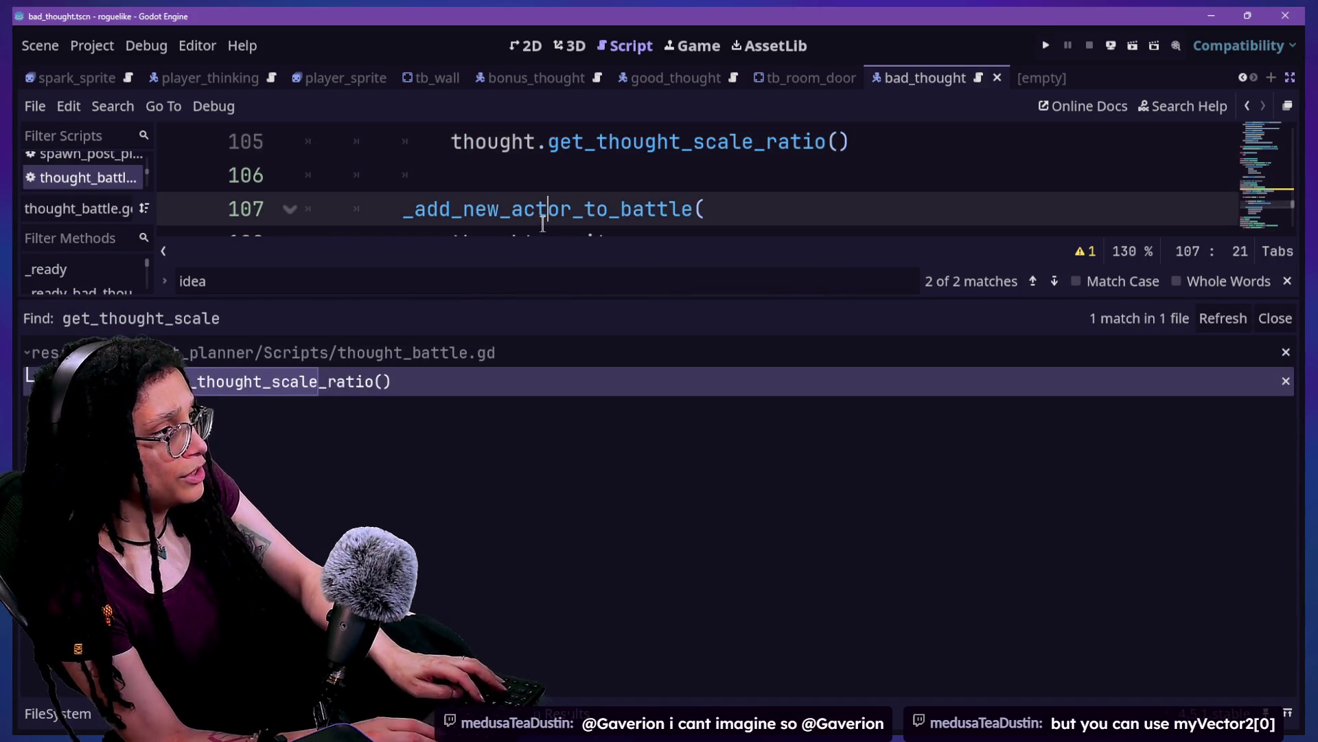
pyautogui.hotkey('ctrl', 'j')
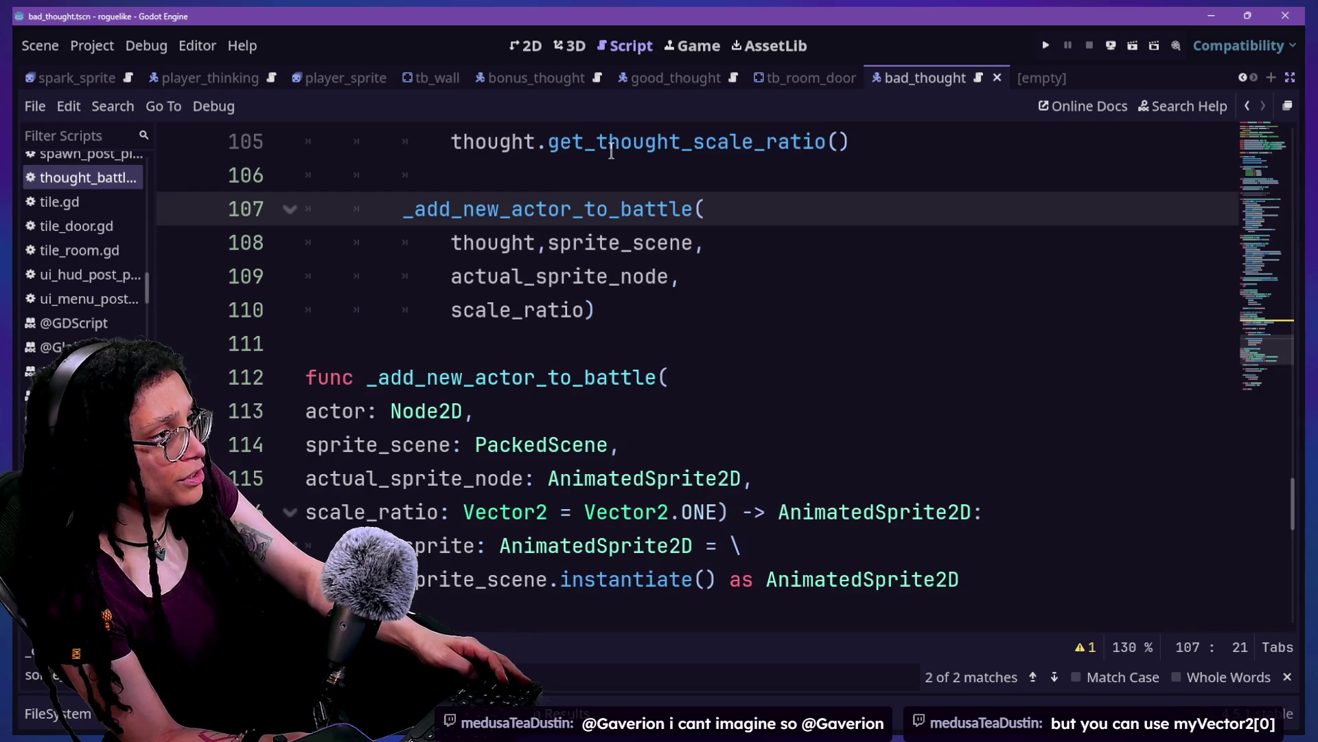
# Step: Change the line 105 call to thought.get_good_or_bad_or_bonus_scale_ratio() and save the script
pyautogui.click(610, 142)
pyautogui.scroll(1, 611, 149)
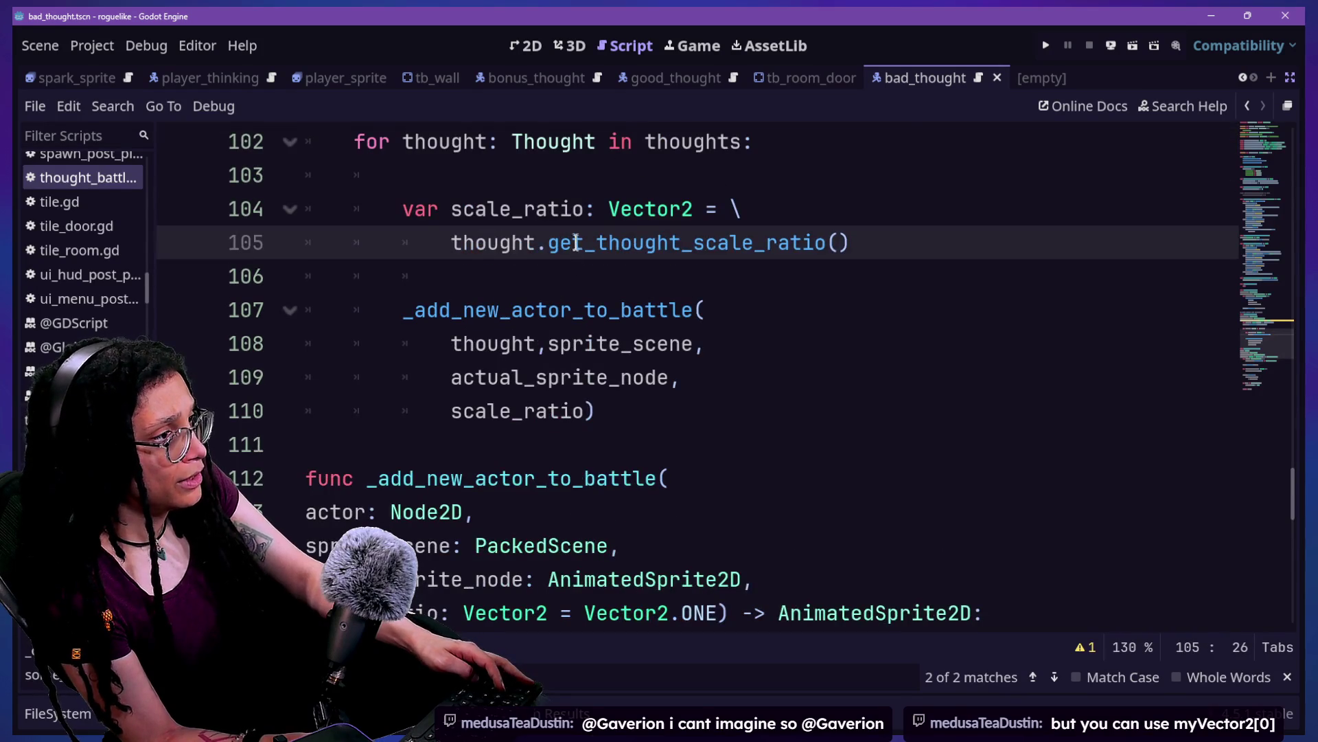
pyautogui.doubleClick(576, 245)
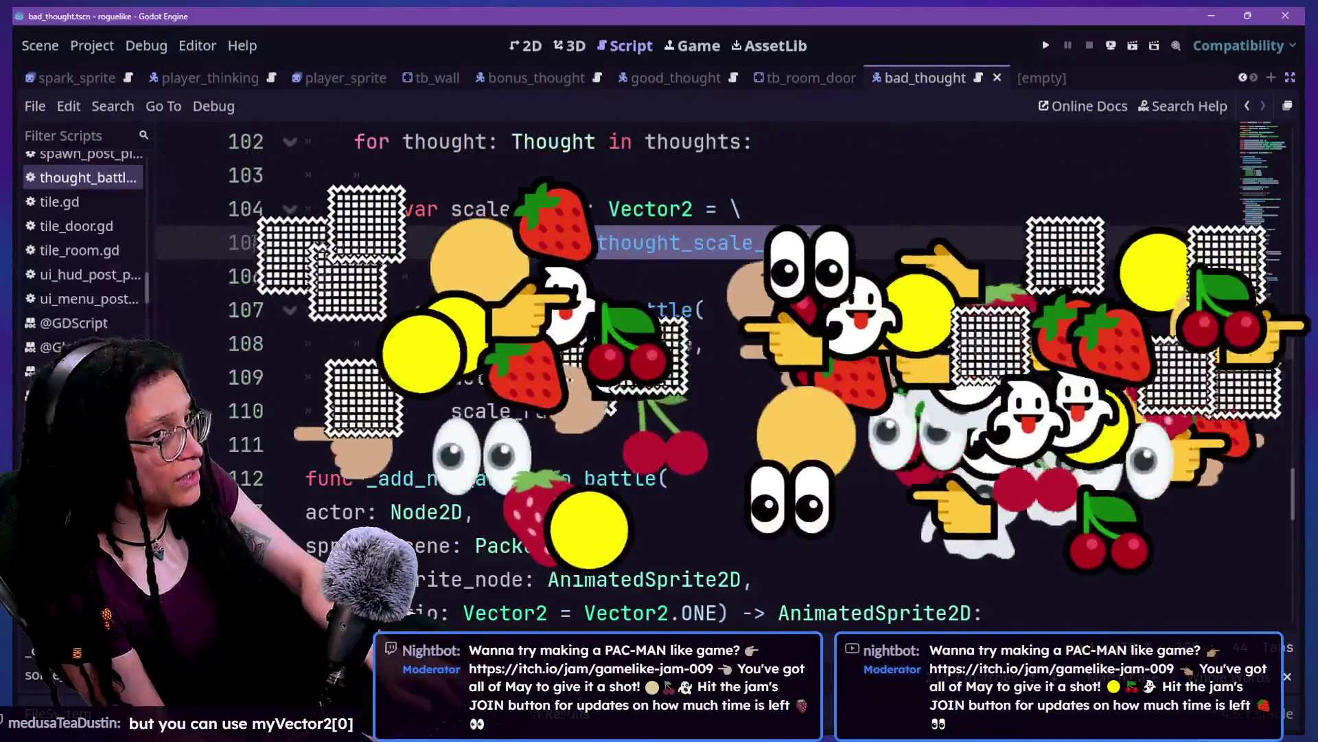
pyautogui.write('._')
pyautogui.press('Return')
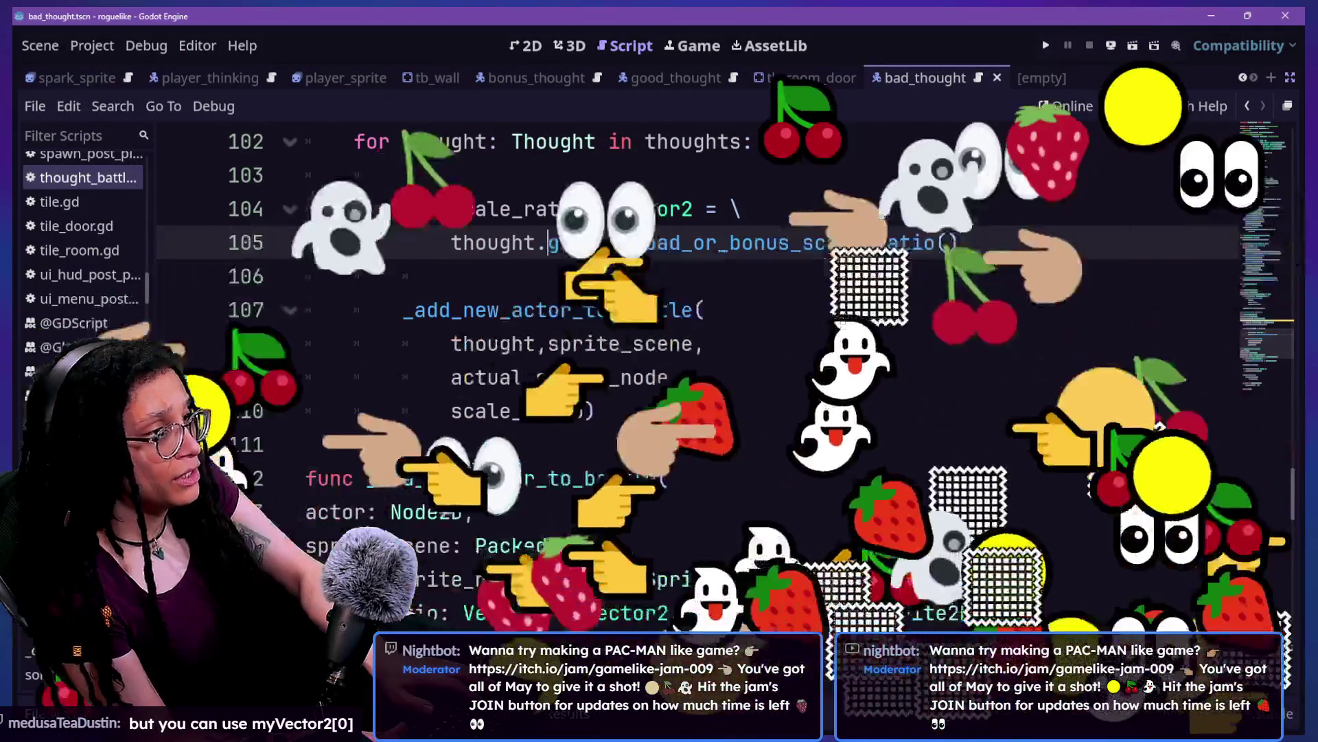
pyautogui.hotkey('ctrl', 'space')
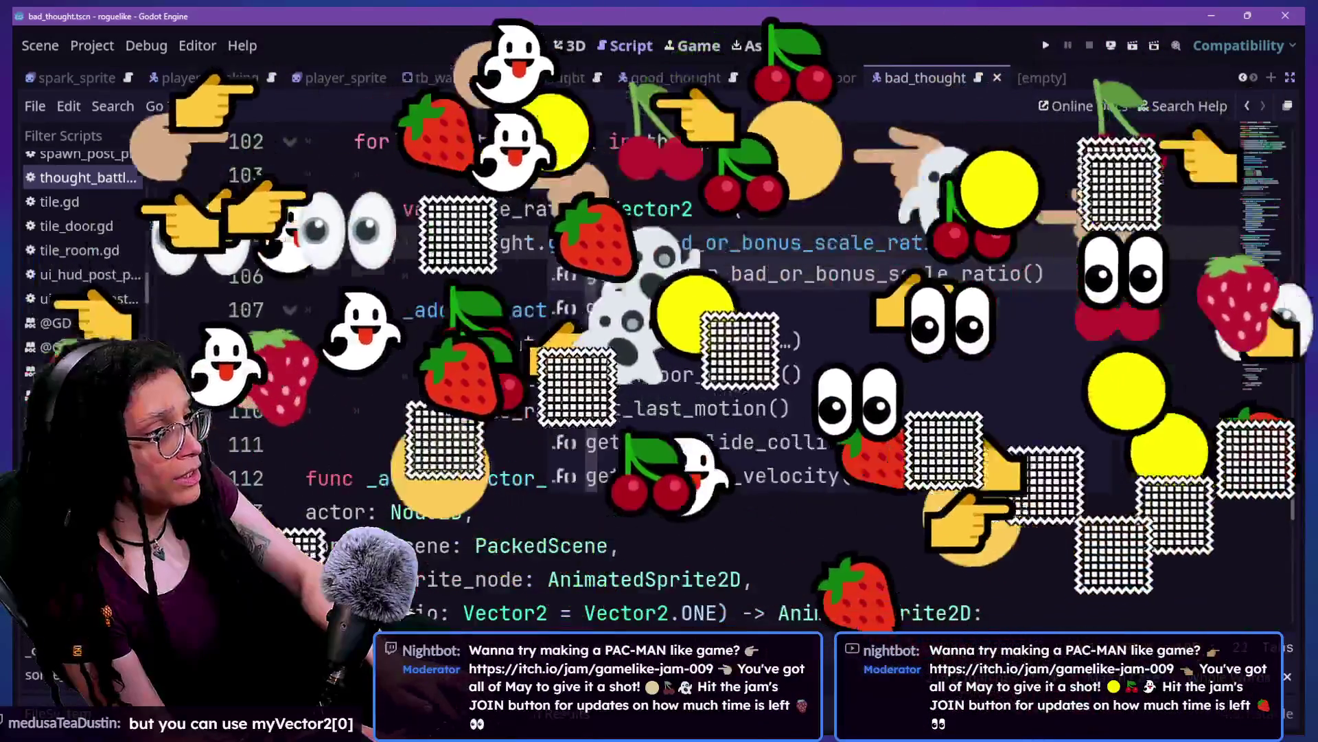
pyautogui.press('Escape')
pyautogui.hotkey('ctrl', 's')
pyautogui.press('Down')
pyautogui.press('Down')
pyautogui.press('Down')
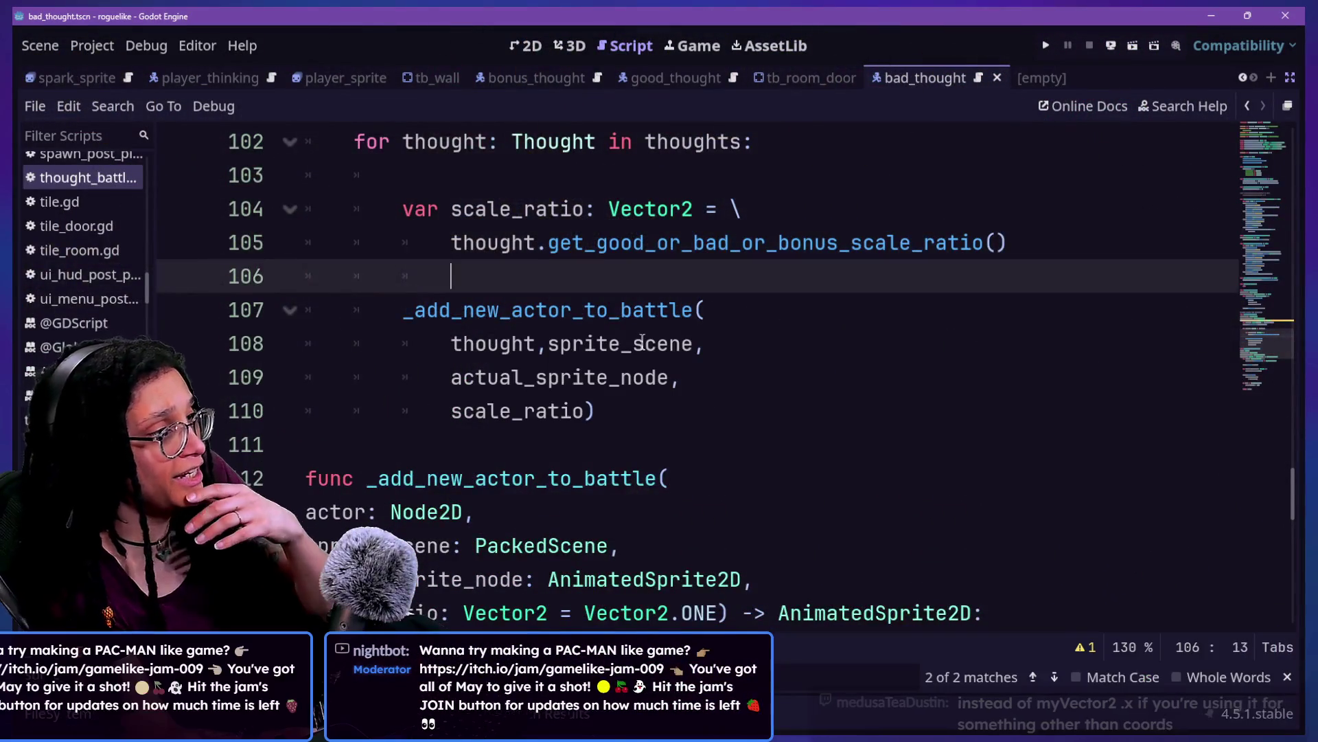
pyautogui.doubleClick(900, 247)
# Step: Add a blank line after line 105 and rename the line 104 variable to good_or_bad_or_bonus_scale_ratio
pyautogui.click(902, 252)
pyautogui.click(670, 446)
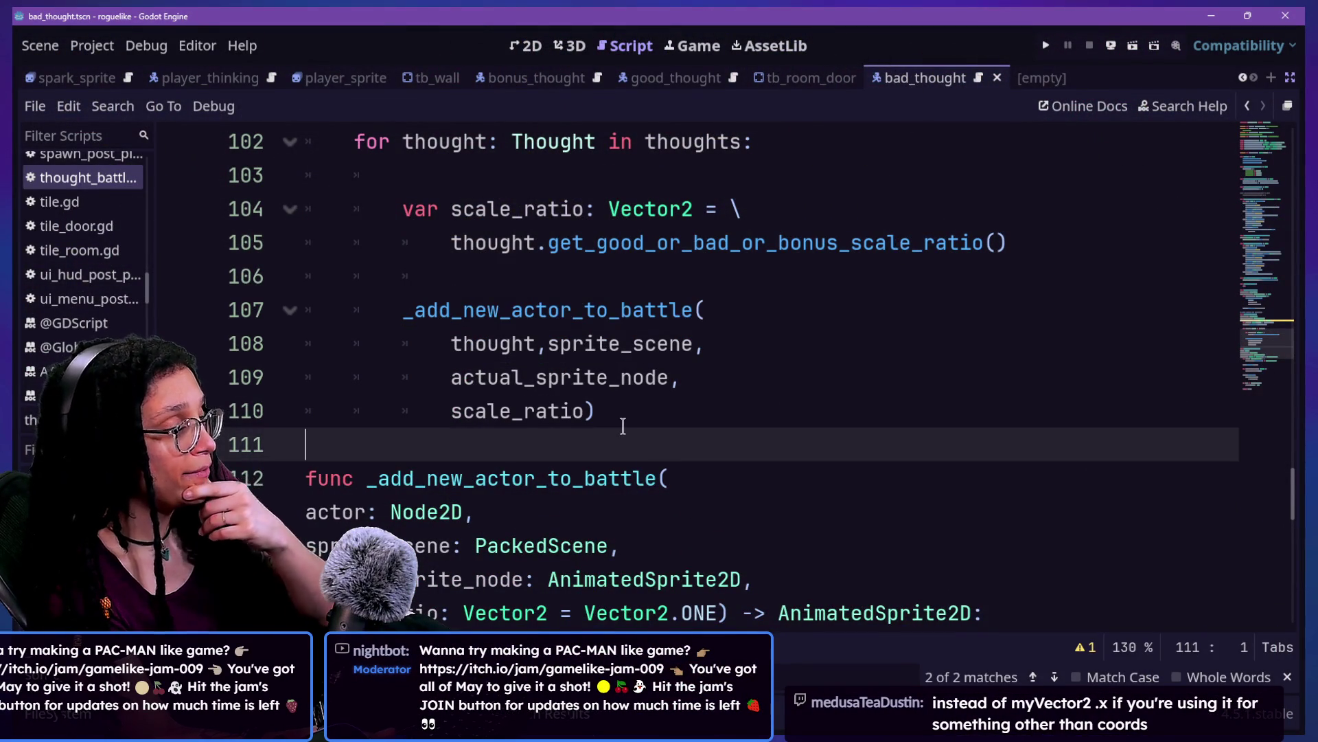
pyautogui.press('Up')
pyautogui.press('Up')
pyautogui.press('Up')
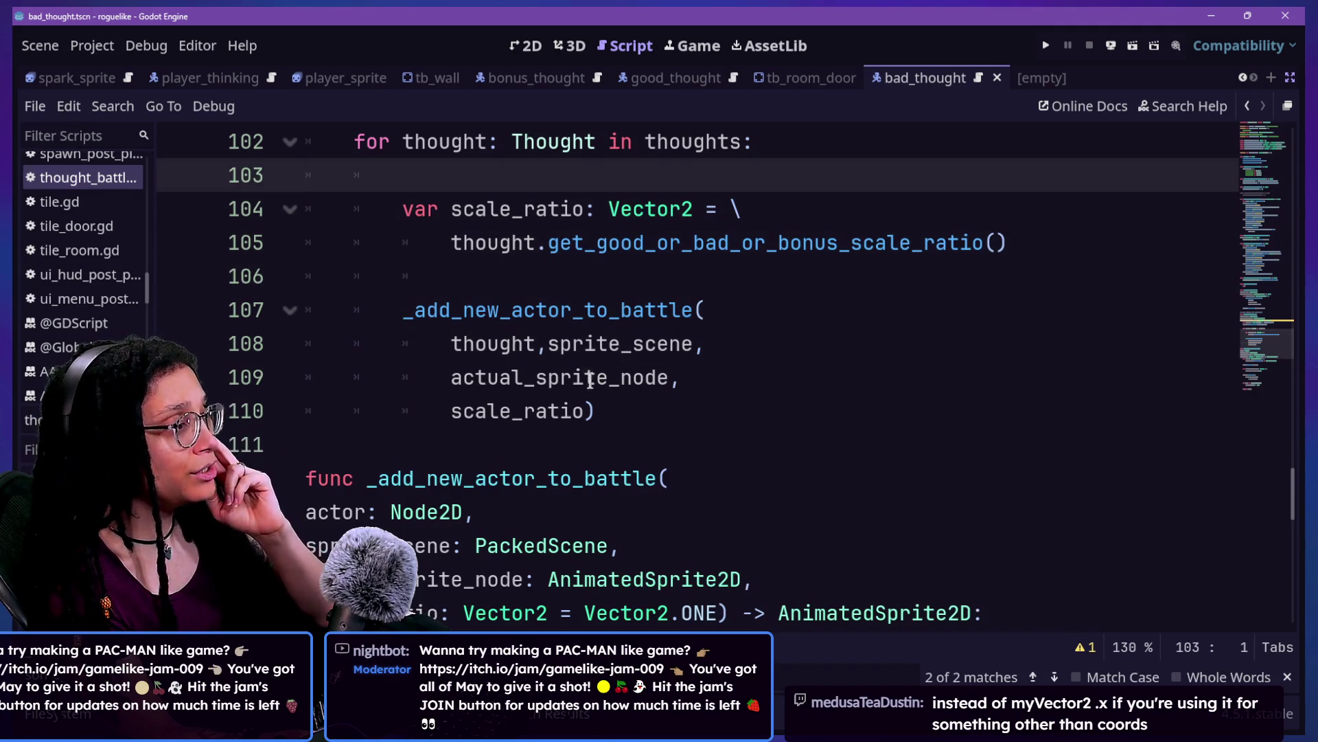
pyautogui.click(590, 382)
pyautogui.scroll(2, 590, 381)
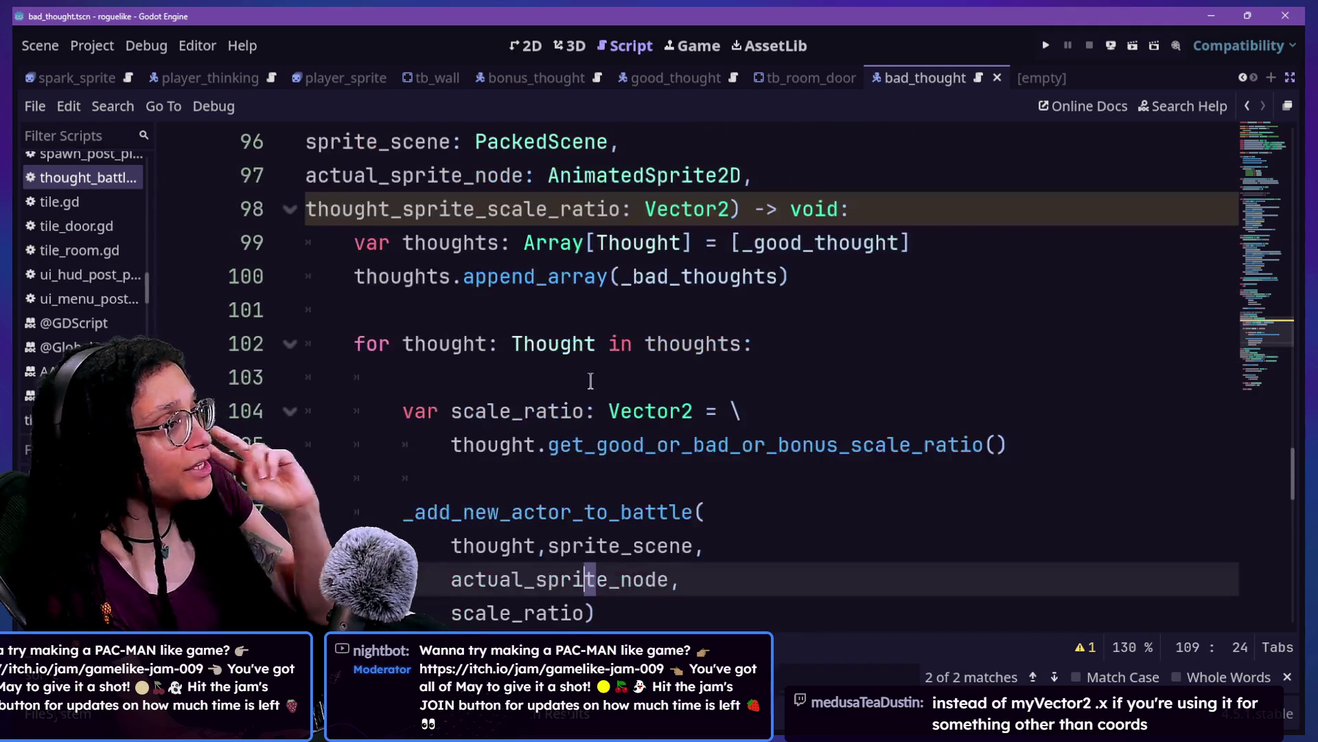
pyautogui.click(1022, 457)
pyautogui.press('Return')
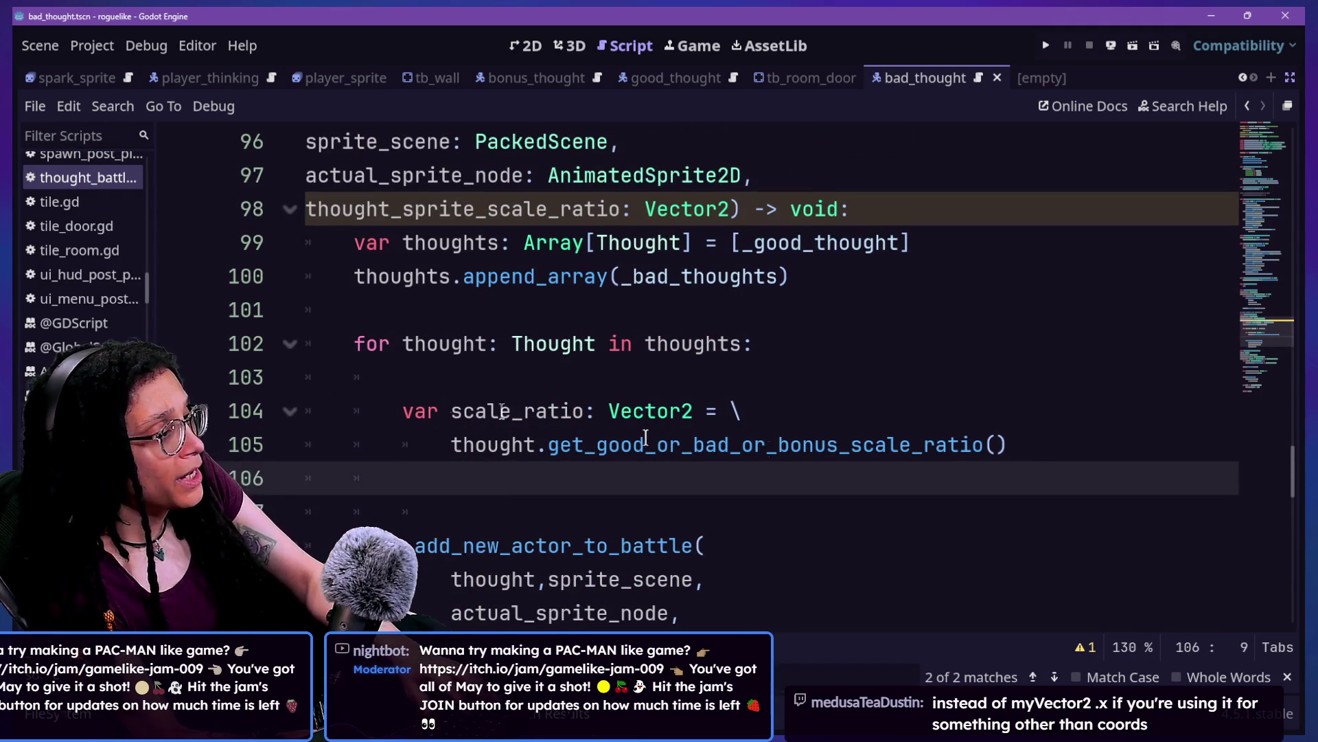
pyautogui.click(456, 411)
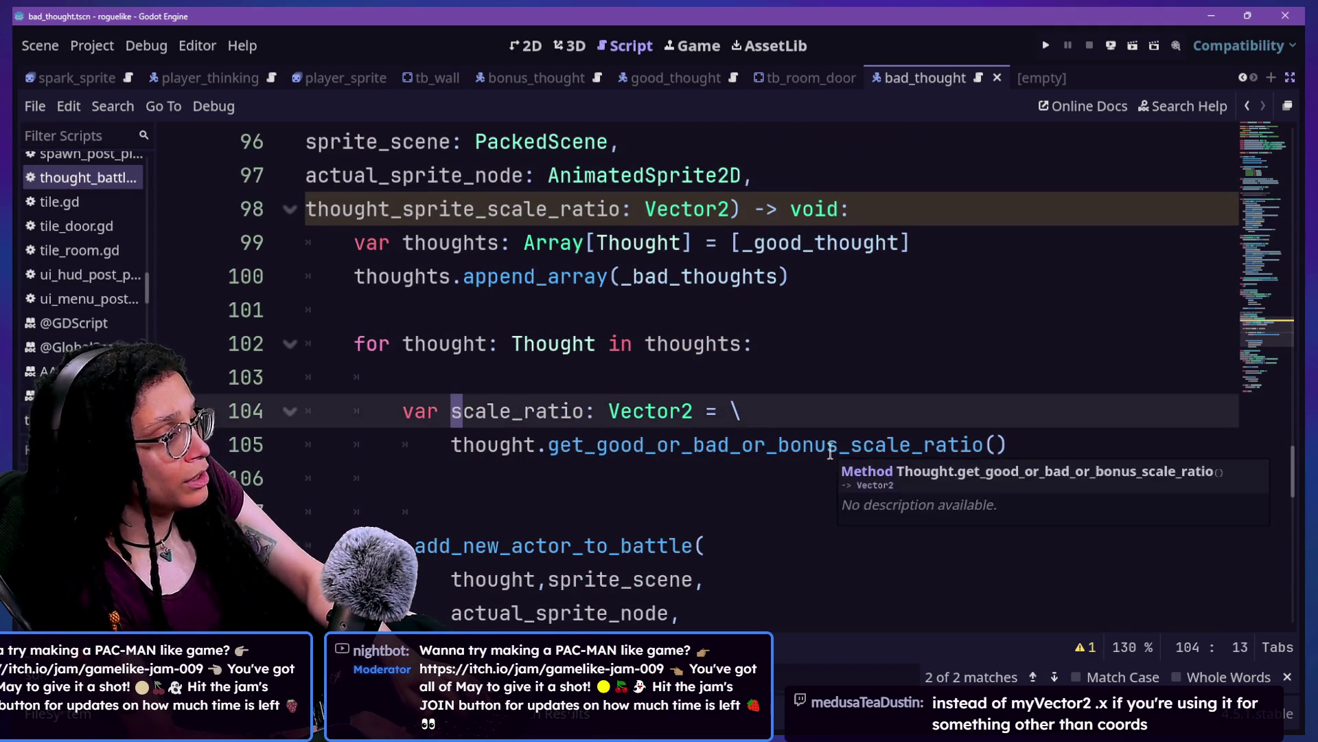
pyautogui.write('god_i')
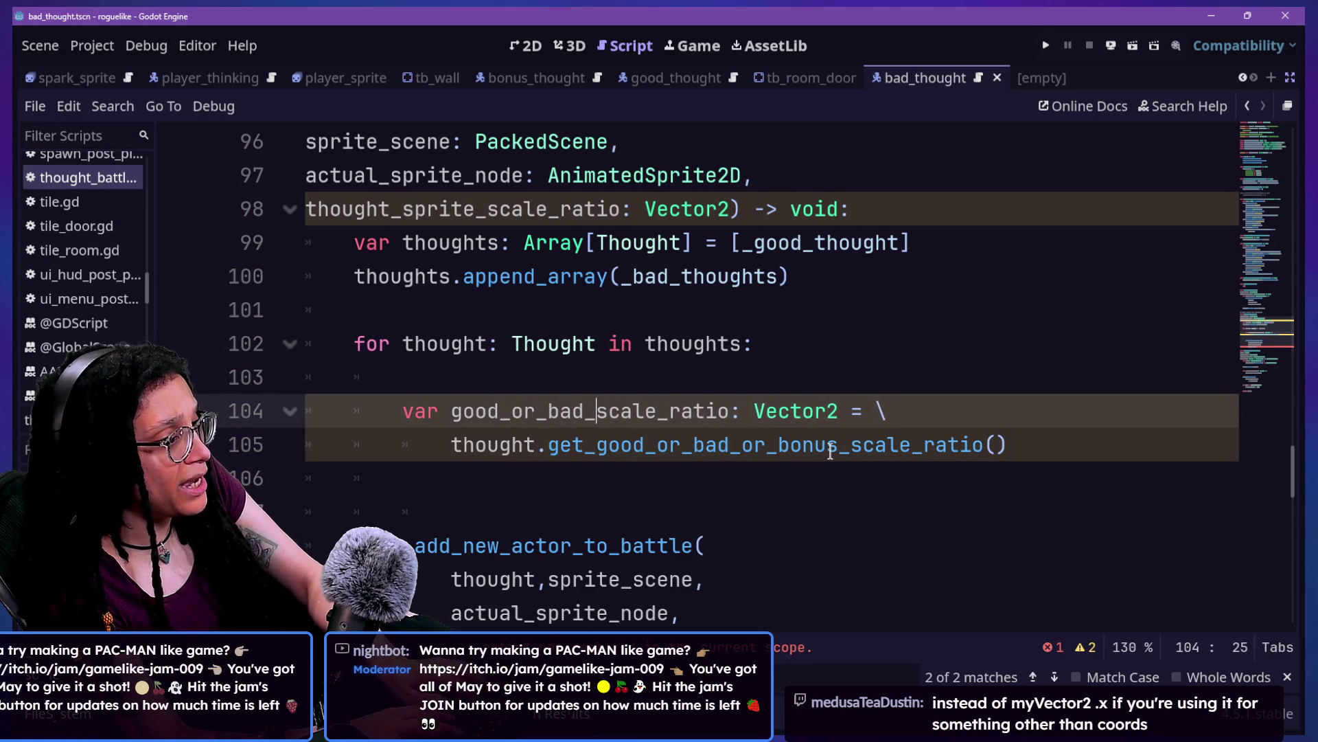
# Step: On line 106 begin 'var idea_scale_ratio: Vector2 = \' continuing onto a new line
pyautogui.click(741, 491)
pyautogui.scroll(-1, 641, 440)
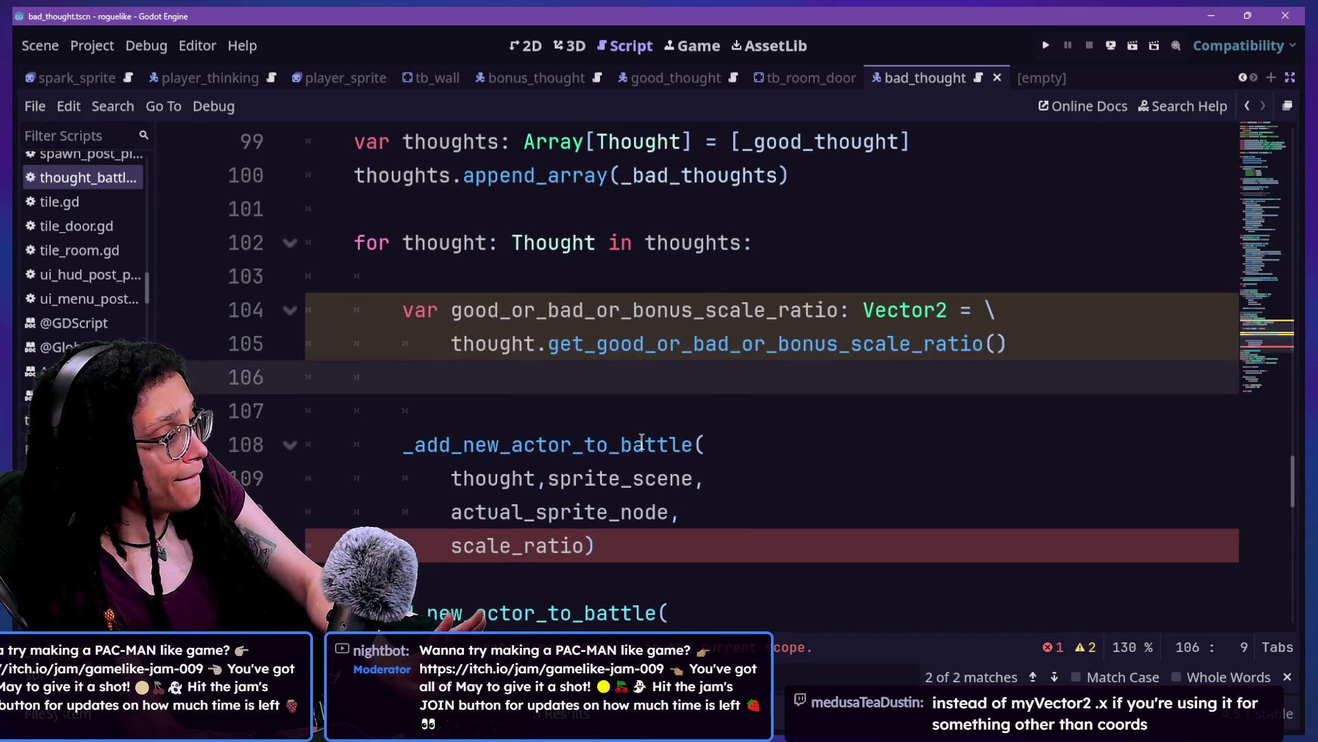
pyautogui.doubleClick(453, 313)
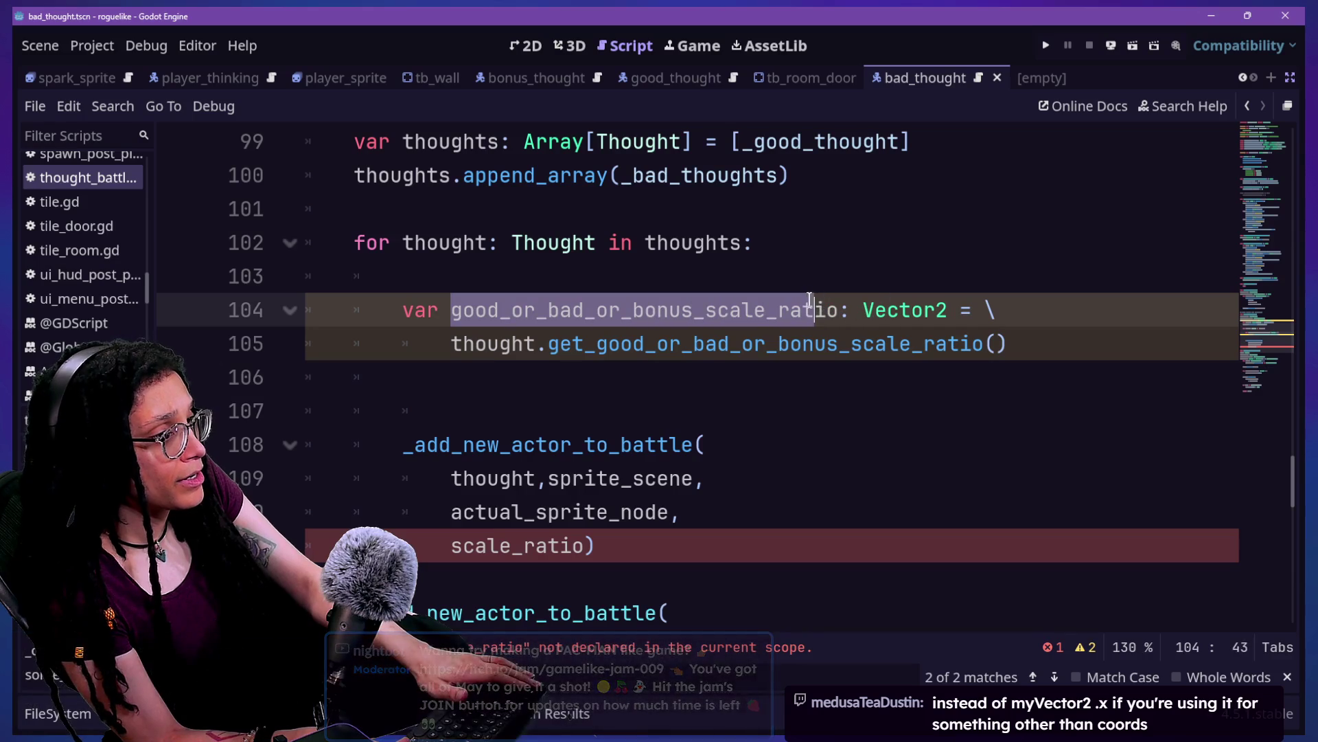
pyautogui.click(760, 278)
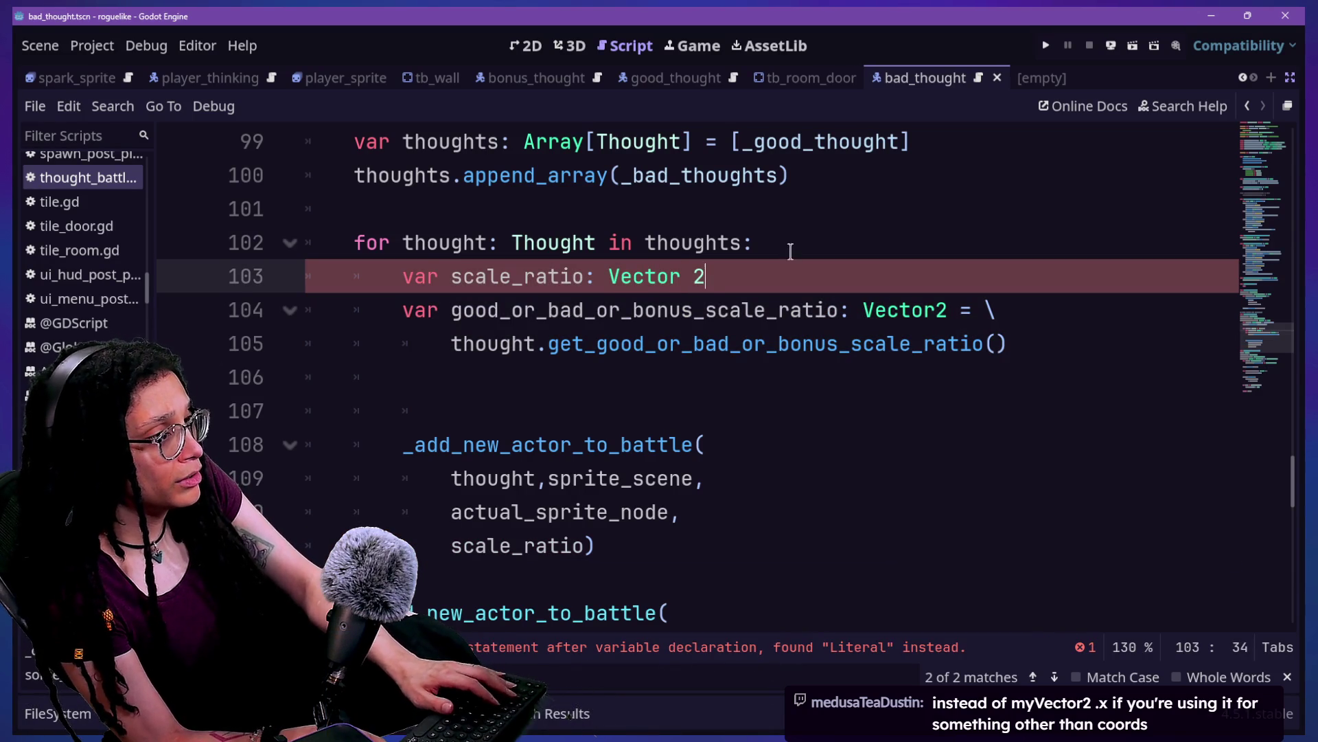
pyautogui.write('var scale_ratio: Vector2')
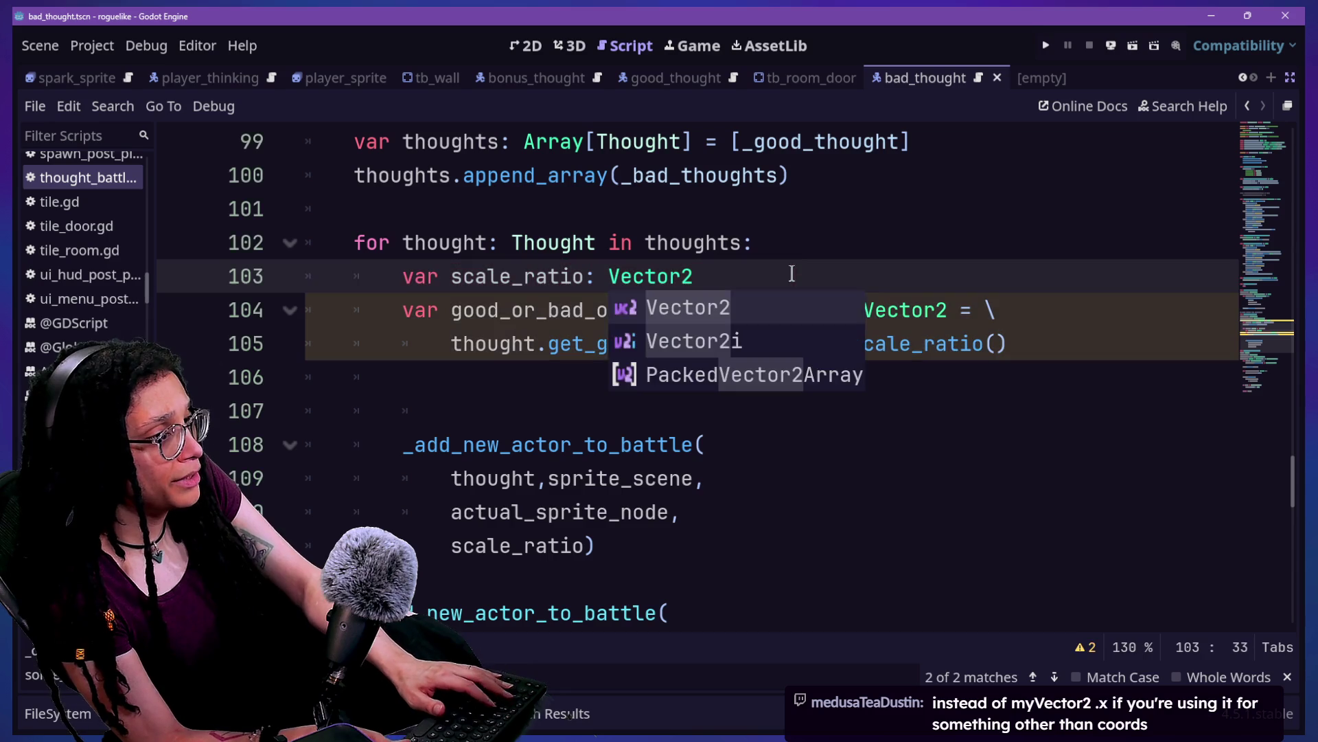
pyautogui.click(824, 343)
pyautogui.click(828, 363)
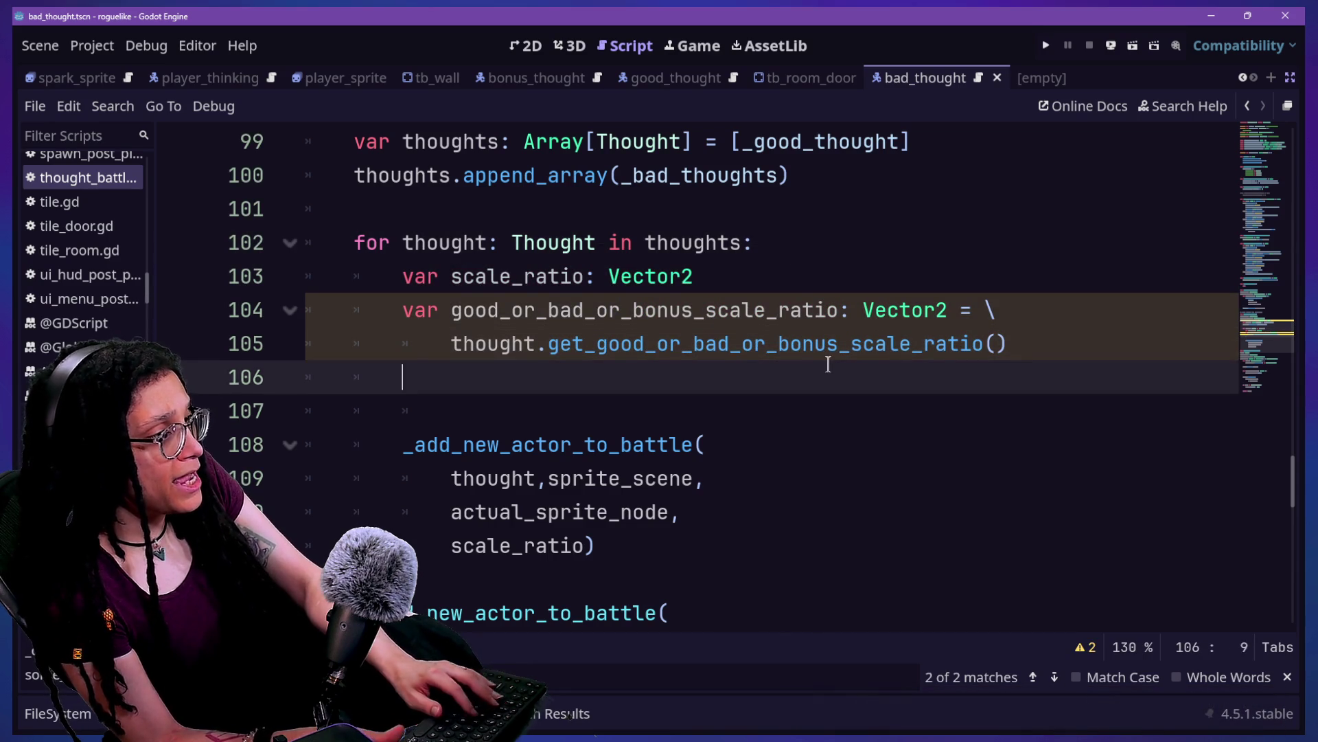
pyautogui.write('var i')
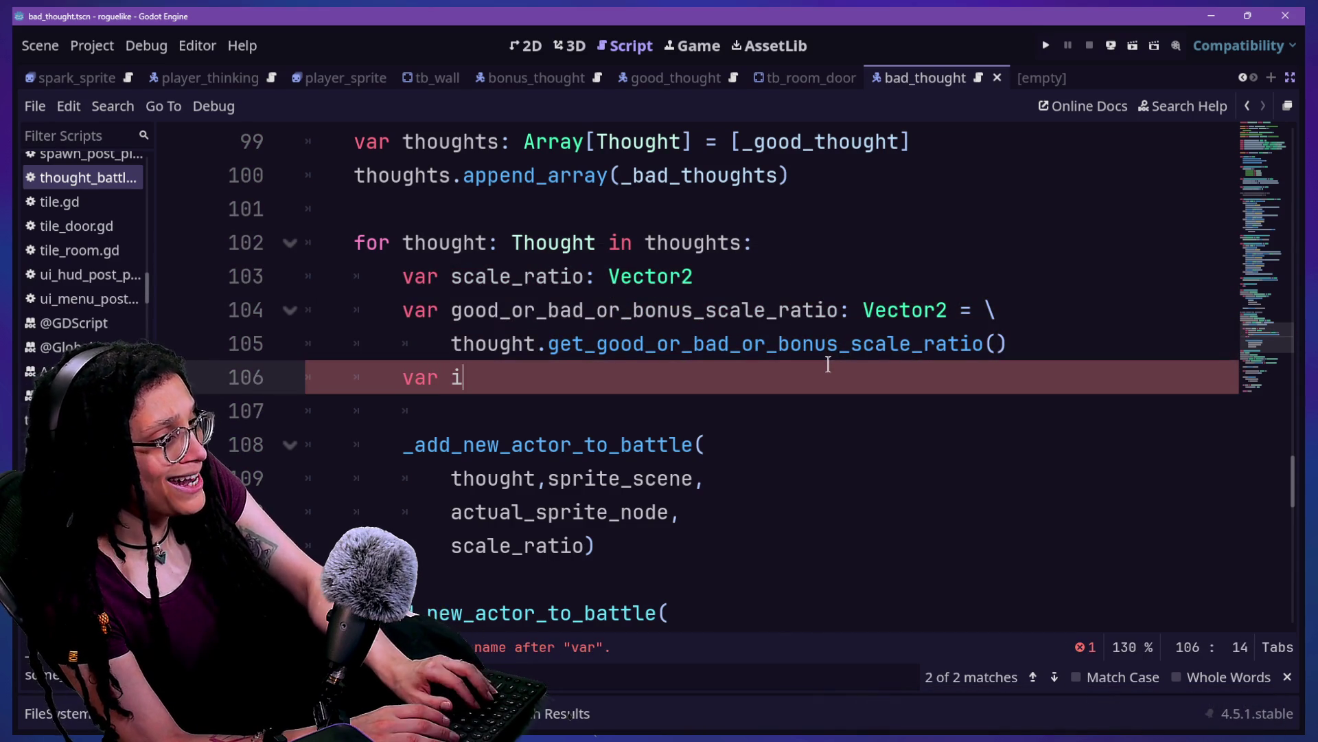
pyautogui.write('dea_scale_ratio:')
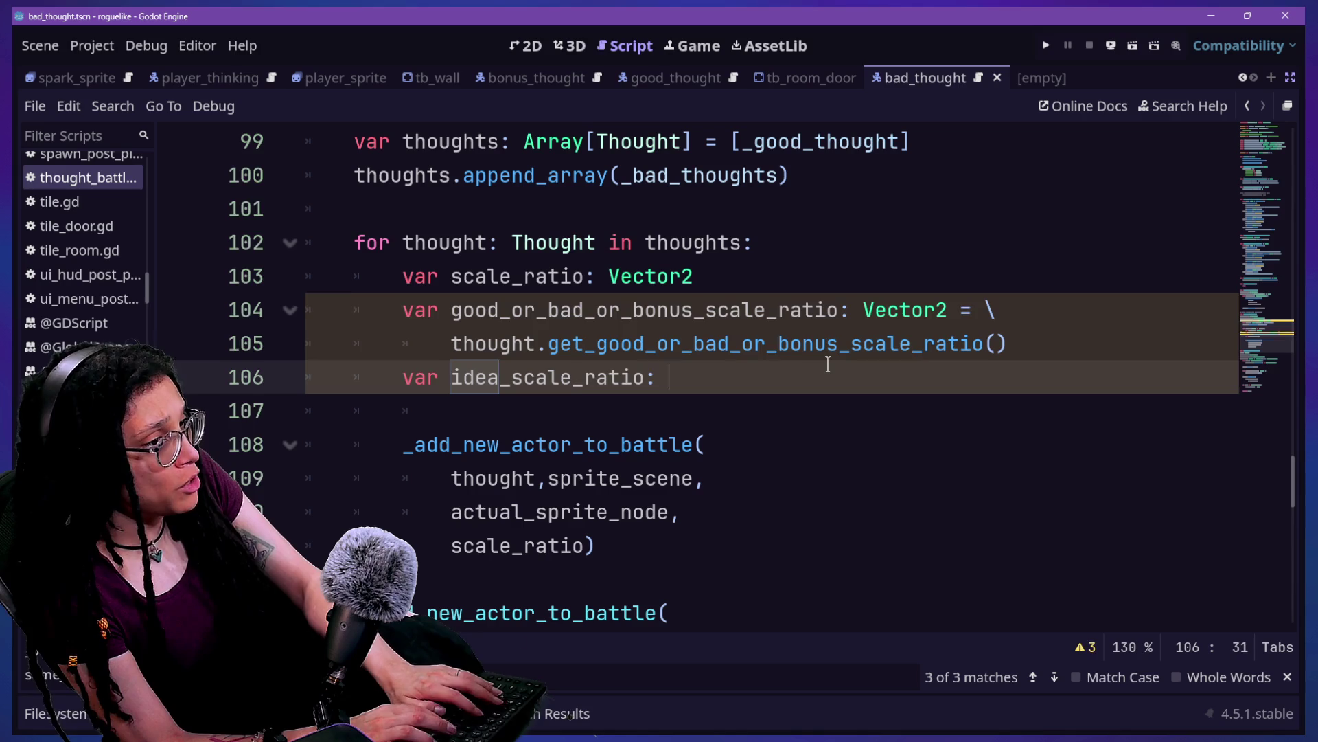
pyautogui.write('Vector2 ')
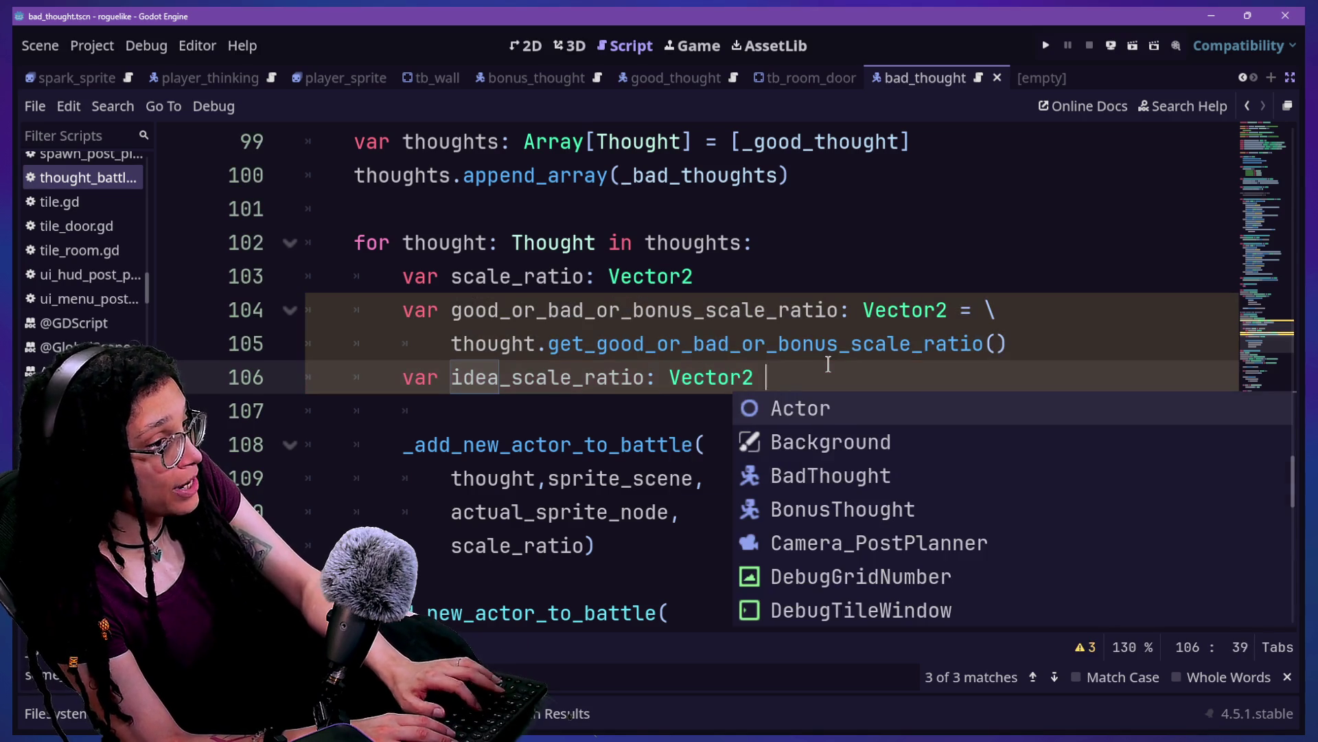
pyautogui.write('= \\')
pyautogui.press('Return')
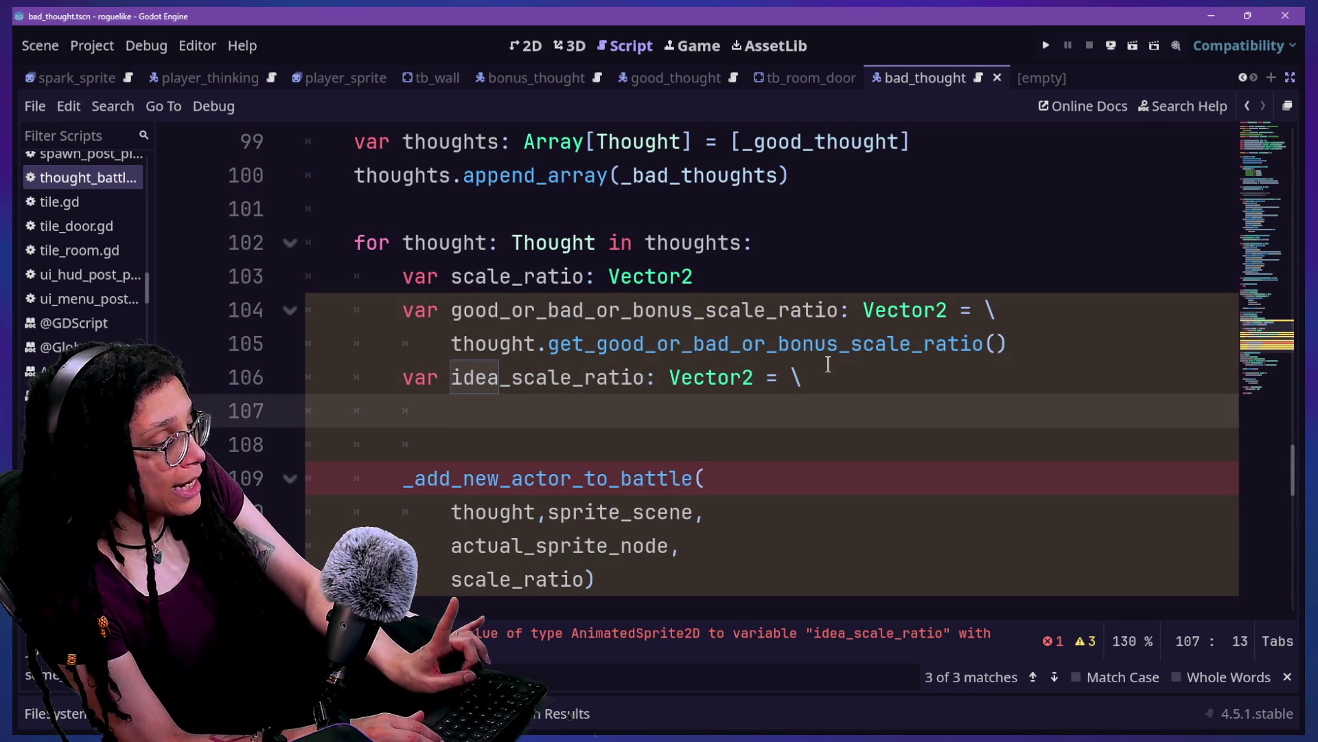
# Step: Select the thought_sprite_scale_ratio parameter on line 98 and open Find in Files
pyautogui.scroll(2, 828, 364)
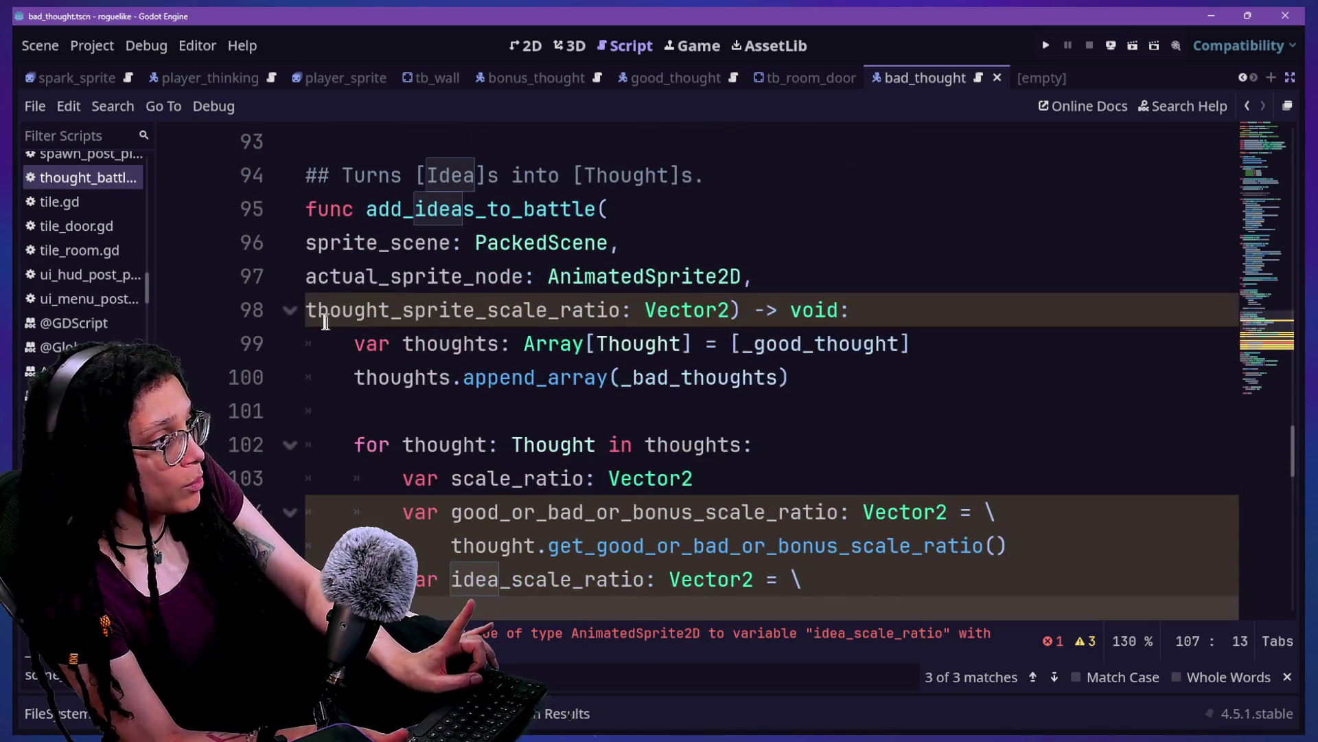
pyautogui.moveTo(314, 308); pyautogui.dragTo(587, 313)
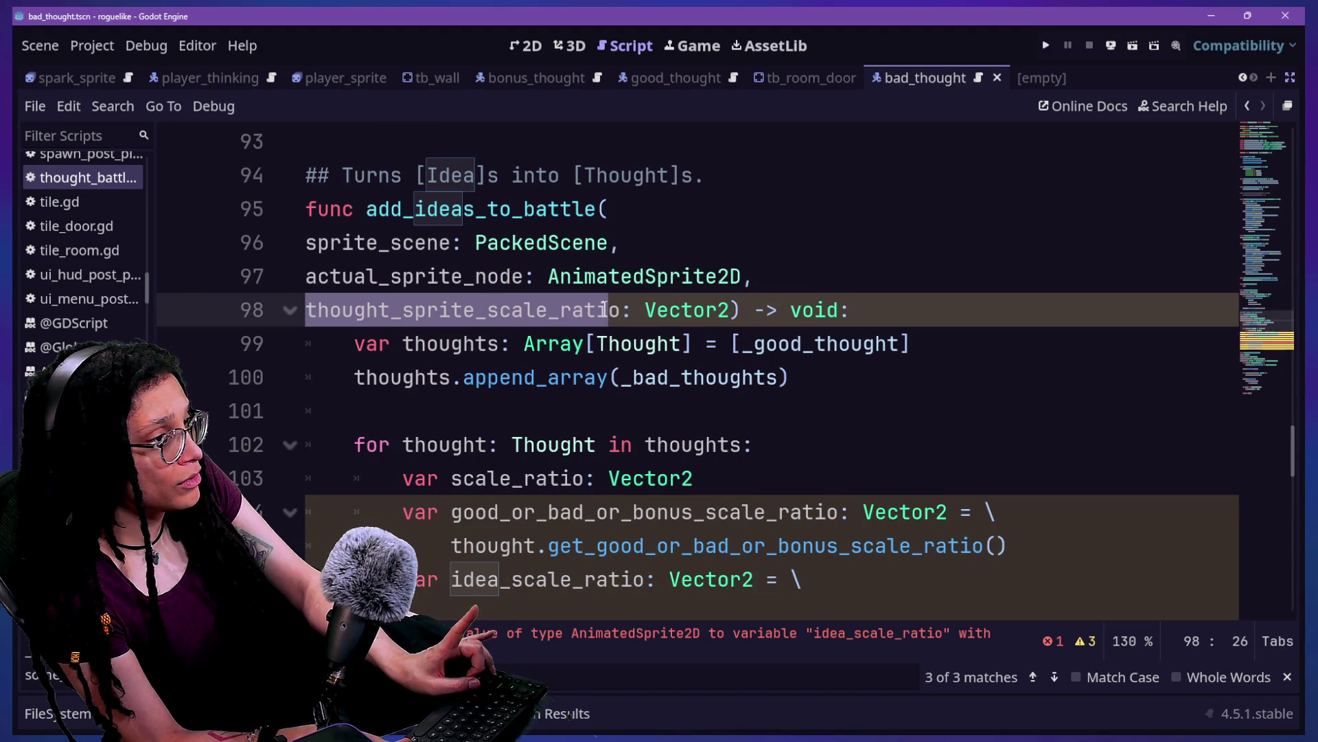
pyautogui.moveTo(608, 303); pyautogui.dragTo(616, 303)
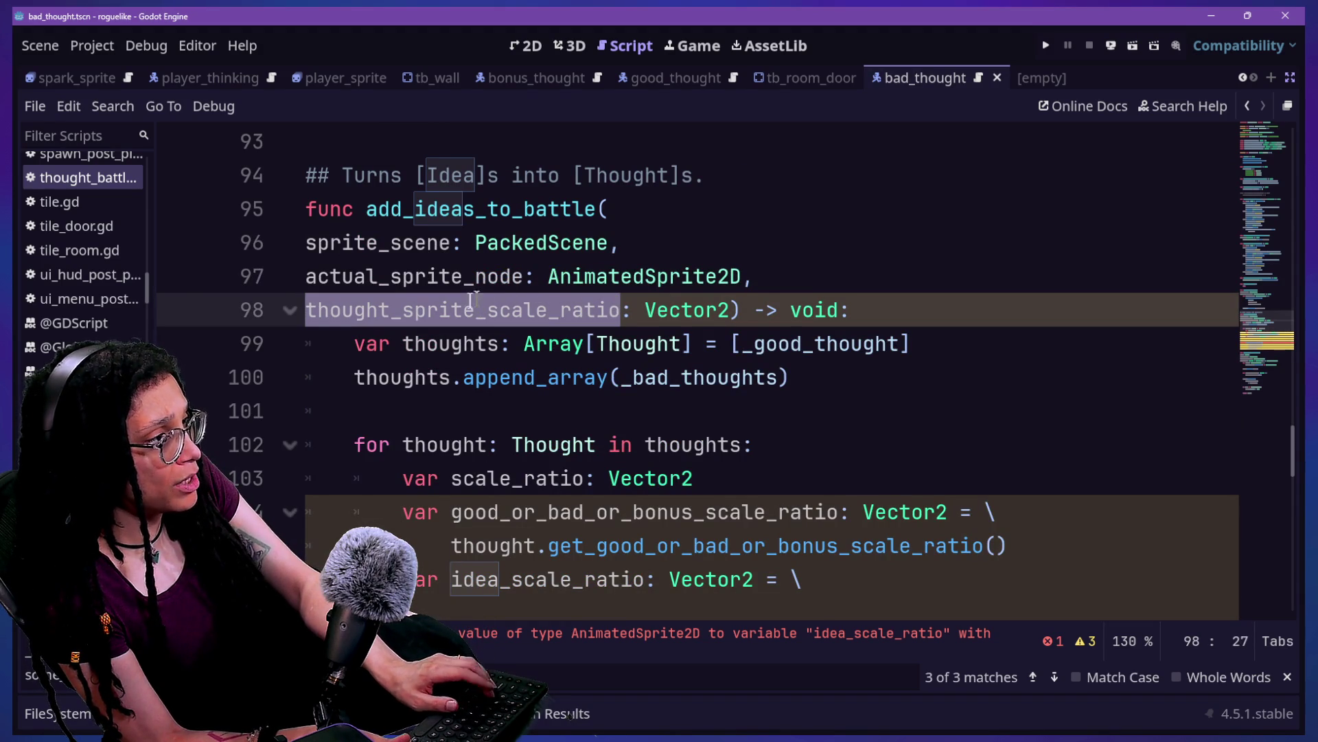
pyautogui.hotkey('ctrl', 'shift', 'f')
# Step: Search all project files for add_ideas_to_battle
pyautogui.write('add_ideas_to_attle')
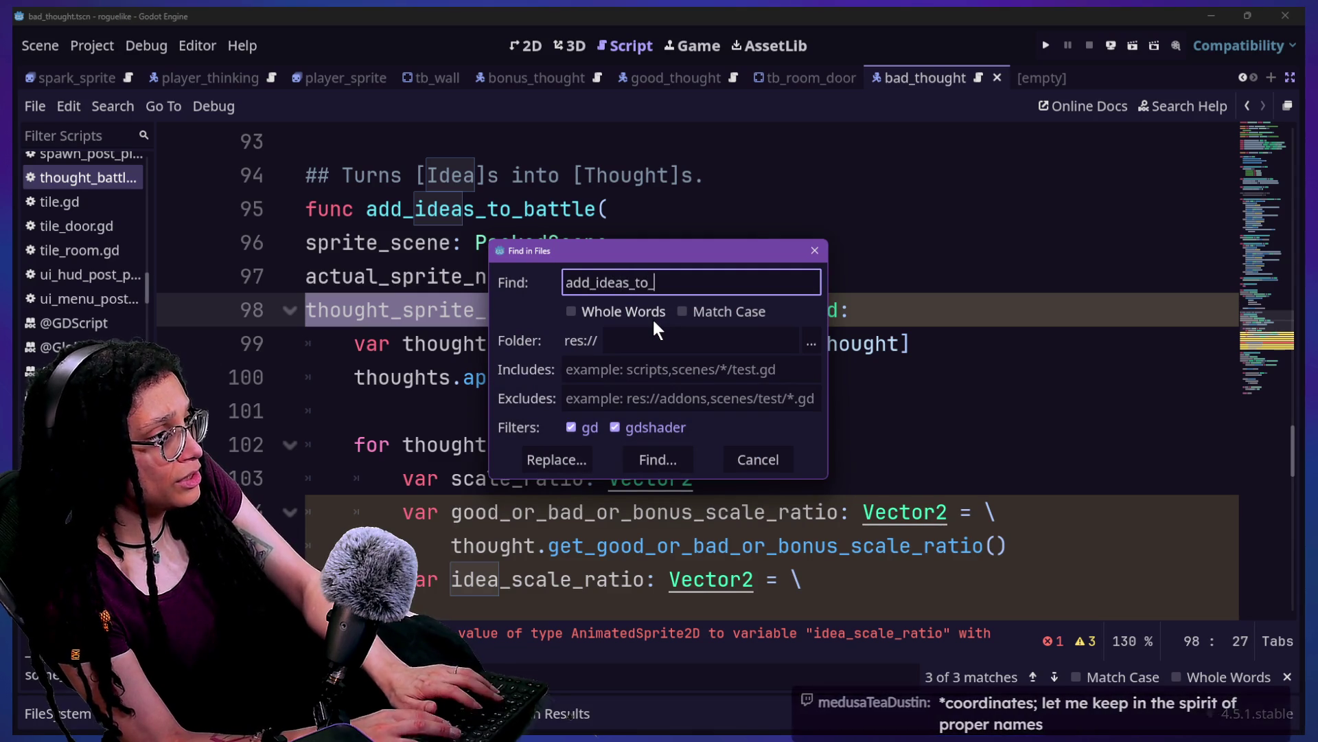
pyautogui.press('Return')
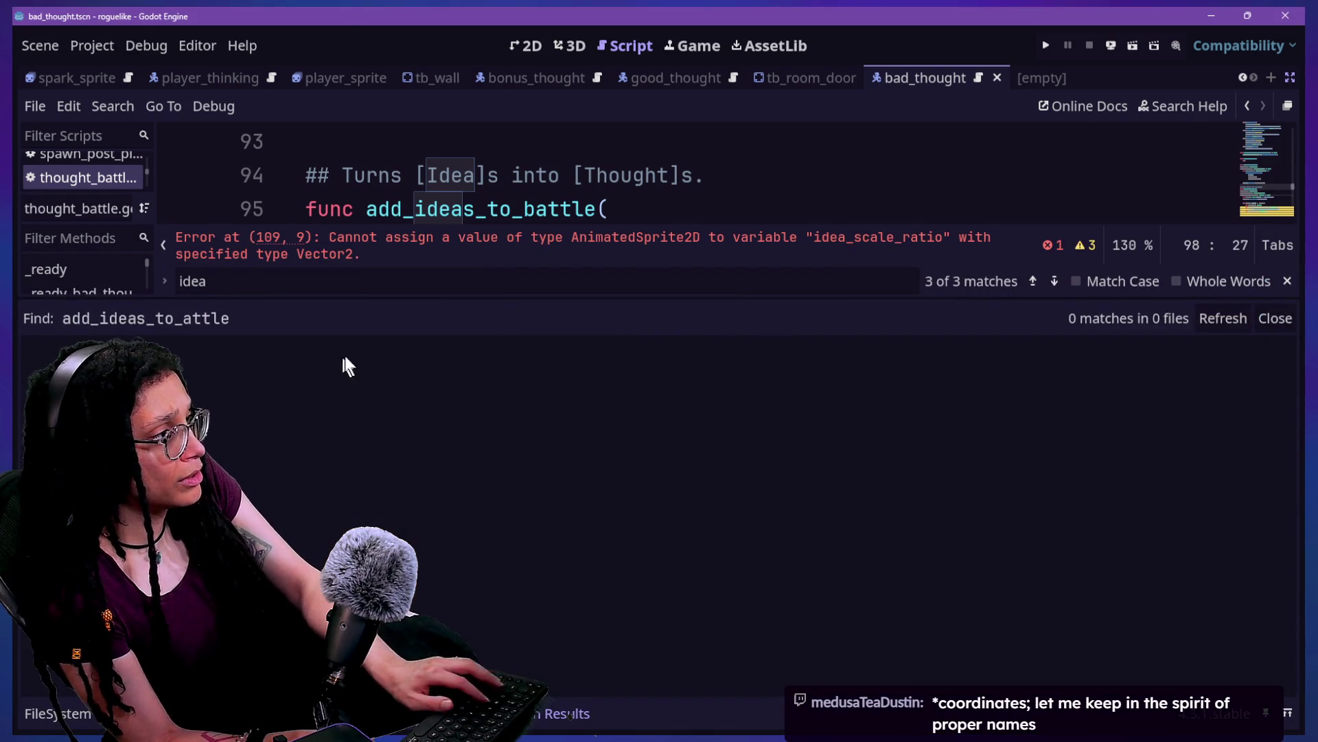
pyautogui.hotkey('ctrl', 'shift', 'f')
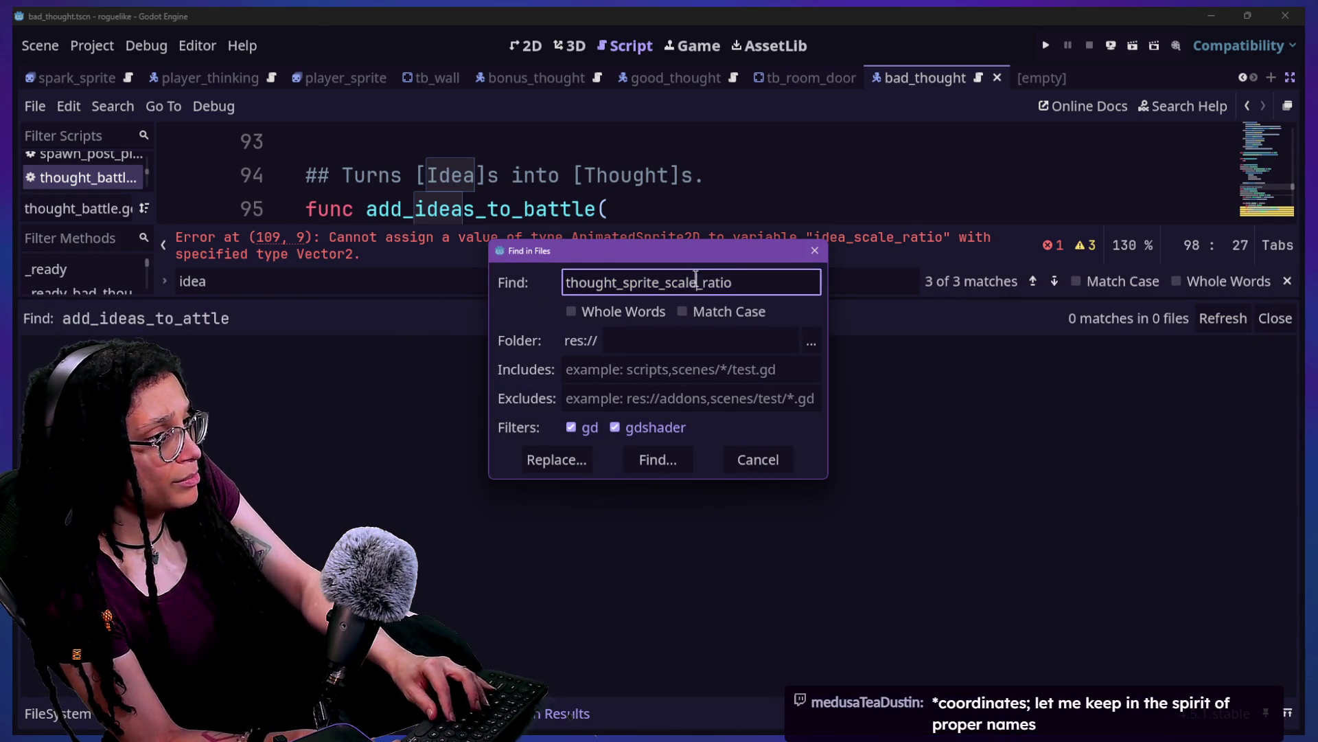
pyautogui.press('Escape')
pyautogui.hotkey('ctrl', 'shift', 'f')
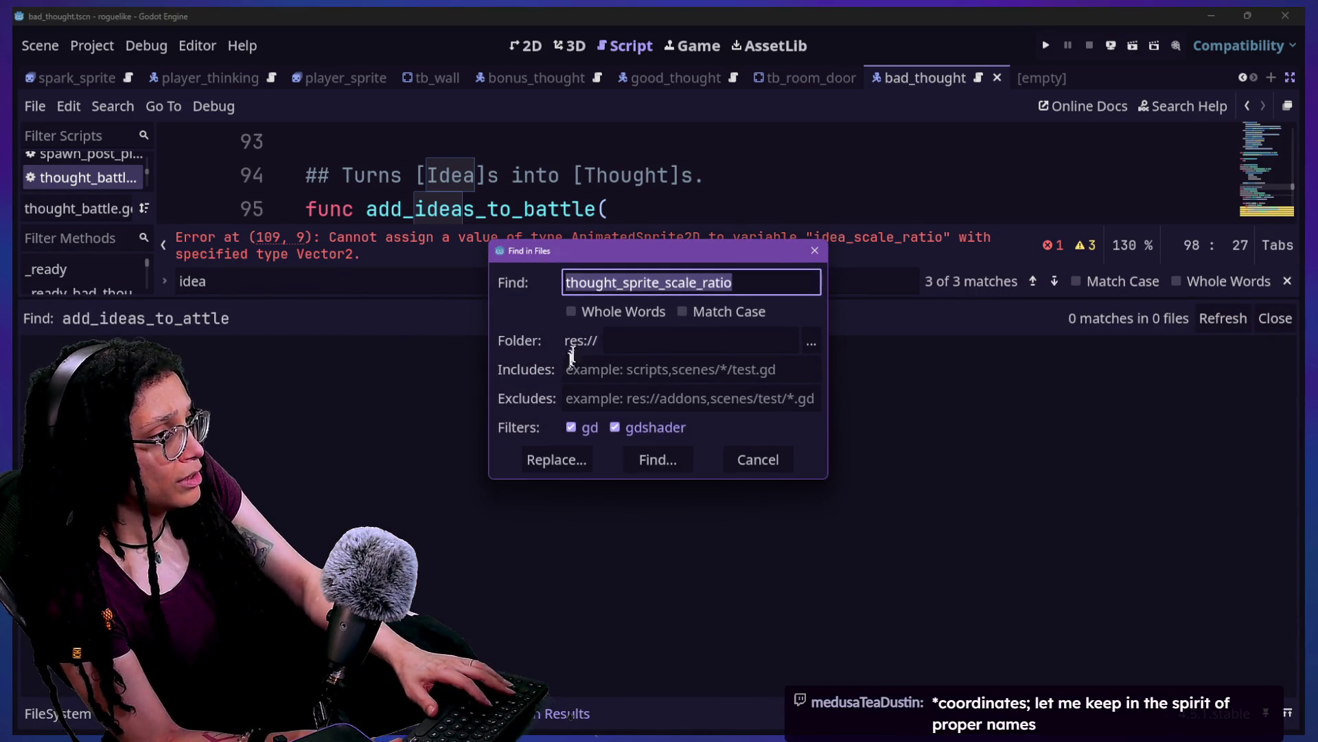
pyautogui.write('add_ideas_to_')
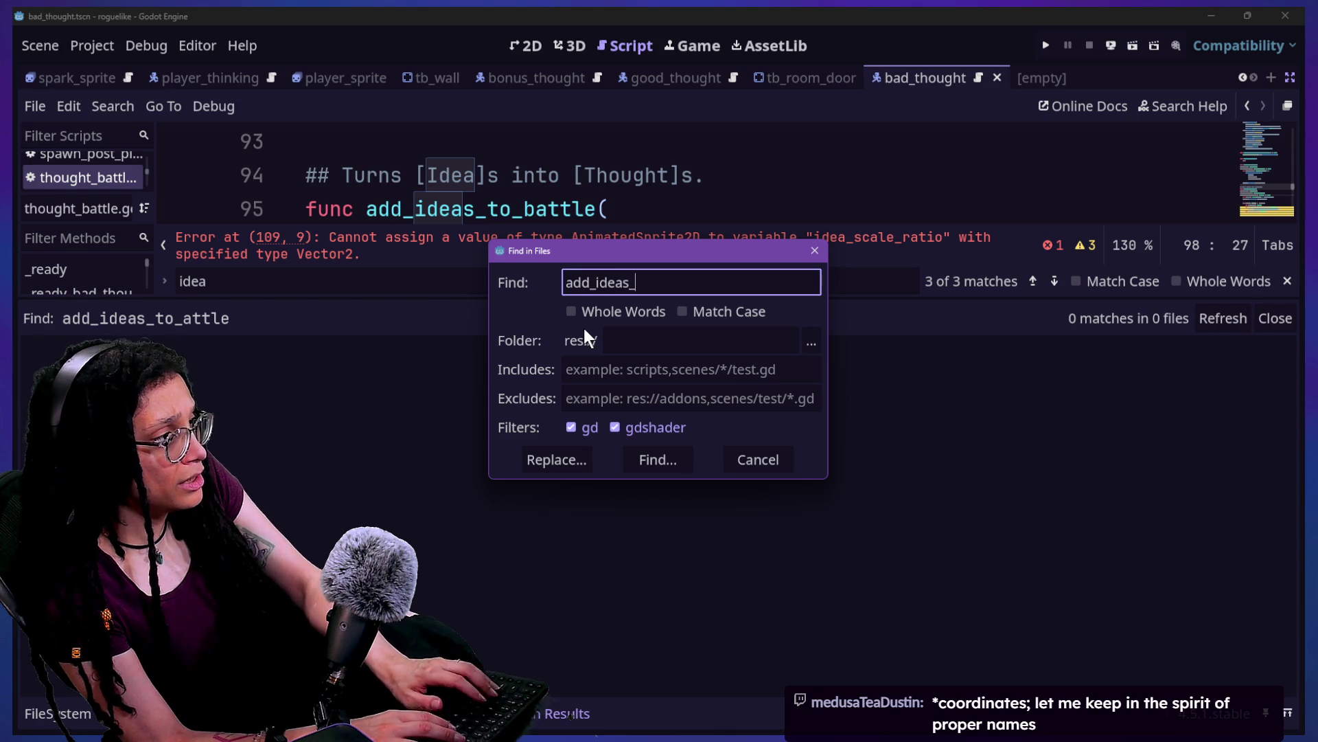
pyautogui.write('Ba')
pyautogui.press('Return')
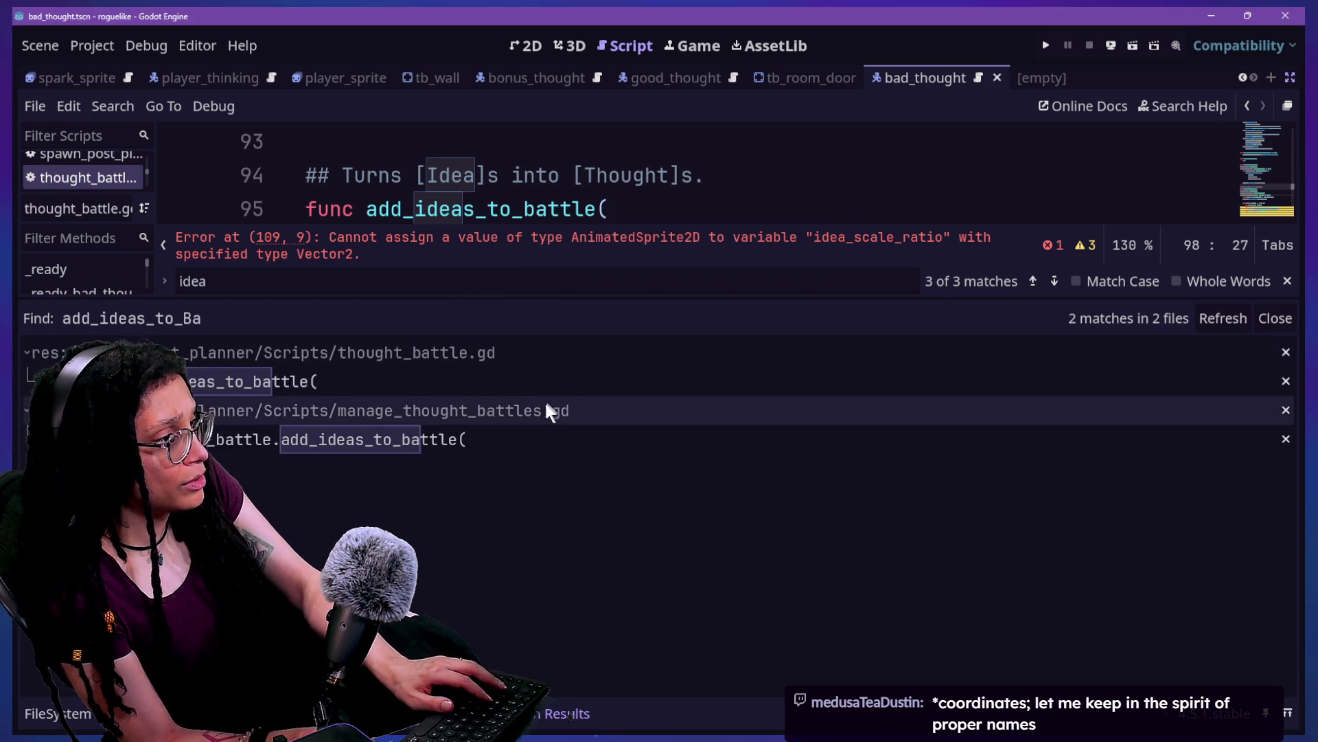
# Step: Open the manage_thought_battles.gd call and jump to get_thought_sprite_scale_ratio's definition in idea.gd
pyautogui.click(514, 441)
pyautogui.click(587, 185)
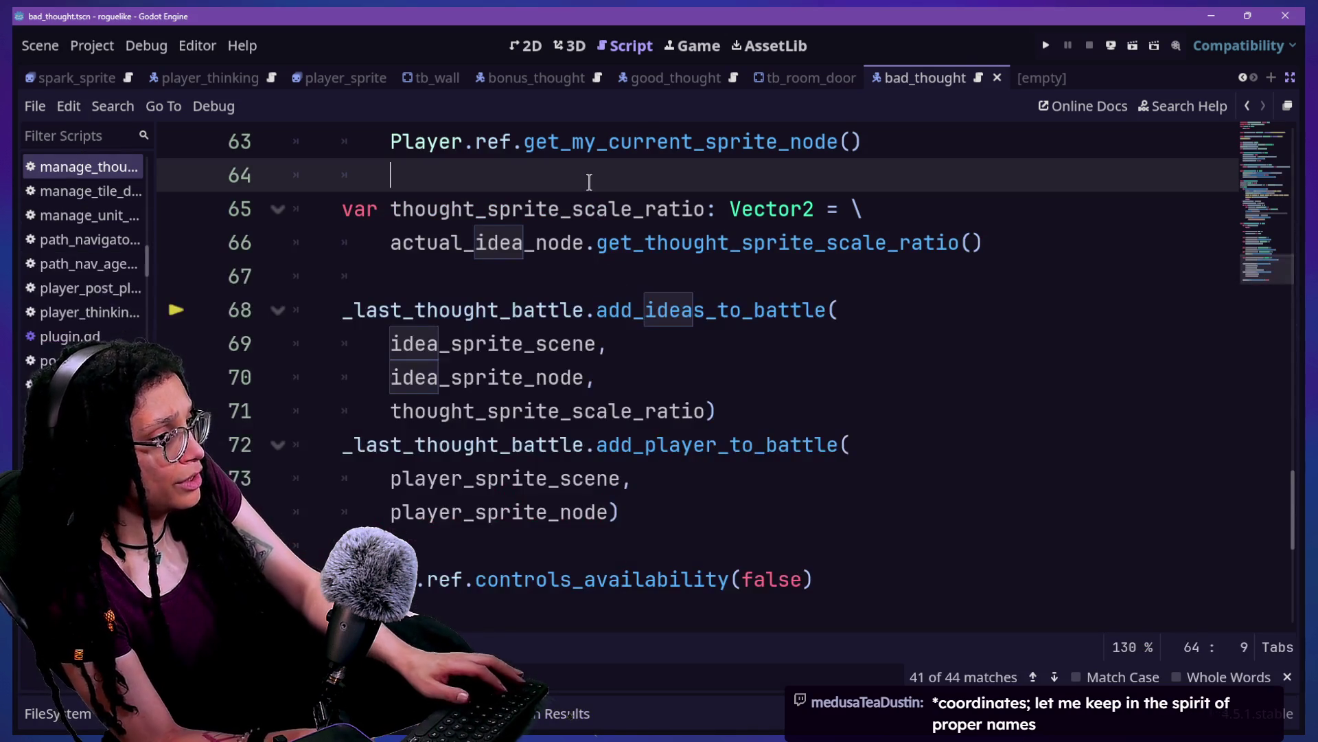
pyautogui.click(596, 377)
pyautogui.moveTo(366, 439); pyautogui.dragTo(646, 411)
pyautogui.click(645, 411)
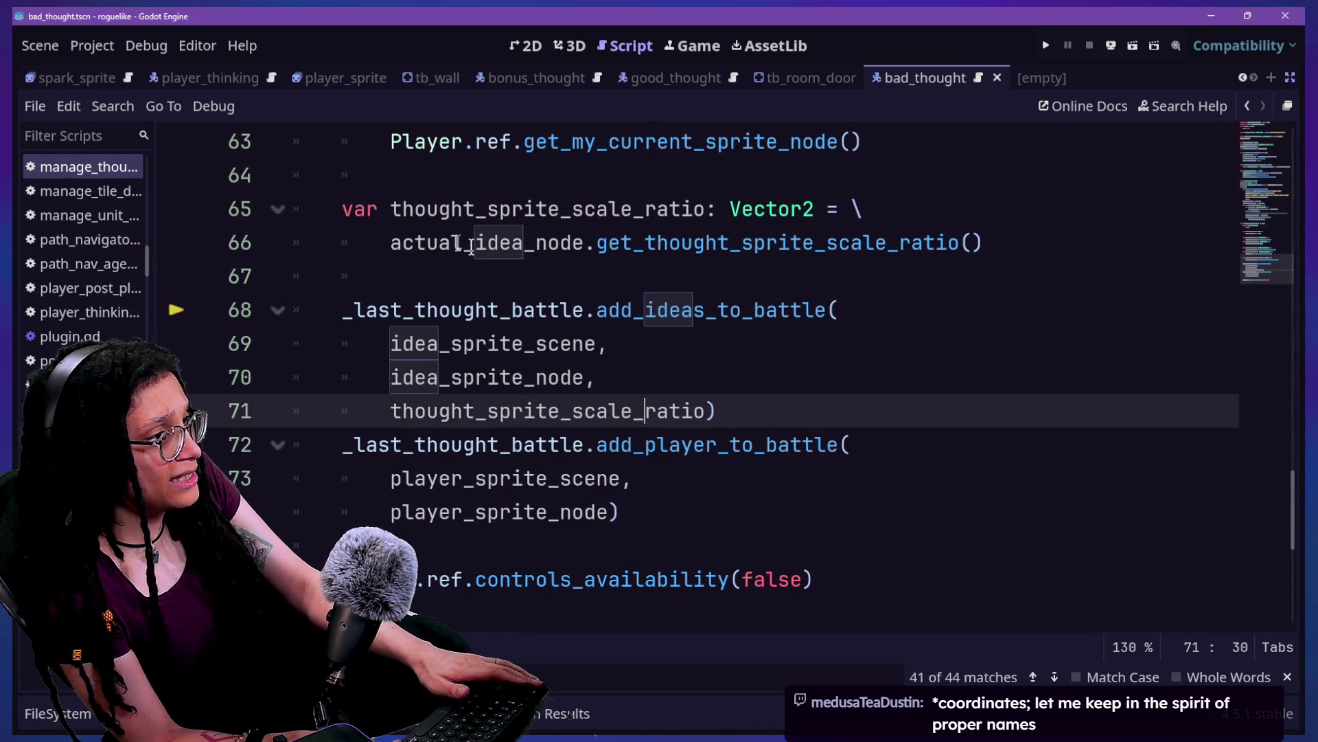
pyautogui.moveTo(376, 251); pyautogui.dragTo(607, 215)
pyautogui.keyDown('ctrl'); pyautogui.click(646, 237); pyautogui.keyUp('ctrl')
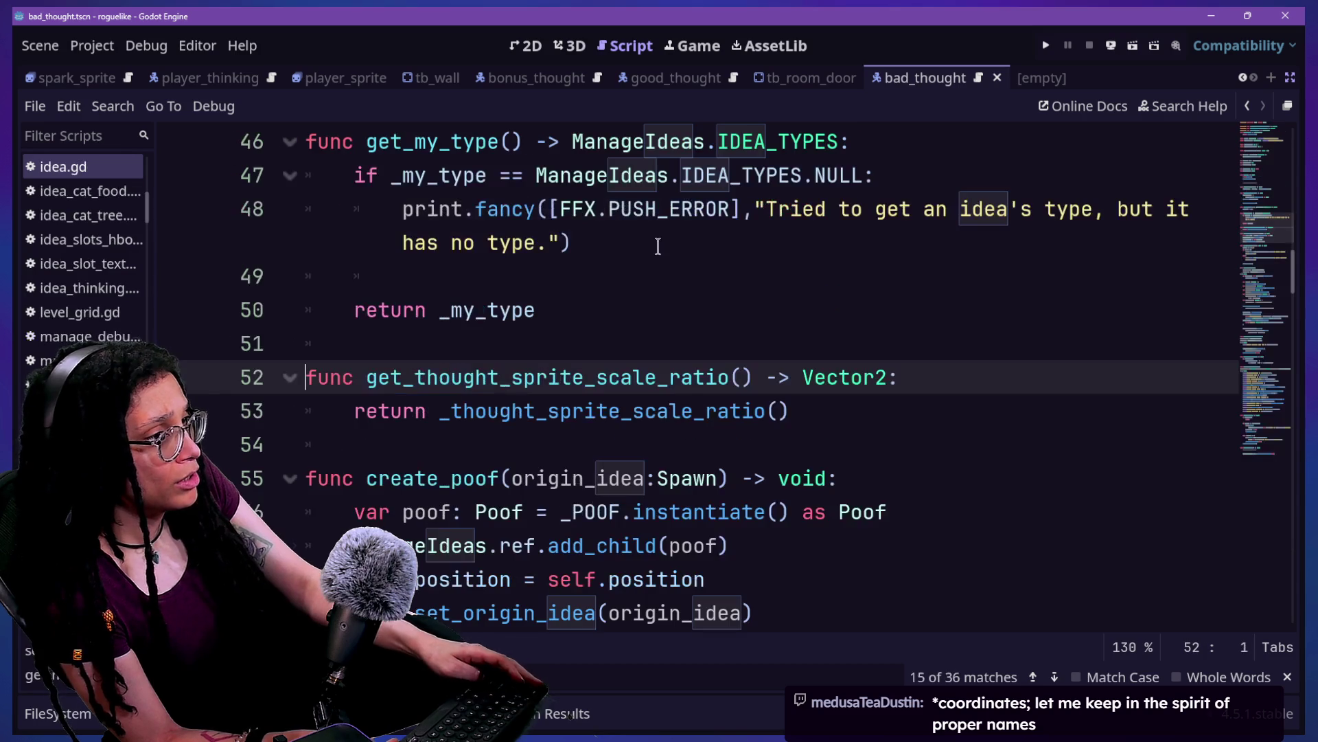
# Step: Select the get_thought_sprite_scale_ratio method name and scroll to the top of idea.gd
pyautogui.scroll(-1, 426, 350)
pyautogui.moveTo(366, 276); pyautogui.dragTo(776, 274)
pyautogui.scroll(15, 725, 266)
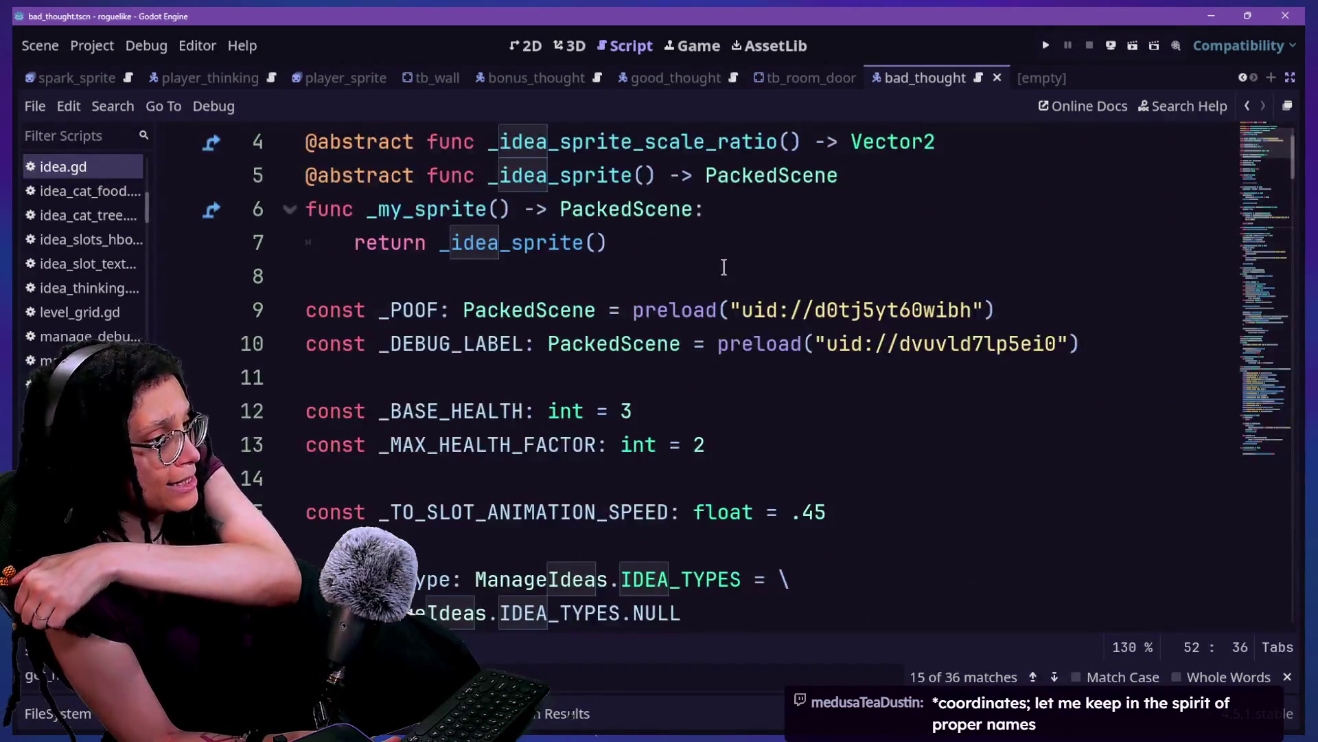
pyautogui.scroll(1, 725, 267)
pyautogui.scroll(-1, 725, 266)
pyautogui.scroll(1, 725, 266)
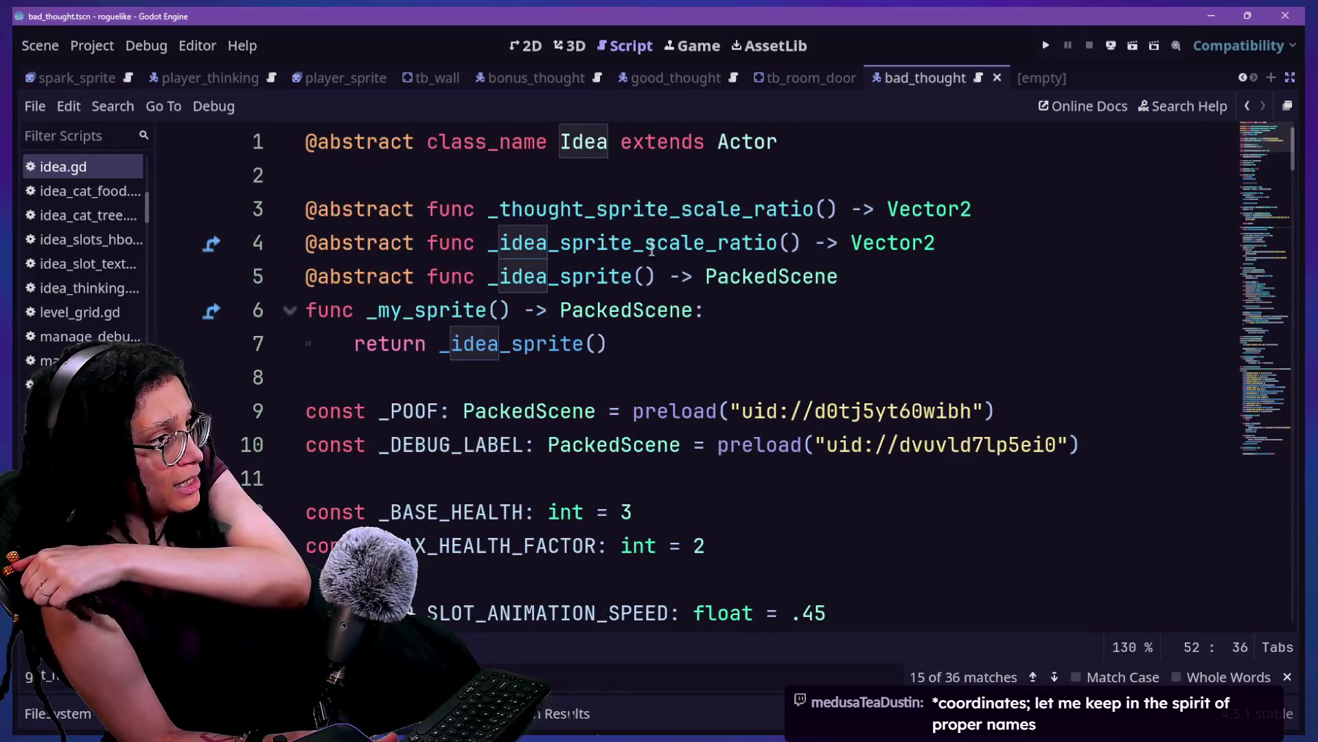
# Step: Rename the line 3 declaration _thought_sprite_scale_ratio to _idea_as_thought_scale_ratio
pyautogui.click(503, 207)
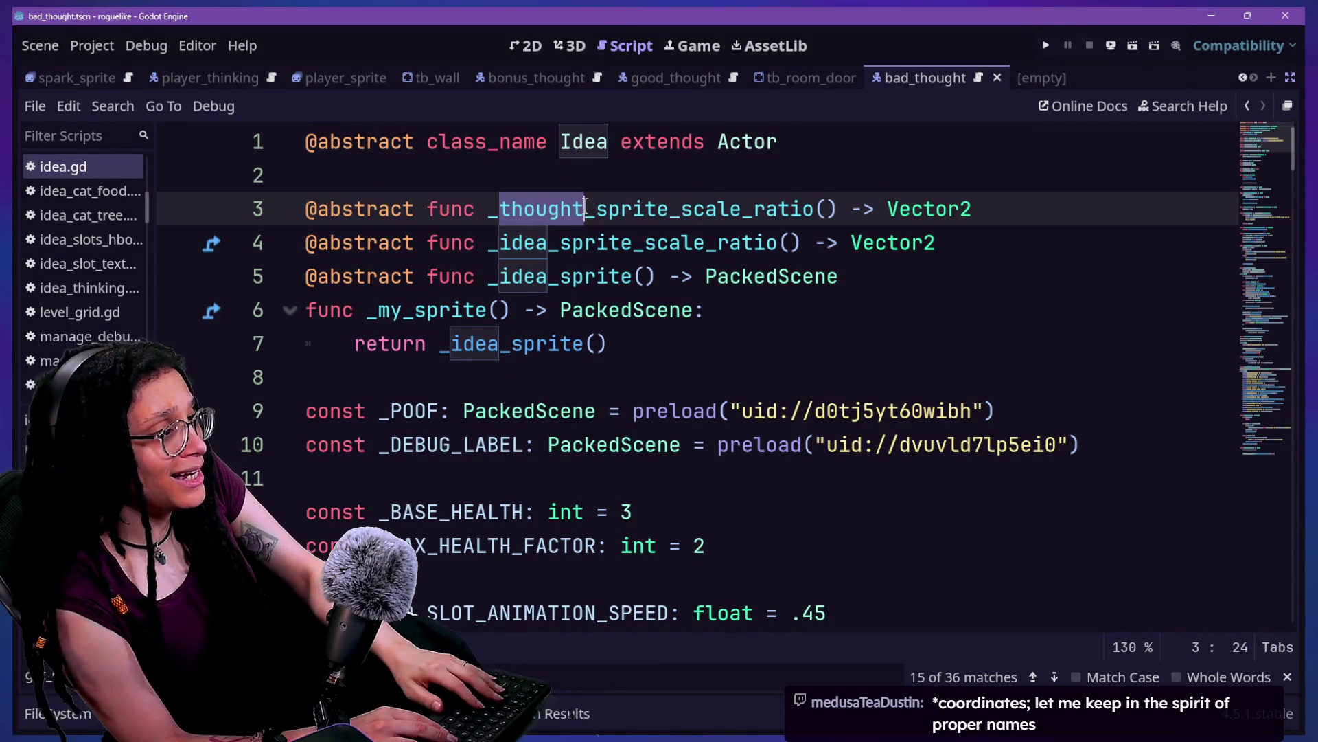
pyautogui.write('idea')
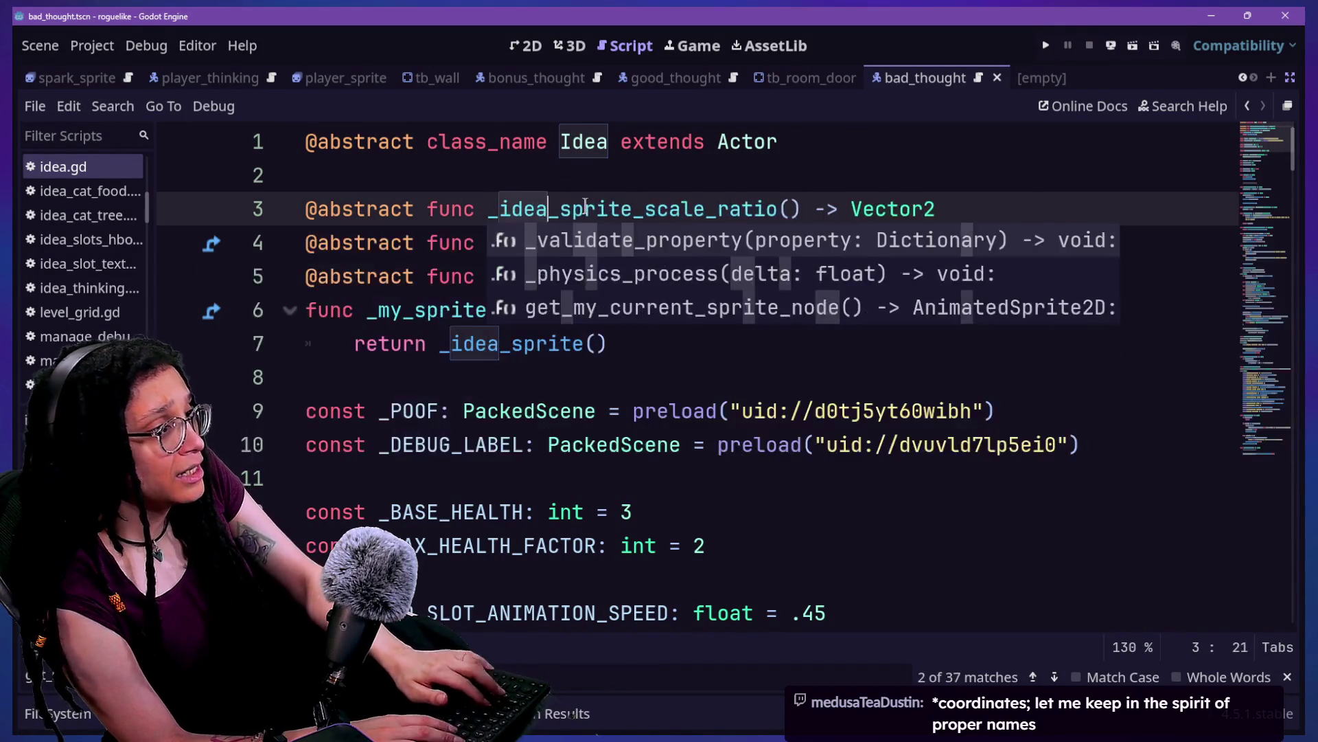
pyautogui.press('Escape')
pyautogui.write('_as')
pyautogui.press('BackSpace')
pyautogui.press('BackSpace')
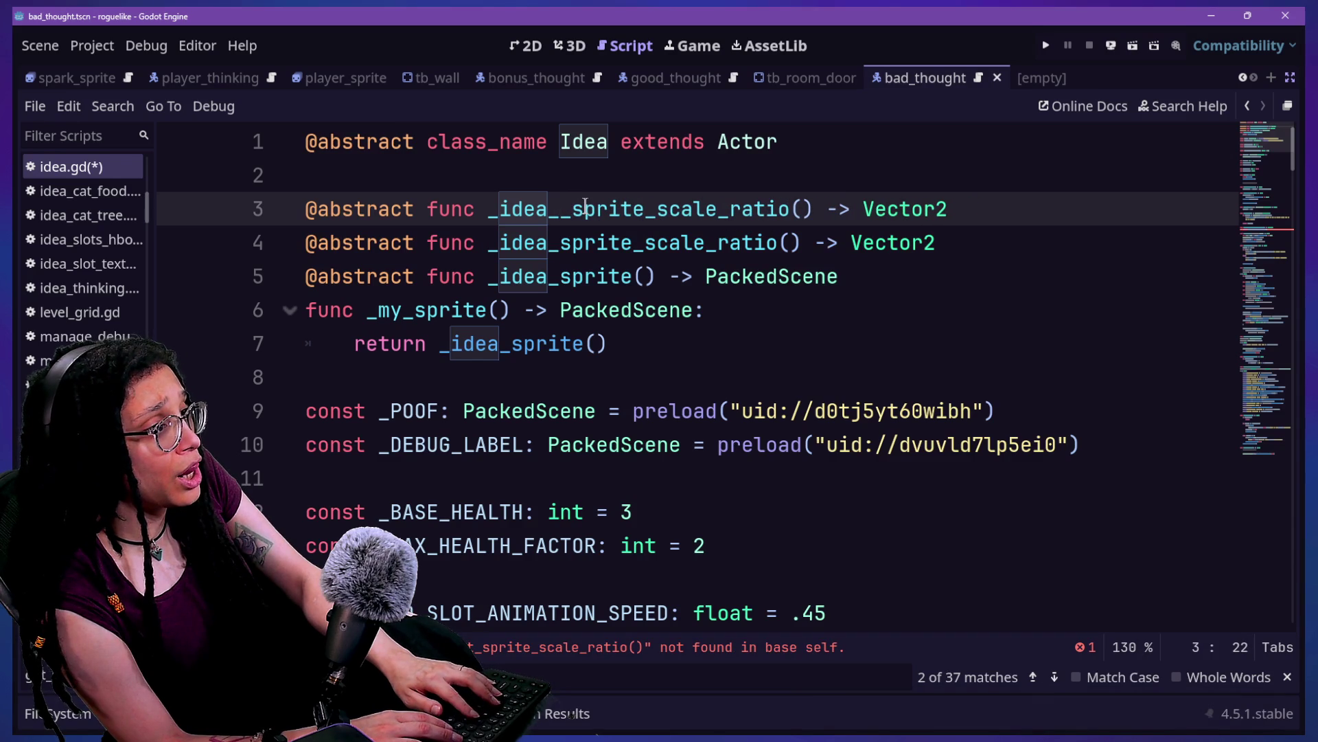
pyautogui.write('t')
pyautogui.write('s_thought')
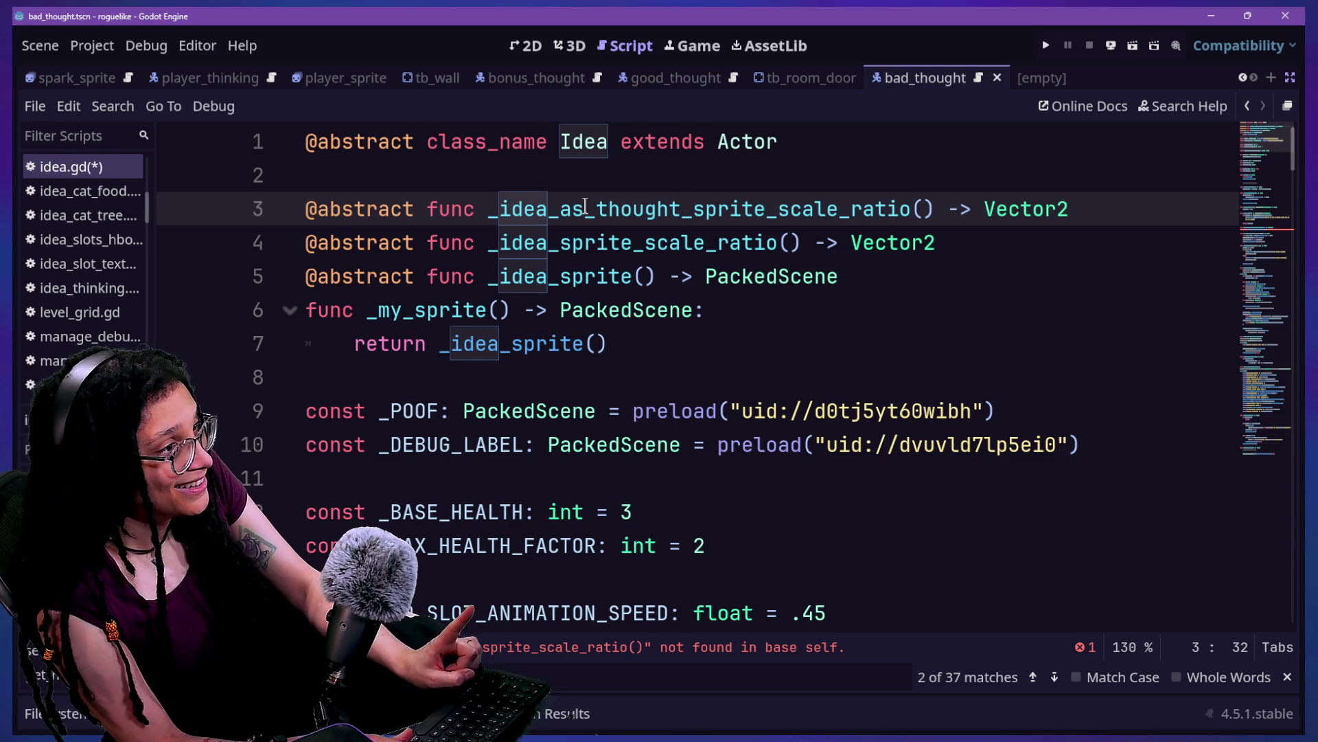
pyautogui.press('Delete')
pyautogui.press('Delete')
pyautogui.press('Delete')
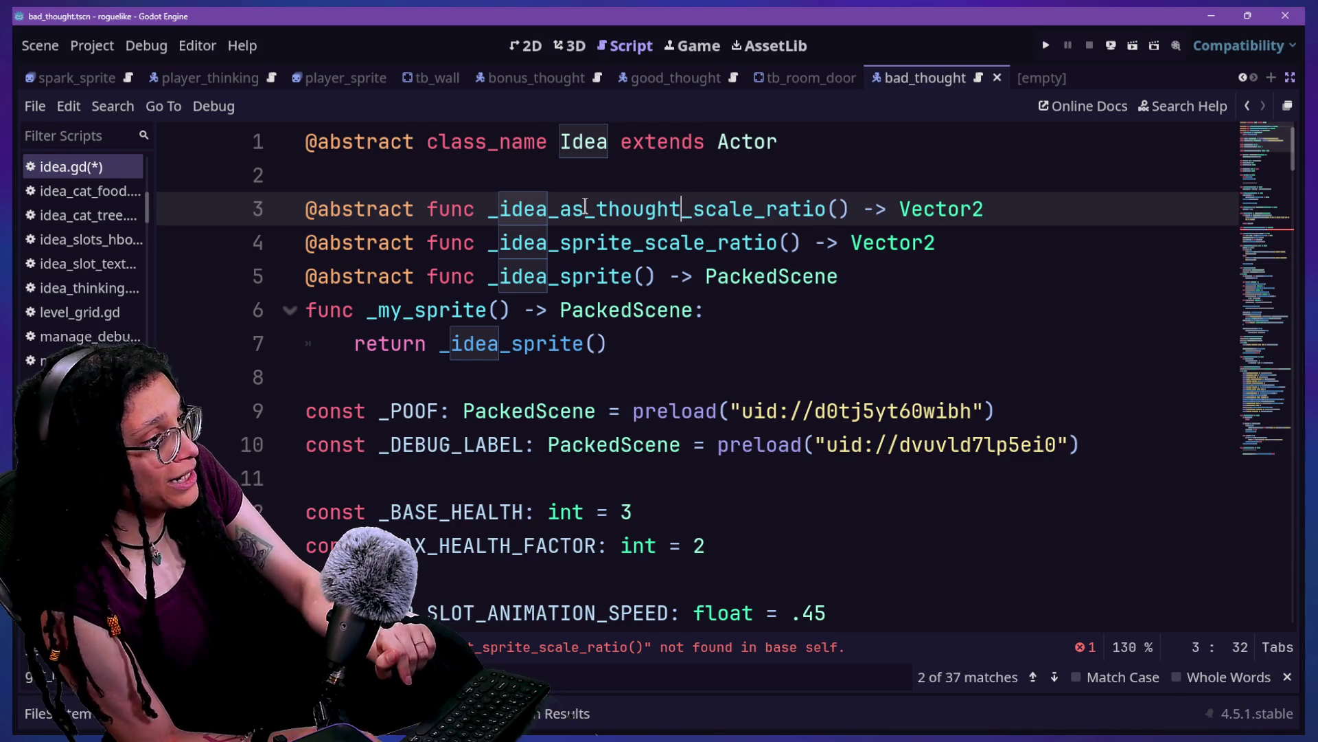
pyautogui.moveTo(489, 210); pyautogui.dragTo(854, 208)
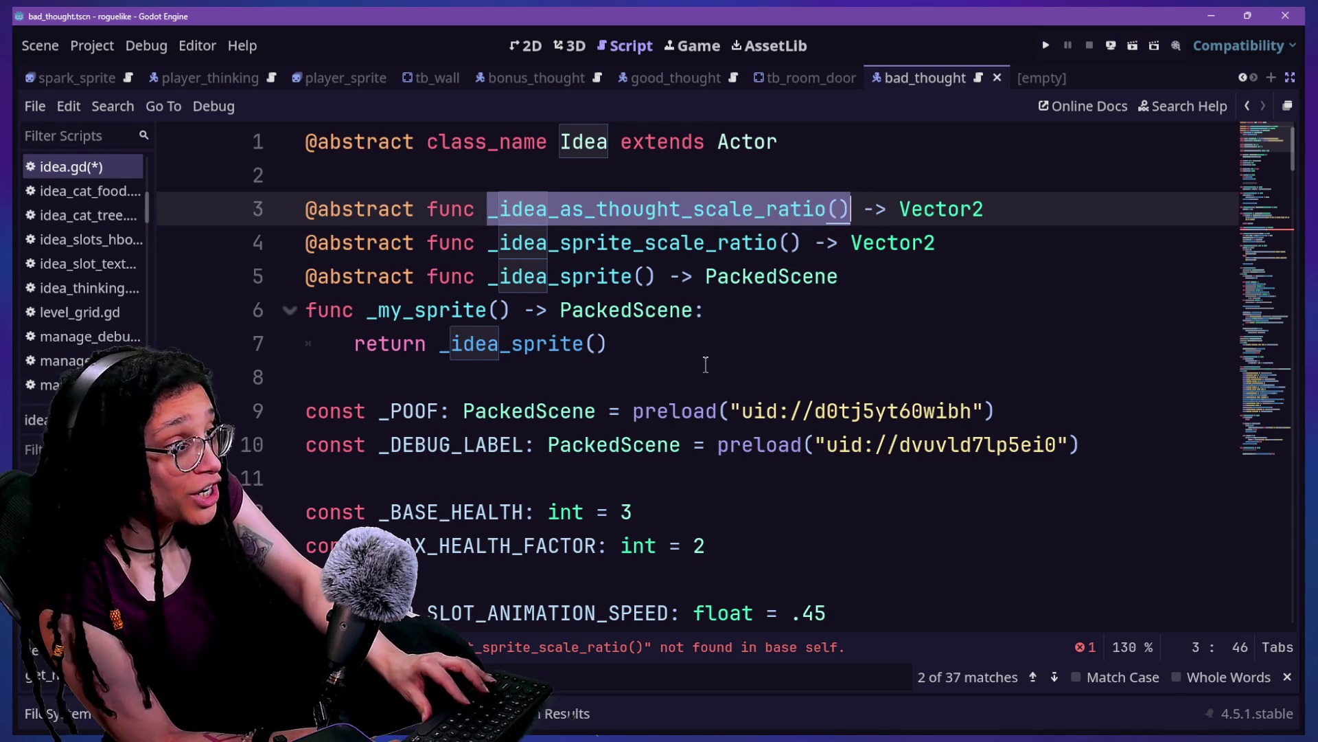
# Step: Select _idea_sprite_scale_ratio on line 4 and start a project-wide Replace in Files for it
pyautogui.scroll(-2, 706, 363)
pyautogui.scroll(2, 706, 363)
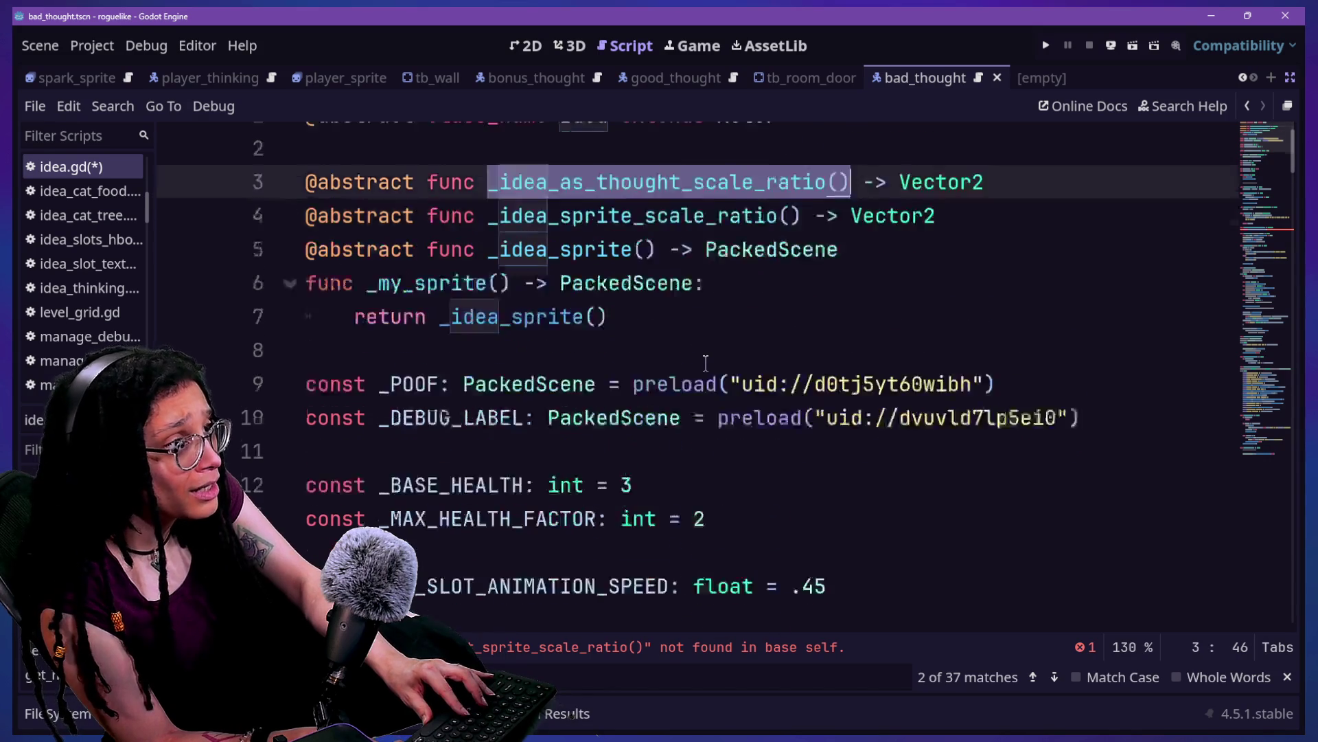
pyautogui.scroll(-4, 706, 364)
pyautogui.scroll(4, 706, 363)
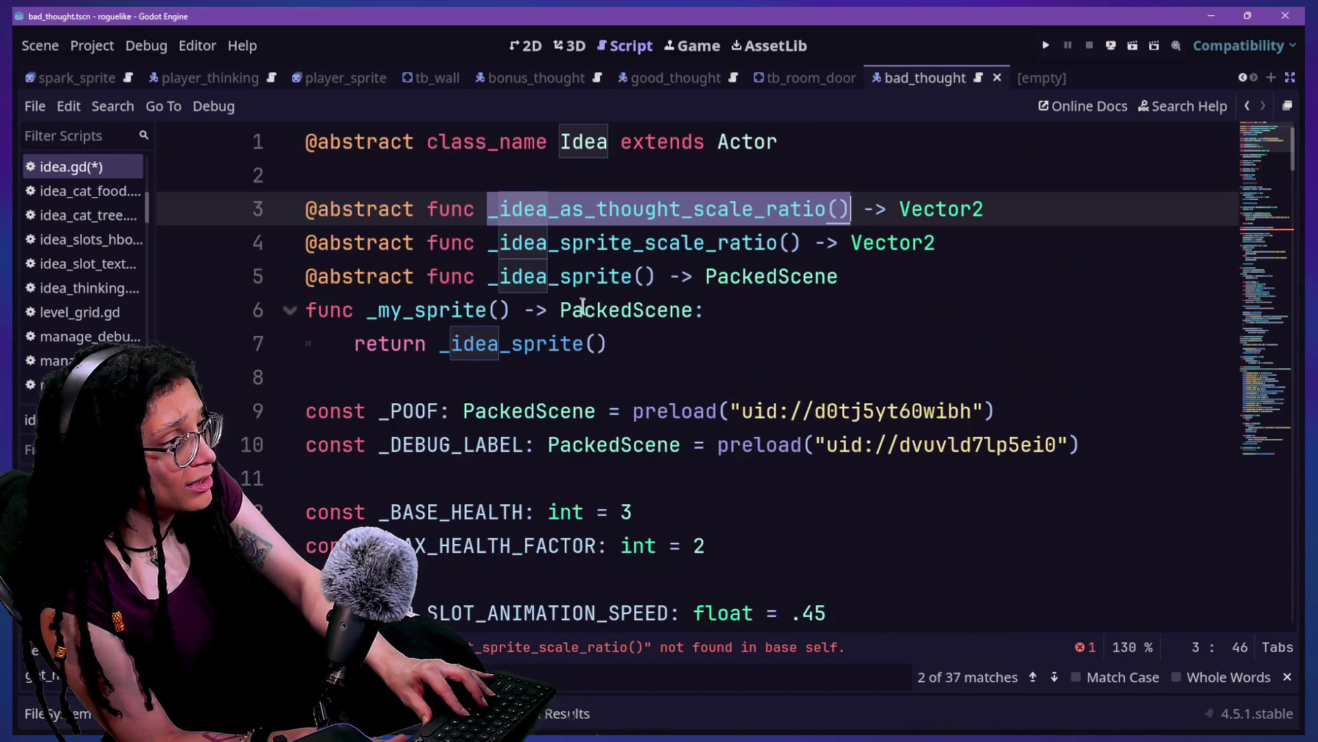
pyautogui.moveTo(560, 242); pyautogui.dragTo(585, 243)
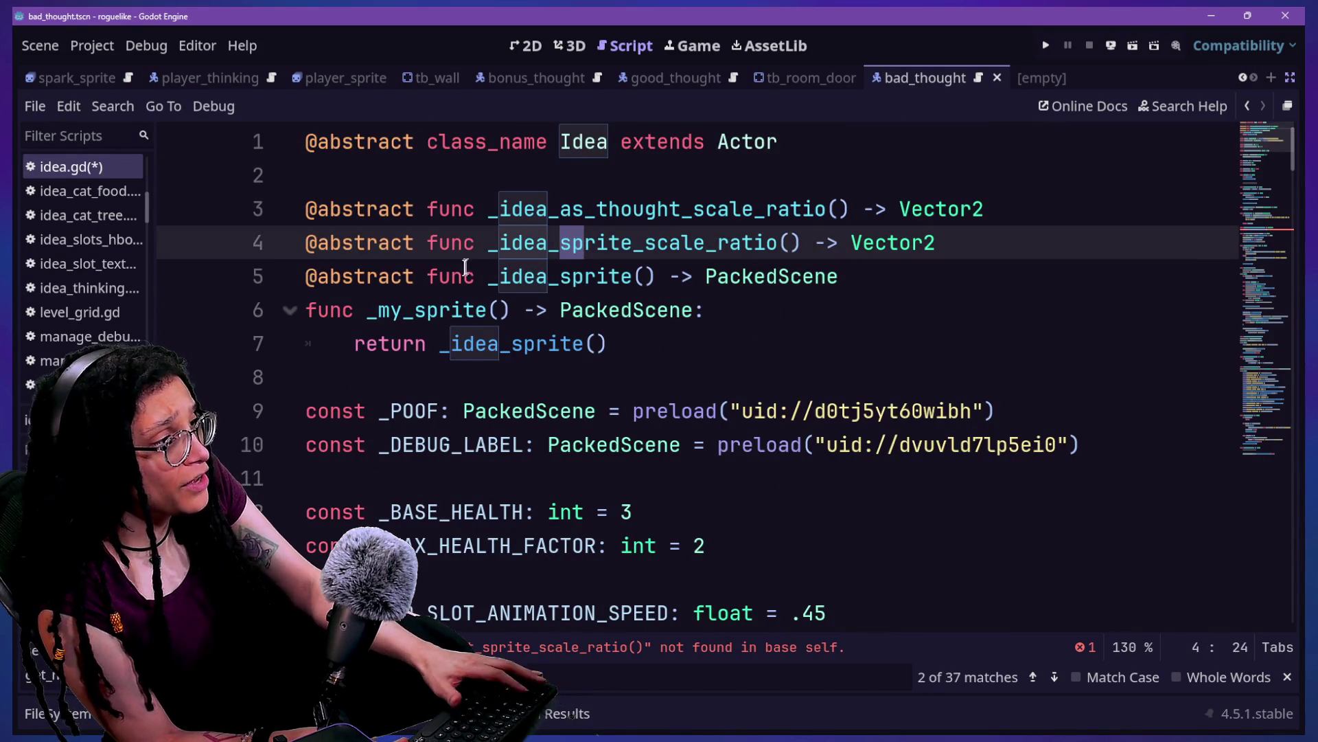
pyautogui.moveTo(483, 247); pyautogui.dragTo(780, 243)
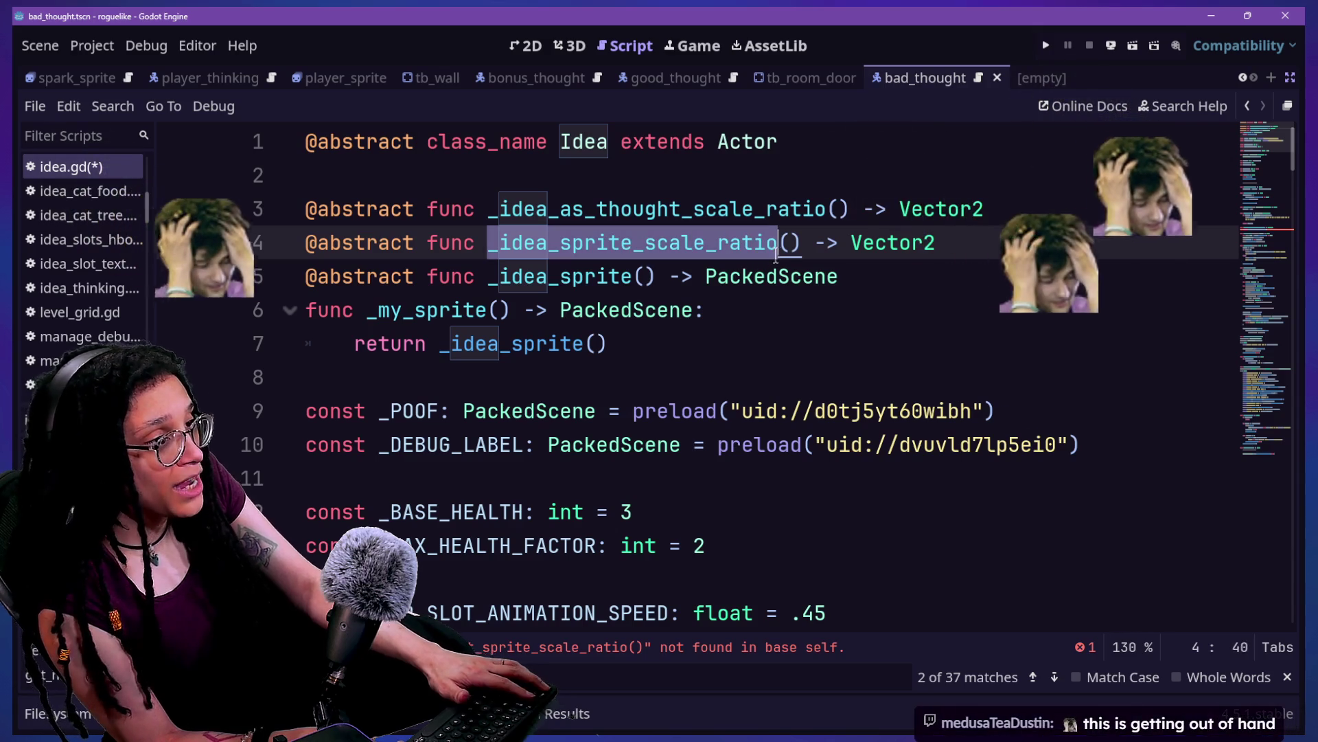
pyautogui.hotkey('ctrl', 'shift', 'r')
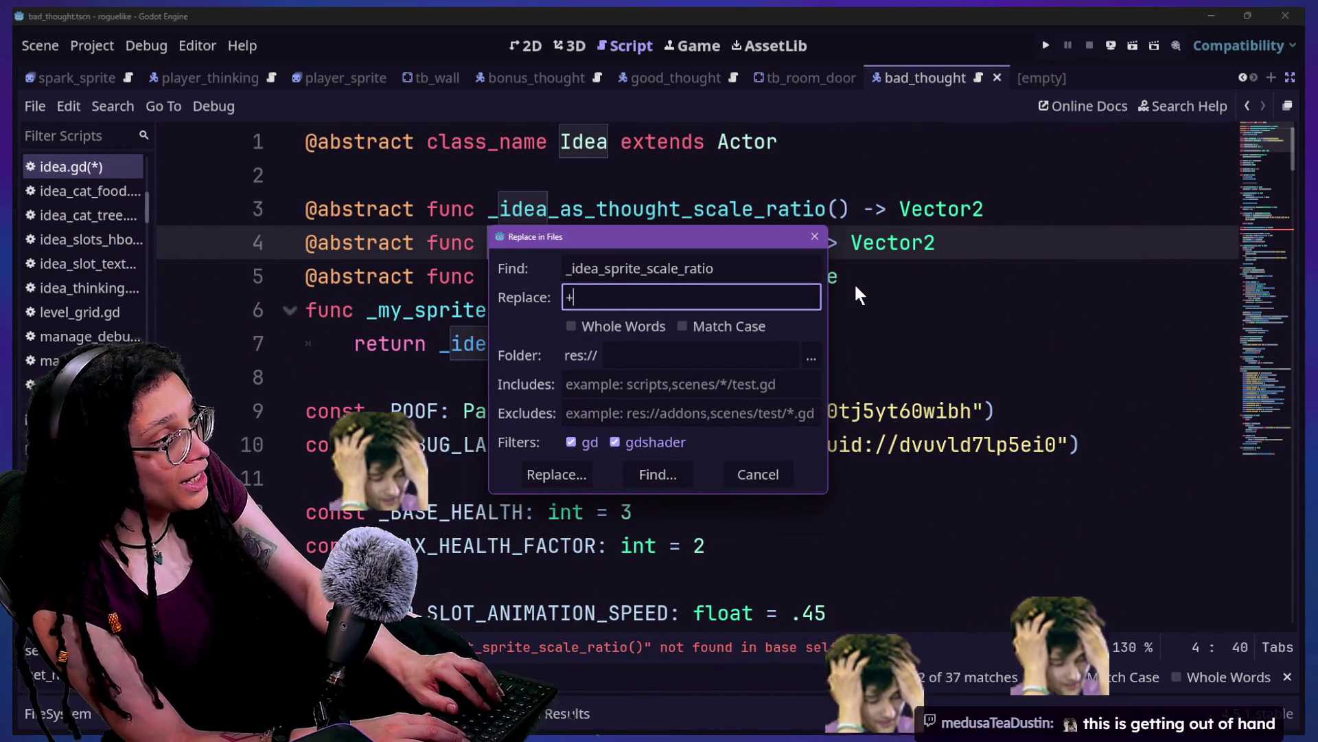
# Step: Enter _idea_as_idea_scale_ratio as the replacement and list the 6 matches across 5 files
pyautogui.write('_idea')
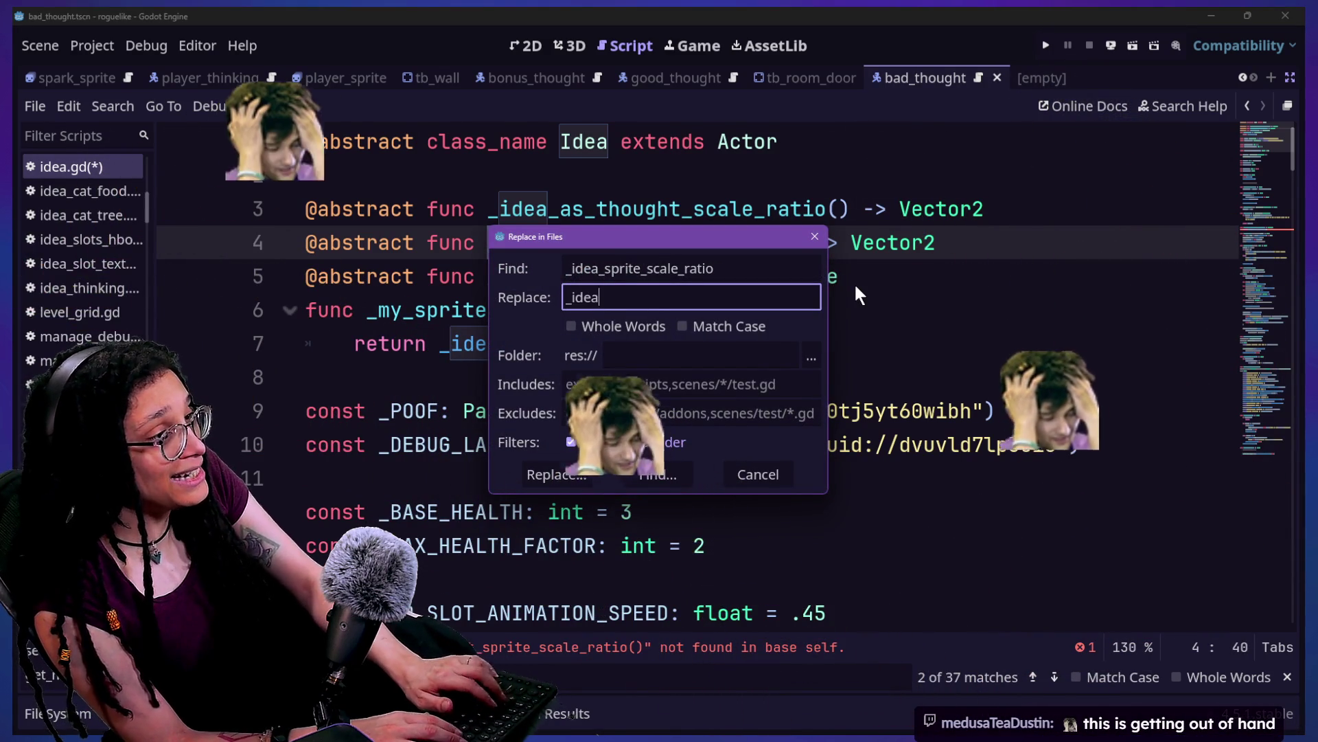
pyautogui.write('_as_idea_')
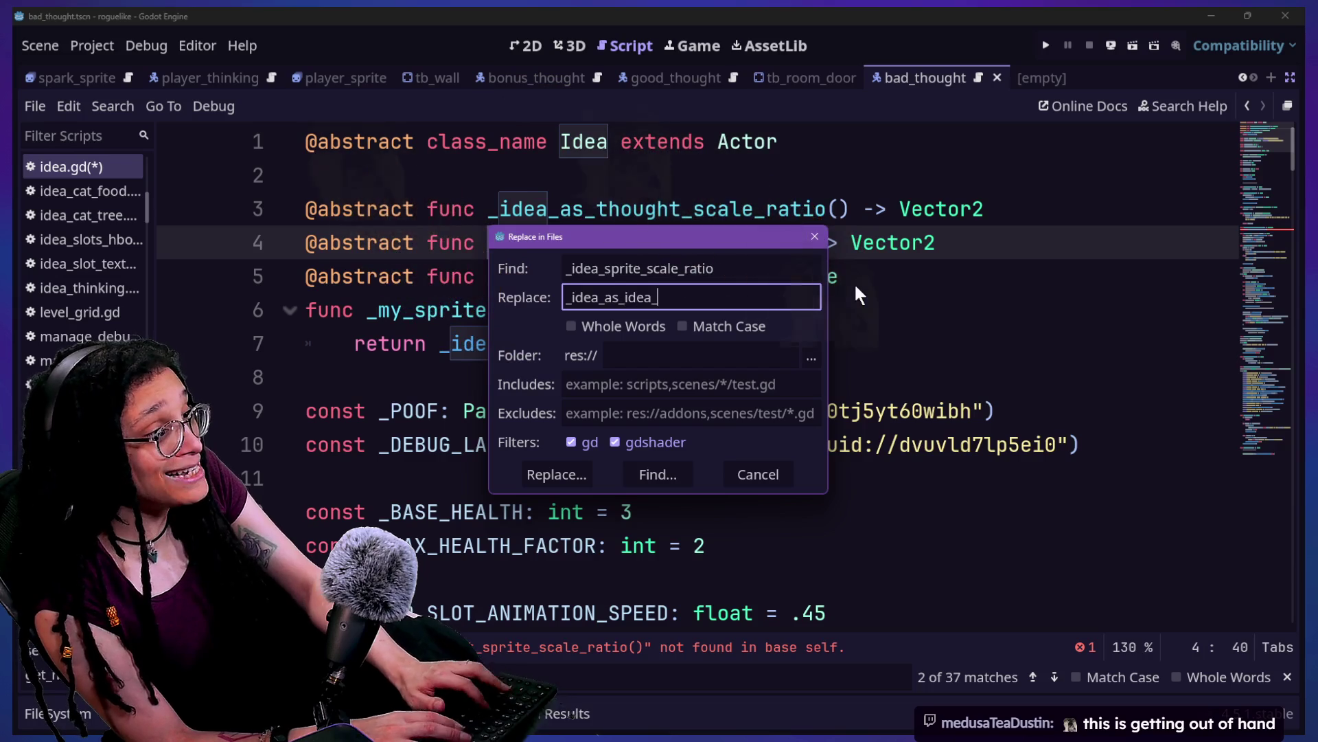
pyautogui.write('scale_ratio')
pyautogui.press('Return')
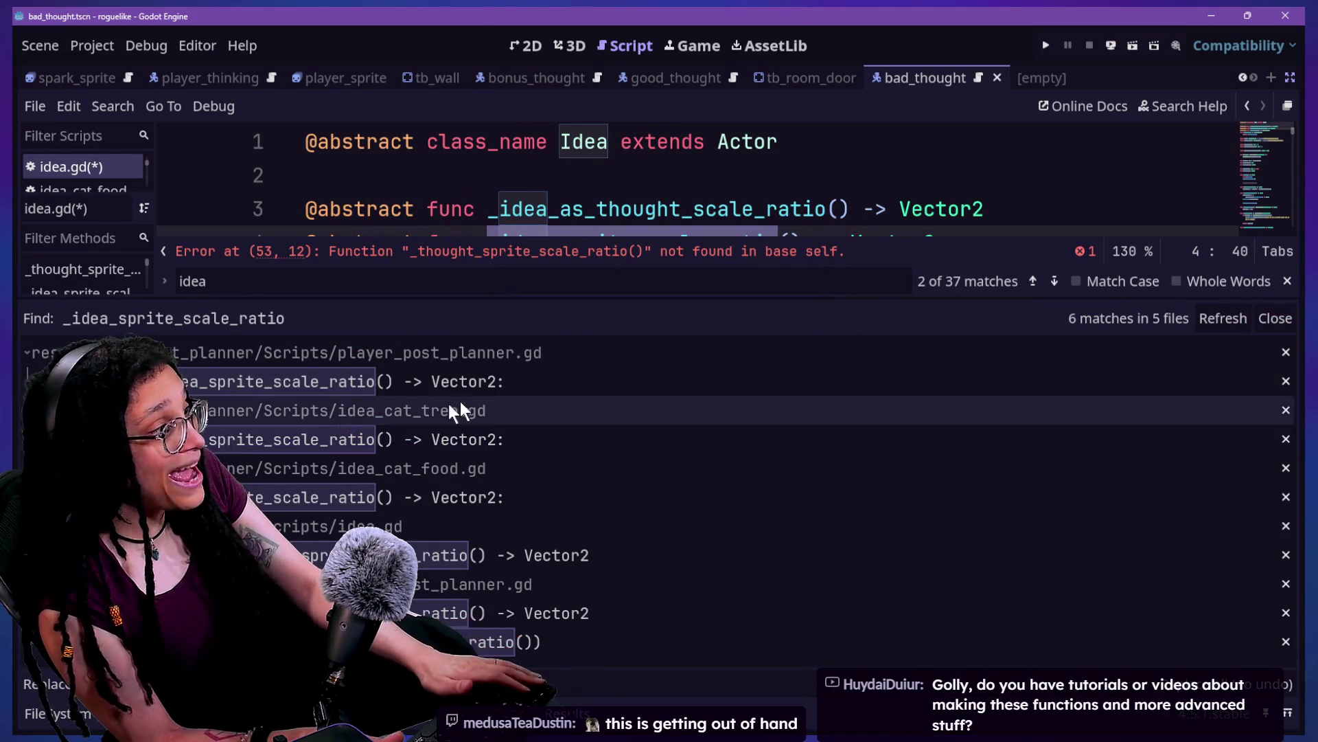
# Step: Review the matches in player_post_planner.gd, idea_cat_tree.gd, idea_cat_food.gd, idea.gd and actor_post_planner.gd
pyautogui.scroll(-2, 630, 186)
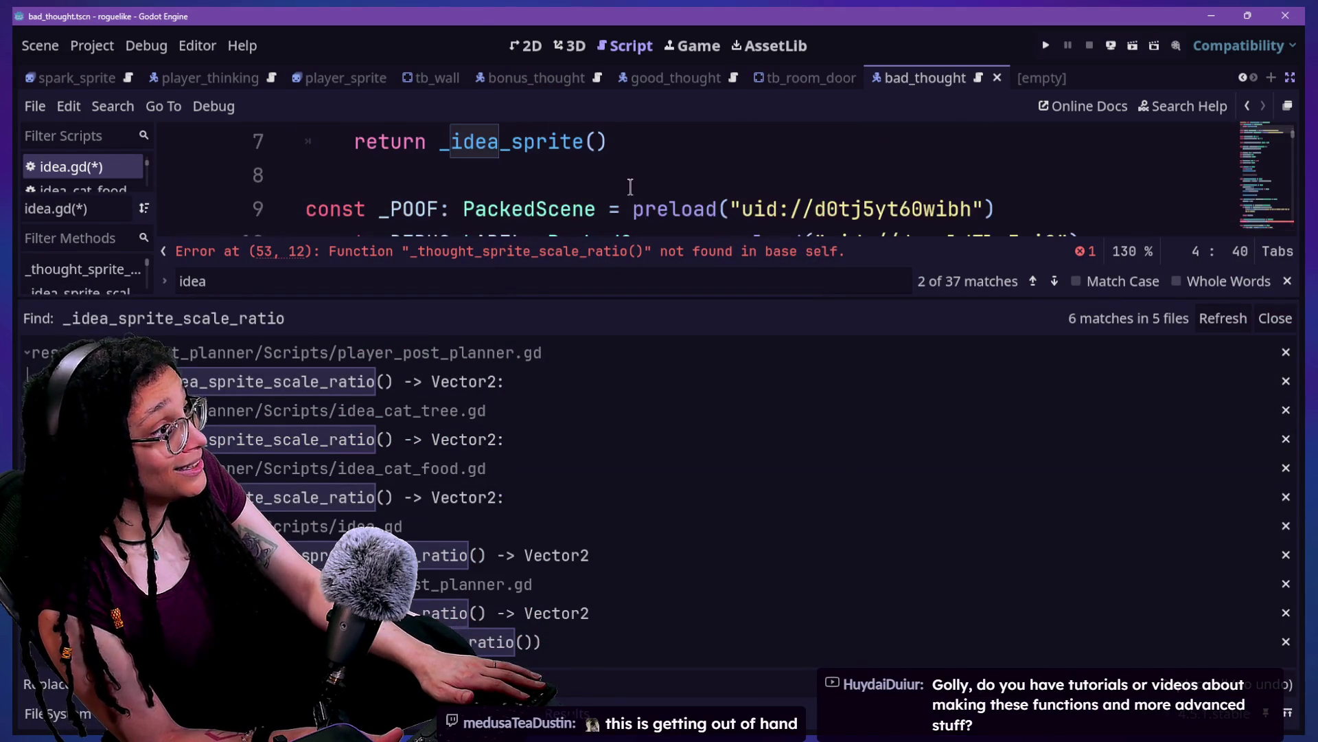
pyautogui.scroll(-4, 630, 186)
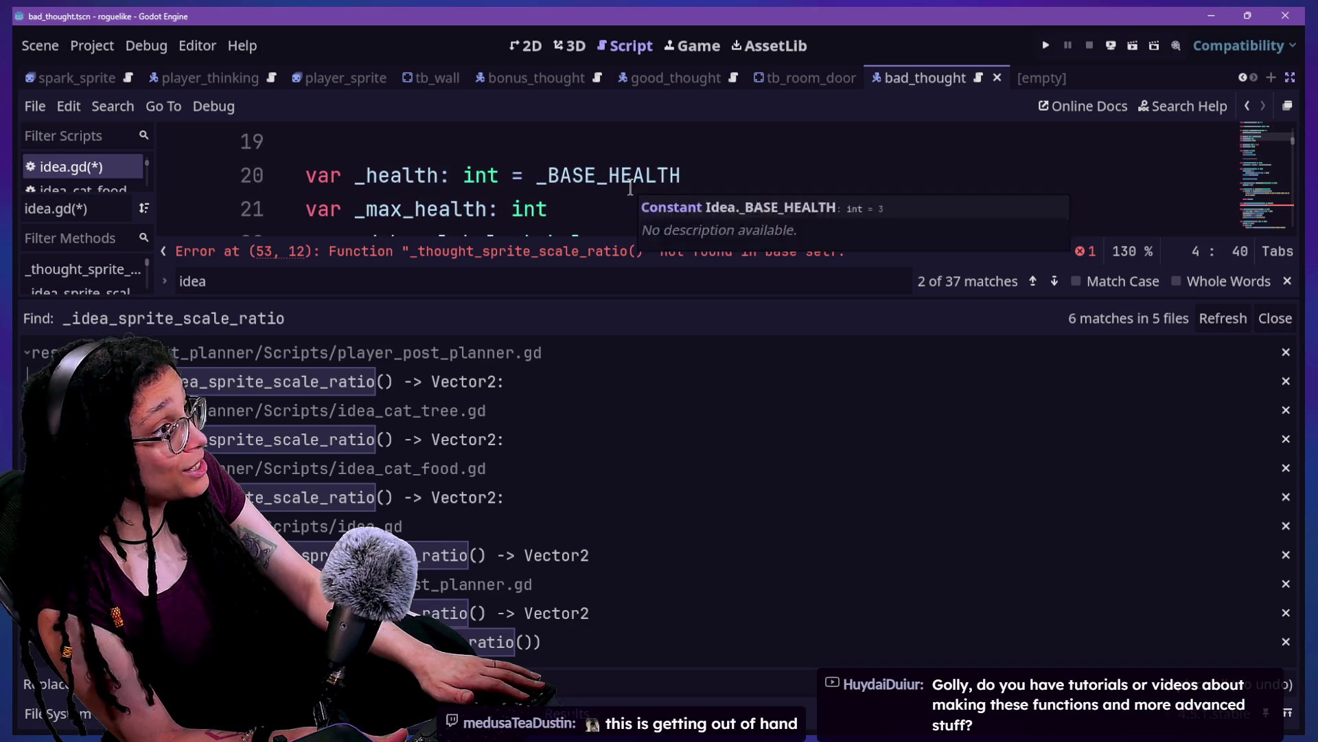
pyautogui.scroll(3, 630, 186)
pyautogui.click(490, 385)
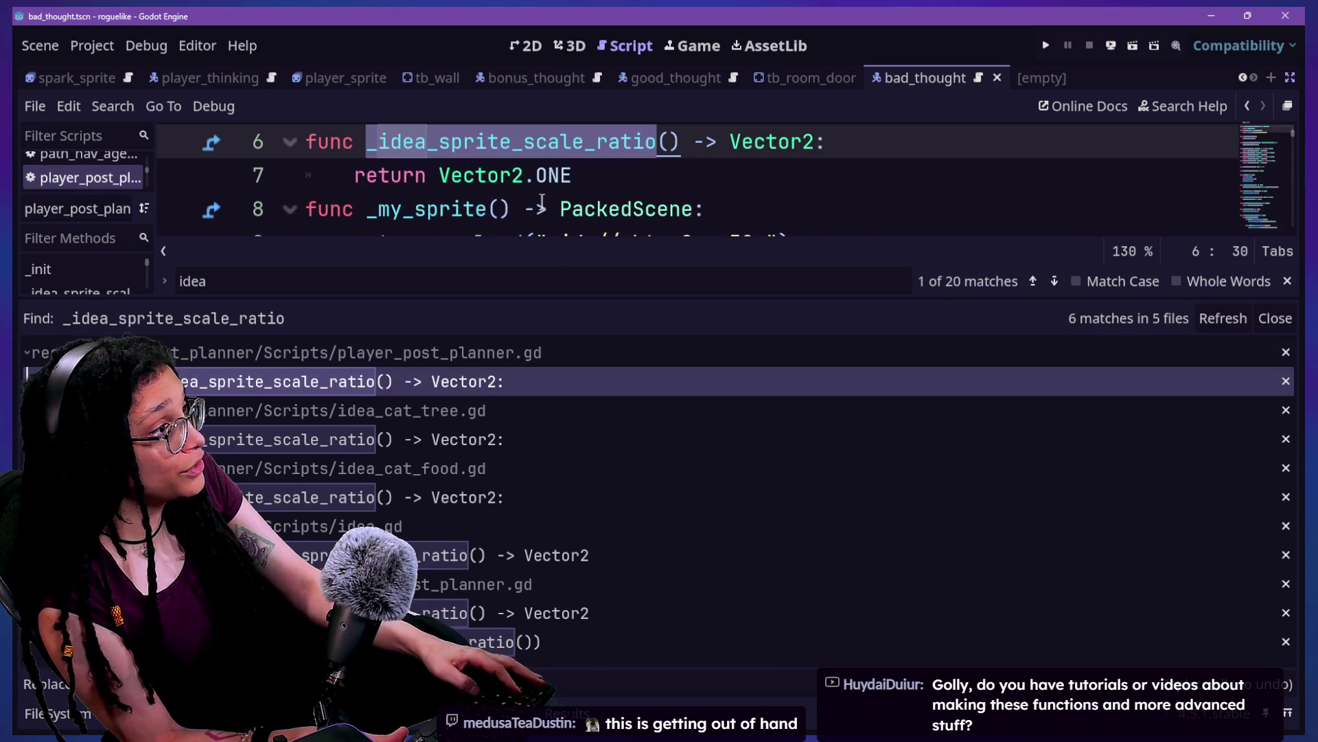
pyautogui.click(320, 438)
pyautogui.scroll(-2, 454, 158)
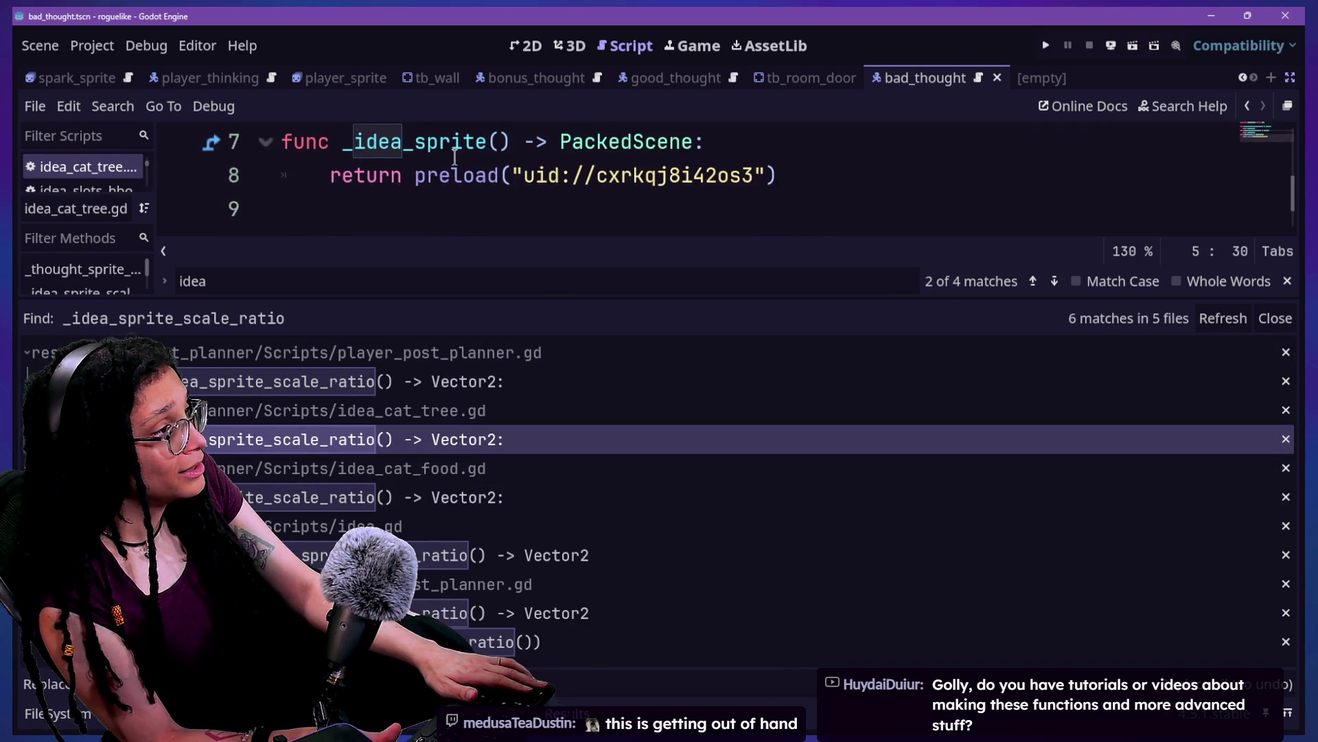
pyautogui.scroll(1, 455, 158)
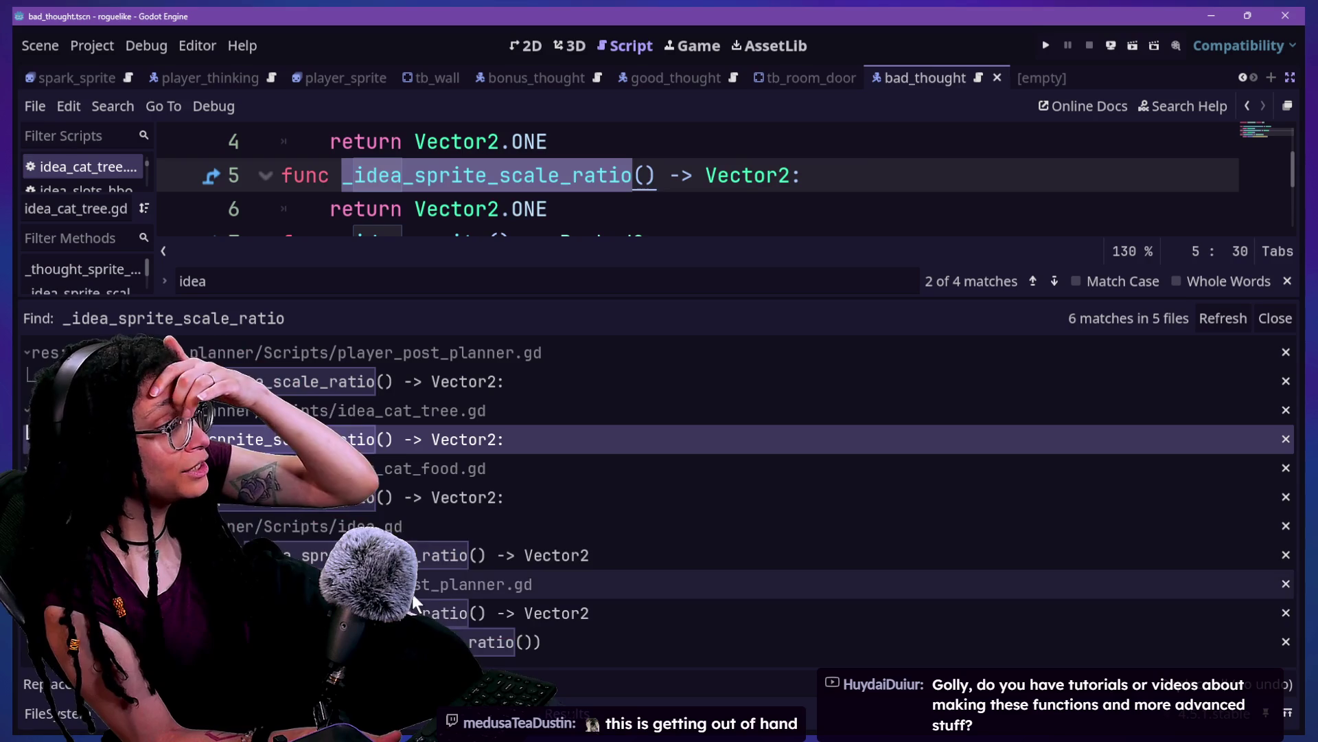
pyautogui.click(401, 498)
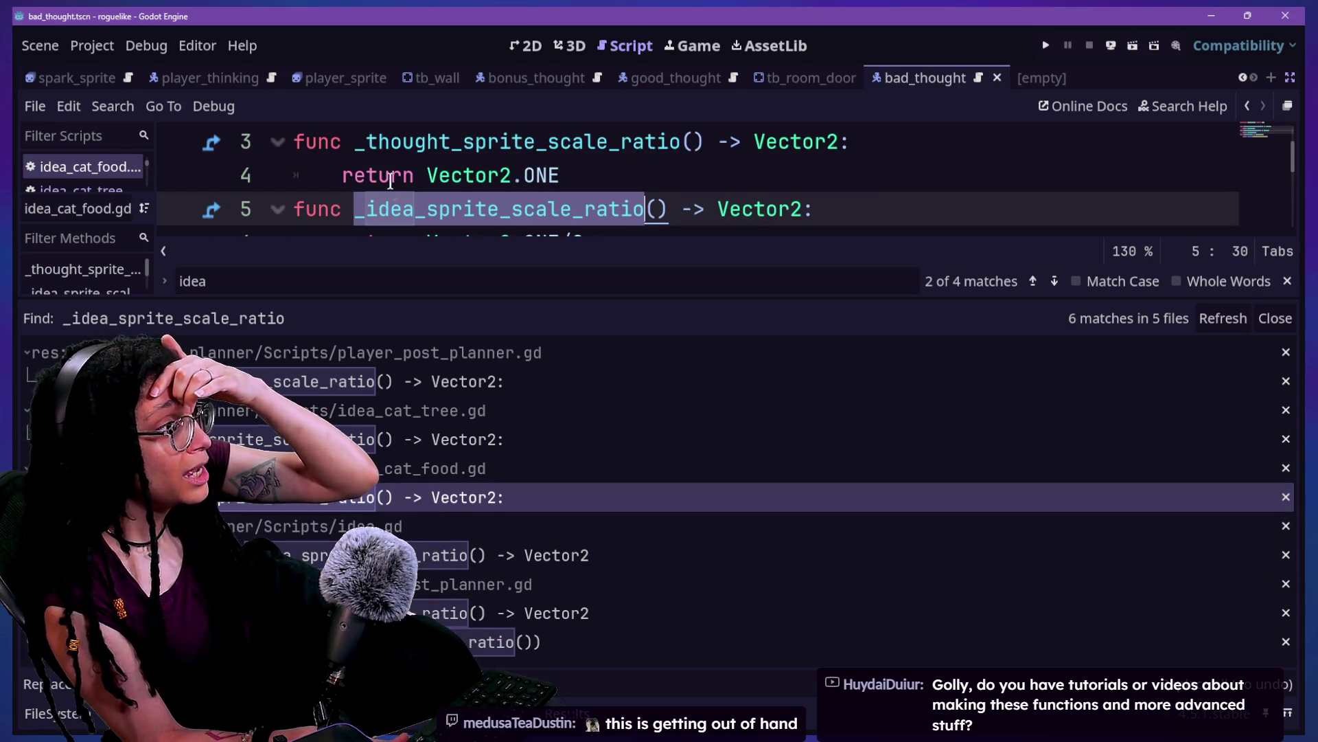
pyautogui.scroll(-1, 405, 192)
pyautogui.scroll(1, 427, 208)
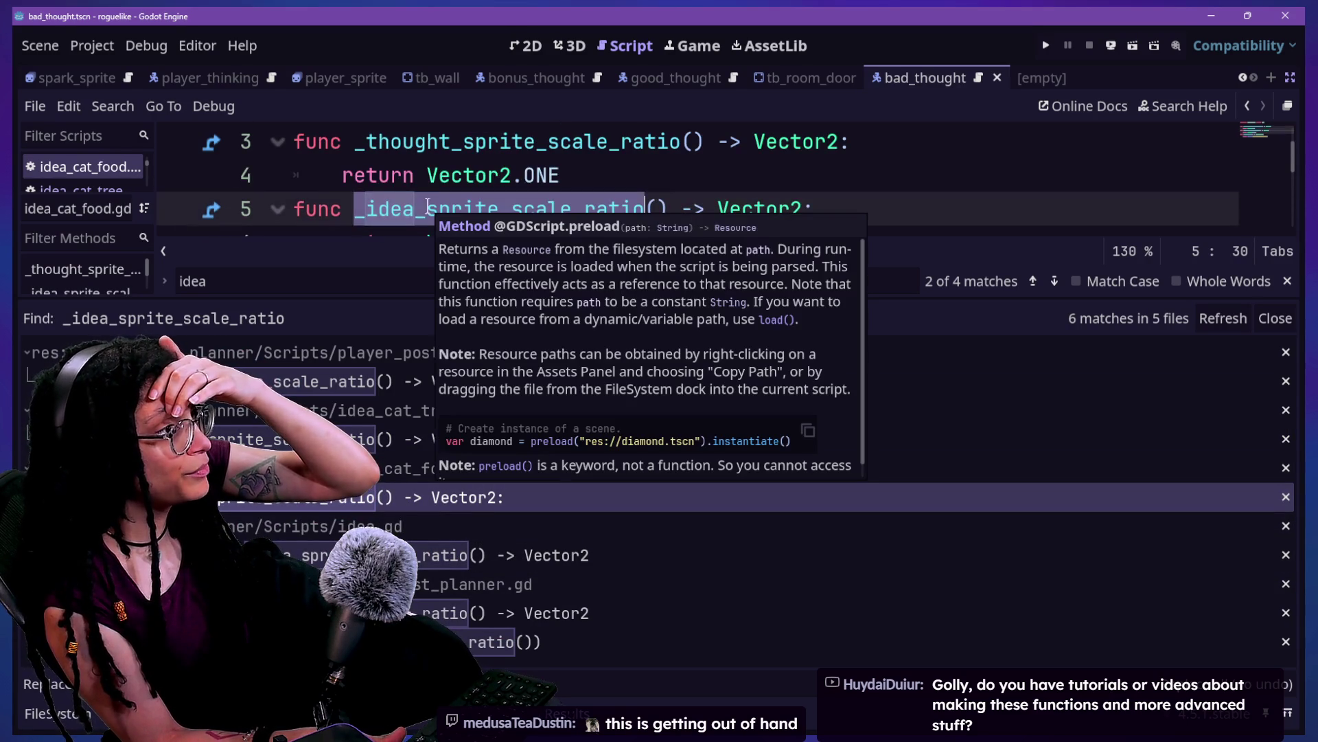
pyautogui.click(439, 565)
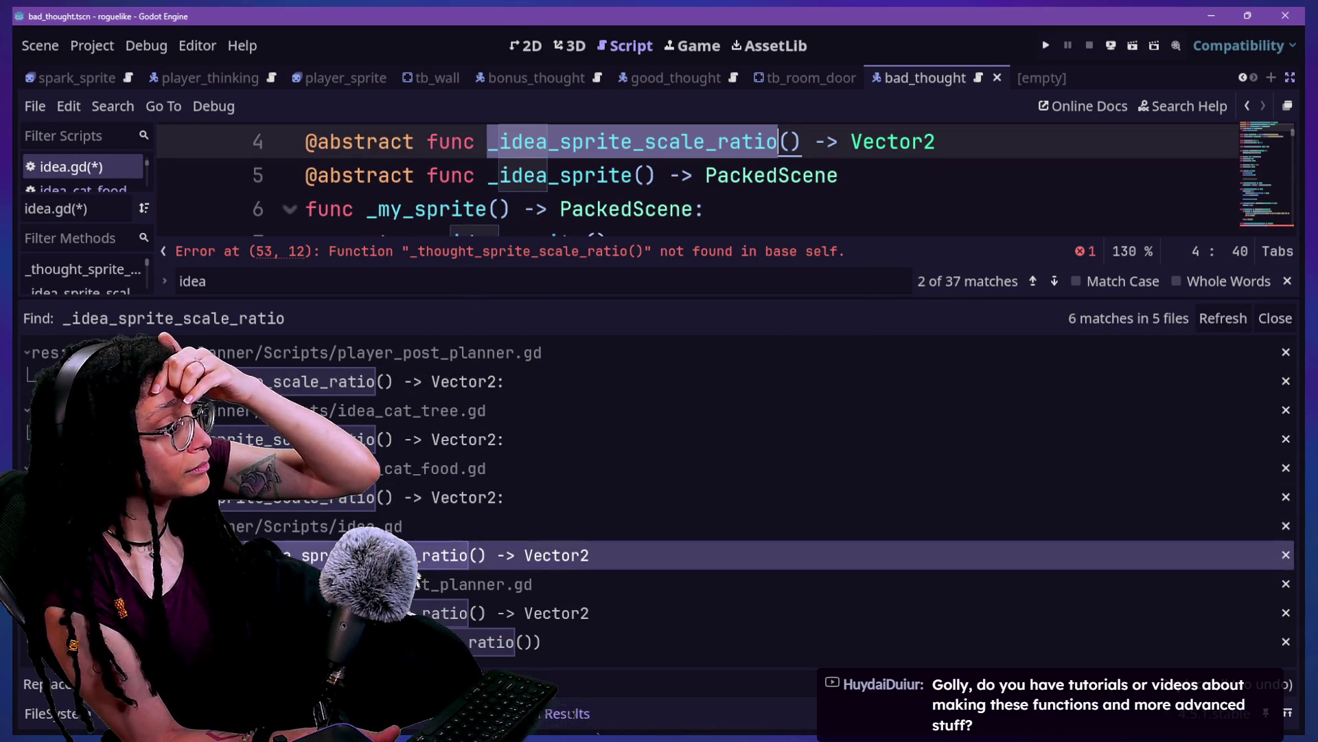
pyautogui.click(447, 613)
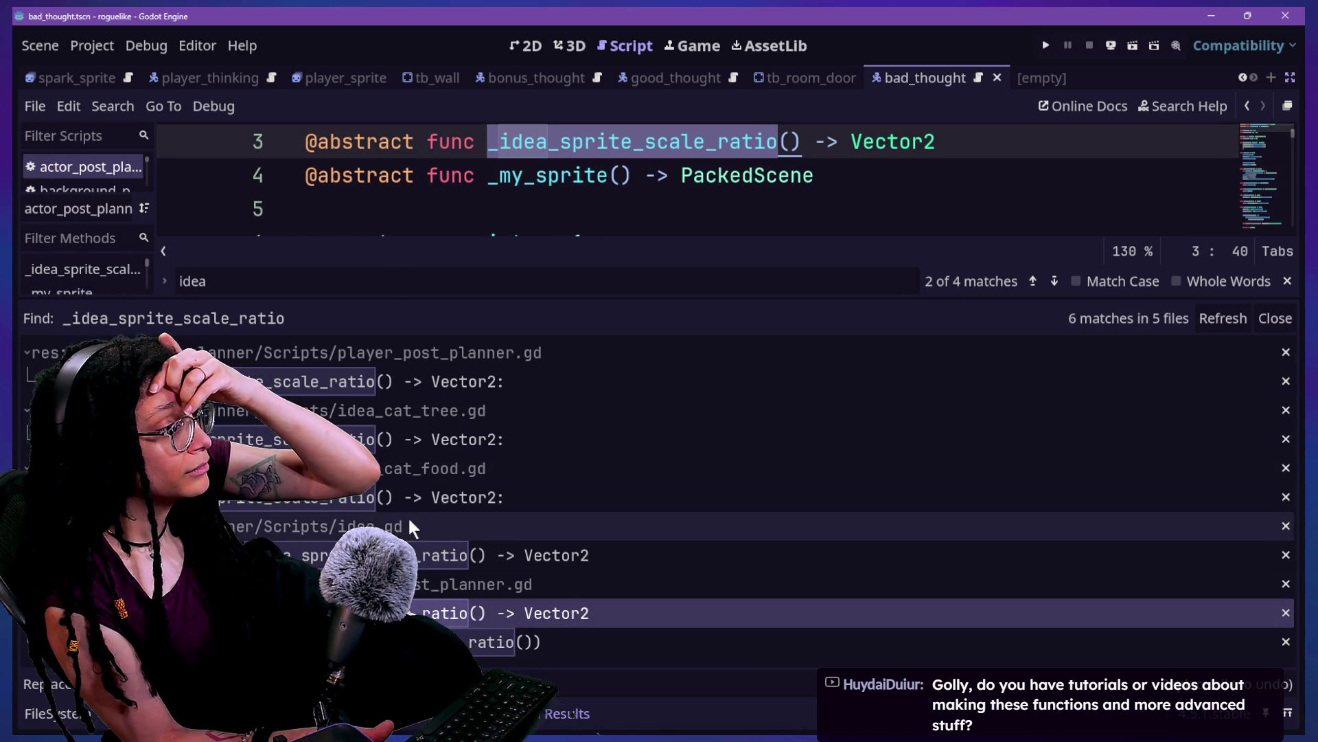
pyautogui.click(439, 641)
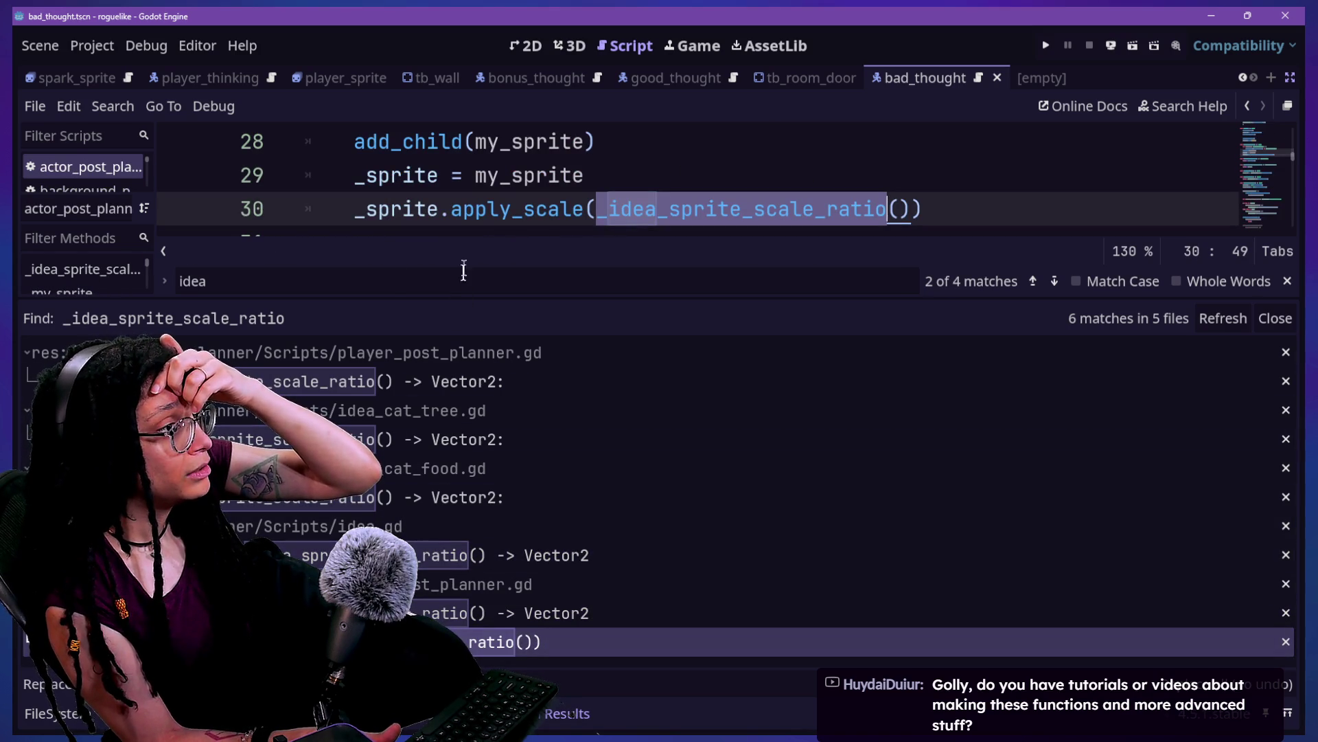
pyautogui.scroll(-2, 467, 224)
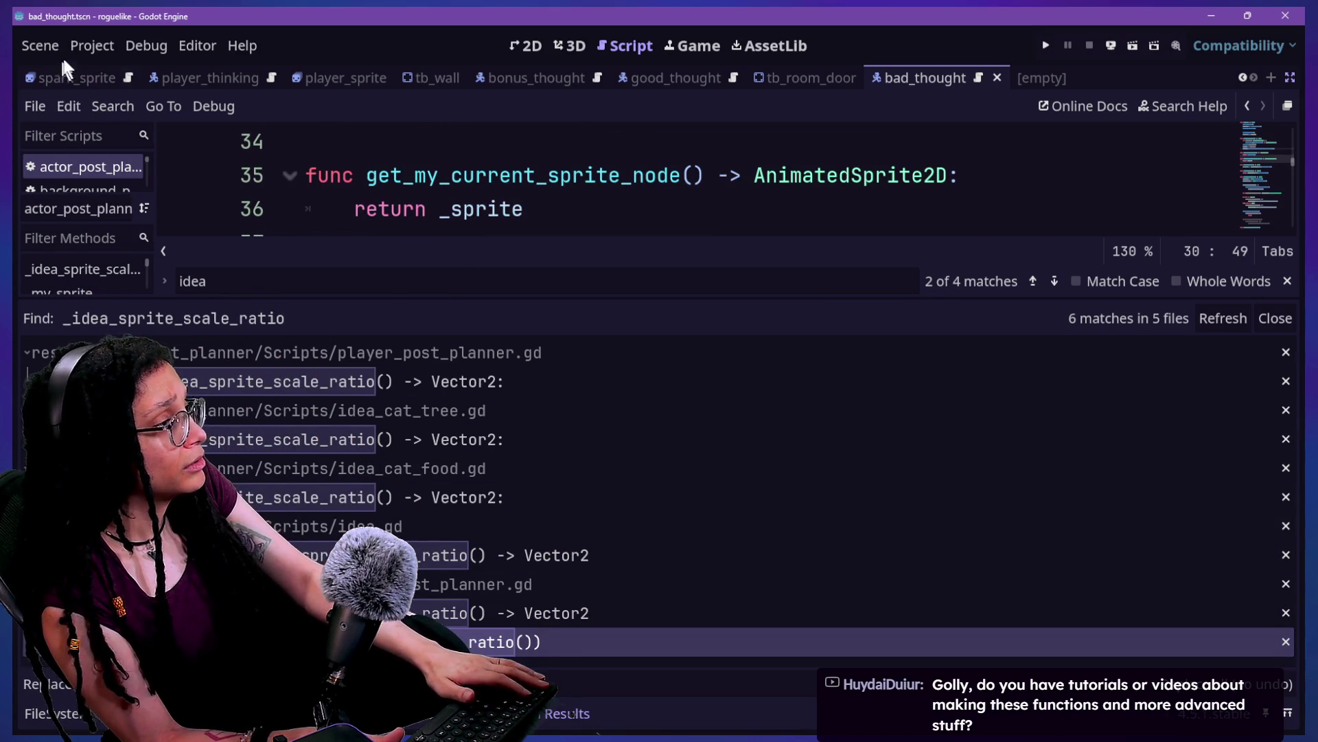
# Step: Give the code more room above the results and save idea.gd
pyautogui.click(461, 153)
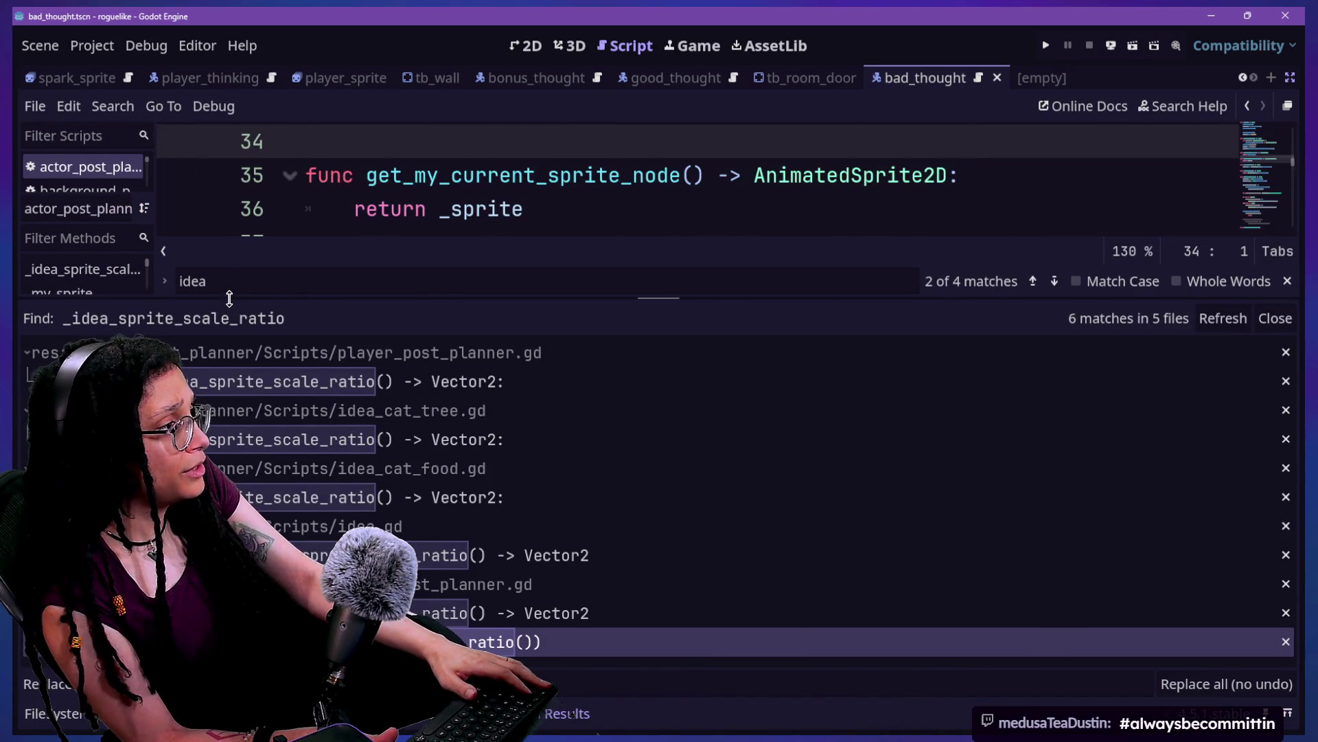
pyautogui.moveTo(229, 298); pyautogui.dragTo(229, 491)
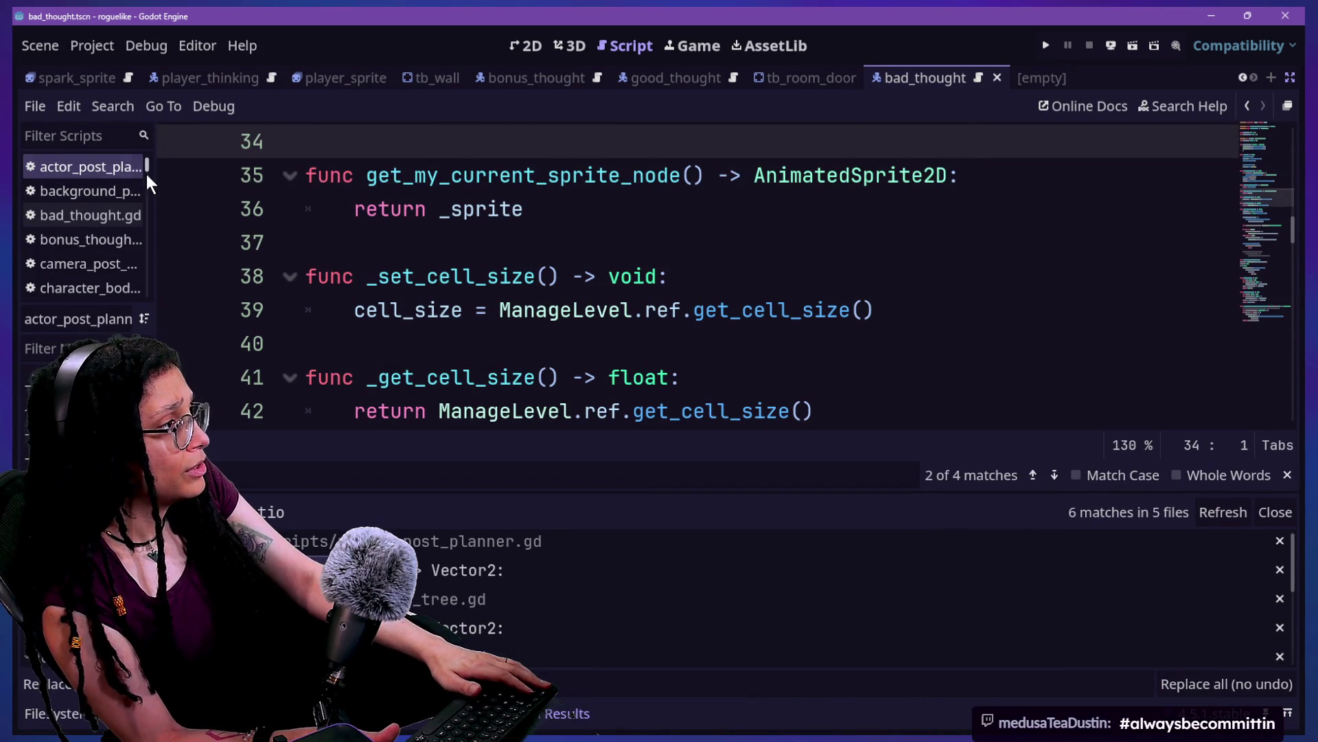
pyautogui.moveTo(148, 171); pyautogui.dragTo(150, 187)
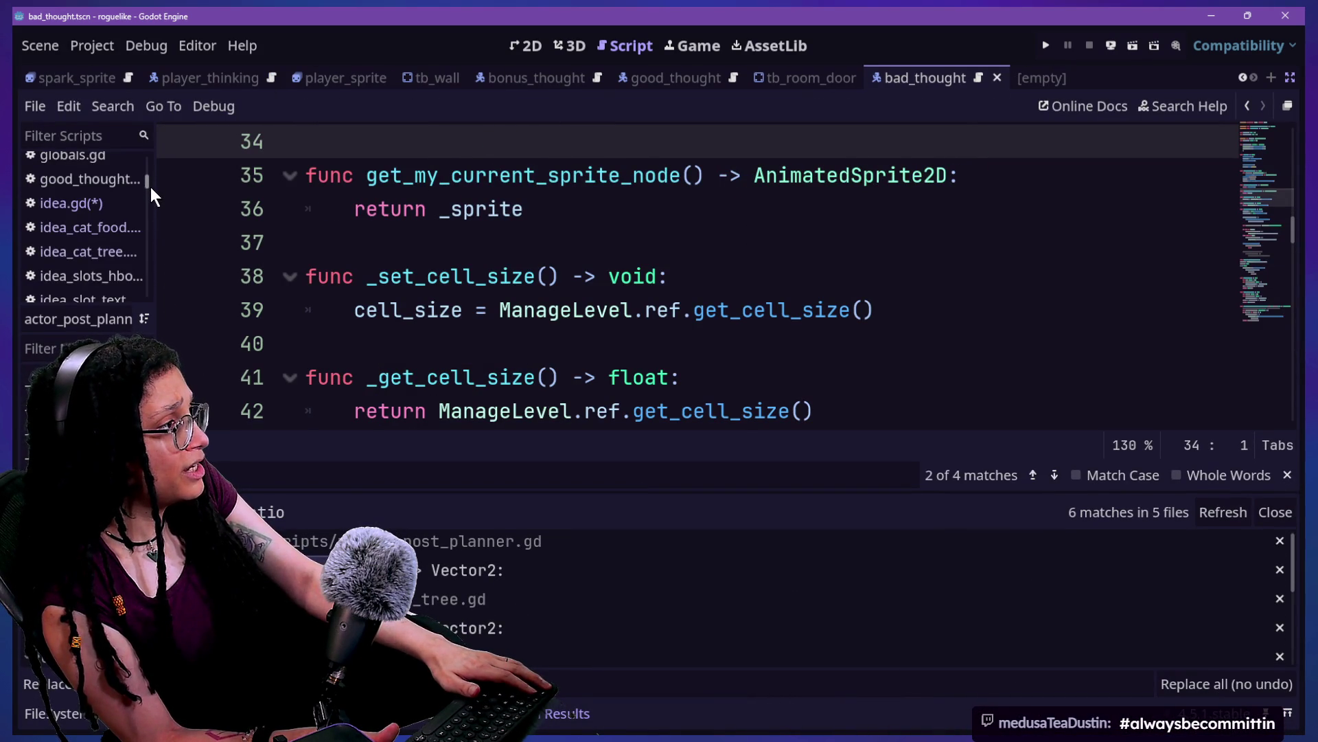
pyautogui.click(116, 203)
pyautogui.hotkey('ctrl', 's')
# Step: Open and save idea_cat_food.gd, then narrow the script list to widen the code
pyautogui.click(102, 233)
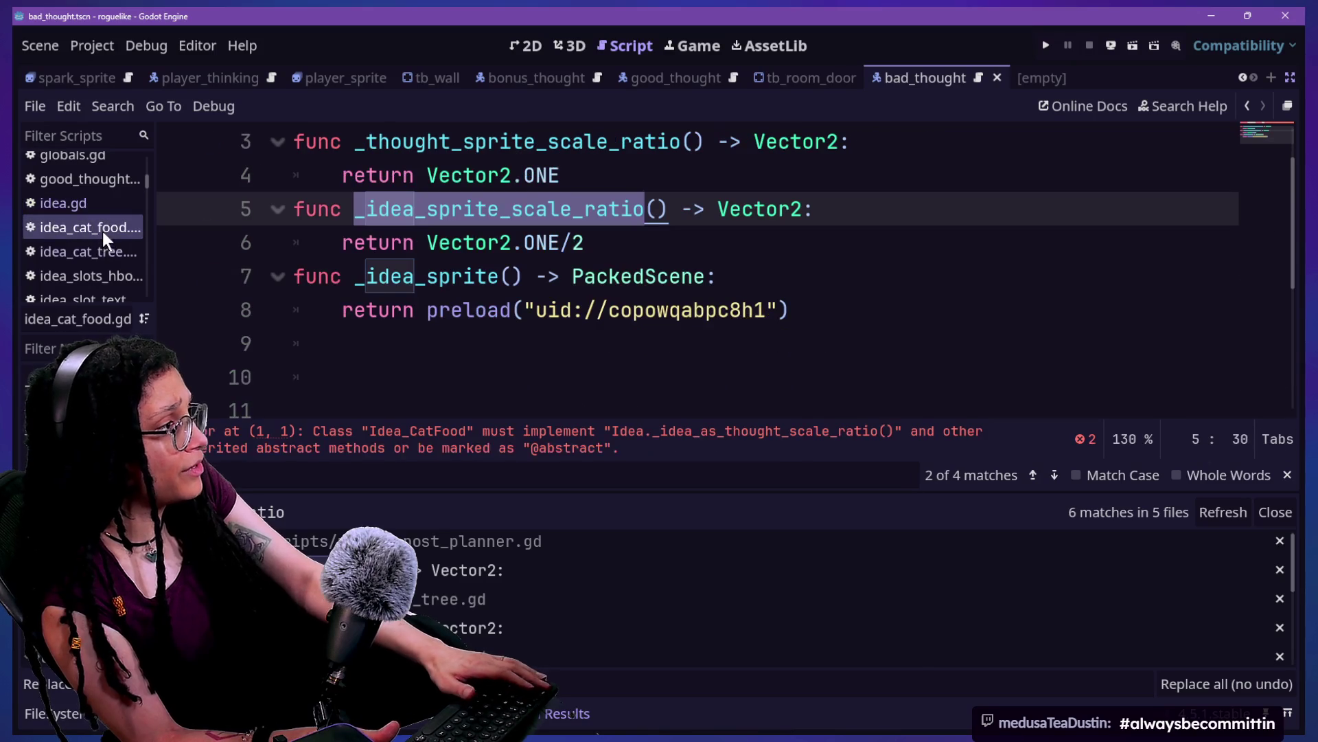
pyautogui.press('Down')
pyautogui.press('Down')
pyautogui.hotkey('alt', 'Left')
pyautogui.hotkey('alt', 'Right')
pyautogui.hotkey('ctrl', 's')
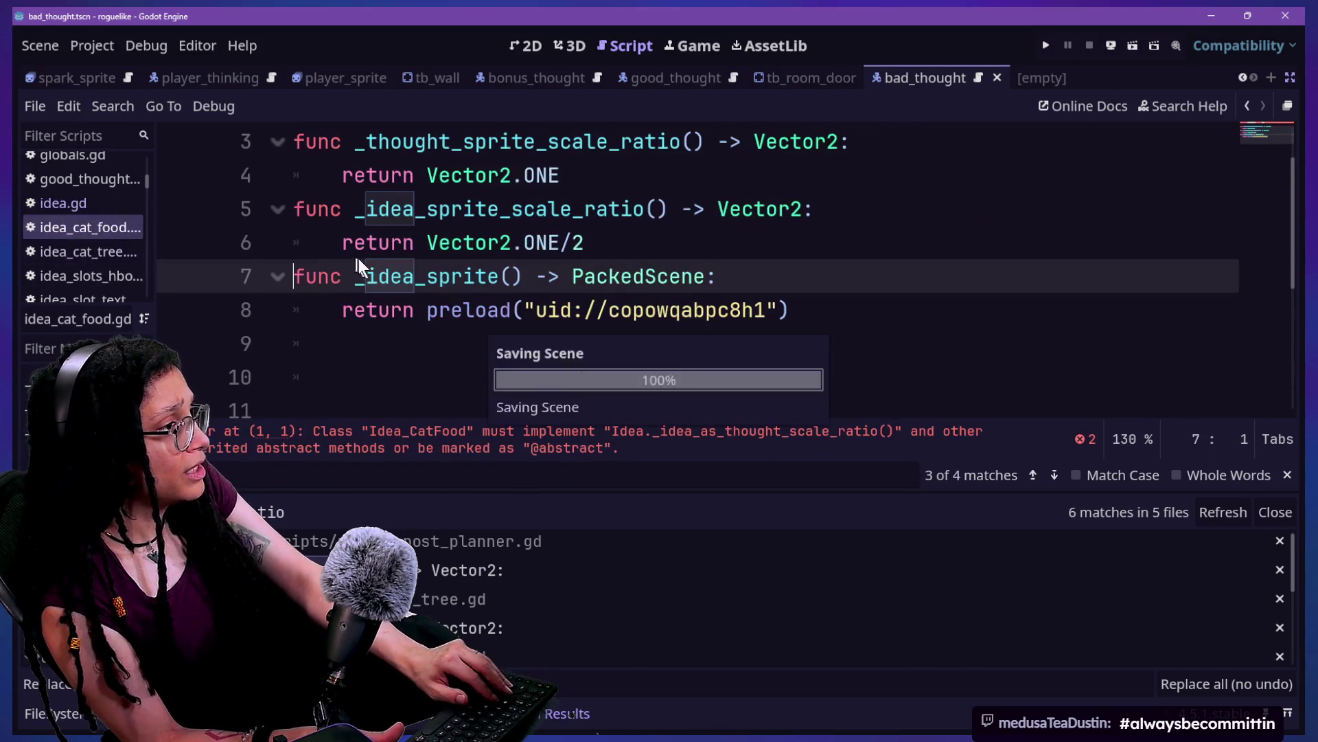
pyautogui.click(366, 242)
pyautogui.scroll(-3, 68, 245)
pyautogui.scroll(-2, 67, 245)
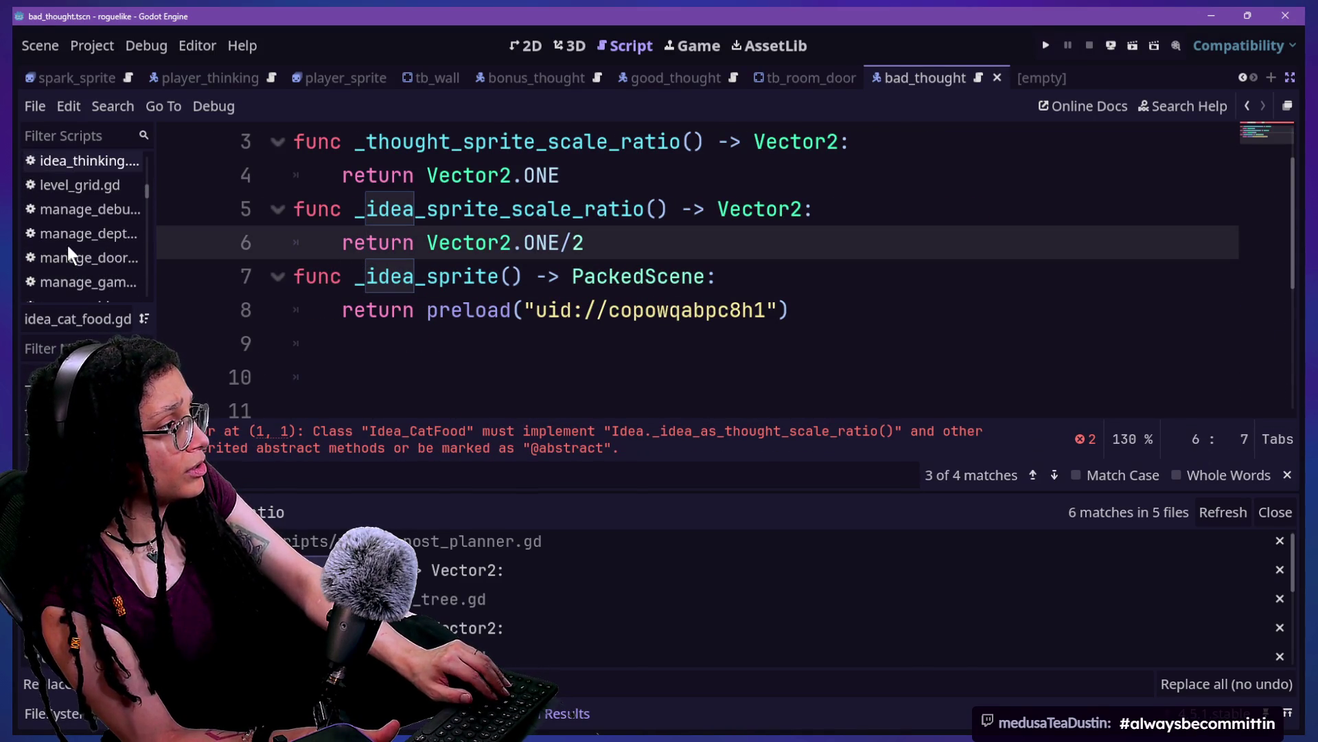
pyautogui.moveTo(151, 240); pyautogui.dragTo(336, 259)
pyautogui.scroll(5, 335, 259)
pyautogui.scroll(2, 336, 261)
pyautogui.scroll(-10, 336, 261)
pyautogui.scroll(-5, 336, 261)
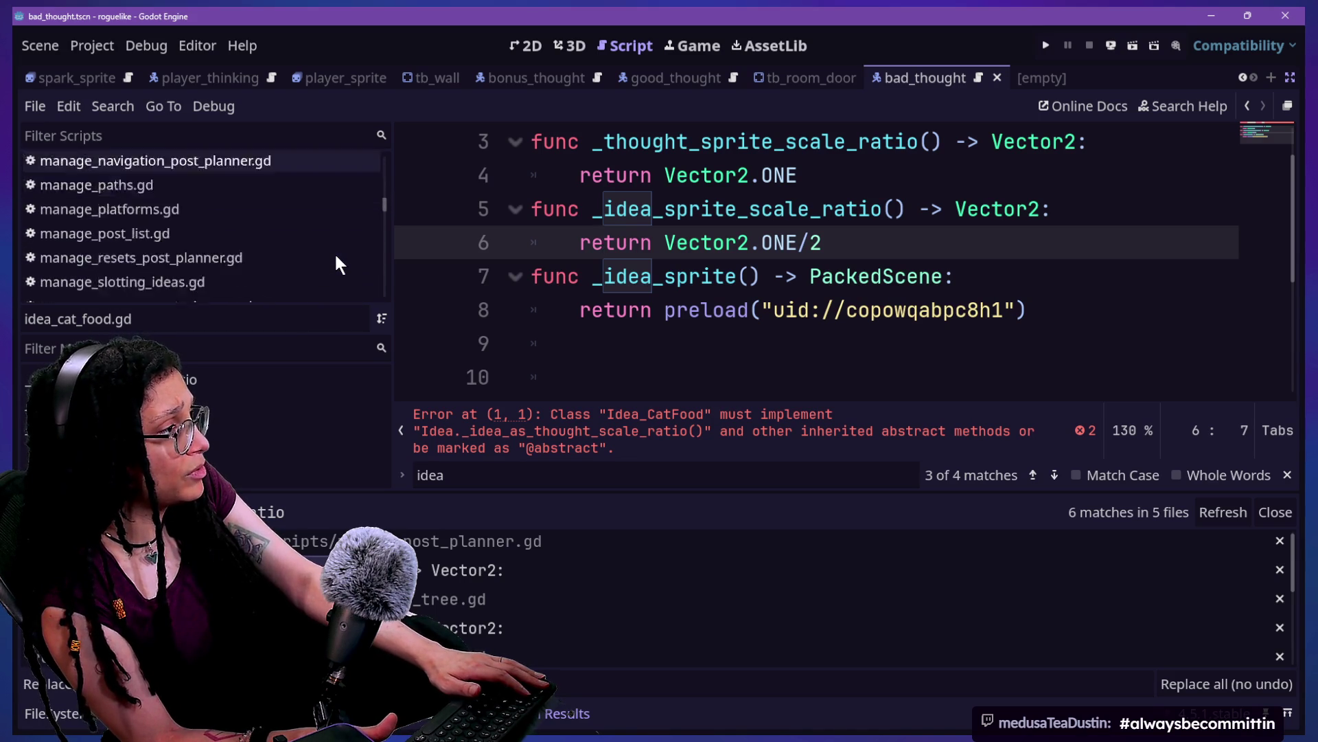
pyautogui.scroll(1, 335, 261)
pyautogui.scroll(-10, 335, 263)
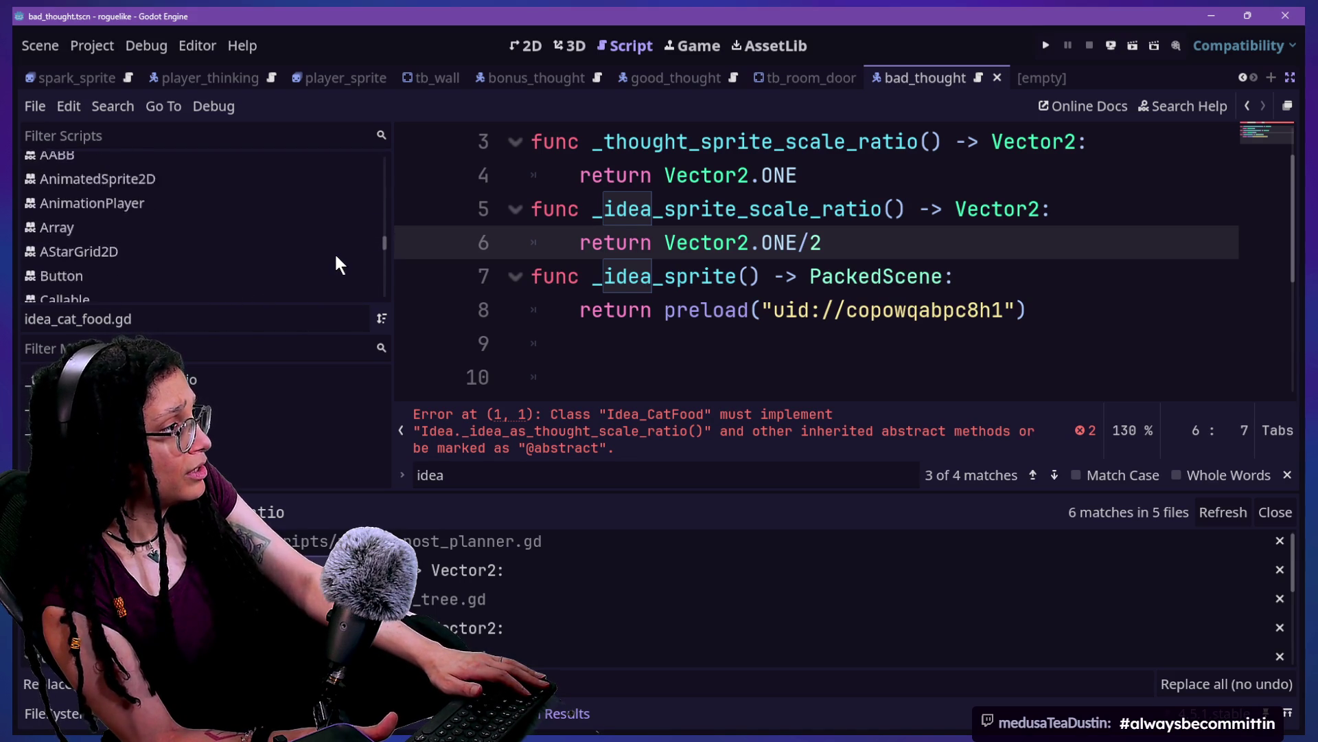
pyautogui.scroll(1, 336, 263)
pyautogui.scroll(-4, 336, 263)
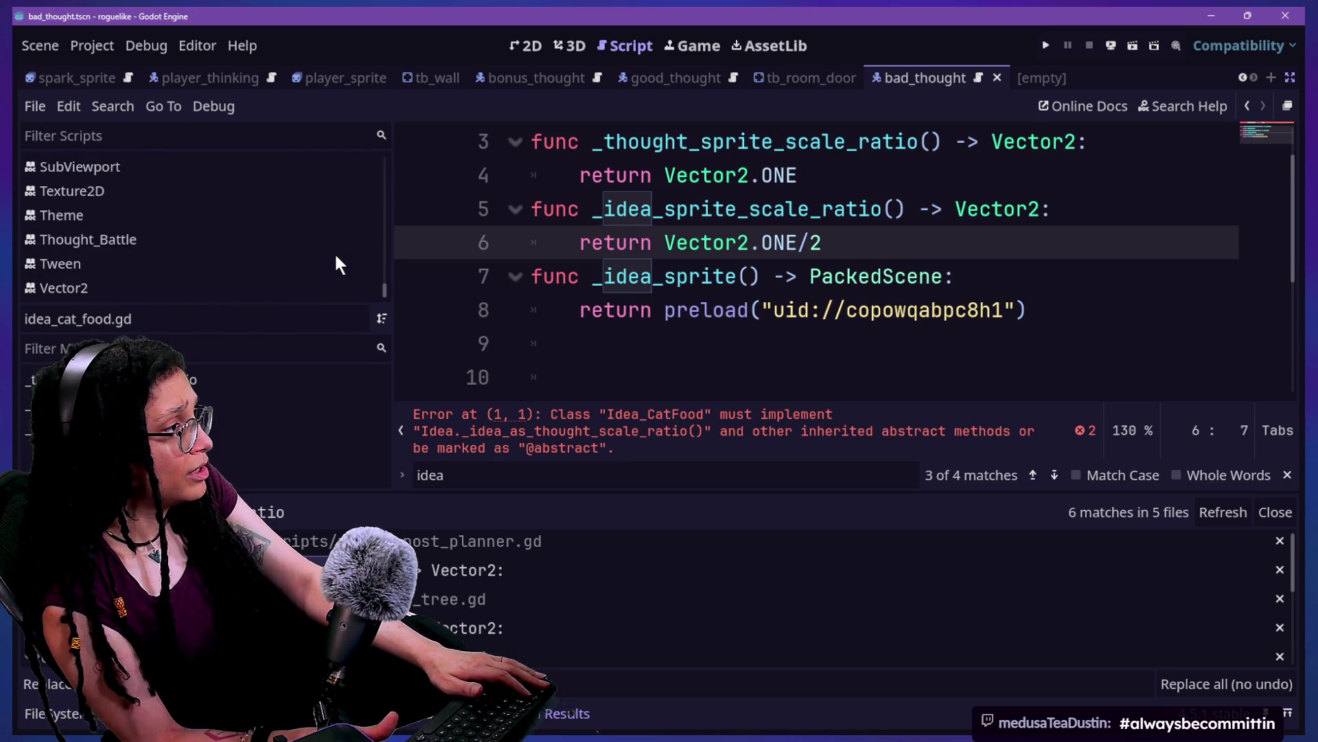
pyautogui.scroll(15, 336, 263)
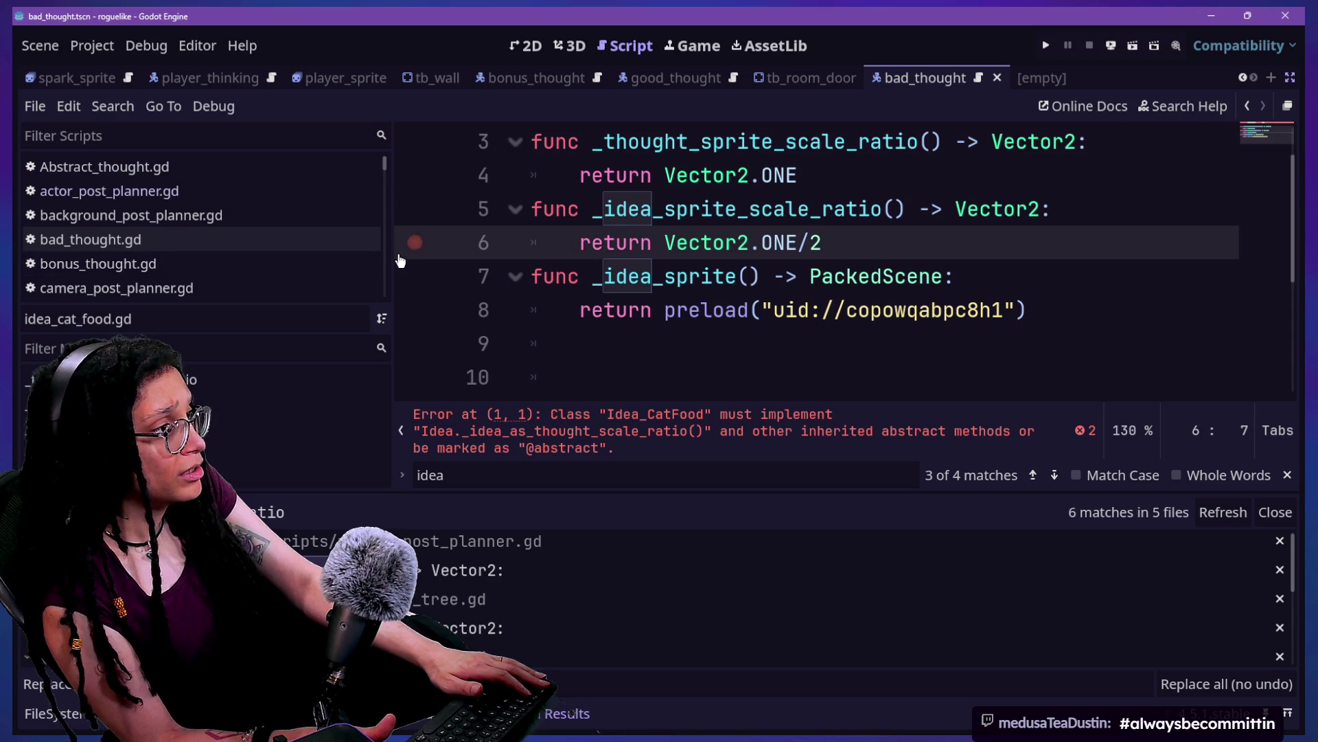
pyautogui.moveTo(392, 250); pyautogui.dragTo(58, 255)
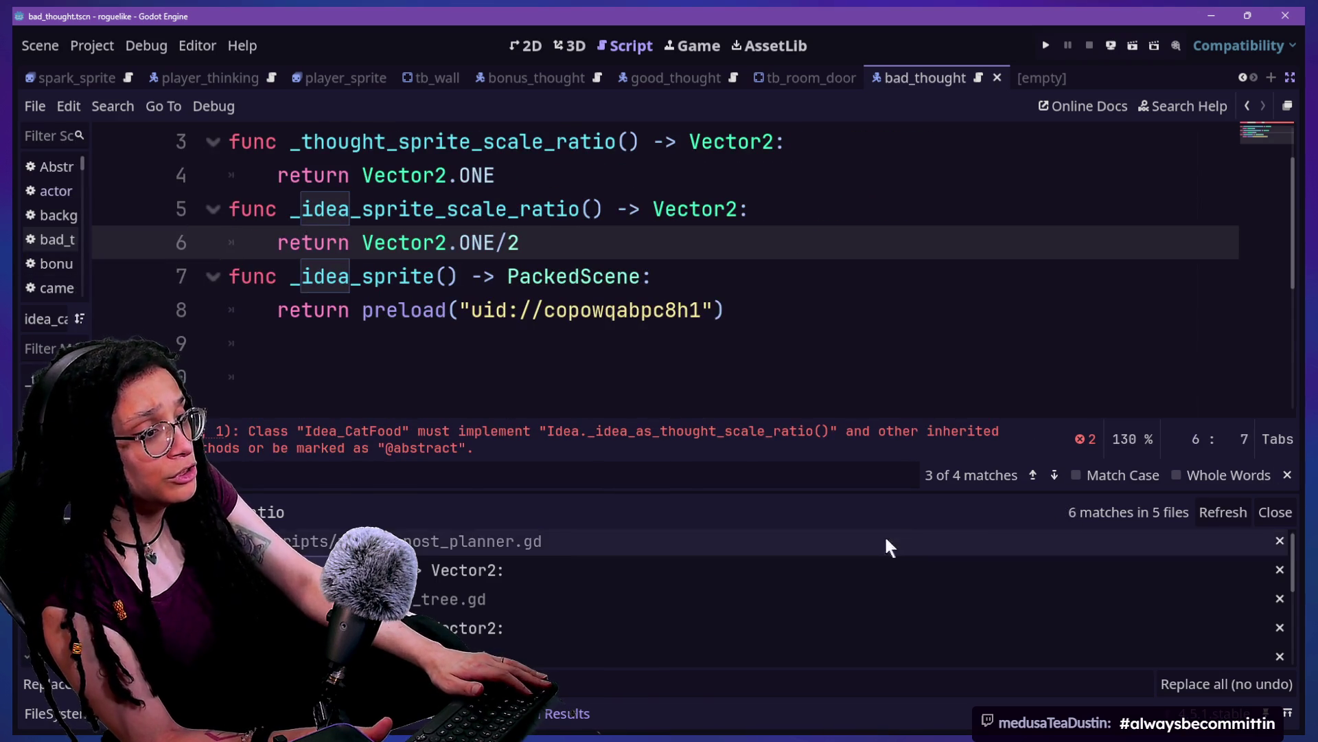
# Step: Replace the cat-food second scale function with _idea_as_idea_scale_ratio project-wide, then hide search results
pyautogui.click(518, 177)
pyautogui.hotkey('ctrl', 'shift', 'r')
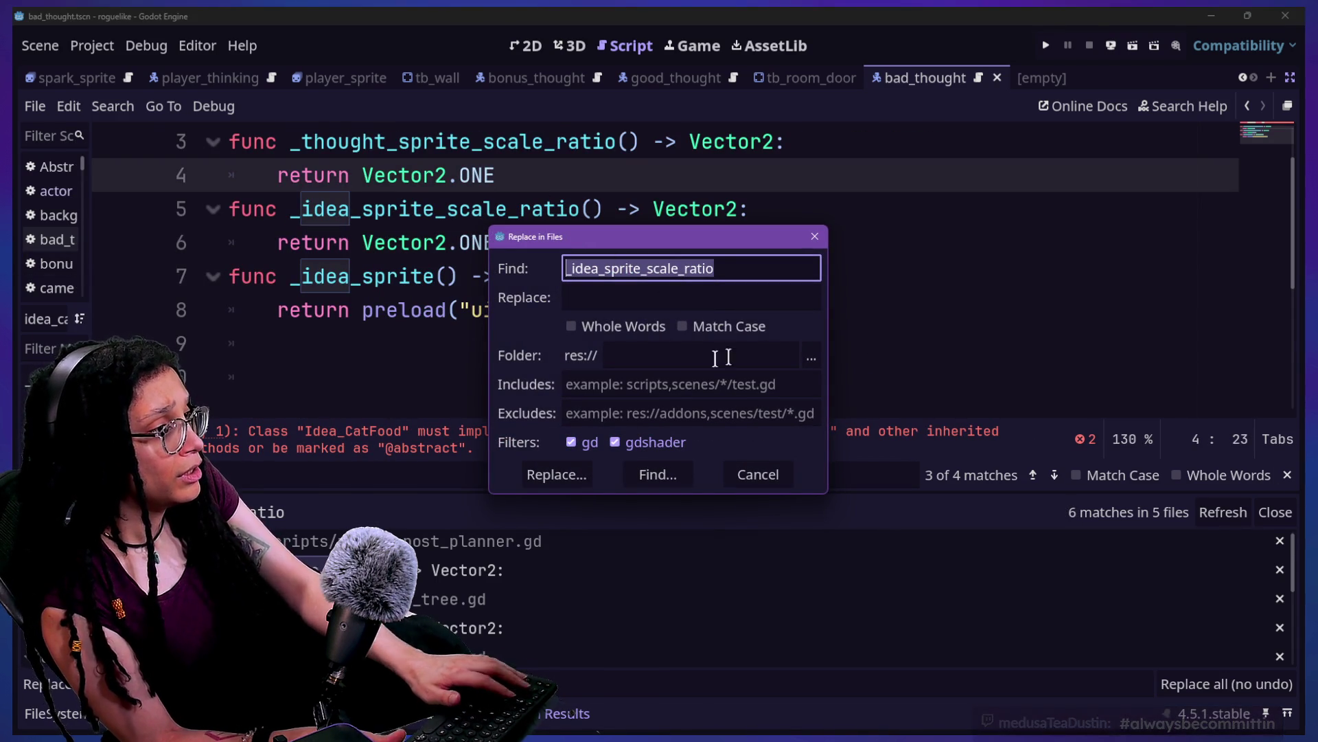
pyautogui.click(532, 472)
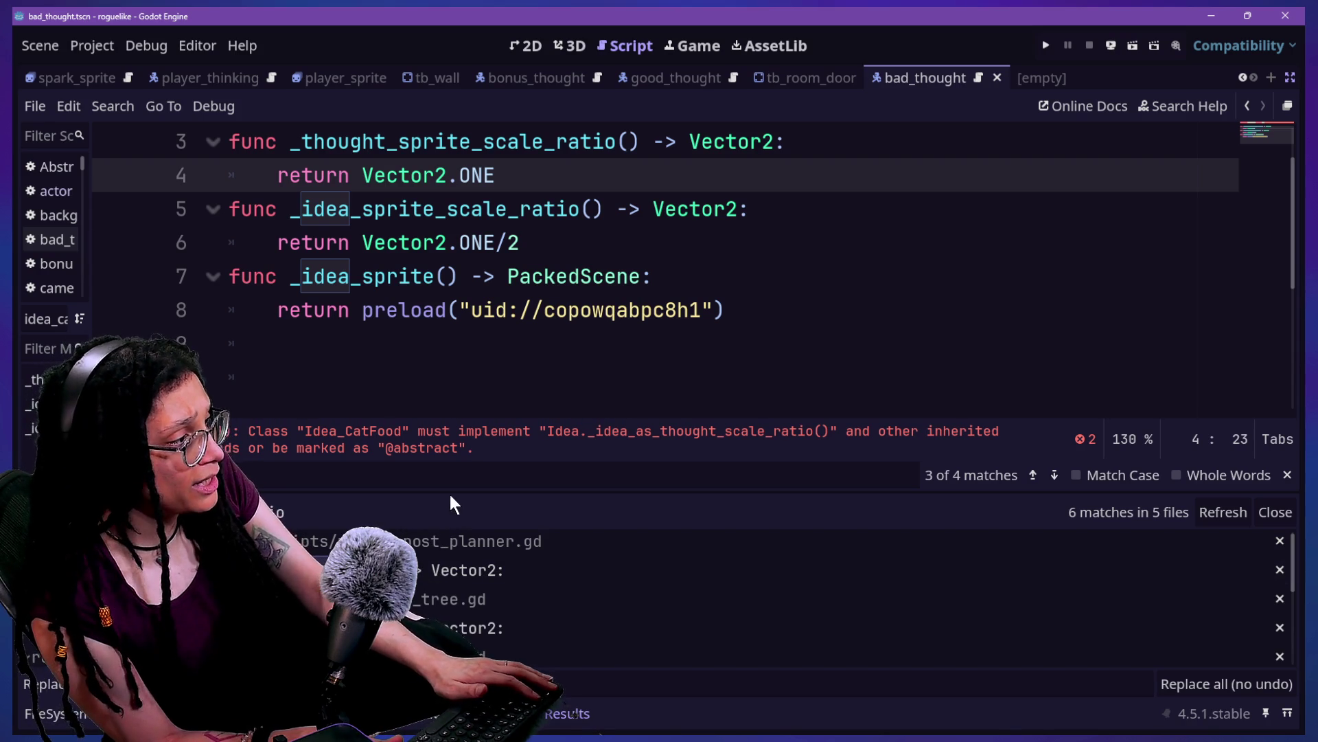
pyautogui.moveTo(450, 495); pyautogui.dragTo(441, 403)
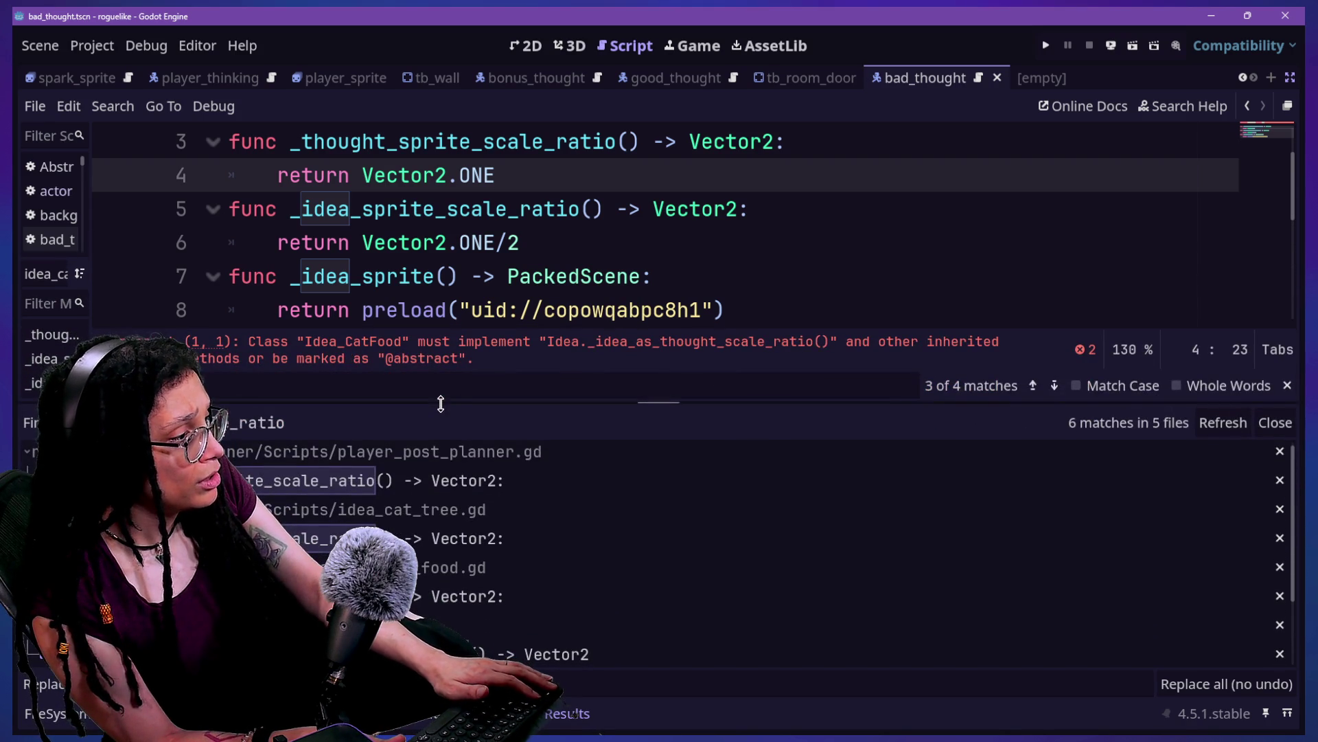
pyautogui.click(535, 683)
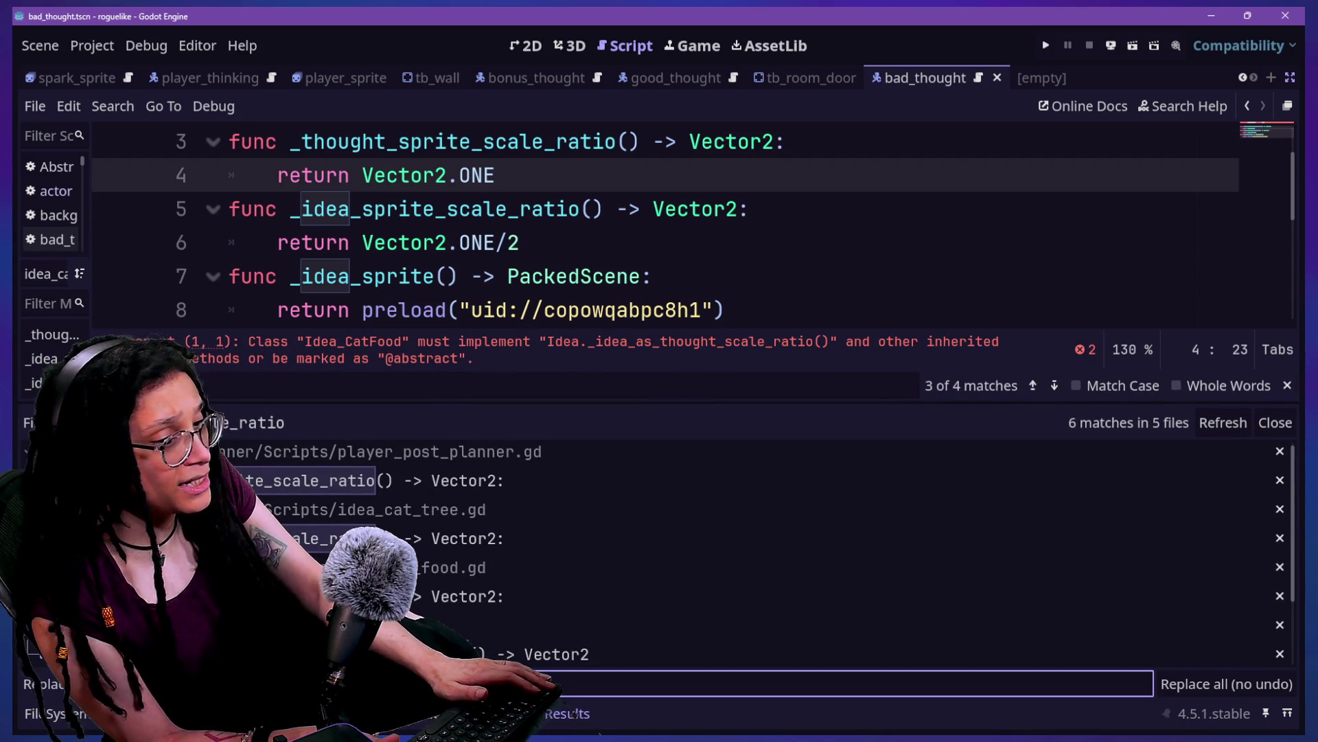
pyautogui.click(1272, 684)
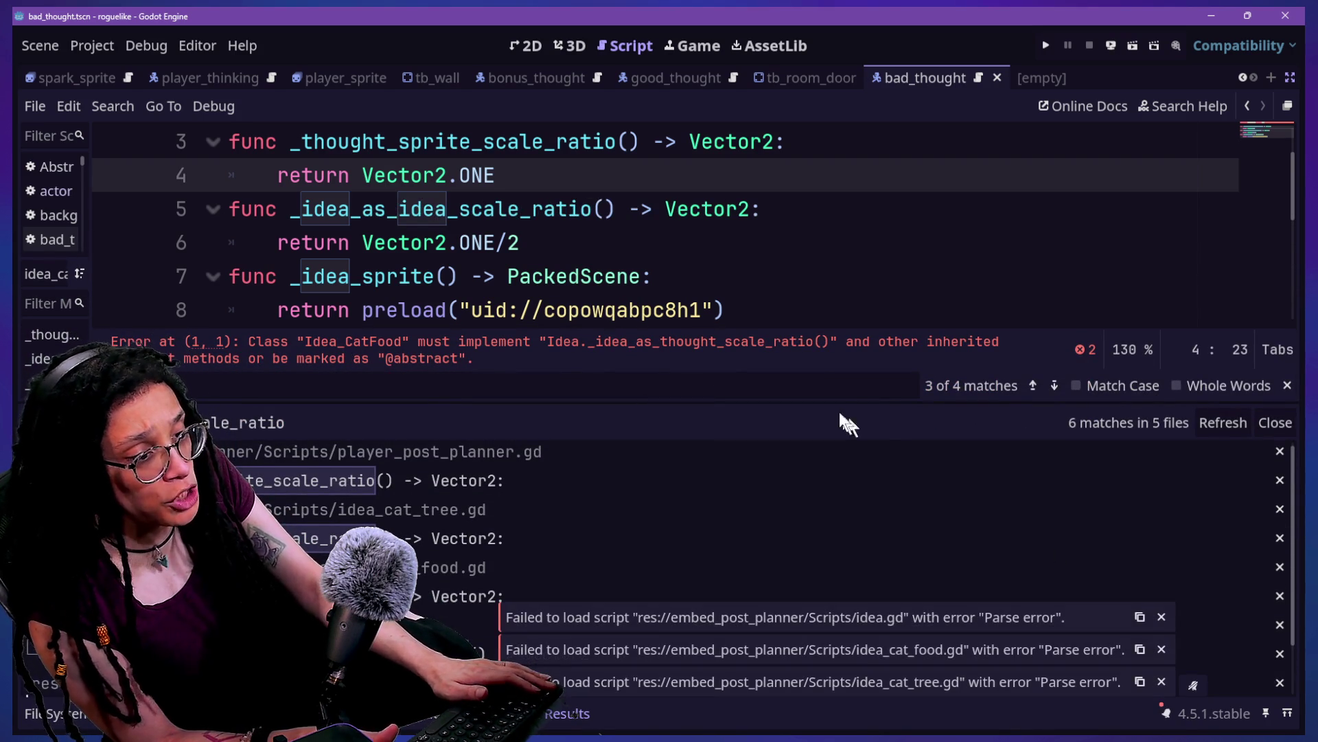
pyautogui.click(776, 282)
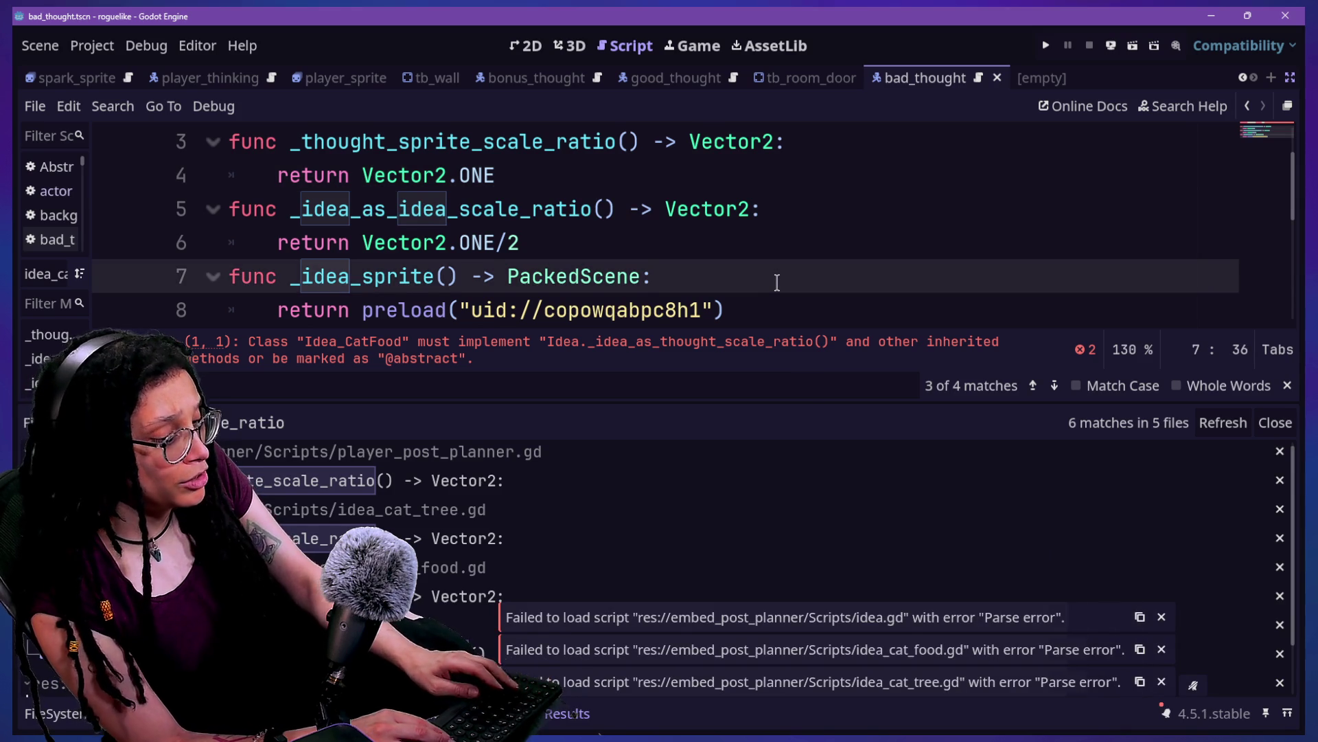
pyautogui.hotkey('ctrl', 'j')
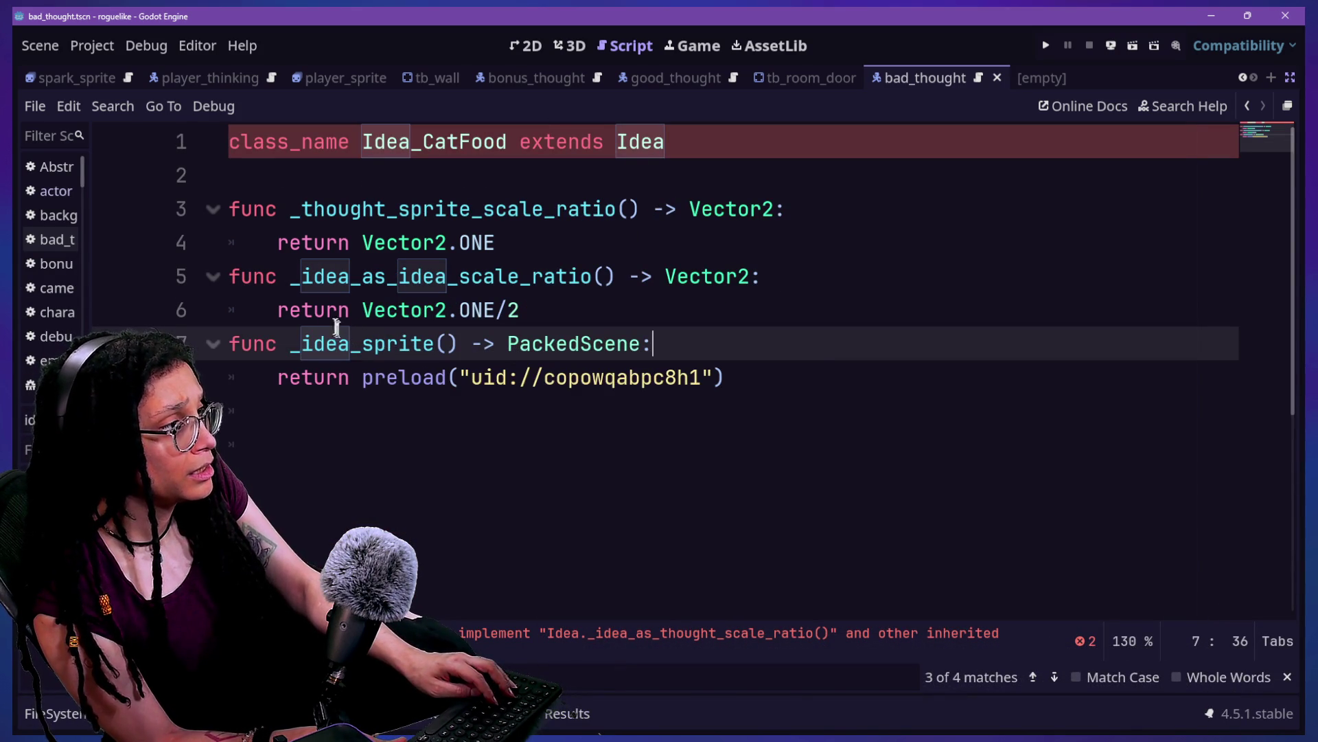
# Step: Open the Idea base class script idea.gd and save the edited scripts
pyautogui.moveTo(303, 203)
pyautogui.mouseDown()
pyautogui.moveTo(625, 243)
pyautogui.moveTo(616, 210)
pyautogui.mouseUp()
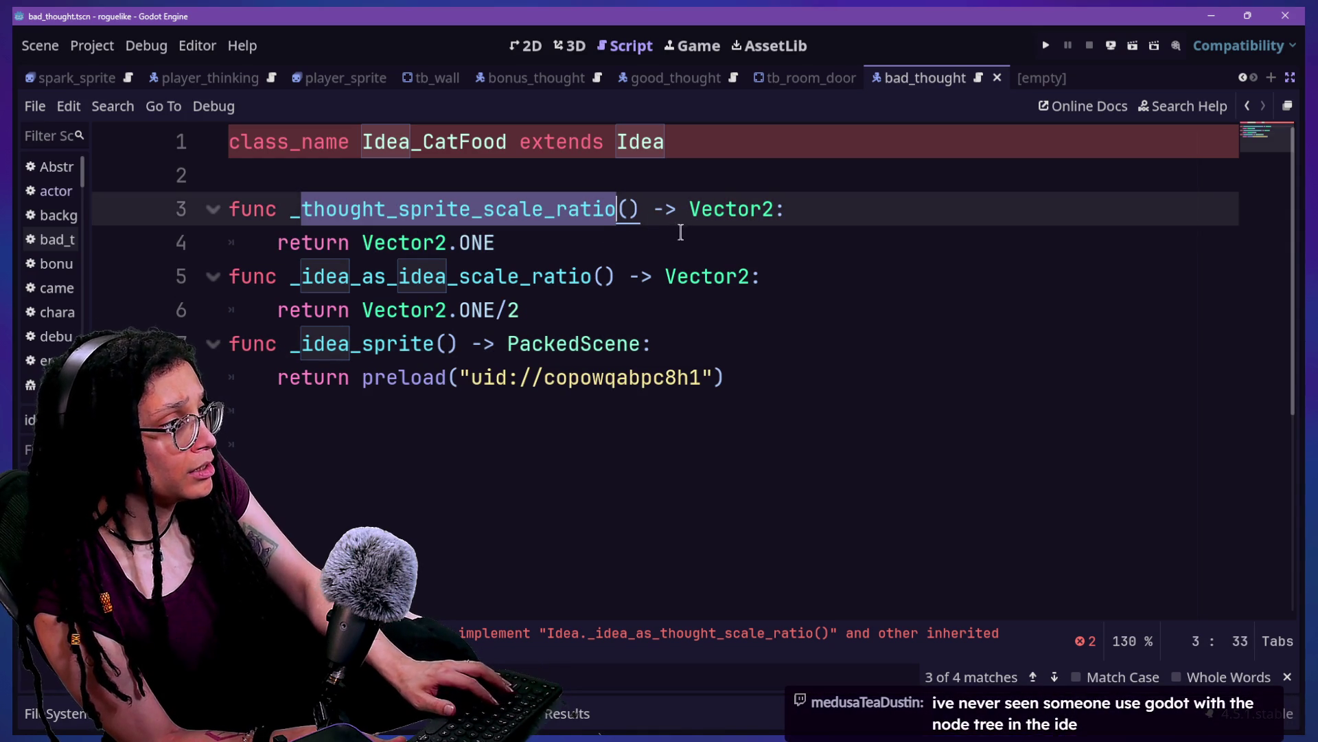
pyautogui.click(328, 275)
pyautogui.keyDown('ctrl'); pyautogui.click(631, 141); pyautogui.keyUp('ctrl')
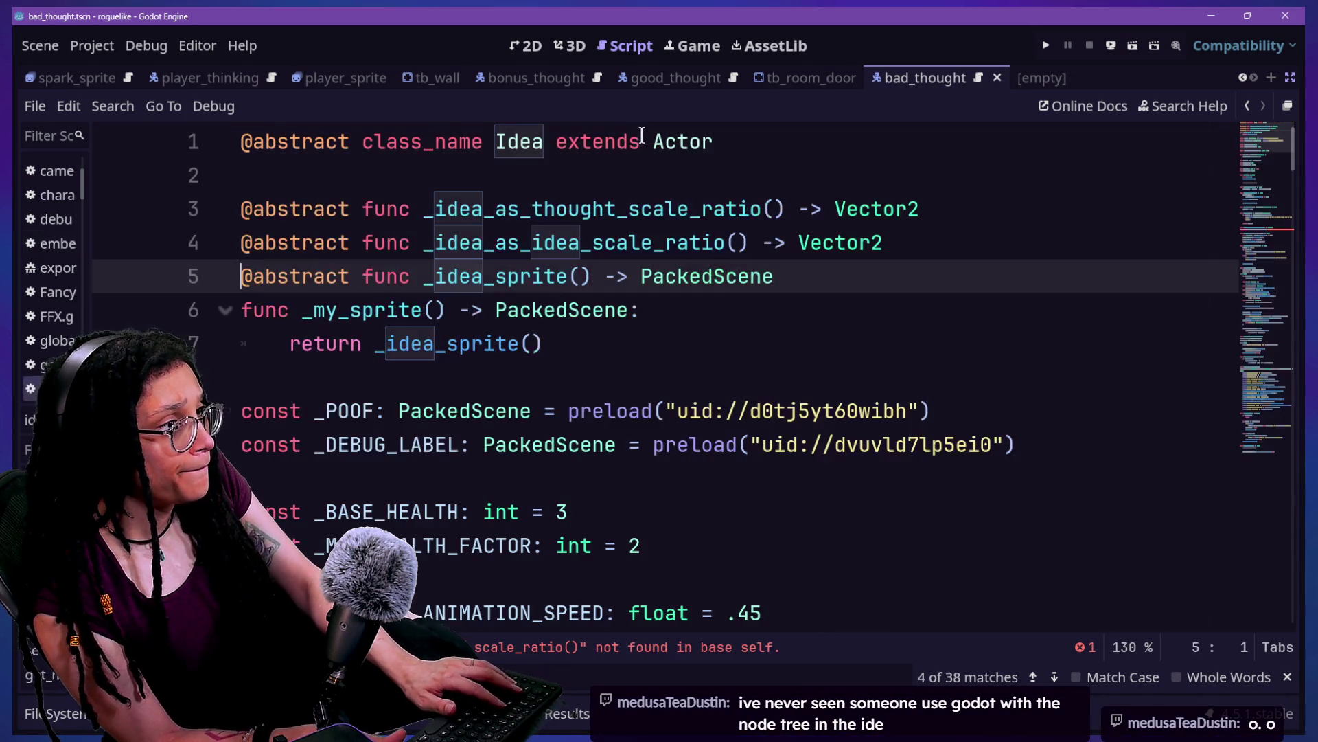
pyautogui.click(636, 210)
pyautogui.hotkey('ctrl', 's')
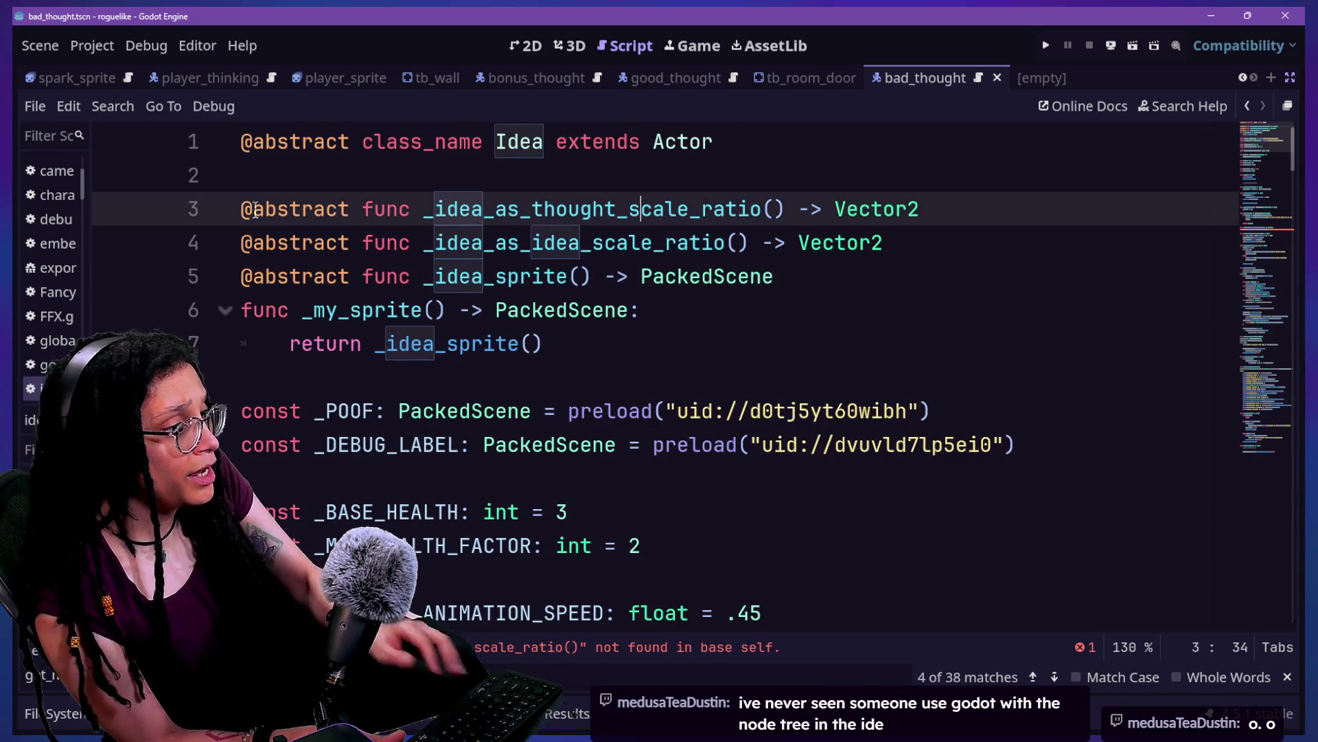
pyautogui.scroll(-1, 547, 330)
# Step: Inspect the outdated thought_sprite_scale_ratio() call causing the line 53 error
pyautogui.click(627, 647)
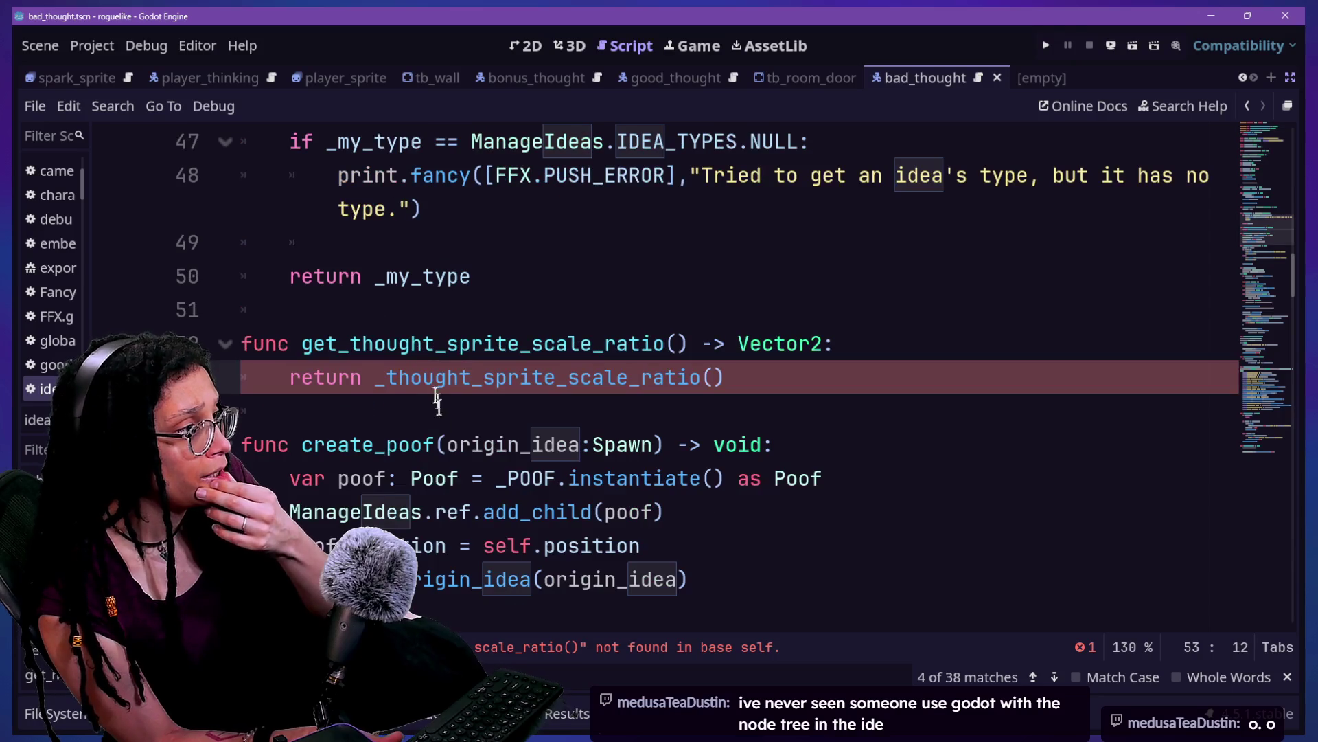
pyautogui.moveTo(396, 374); pyautogui.dragTo(722, 377)
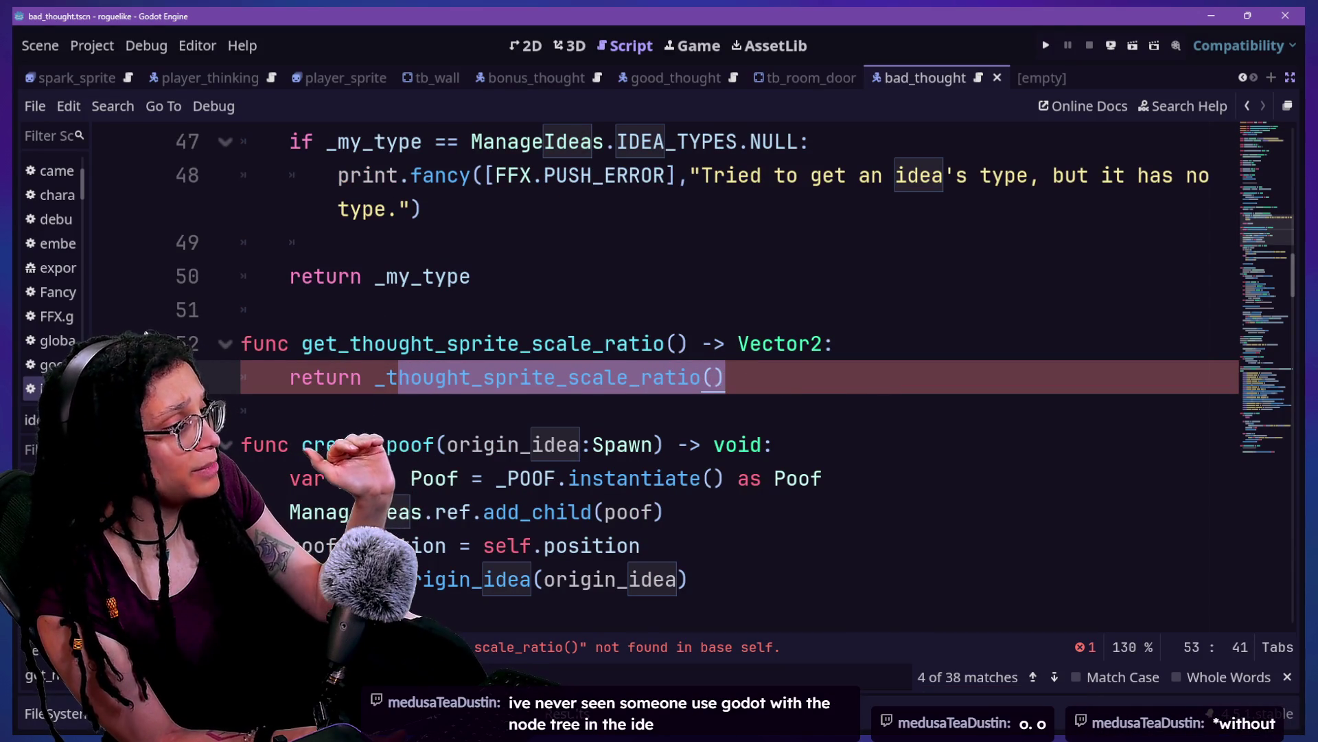
pyautogui.moveTo(834, 343); pyautogui.dragTo(271, 351)
pyautogui.scroll(1, 270, 350)
pyautogui.click(270, 351)
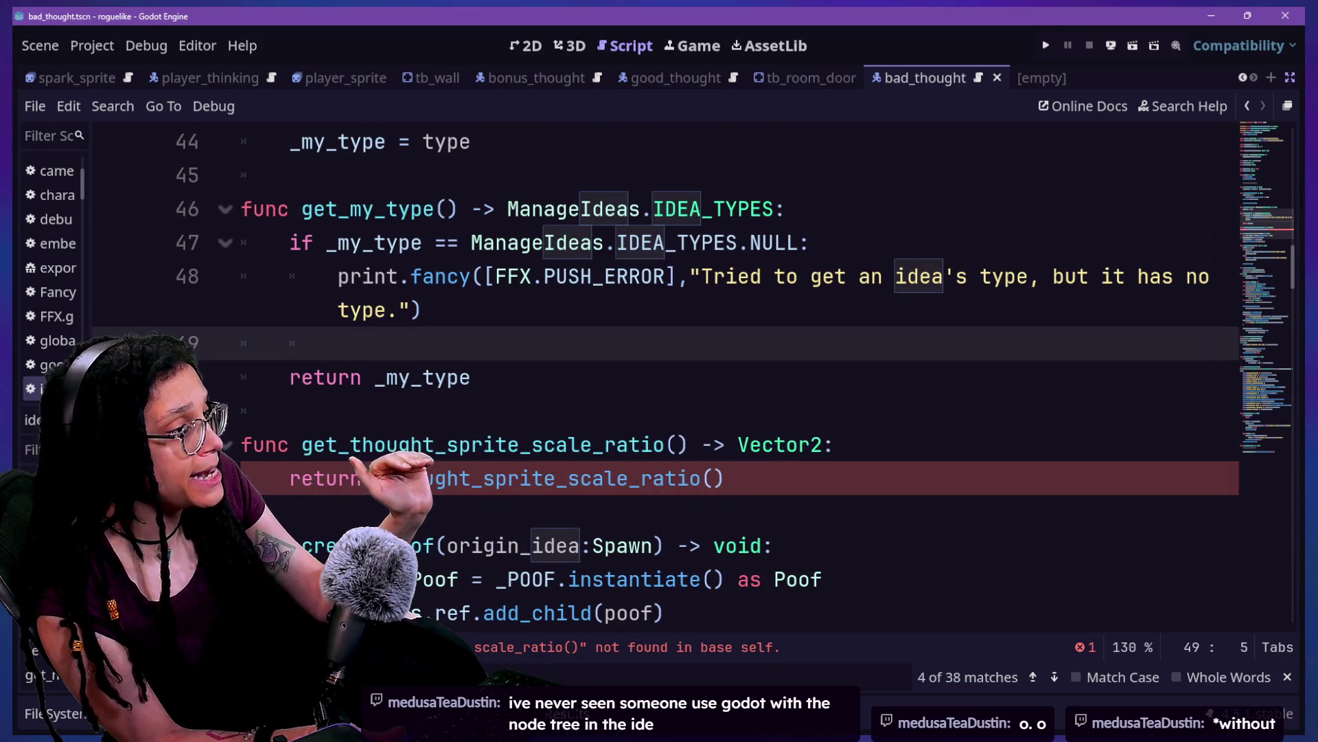
pyautogui.moveTo(772, 478)
pyautogui.mouseDown()
pyautogui.moveTo(456, 441)
pyautogui.moveTo(397, 476)
pyautogui.mouseUp()
pyautogui.scroll(14, 388, 478)
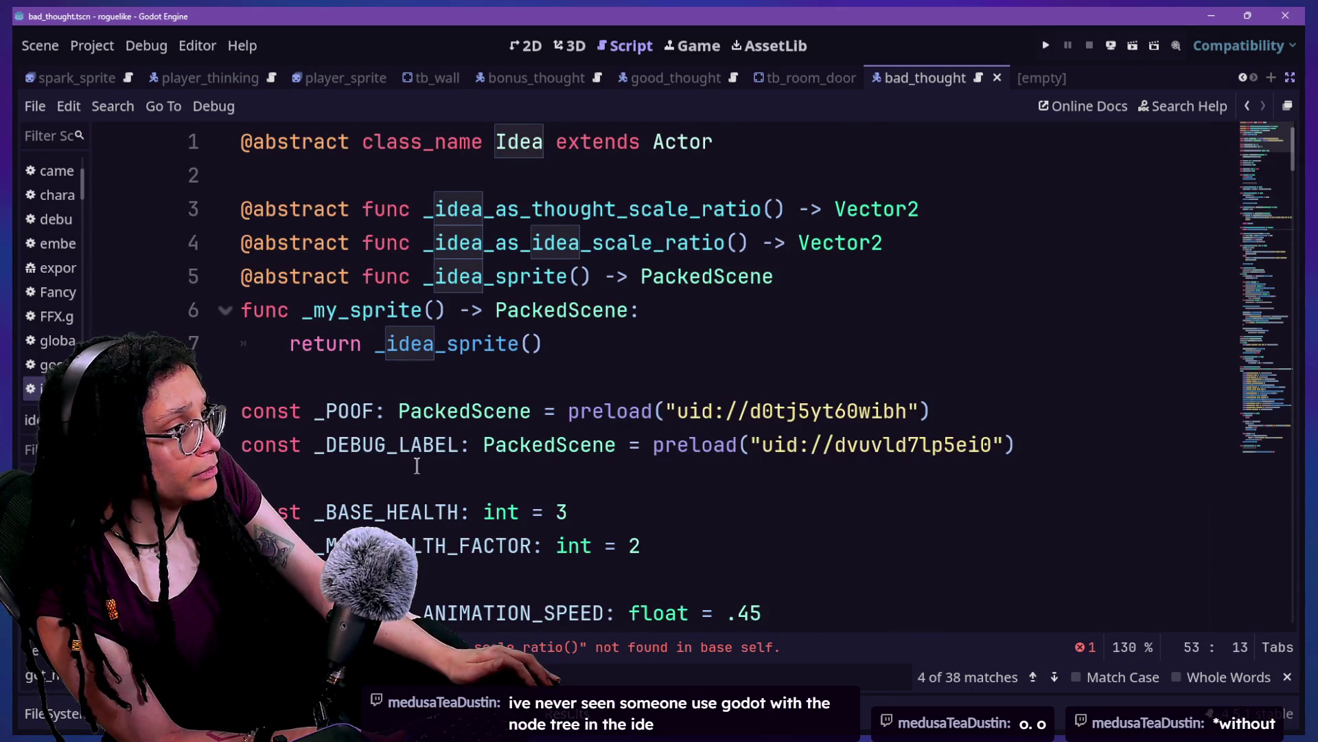
# Step: Review the abstract scale-ratio function names declared on lines 3 and 4
pyautogui.click(698, 306)
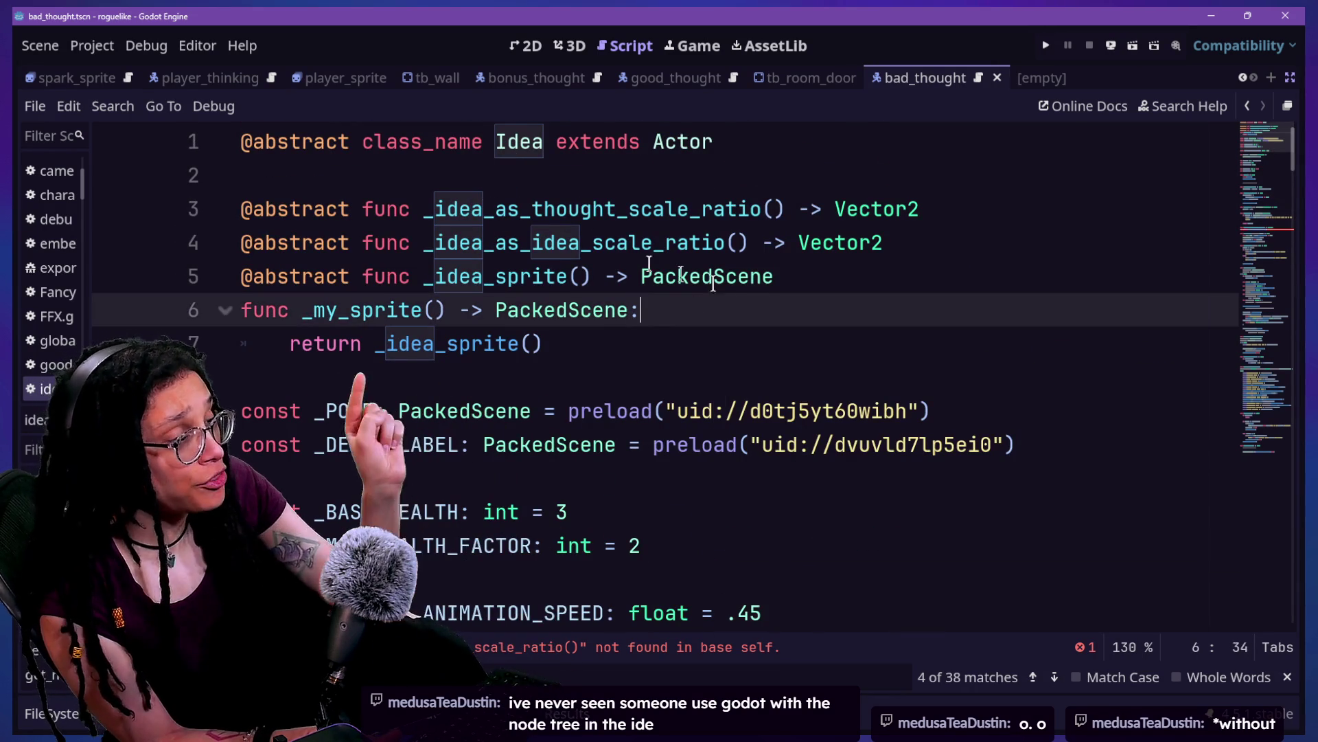
pyautogui.click(664, 217)
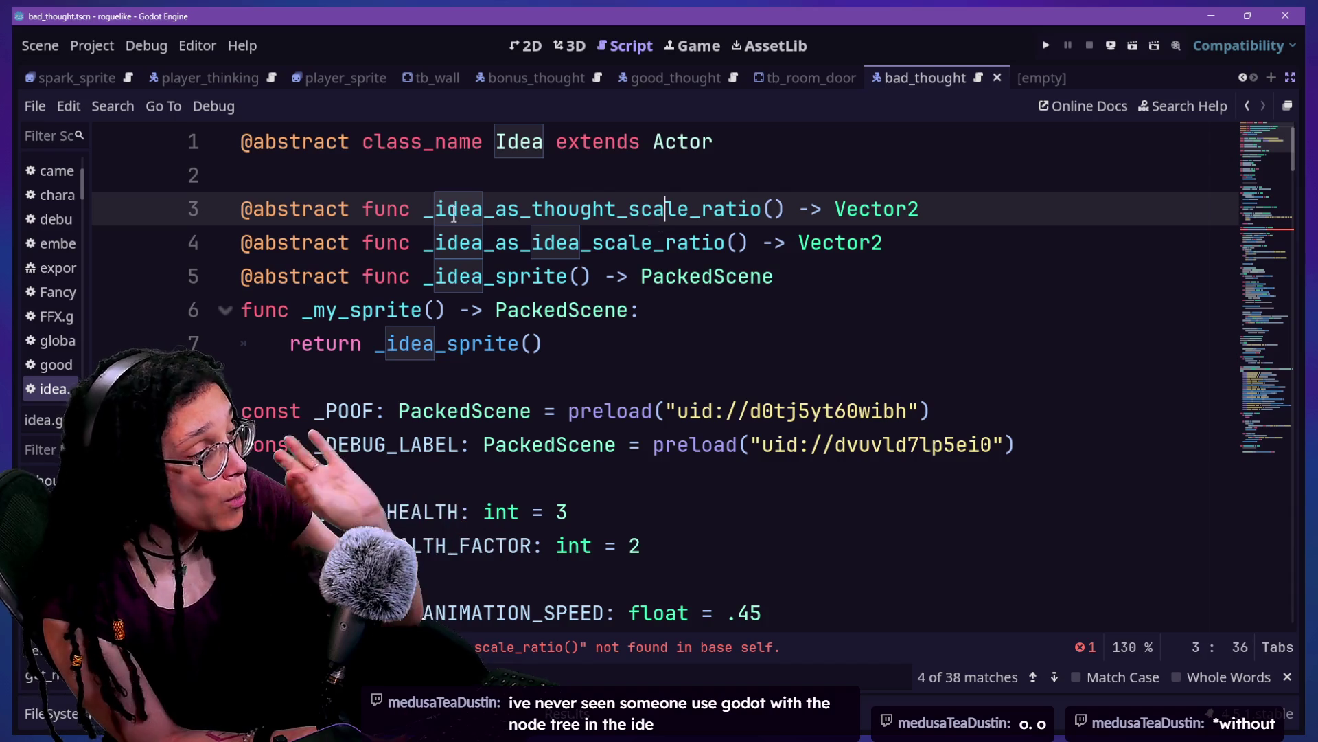
pyautogui.doubleClick(392, 209)
pyautogui.click(412, 213)
pyautogui.moveTo(508, 217)
pyautogui.mouseDown()
pyautogui.moveTo(539, 218)
pyautogui.moveTo(502, 241)
pyautogui.moveTo(551, 237)
pyautogui.mouseUp()
pyautogui.click(432, 254)
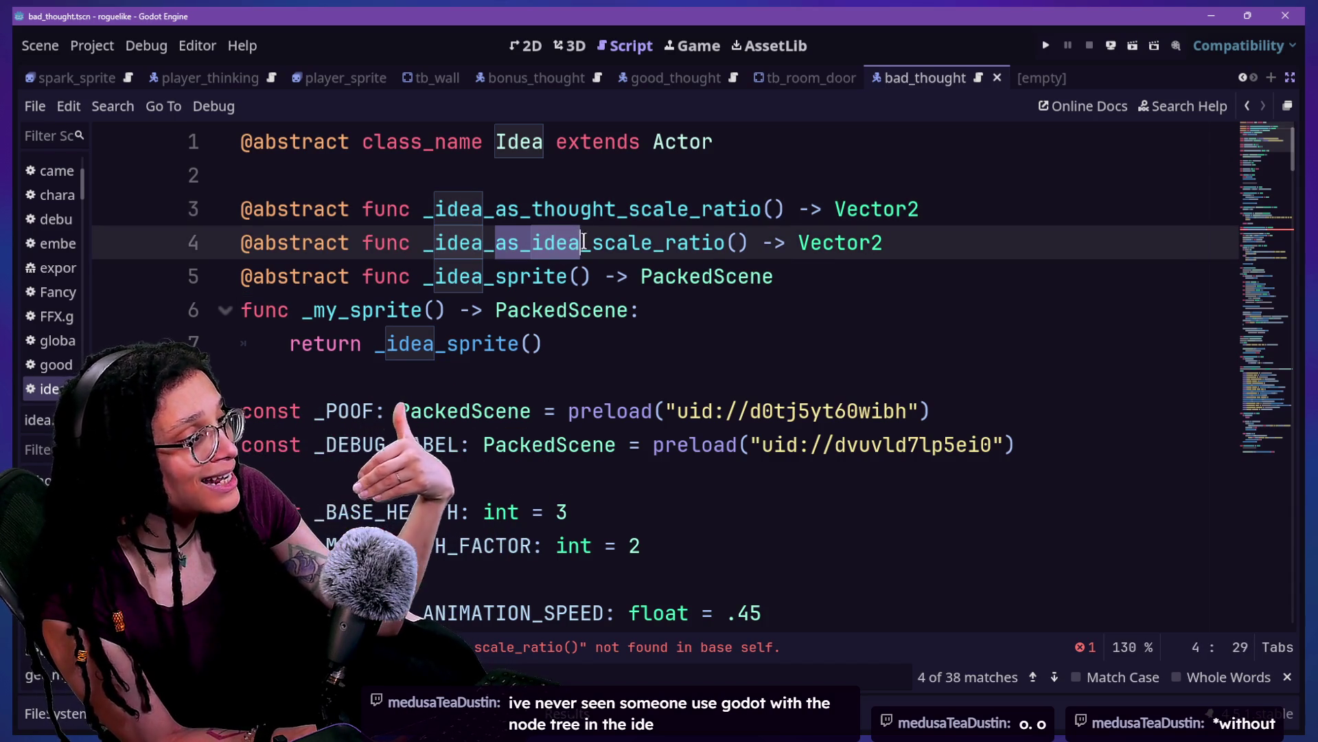
pyautogui.click(582, 236)
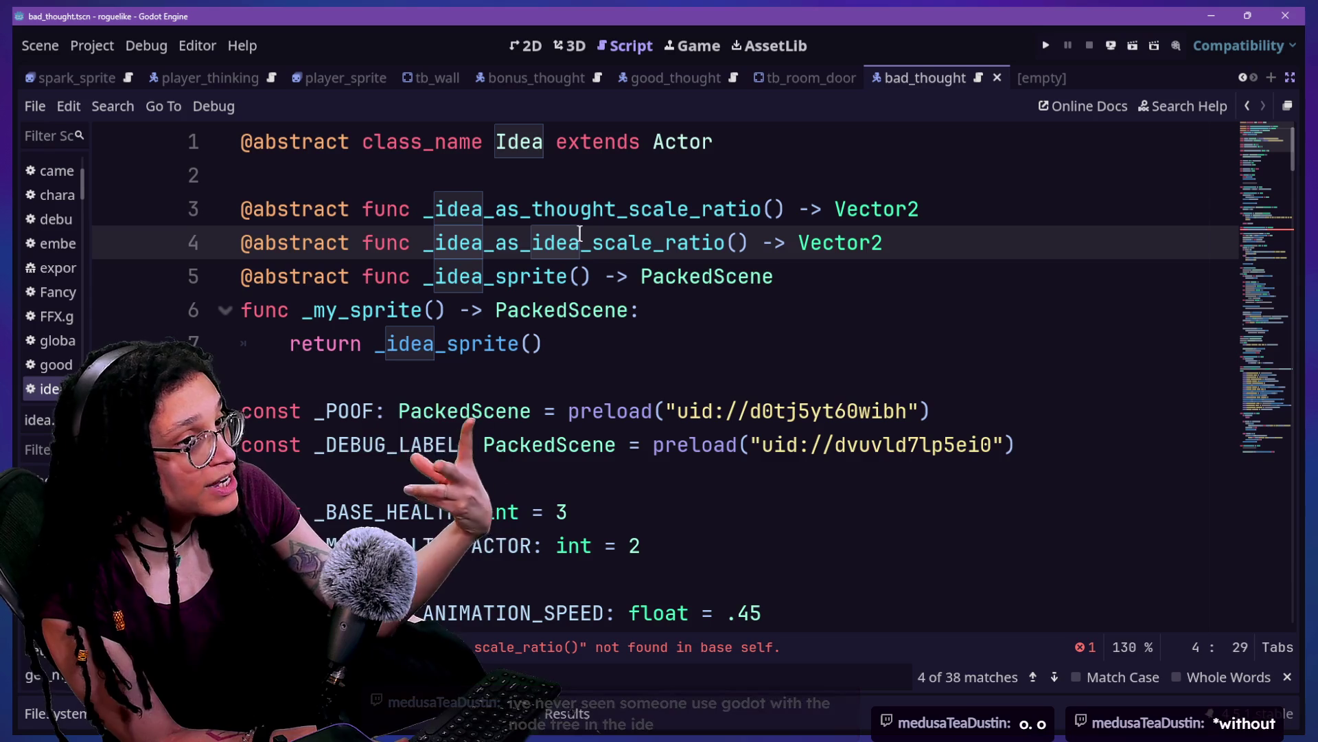
pyautogui.moveTo(580, 234)
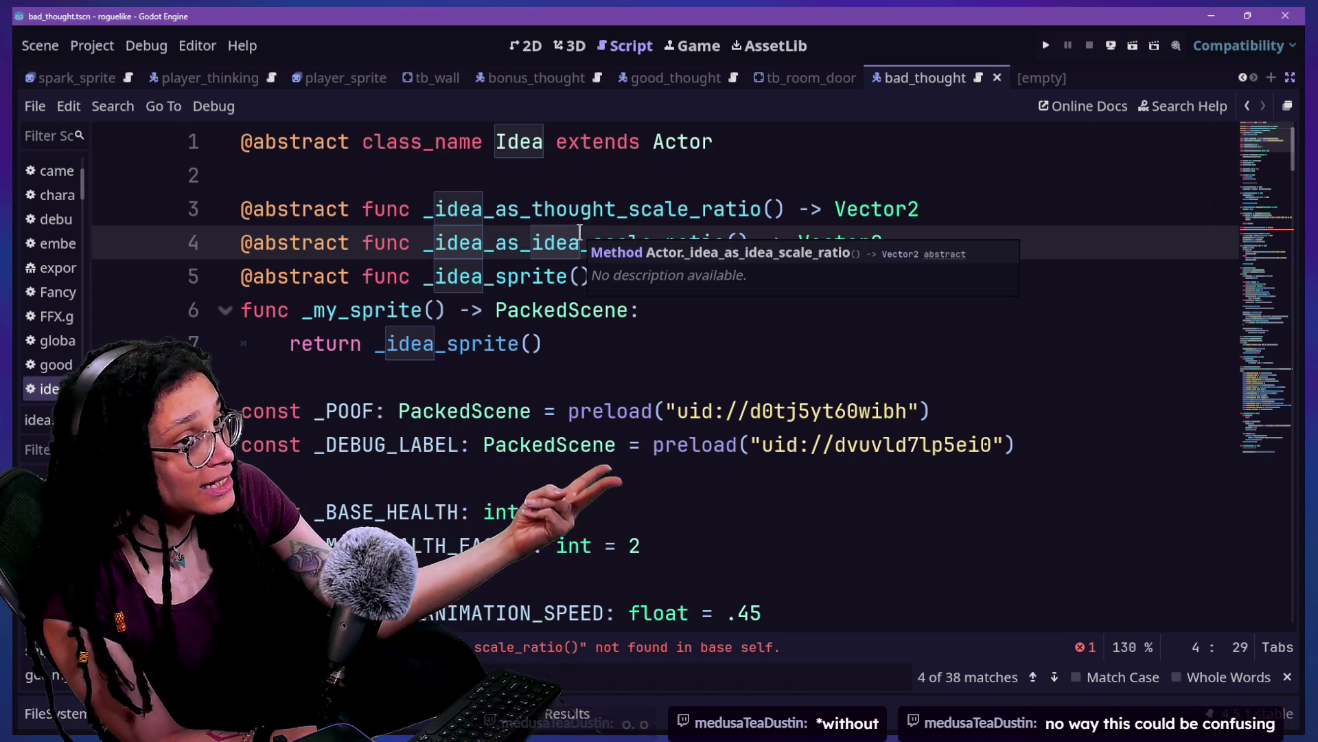
pyautogui.moveTo(447, 244)
pyautogui.mouseDown()
pyautogui.moveTo(508, 225)
pyautogui.moveTo(788, 213)
pyautogui.mouseUp()
# Step: Check the words thought and idea in _idea_as_thought_scale_ratio and _idea_as_idea_scale_ratio
pyautogui.click(564, 225)
pyautogui.click(812, 210)
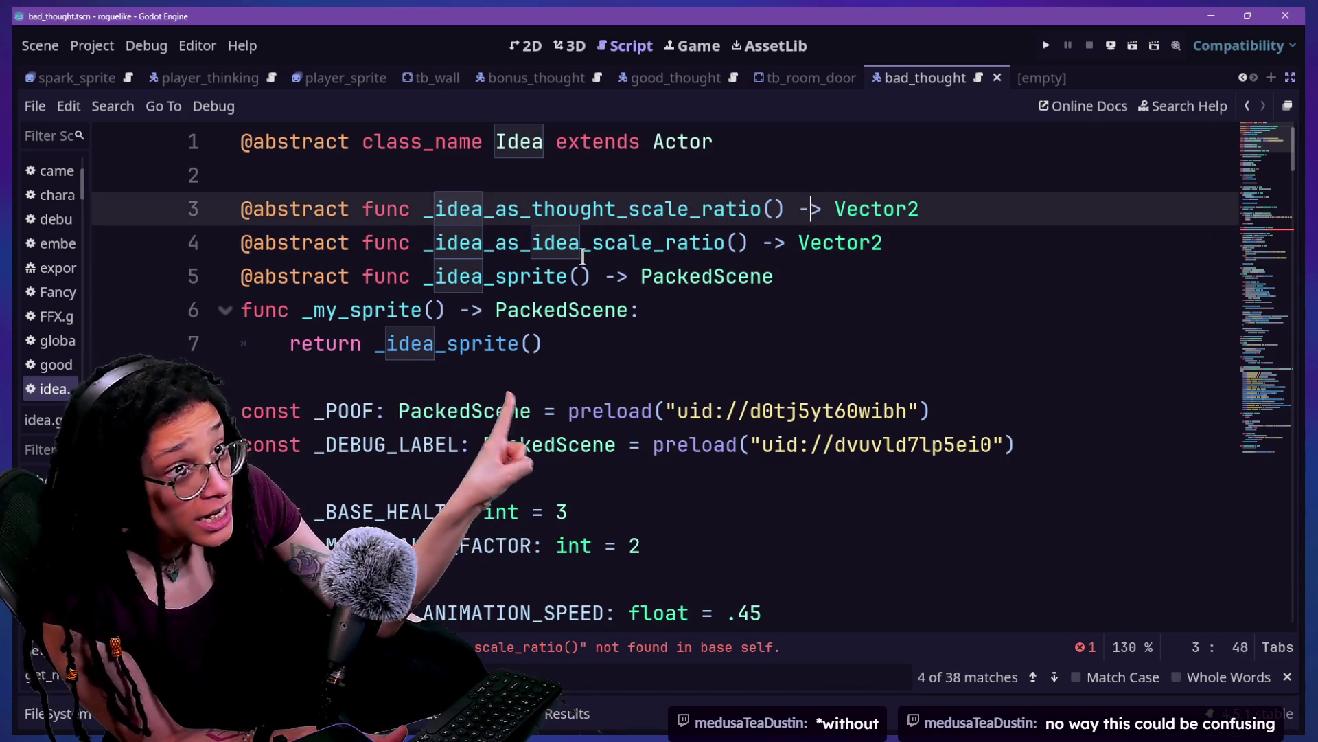
pyautogui.click(836, 261)
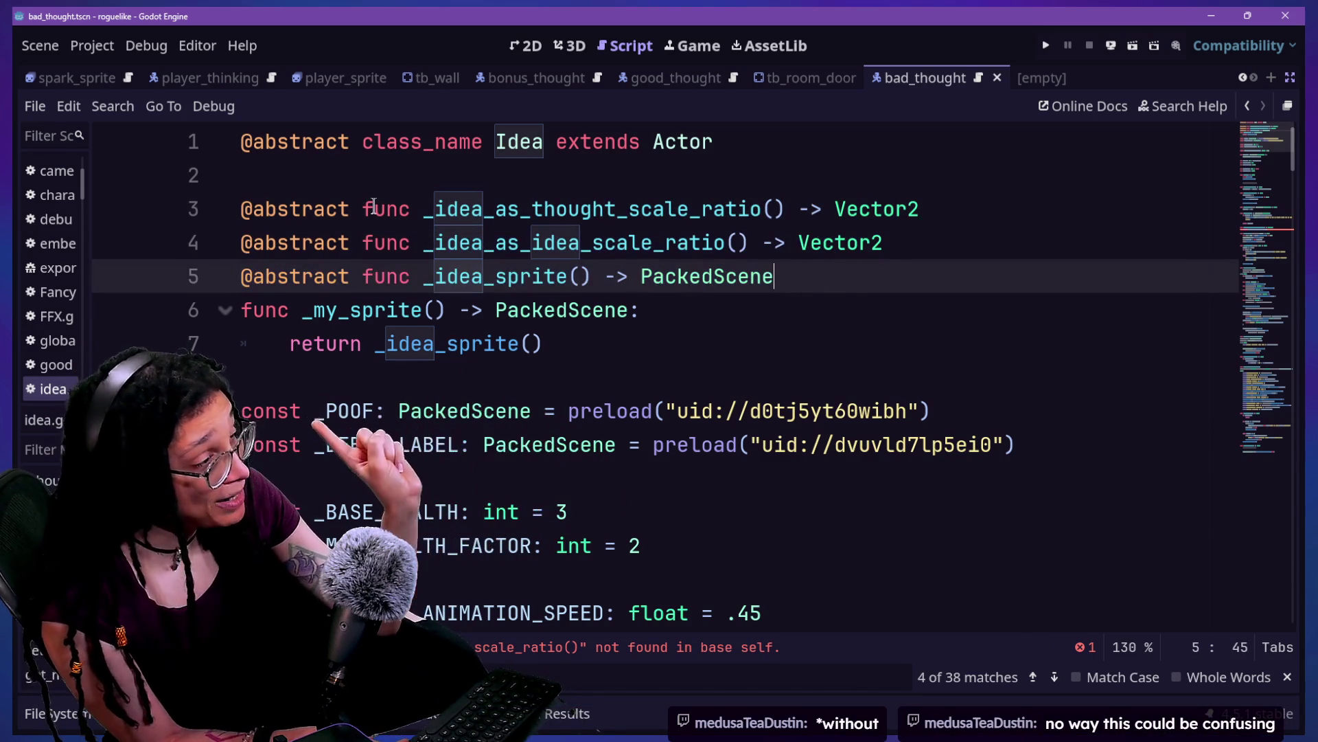
pyautogui.click(435, 210)
pyautogui.click(616, 210)
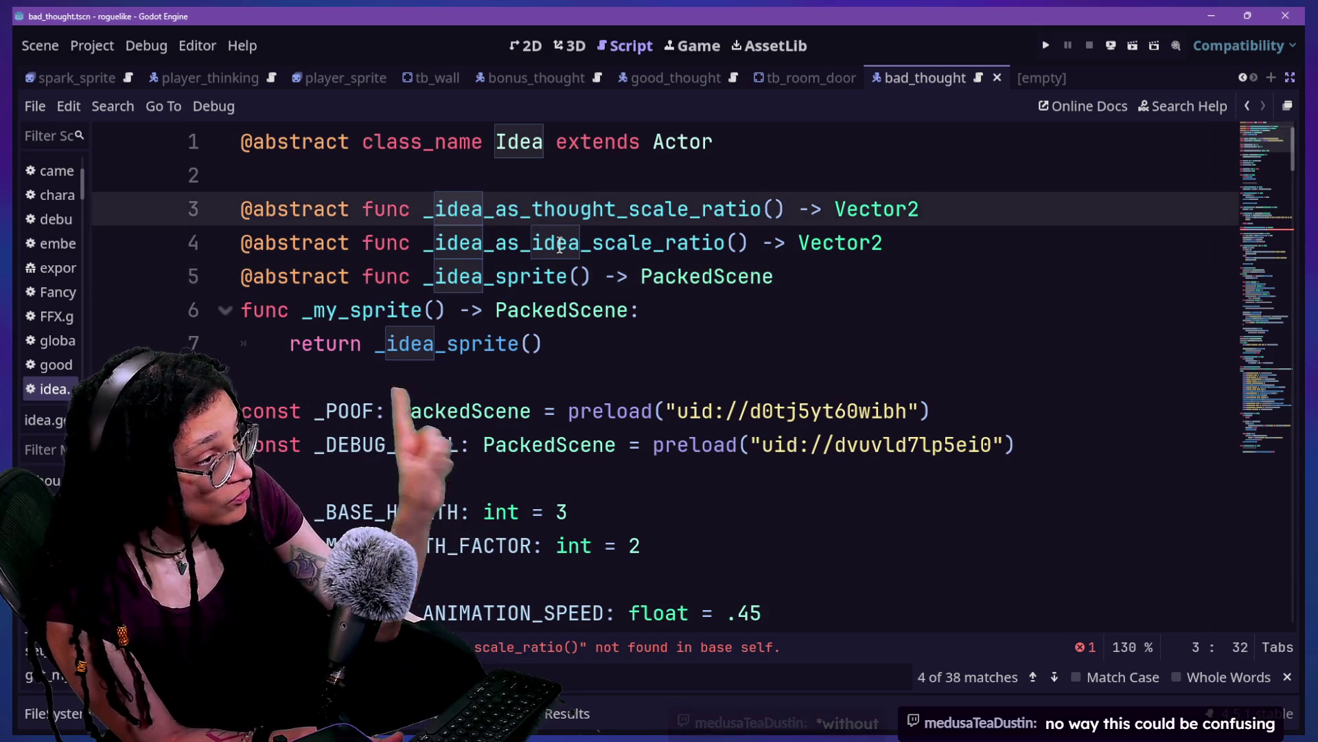
pyautogui.click(507, 243)
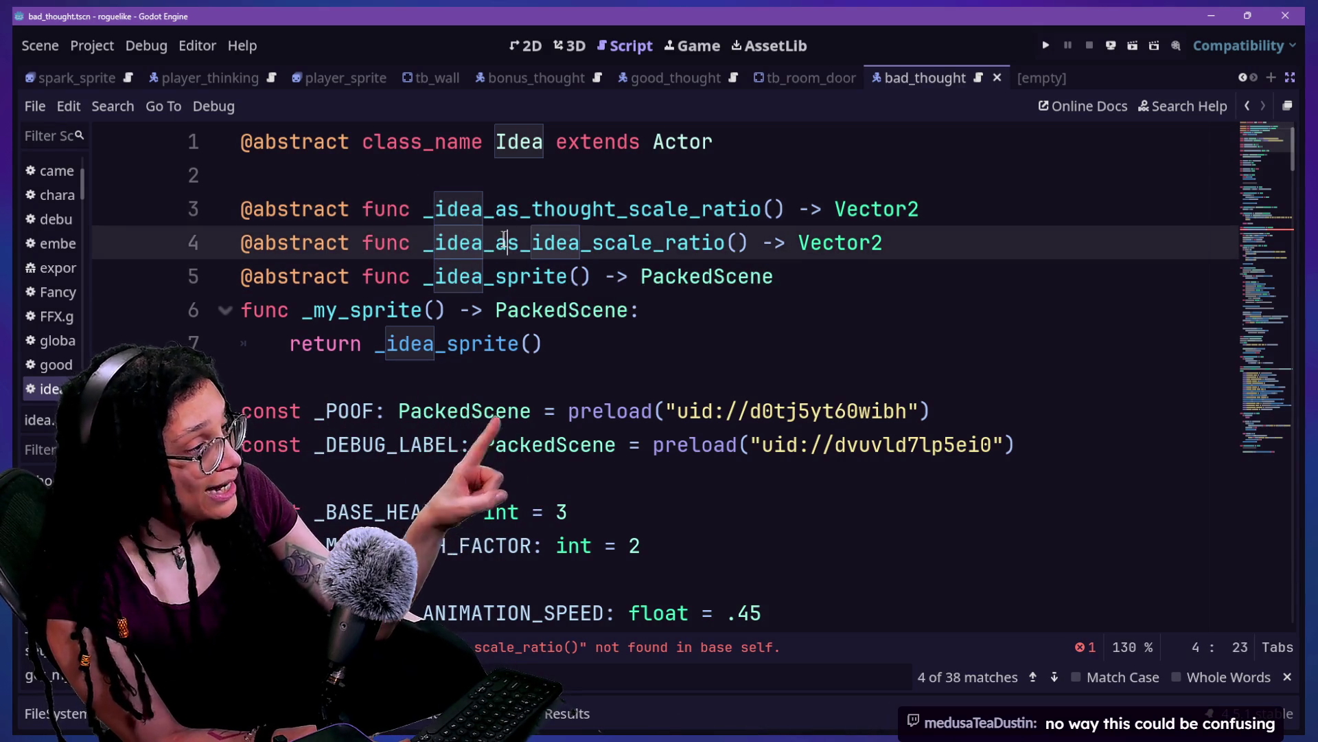
pyautogui.moveTo(527, 208); pyautogui.dragTo(621, 208)
pyautogui.click(546, 241)
pyautogui.moveTo(549, 235)
pyautogui.mouseDown()
pyautogui.moveTo(604, 240)
pyautogui.moveTo(587, 238)
pyautogui.mouseUp()
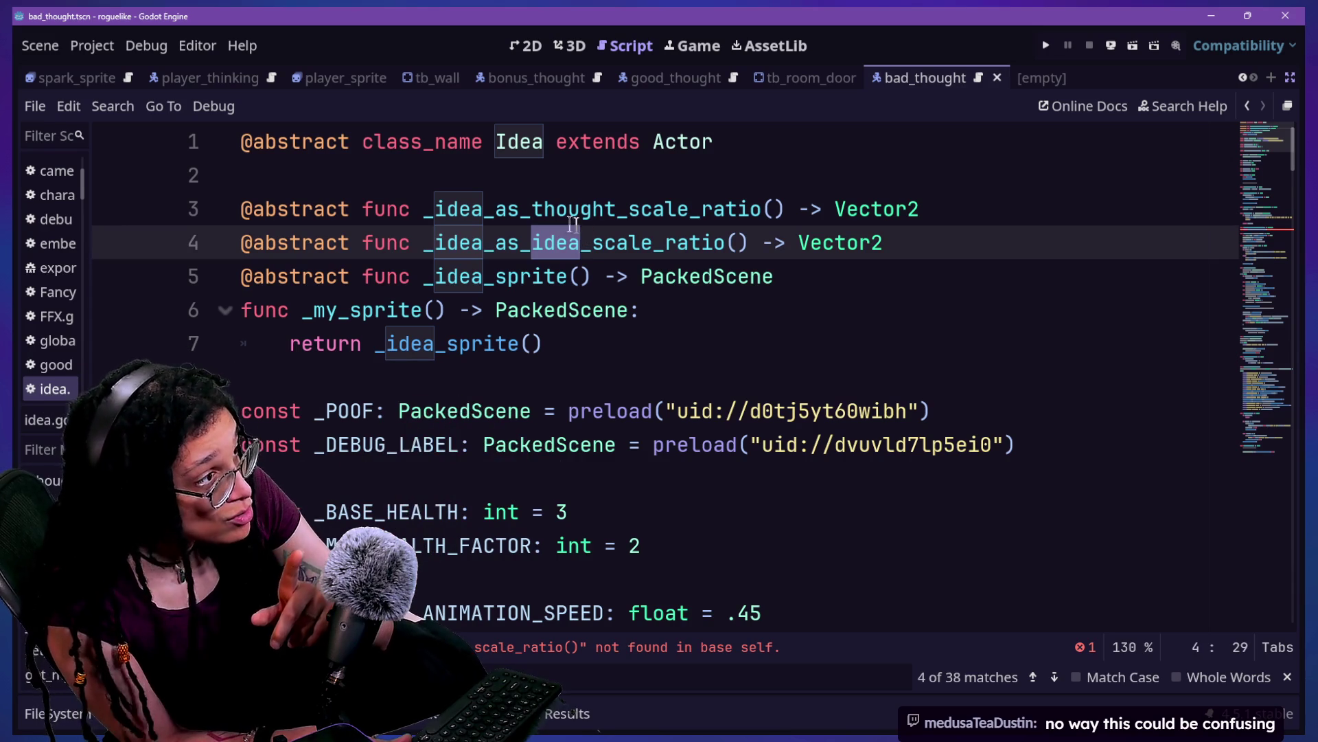
pyautogui.click(903, 141)
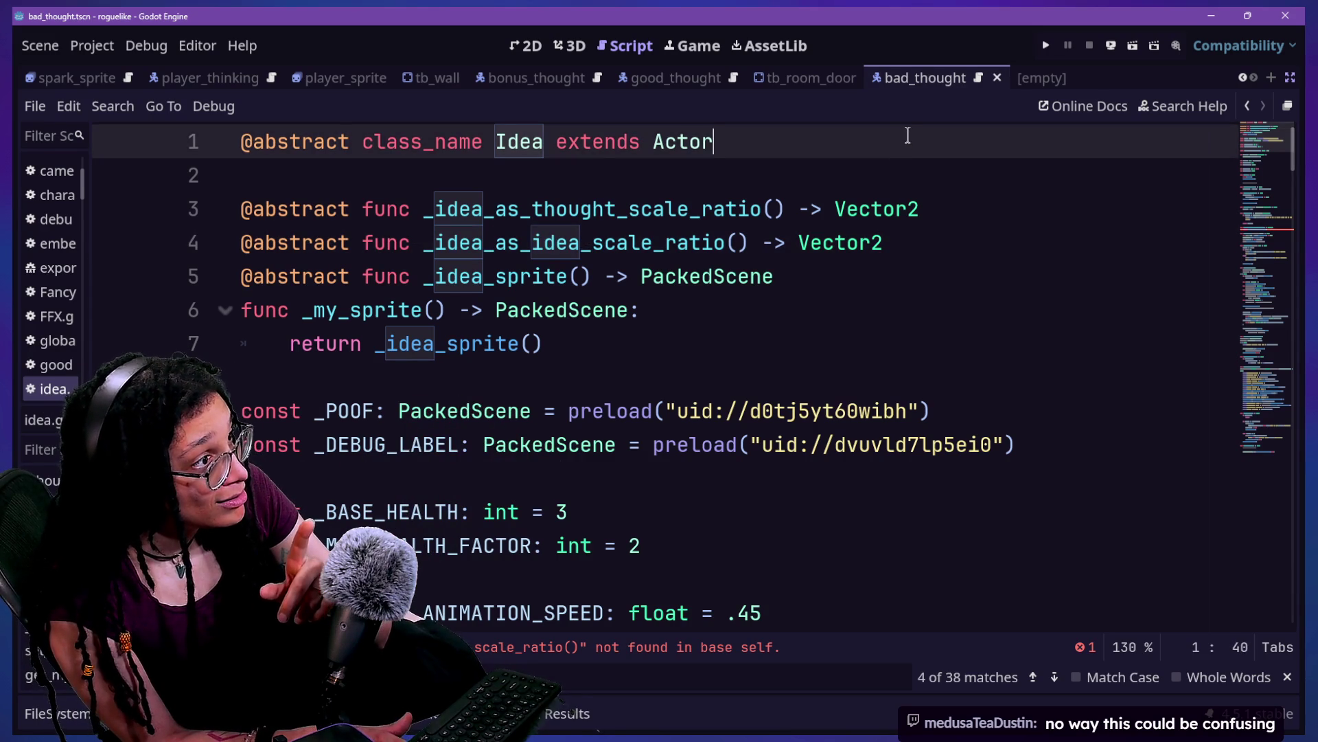
# Step: Begin a ## doc comment below the Idea class declaration, currently reading '## Ide'
pyautogui.press('Return')
pyautogui.press('Return')
pyautogui.write('## Ideas are t')
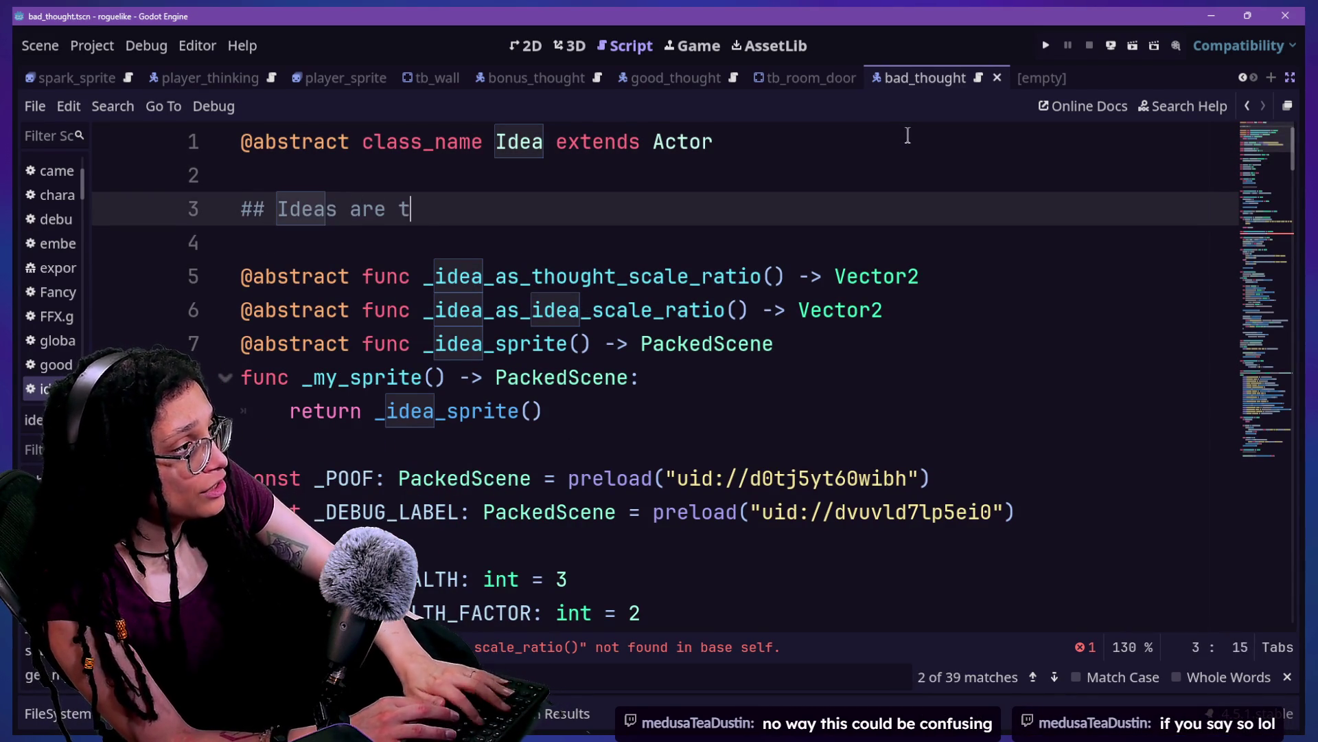
pyautogui.press('BackSpace')
pyautogui.press('BackSpace')
pyautogui.press('BackSpace')
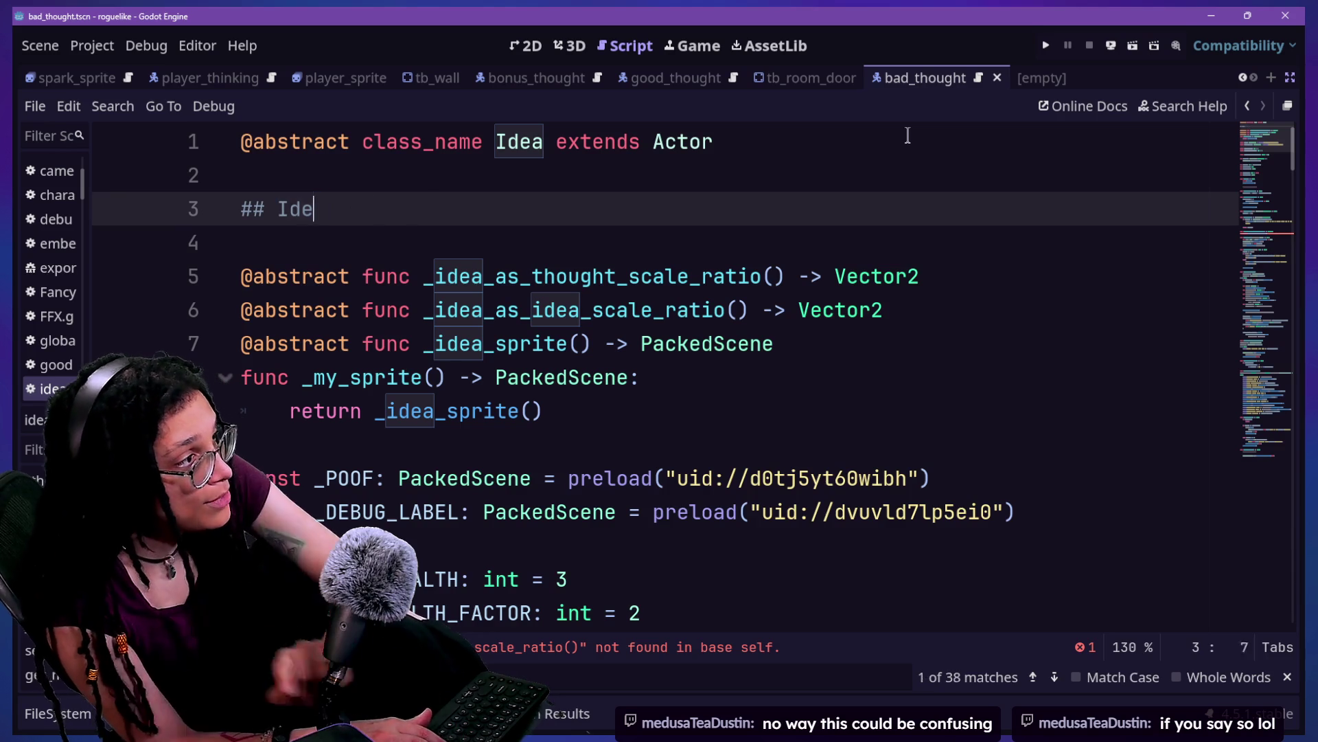
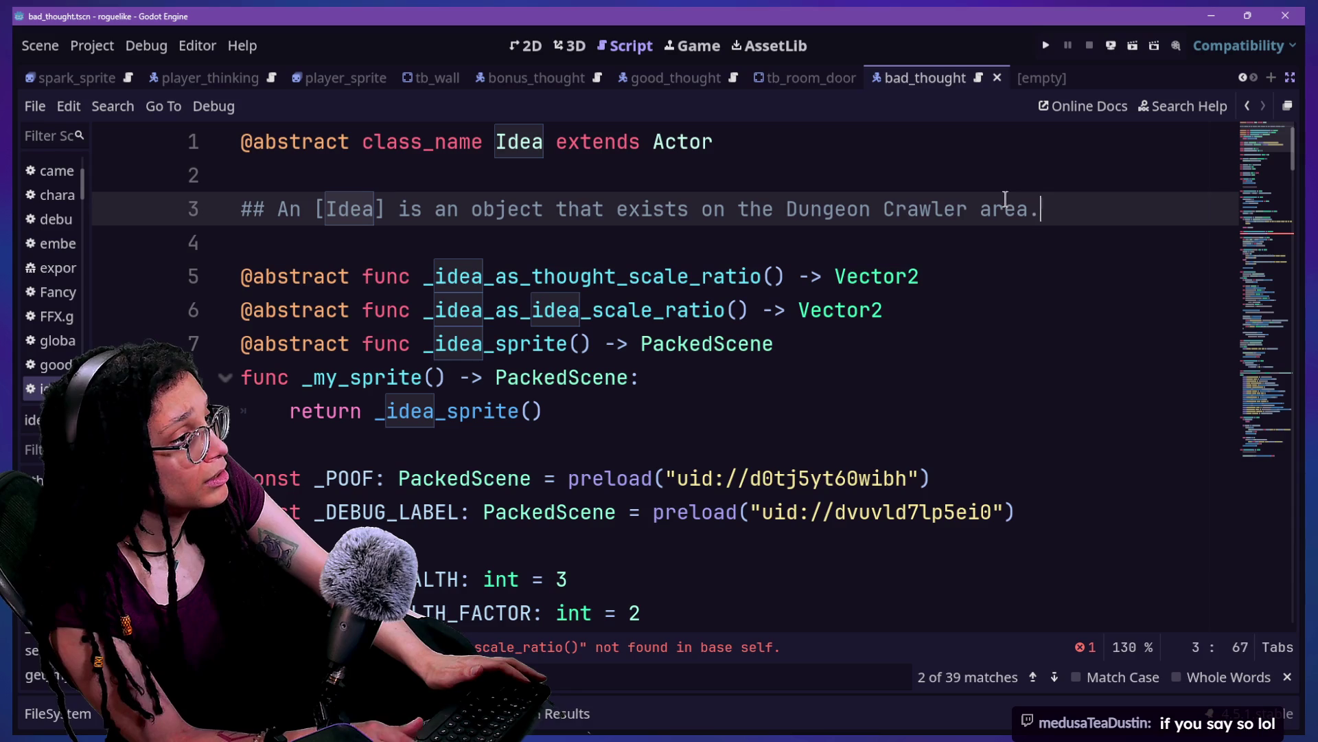
# Step: Reword the Idea doc comment: a cat-themed object, not to be confused with [Thought]s in the Pac-Man-like area
pyautogui.click(466, 212)
pyautogui.press('BackSpace')
pyautogui.write('cat-themed')
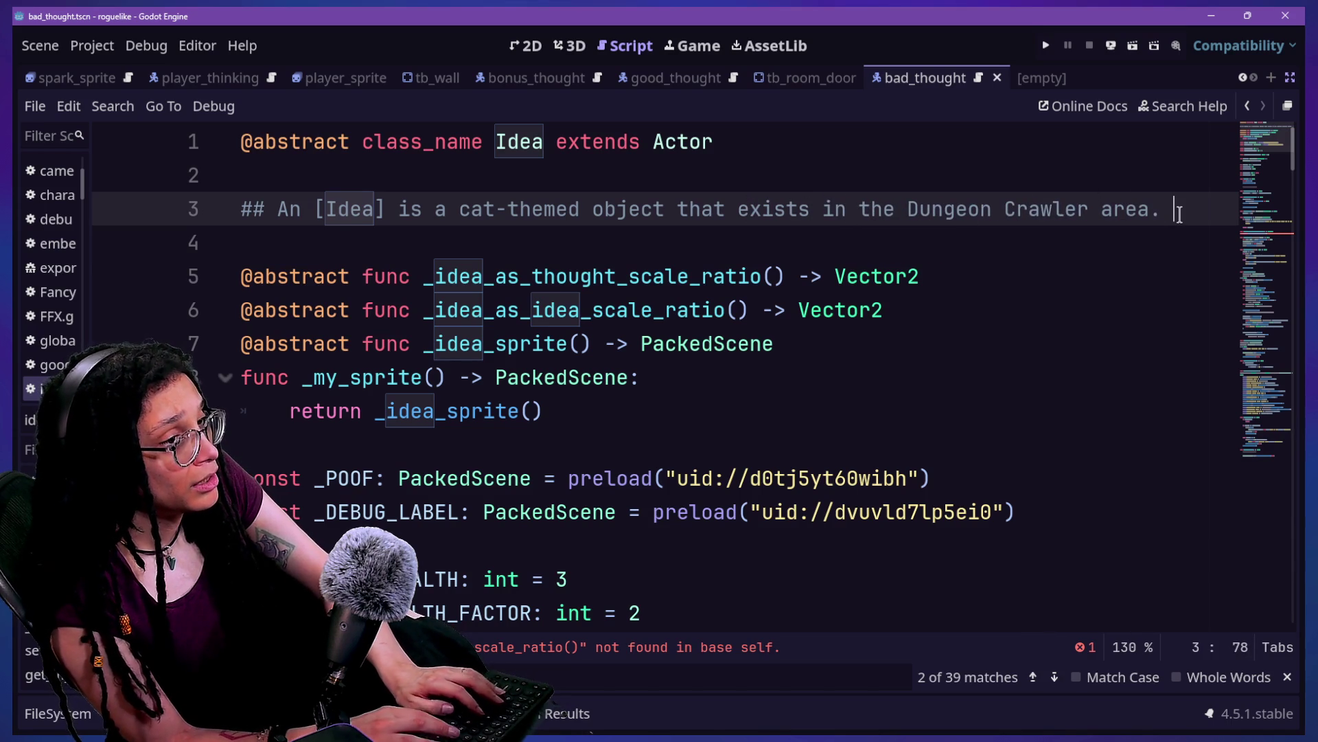
pyautogui.write('ot t')
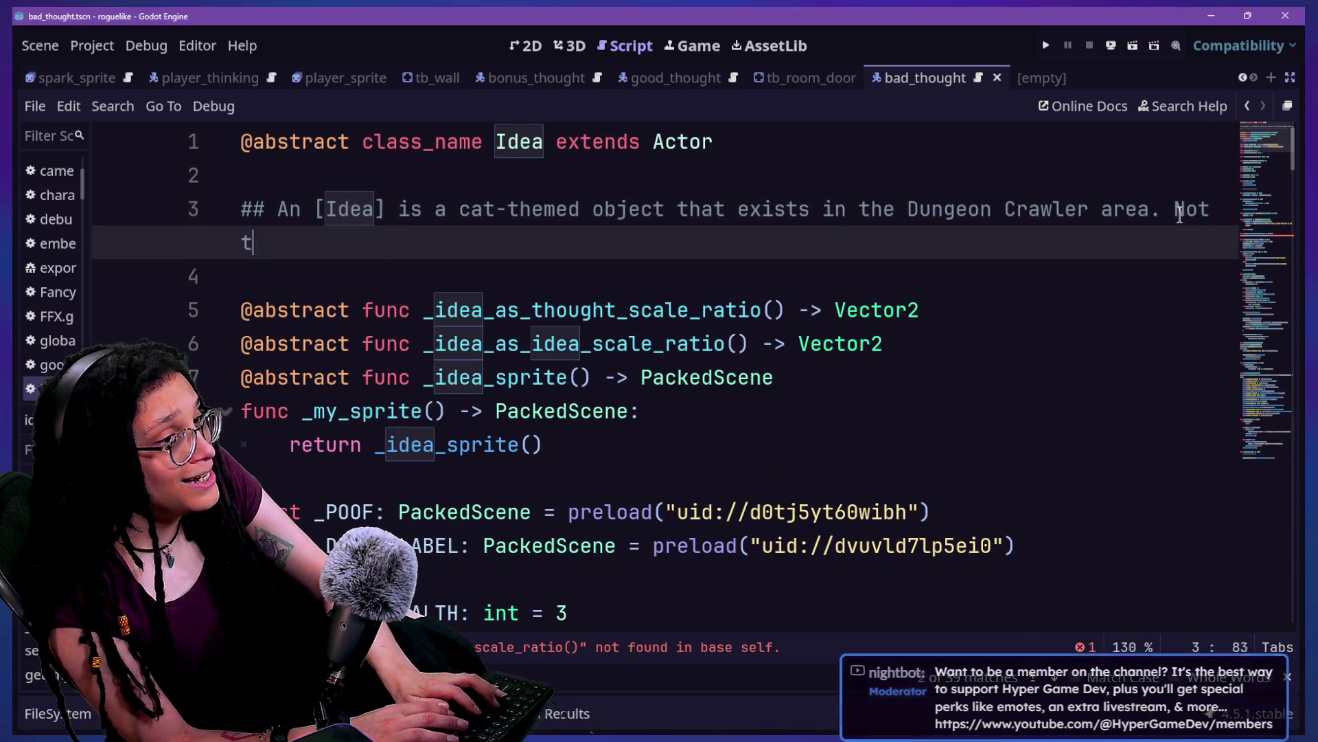
pyautogui.write('o be confused with ')
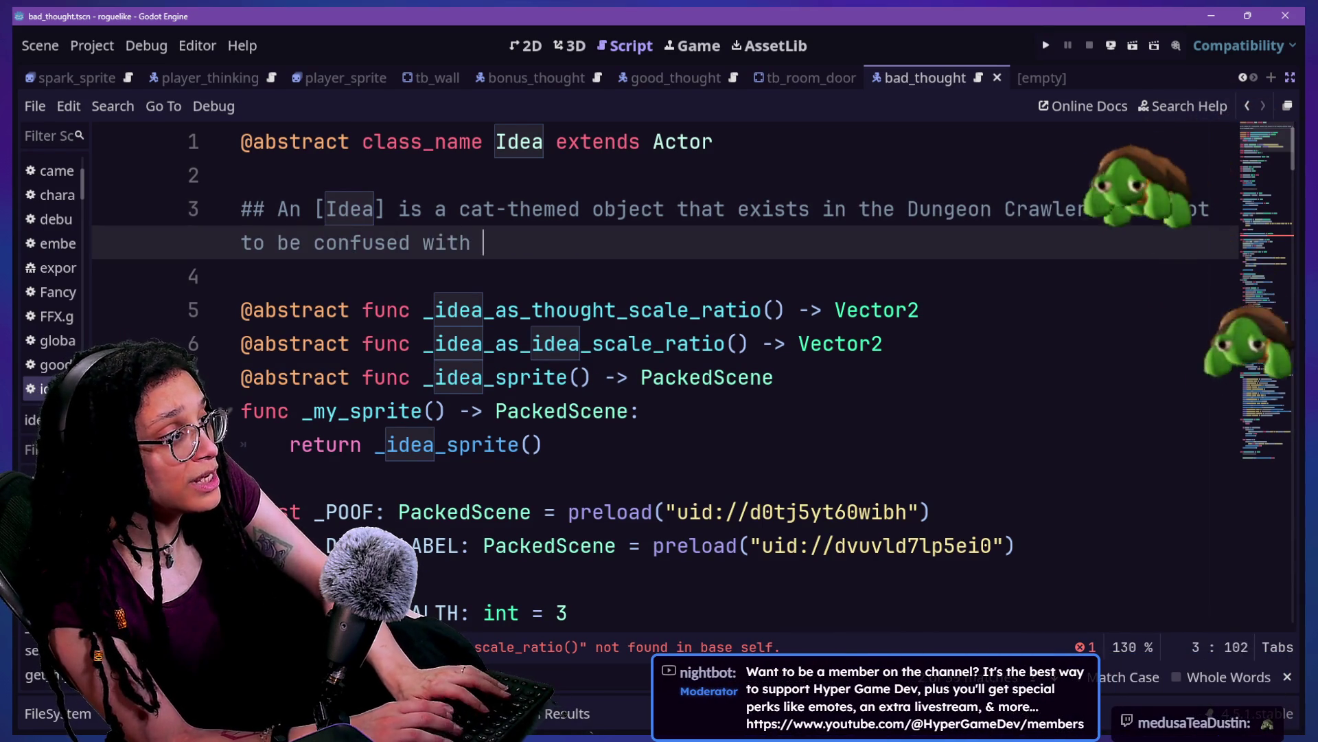
pyautogui.write('[Thought')
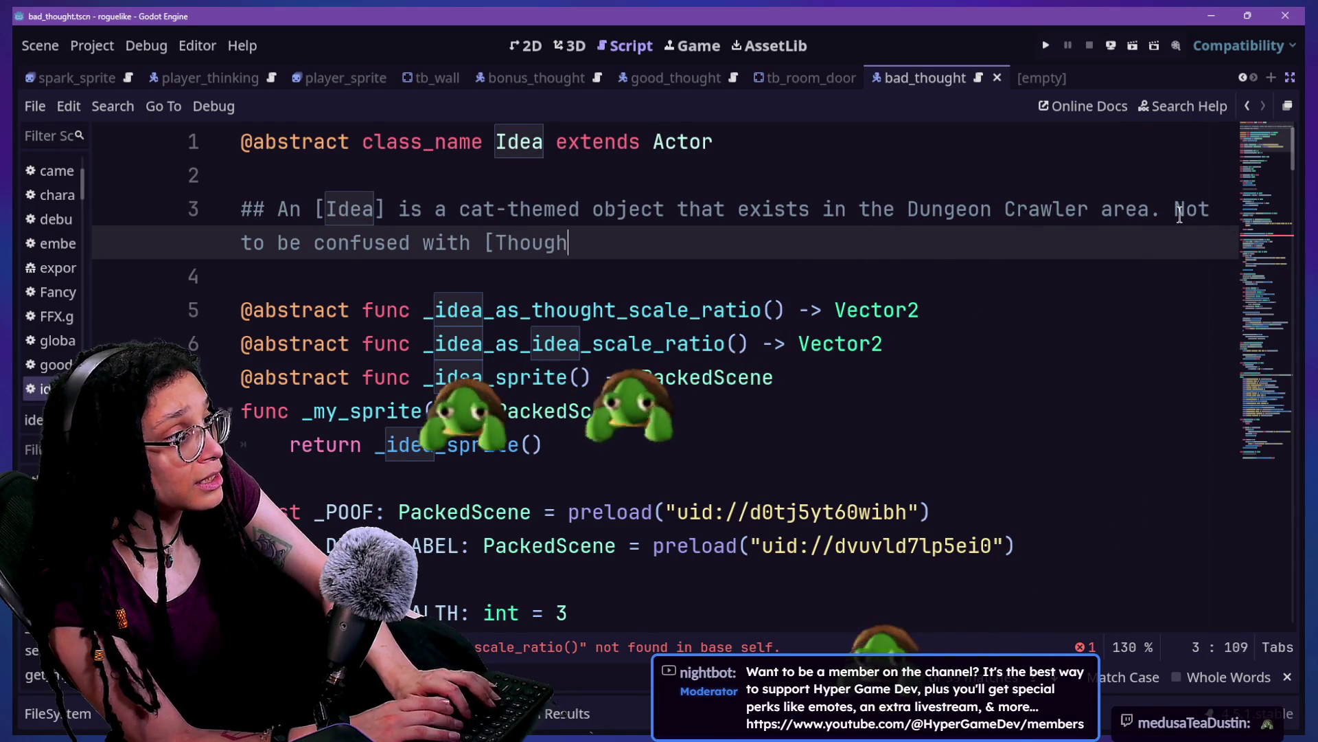
pyautogui.press('Return')
pyautogui.press('BackSpace')
pyautogui.write(']s')
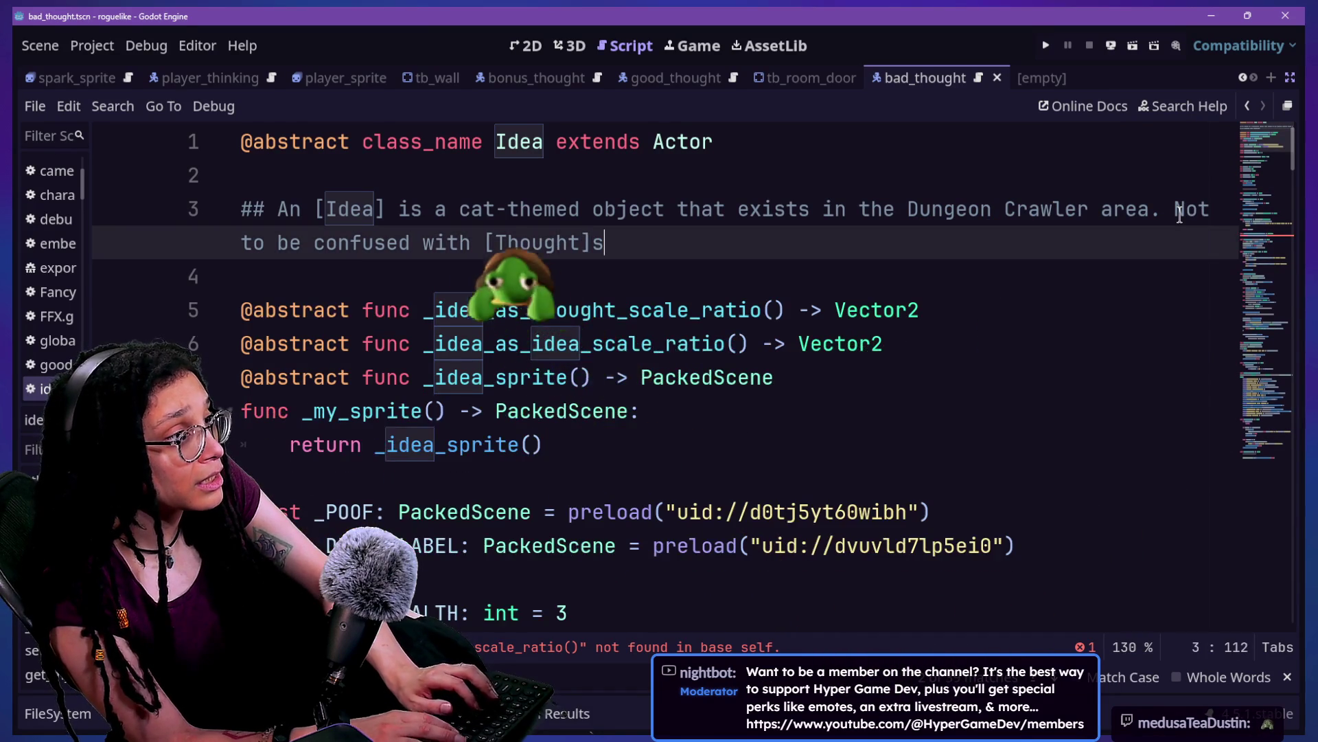
pyautogui.write(', which')
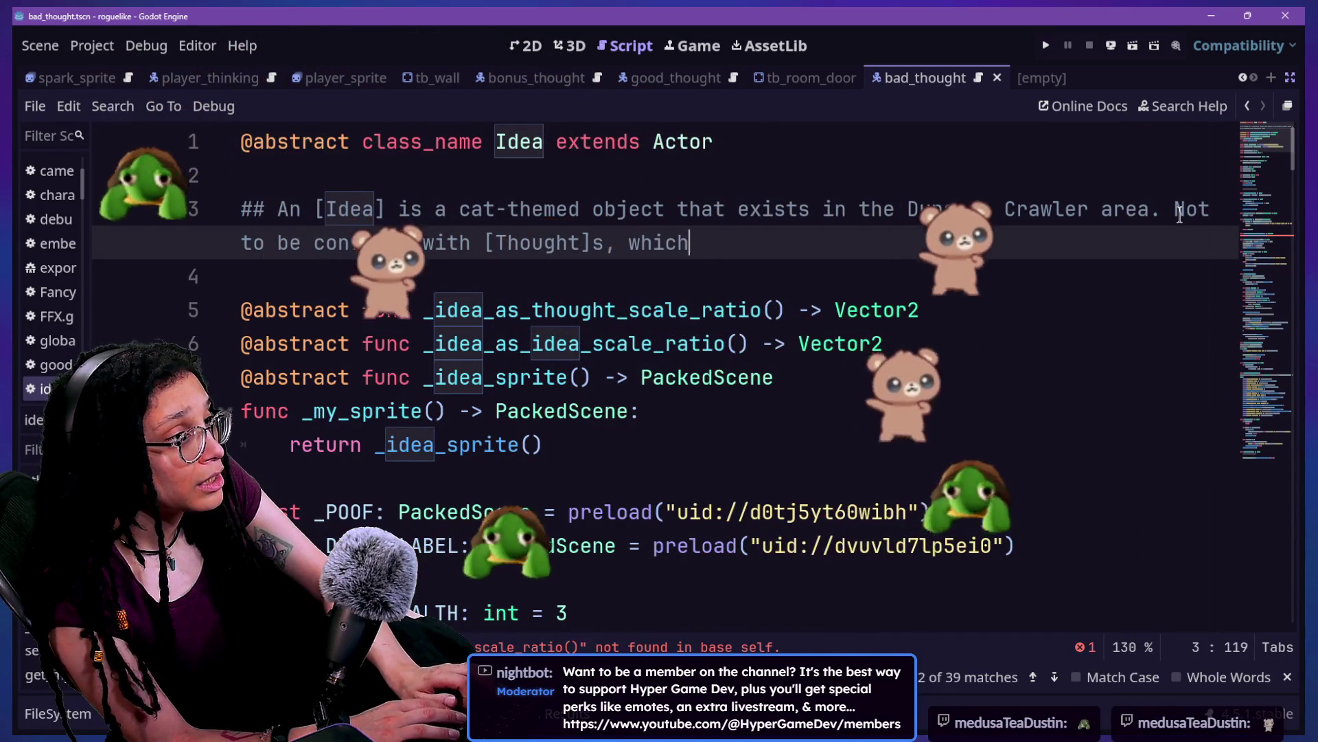
pyautogui.write(' exist in the ')
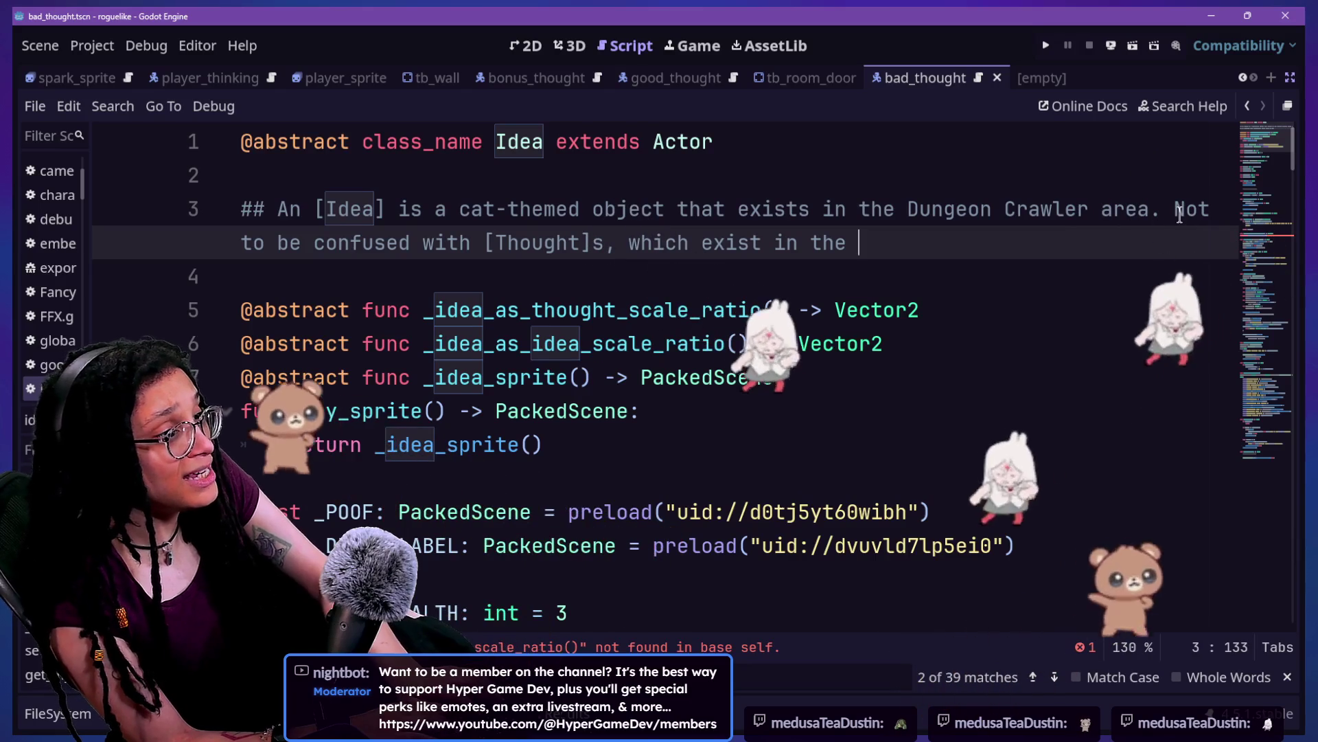
pyautogui.write('Pac-Man-like area')
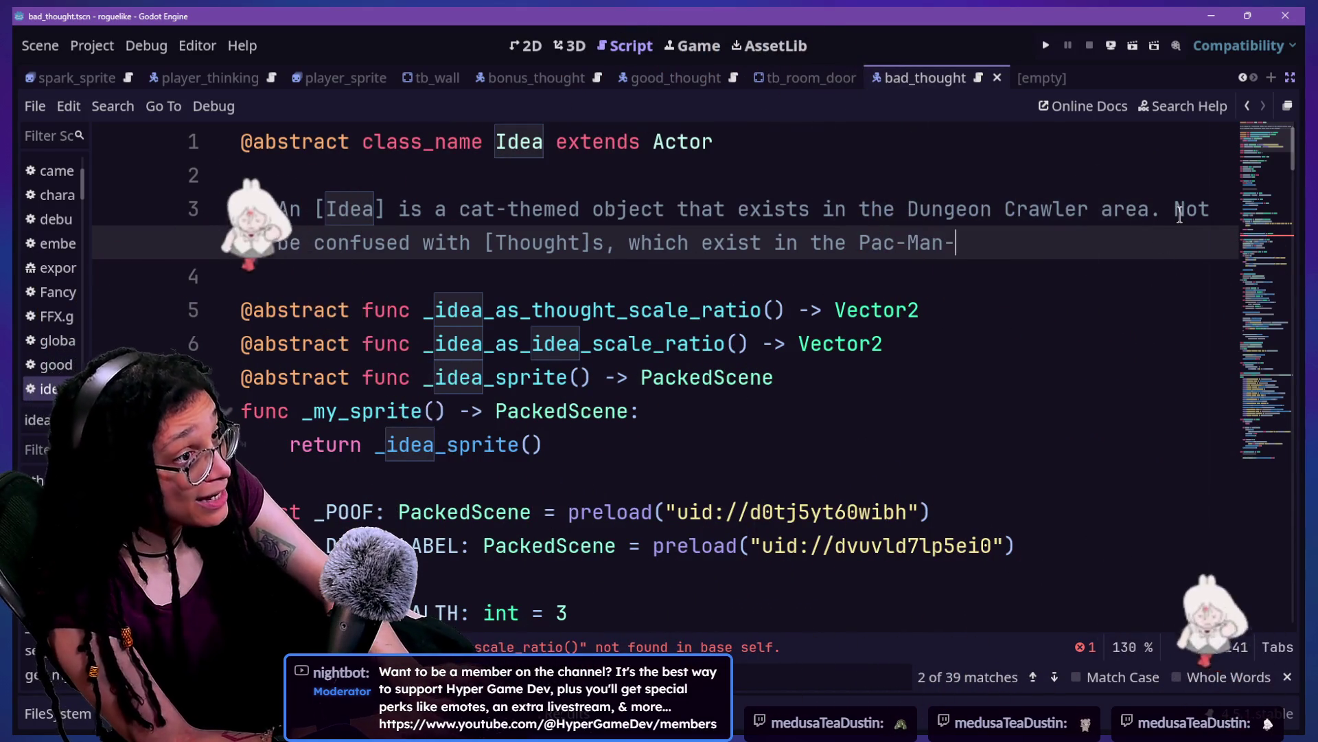
pyautogui.write('.')
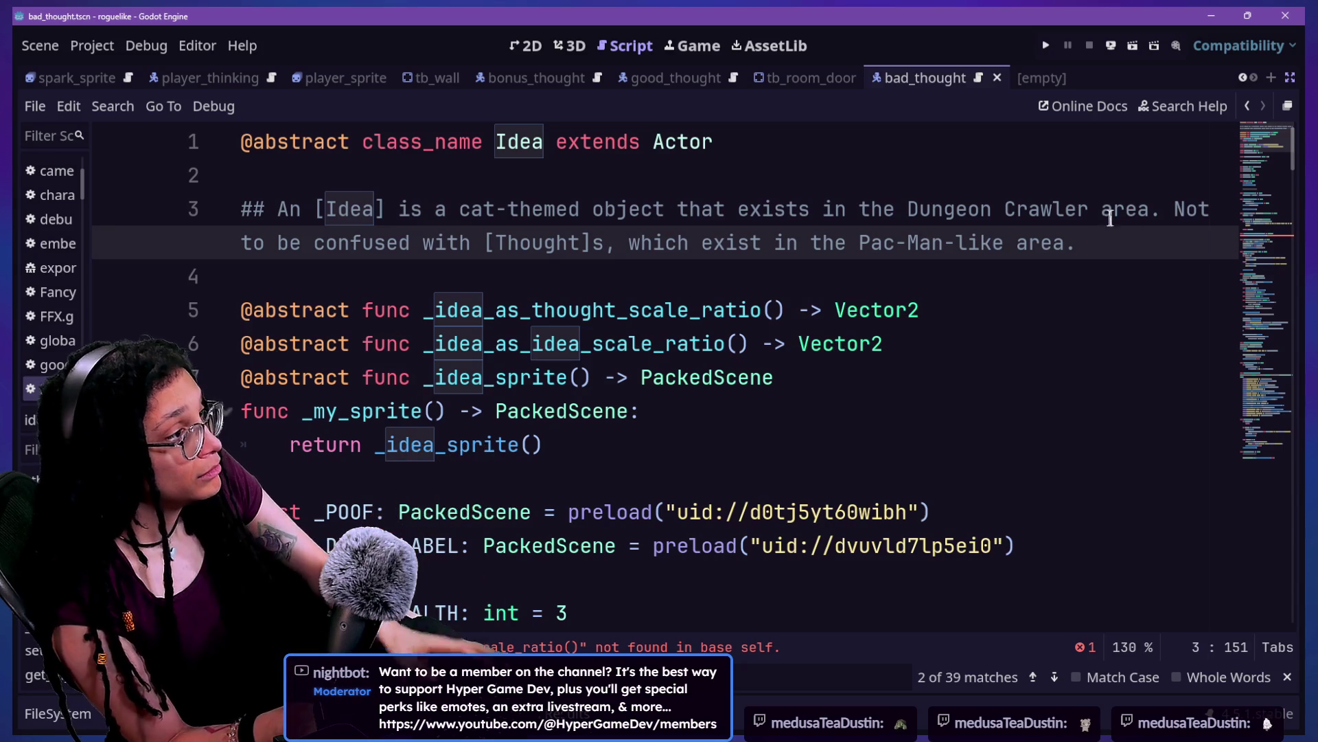
# Step: Save the Idea script and select its whole doc comment to reuse in the Thought script
pyautogui.moveTo(961, 309); pyautogui.dragTo(893, 344)
pyautogui.hotkey('ctrl', 's')
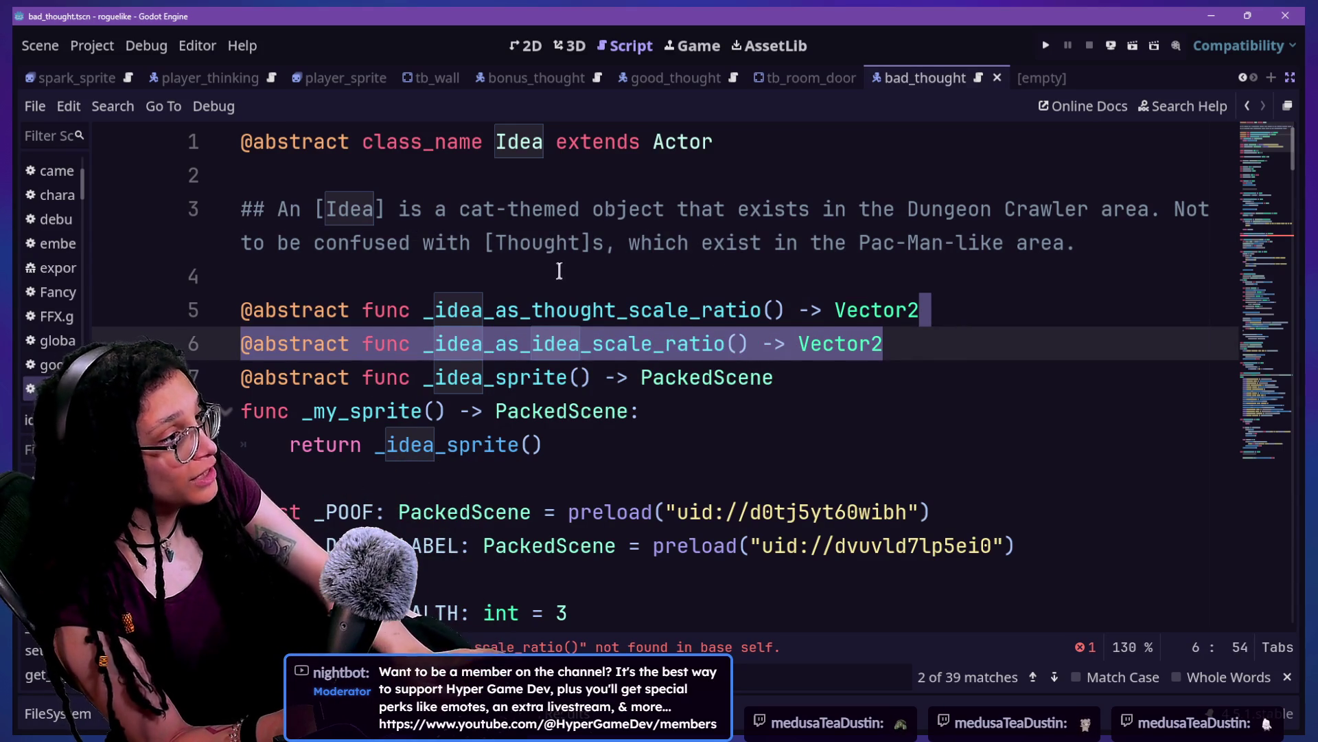
pyautogui.moveTo(1077, 243)
pyautogui.mouseDown()
pyautogui.moveTo(605, 209)
pyautogui.moveTo(140, 212)
pyautogui.mouseUp()
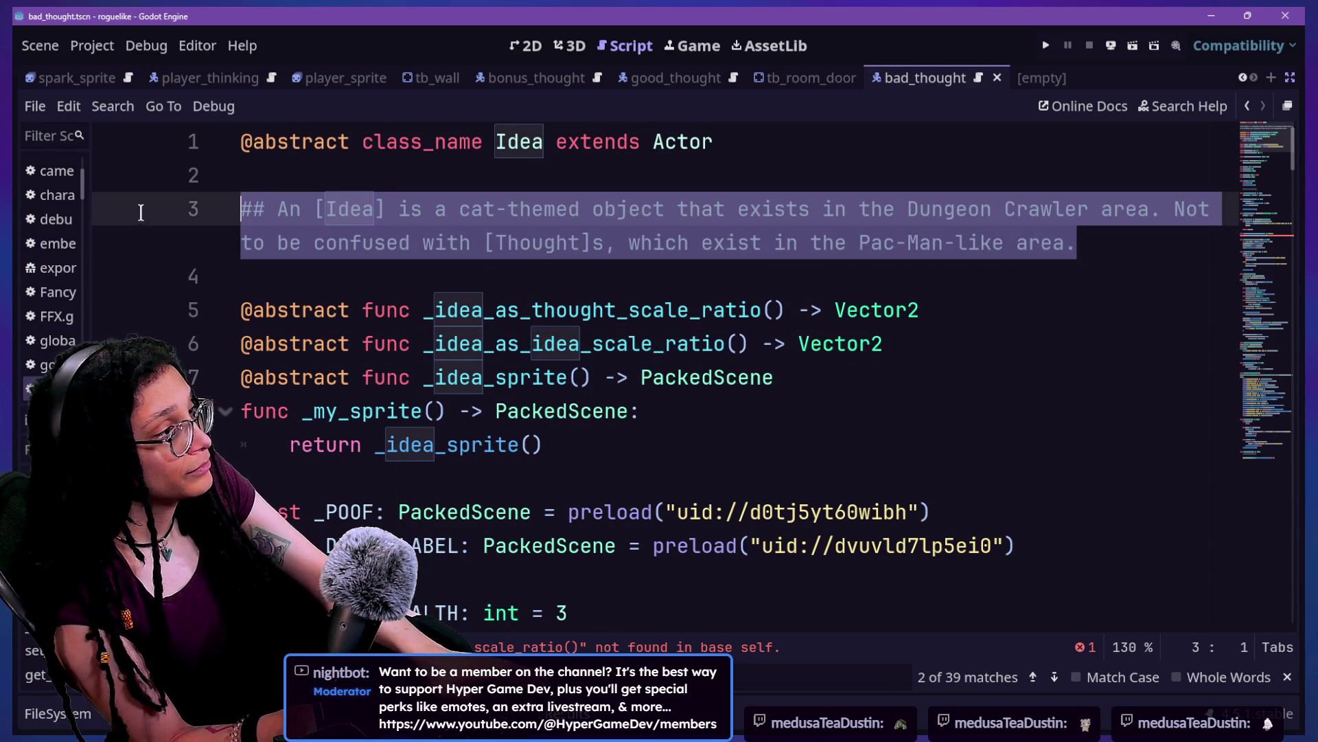
pyautogui.click(594, 237)
# Step: Paste the Idea doc comment onto line 3 of the Thought script
pyautogui.hotkey('ctrl', 'z')
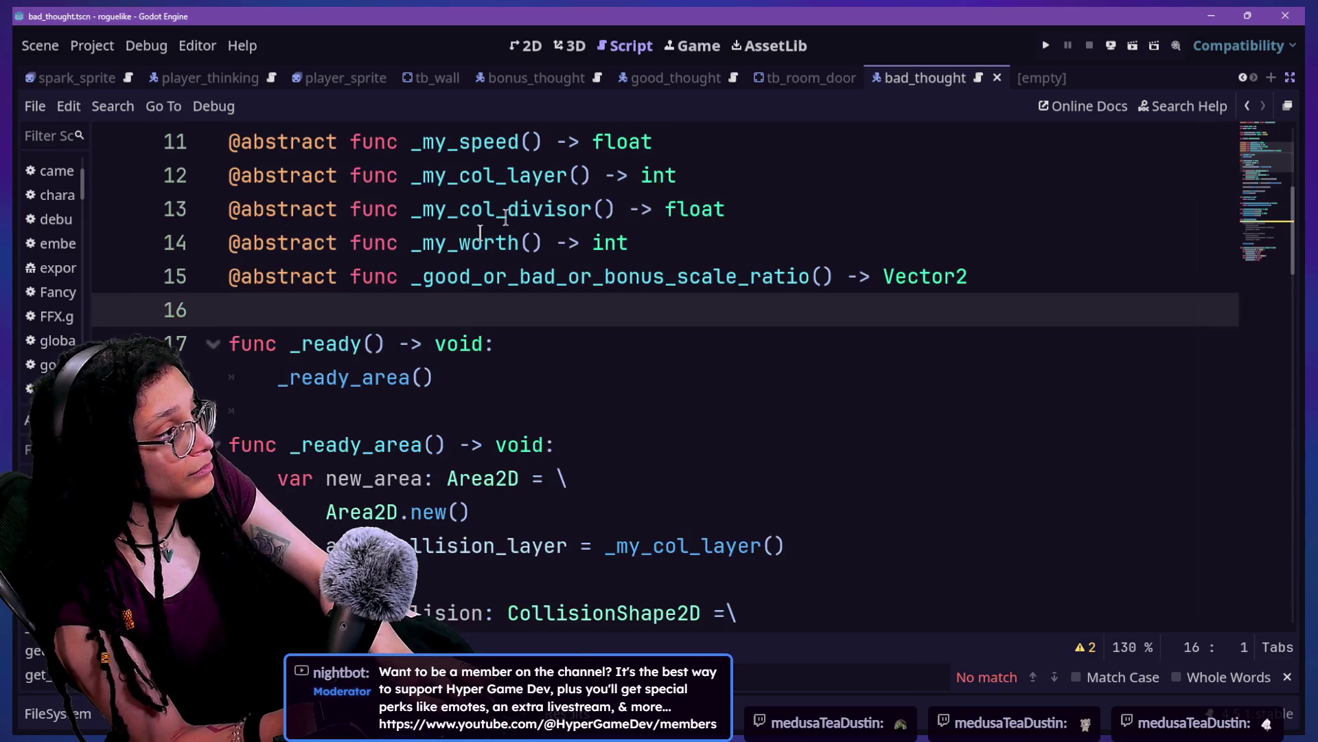
pyautogui.scroll(3, 587, 283)
pyautogui.click(1083, 105)
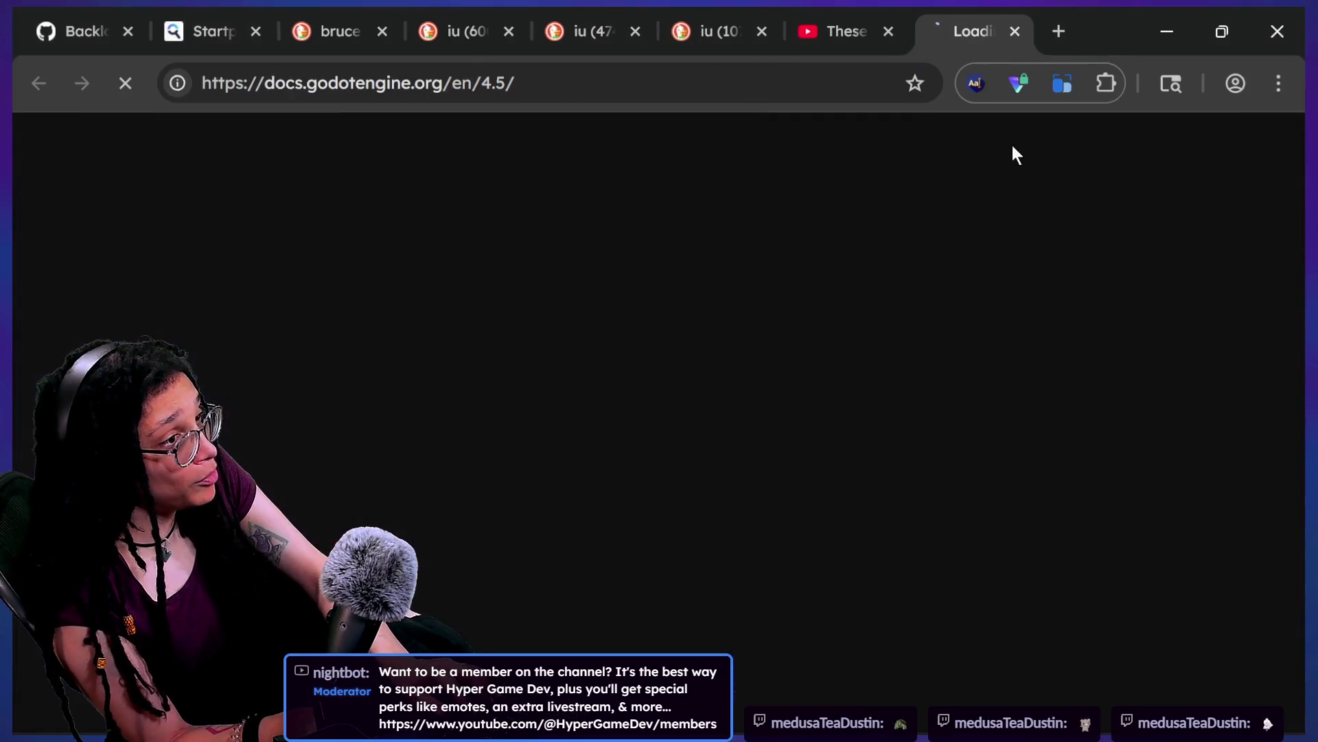
pyautogui.hotkey('alt', 'Tab')
pyautogui.click(951, 195)
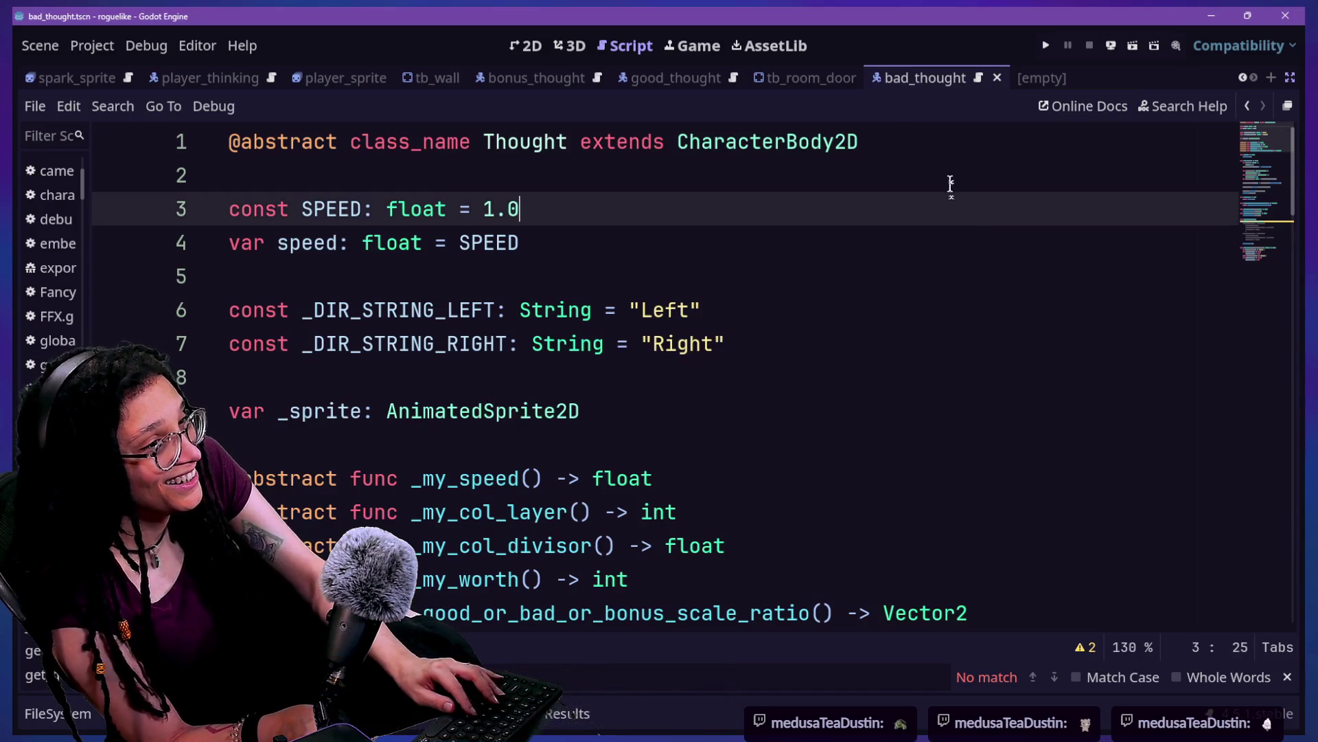
pyautogui.click(946, 147)
pyautogui.write('## An [Idea] is a cat-themed object that exists in the Dungeon Crawler area. Not to be confused with [Thought]s, which exist in the Pac-Man-like area.')
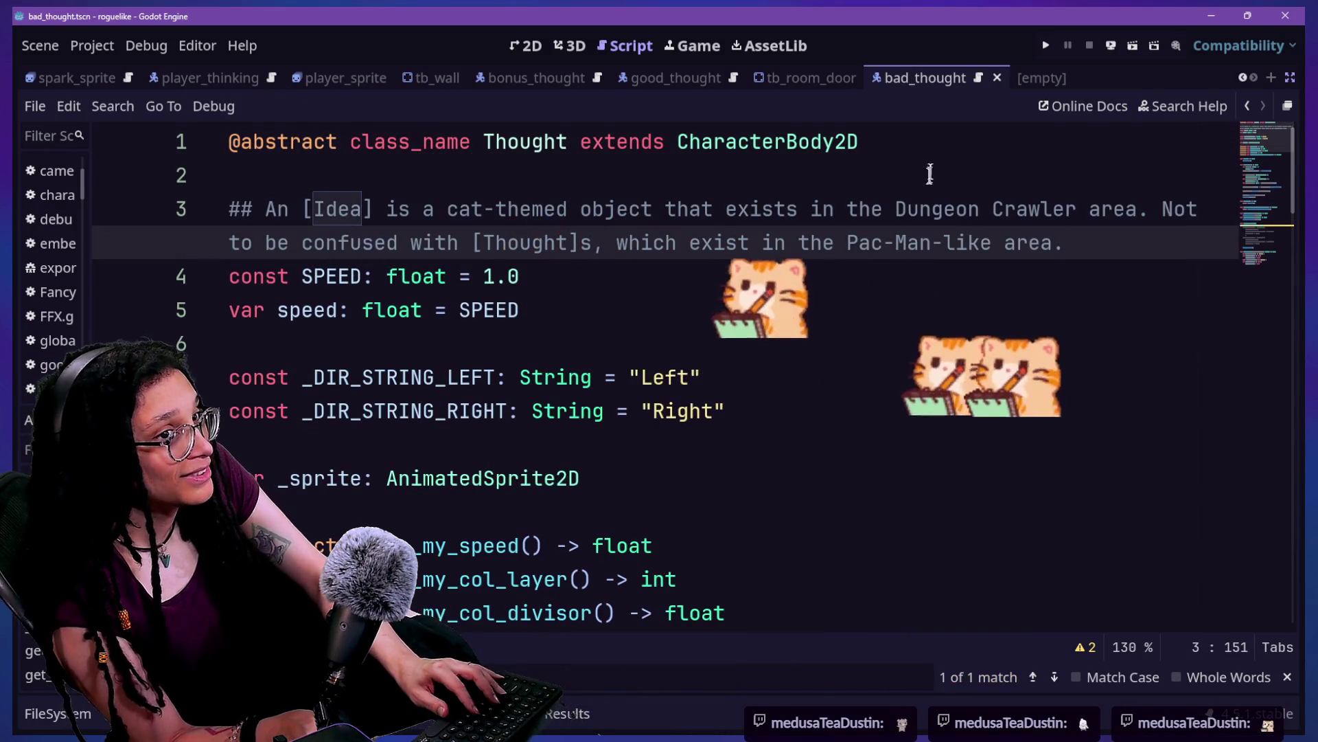
pyautogui.press('Return')
# Step: Reword the first sentence to call Thought a cat-themed object of the Pac-Man-like area
pyautogui.click(289, 209)
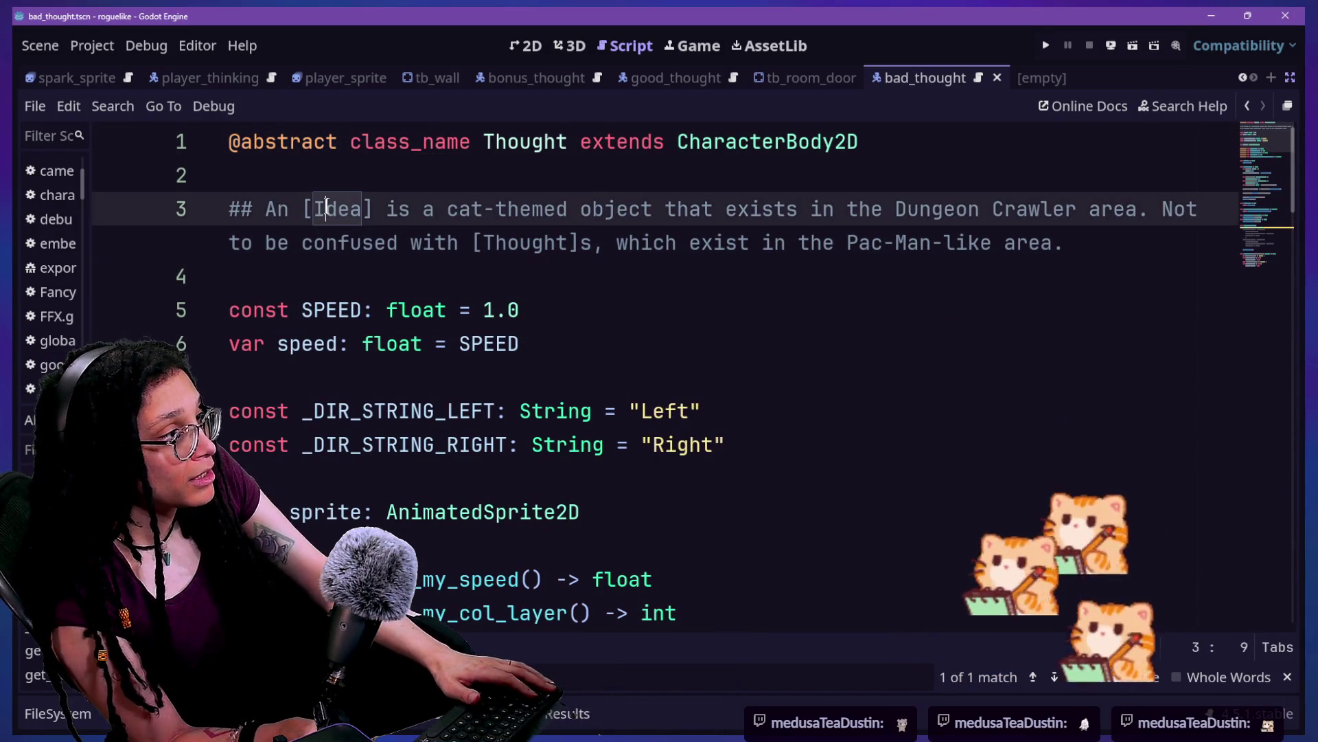
pyautogui.press('BackSpace')
pyautogui.doubleClick(310, 213)
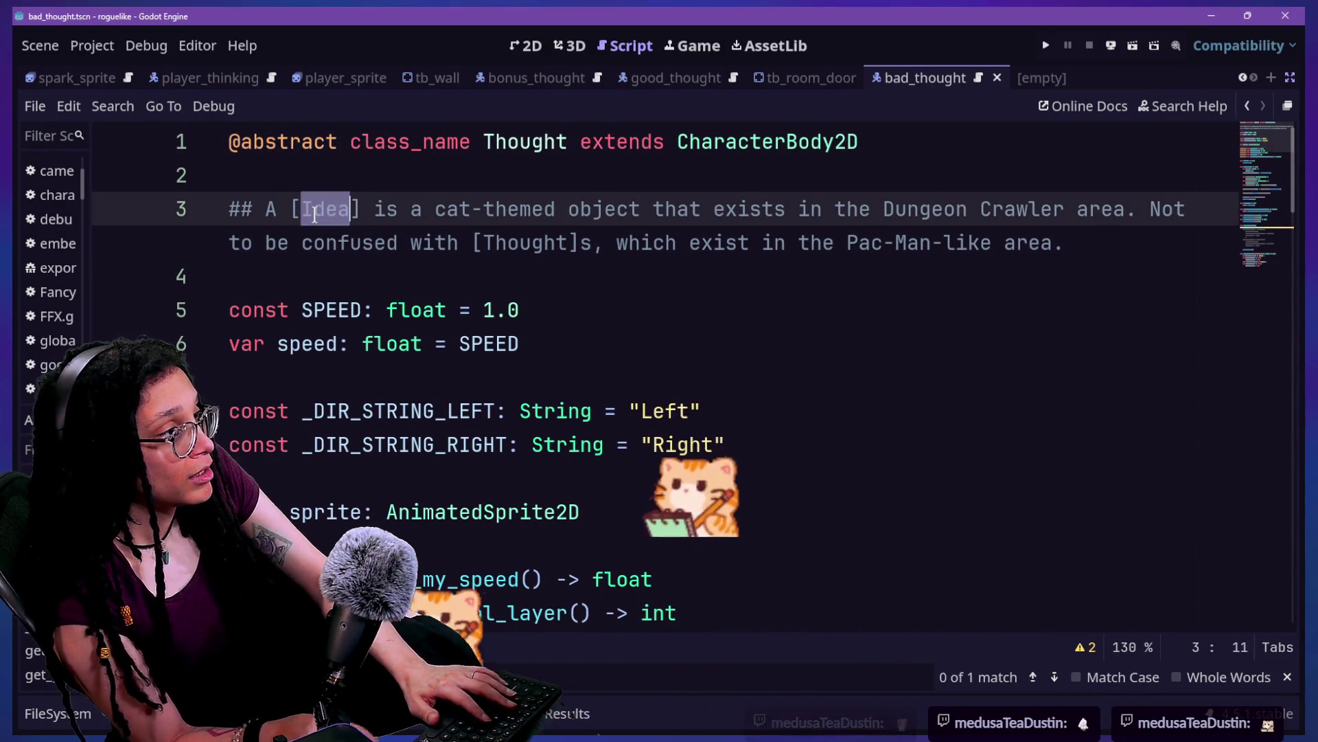
pyautogui.write('Thought')
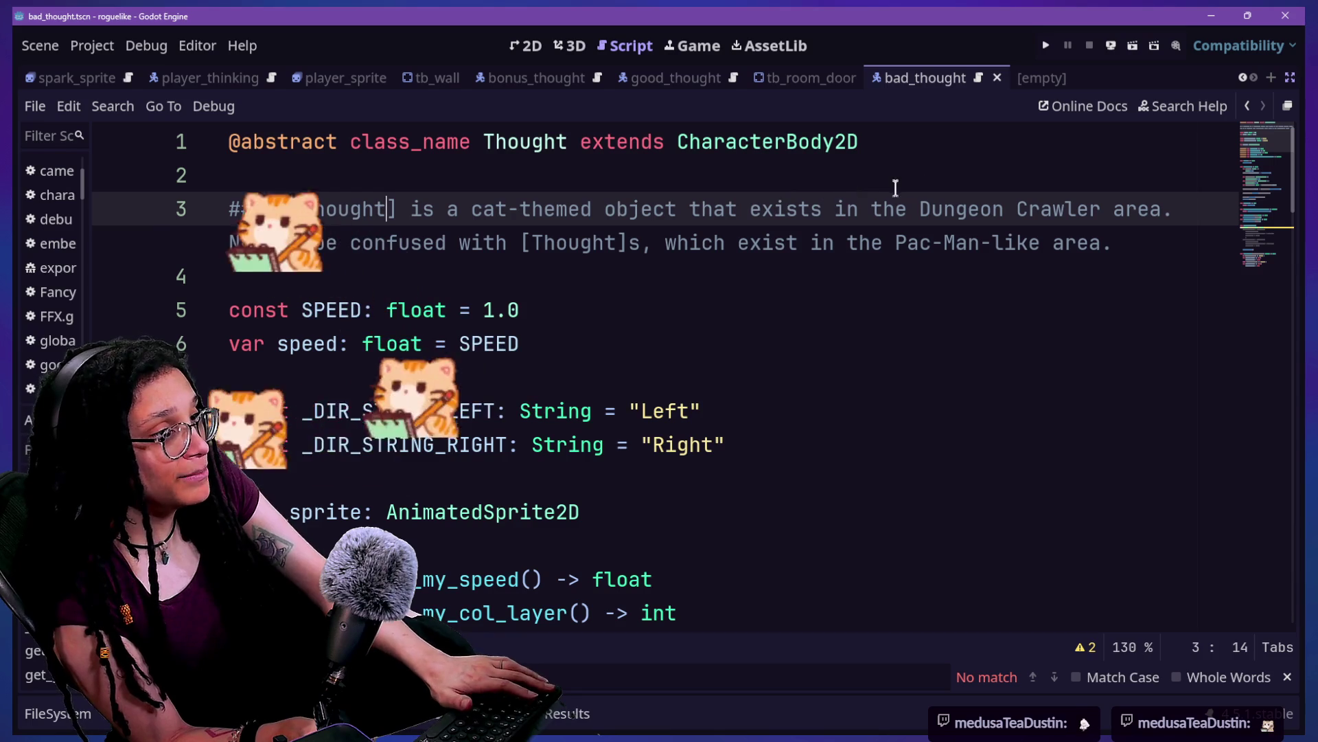
pyautogui.moveTo(920, 209); pyautogui.dragTo(1099, 216)
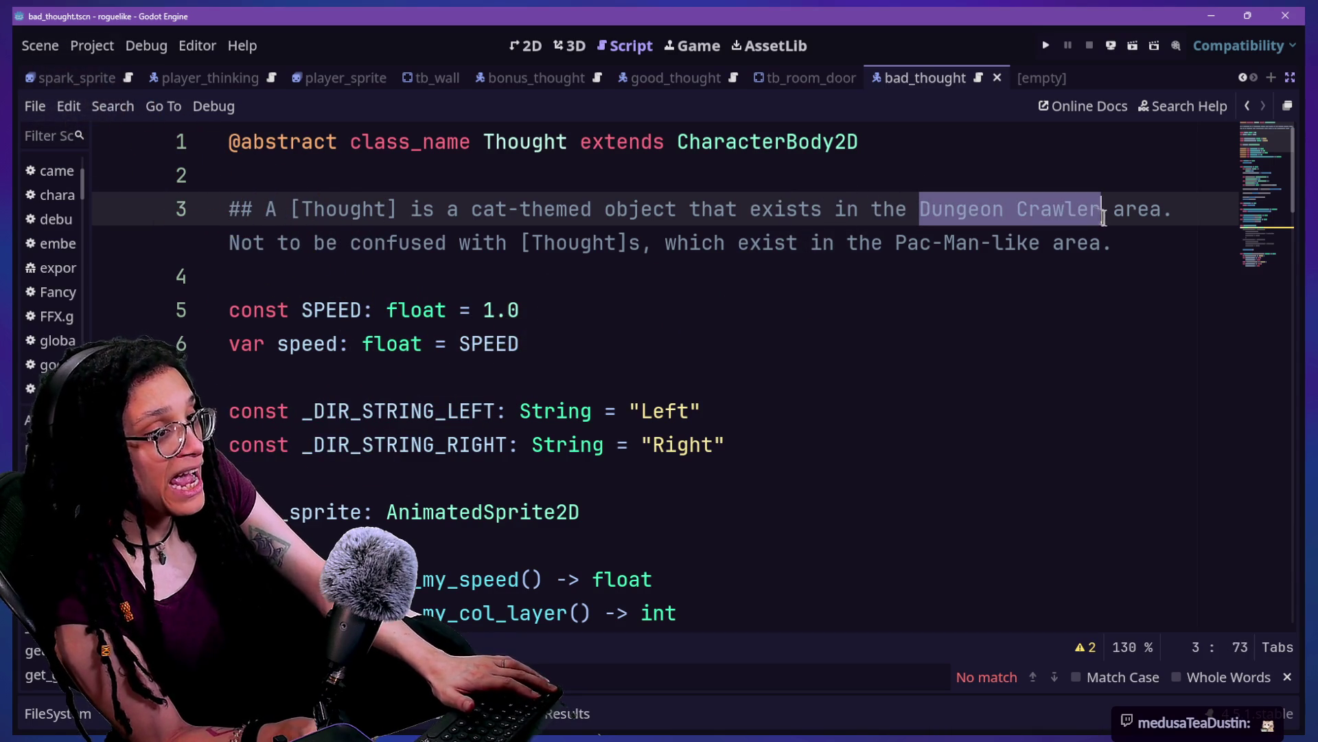
pyautogui.write('Pv')
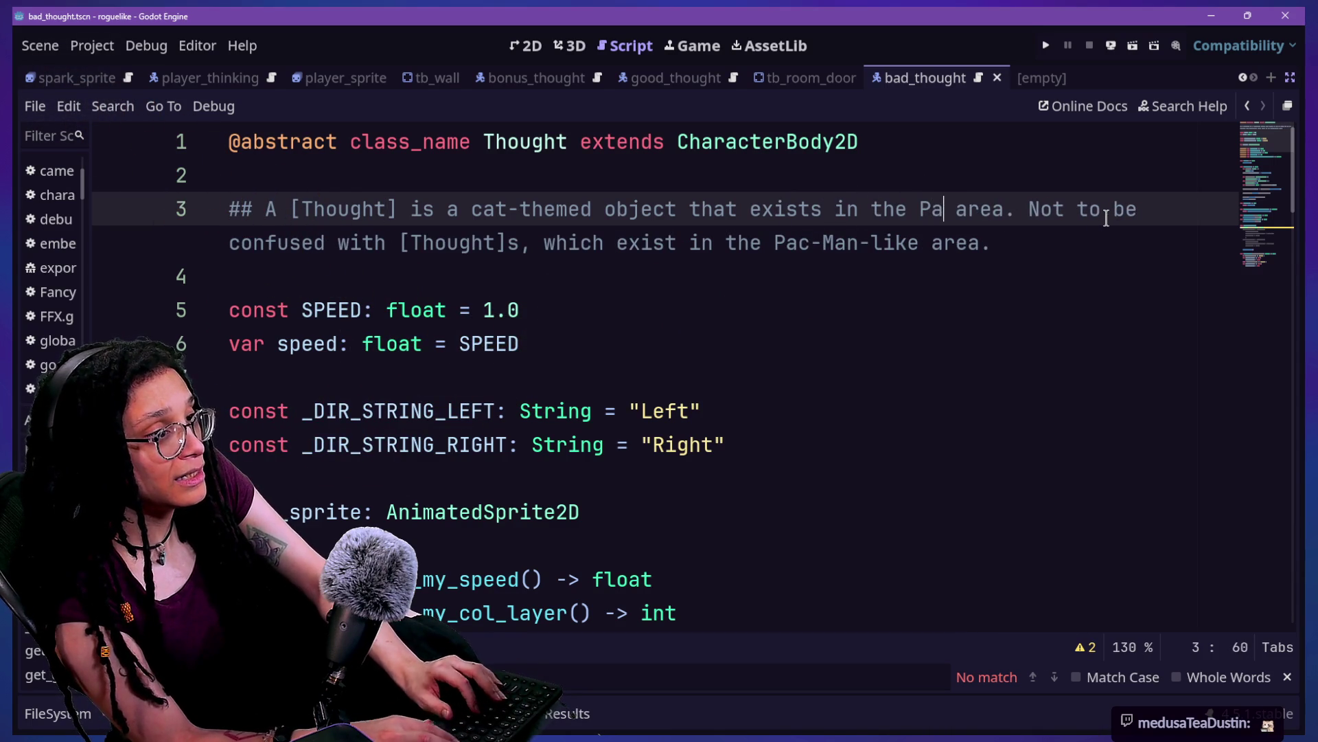
pyautogui.write('like')
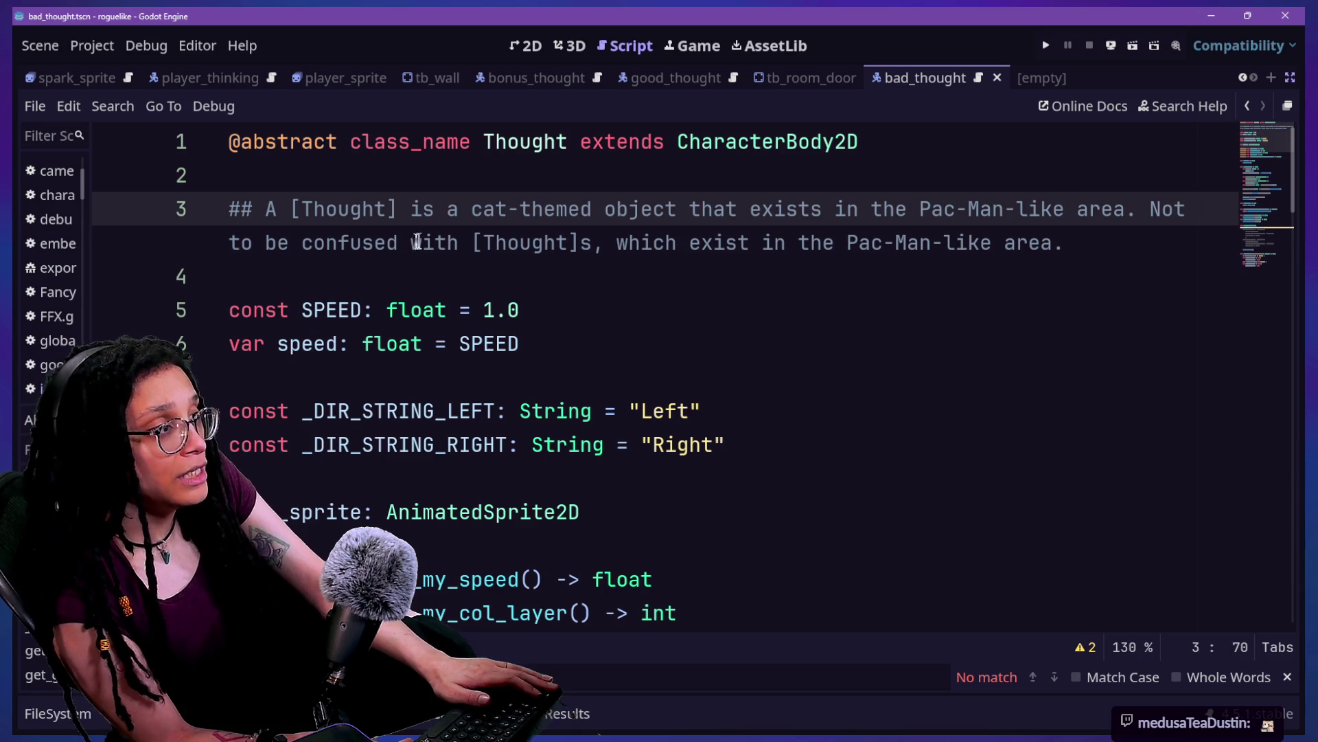
# Step: Make the second sentence contrast it with Ideas in the Dungeon Crawler area, then follow [Idea] back
pyautogui.doubleClick(485, 241)
pyautogui.write('Id')
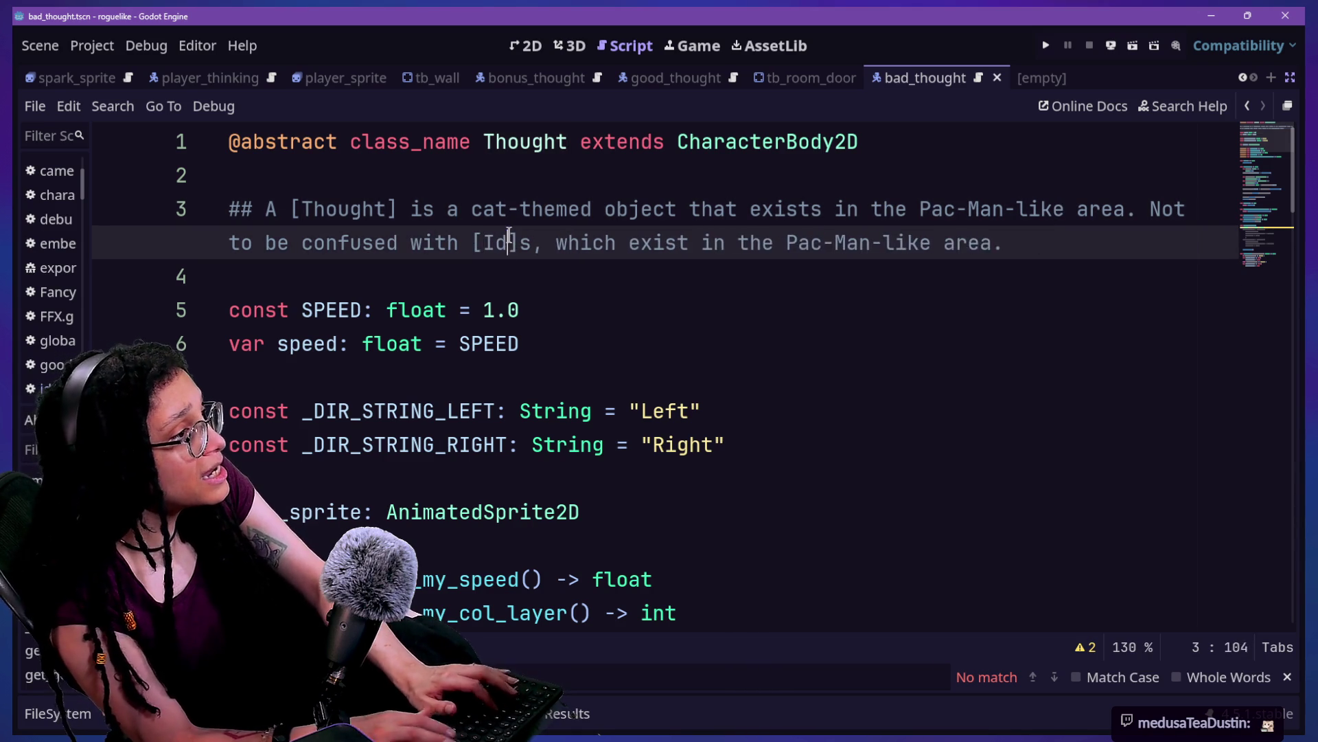
pyautogui.write('eas')
pyautogui.press('BackSpace')
pyautogui.moveTo(810, 246)
pyautogui.mouseDown()
pyautogui.moveTo(1026, 247)
pyautogui.moveTo(955, 248)
pyautogui.mouseUp()
pyautogui.write('Dune')
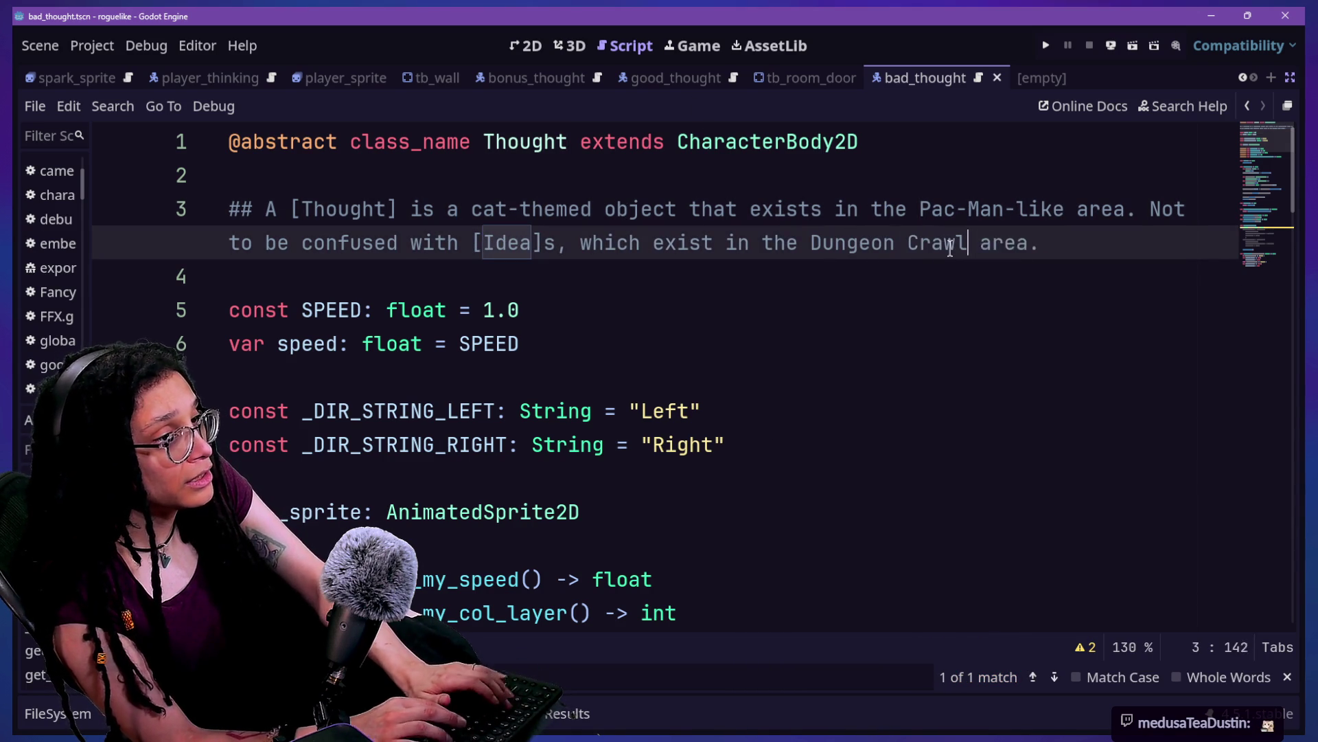
pyautogui.write('er')
pyautogui.click(603, 305)
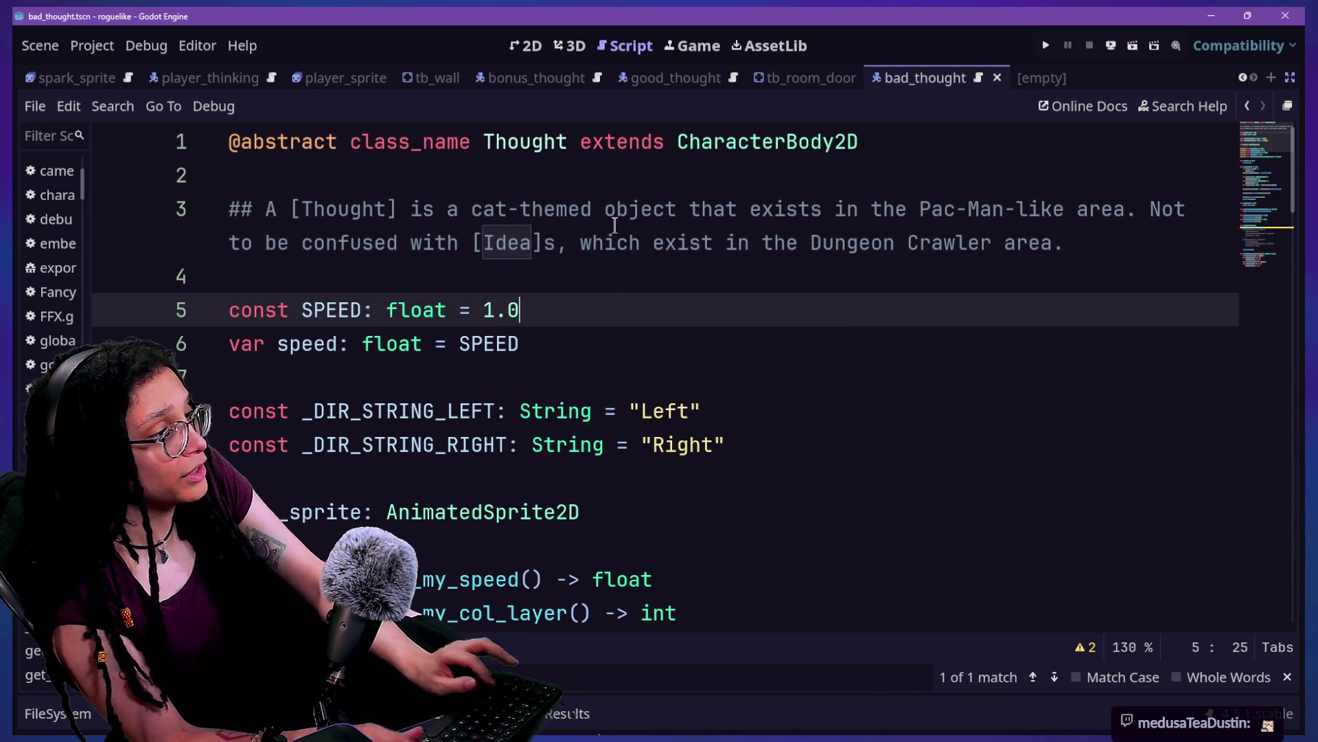
pyautogui.keyDown('ctrl'); pyautogui.click(515, 243); pyautogui.keyUp('ctrl')
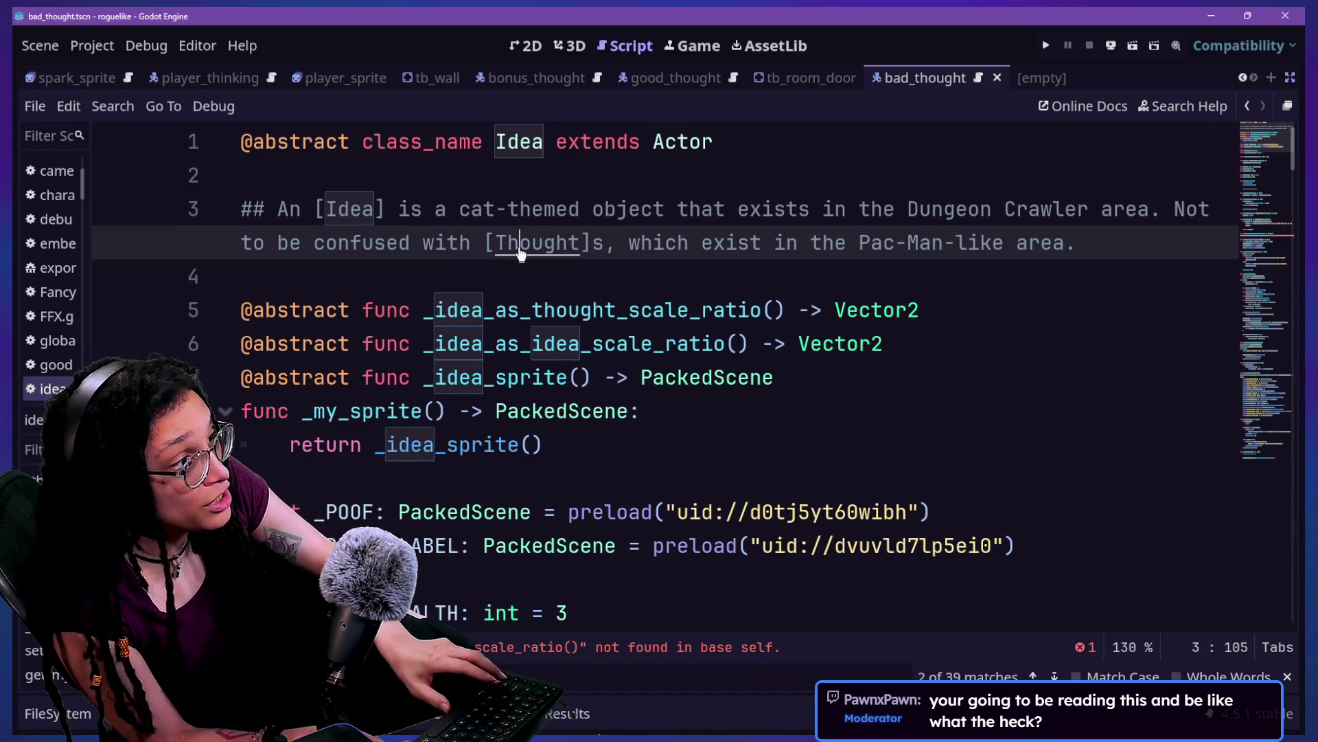
# Step: Check that the [Thought] and [Idea] doc links jump between the two scripts
pyautogui.keyDown('ctrl'); pyautogui.click(532, 242); pyautogui.keyUp('ctrl')
pyautogui.keyDown('ctrl'); pyautogui.click(547, 240); pyautogui.keyUp('ctrl')
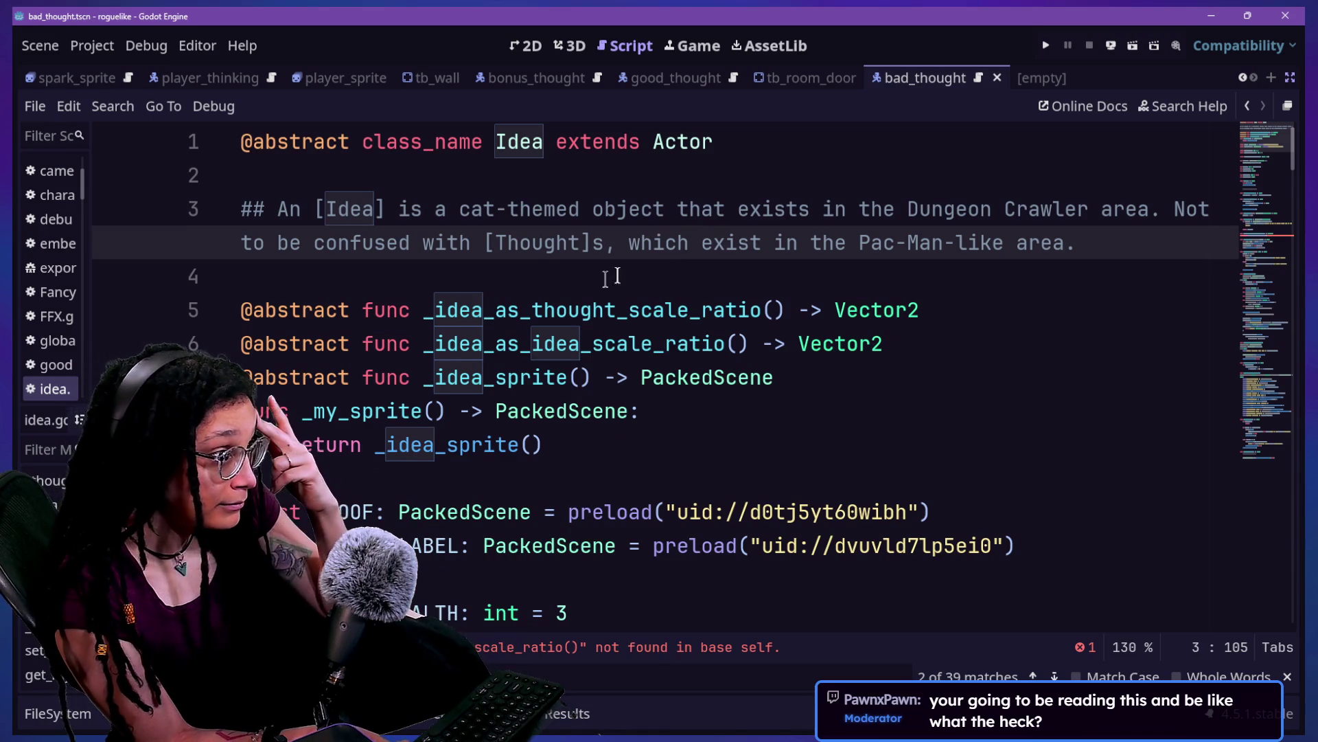
pyautogui.scroll(-13, 567, 297)
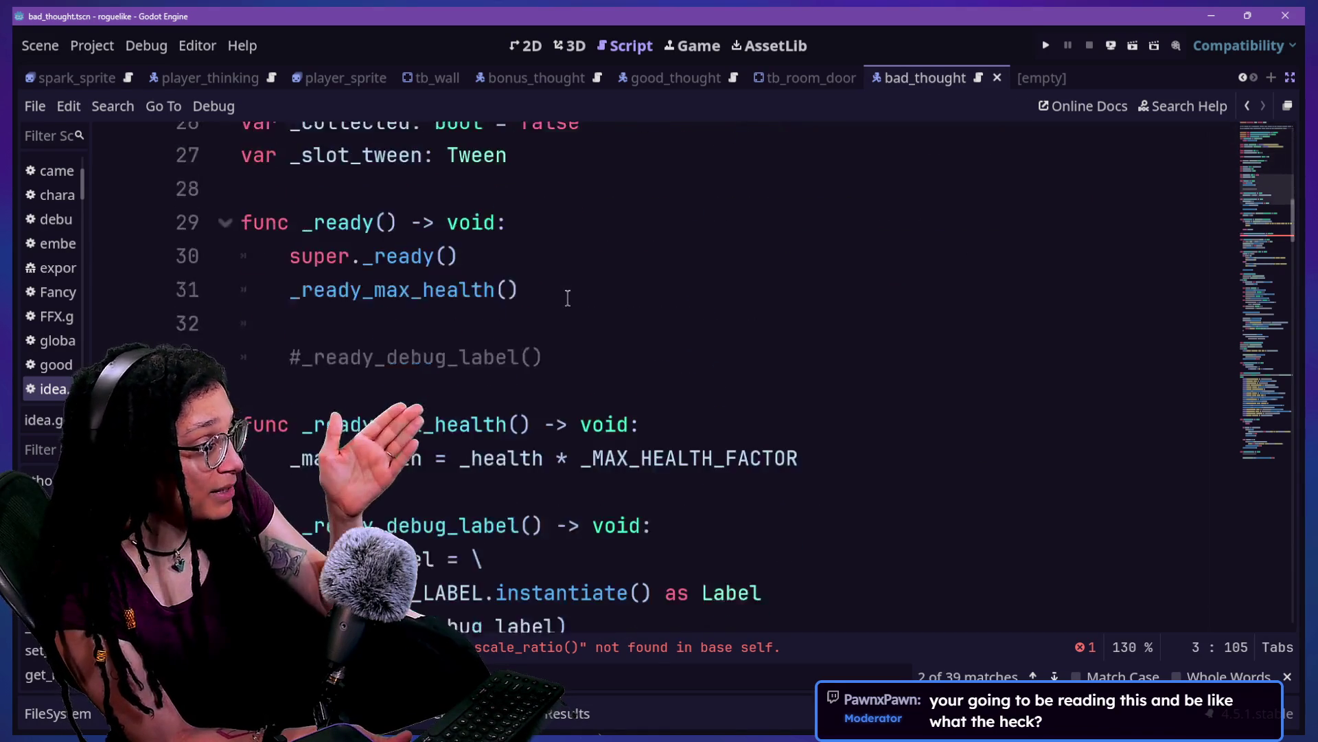
pyautogui.scroll(-4, 568, 296)
pyautogui.scroll(1, 481, 302)
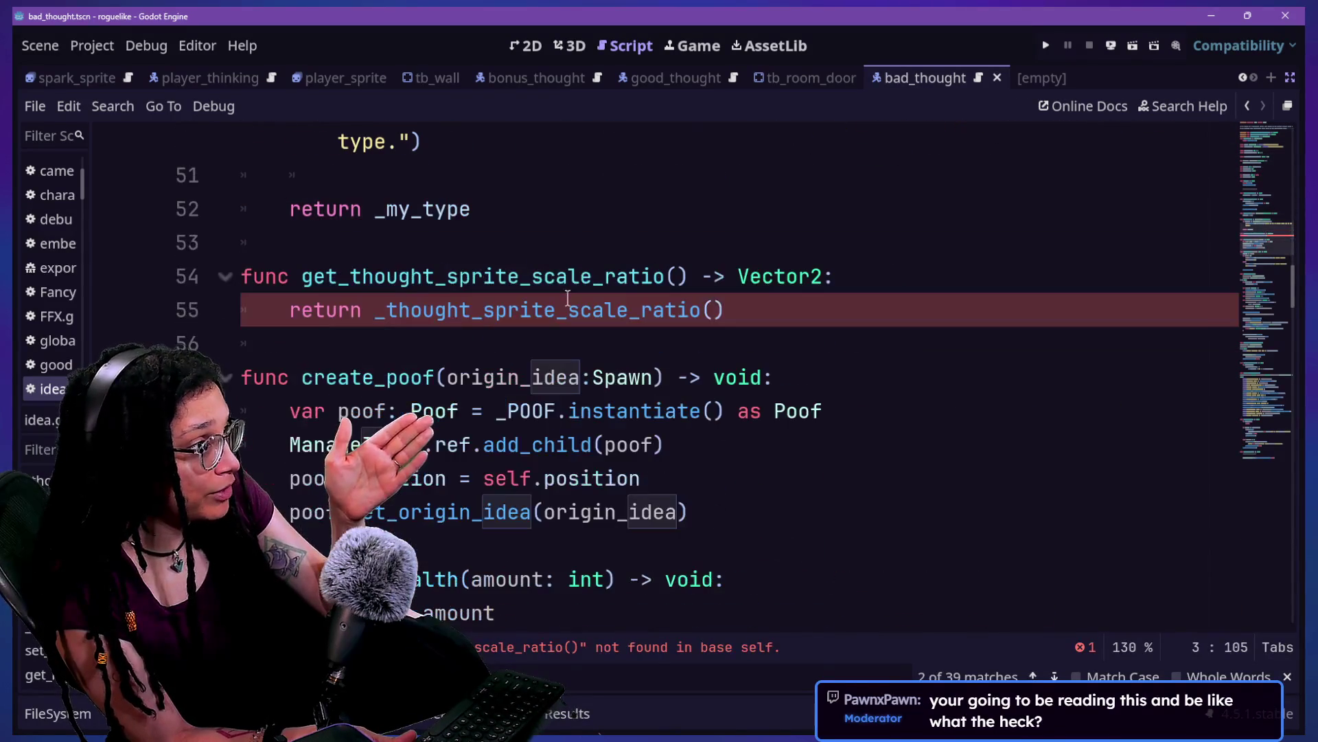
# Step: Rename the getter to get_idea_as_idea_scale_ratio and make it return _idea_as_idea_scale_ratio()
pyautogui.moveTo(303, 276); pyautogui.dragTo(695, 286)
pyautogui.scroll(1, 694, 282)
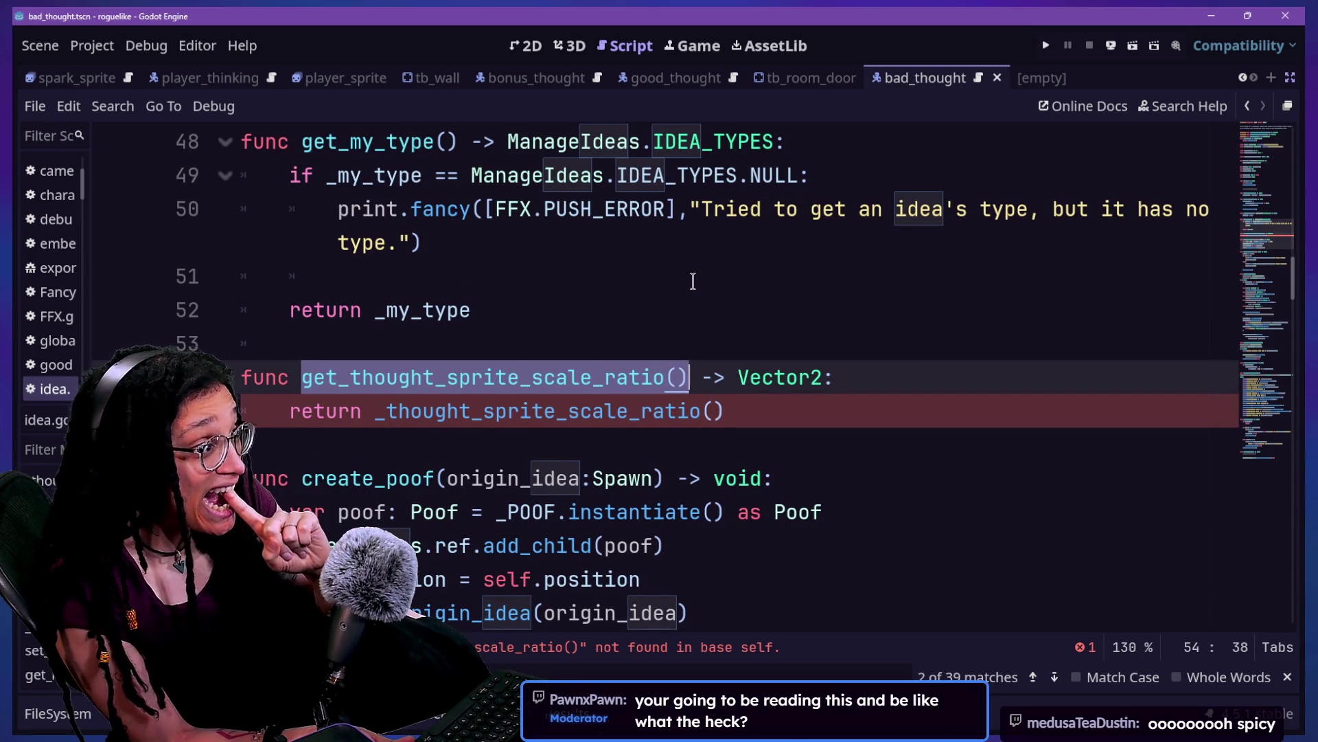
pyautogui.write('get_')
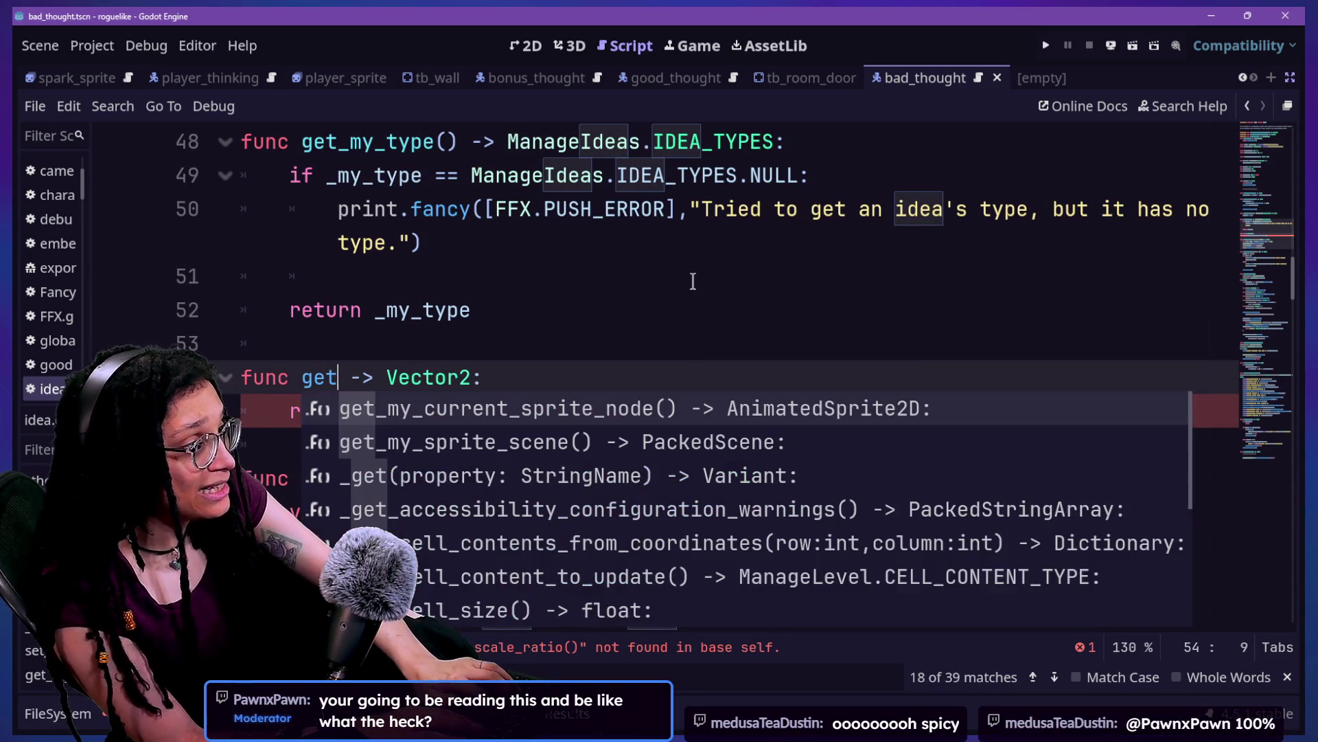
pyautogui.write('idea_as_idea_scale_ratio')
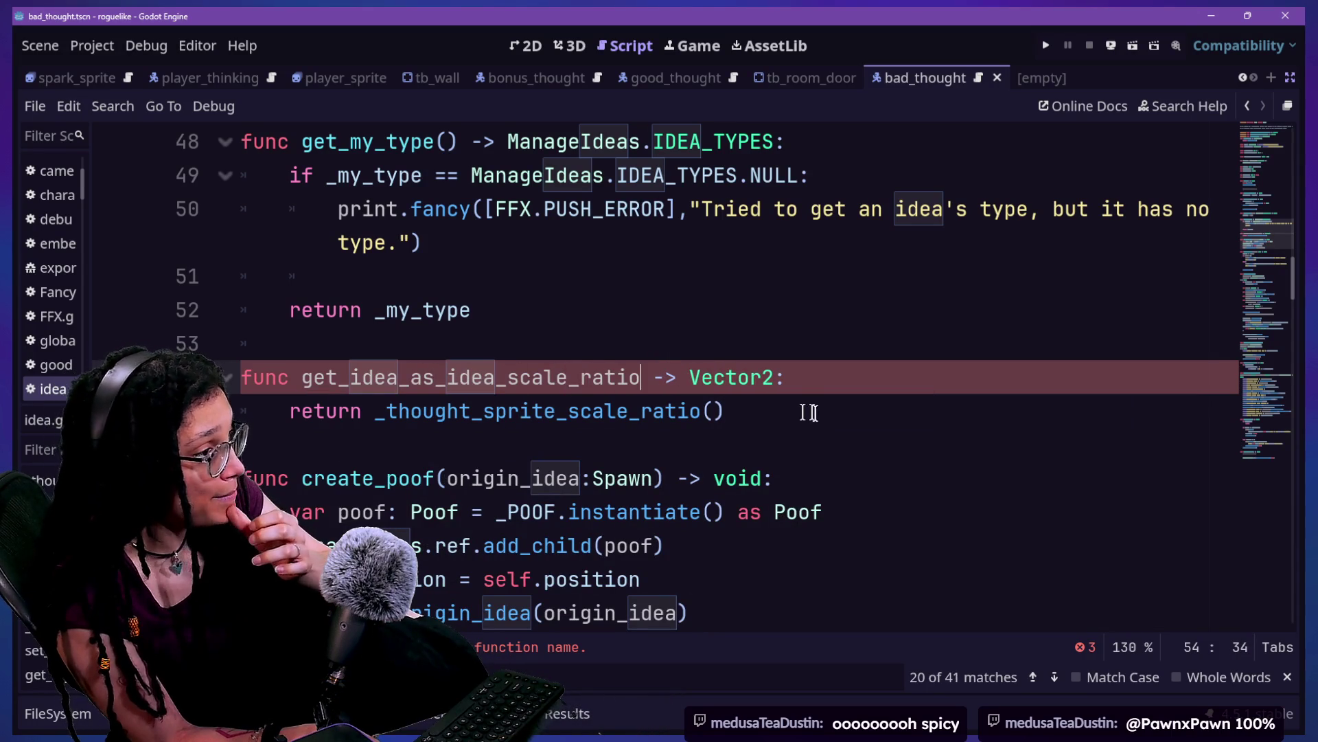
pyautogui.moveTo(812, 412); pyautogui.dragTo(387, 411)
pyautogui.press('BackSpace')
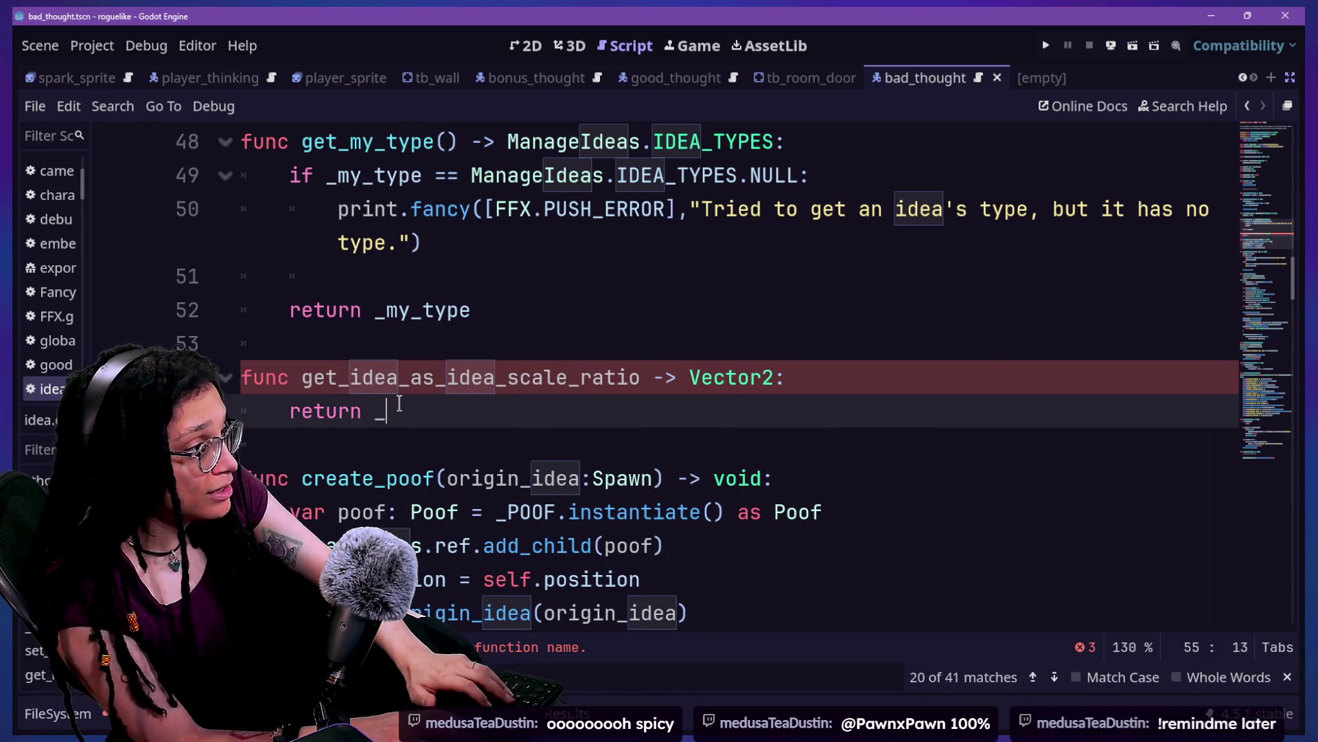
pyautogui.write('idf')
pyautogui.press('BackSpace')
pyautogui.write('d')
pyautogui.press('Return')
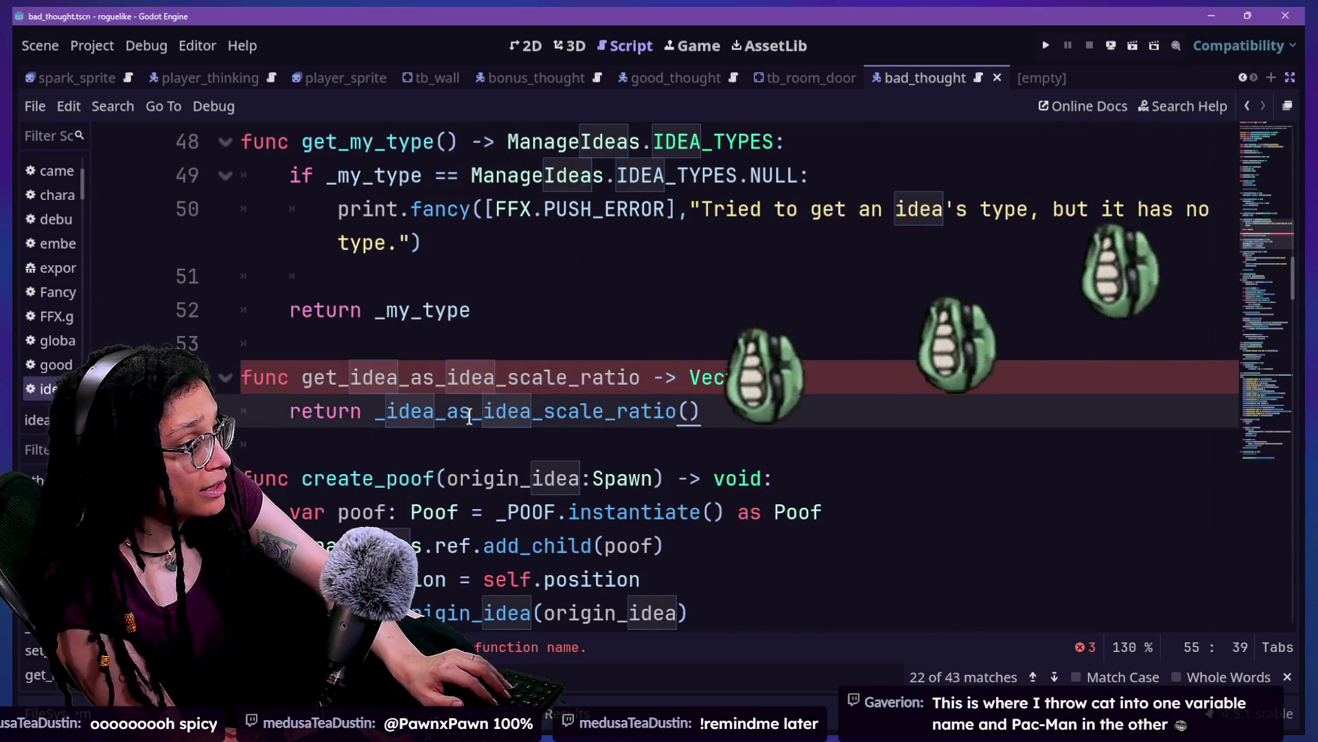
# Step: Add the missing () to the getter name, save, and bring up Quick Open
pyautogui.click(630, 377)
pyautogui.write('()')
pyautogui.hotkey('ctrl', 's')
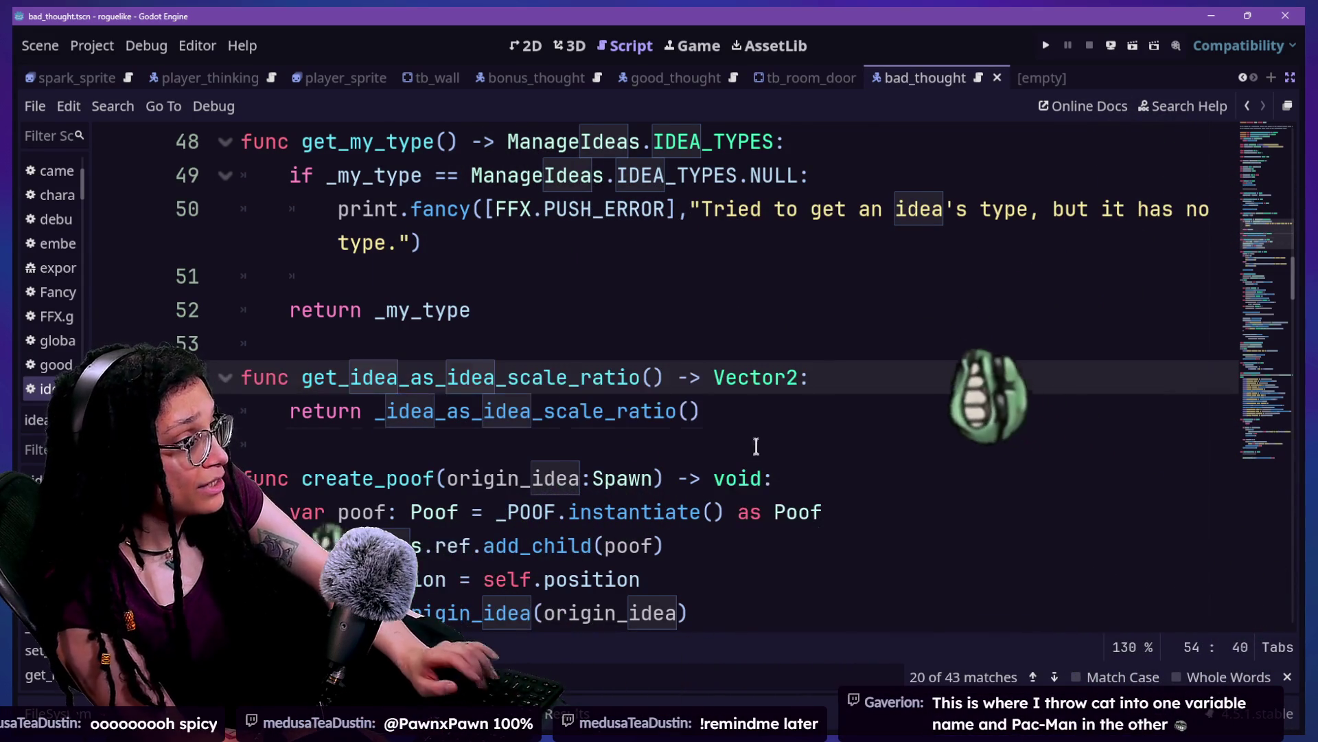
pyautogui.click(756, 444)
pyautogui.hotkey('shift', 'alt', 'o')
pyautogui.press('Down')
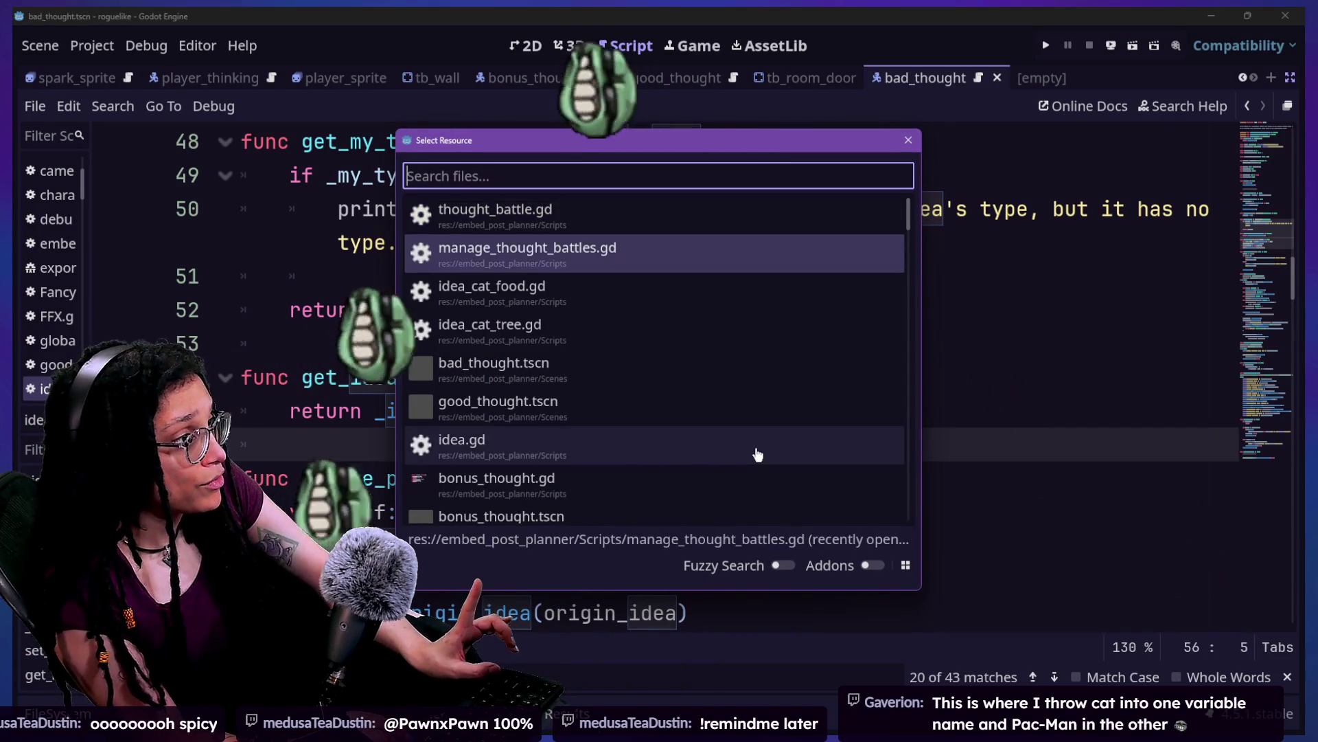
# Step: Dismiss the file search without opening a file and return to the scale ratio declaration
pyautogui.press('Down')
pyautogui.press('Up')
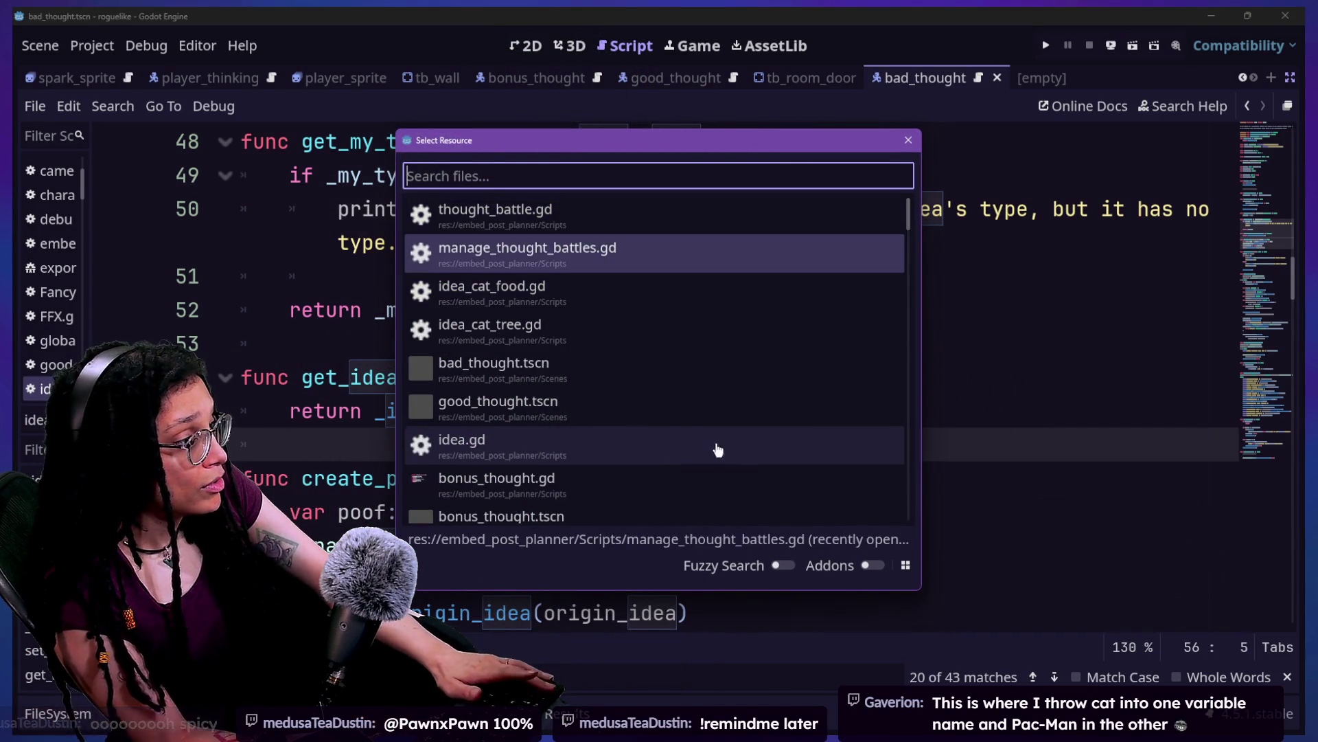
pyautogui.click(719, 450)
pyautogui.scroll(15, 847, 344)
pyautogui.click(831, 319)
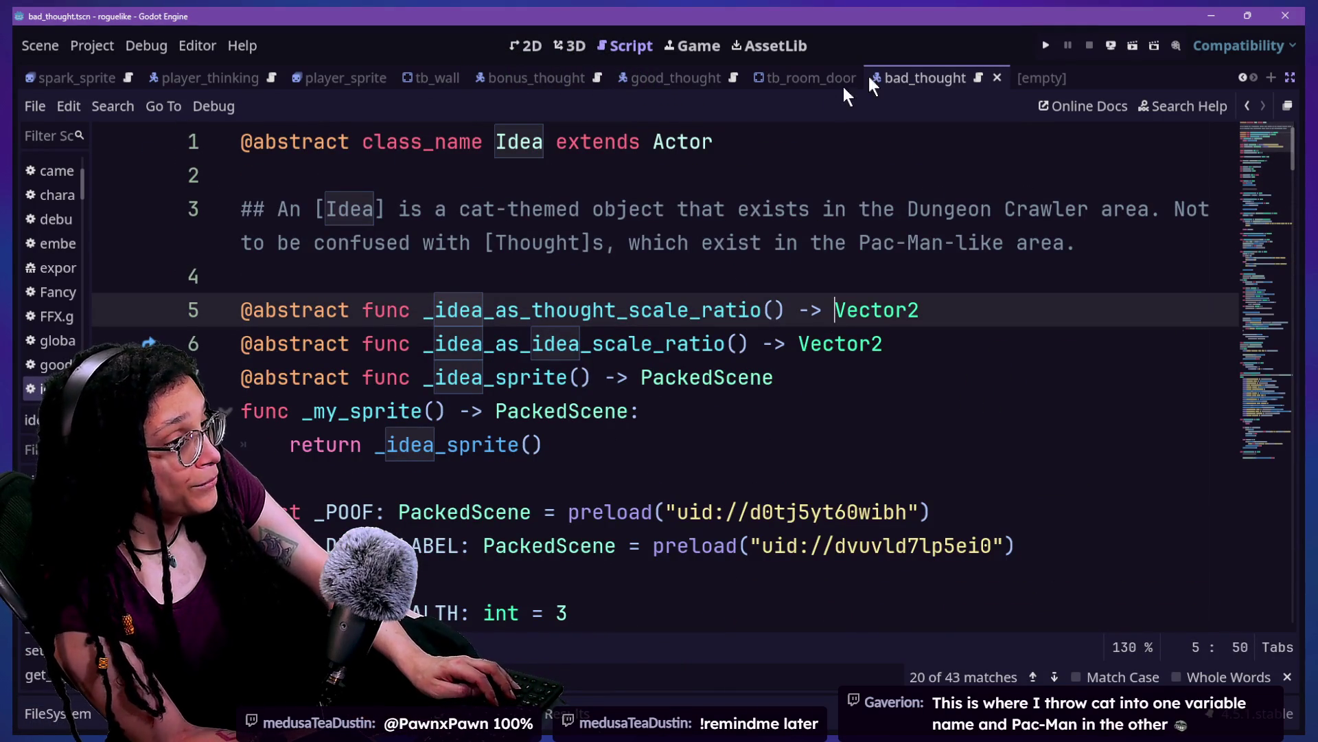
# Step: Run the game, stop it once it breaks at line 109, and inspect the scale_ratio variable
pyautogui.click(1045, 45)
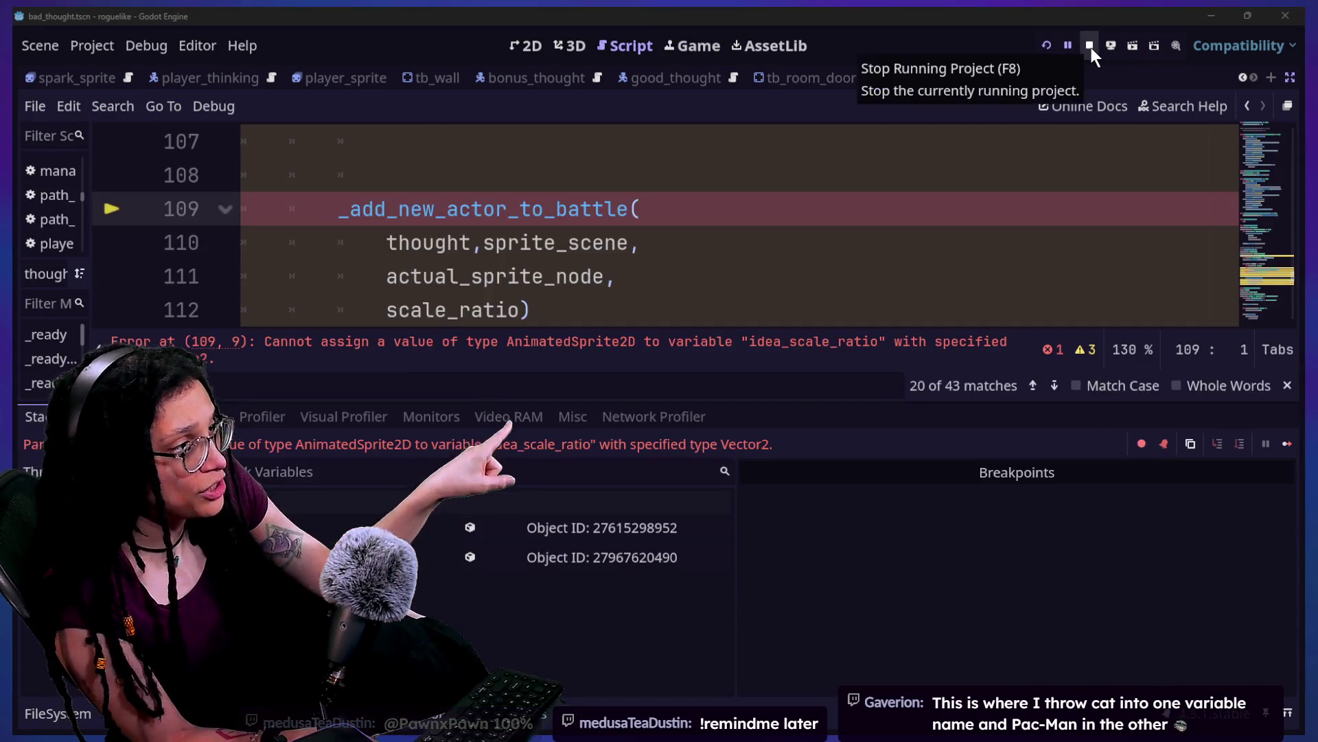
pyautogui.click(1089, 49)
pyautogui.click(741, 221)
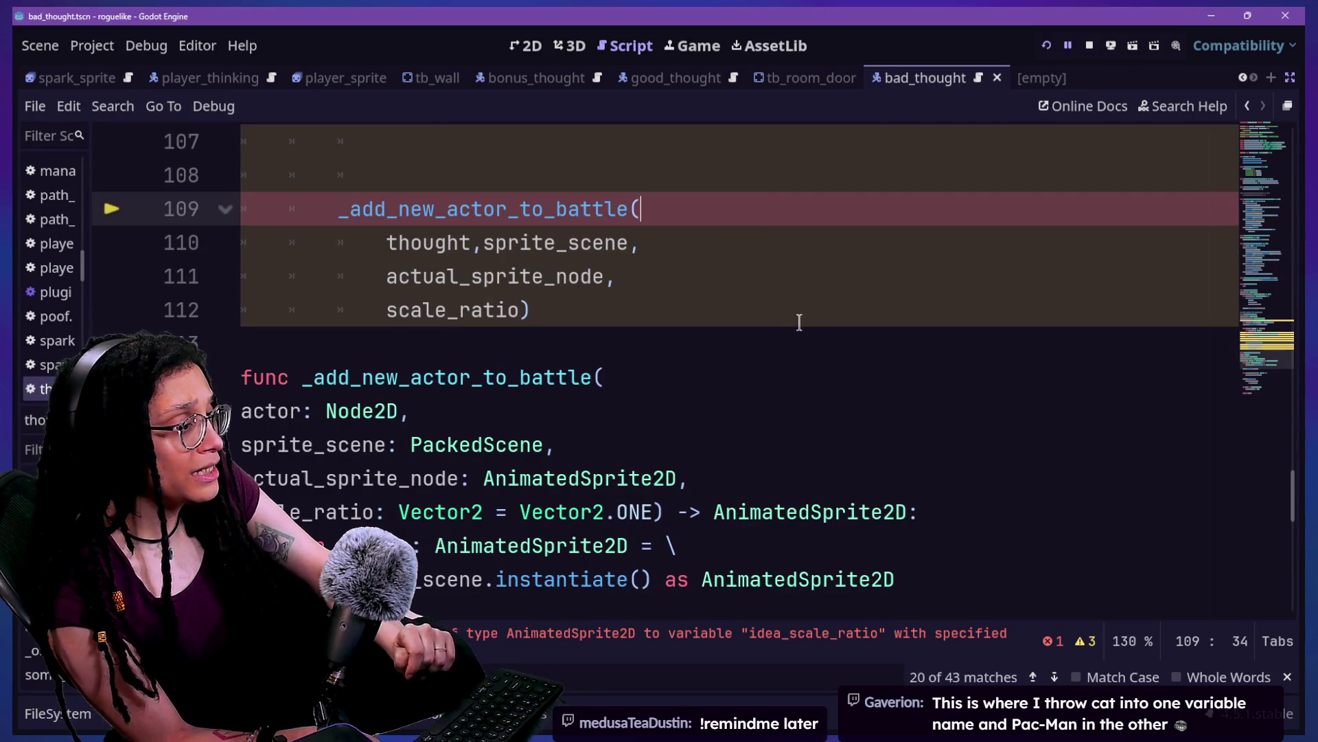
pyautogui.scroll(10, 799, 322)
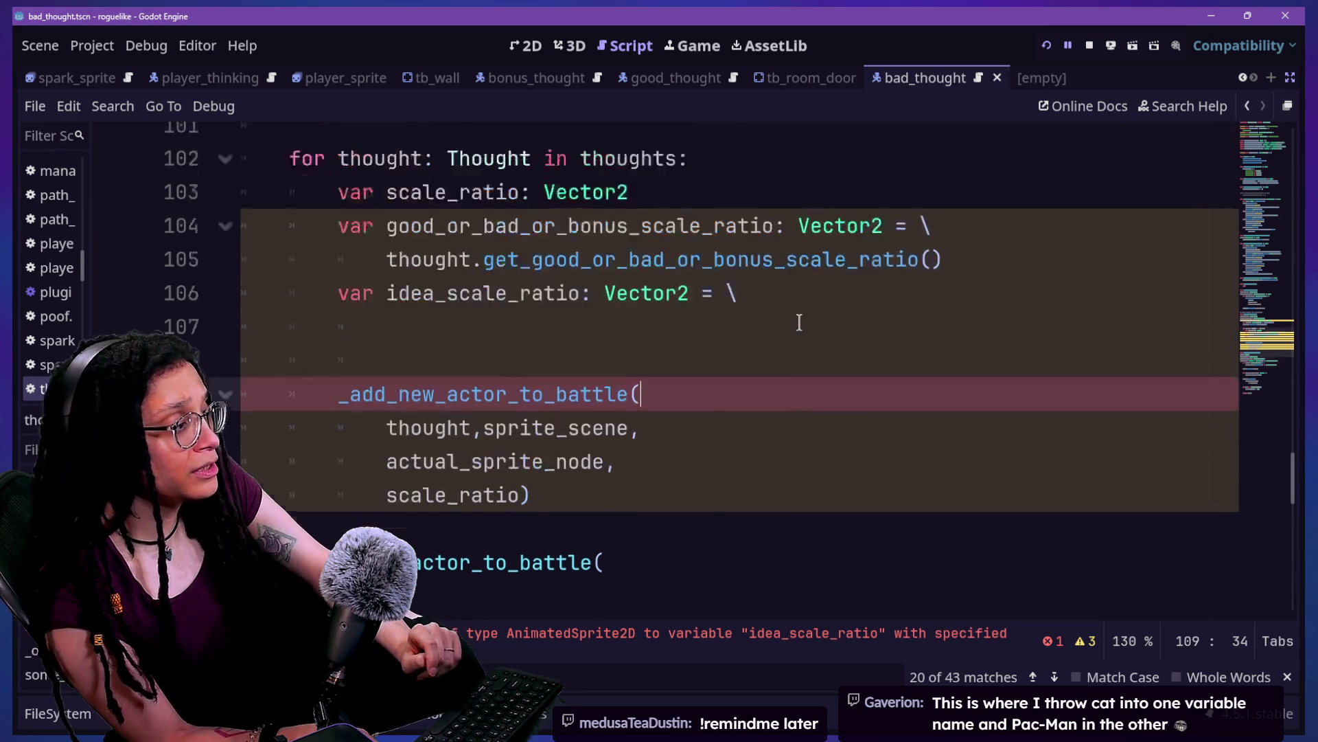
pyautogui.scroll(-5, 800, 322)
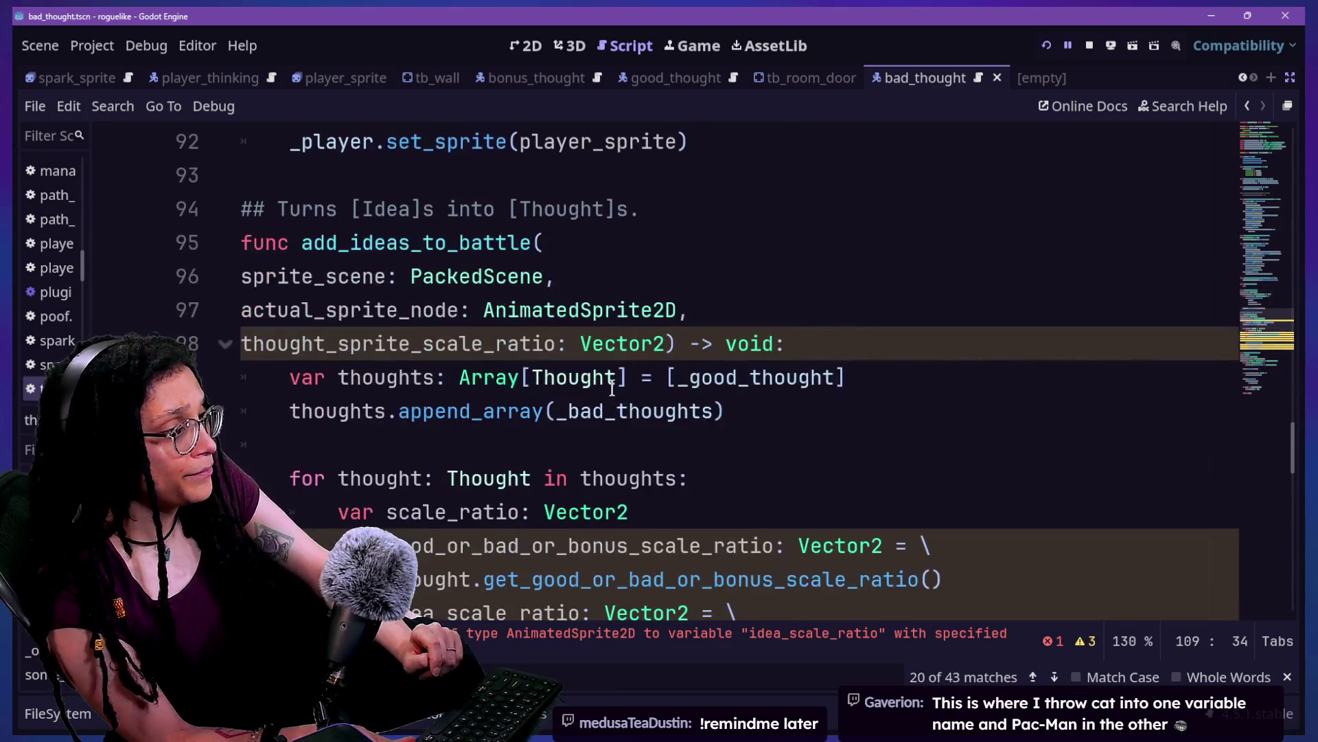
pyautogui.scroll(-2, 618, 376)
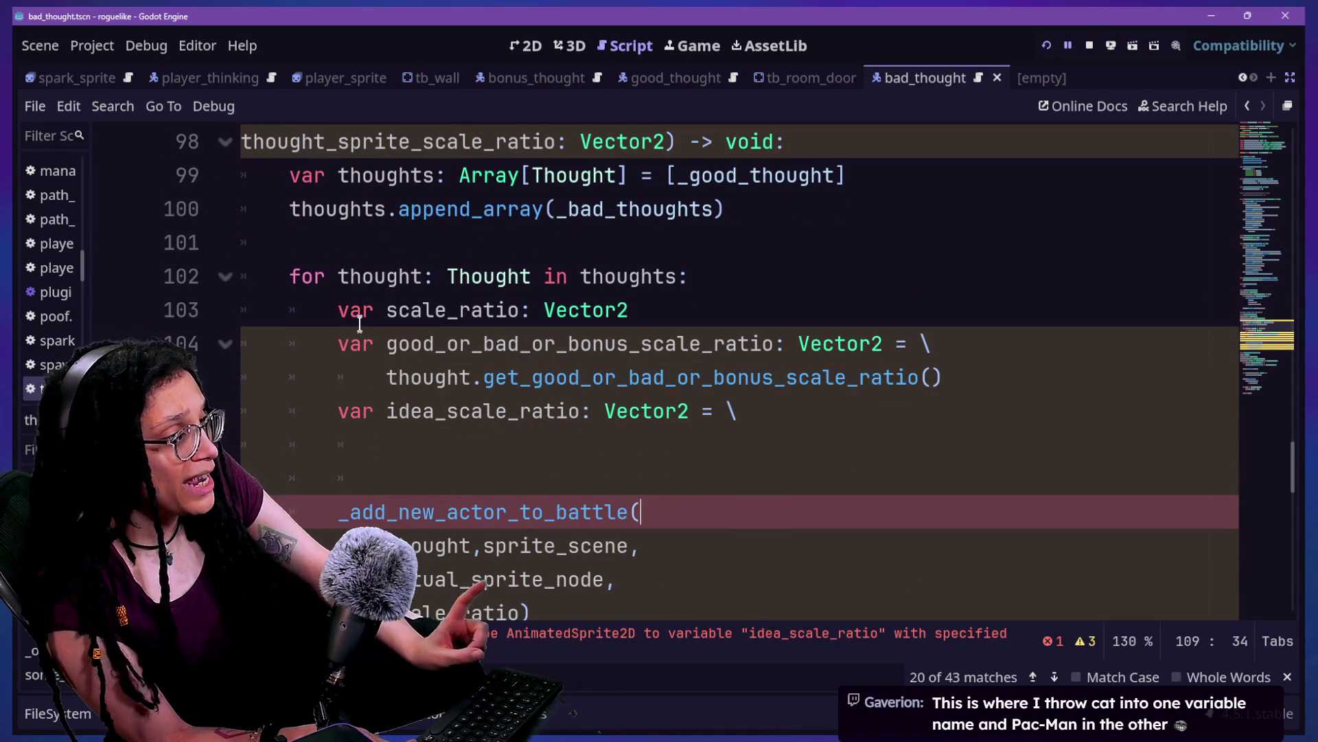
pyautogui.moveTo(410, 313); pyautogui.dragTo(496, 313)
pyautogui.click(587, 324)
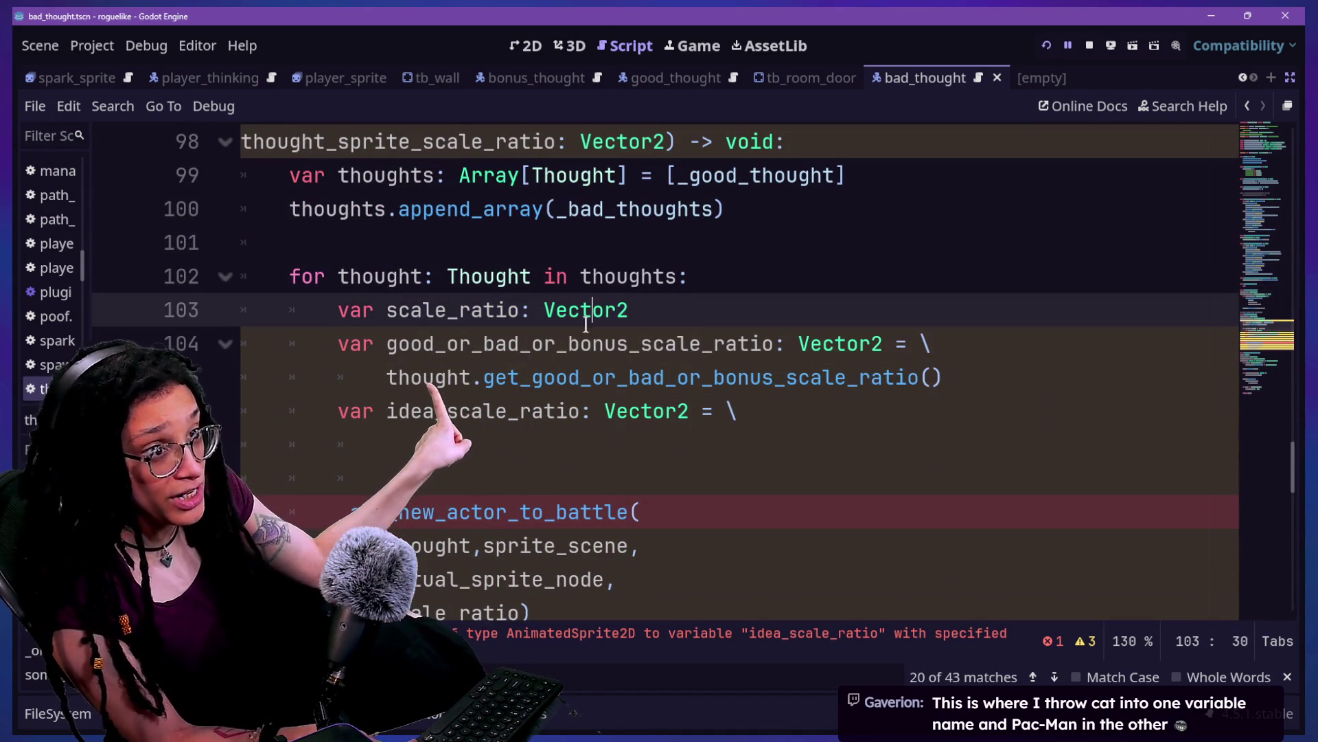
pyautogui.click(750, 343)
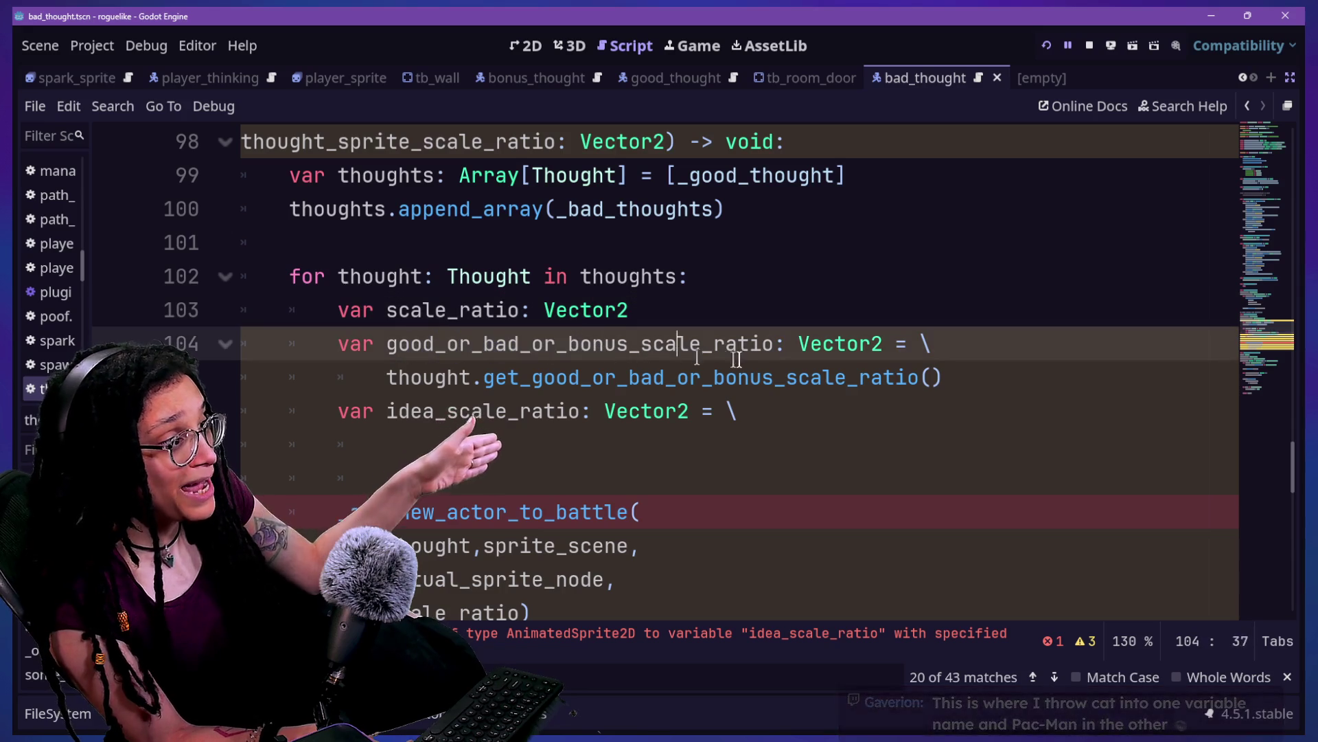
pyautogui.moveTo(642, 343); pyautogui.dragTo(739, 343)
pyautogui.click(809, 343)
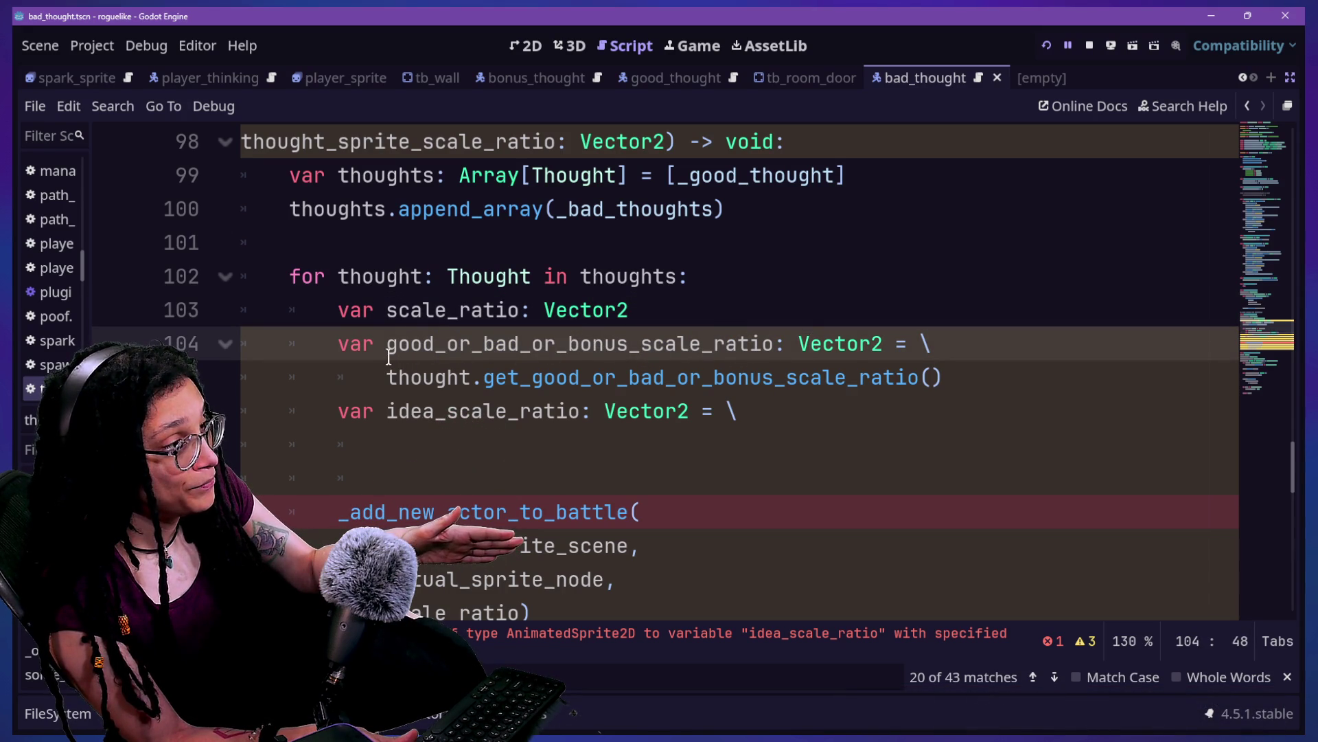
pyautogui.moveTo(389, 355); pyautogui.dragTo(672, 355)
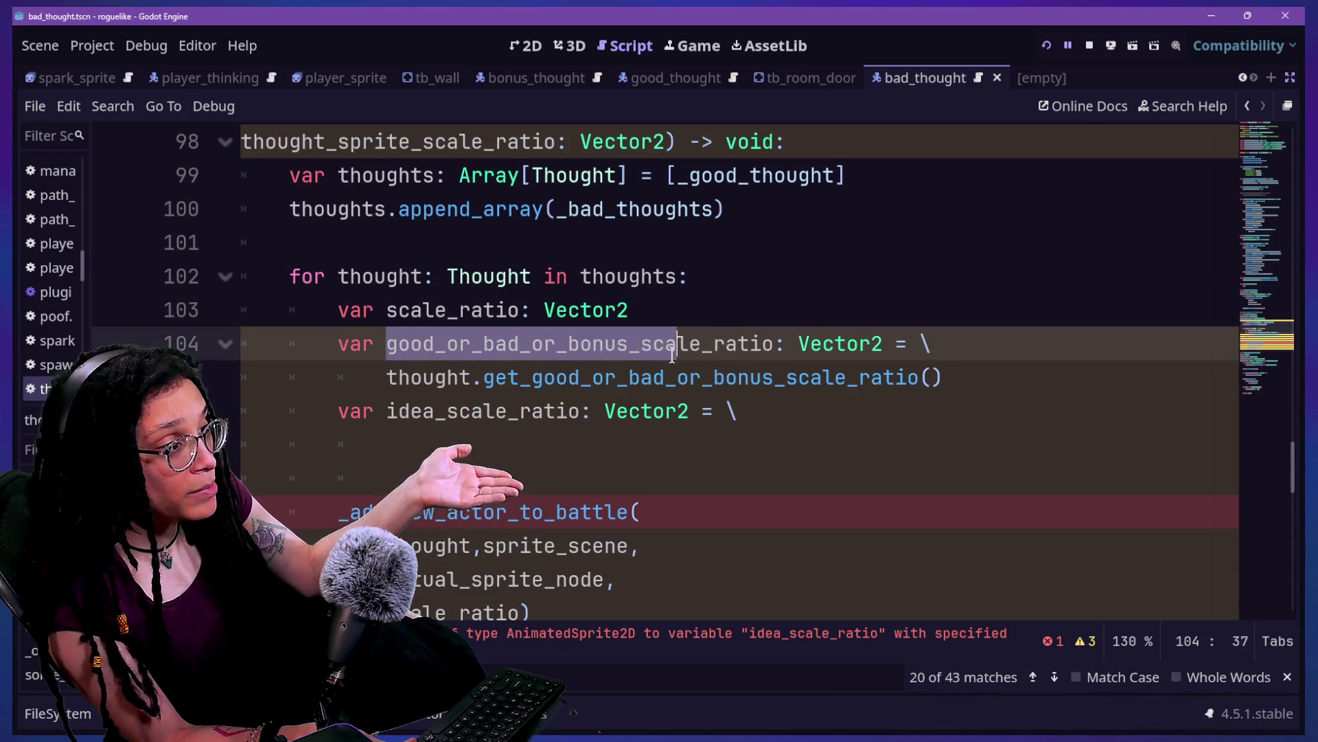
pyautogui.hotkey('shift', 'Left')
pyautogui.hotkey('shift', 'Left')
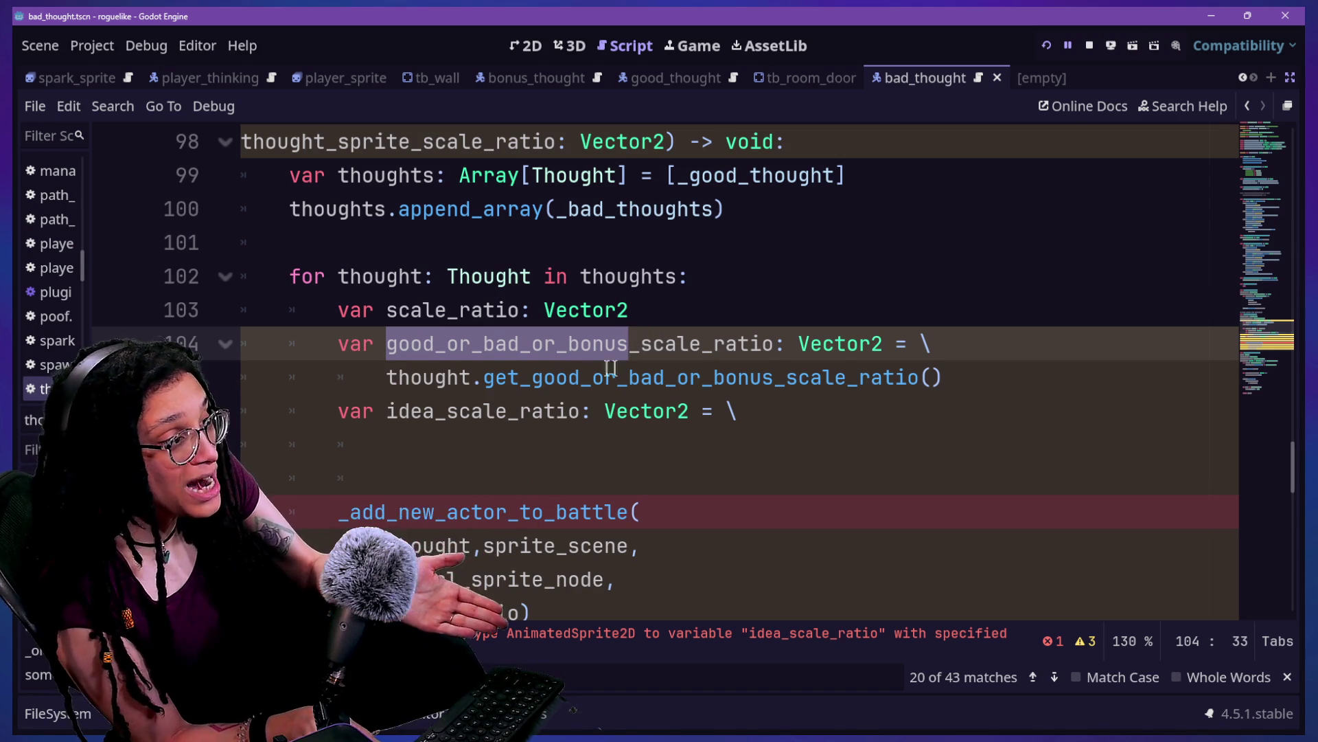
pyautogui.moveTo(495, 382)
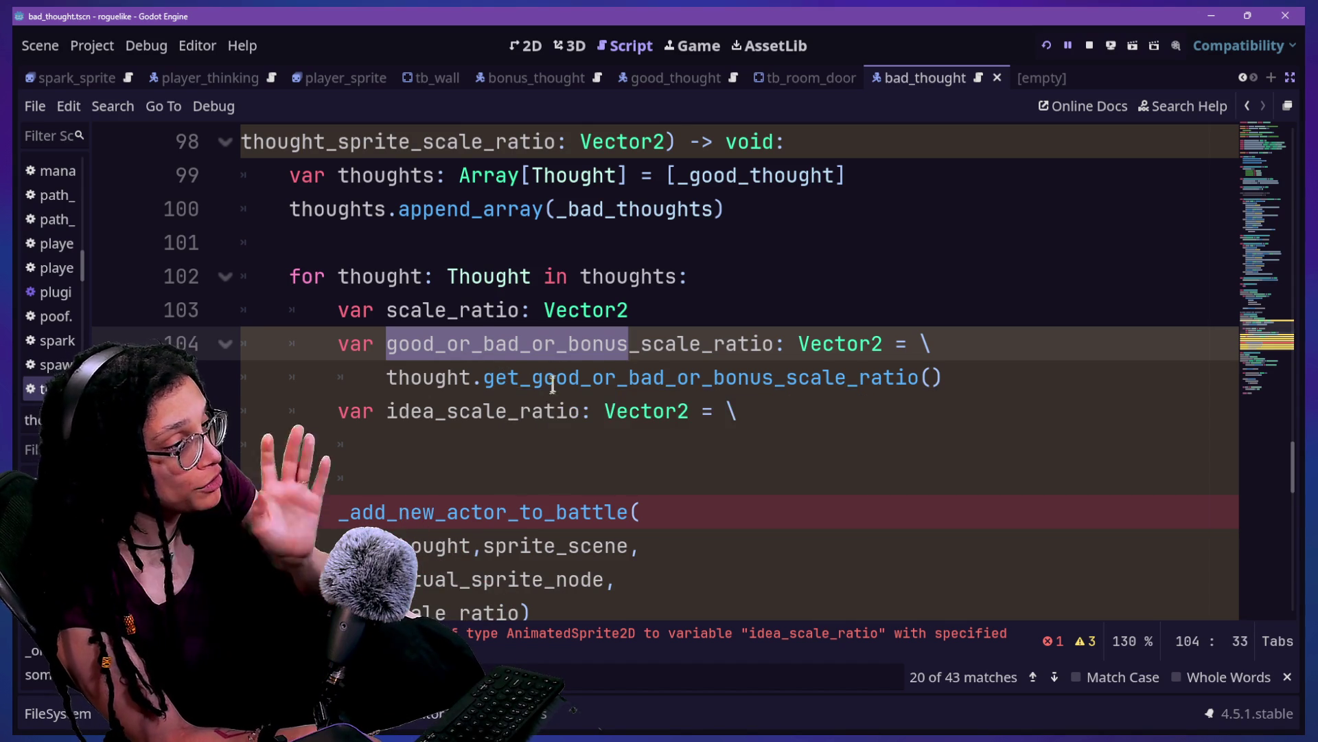
pyautogui.click(555, 379)
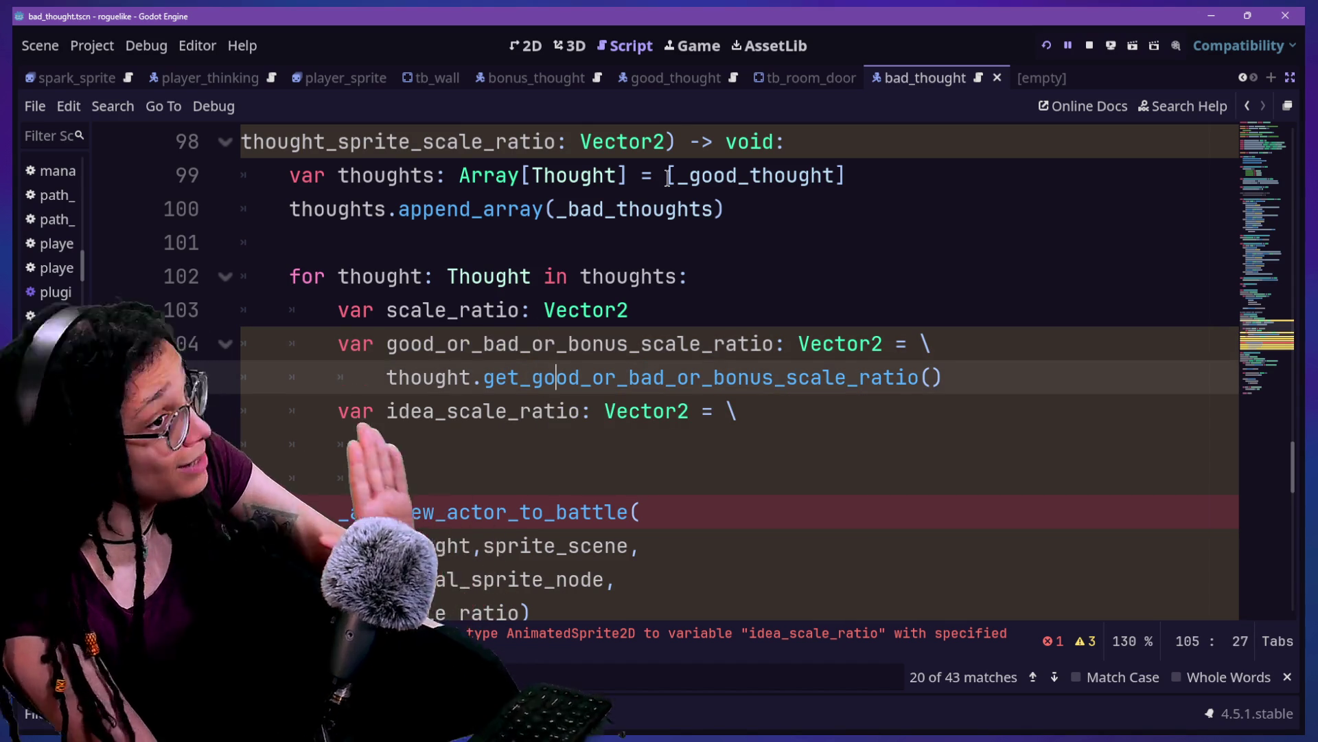
pyautogui.click(580, 225)
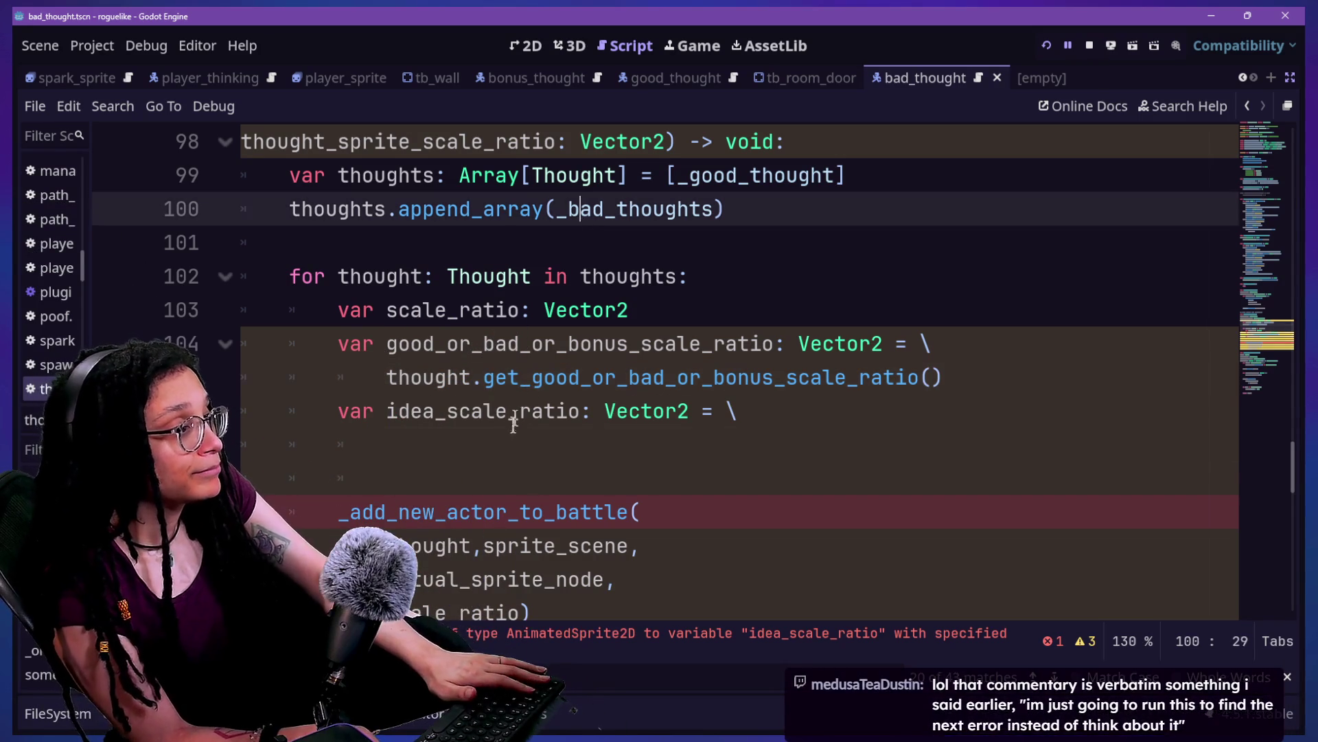
pyautogui.click(508, 433)
pyautogui.click(812, 415)
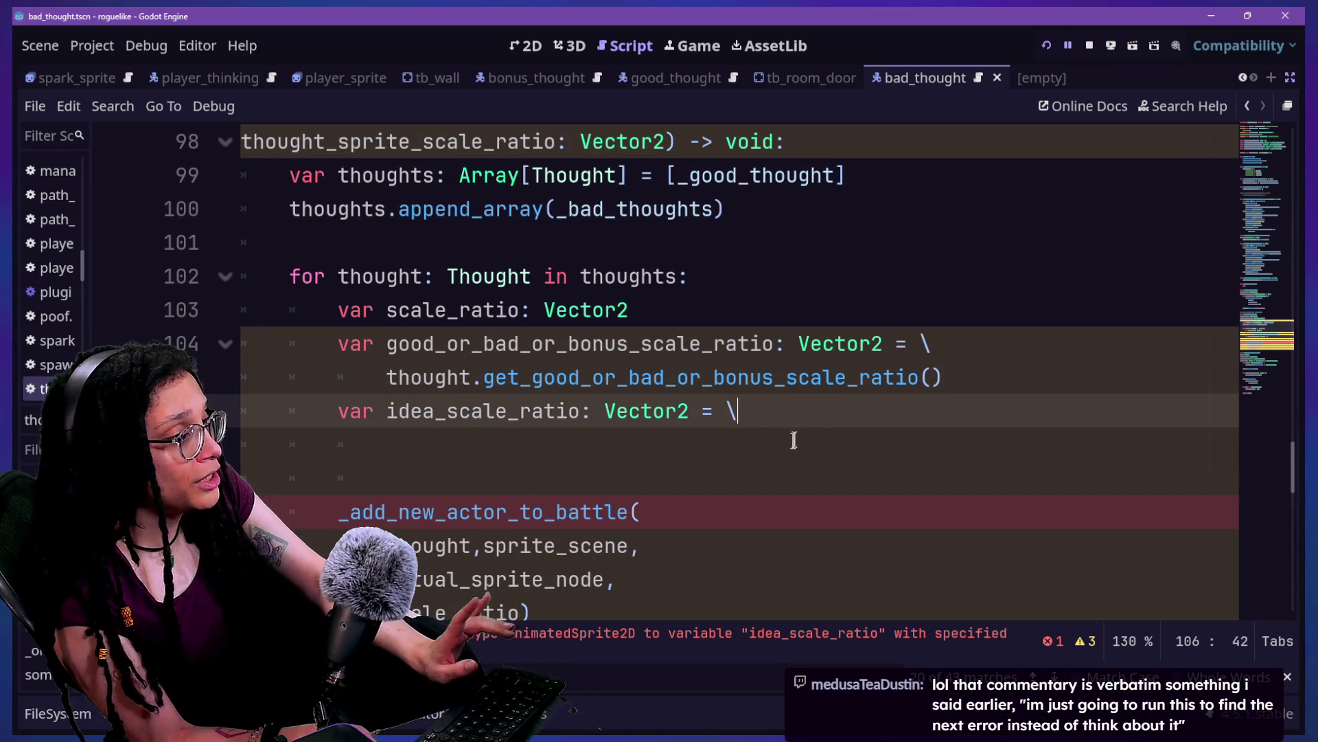
pyautogui.click(793, 439)
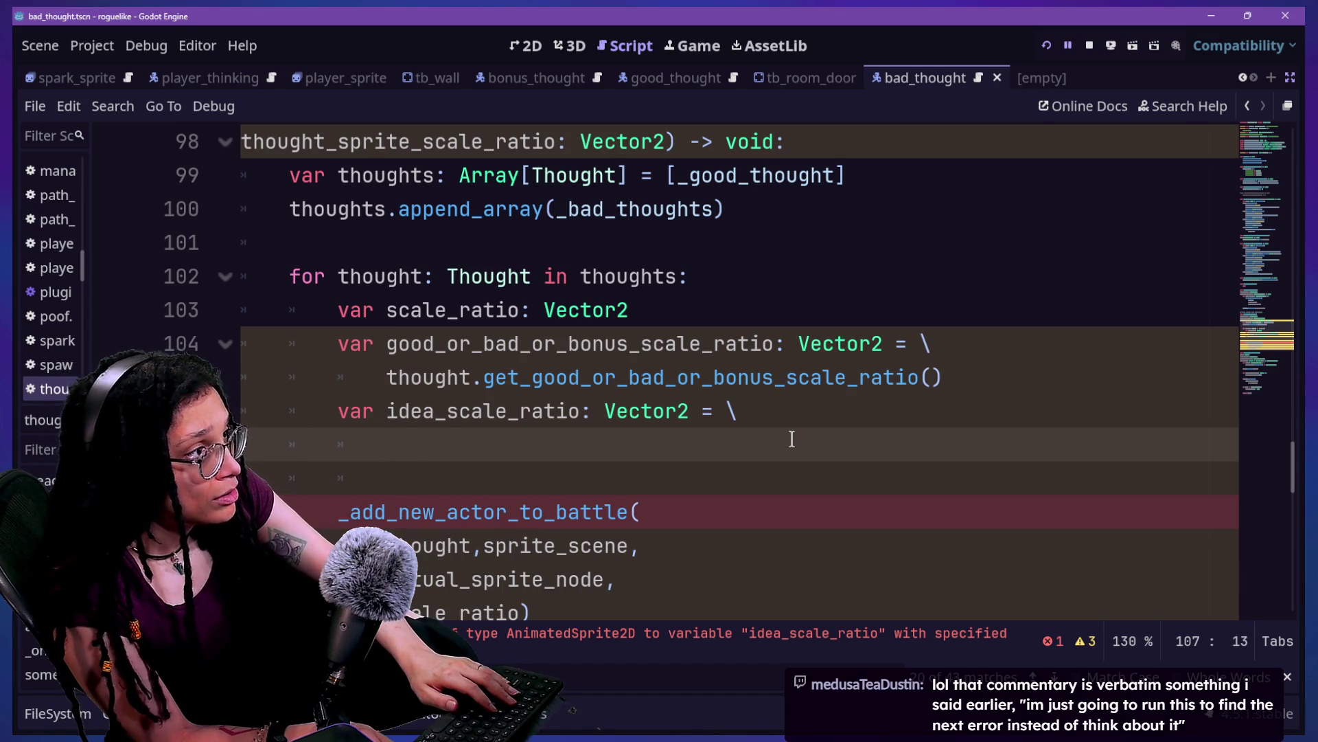
pyautogui.scroll(1, 791, 438)
pyautogui.moveTo(245, 241)
pyautogui.mouseDown()
pyautogui.moveTo(397, 253)
pyautogui.moveTo(328, 244)
pyautogui.mouseUp()
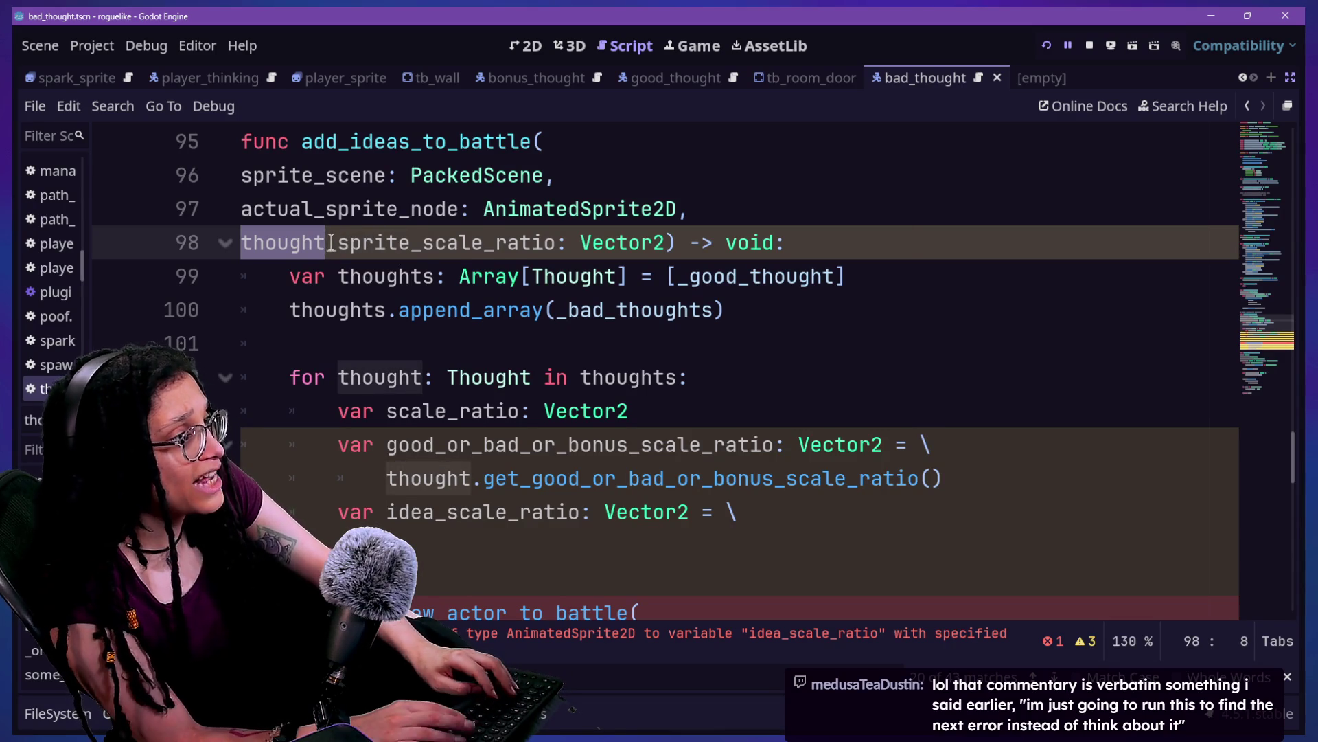
pyautogui.hotkey('shift', 'alt', 'o')
# Step: Open manage_thought_battles.gd and locate the thought_sprite_scale_ratio argument on line 71
pyautogui.write('manage')
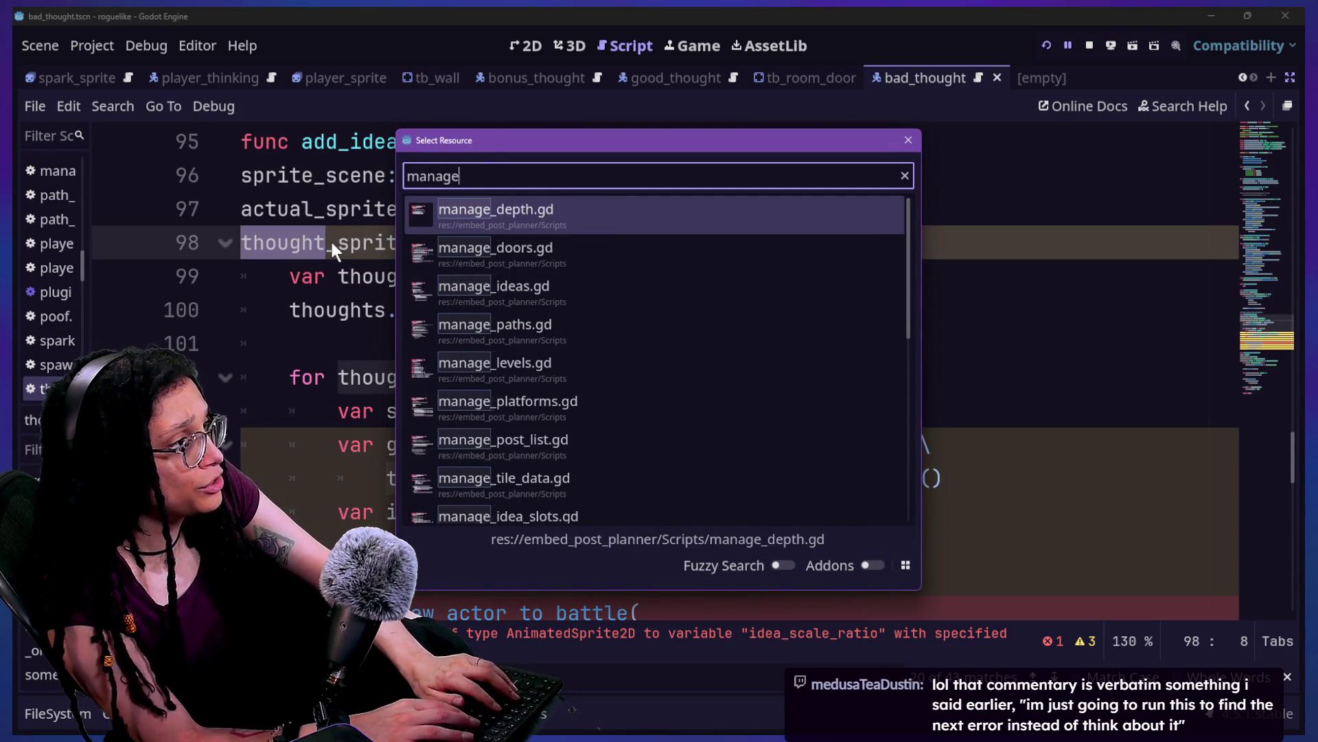
pyautogui.write('_thou')
pyautogui.press('Return')
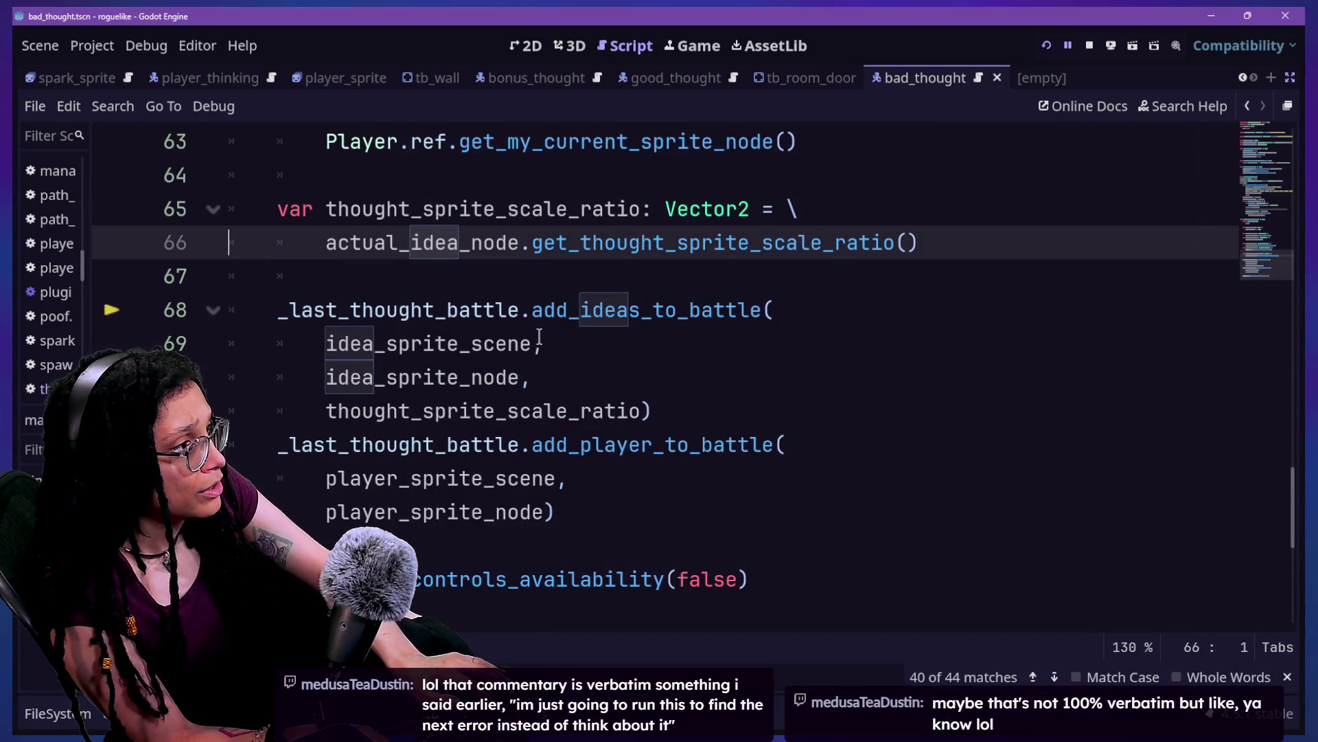
pyautogui.scroll(2, 508, 374)
pyautogui.scroll(-1, 452, 392)
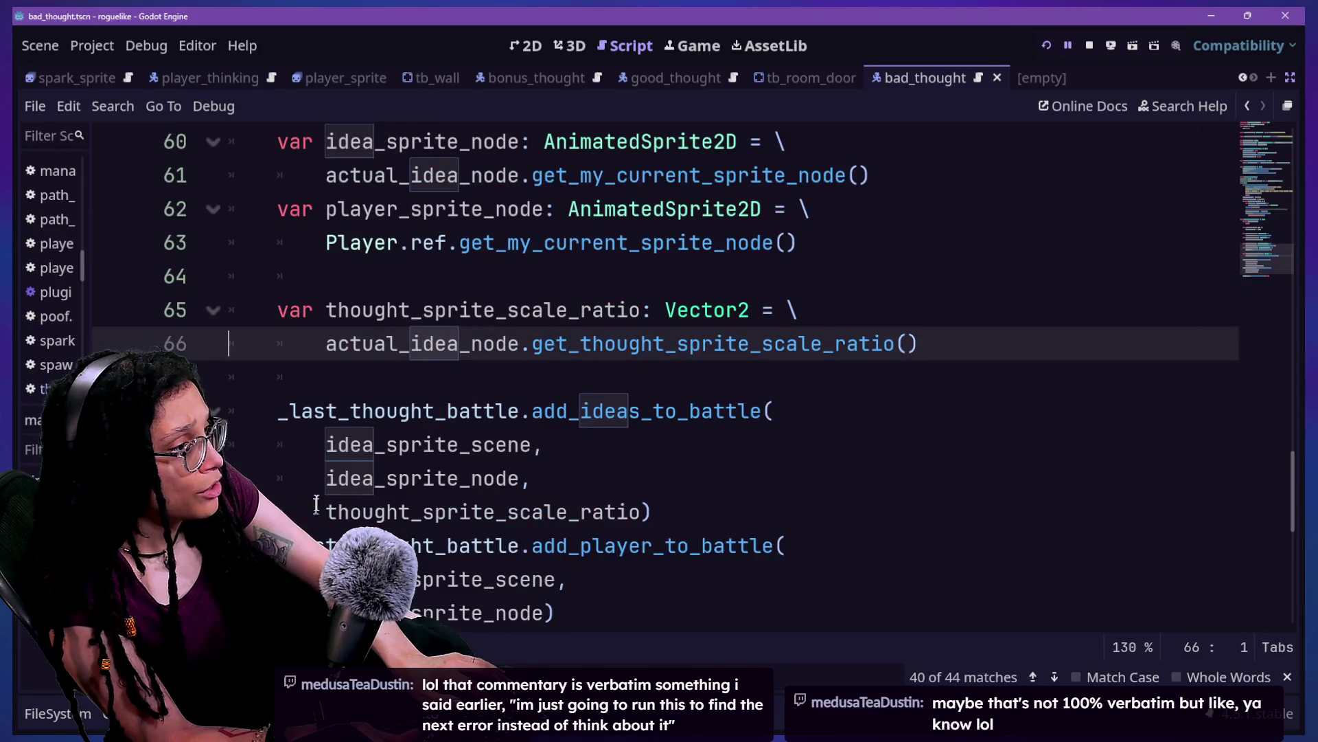
pyautogui.moveTo(336, 509); pyautogui.dragTo(695, 507)
pyautogui.scroll(1, 695, 507)
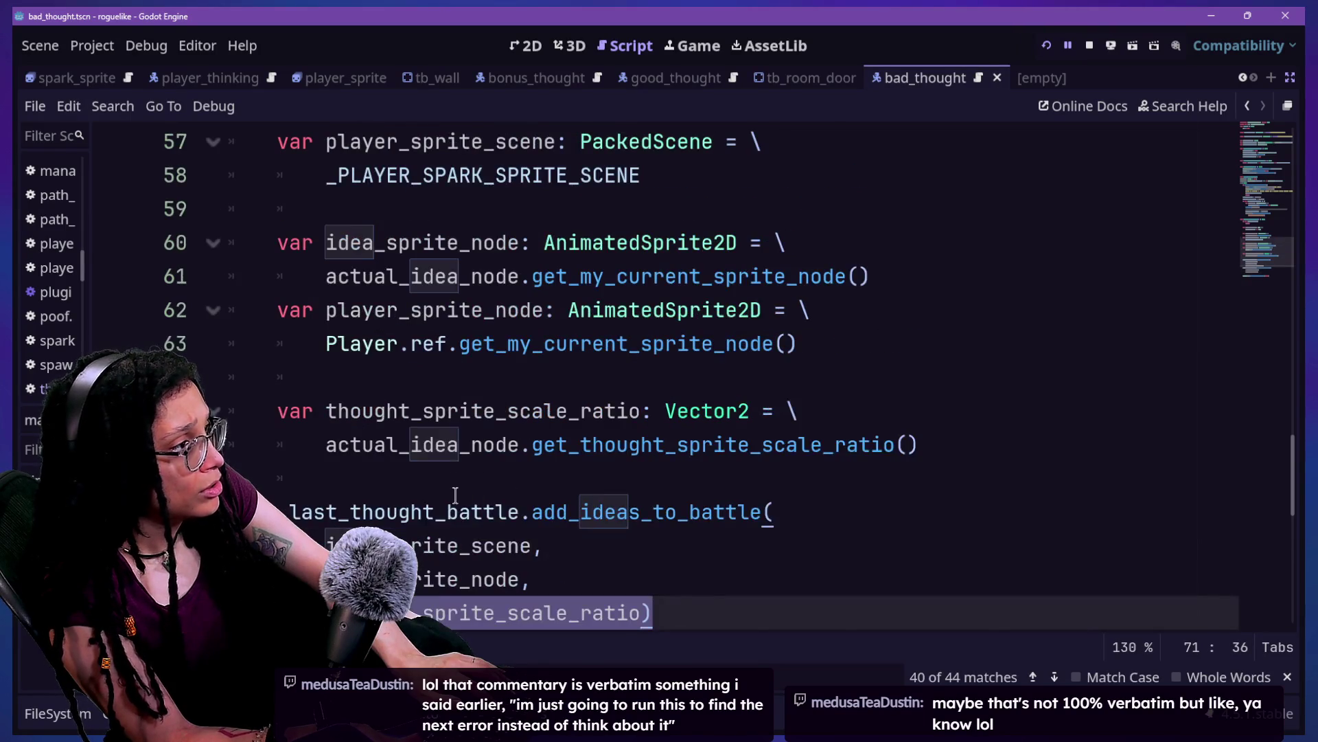
pyautogui.scroll(2, 455, 495)
pyautogui.scroll(-2, 455, 494)
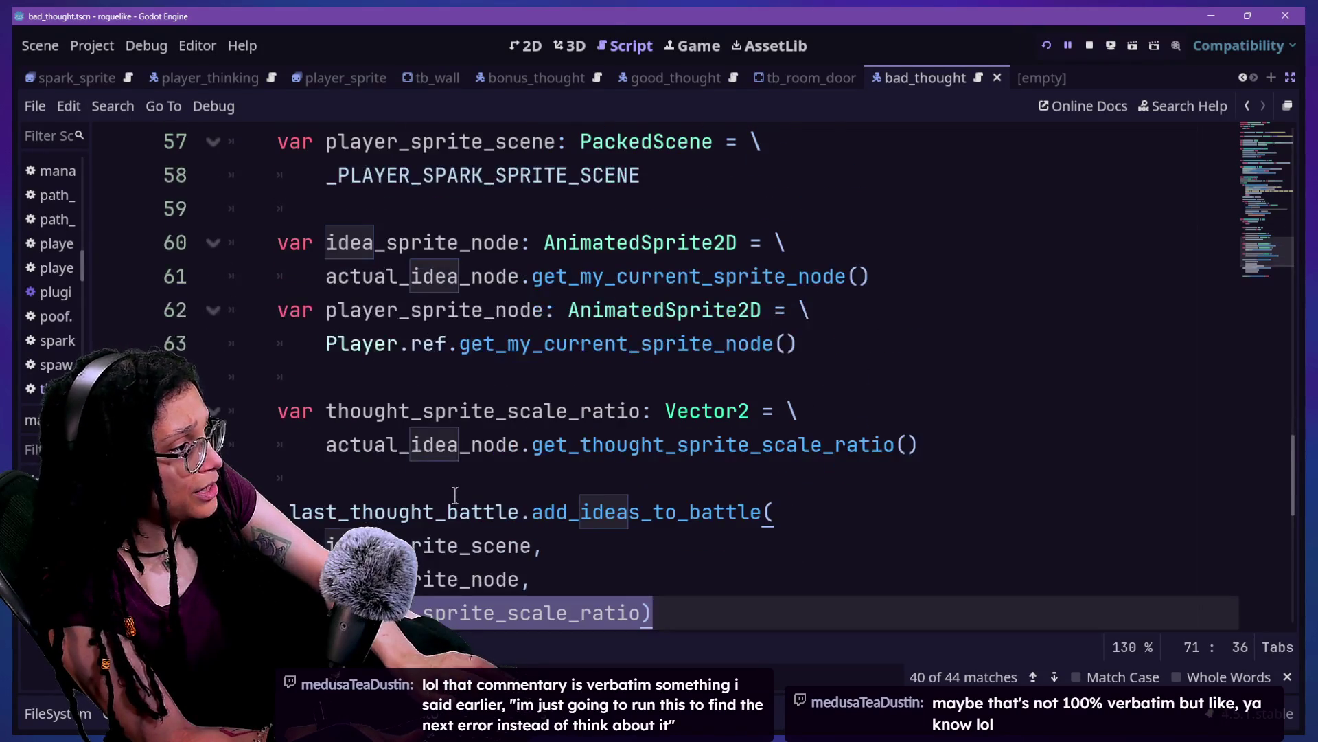
# Step: Replace get_thought_sprite_scale_ratio() on line 66 with get_idea_as_idea_scale_ratio()
pyautogui.press('Home')
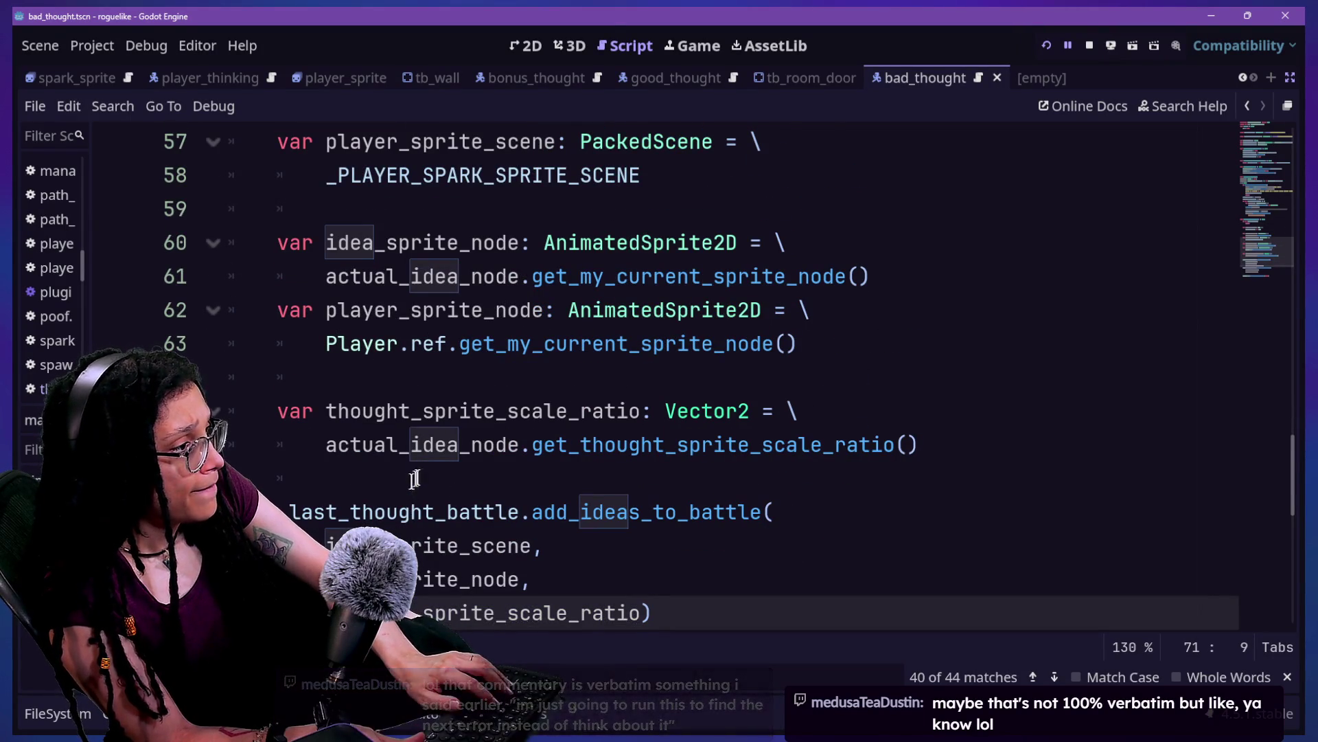
pyautogui.moveTo(550, 446); pyautogui.dragTo(730, 446)
pyautogui.click(727, 446)
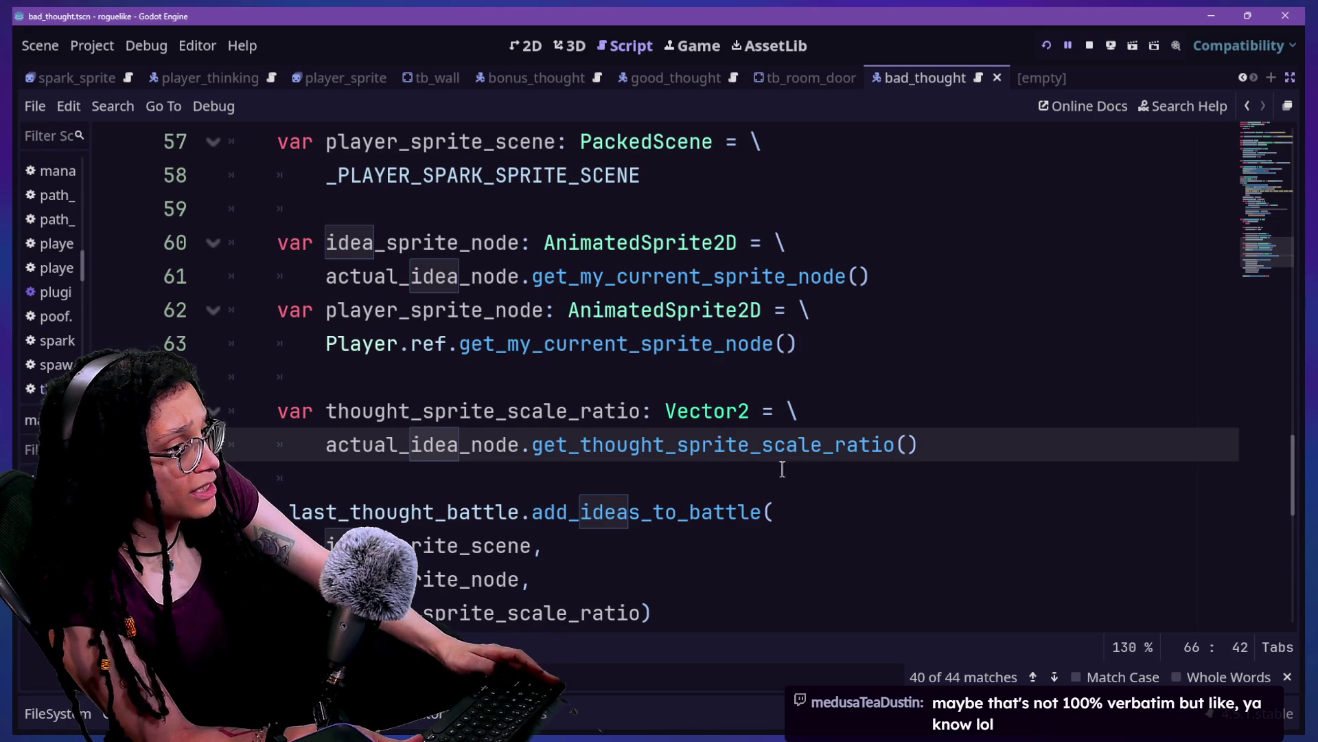
pyautogui.moveTo(931, 443)
pyautogui.mouseDown()
pyautogui.moveTo(577, 473)
pyautogui.moveTo(534, 453)
pyautogui.mouseUp()
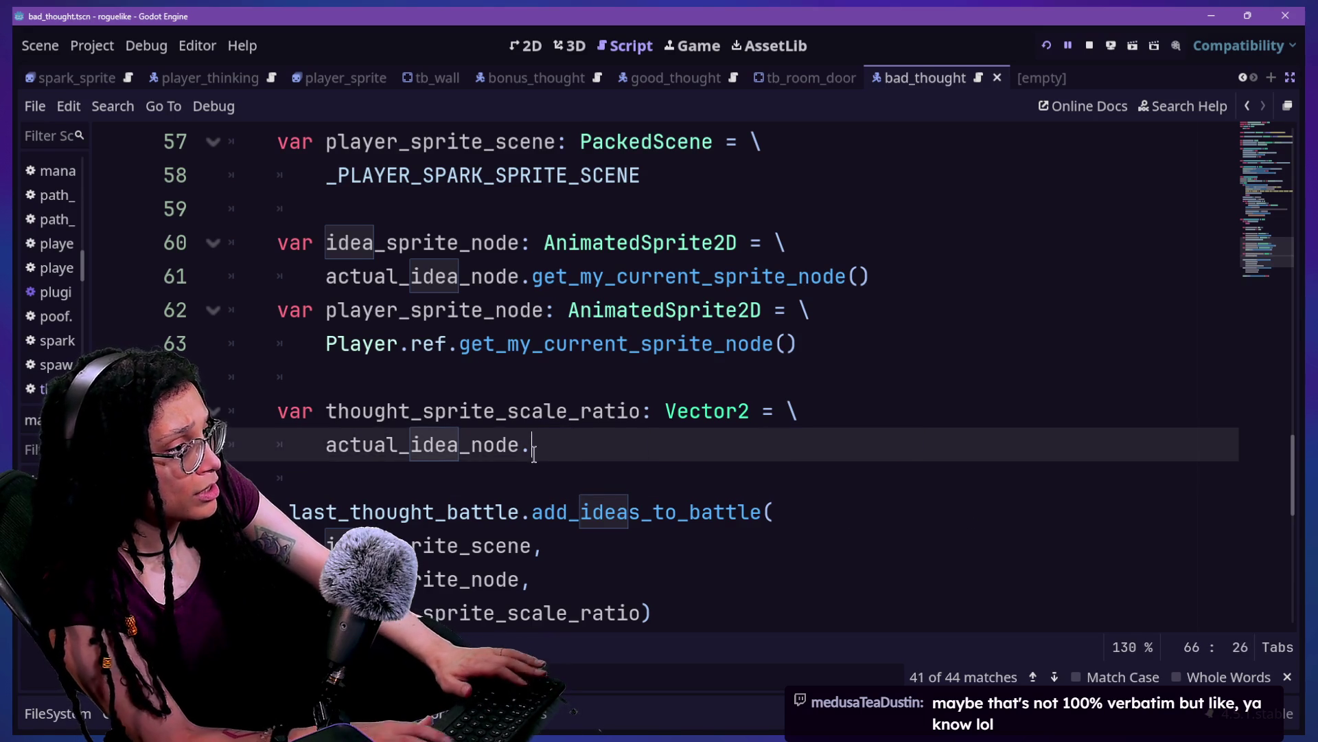
pyautogui.press('BackSpace')
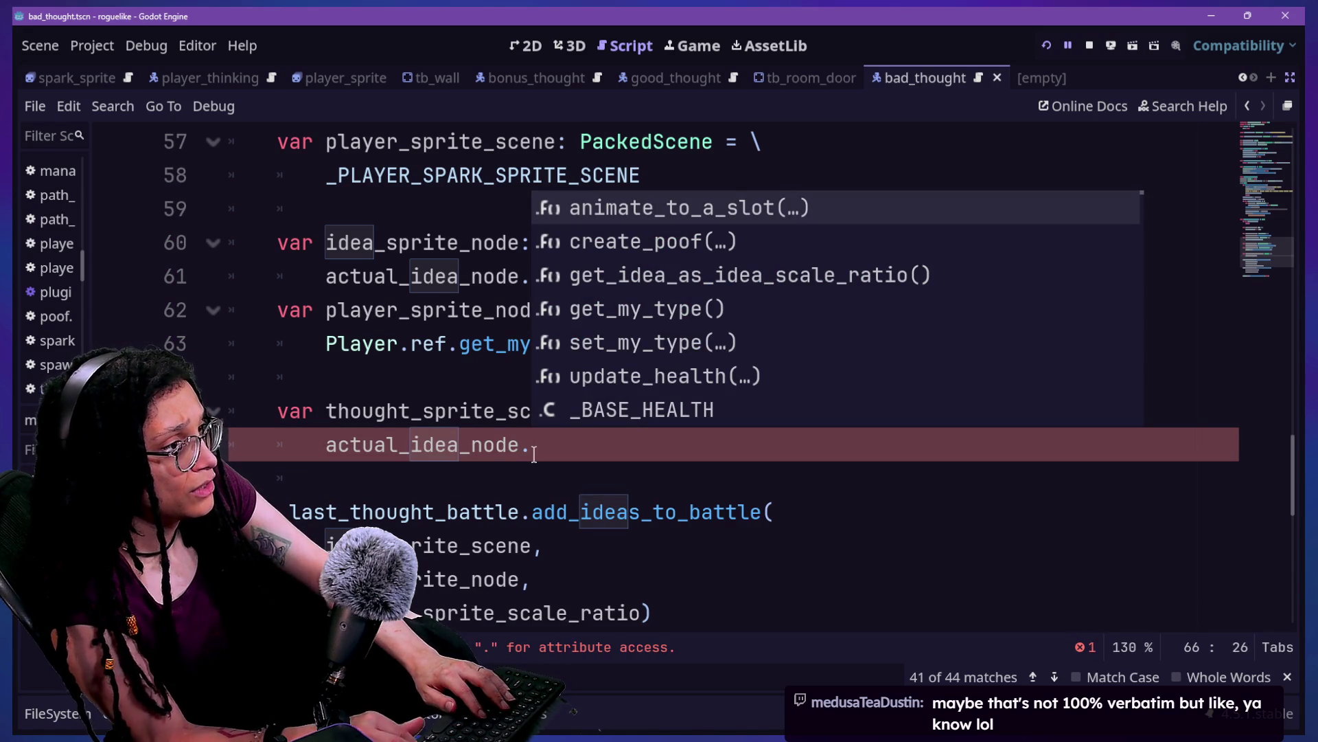
pyautogui.press('Down')
pyautogui.press('Down')
pyautogui.press('Return')
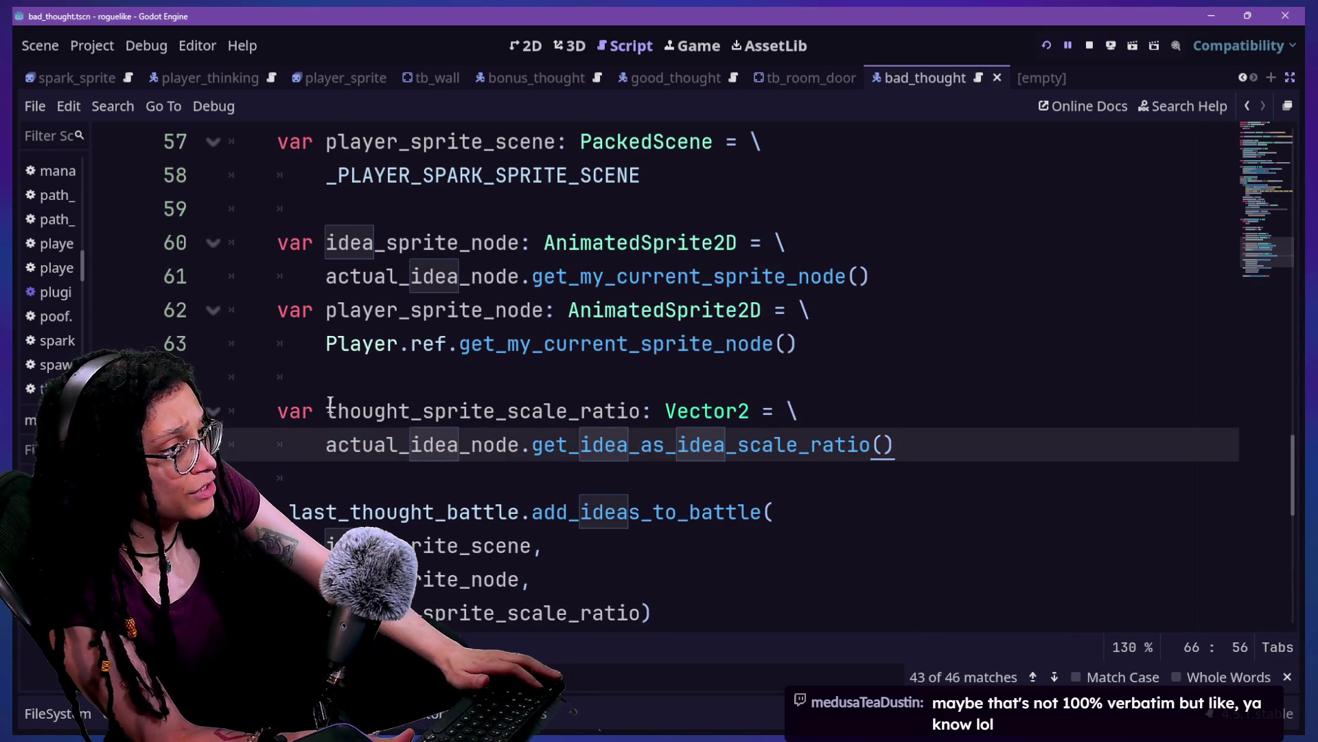
# Step: Rename the line 65 variable to idea_as_idea_scale_ratio and pass it as the line 71 argument
pyautogui.click(327, 410)
pyautogui.write('idea_as_')
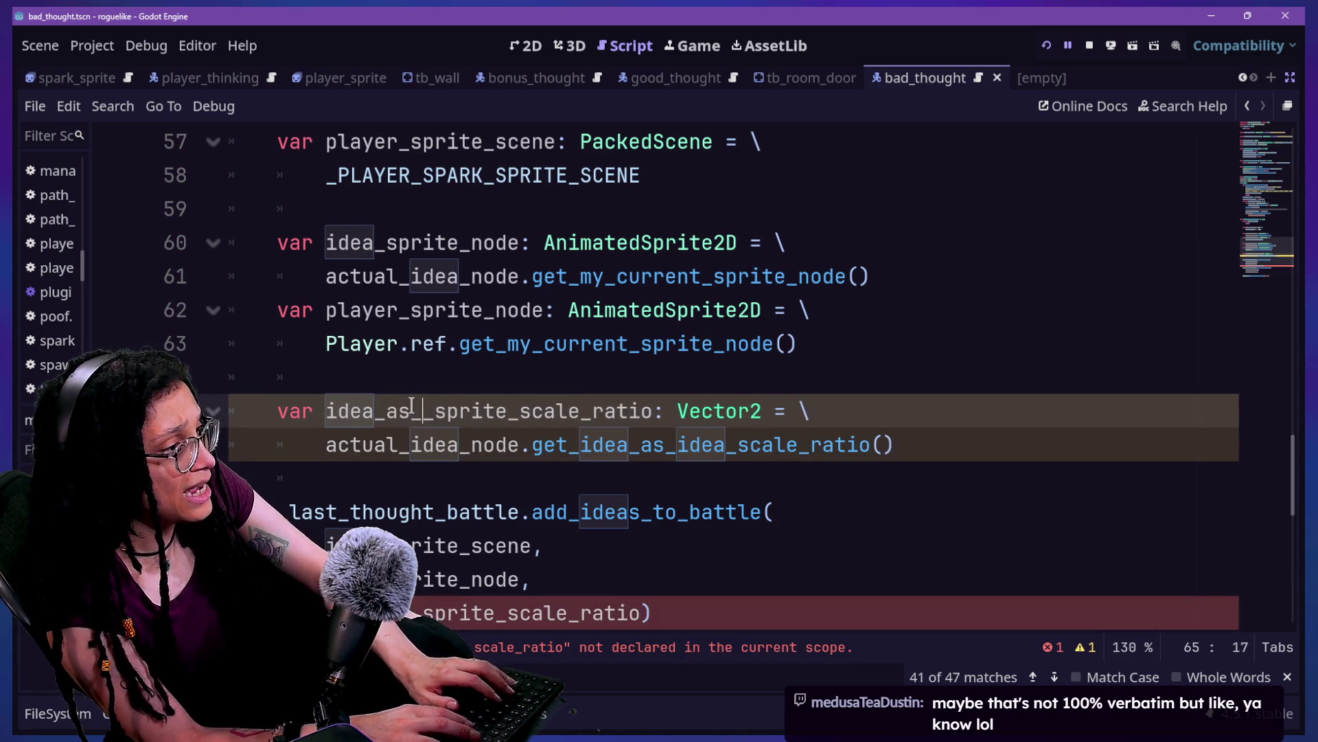
pyautogui.write('a')
pyautogui.press('Delete')
pyautogui.press('Delete')
pyautogui.press('Delete')
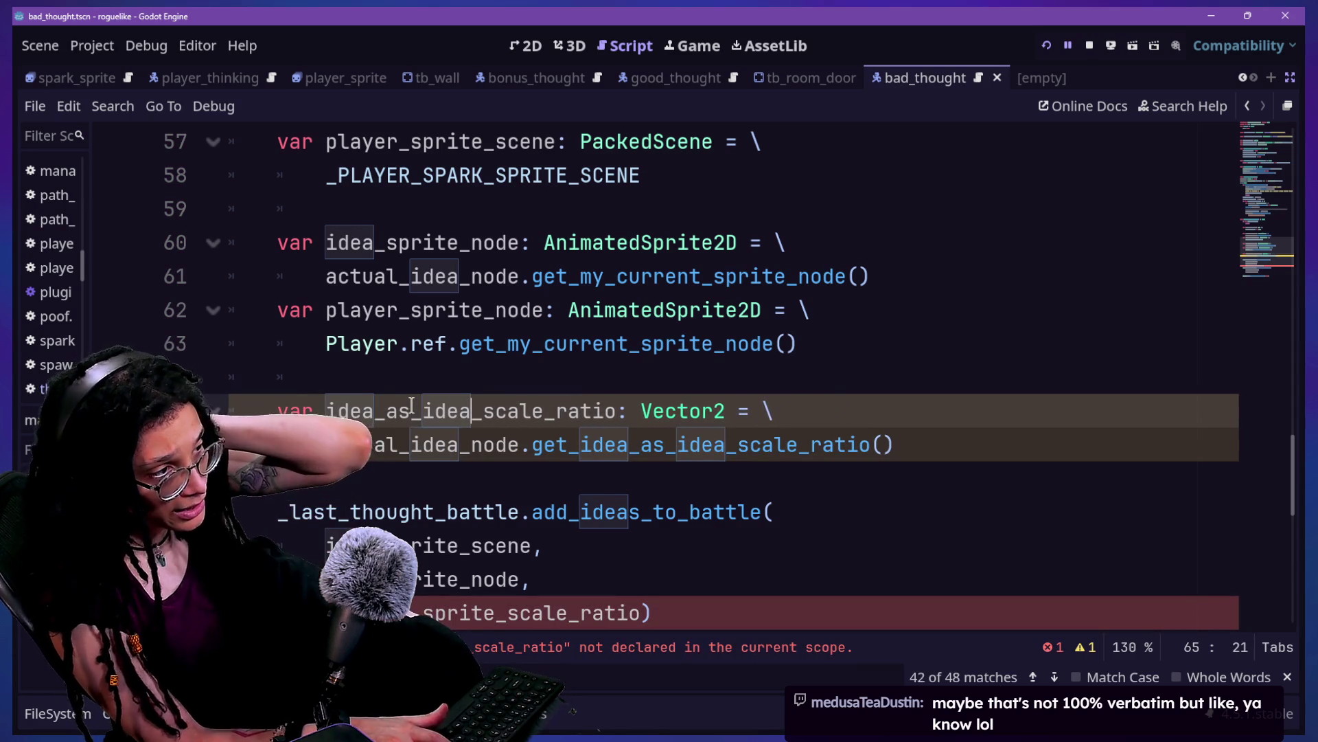
pyautogui.scroll(-1, 547, 504)
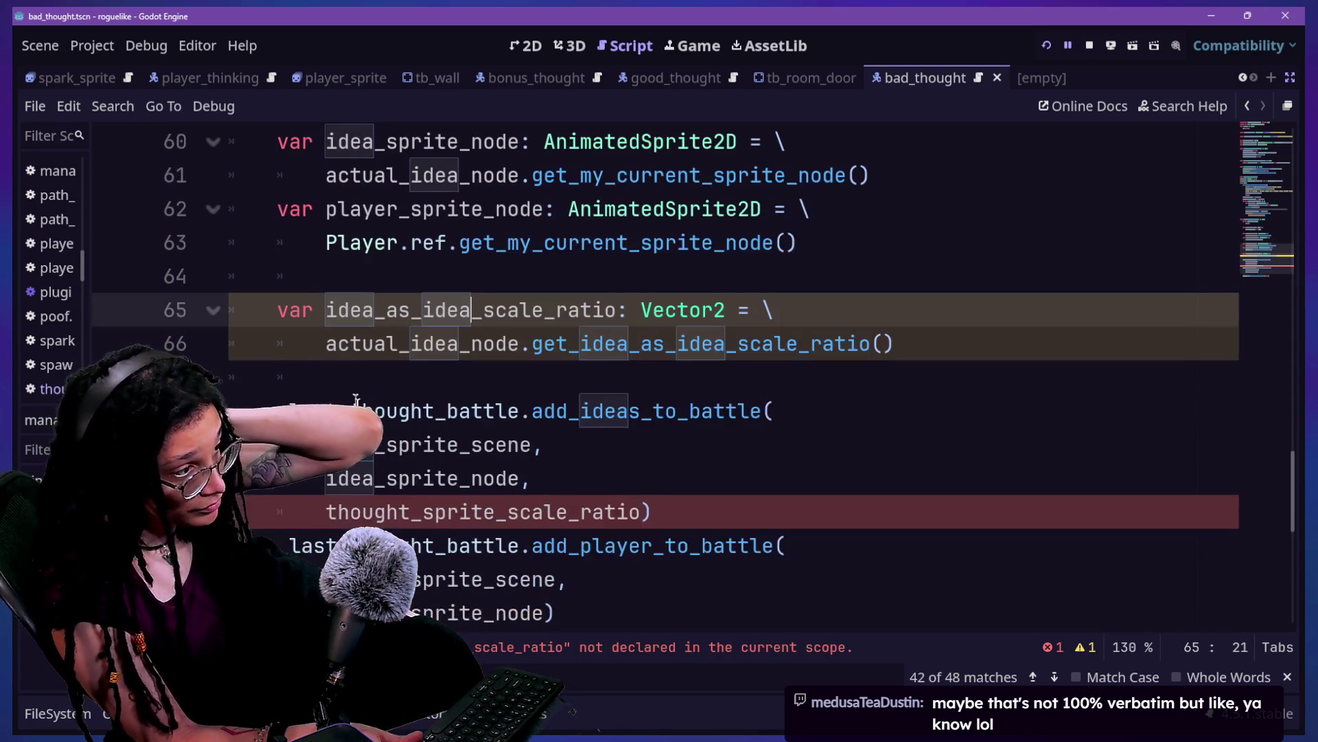
pyautogui.moveTo(327, 302); pyautogui.dragTo(618, 313)
pyautogui.hotkey('ctrl', 'c')
pyautogui.moveTo(328, 512)
pyautogui.mouseDown()
pyautogui.moveTo(586, 523)
pyautogui.moveTo(642, 512)
pyautogui.mouseUp()
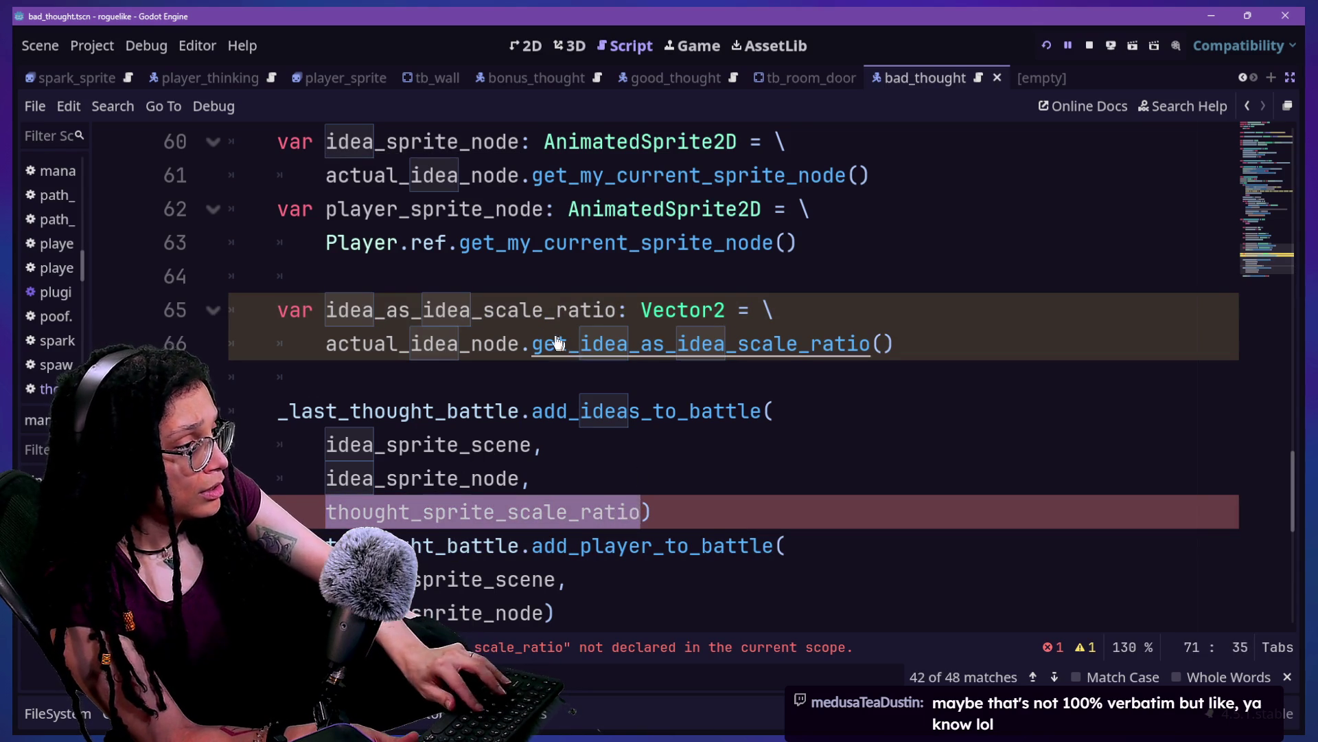
pyautogui.hotkey('ctrl', 'v')
# Step: Review the edited add_ideas_to_battle call, then pick thought_battle.gd in Quick Open
pyautogui.moveTo(297, 411); pyautogui.dragTo(641, 557)
pyautogui.click(616, 545)
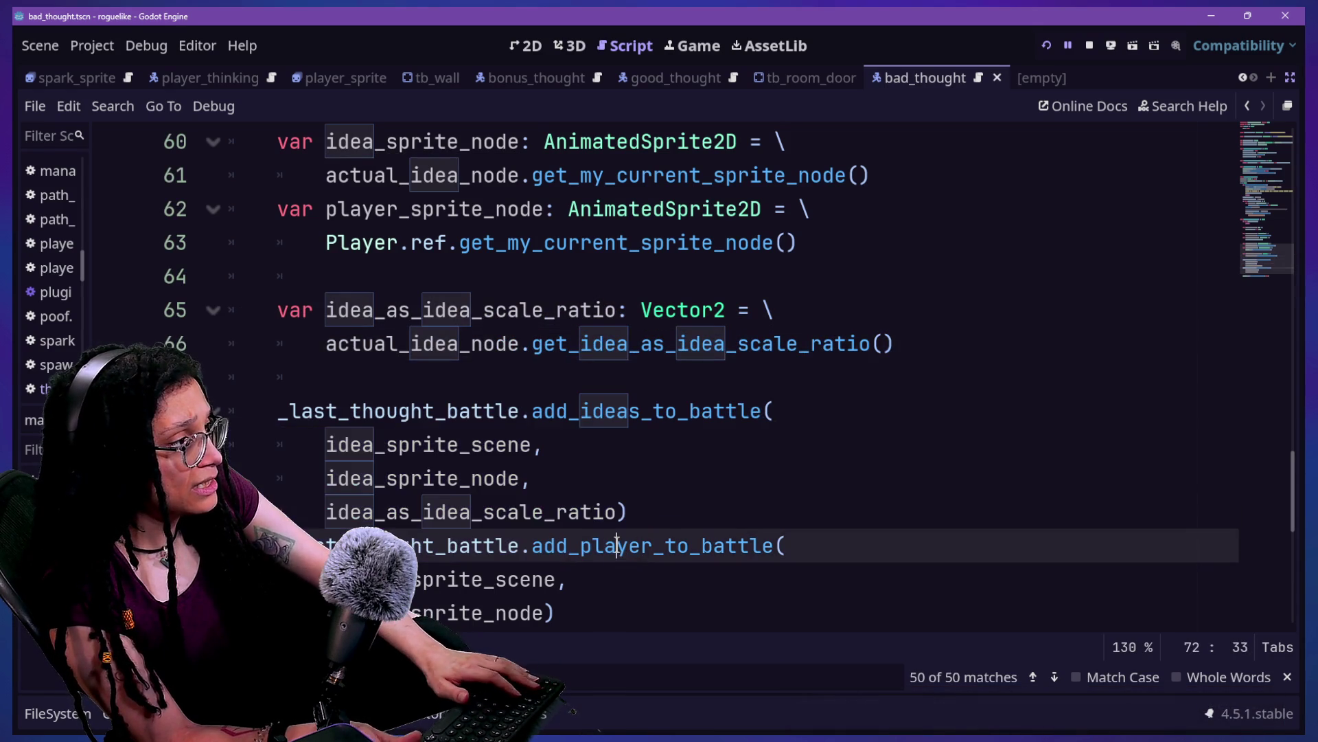
pyautogui.scroll(-2, 617, 546)
pyautogui.scroll(1, 616, 545)
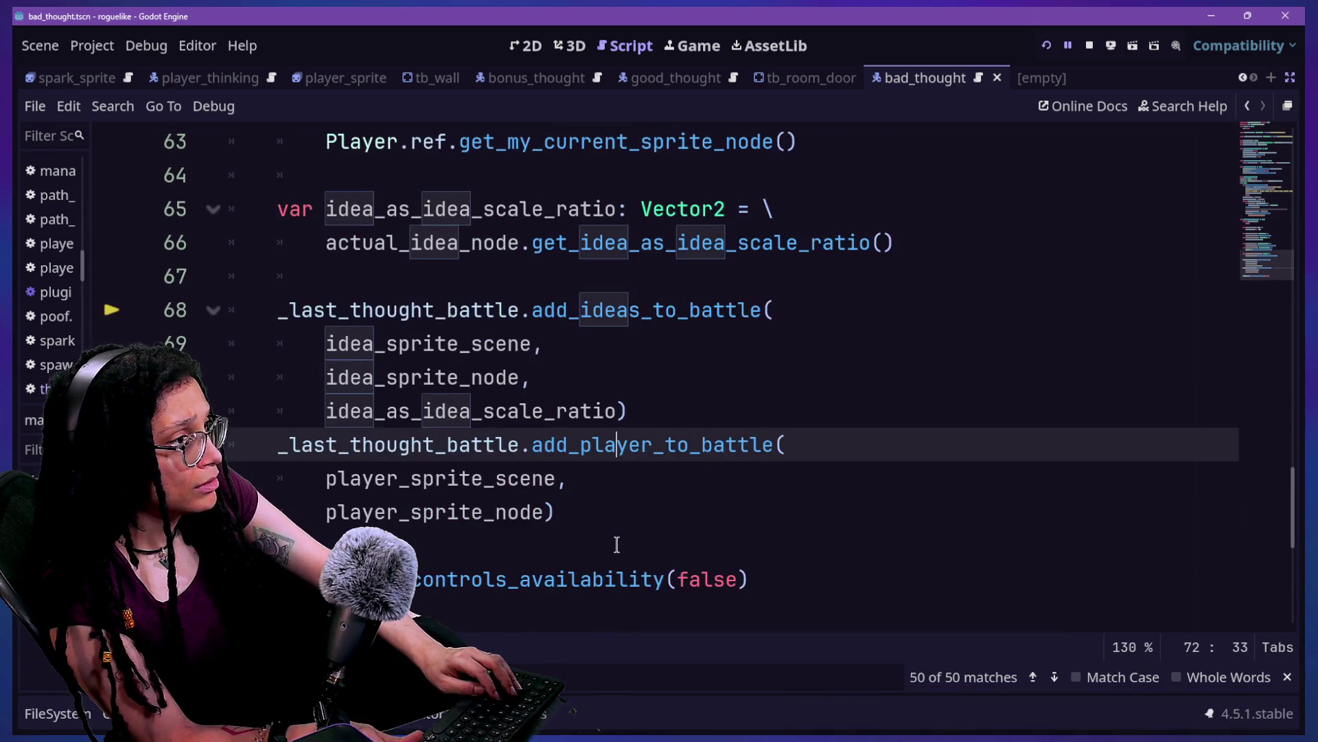
pyautogui.hotkey('ctrl', 'alt', 'o')
pyautogui.press('Down')
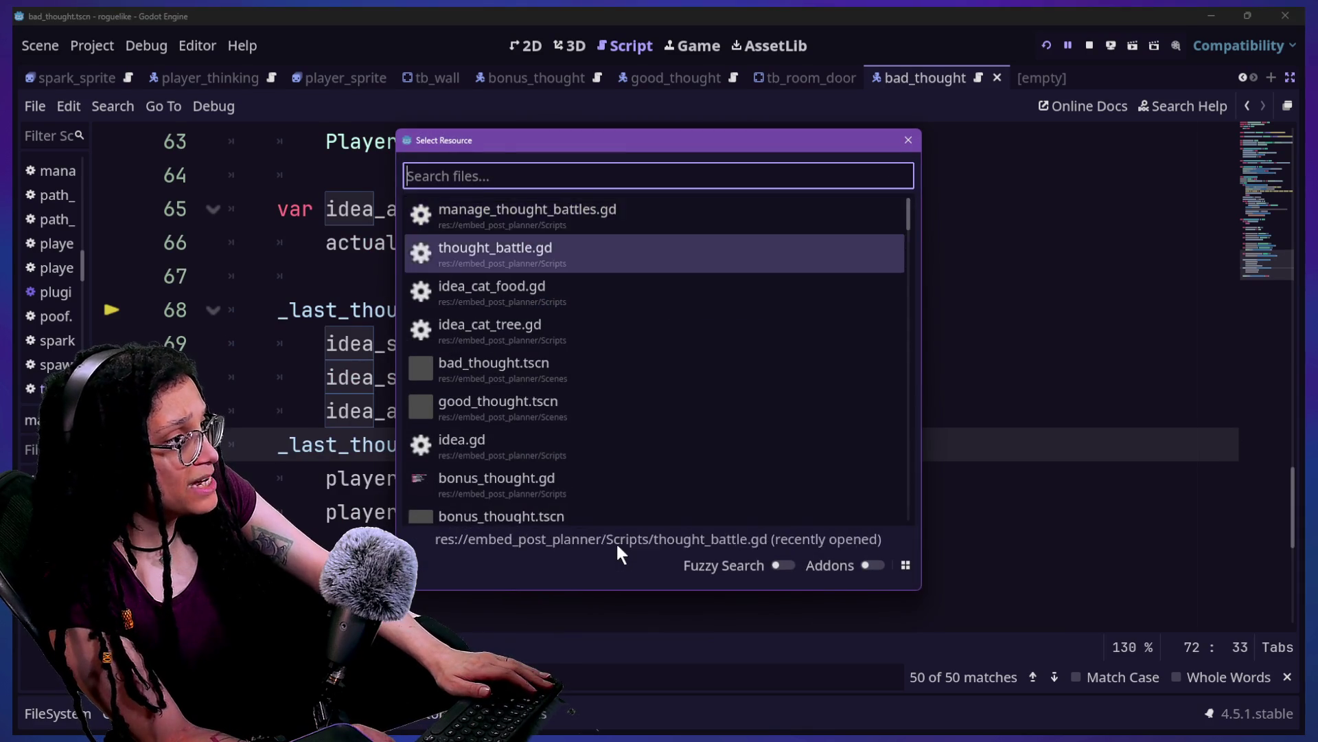
# Step: Open add_ideas_to_battle in thought_battle.gd and review the scale-ratio lines 105–106
pyautogui.press('Return')
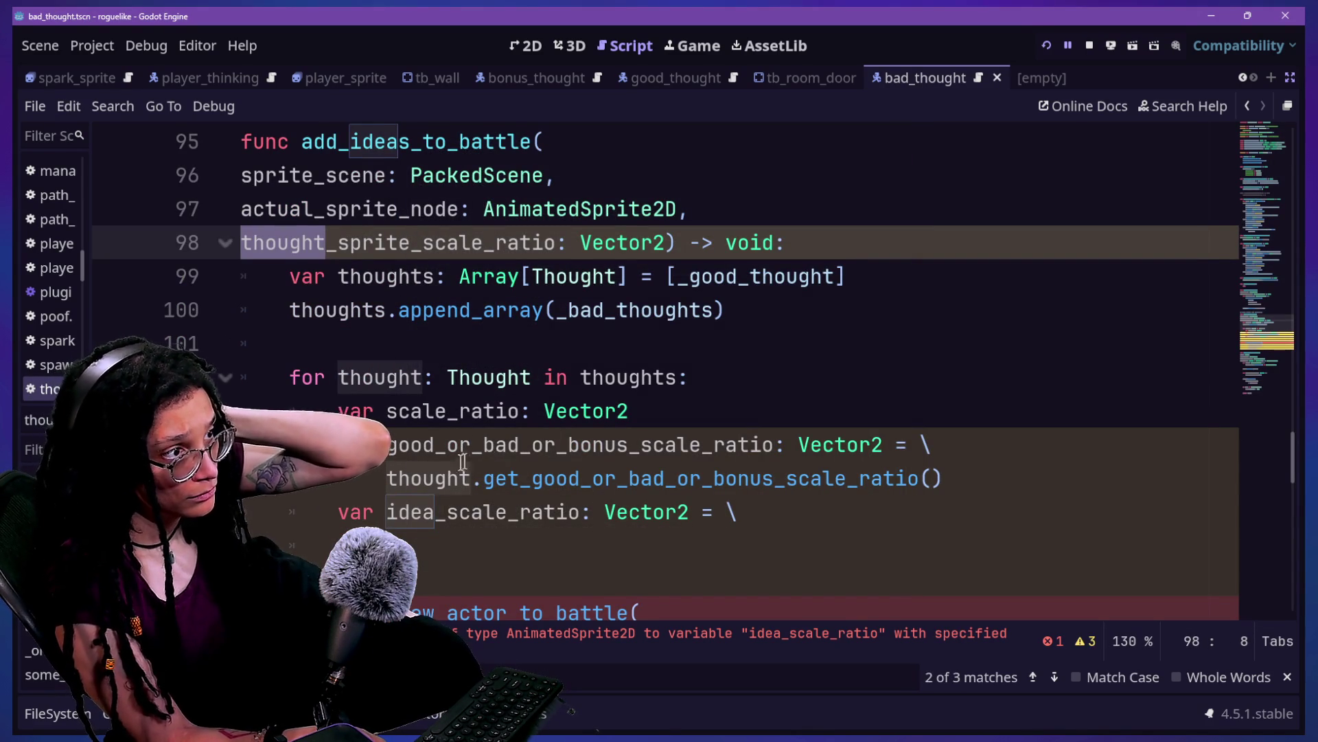
pyautogui.moveTo(383, 310); pyautogui.dragTo(860, 324)
pyautogui.click(522, 477)
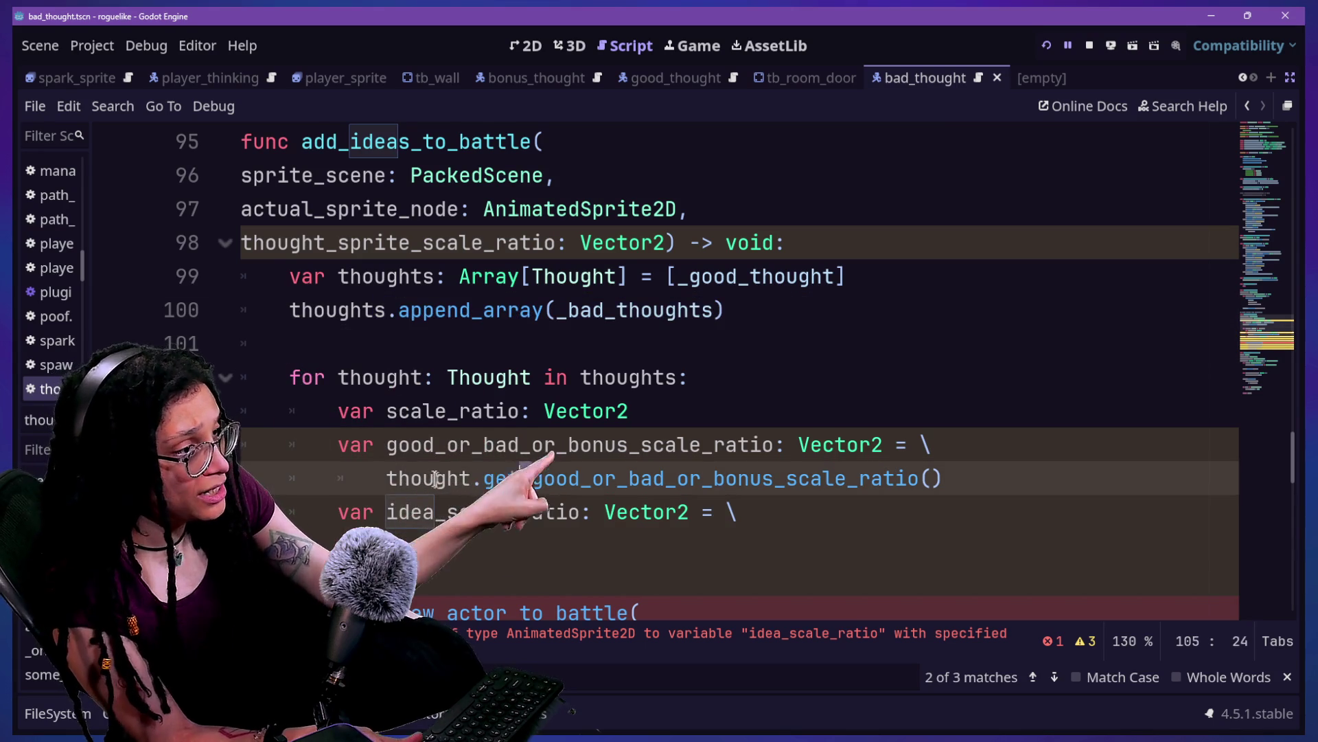
pyautogui.moveTo(485, 478)
pyautogui.mouseDown()
pyautogui.moveTo(721, 512)
pyautogui.moveTo(1036, 518)
pyautogui.mouseUp()
pyautogui.click(493, 466)
pyautogui.press('End')
pyautogui.click(379, 489)
pyautogui.hotkey('ctrl', 'Right')
pyautogui.moveTo(379, 484); pyautogui.dragTo(883, 478)
pyautogui.click(471, 478)
pyautogui.moveTo(485, 477); pyautogui.dragTo(611, 478)
pyautogui.click(611, 478)
pyautogui.tripleClick(871, 509)
pyautogui.click(780, 509)
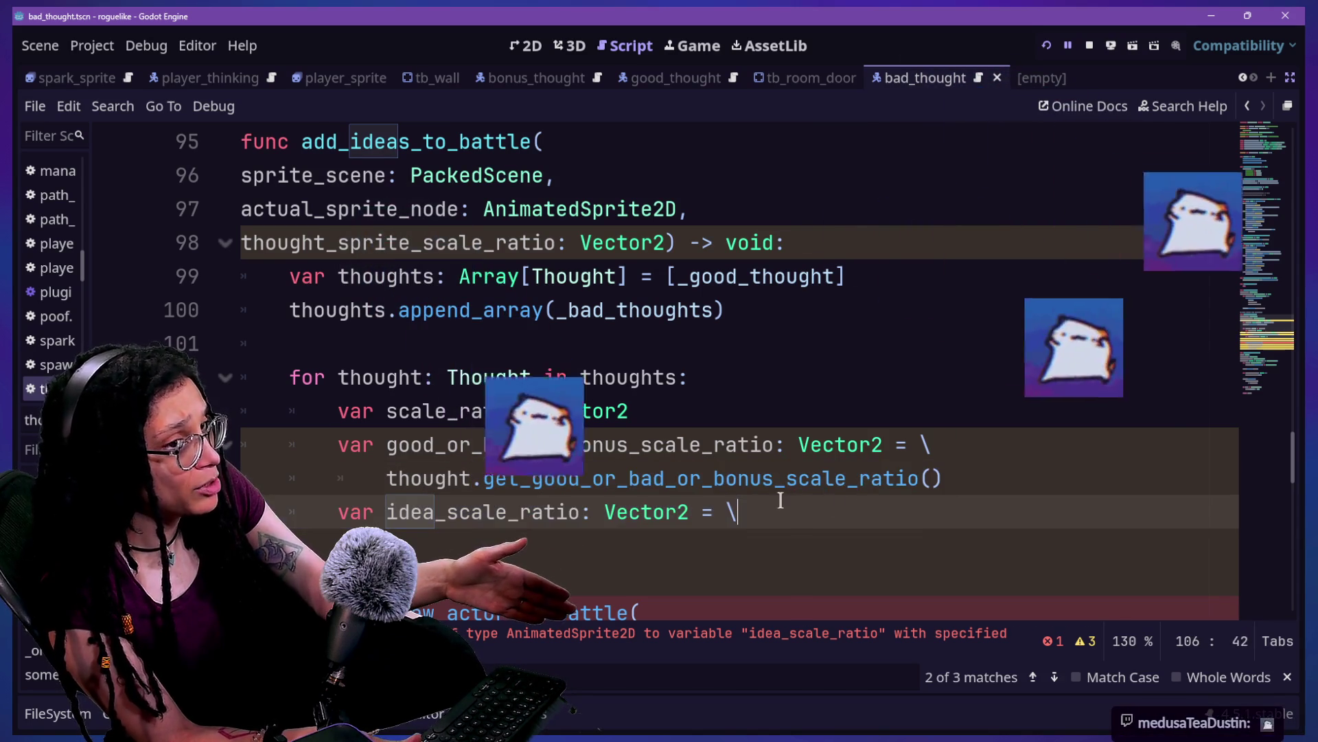
pyautogui.press('Down')
pyautogui.press('Down')
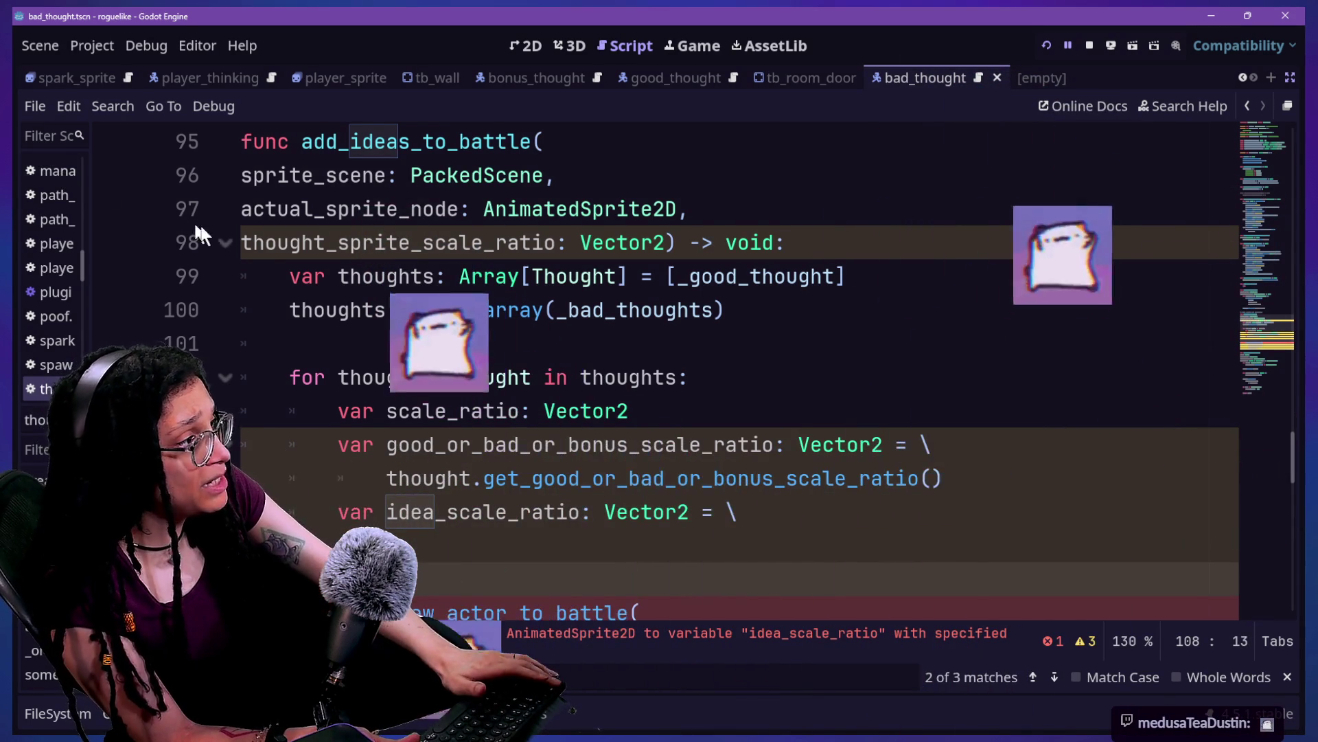
# Step: Rename the line 98 parameter to idea_as_idea_scale_ratio and delete the idea_scale_ratio declaration
pyautogui.moveTo(237, 243)
pyautogui.mouseDown()
pyautogui.moveTo(550, 264)
pyautogui.moveTo(556, 245)
pyautogui.mouseUp()
pyautogui.write('idea_as_idea_scale_ratio')
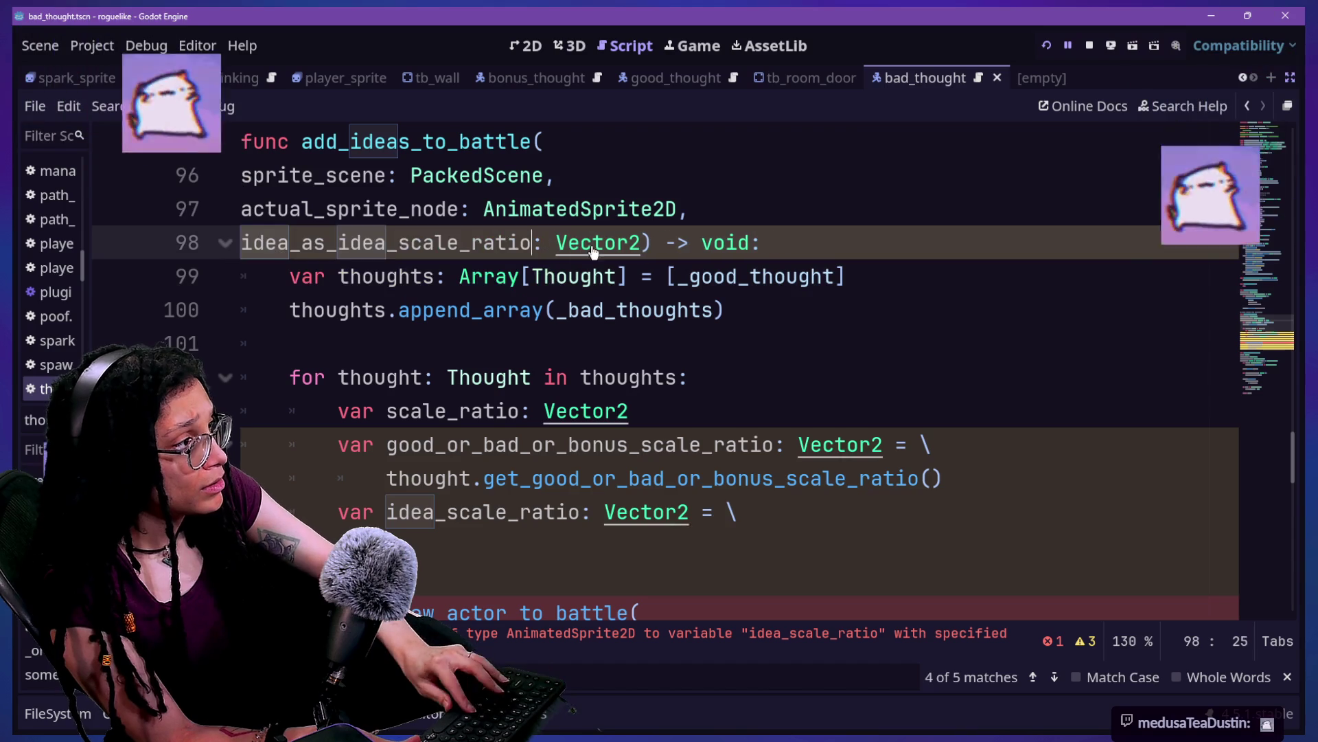
pyautogui.click(570, 175)
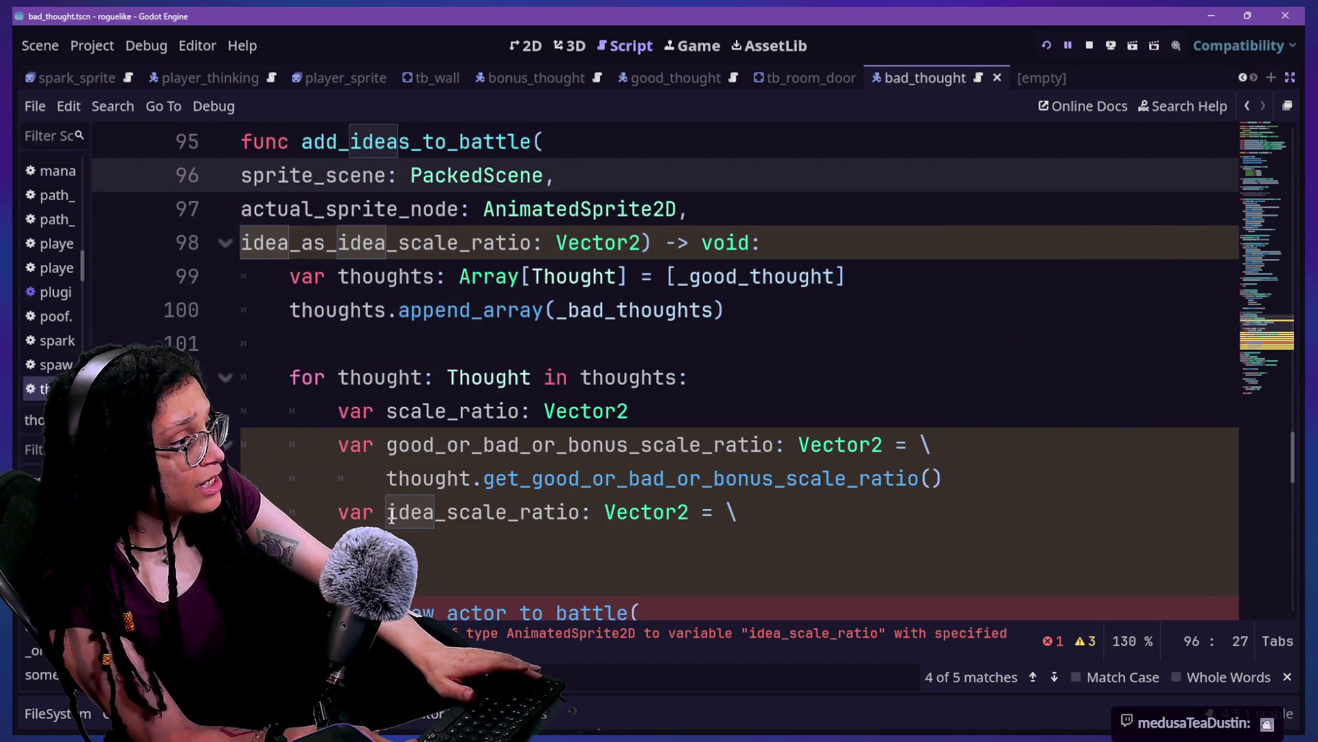
pyautogui.click(543, 536)
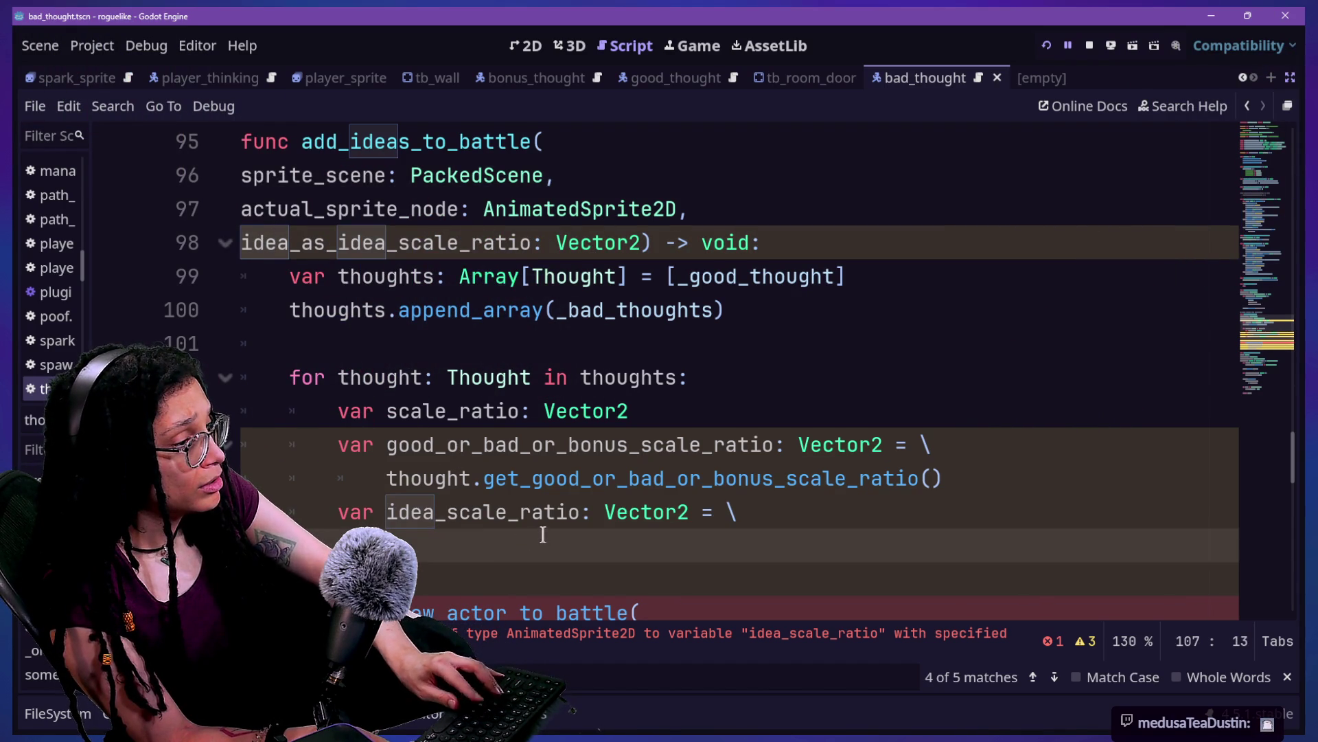
pyautogui.write('idea_as_idea_scale_ratio')
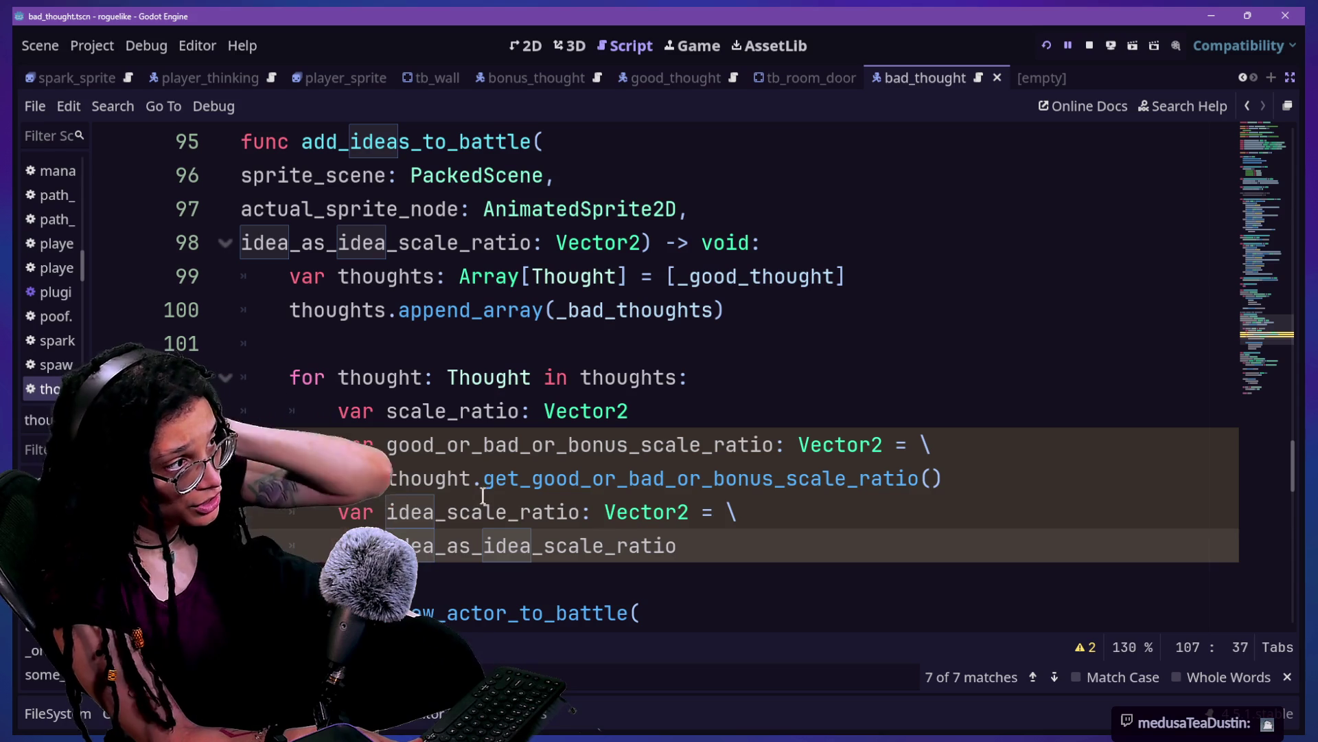
pyautogui.moveTo(527, 478); pyautogui.dragTo(568, 512)
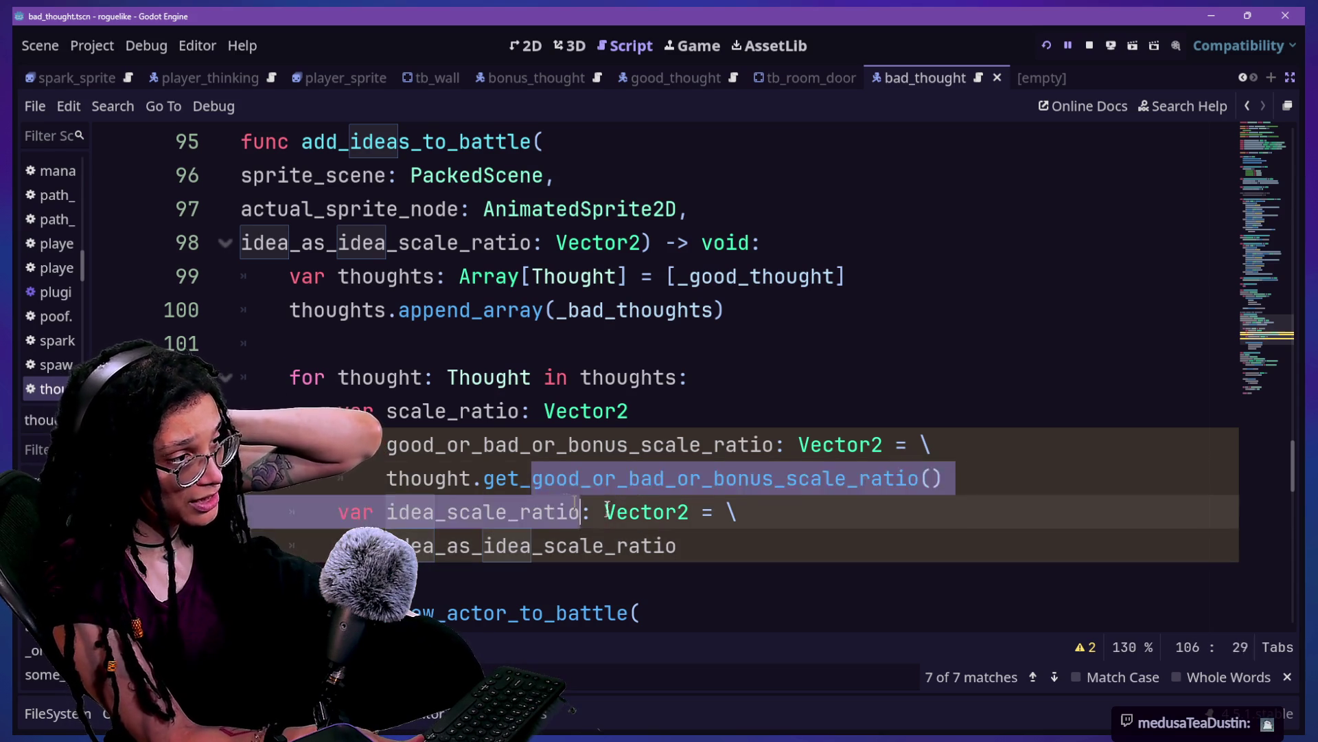
pyautogui.click(616, 512)
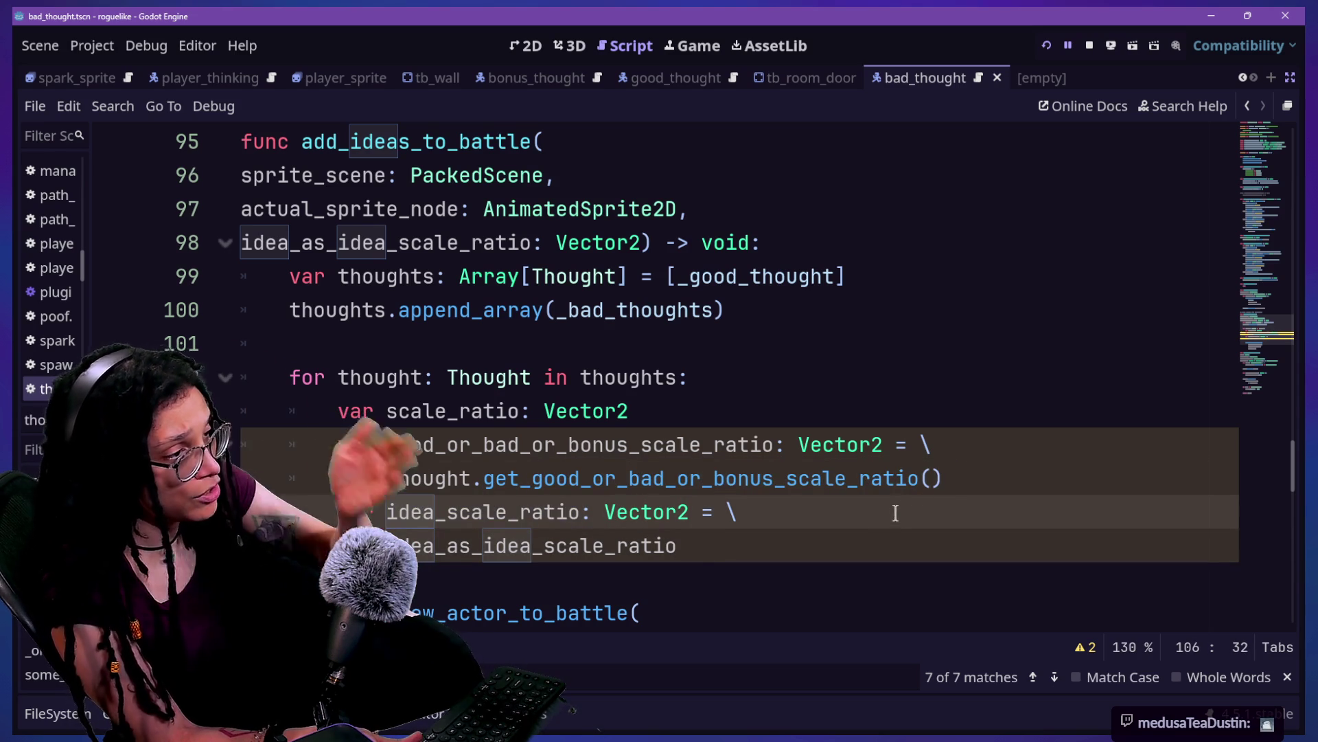
pyautogui.moveTo(678, 545)
pyautogui.mouseDown()
pyautogui.moveTo(259, 493)
pyautogui.moveTo(319, 497)
pyautogui.mouseUp()
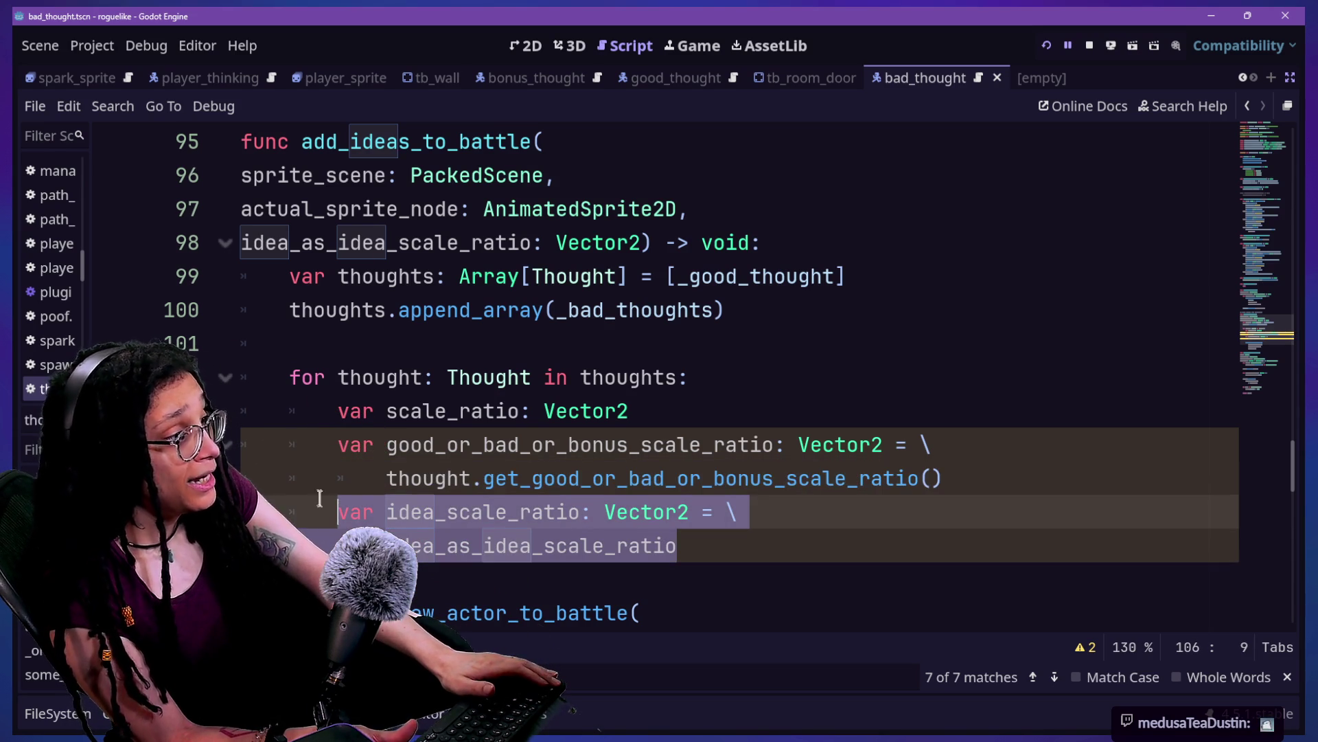
pyautogui.press('BackSpace')
# Step: Write the condition 'if not good_or_bad_or_bonus_scale_ratio \ == idea_as_idea_scale_ratio:' across two lines
pyautogui.write('if ')
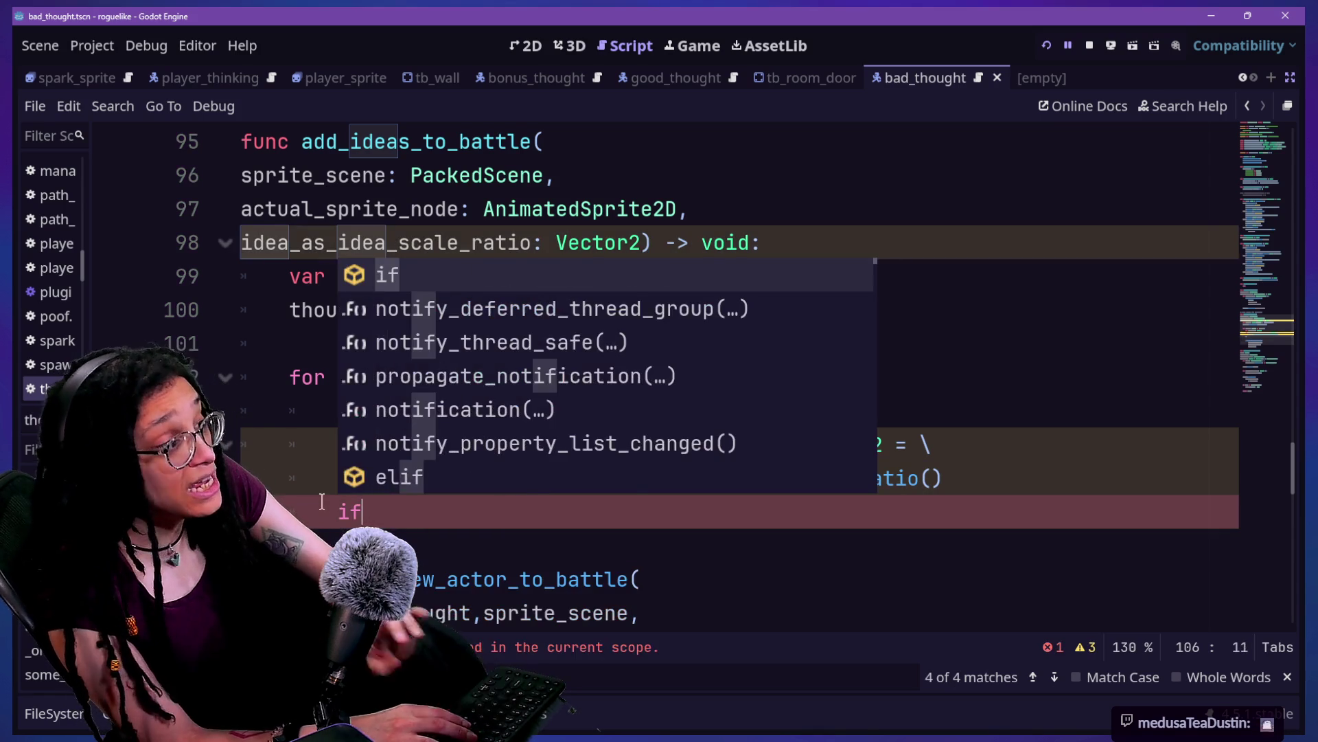
pyautogui.write('id')
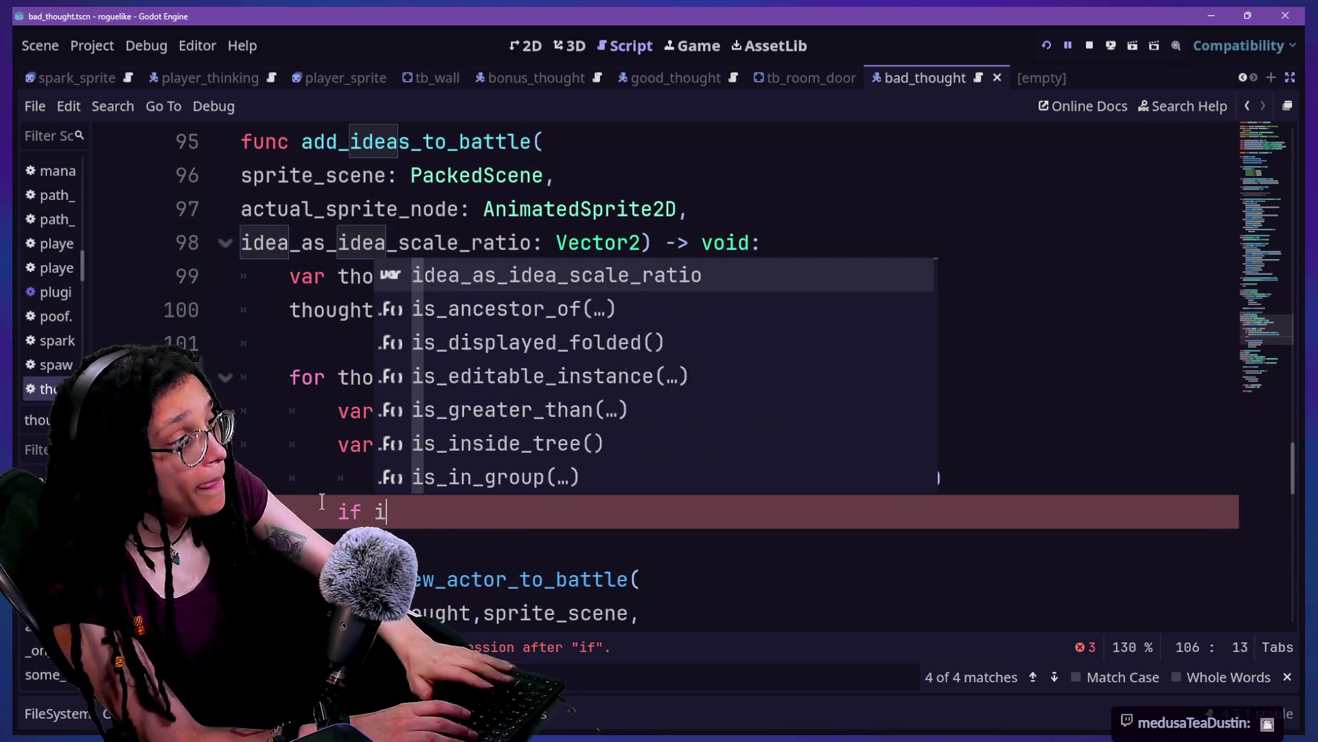
pyautogui.press('BackSpace')
pyautogui.press('BackSpace')
pyautogui.click(329, 502)
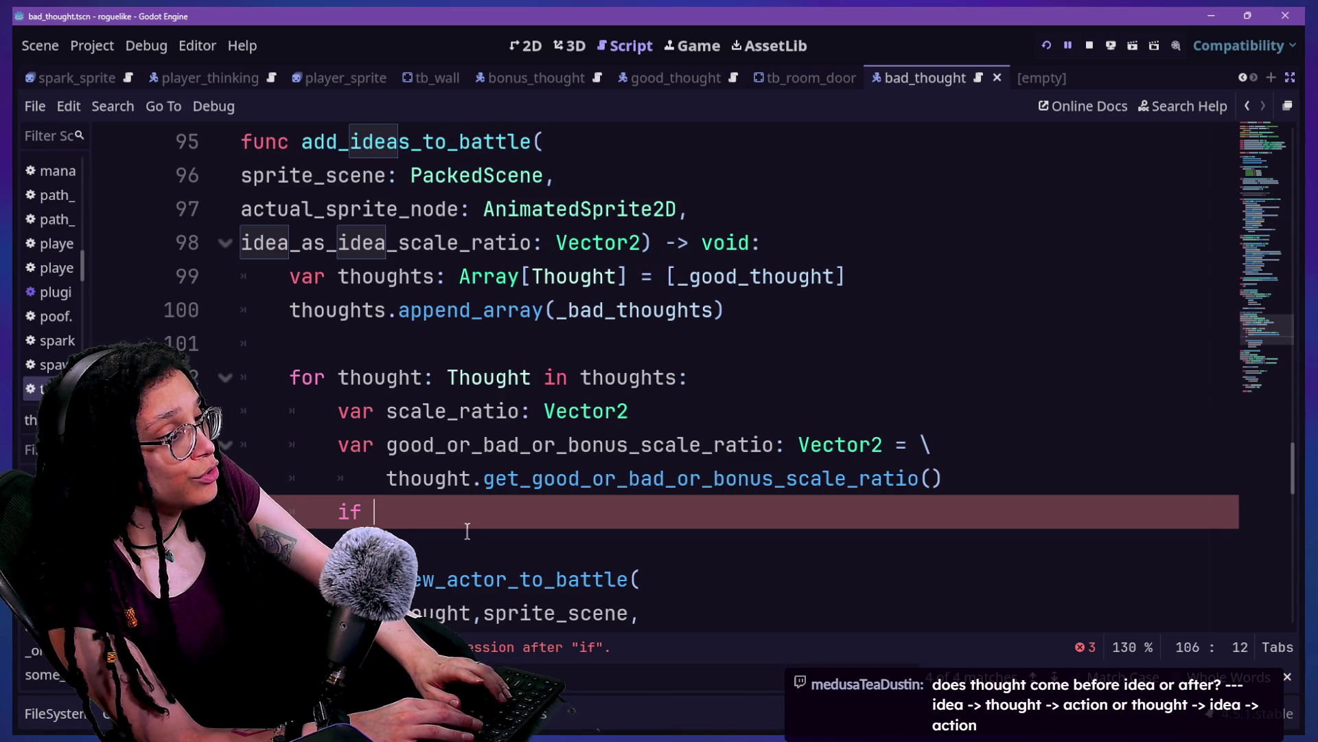
pyautogui.write('good_o')
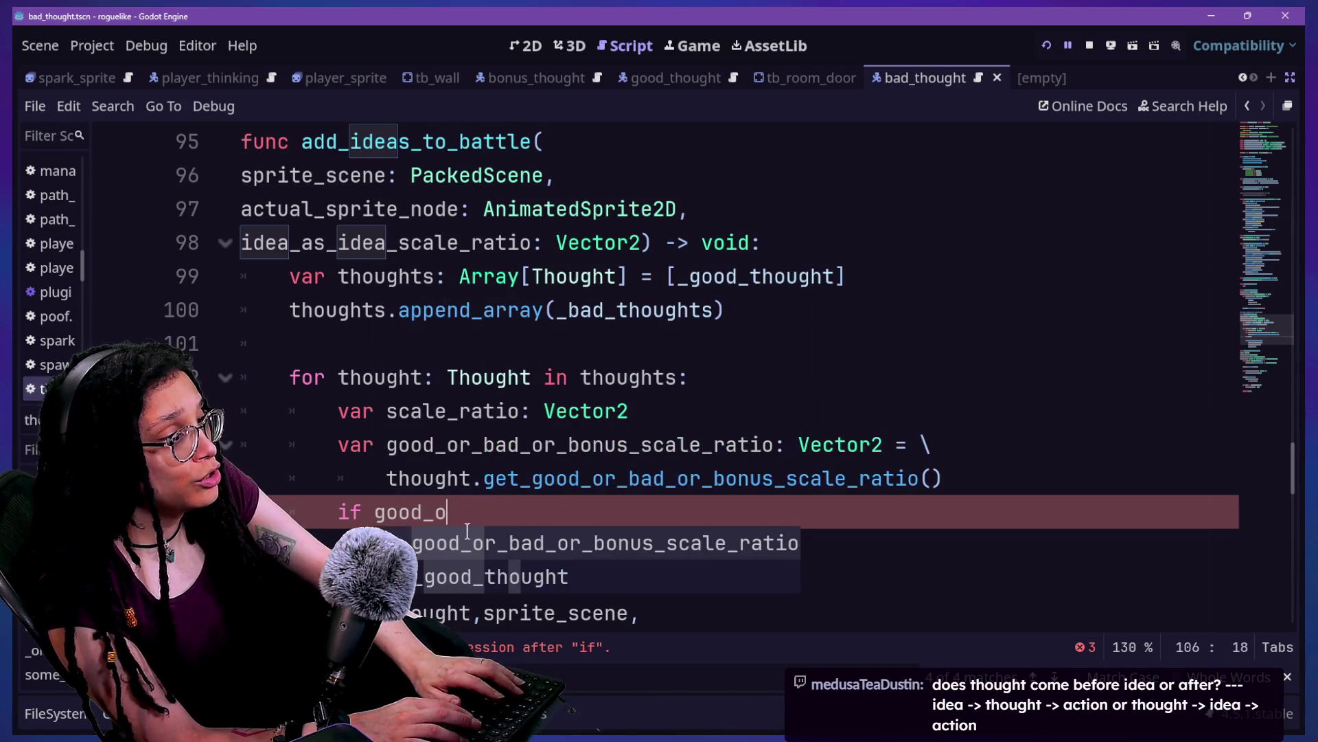
pyautogui.press('Return')
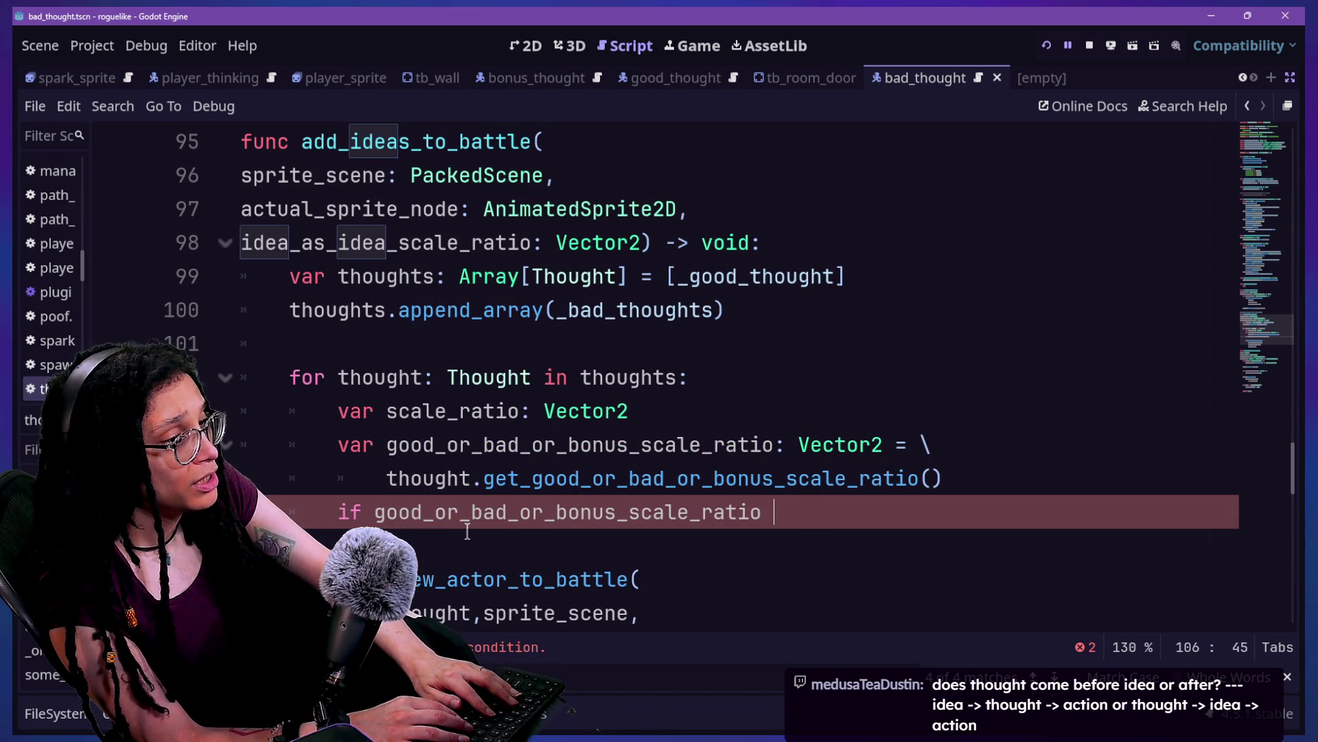
pyautogui.write('not')
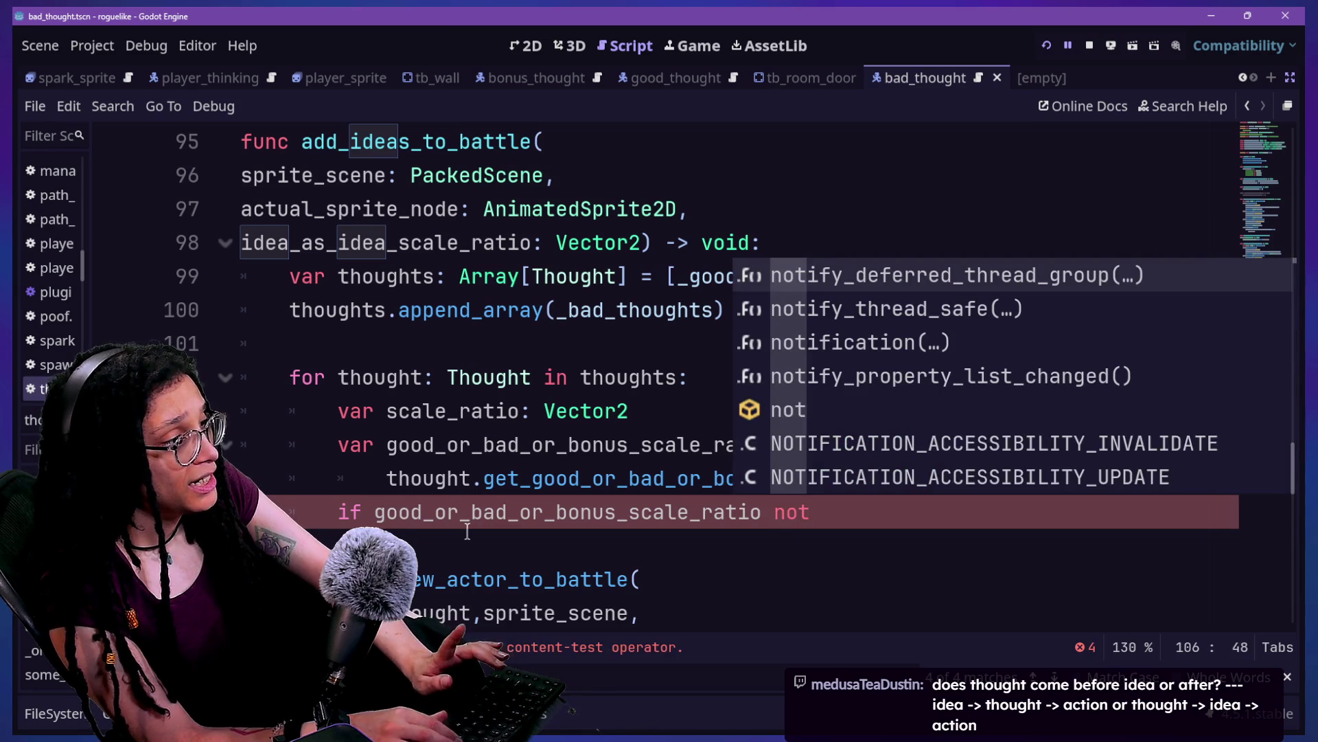
pyautogui.click(375, 512)
pyautogui.write('not')
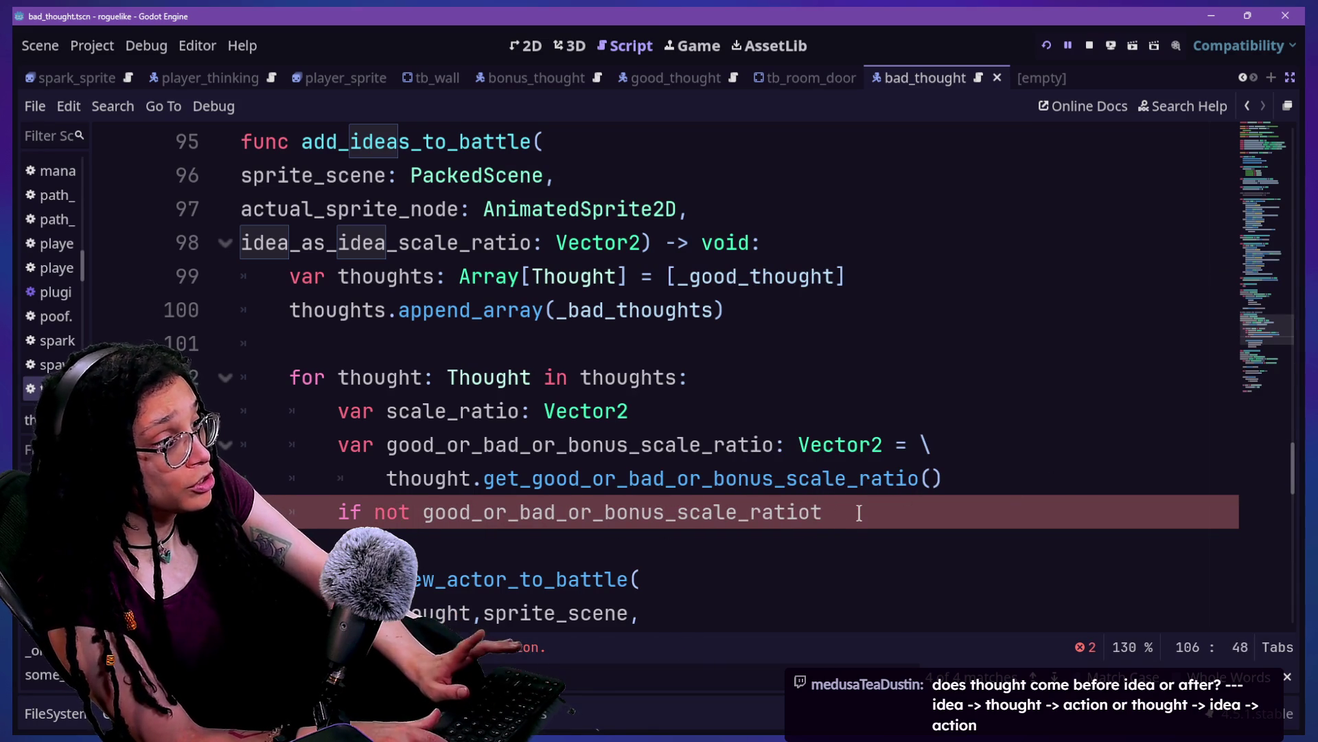
pyautogui.write('==')
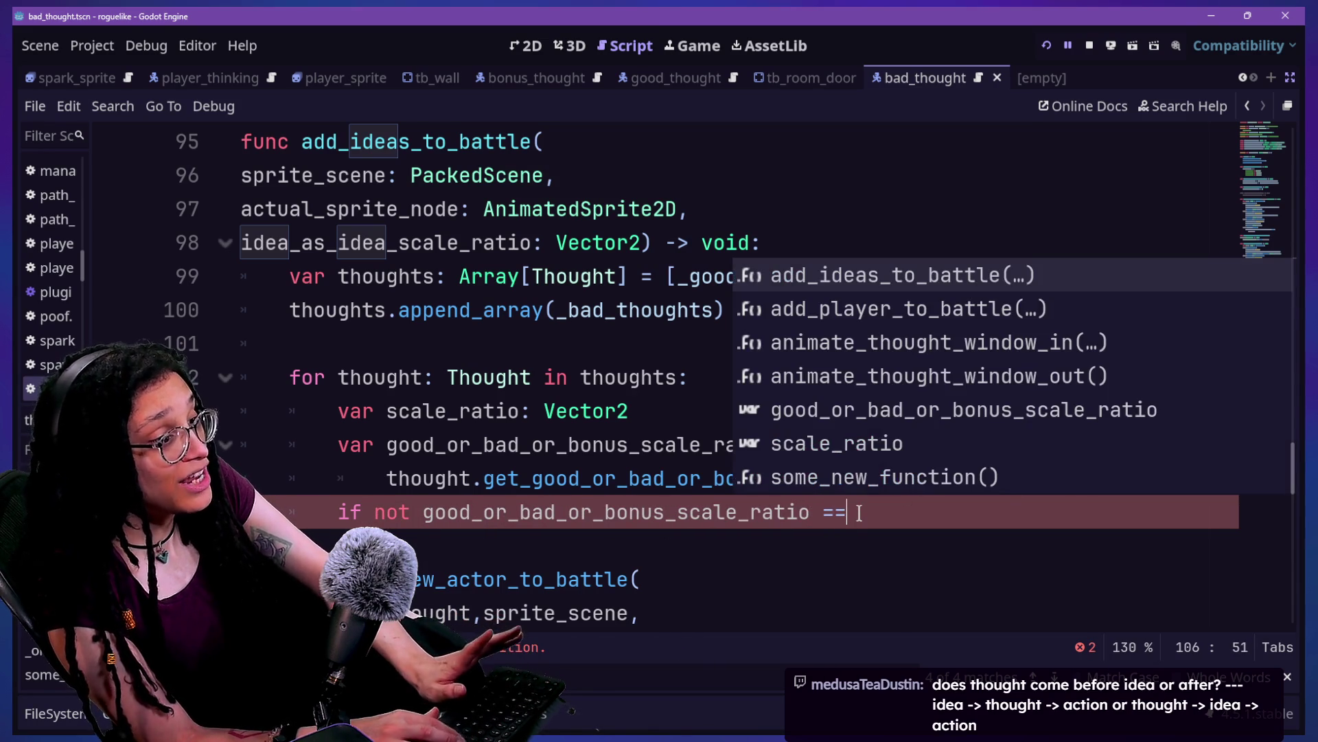
pyautogui.press('BackSpace')
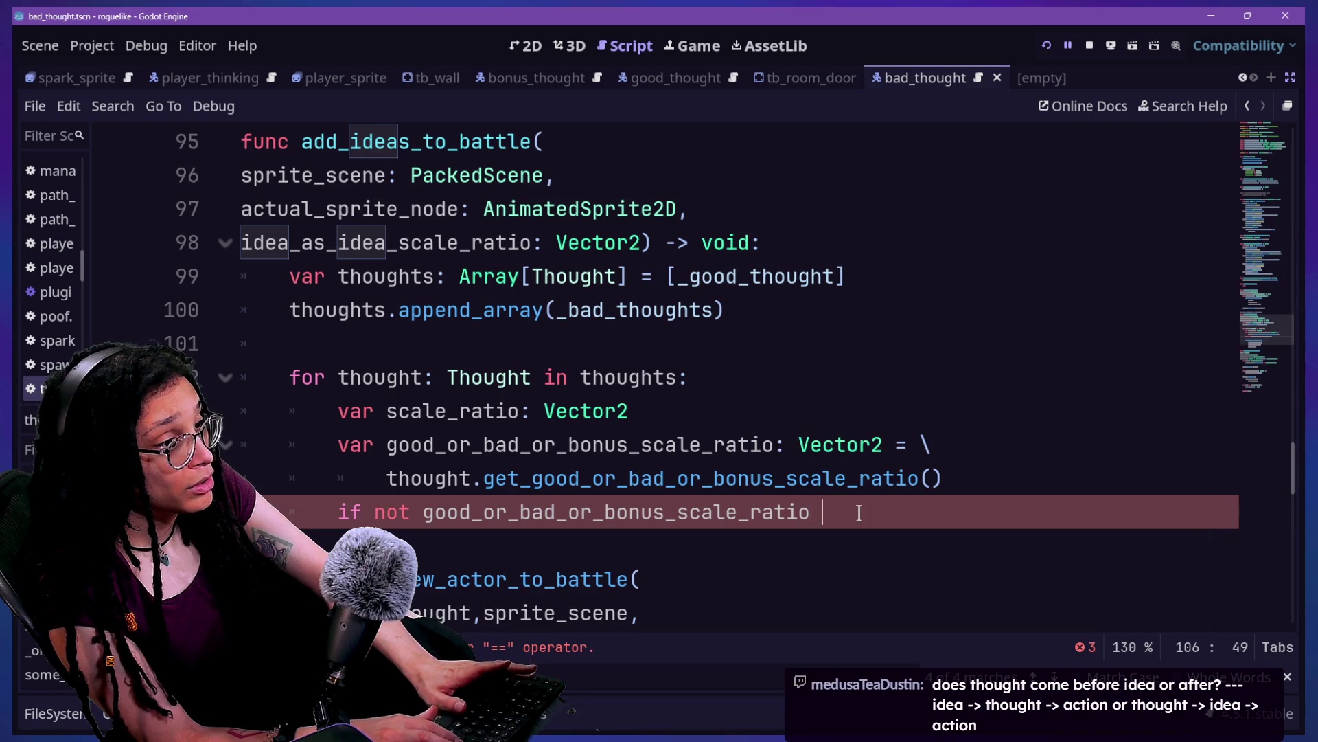
pyautogui.write('\\')
pyautogui.press('Return')
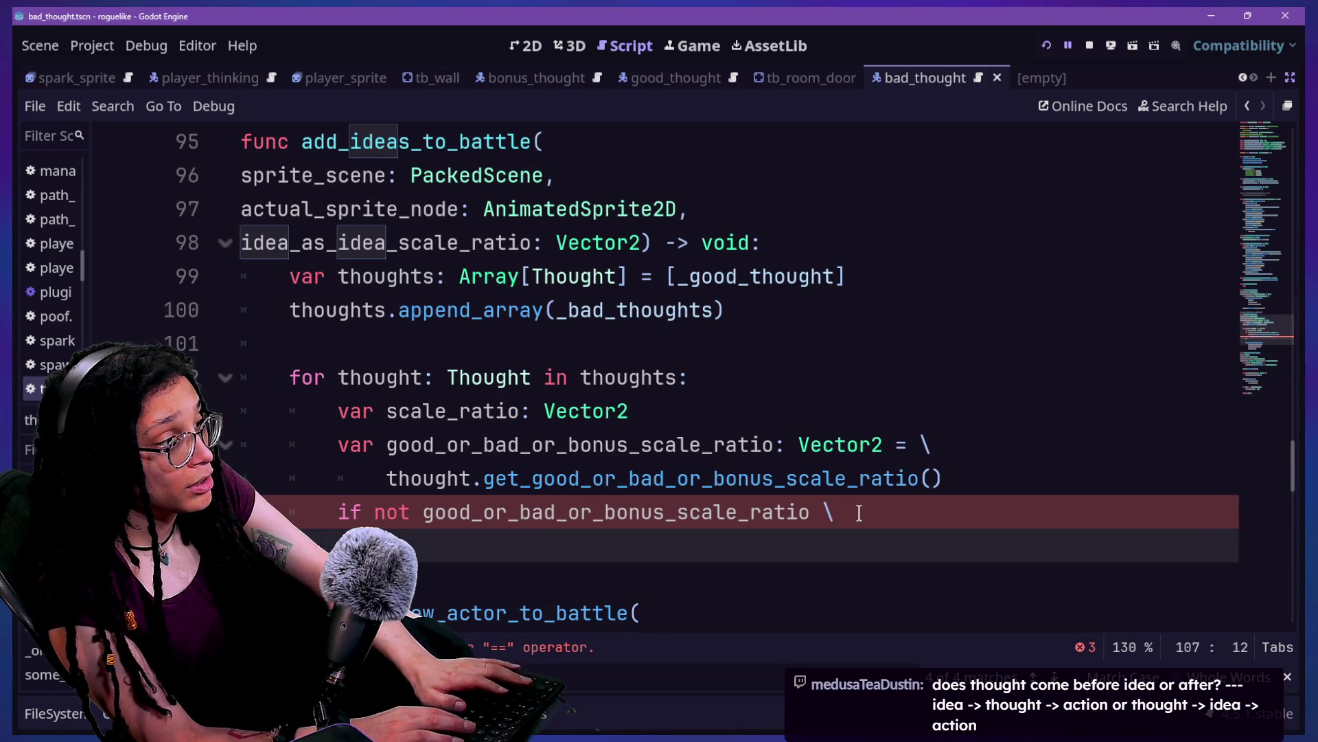
pyautogui.hotkey('ctrl', 'space')
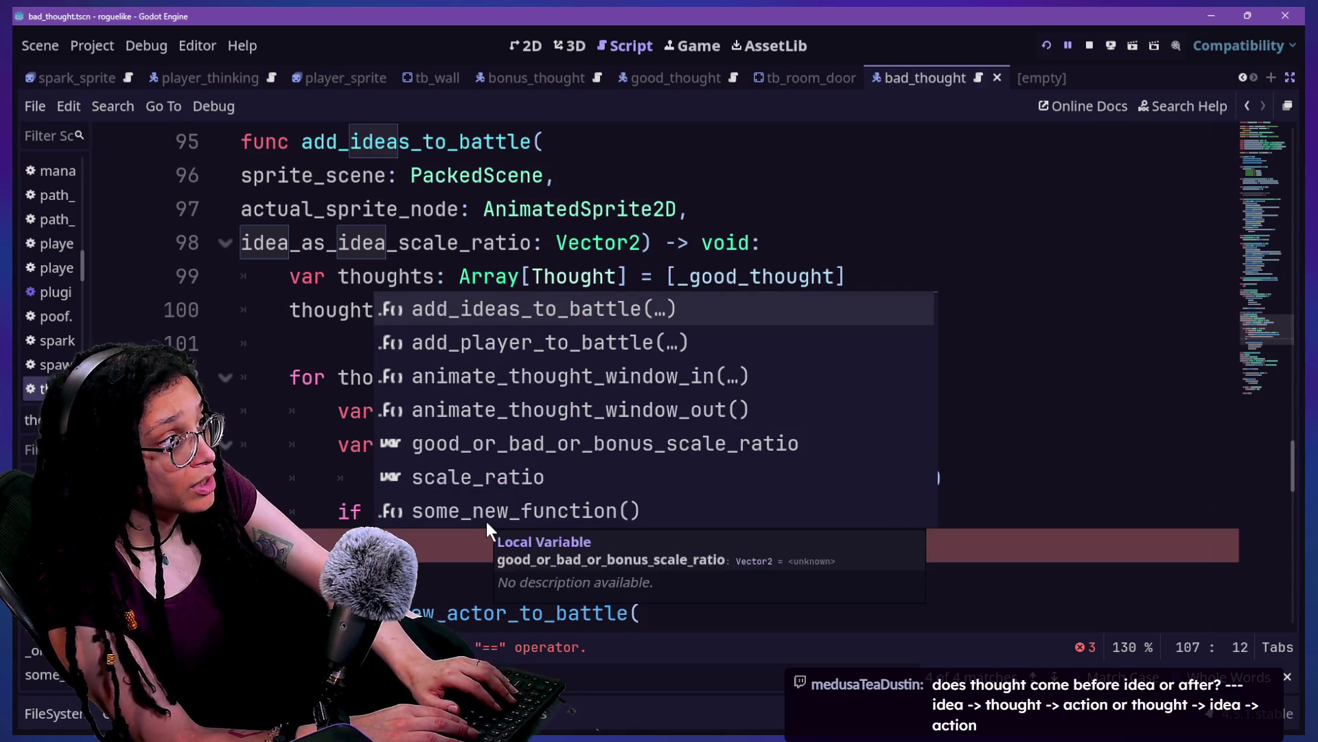
pyautogui.write('idea_as_idea_scale_ratio')
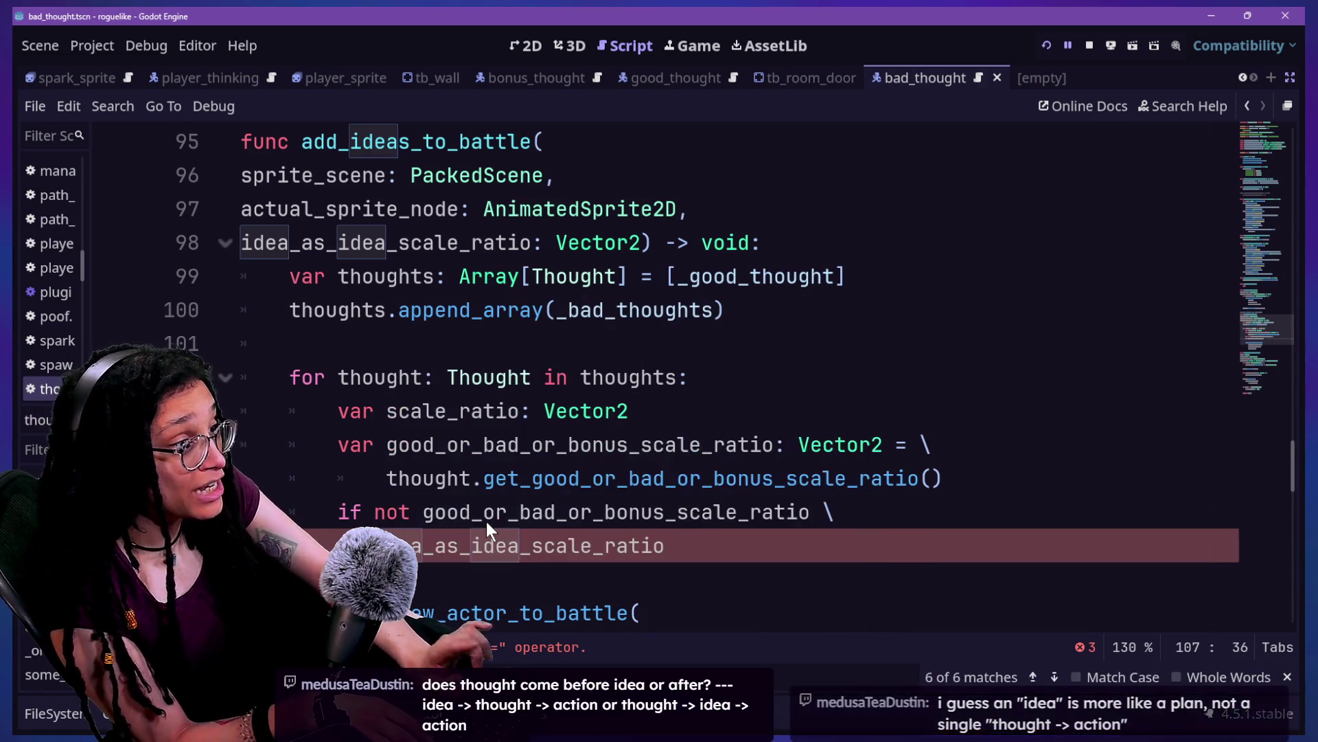
pyautogui.moveTo(374, 512); pyautogui.dragTo(471, 545)
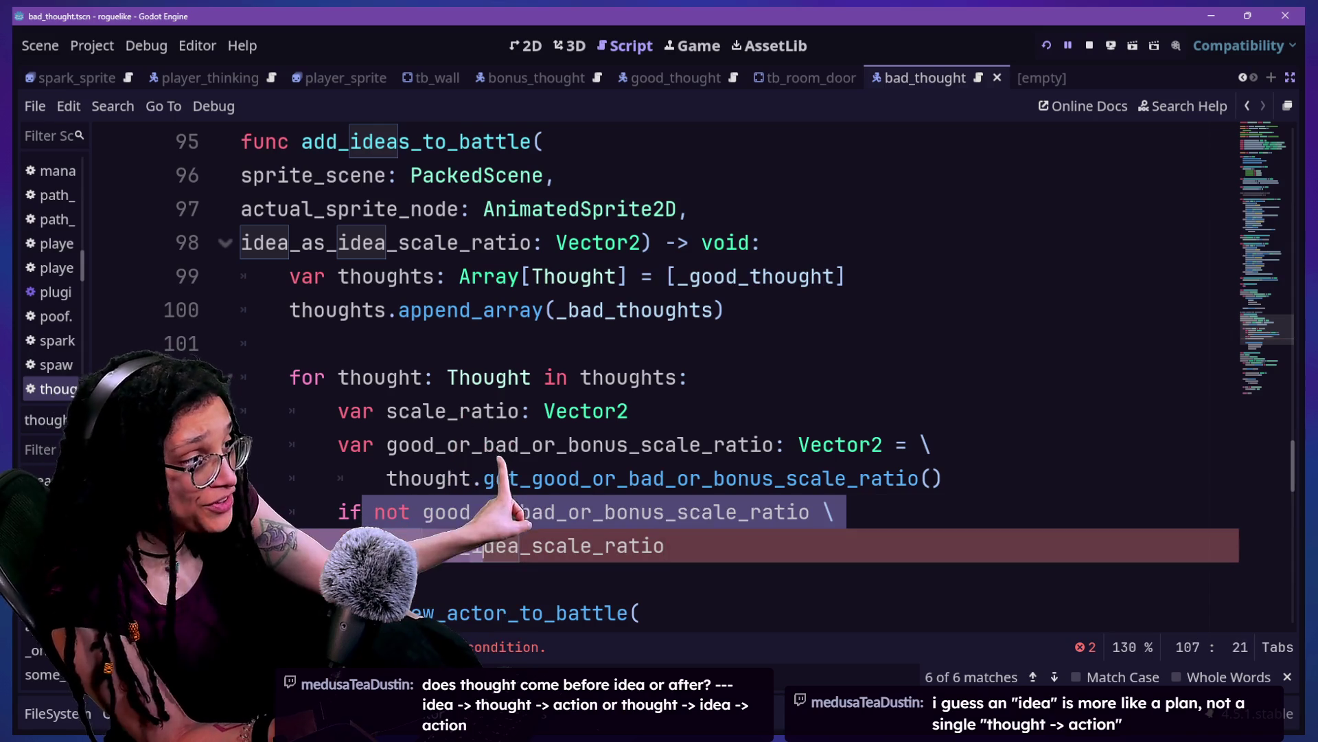
pyautogui.click(948, 478)
pyautogui.press('Return')
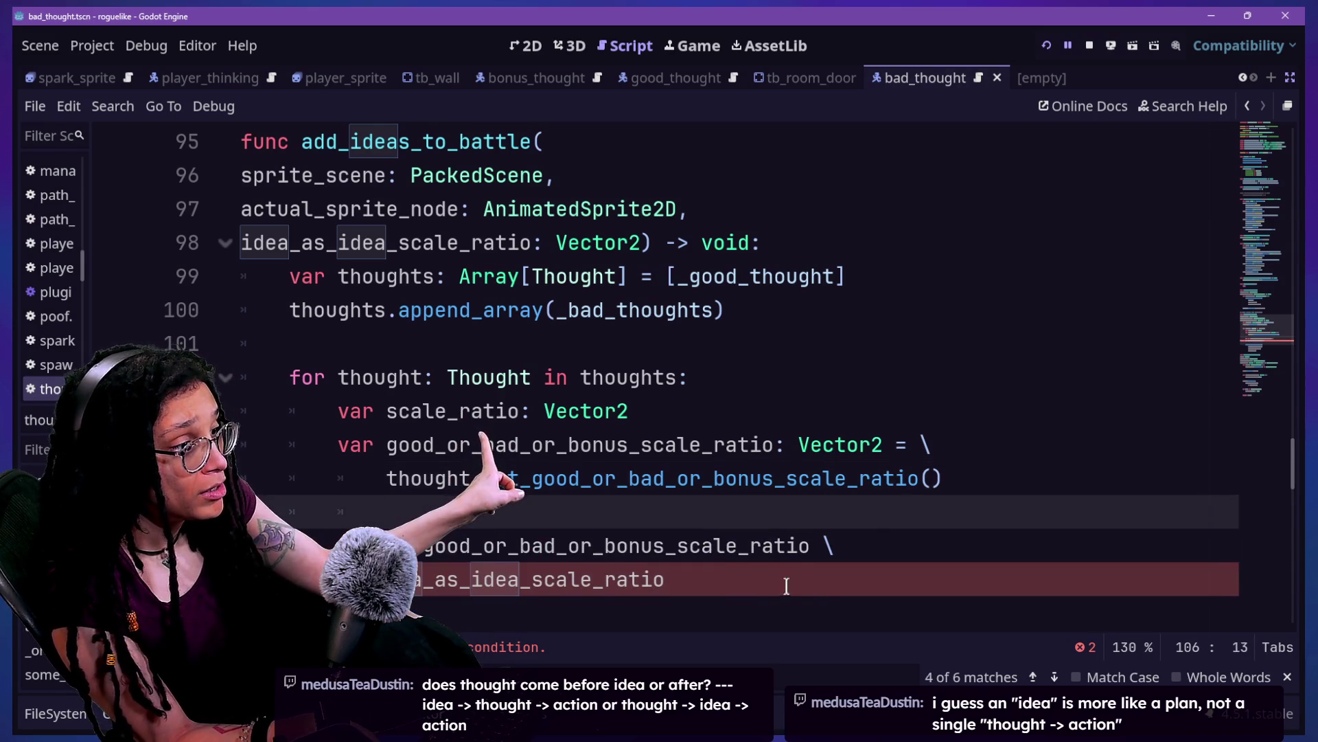
pyautogui.click(787, 584)
pyautogui.write(':')
# Step: Add 'scale_ratio = good_or_bad_or_bonus_scale_ratio' as the body of the if block
pyautogui.scroll(-1, 539, 508)
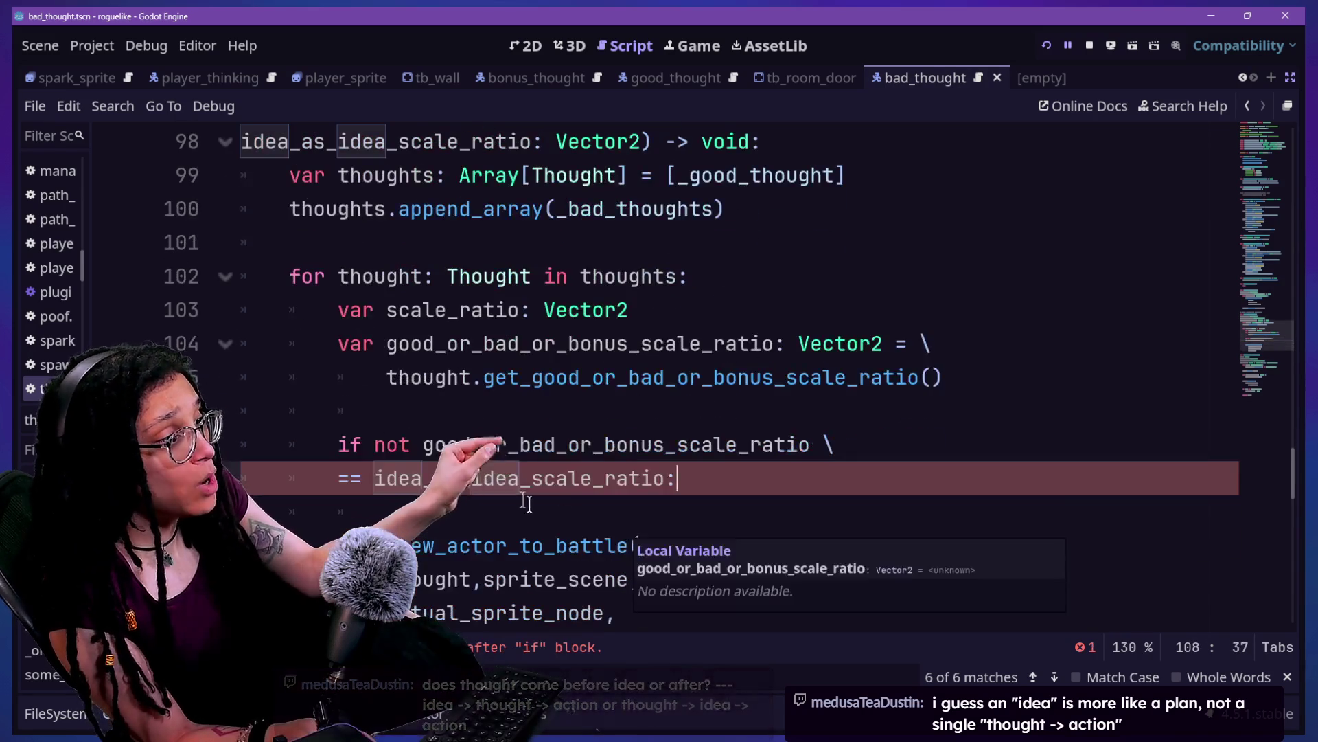
pyautogui.moveTo(423, 444); pyautogui.dragTo(690, 446)
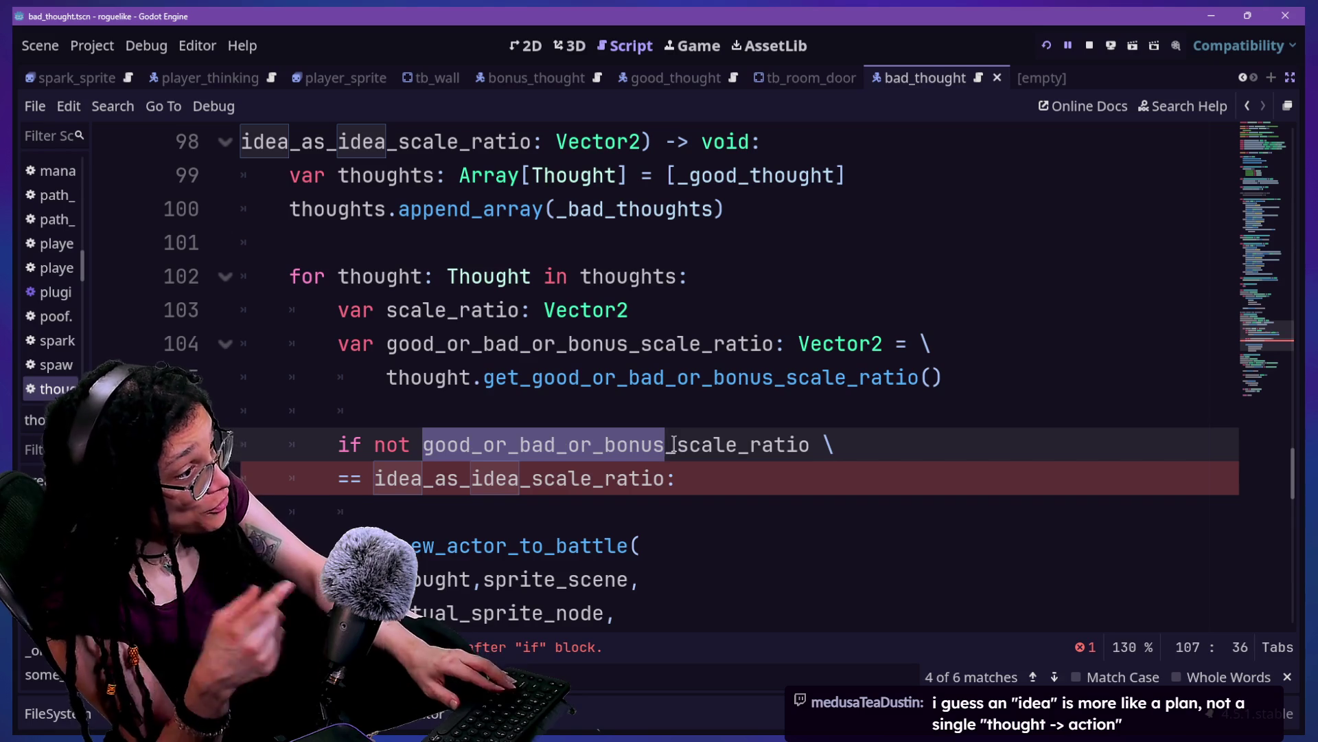
pyautogui.click(708, 474)
pyautogui.press('Return')
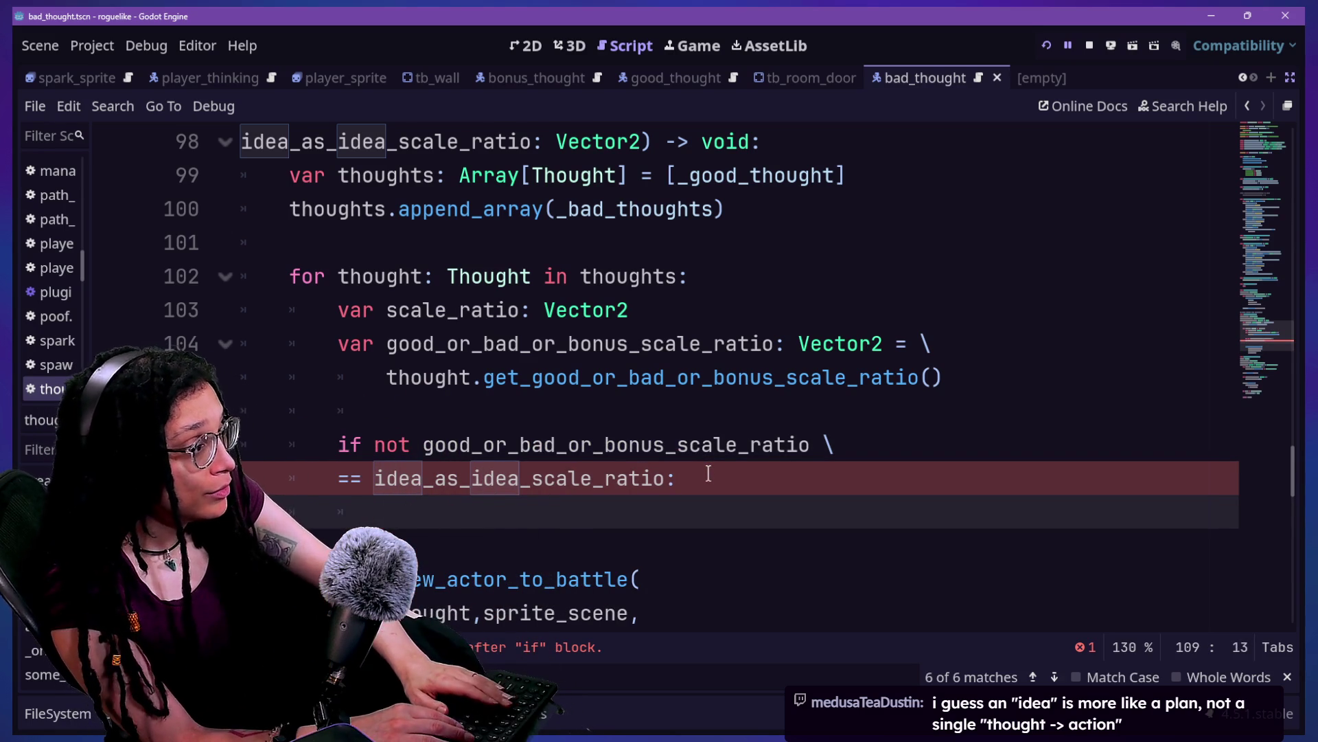
pyautogui.write('scale')
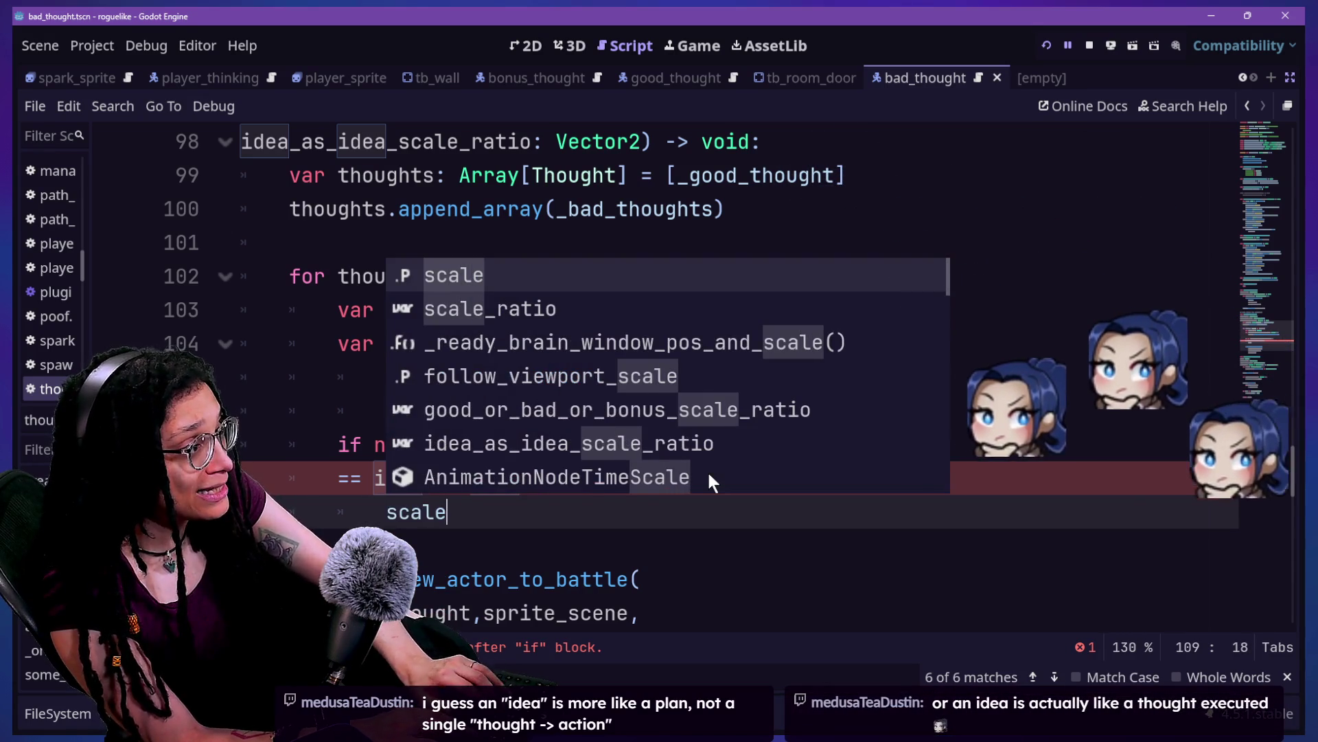
pyautogui.press('Down')
pyautogui.press('Return')
pyautogui.write('= ')
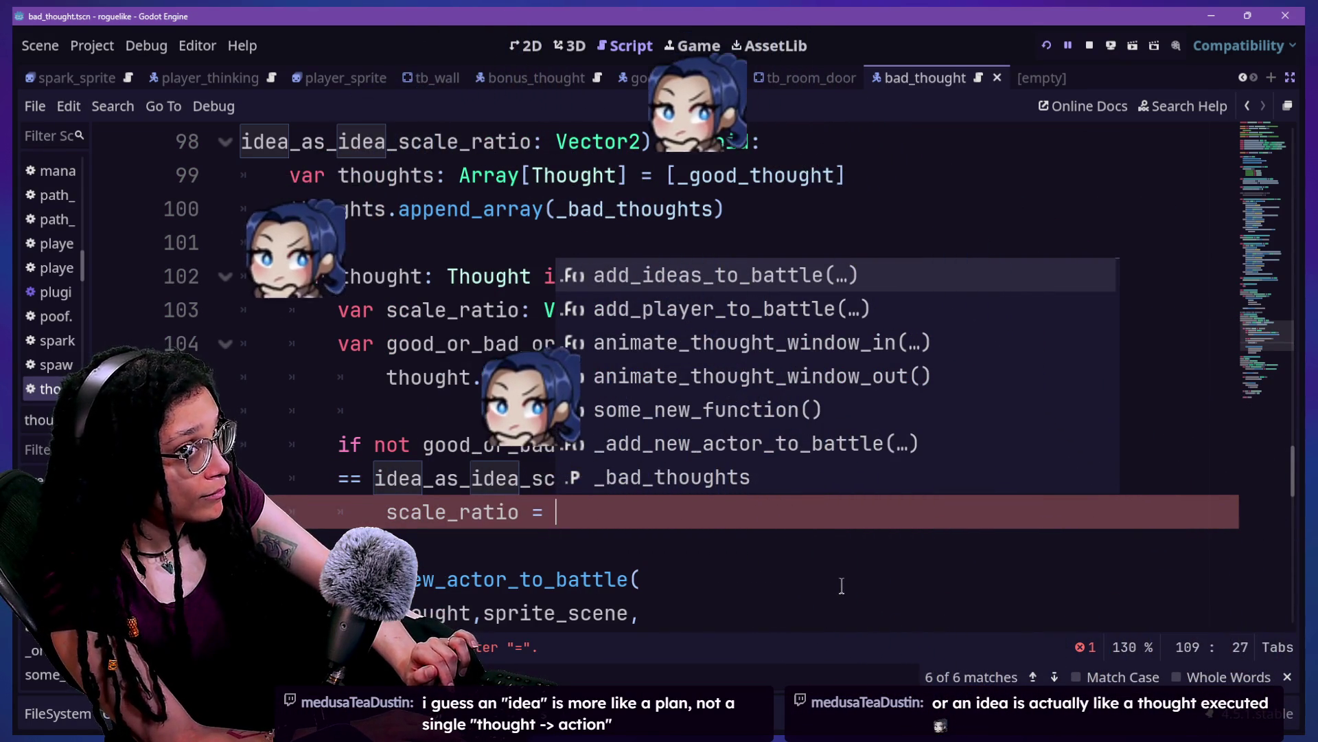
pyautogui.write('gopd')
pyautogui.press('BackSpace')
pyautogui.press('BackSpace')
pyautogui.press('BackSpace')
pyautogui.write('oo')
pyautogui.press('Return')
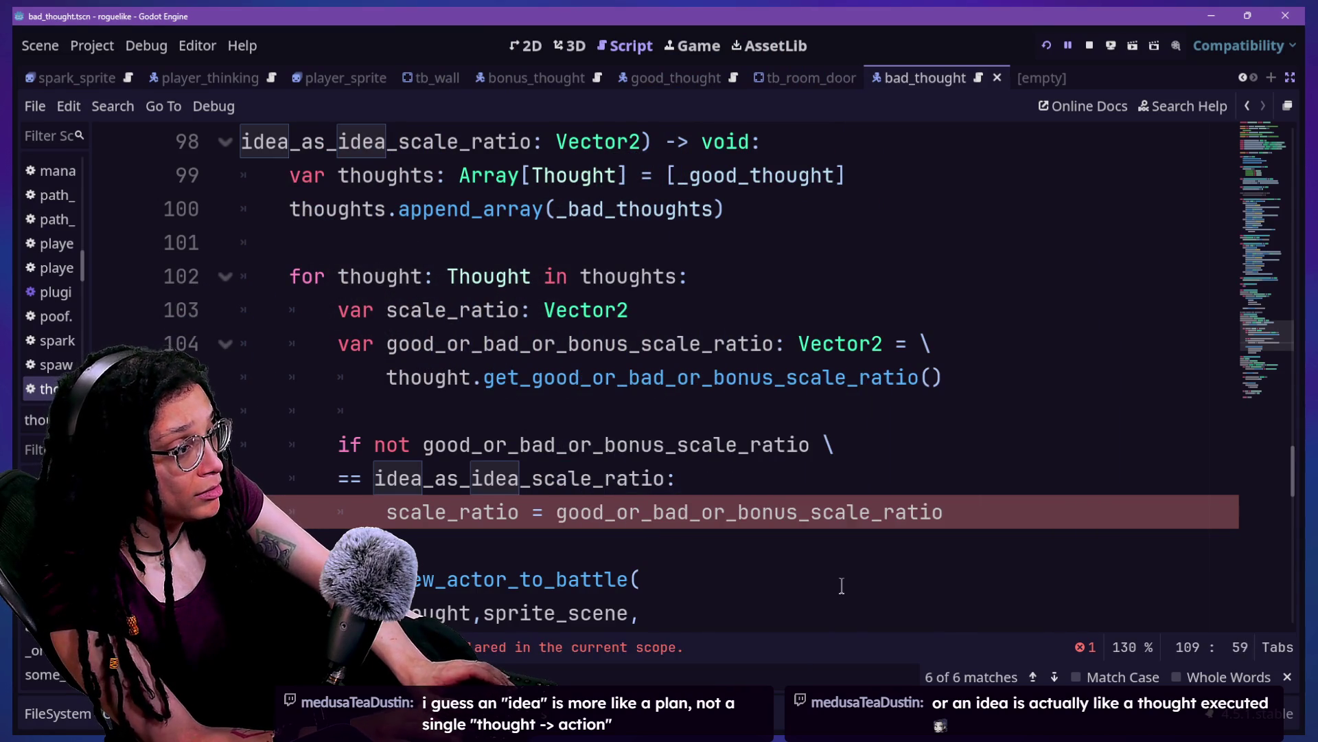
pyautogui.press('Return')
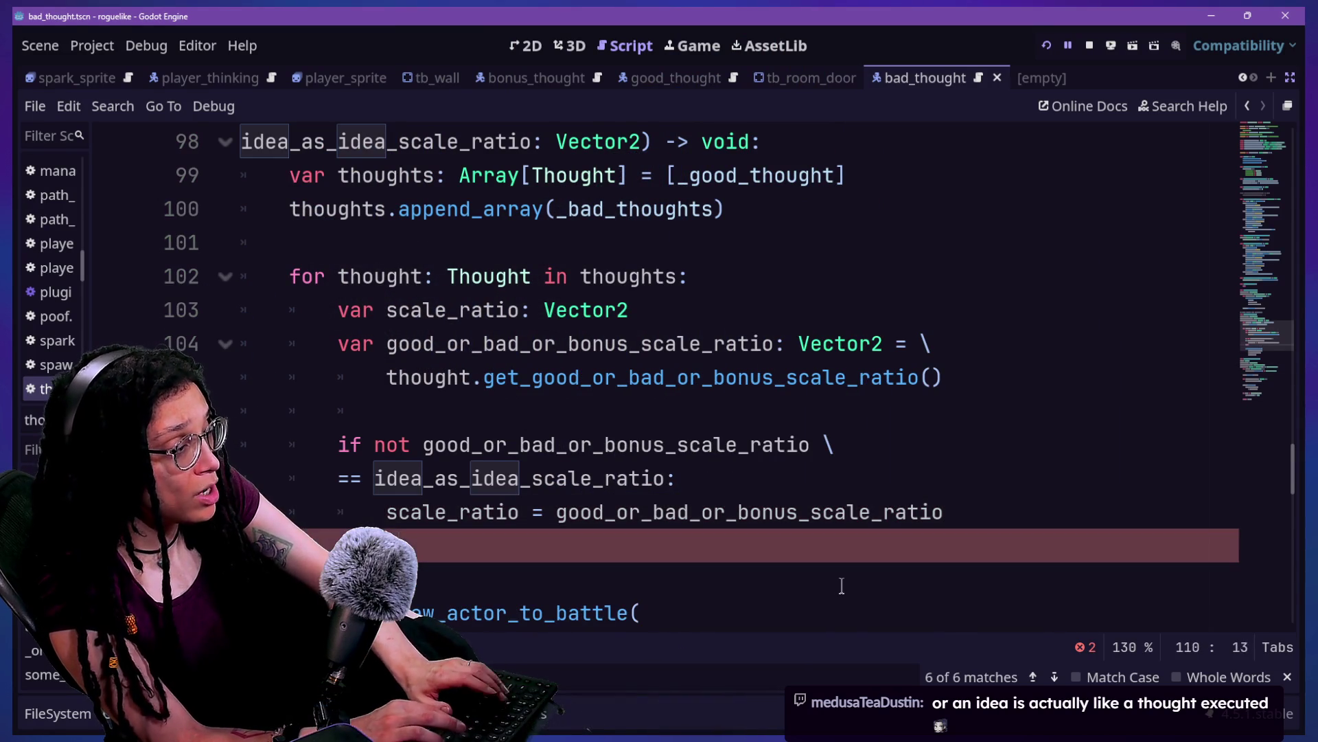
# Step: Drop the negation from the condition and move the good_or_bad_or_bonus_scale_ratio assignment under an else branch
pyautogui.press('Return')
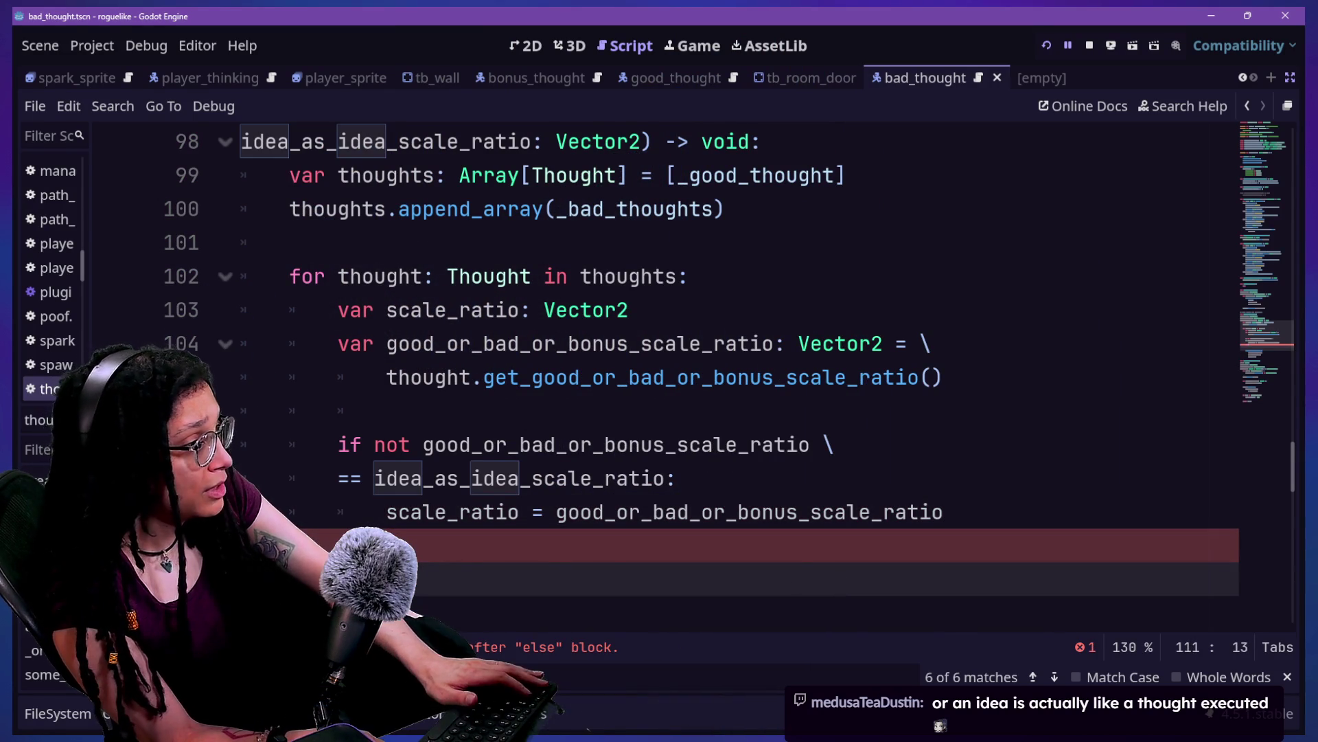
pyautogui.click(397, 442)
pyautogui.press('BackSpace')
pyautogui.press('BackSpace')
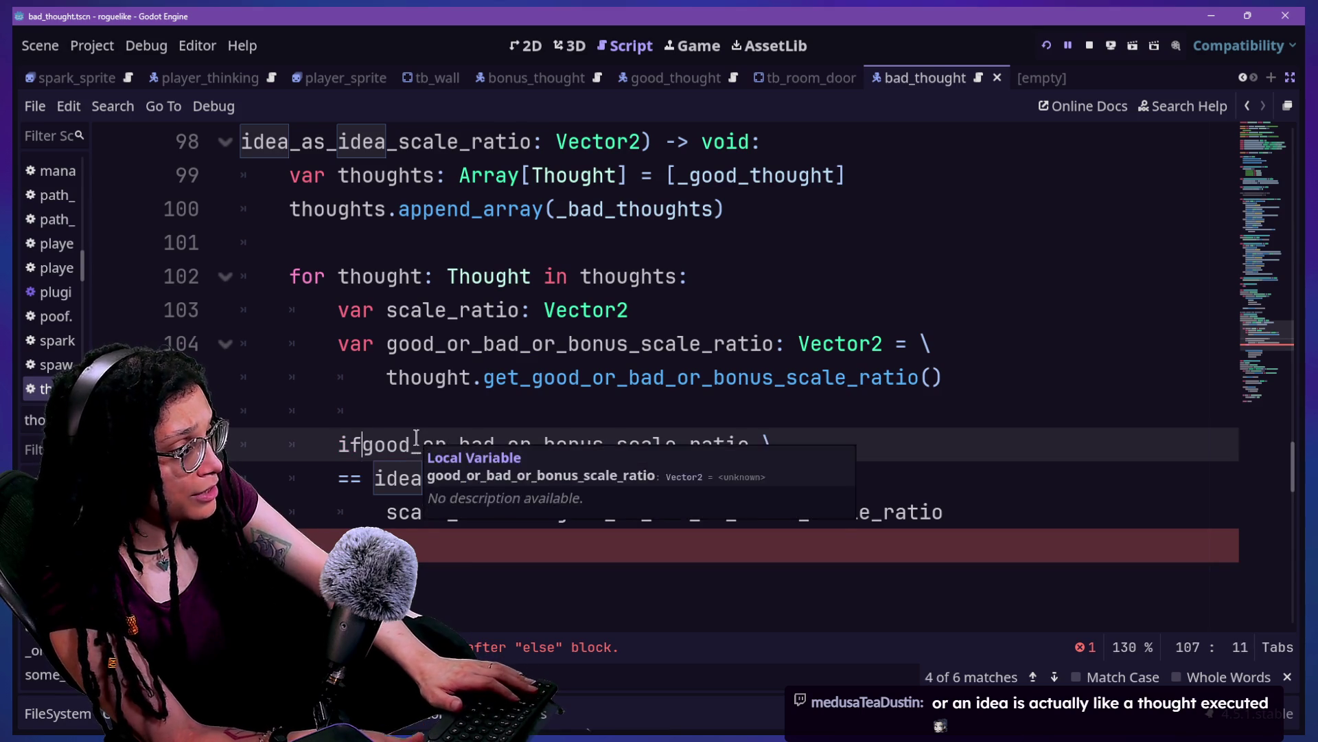
pyautogui.moveTo(995, 521); pyautogui.dragTo(994, 486)
pyautogui.hotkey('ctrl', 'x')
pyautogui.press('Return')
pyautogui.write('else:')
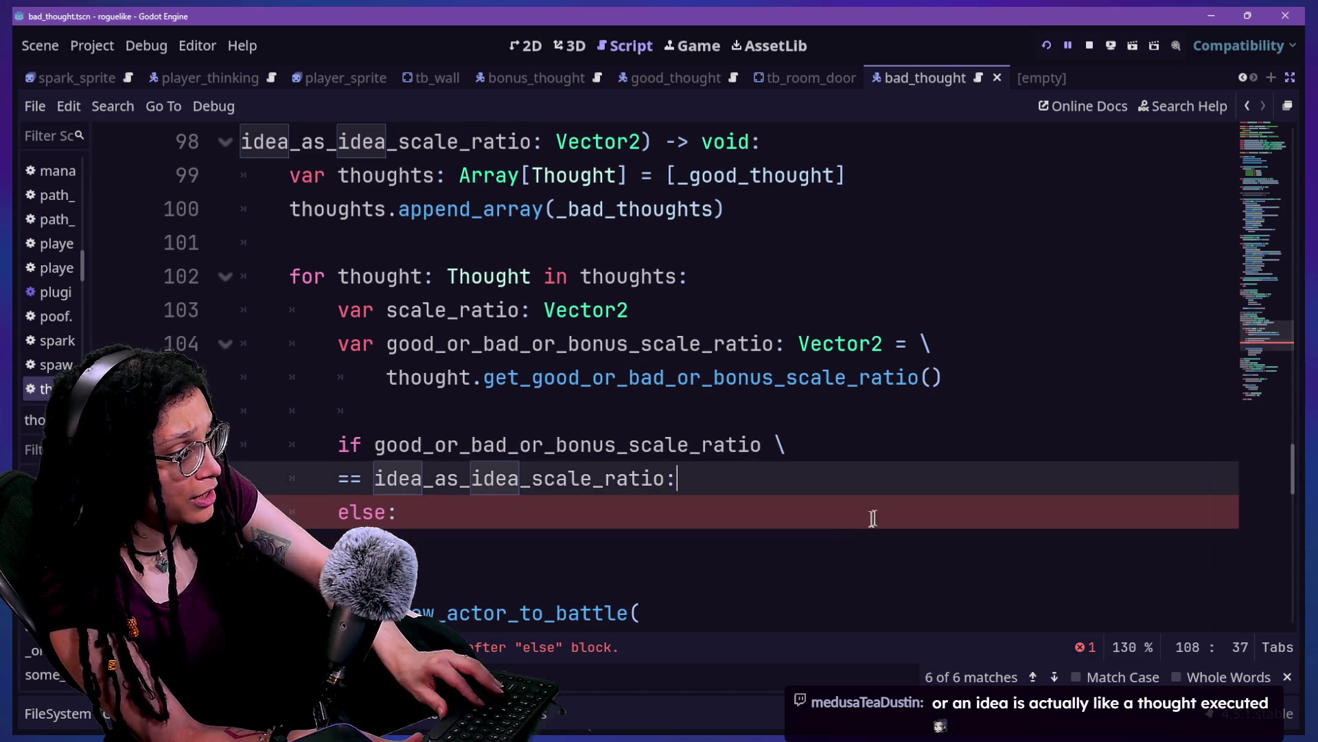
pyautogui.hotkey('ctrl', 'v')
# Step: Set 'scale_ratio = idea_as_idea_scale_ratio' inside the if block and remove the extra blank line
pyautogui.click(850, 479)
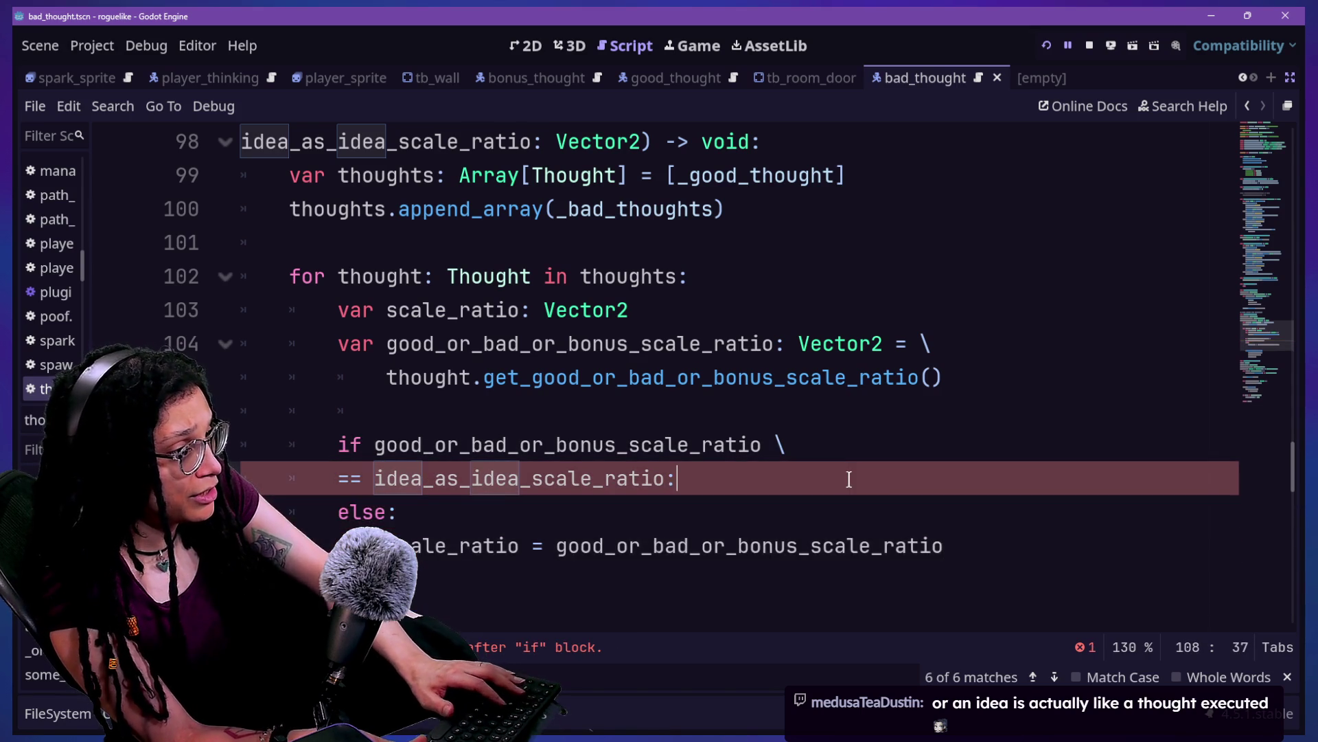
pyautogui.press('Return')
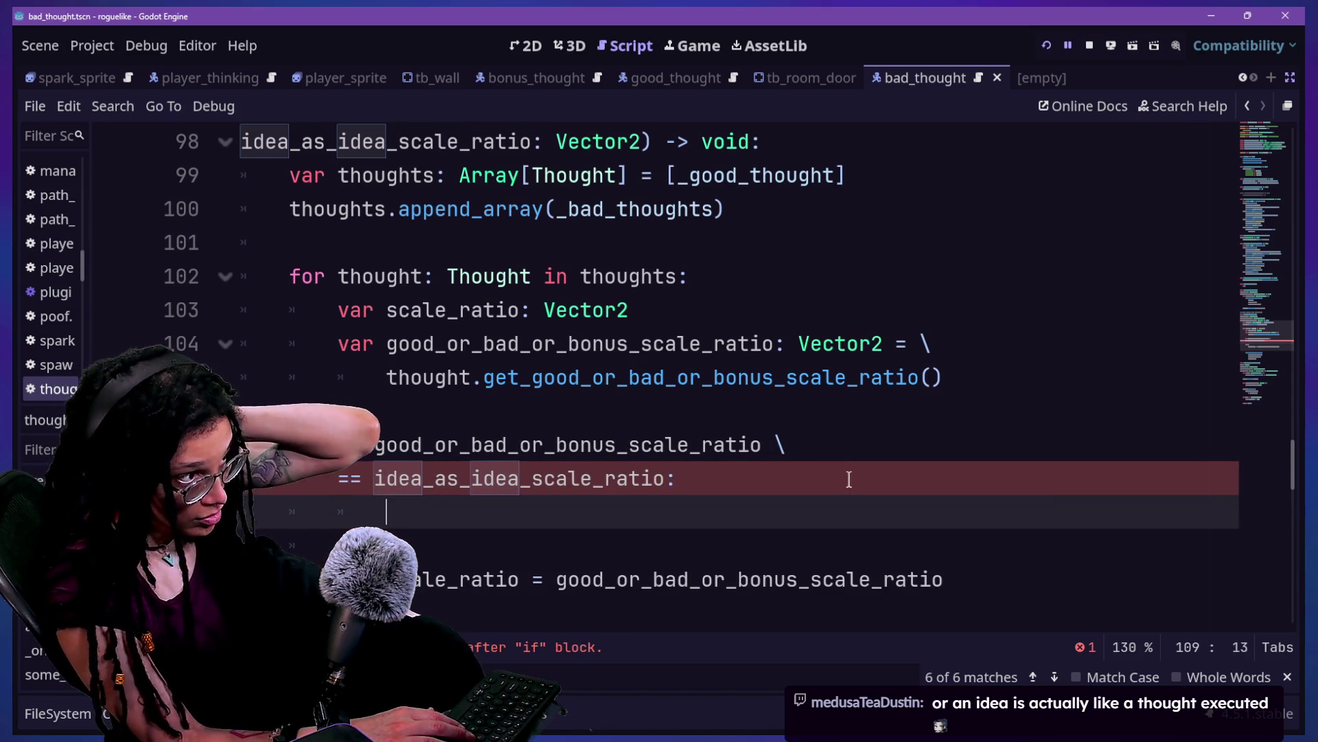
pyautogui.write('d')
pyautogui.press('BackSpace')
pyautogui.write('scal')
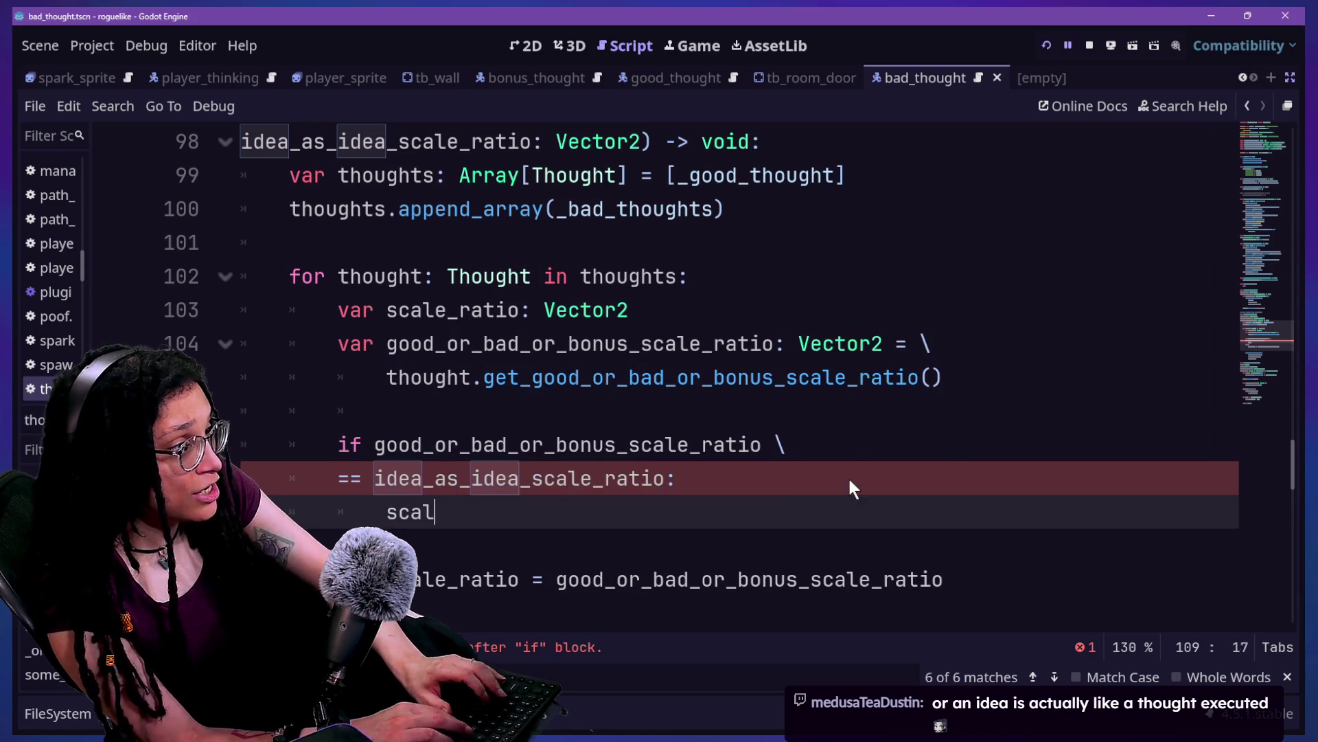
pyautogui.write('e_ratio = idea')
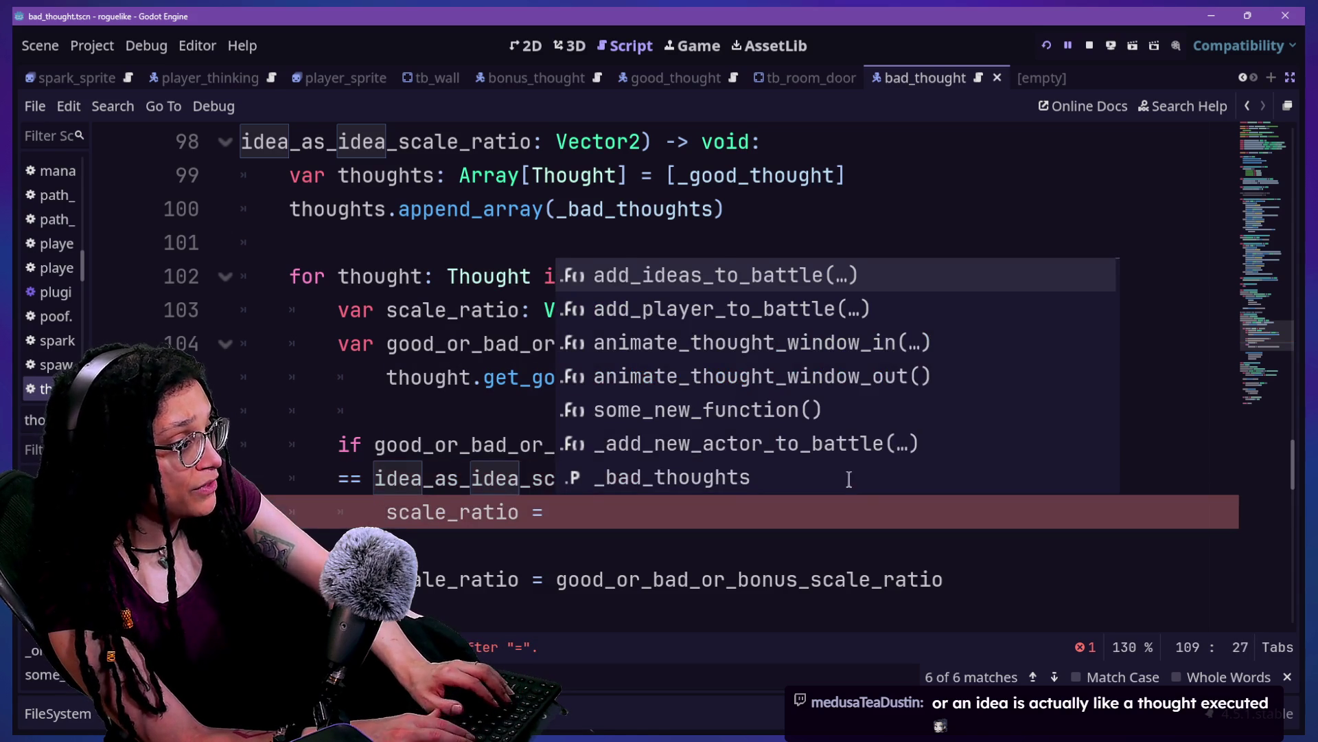
pyautogui.press('Return')
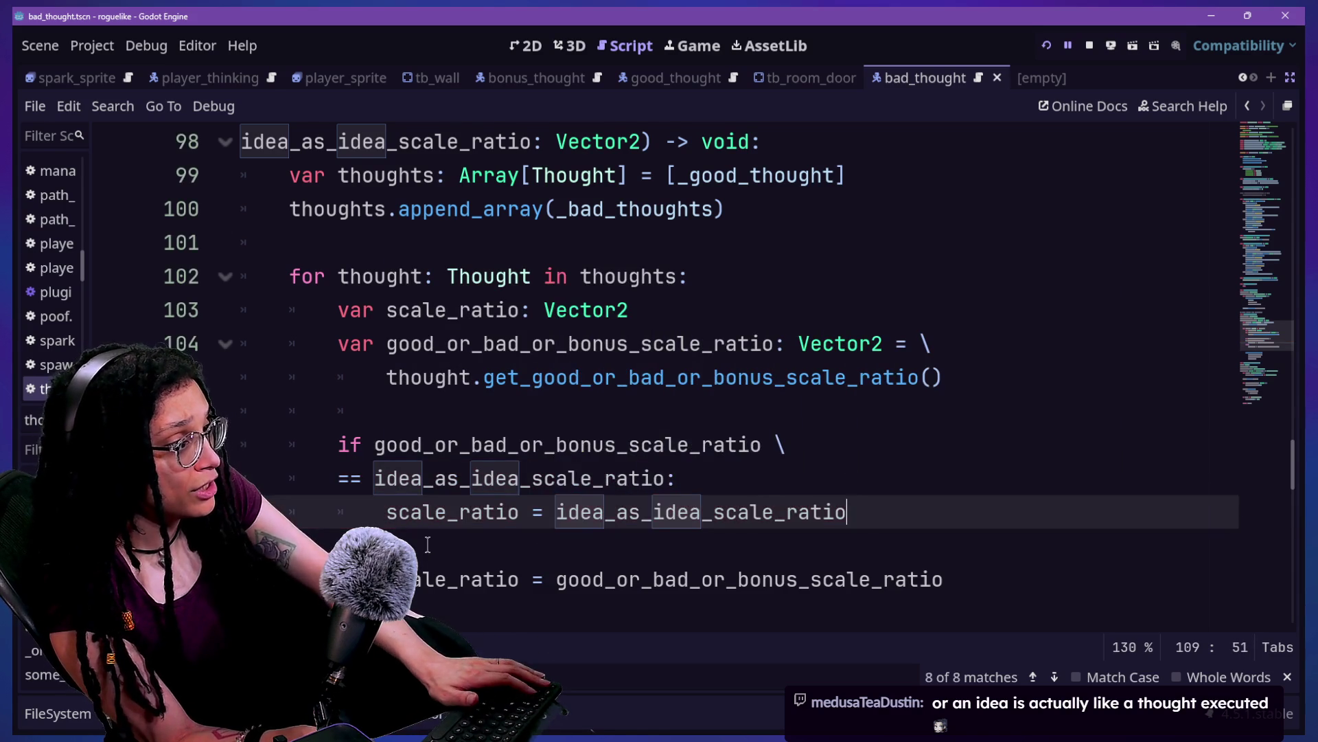
pyautogui.scroll(-1, 429, 542)
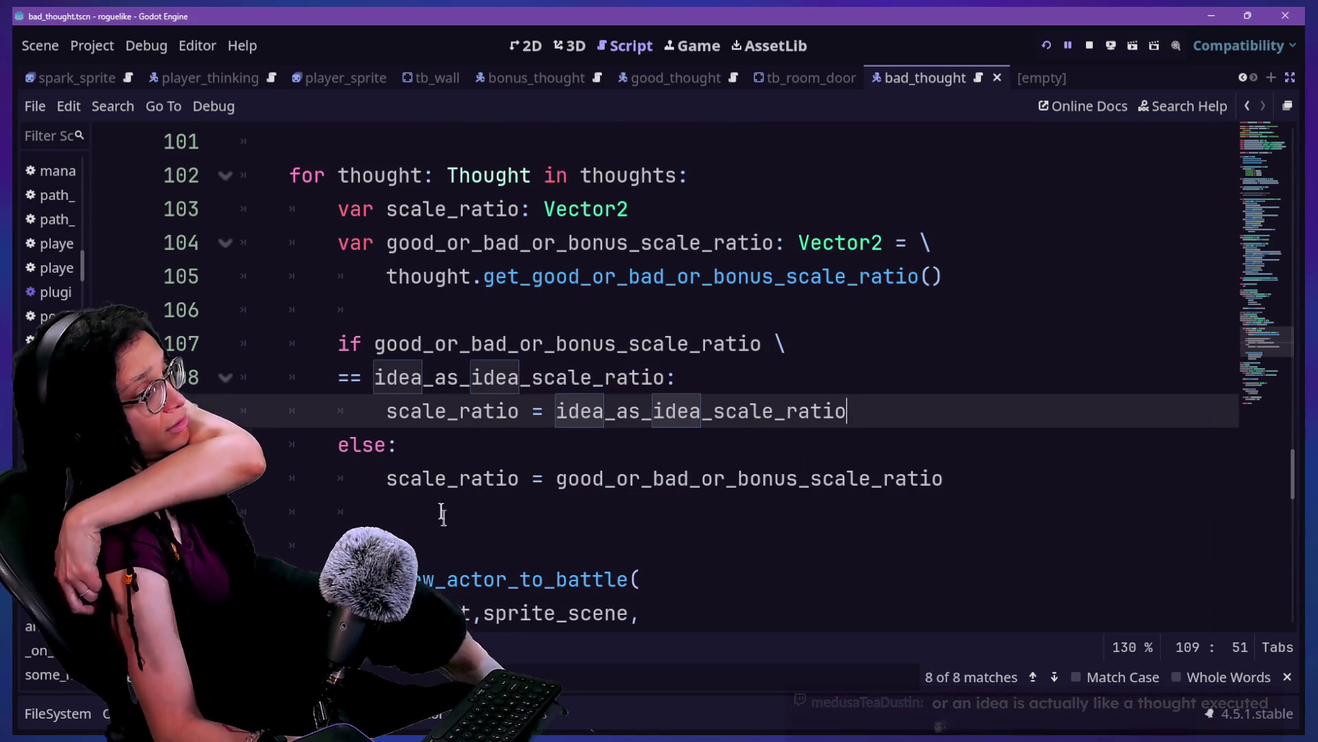
pyautogui.click(443, 523)
pyautogui.press('BackSpace')
pyautogui.press('BackSpace')
# Step: Jump from the scale_ratio declaration to the get_good_or_bad_or_bonus_scale_ratio definition in the Thought script
pyautogui.scroll(-2, 440, 522)
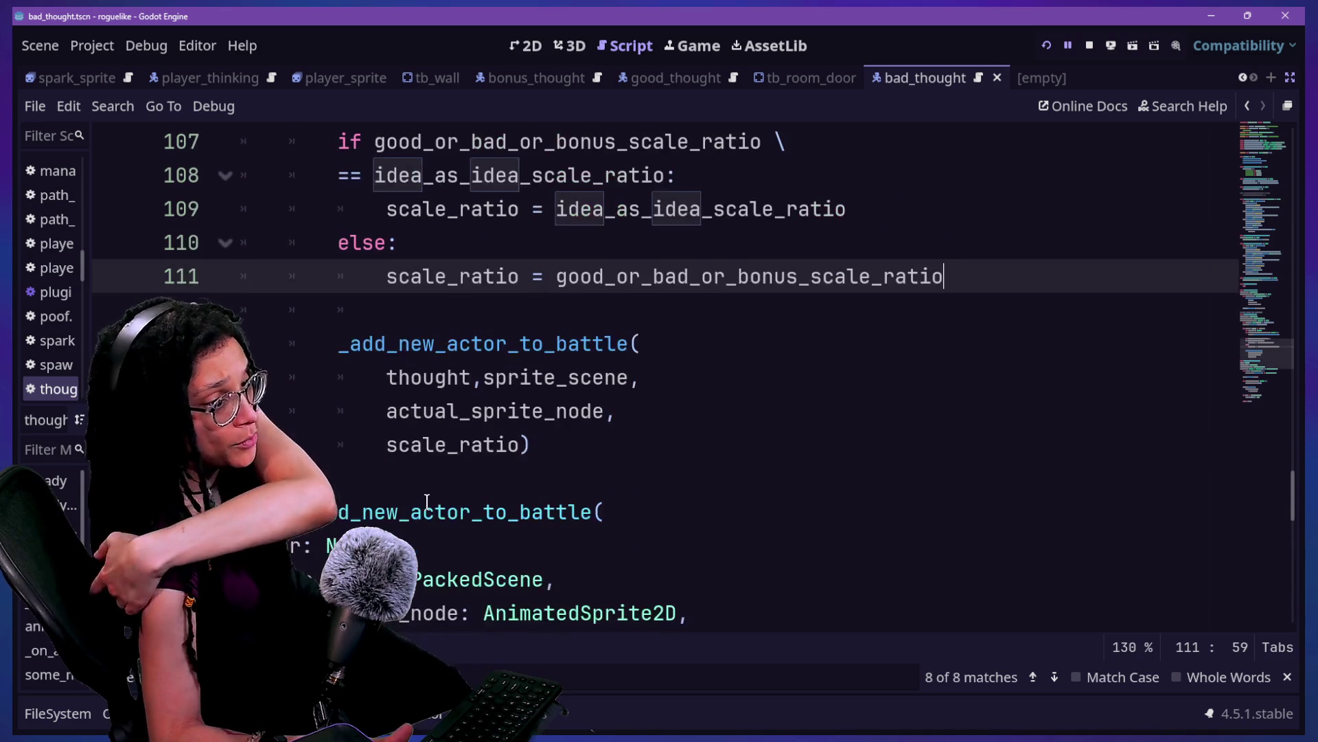
pyautogui.scroll(1, 427, 502)
pyautogui.scroll(1, 427, 501)
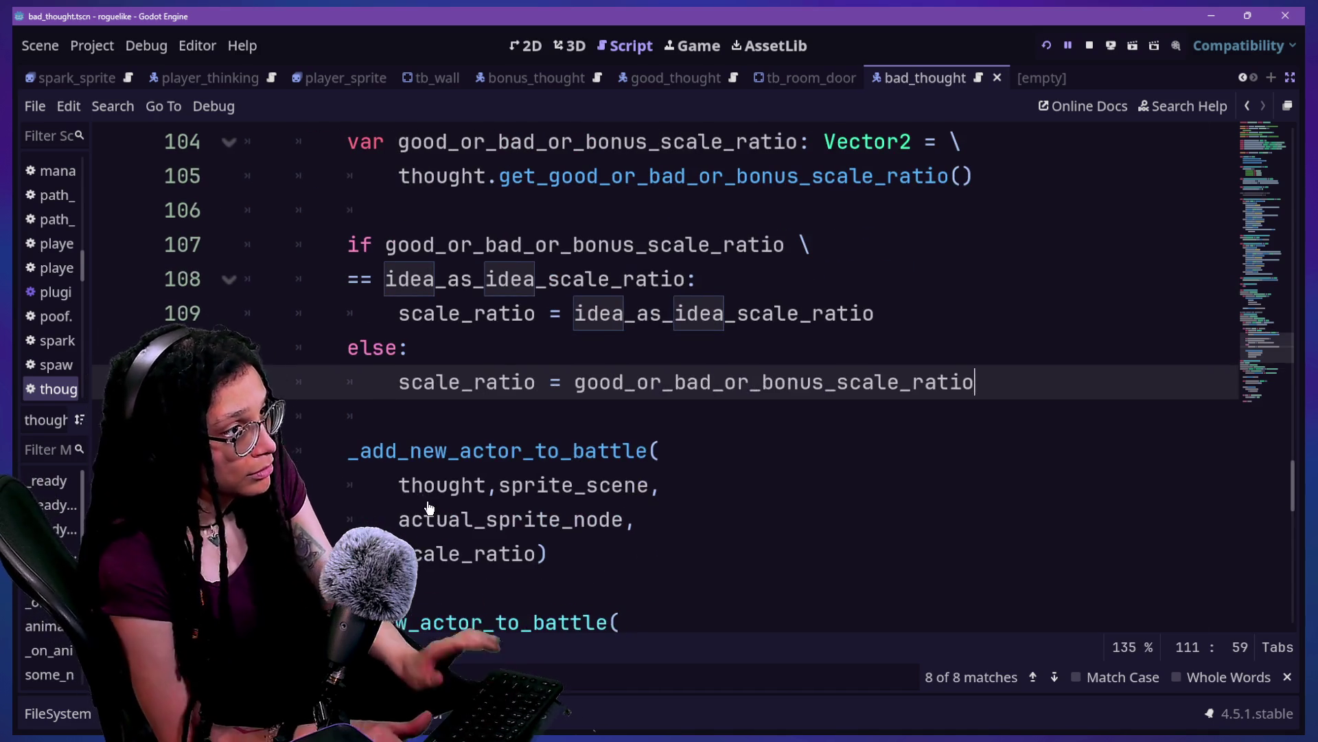
pyautogui.rightClick(427, 501)
pyautogui.click(613, 341)
pyautogui.scroll(2, 613, 341)
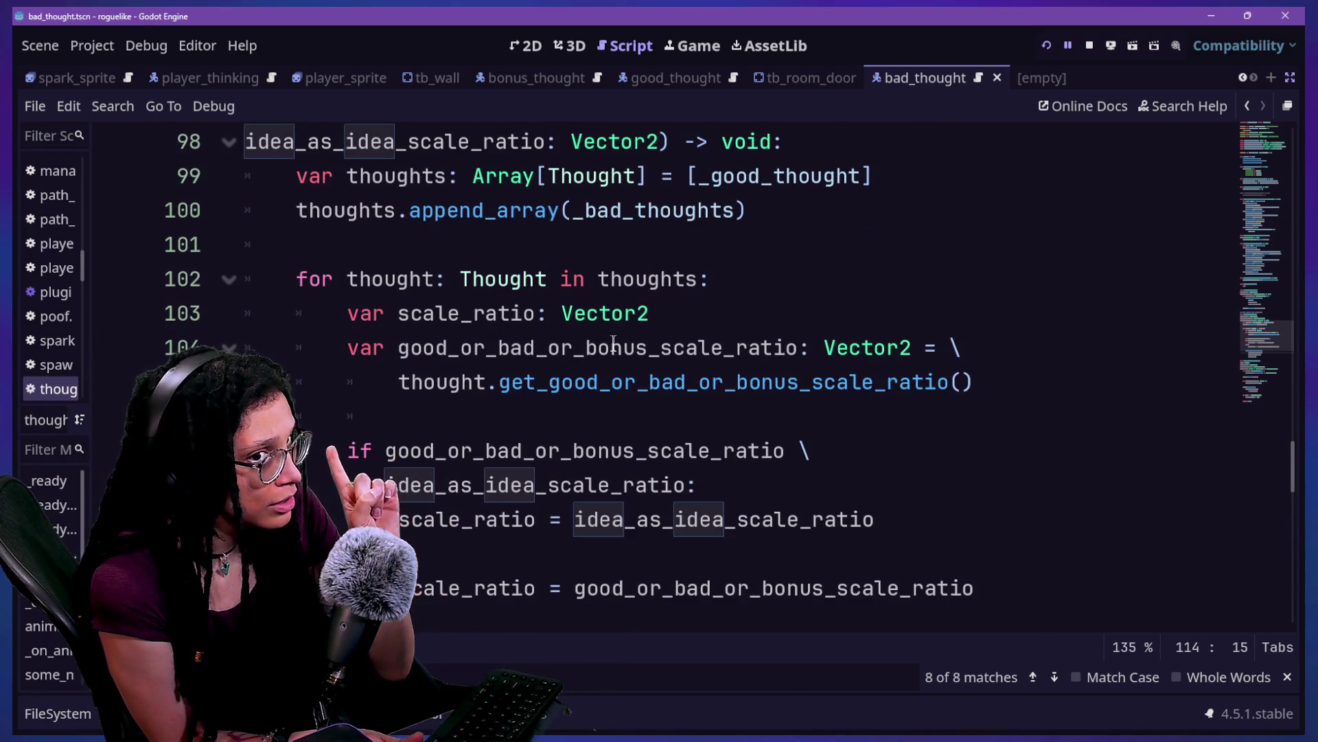
pyautogui.click(622, 321)
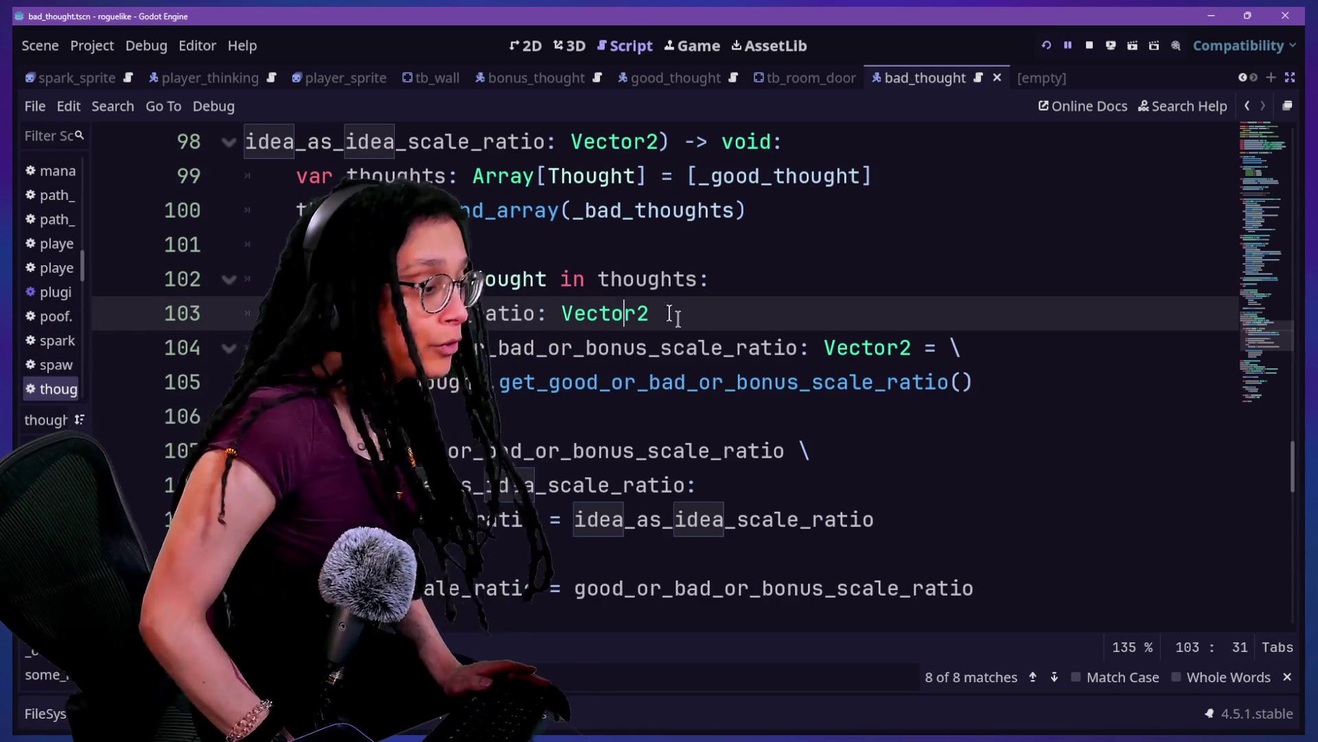
pyautogui.keyDown('ctrl'); pyautogui.click(725, 388); pyautogui.keyUp('ctrl')
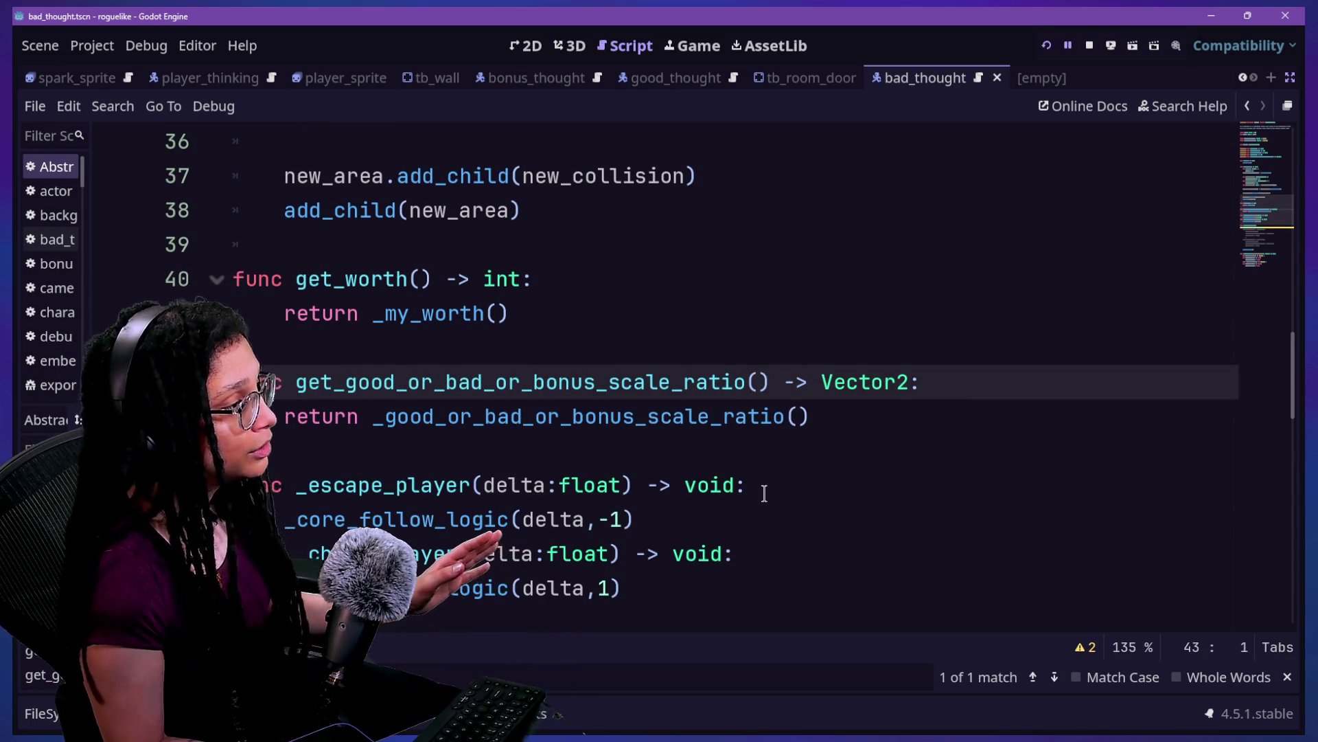
# Step: Insert a placeholder ## doc comment above get_good_or_bad_or_bonus_scale_ratio
pyautogui.click(773, 355)
pyautogui.write('\\')
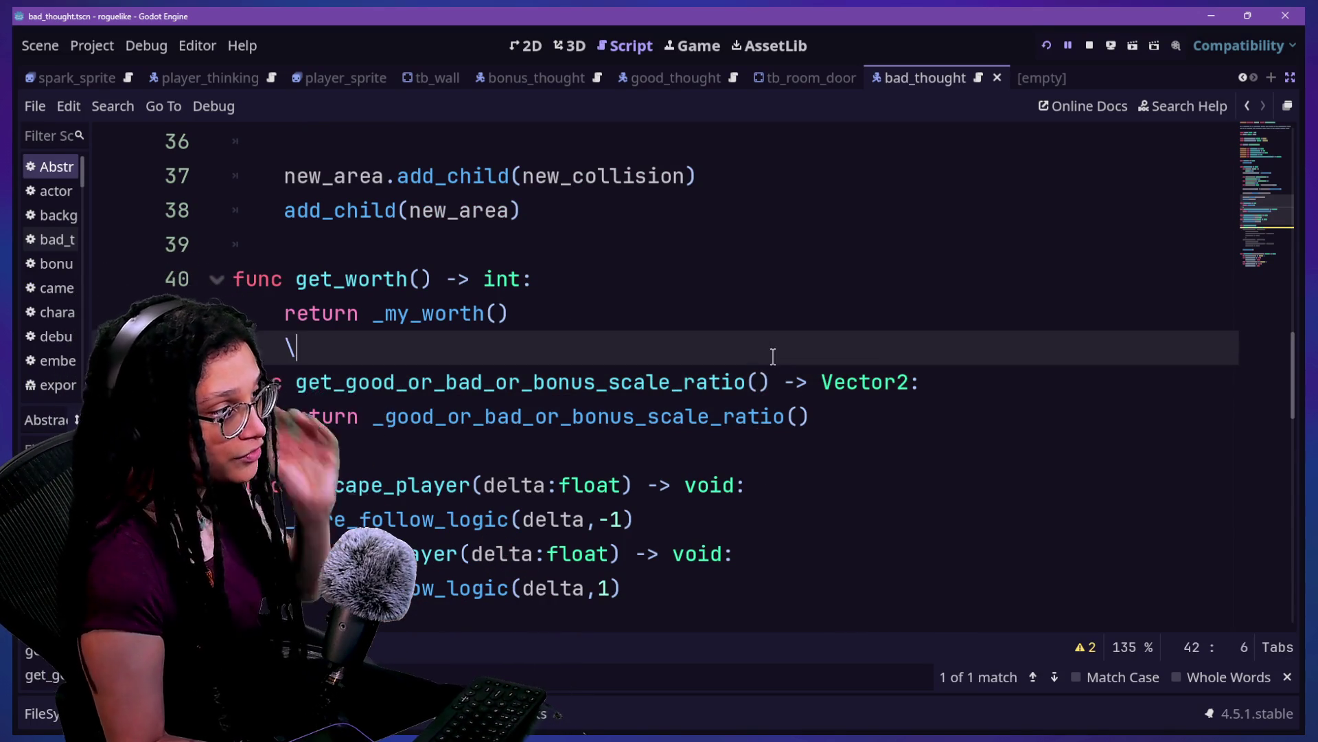
pyautogui.press('BackSpace')
pyautogui.press('BackSpace')
pyautogui.press('Return')
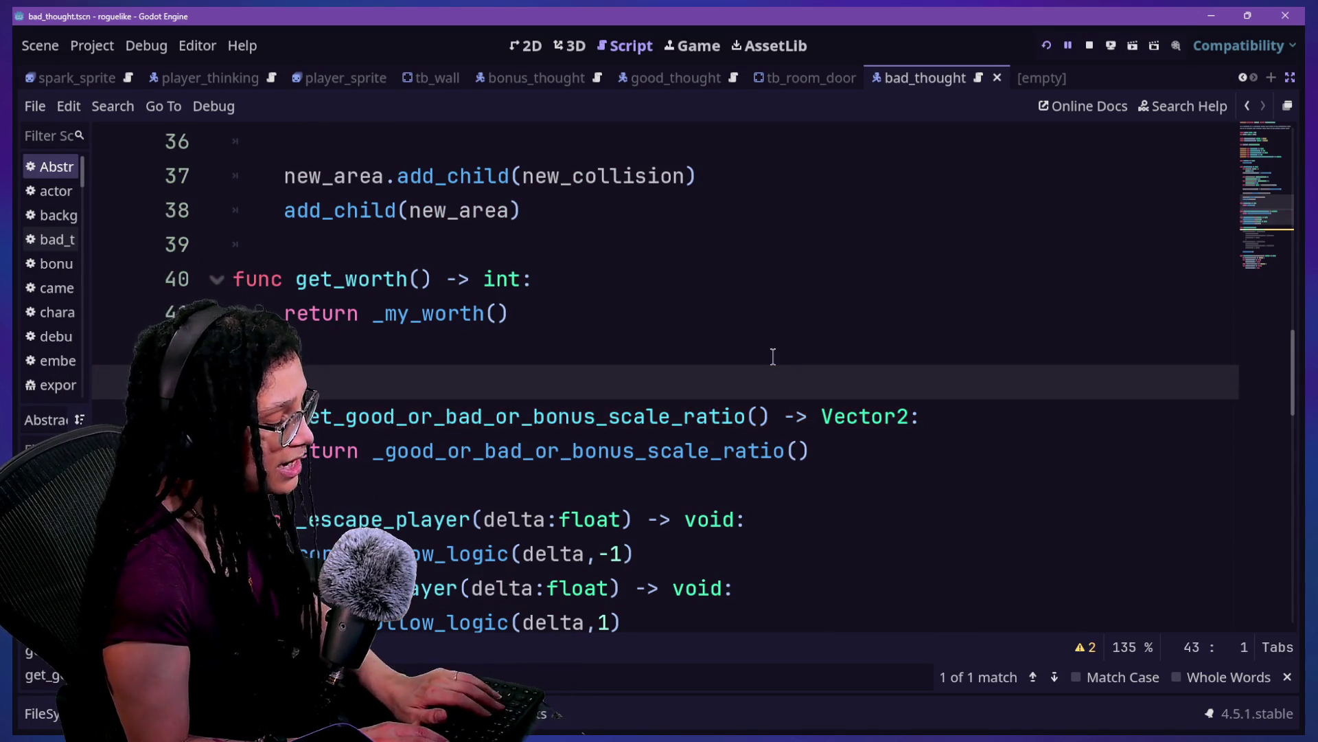
pyautogui.write('##')
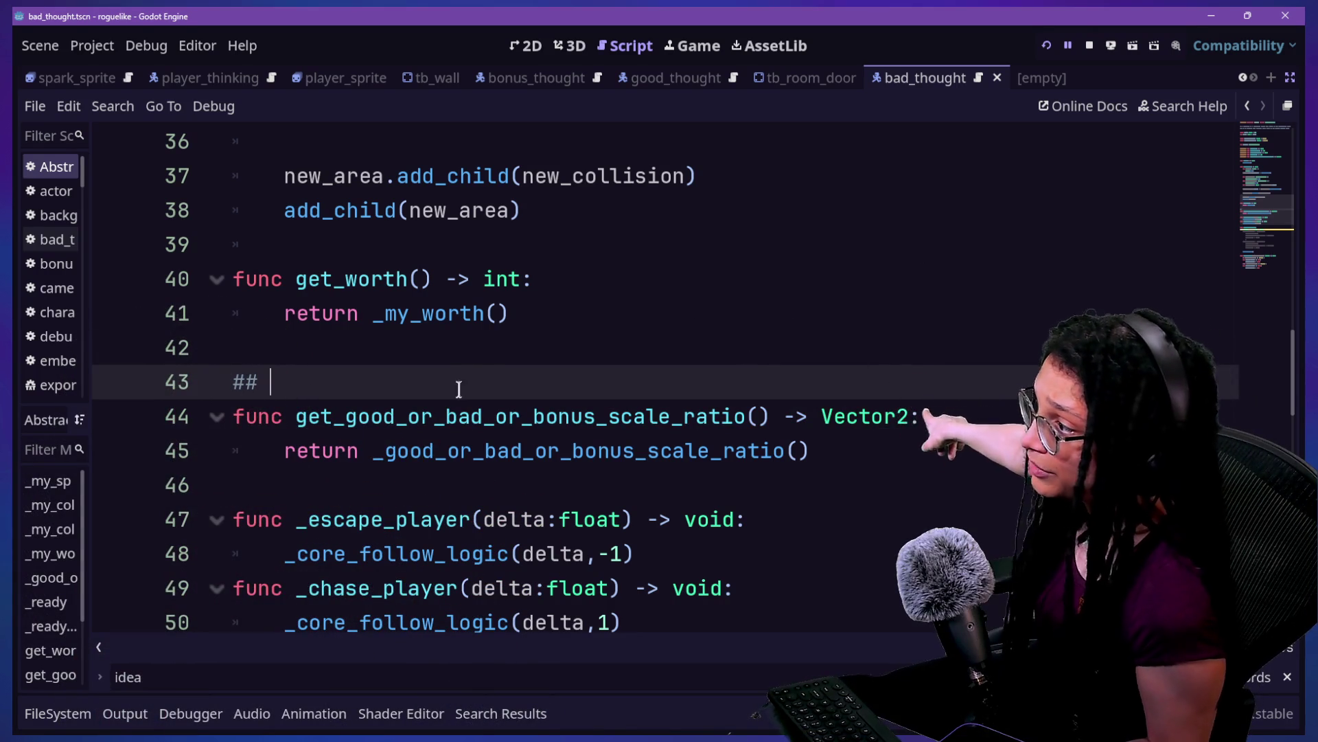
pyautogui.press('BackSpace')
pyautogui.press('BackSpace')
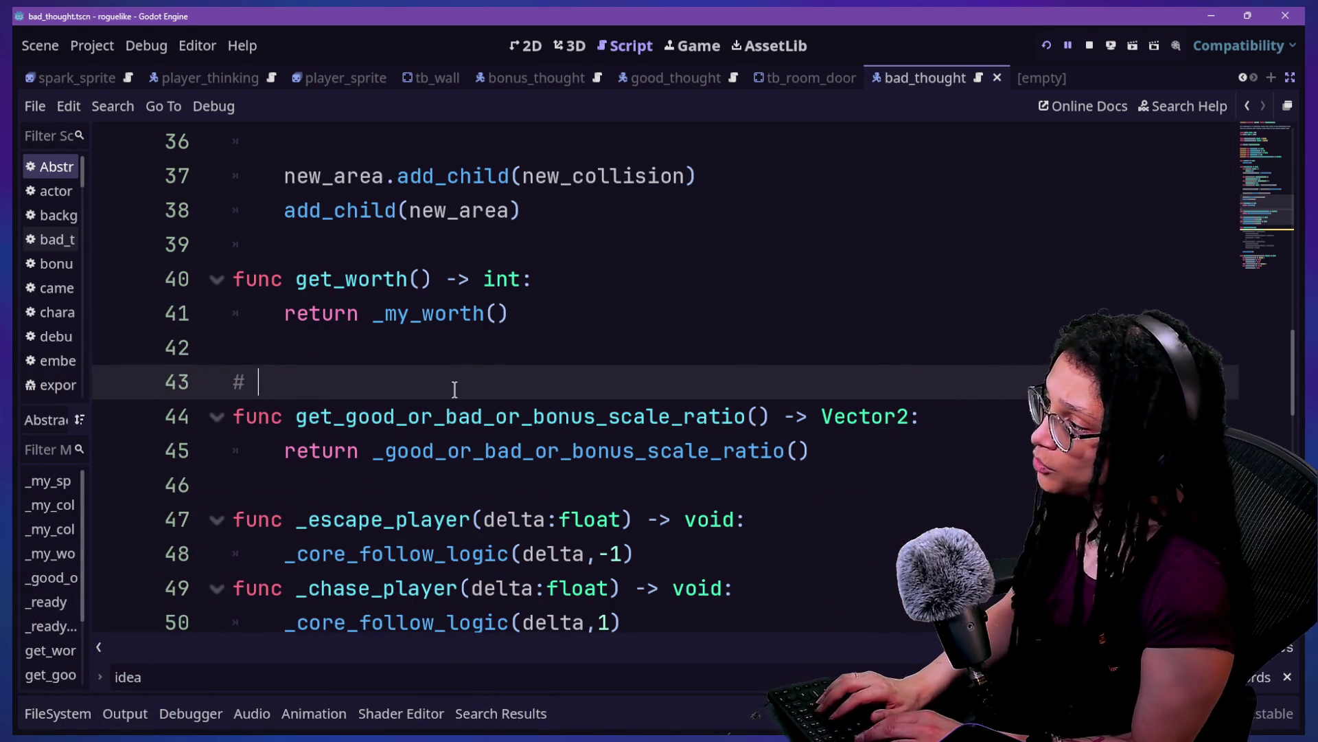
pyautogui.write('BORING ASS CO')
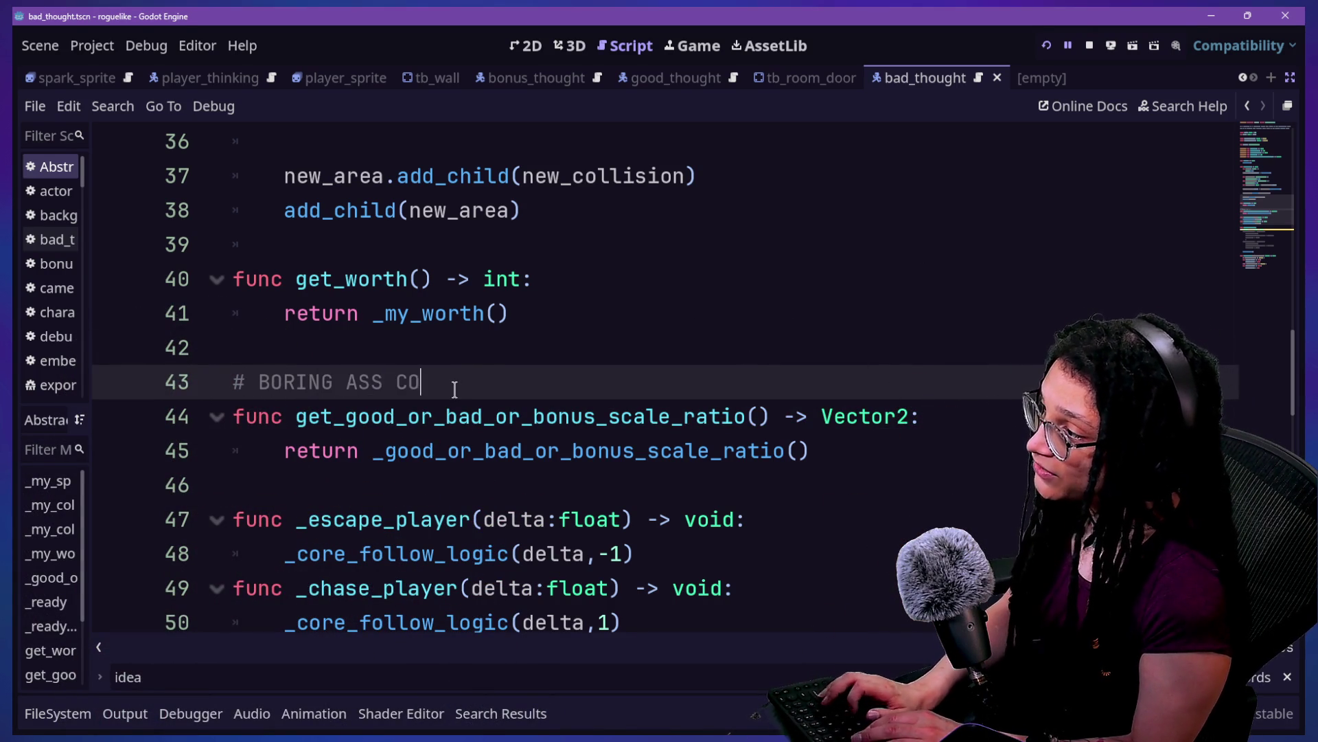
pyautogui.write('MMENT')
pyautogui.click(193, 380)
pyautogui.click(333, 381)
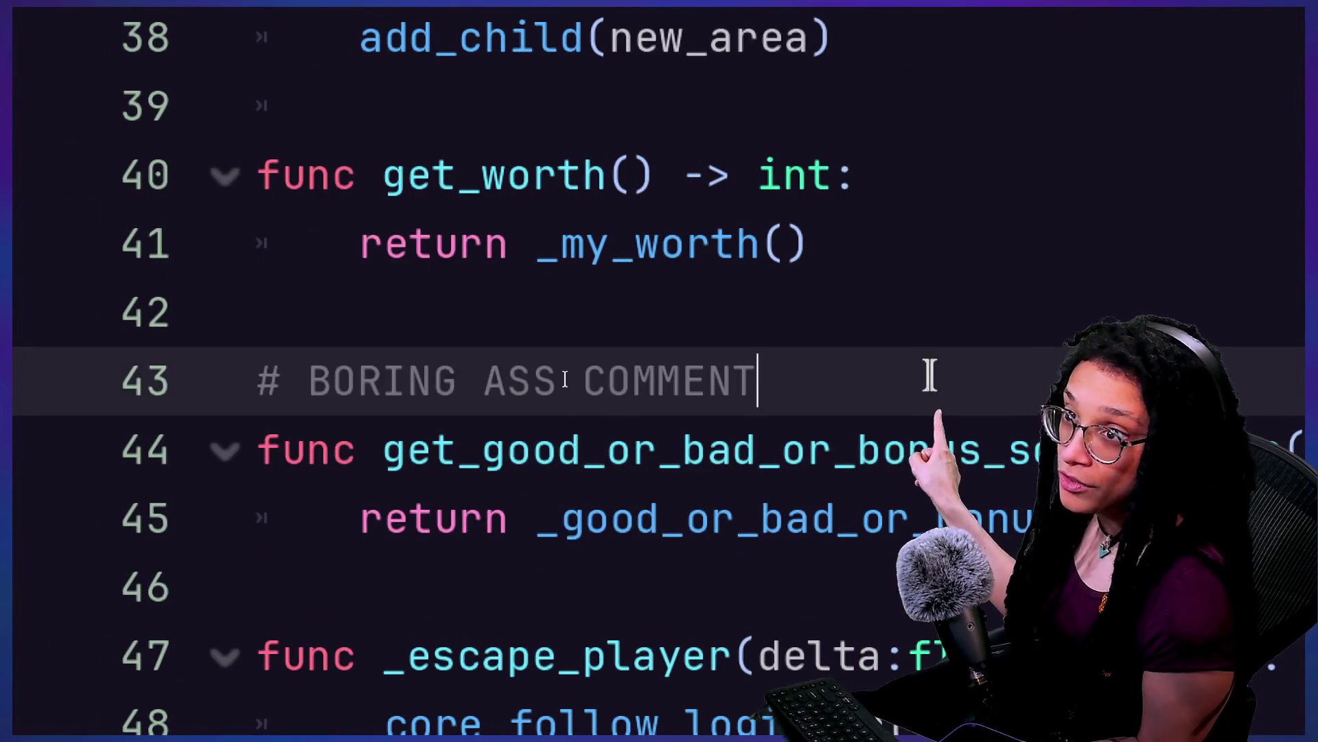
pyautogui.moveTo(930, 374); pyautogui.dragTo(261, 379)
pyautogui.click(356, 382)
pyautogui.write('#')
pyautogui.press('BackSpace')
pyautogui.press('BackSpace')
pyautogui.write('#')
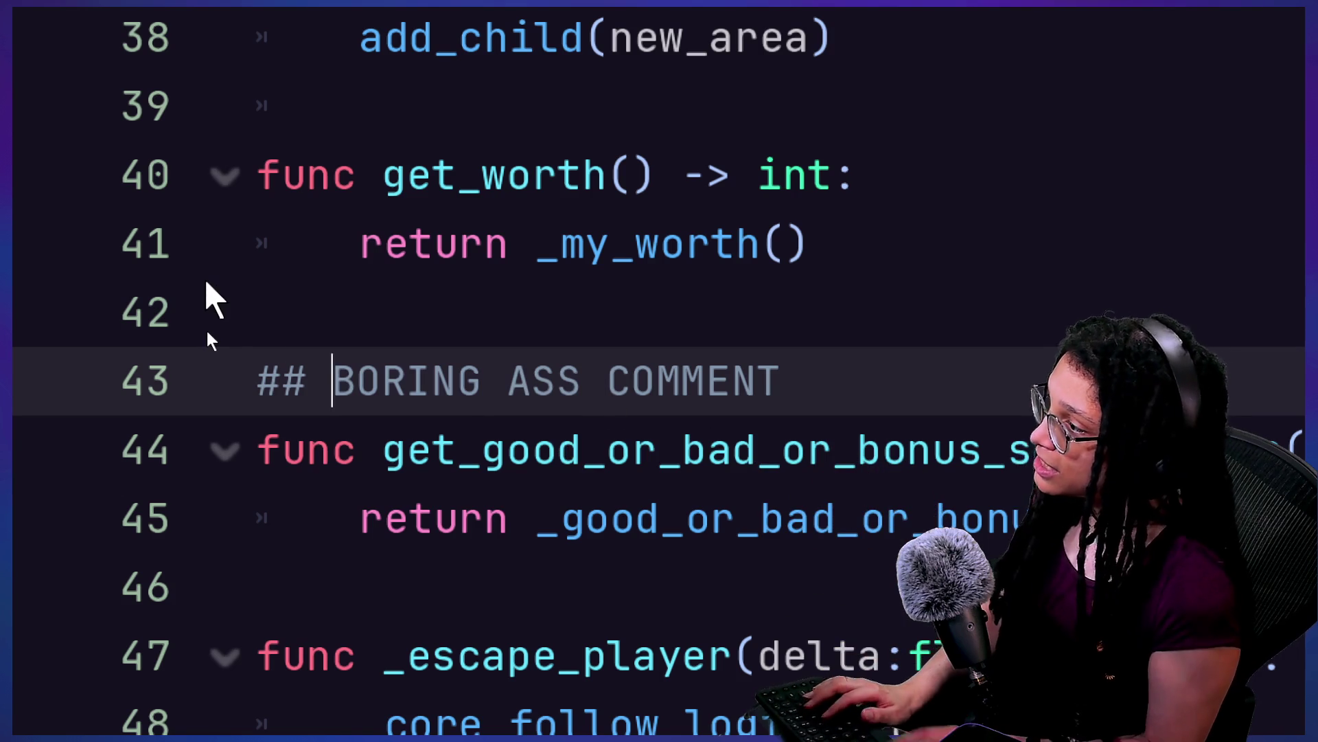
# Step: Replace the placeholder with "Overrides the idea's scale ratio, IF different." and save the script
pyautogui.write('NOT')
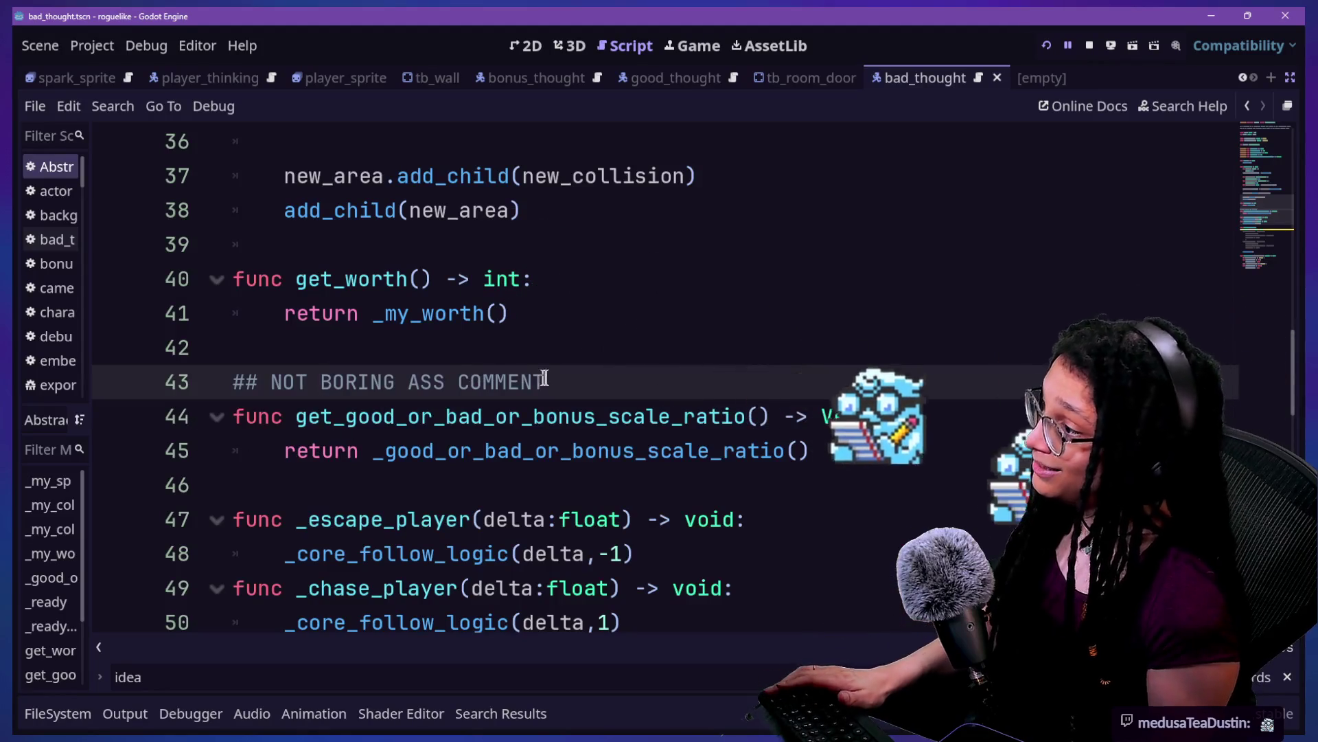
pyautogui.moveTo(545, 379)
pyautogui.mouseDown()
pyautogui.moveTo(259, 379)
pyautogui.moveTo(270, 376)
pyautogui.mouseUp()
pyautogui.press('BackSpace')
pyautogui.write('DOCU')
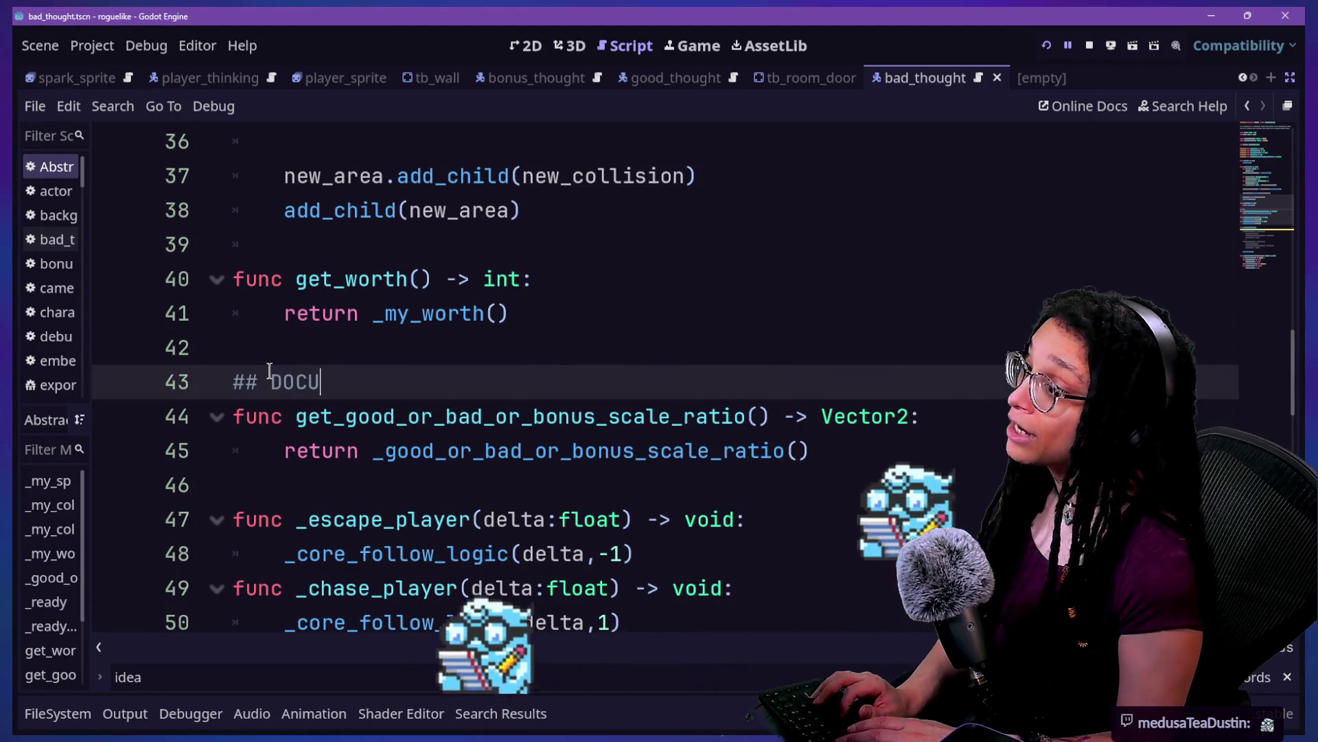
pyautogui.write('MENTATION')
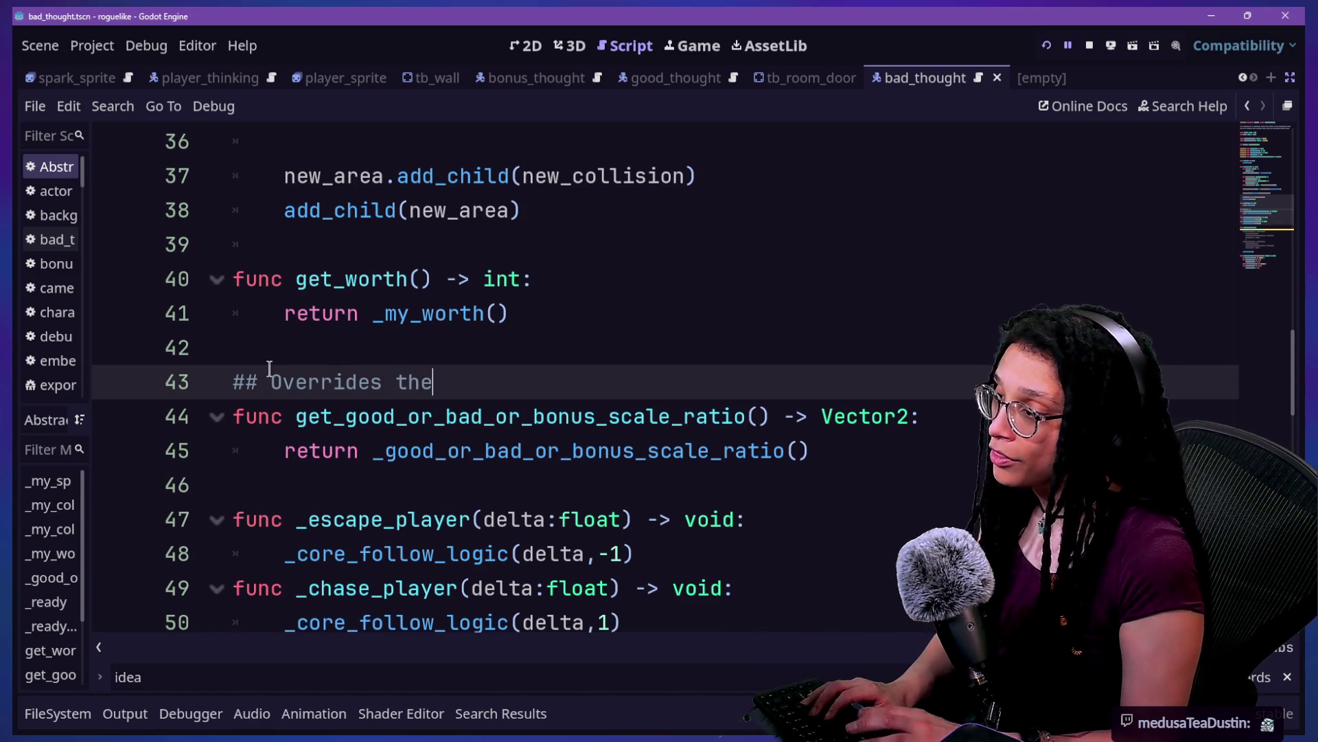
pyautogui.write("idea's scale ratio, IF d")
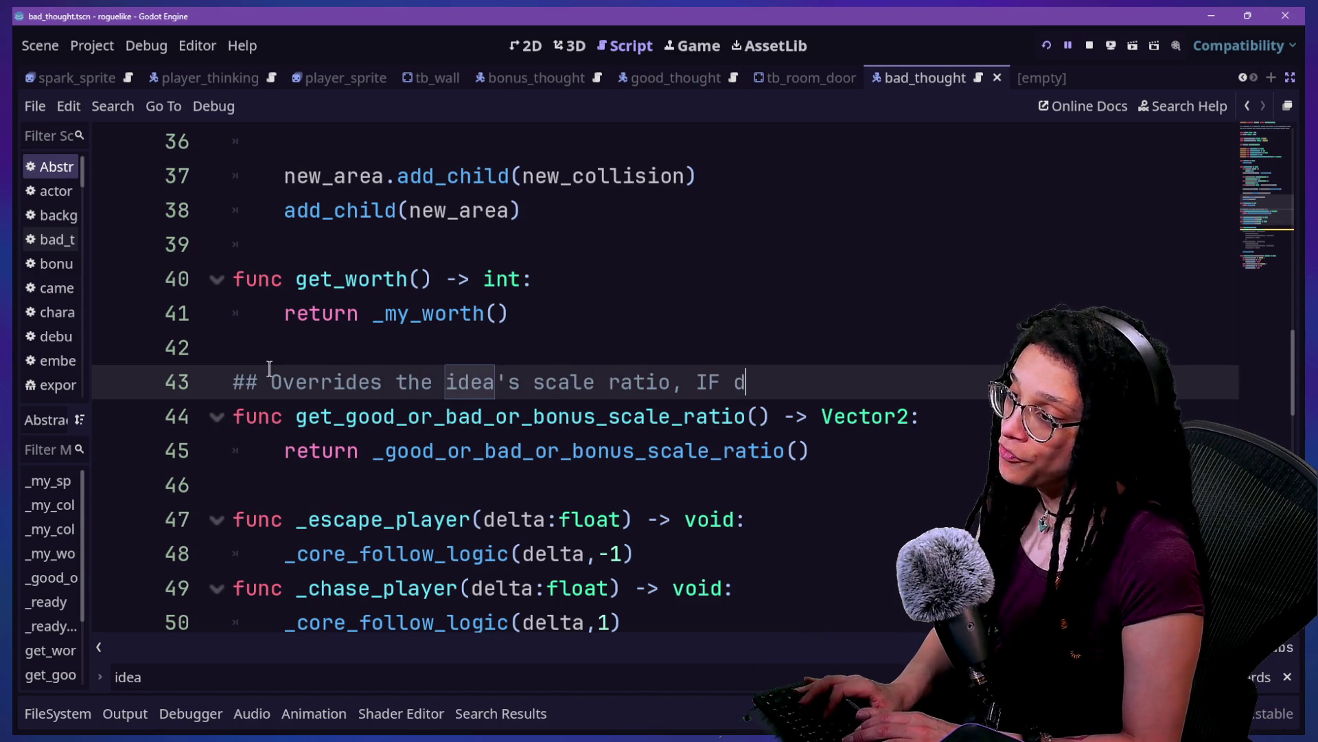
pyautogui.write('ifferent.')
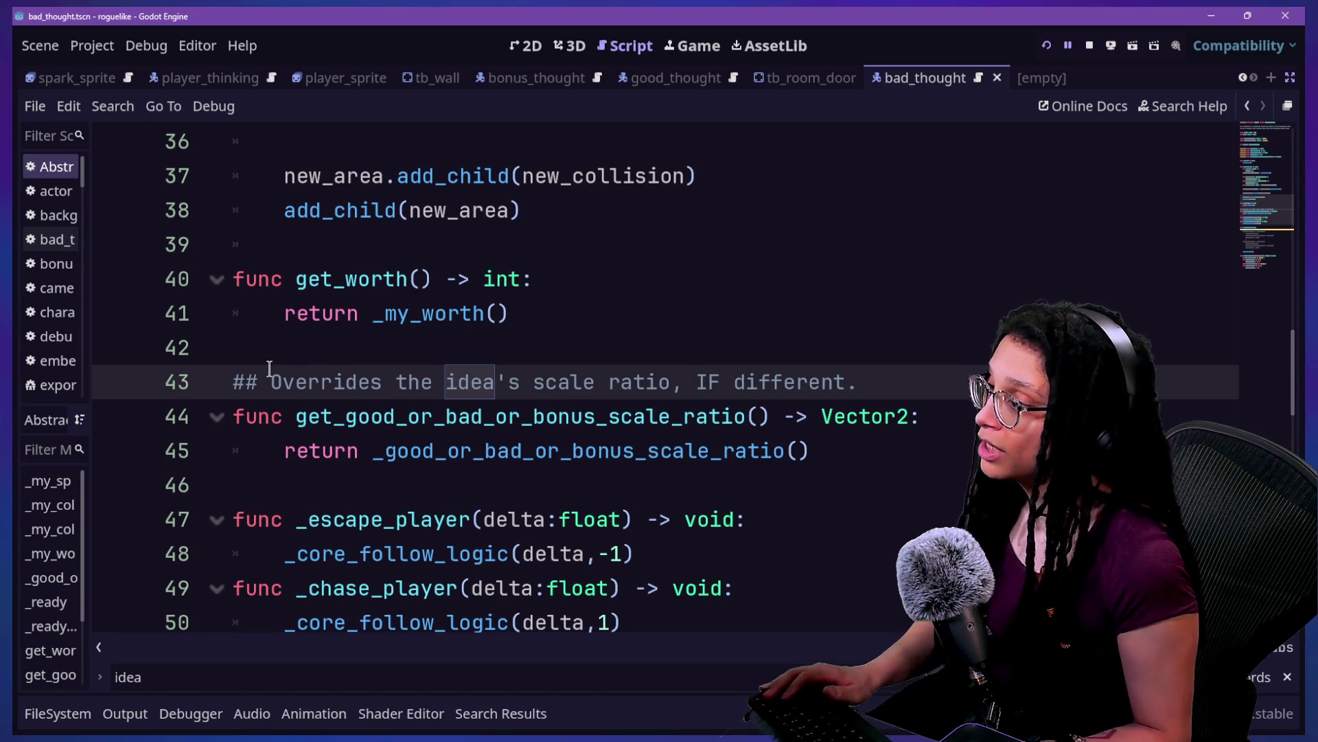
pyautogui.hotkey('ctrl', 's')
# Step: Copy the doc comment and paste it above the abstract _good_or_bad_or_bonus_scale_ratio declaration
pyautogui.moveTo(875, 382)
pyautogui.mouseDown()
pyautogui.moveTo(225, 347)
pyautogui.moveTo(234, 381)
pyautogui.mouseUp()
pyautogui.hotkey('ctrl', 'c')
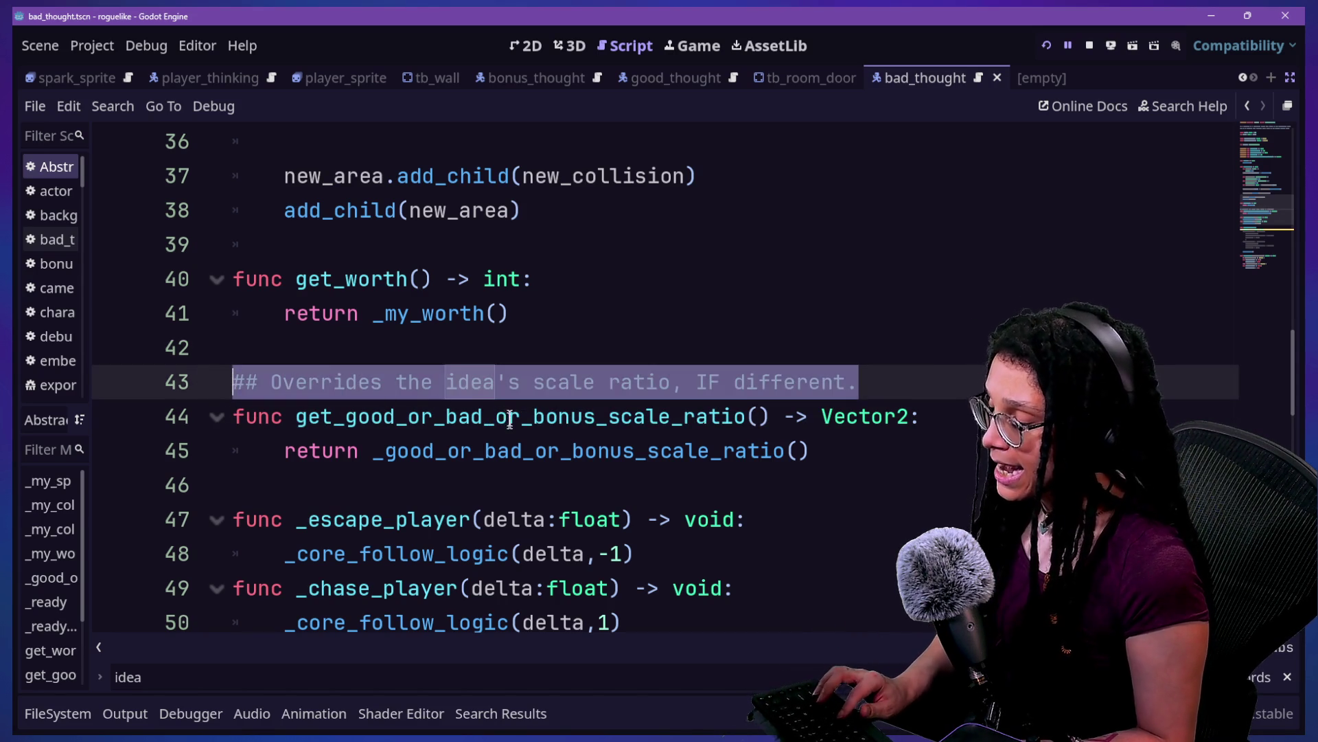
pyautogui.hotkey('shift', 'alt', 'o')
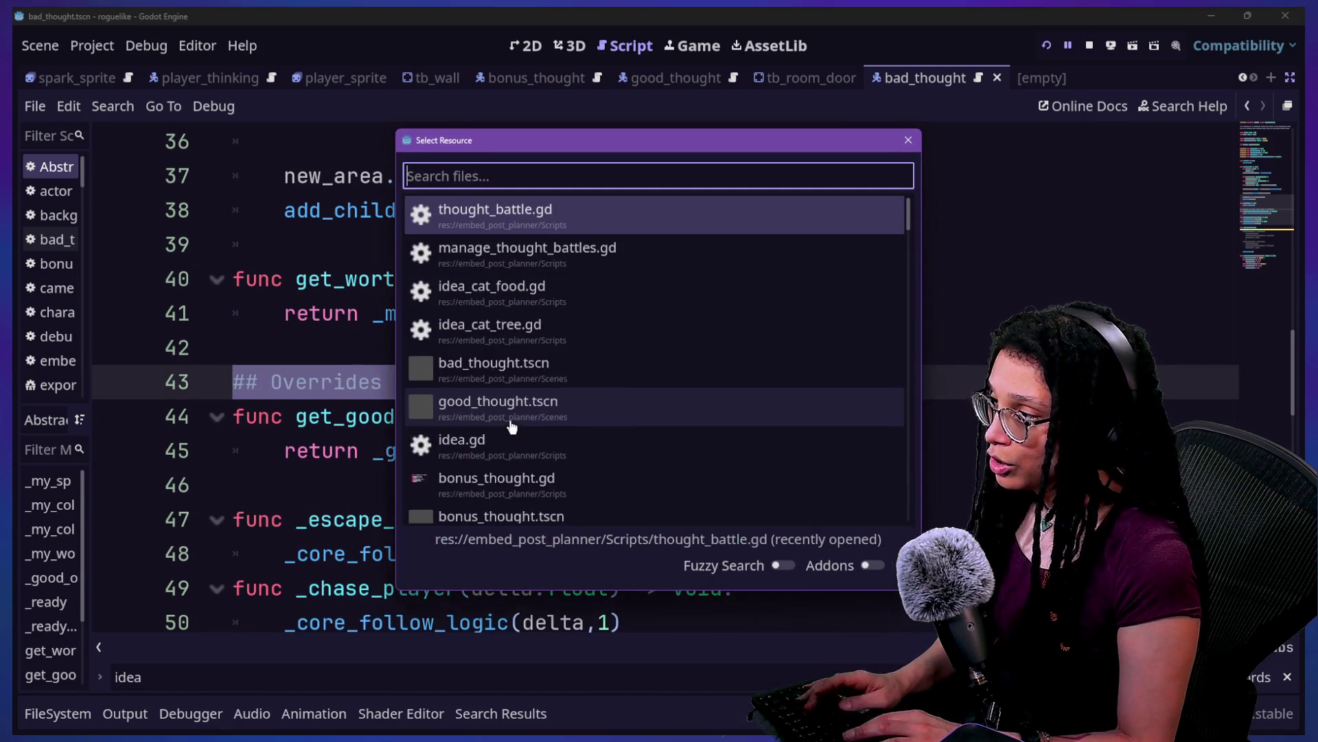
pyautogui.press('Escape')
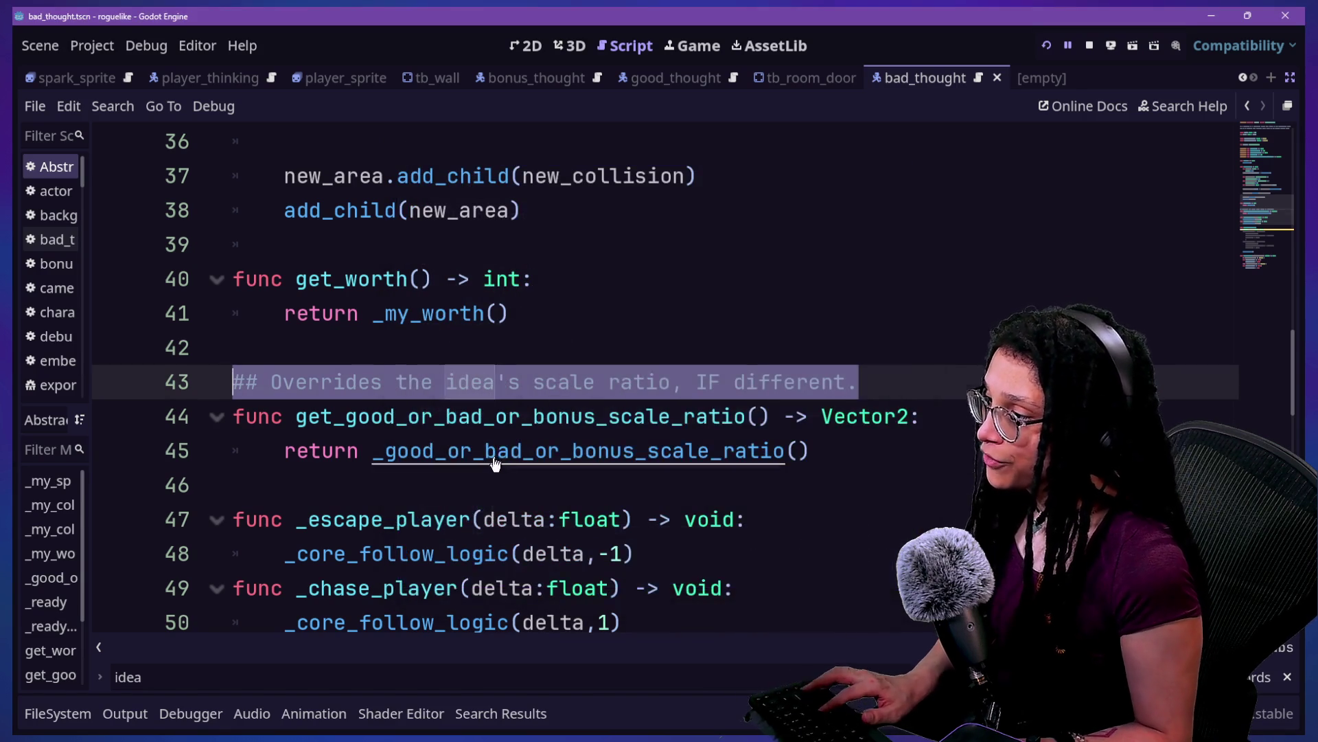
pyautogui.keyDown('ctrl'); pyautogui.click(501, 450); pyautogui.keyUp('ctrl')
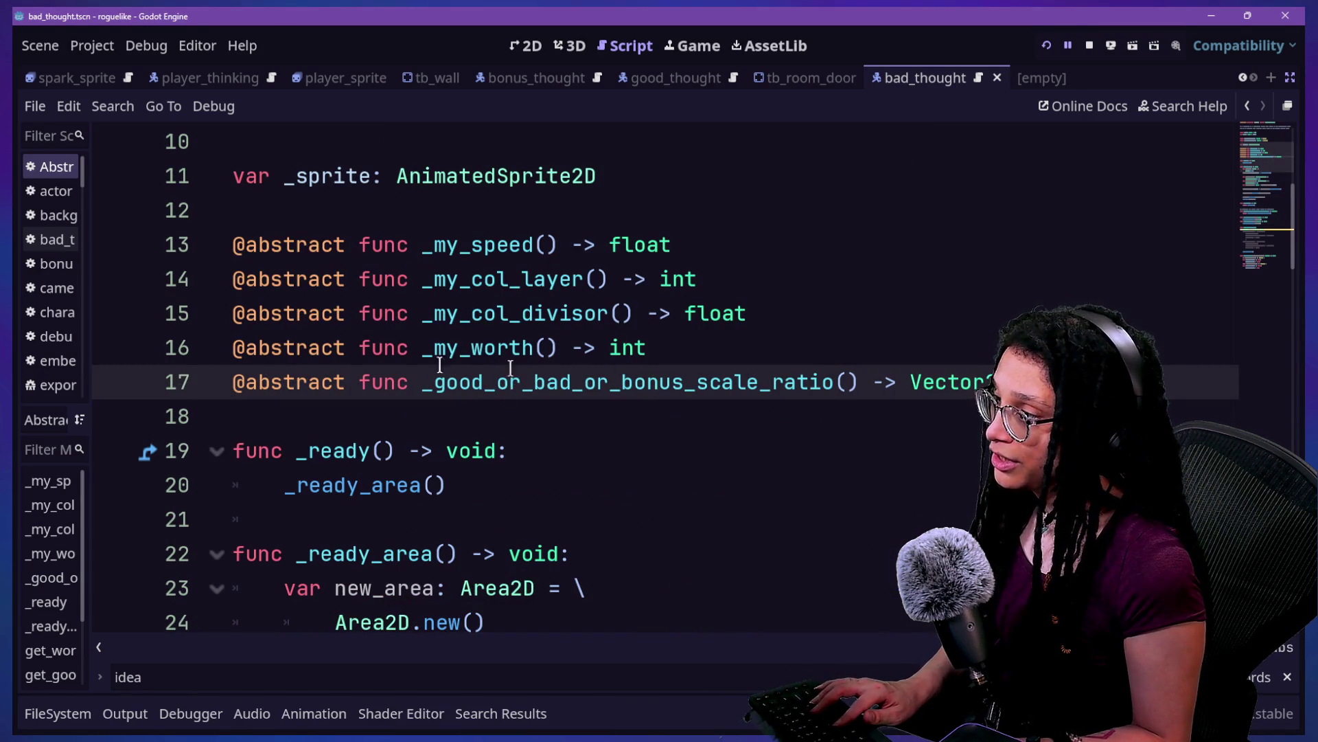
pyautogui.hotkey('ctrl', 'v')
pyautogui.click(684, 416)
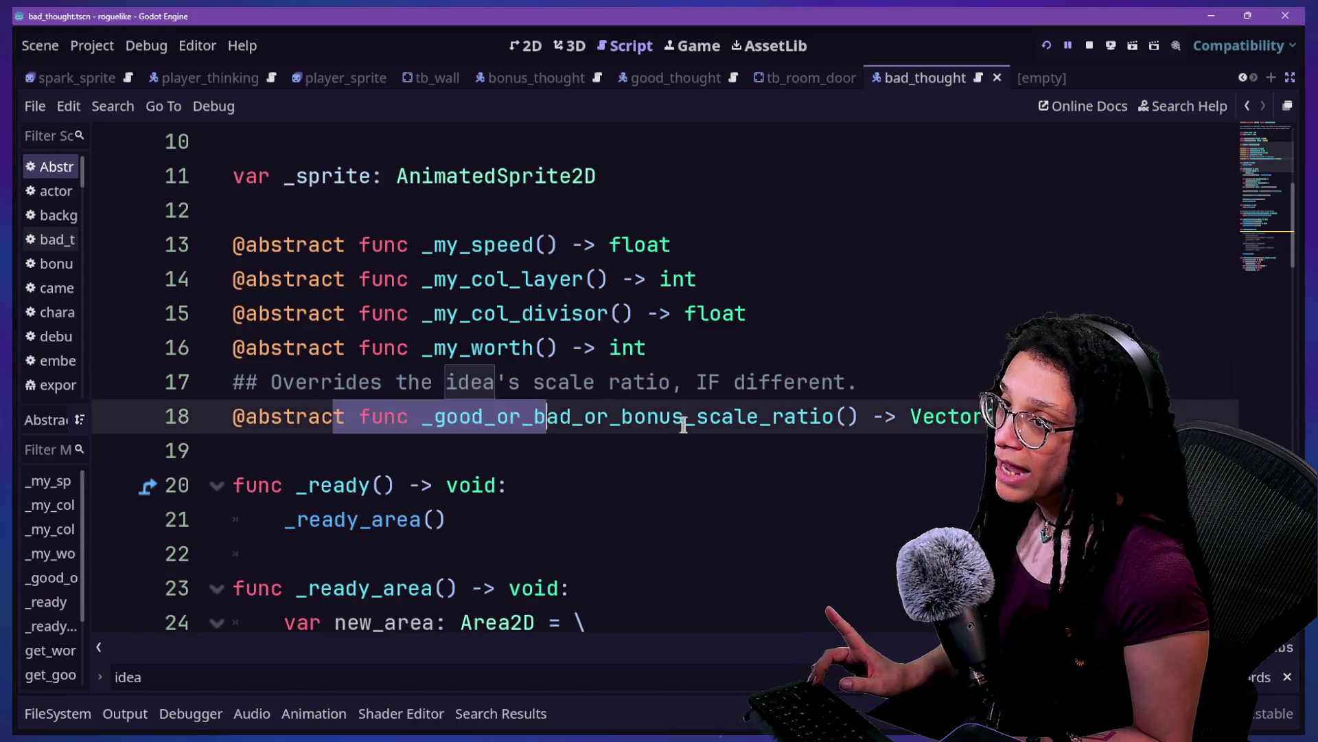
pyautogui.scroll(4, 725, 204)
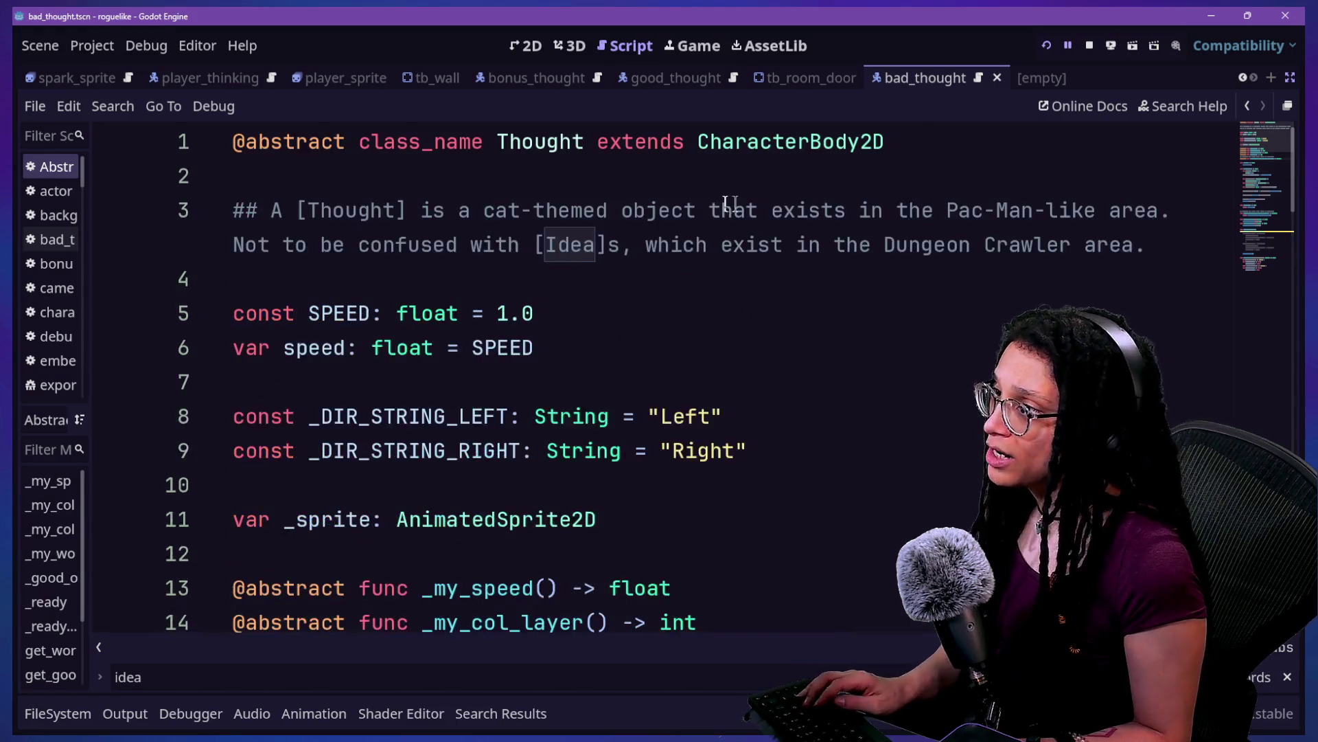
pyautogui.click(1164, 106)
# Step: Search help for 'thought' and check both scale-ratio methods' descriptions in the Thought class reference
pyautogui.write('thought')
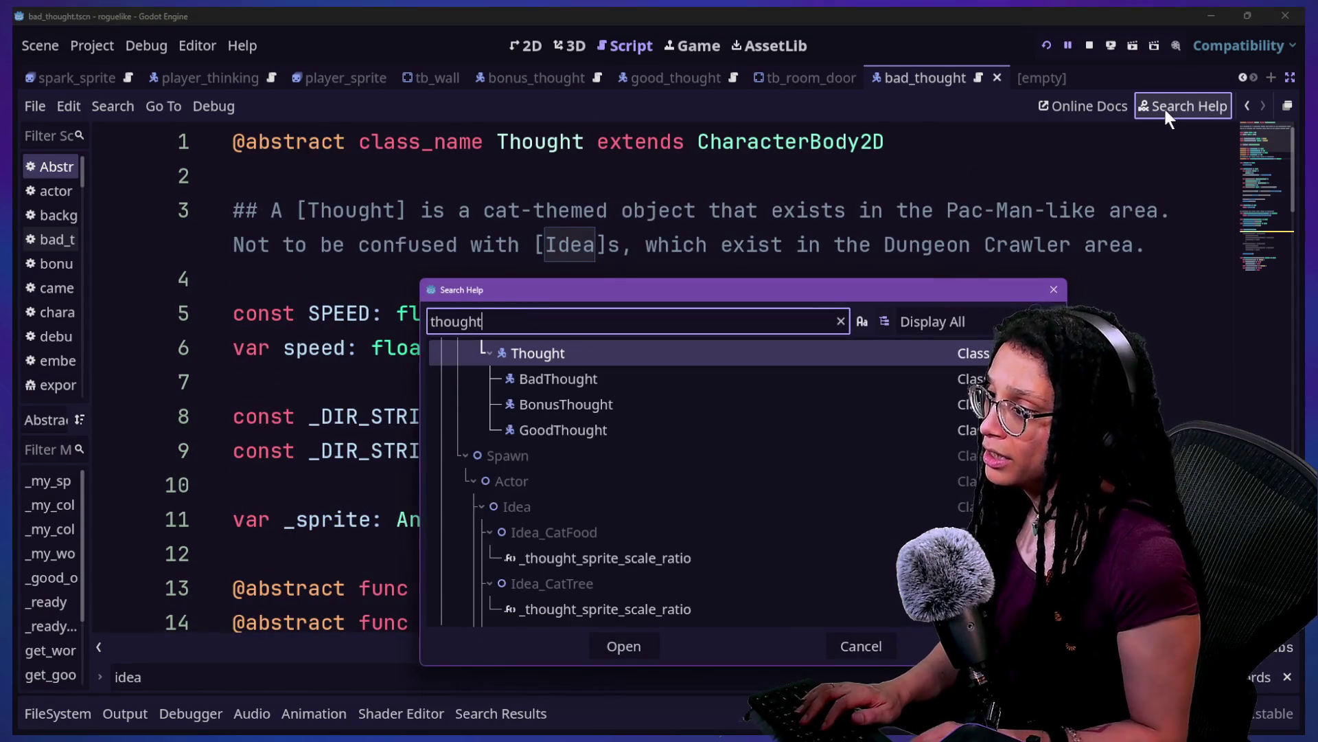
pyautogui.press('Return')
pyautogui.scroll(-2, 450, 278)
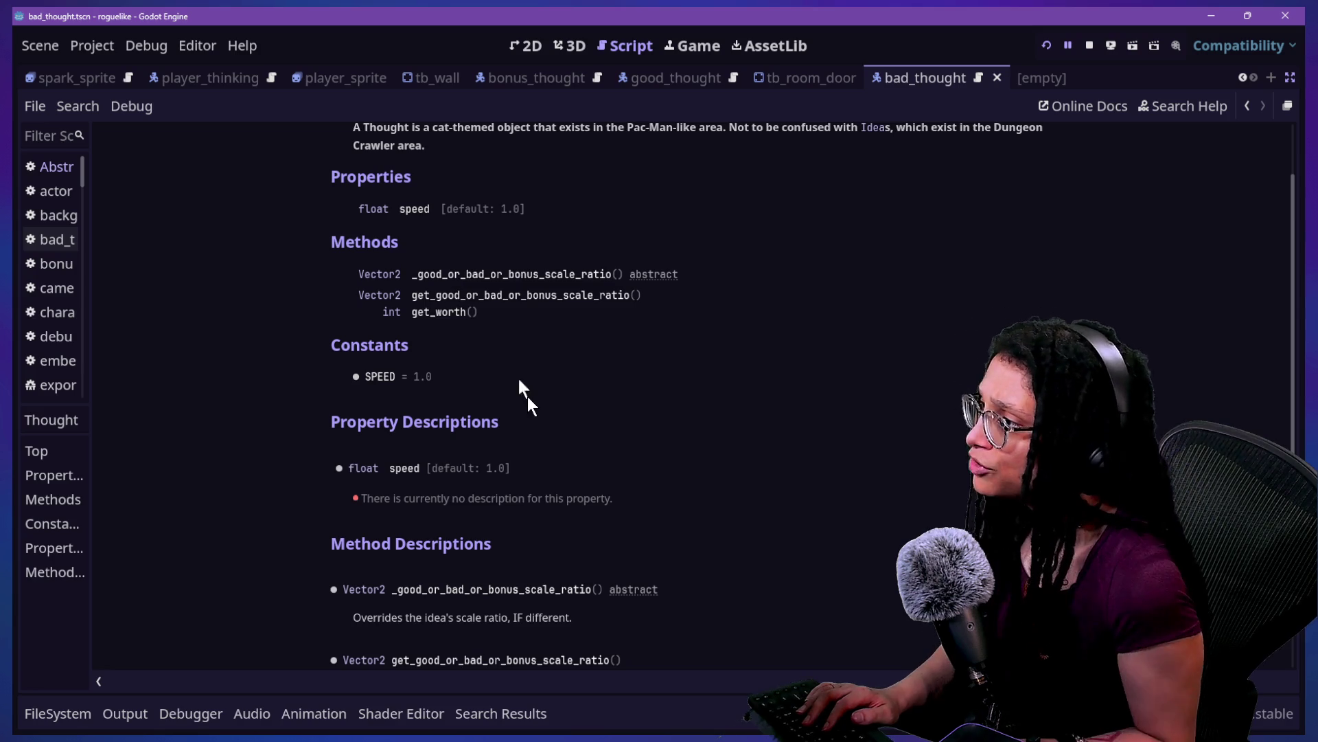
pyautogui.scroll(2, 527, 397)
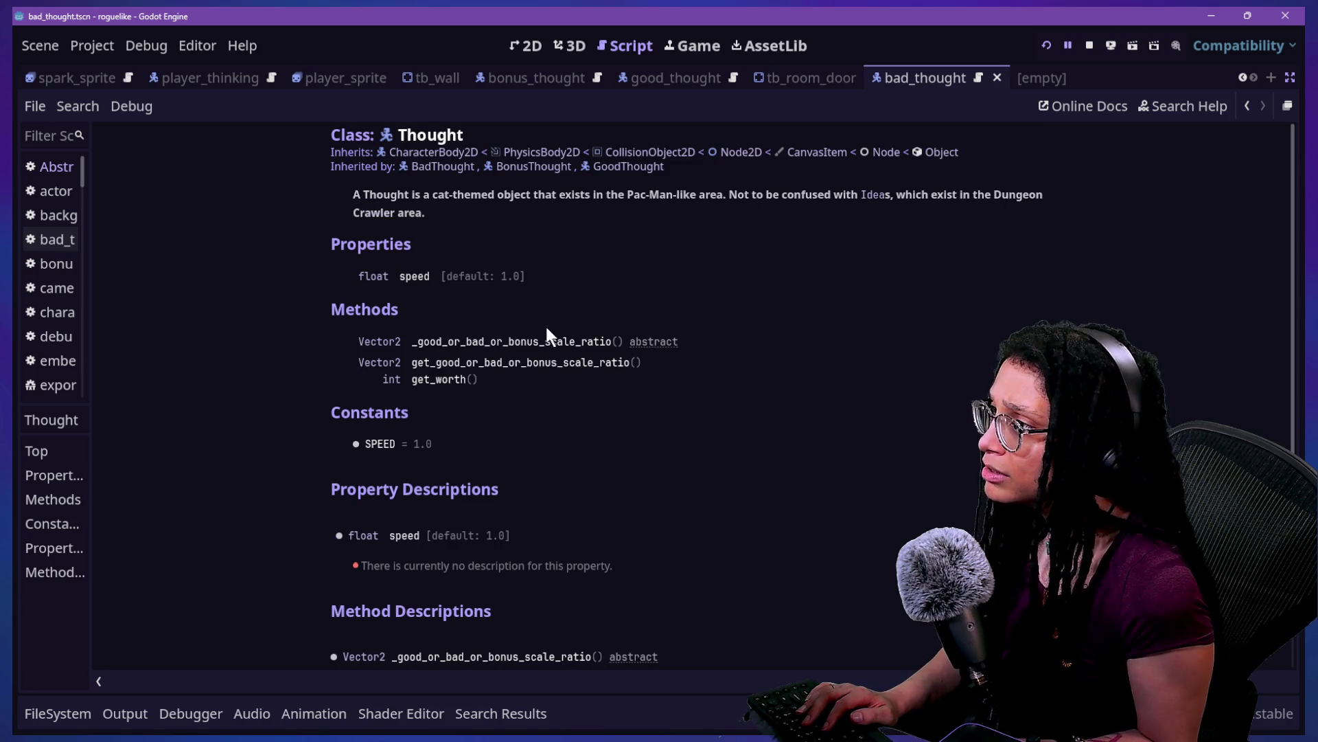
pyautogui.scroll(-4, 547, 328)
pyautogui.scroll(-2, 548, 329)
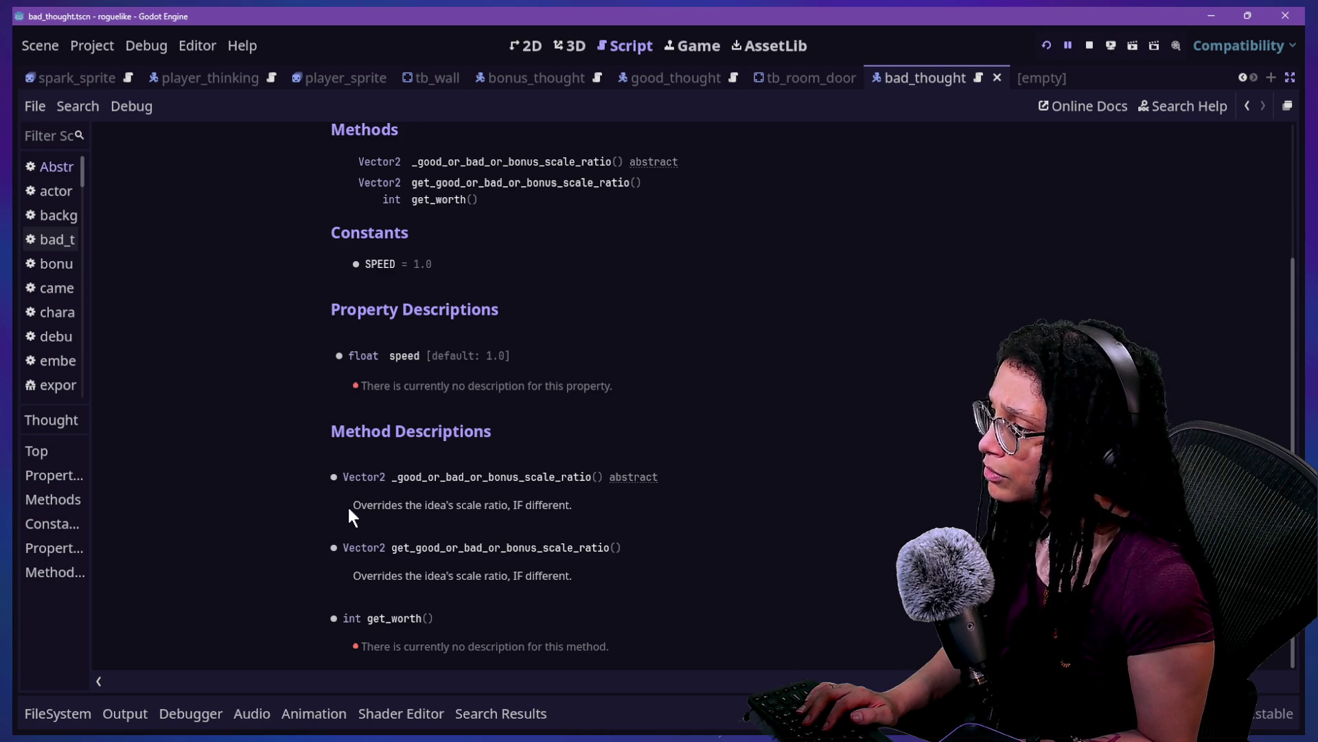
pyautogui.click(1247, 106)
pyautogui.click(1247, 105)
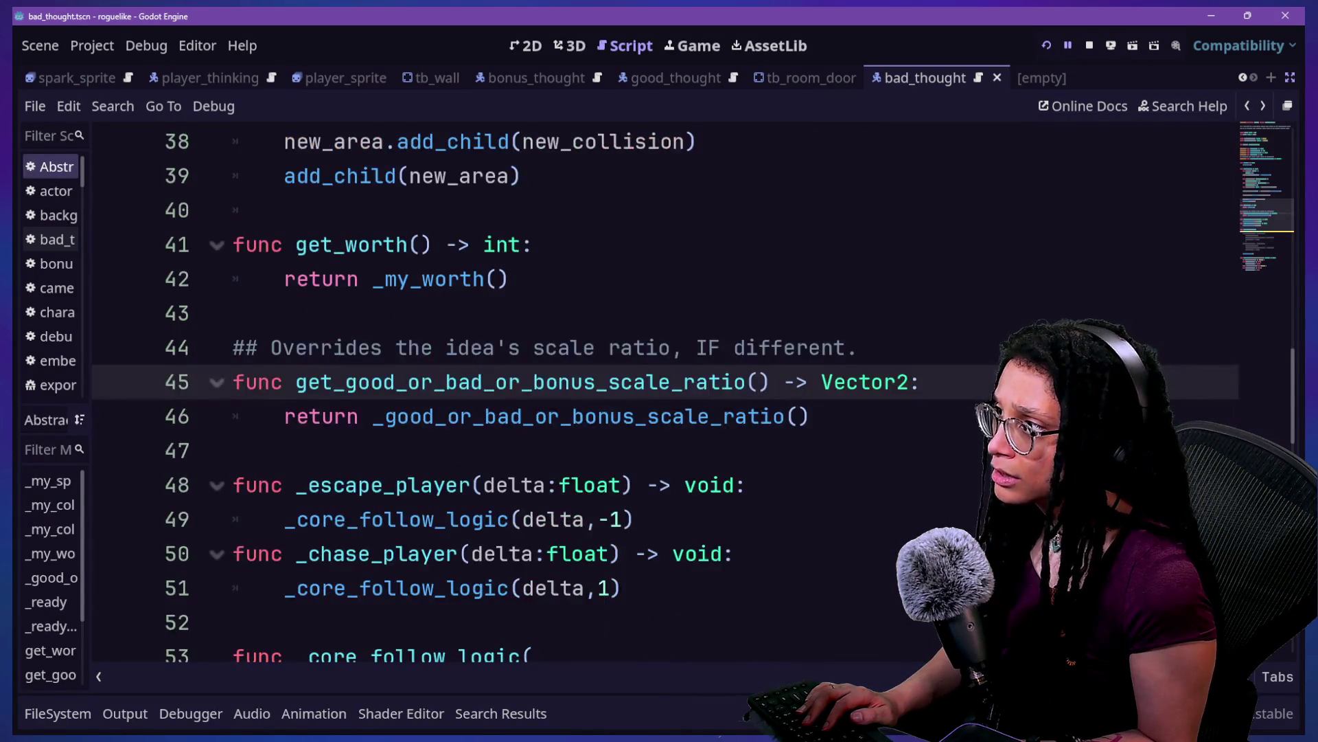
pyautogui.scroll(10, 659, 398)
pyautogui.scroll(-2, 659, 398)
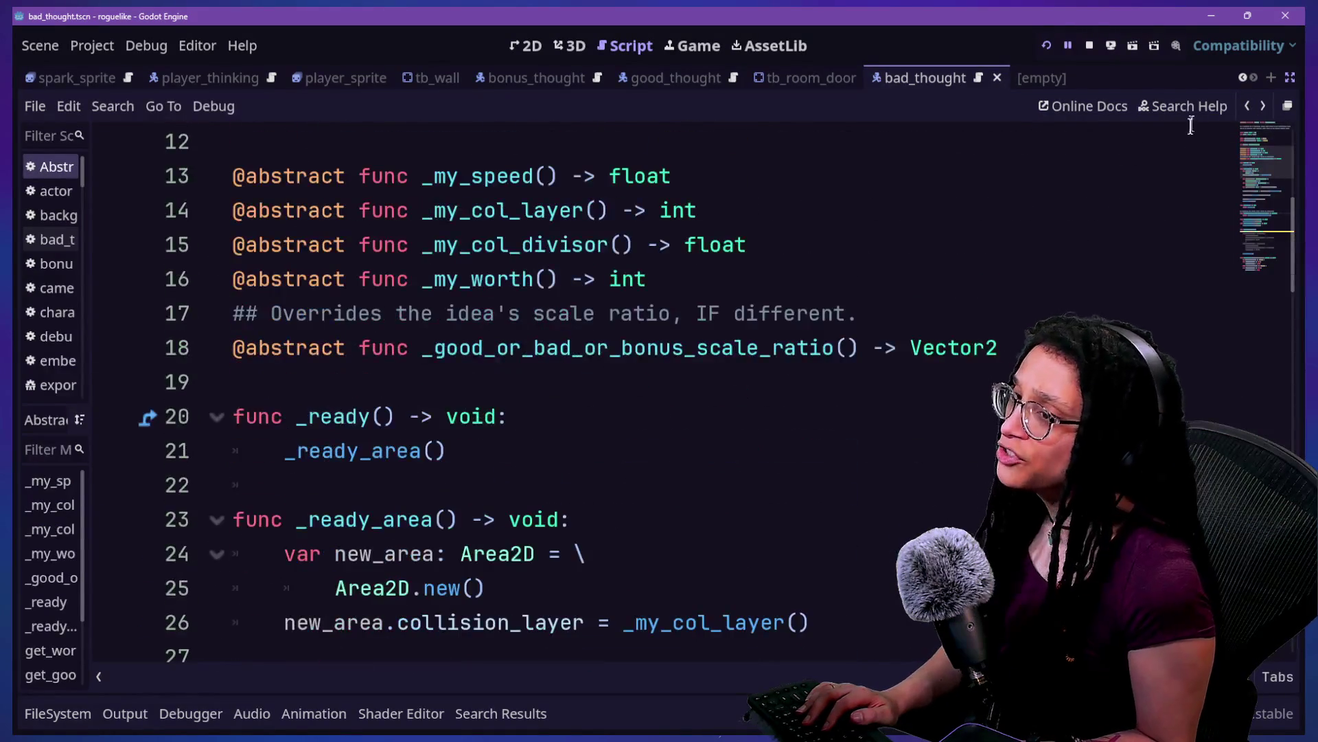
pyautogui.click(1263, 107)
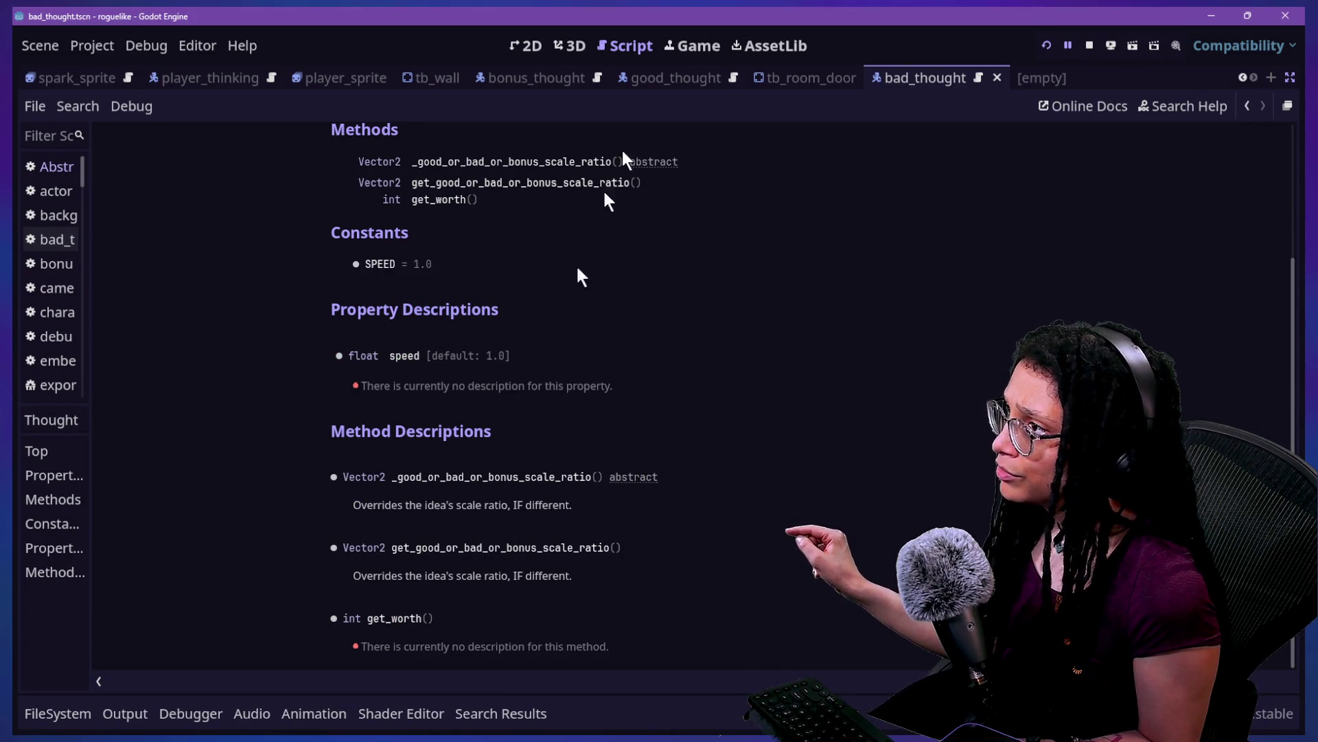
# Step: Back in the script, add a blank line after the _my_worth declaration
pyautogui.click(1247, 107)
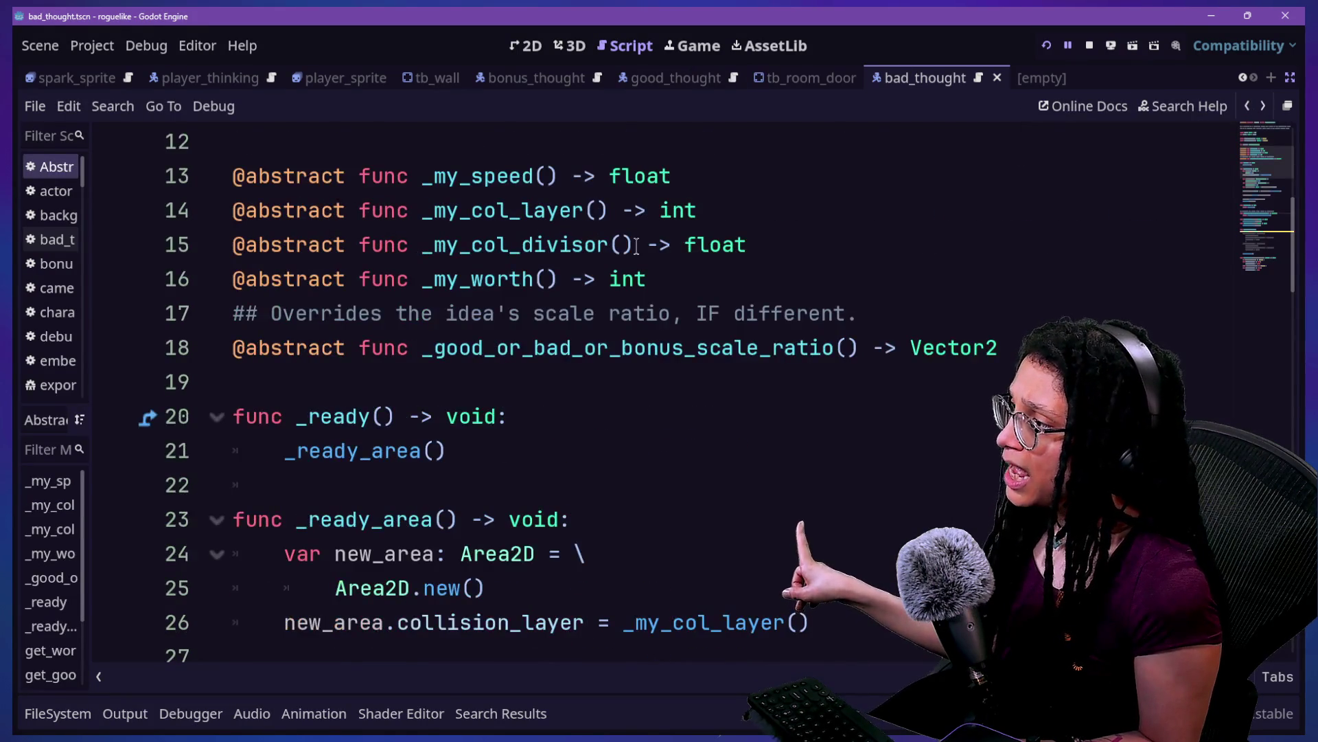
pyautogui.scroll(-1, 636, 246)
pyautogui.click(726, 177)
pyautogui.press('Return')
pyautogui.scroll(-1, 726, 177)
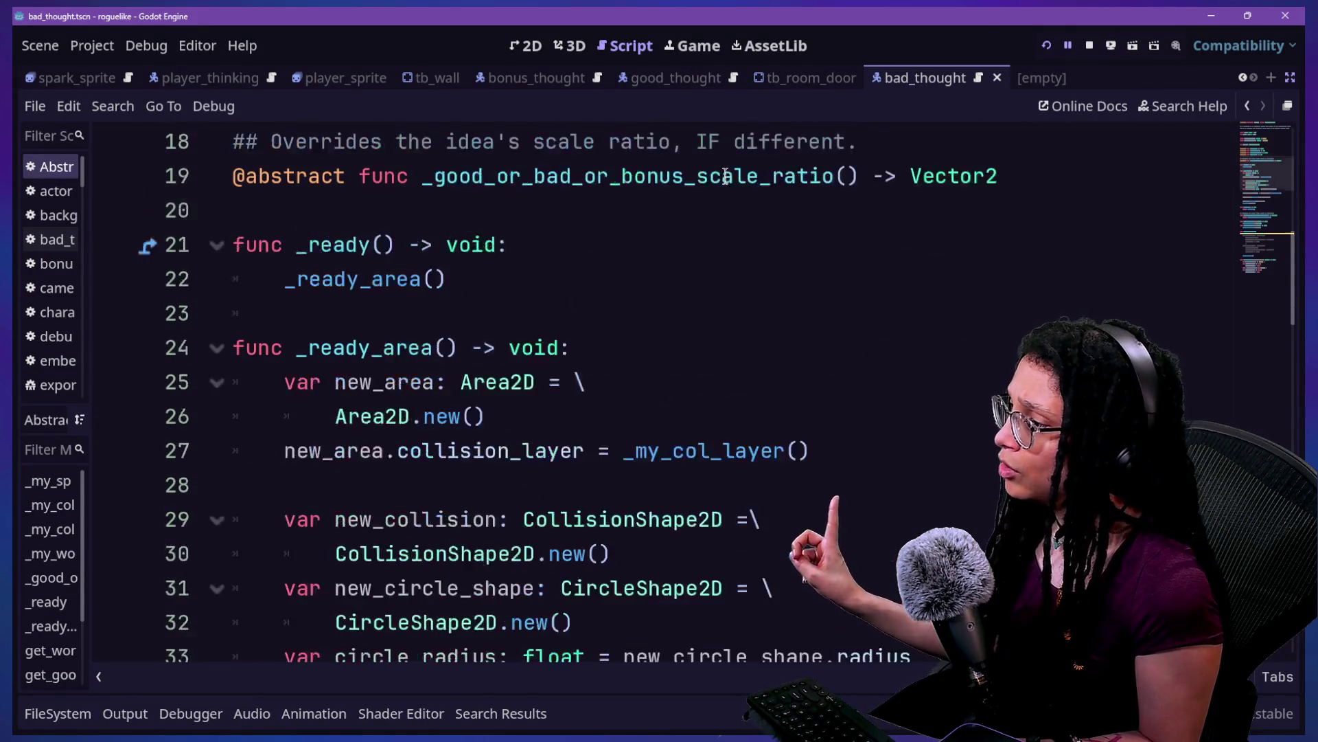
# Step: Reword the line 45 doc comment to "Returns the idea's scale ratio override (if different)." and save
pyautogui.scroll(-8, 725, 178)
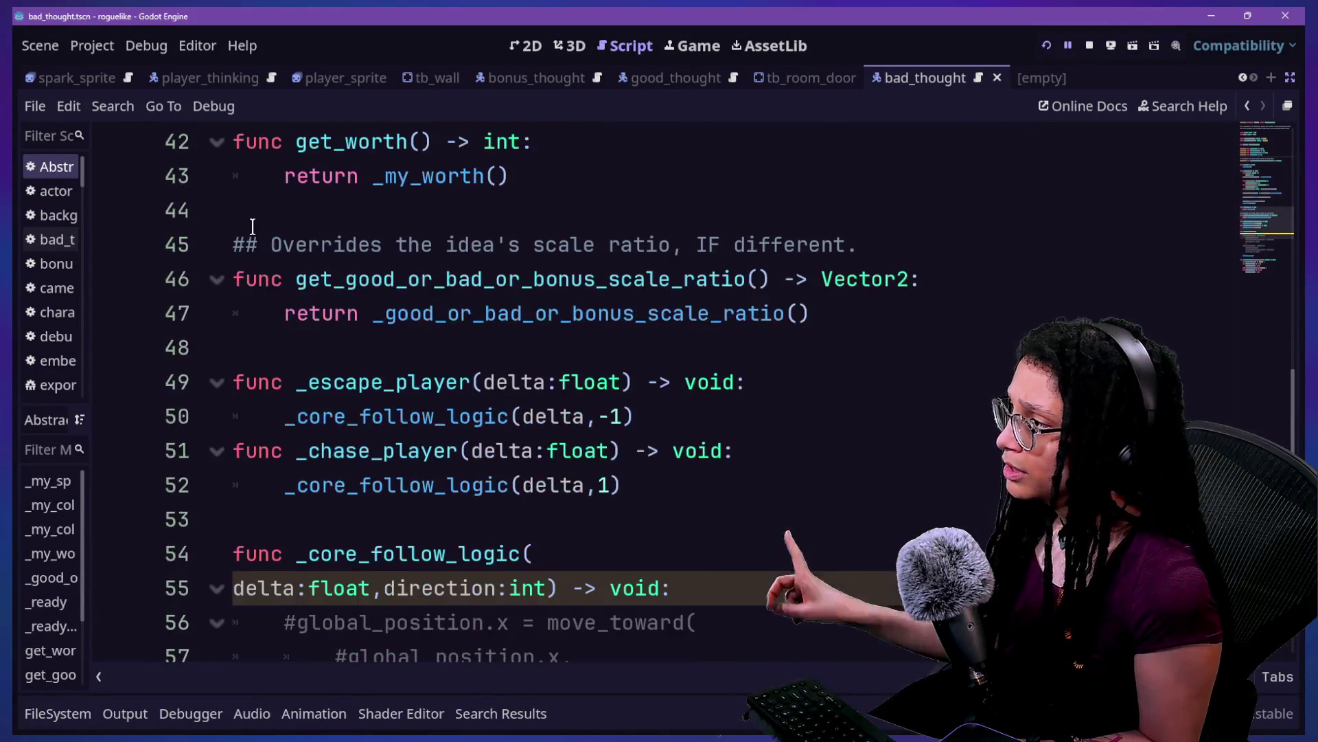
pyautogui.click(277, 245)
pyautogui.press('Delete')
pyautogui.write('Get')
pyautogui.press('BackSpace')
pyautogui.press('BackSpace')
pyautogui.press('BackSpace')
pyautogui.write('Returns the')
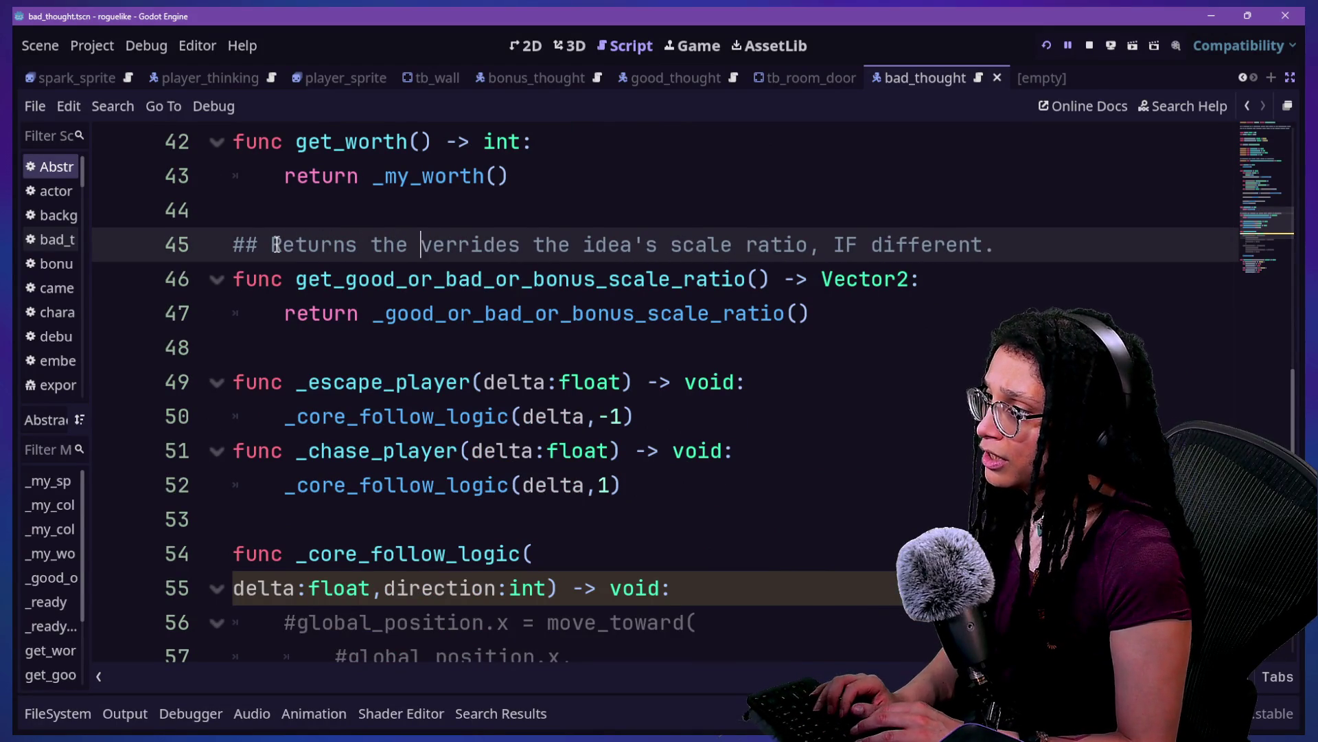
pyautogui.write(" idea's scale ratio override (if dif")
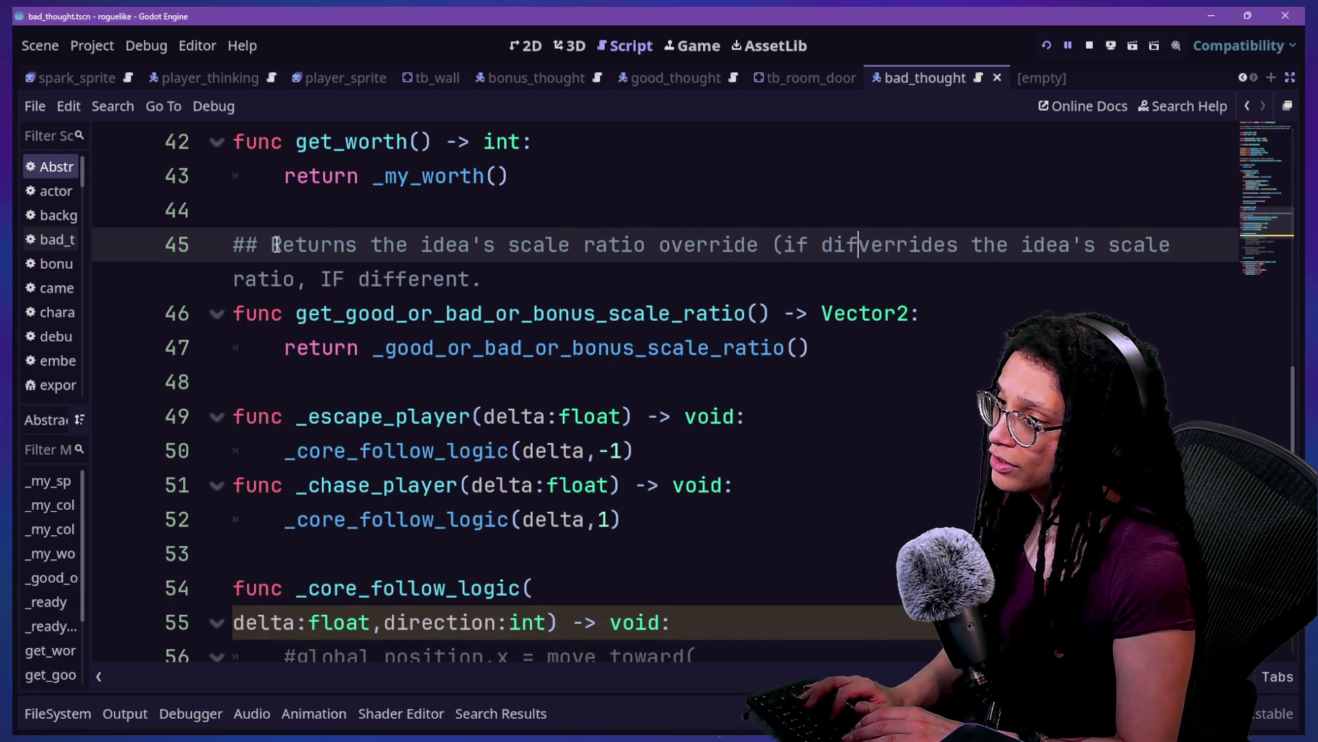
pyautogui.write('ferent)')
pyautogui.hotkey('shift', 'End')
pyautogui.write('.')
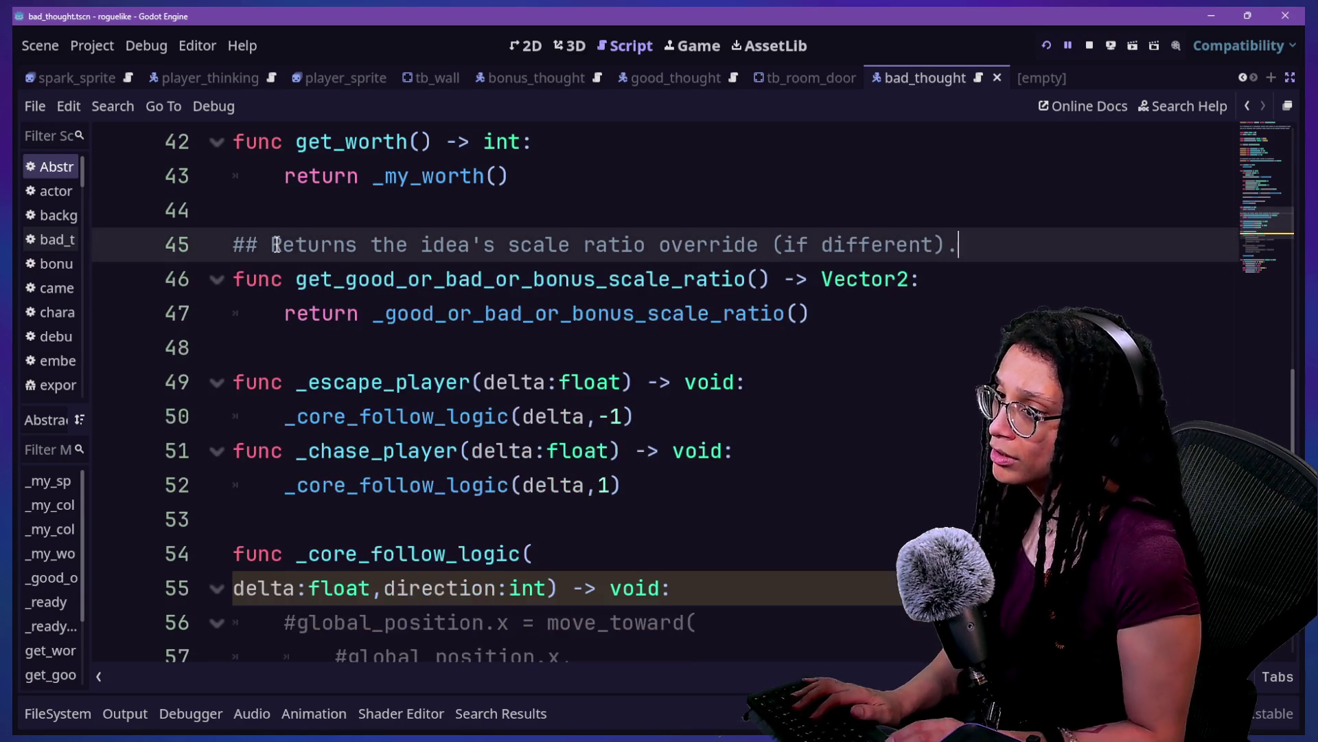
pyautogui.hotkey('ctrl', 's')
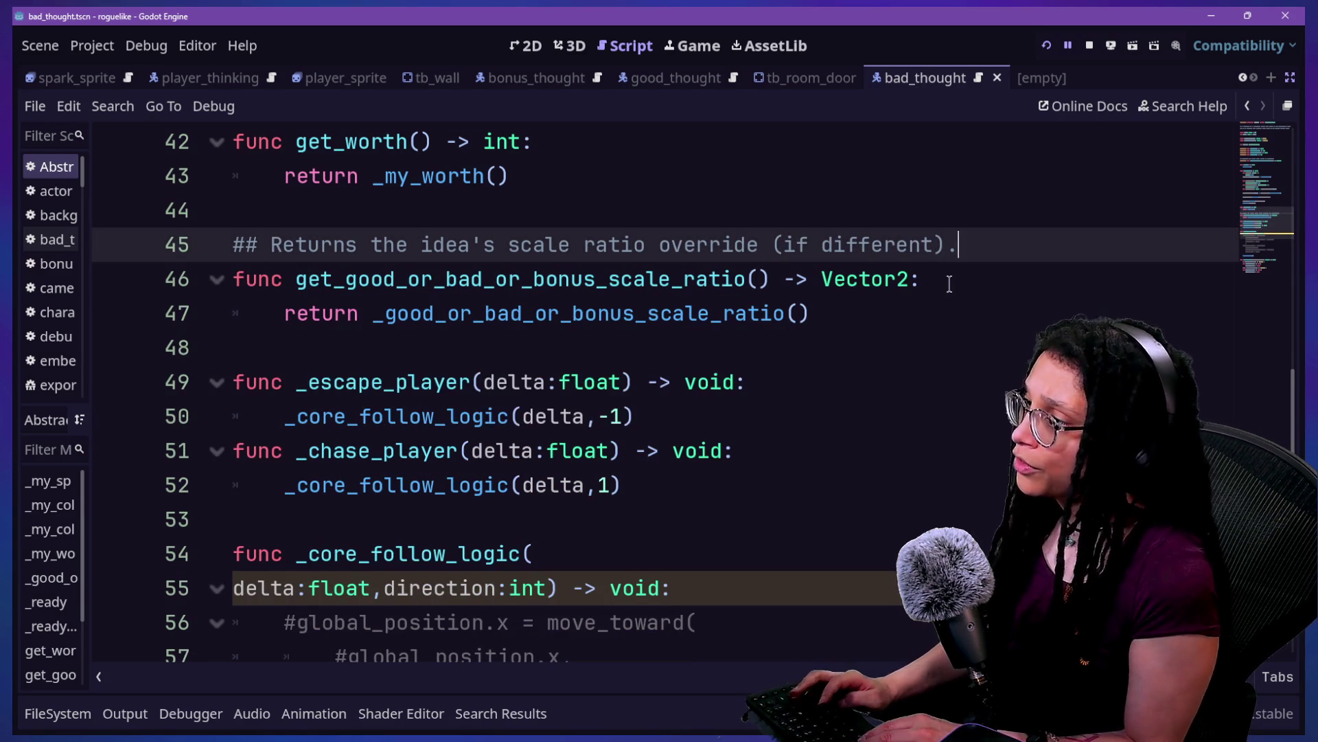
pyautogui.hotkey('shift', 'alt', 'o')
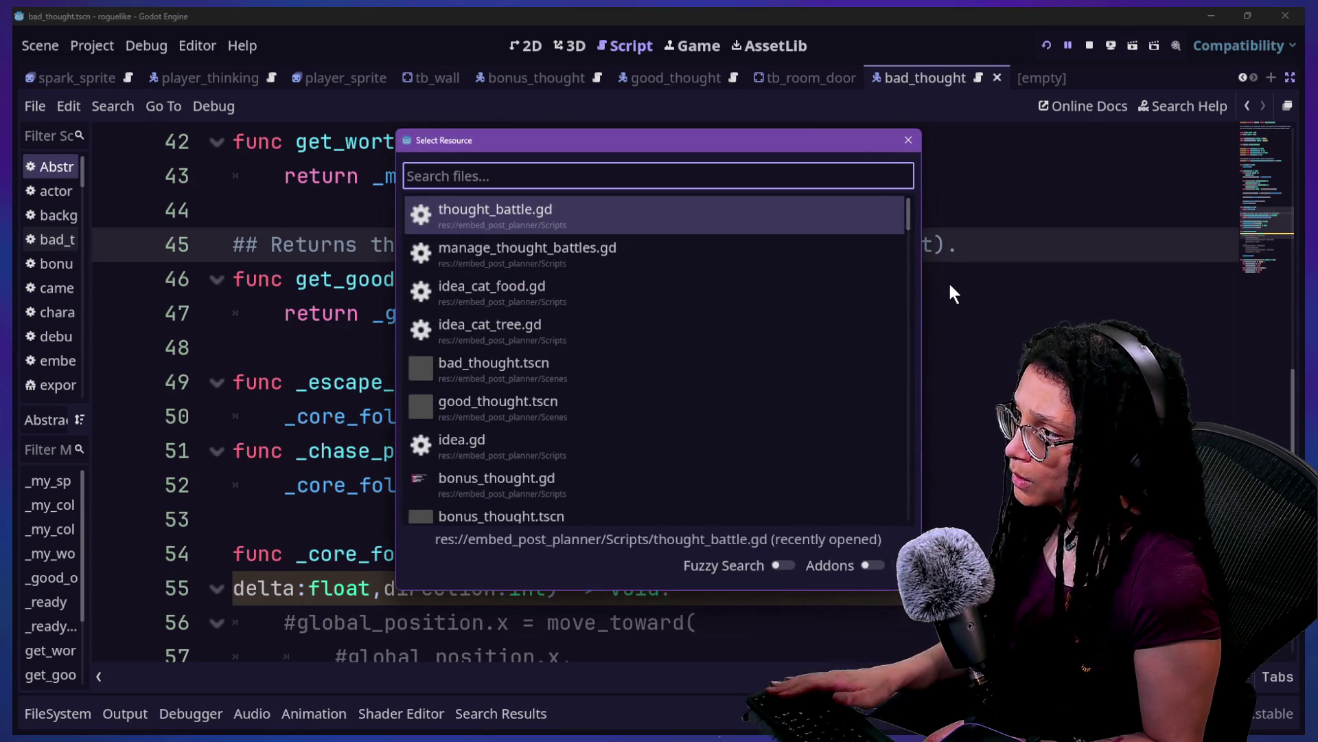
# Step: Open idea.gd through Quick Open, briefly passing through actor_post_planner.gd
pyautogui.press('Escape')
pyautogui.scroll(8, 569, 322)
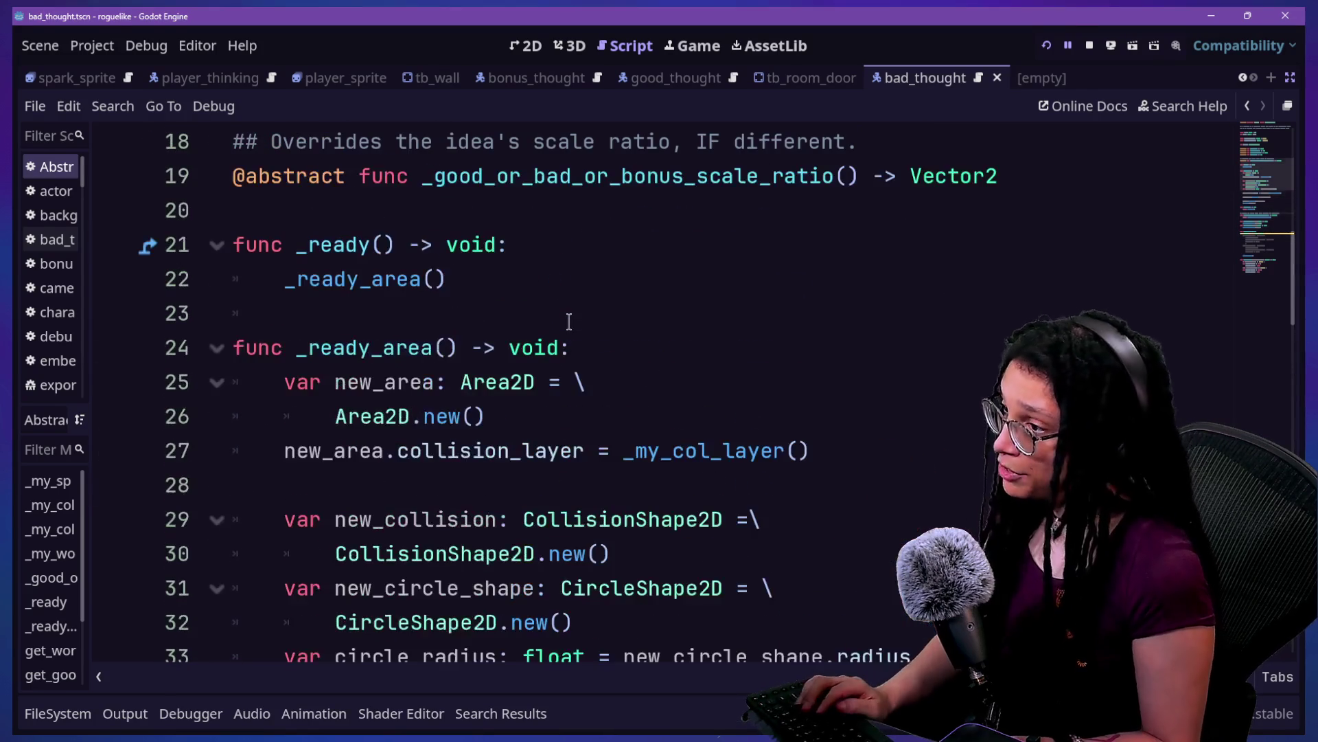
pyautogui.hotkey('shift', 'alt', 'o')
pyautogui.write('idea')
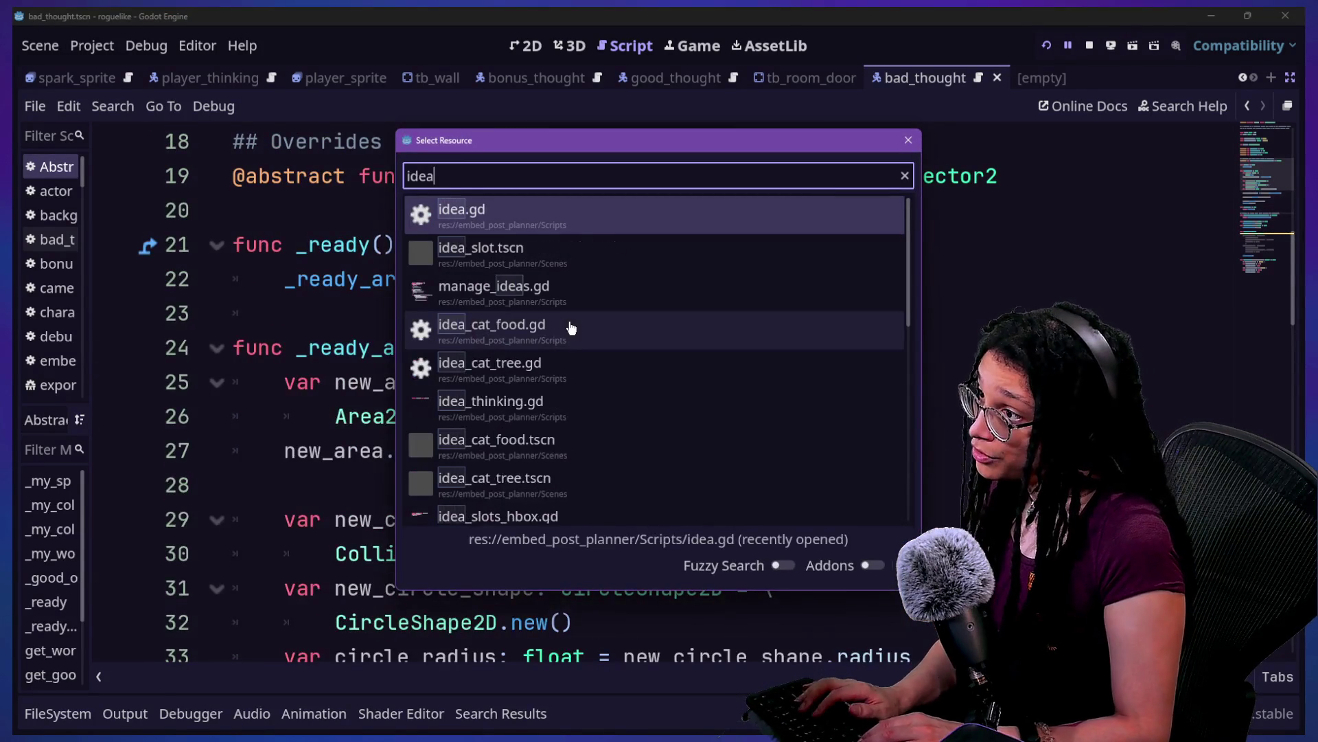
pyautogui.hotkey('ctrl', 'a')
pyautogui.write('actor')
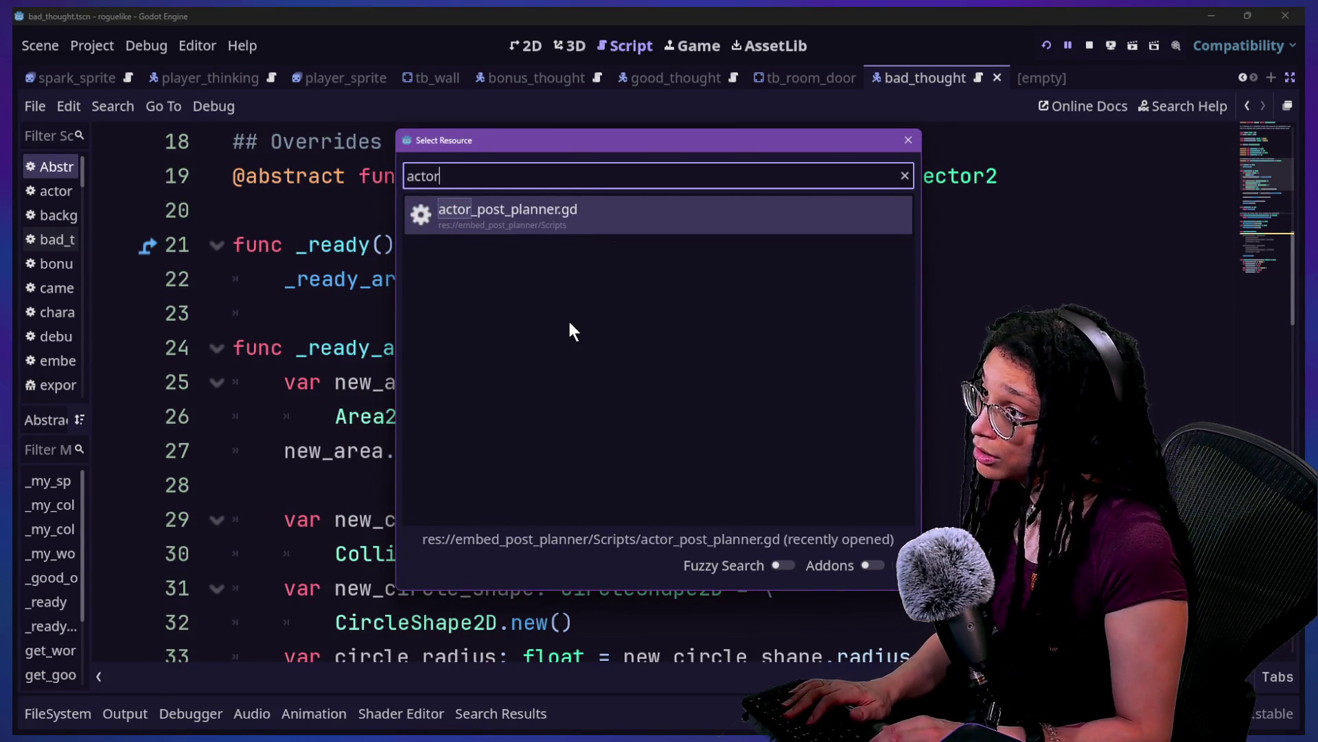
pyautogui.press('Return')
pyautogui.hotkey('shift', 'alt', 'o')
pyautogui.write('idea')
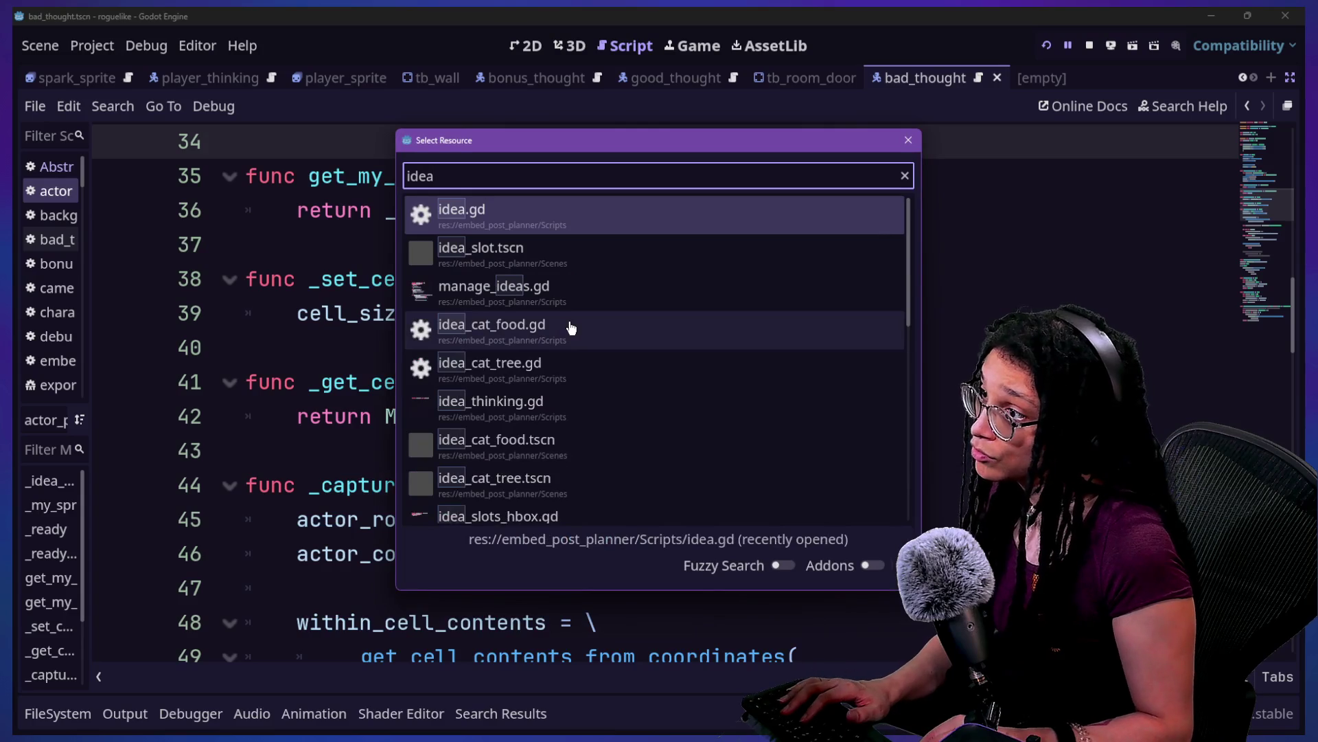
pyautogui.press('Return')
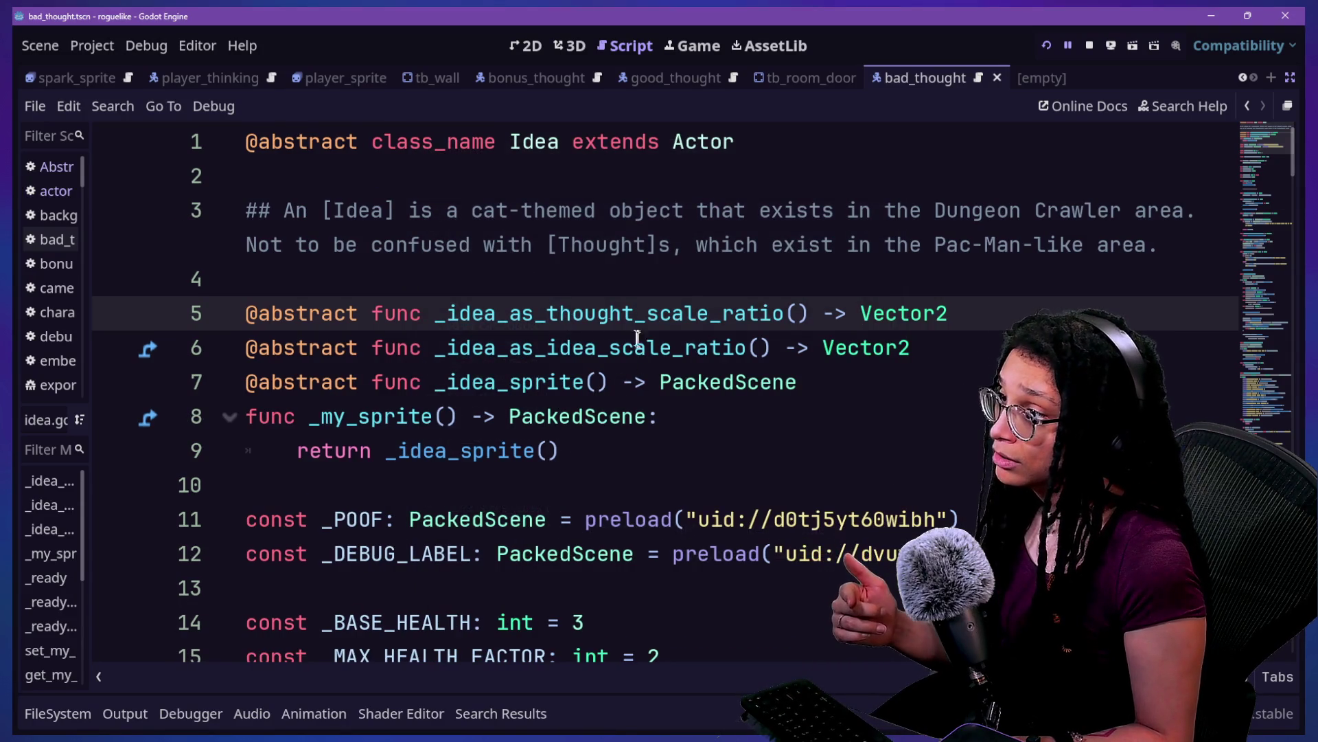
# Step: Inspect idea.gd's scale-ratio function declarations, including _idea_as_idea_scale_ratio
pyautogui.press('Up')
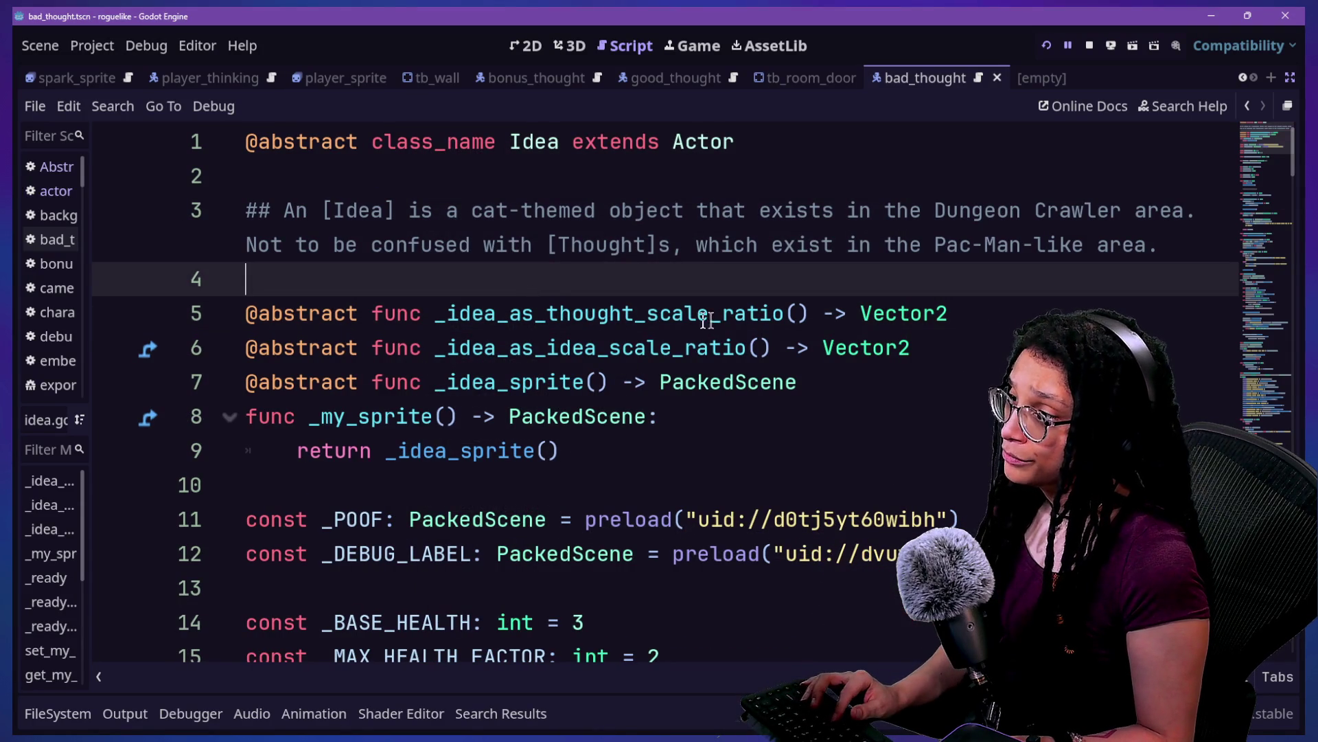
pyautogui.click(604, 350)
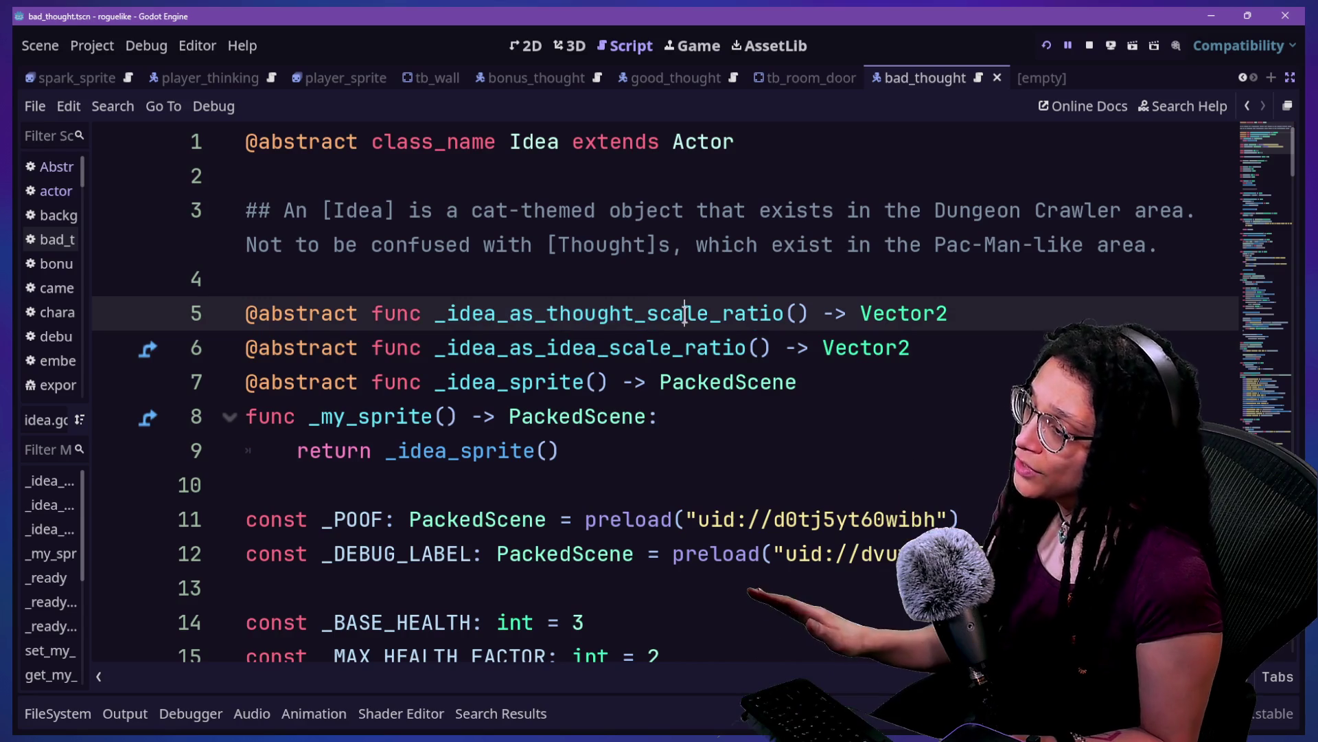
pyautogui.click(430, 313)
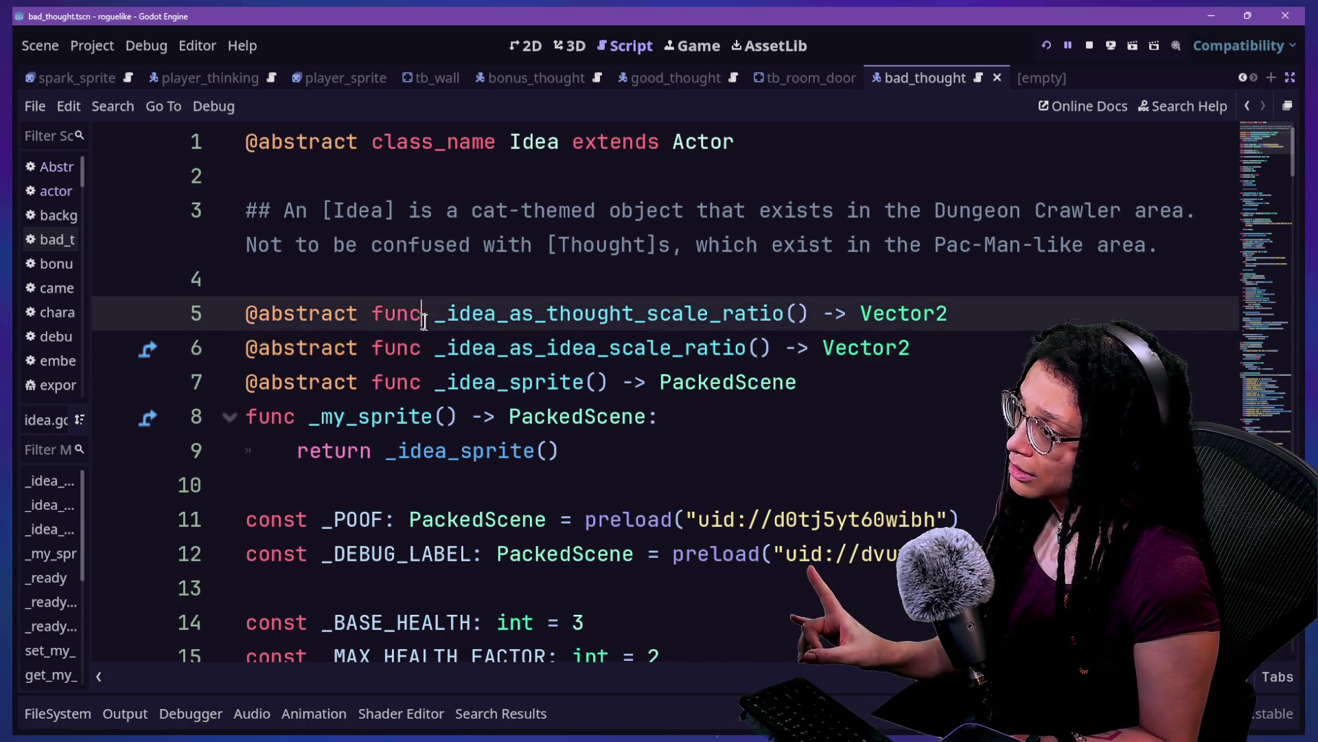
pyautogui.moveTo(447, 349)
pyautogui.mouseDown()
pyautogui.moveTo(559, 349)
pyautogui.moveTo(447, 349)
pyautogui.moveTo(521, 348)
pyautogui.mouseUp()
pyautogui.click(506, 349)
pyautogui.click(536, 349)
pyautogui.click(483, 313)
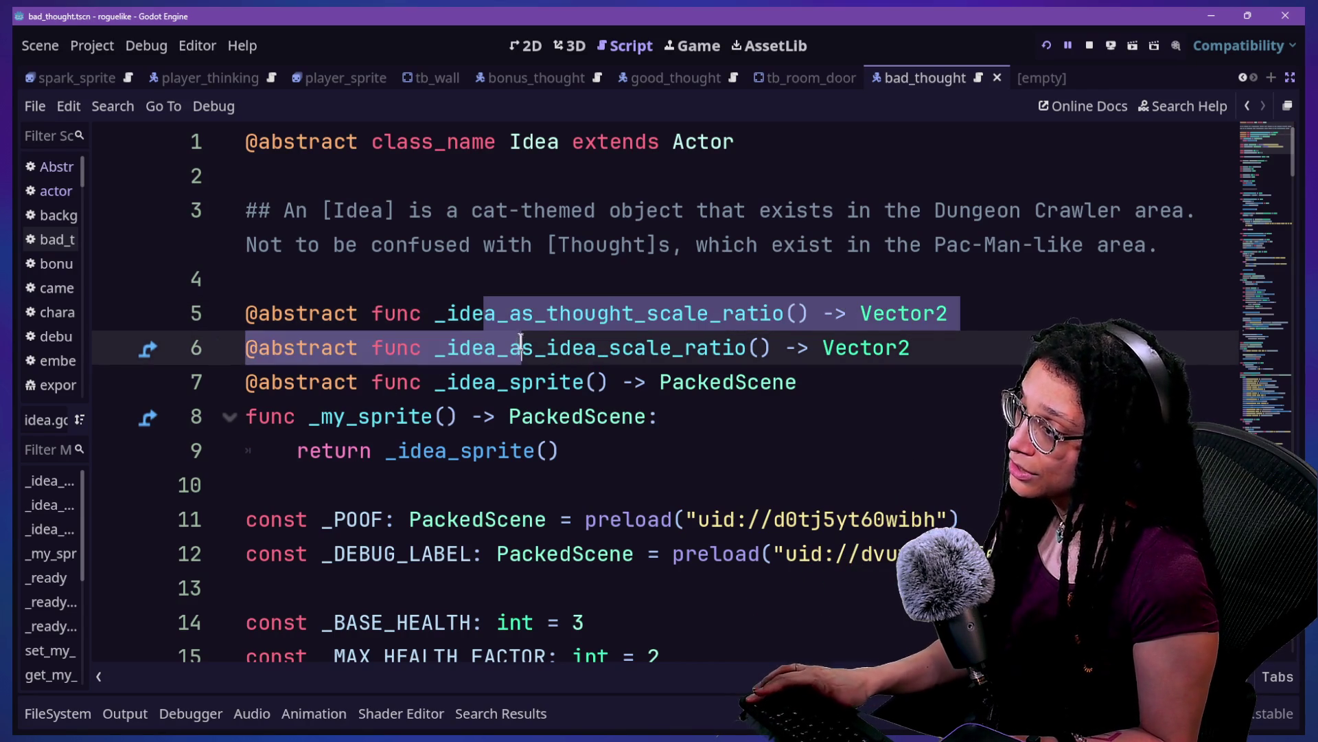
pyautogui.click(521, 347)
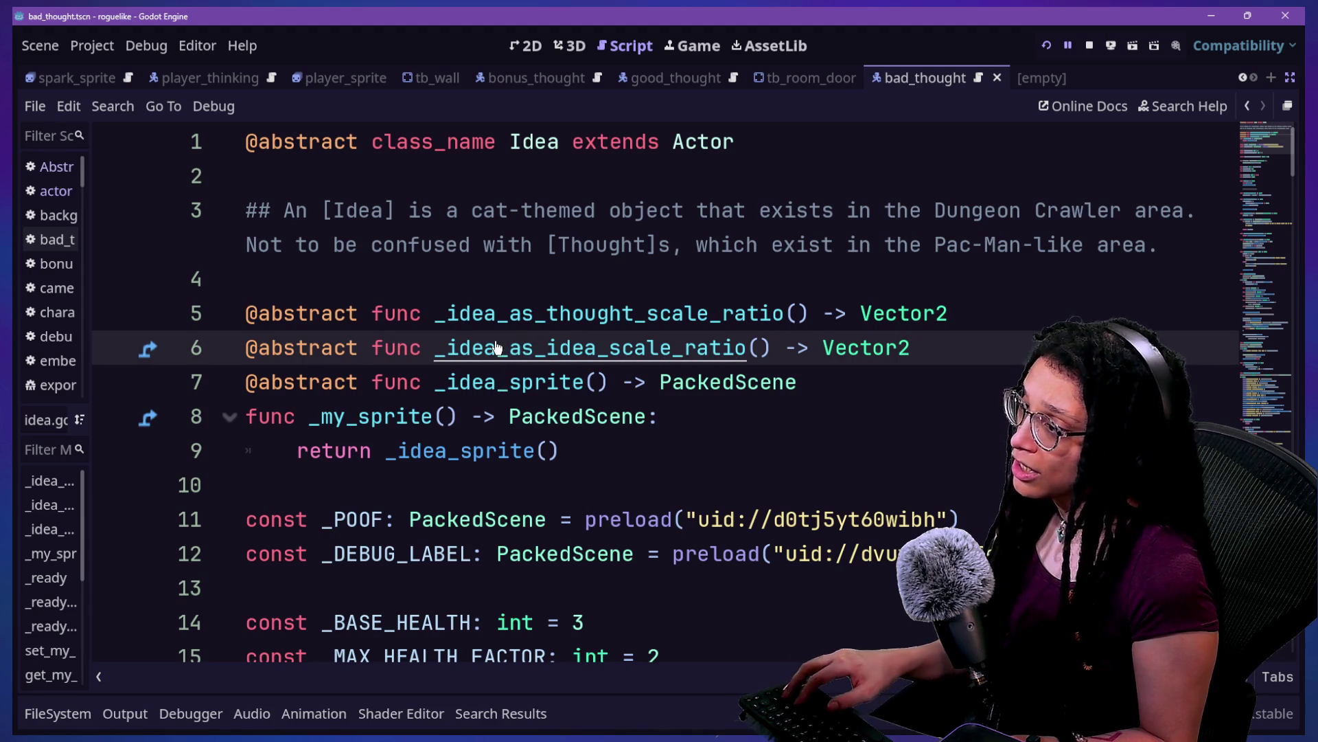
pyautogui.click(596, 348)
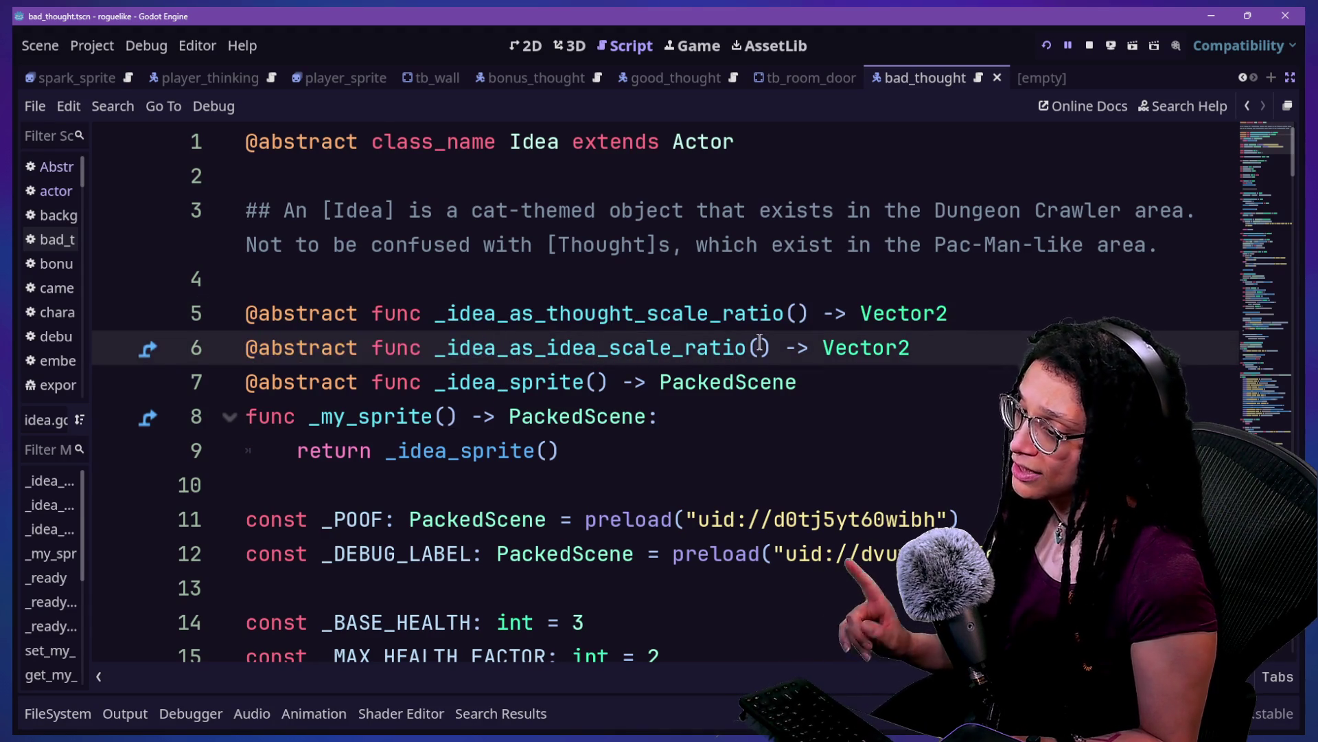
# Step: Open thought_battle.gd and run the project, which stops on Idea_CatFood's parser error
pyautogui.hotkey('shift', 'alt', 'o')
pyautogui.press('Down')
pyautogui.press('Down')
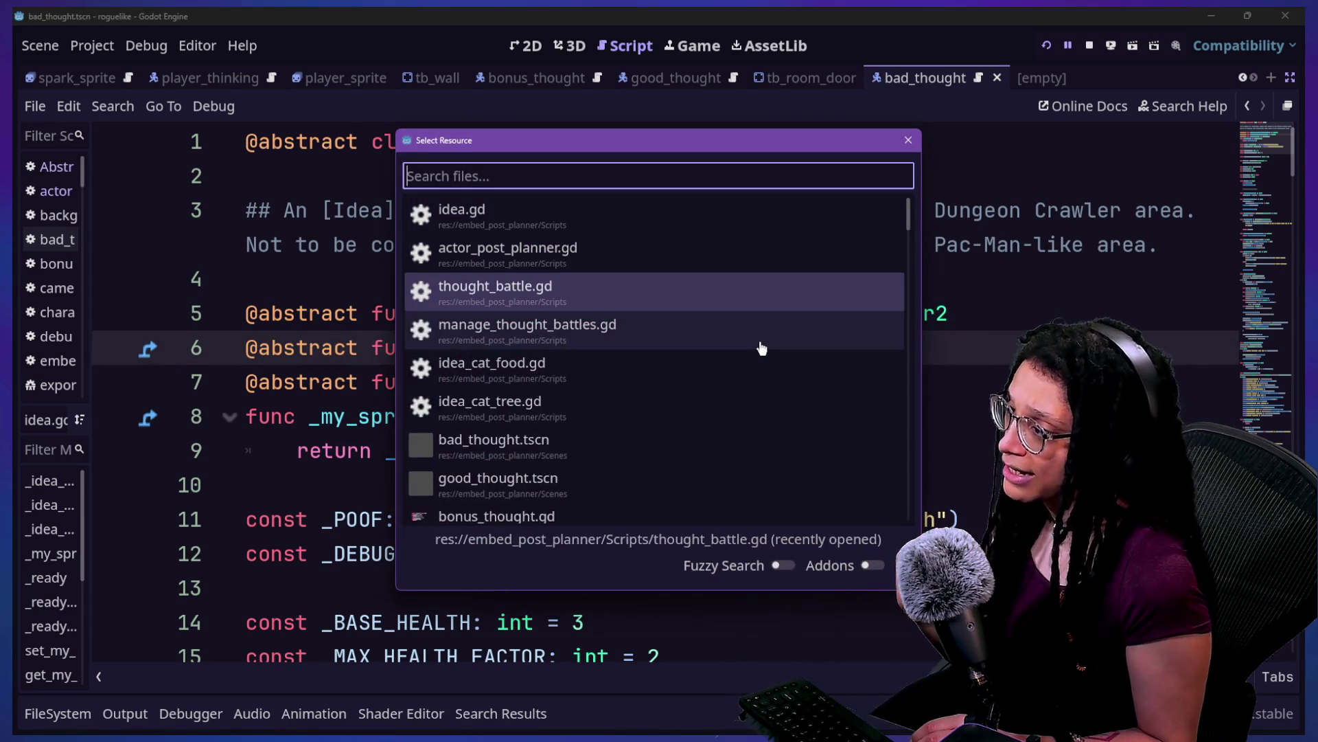
pyautogui.press('Down')
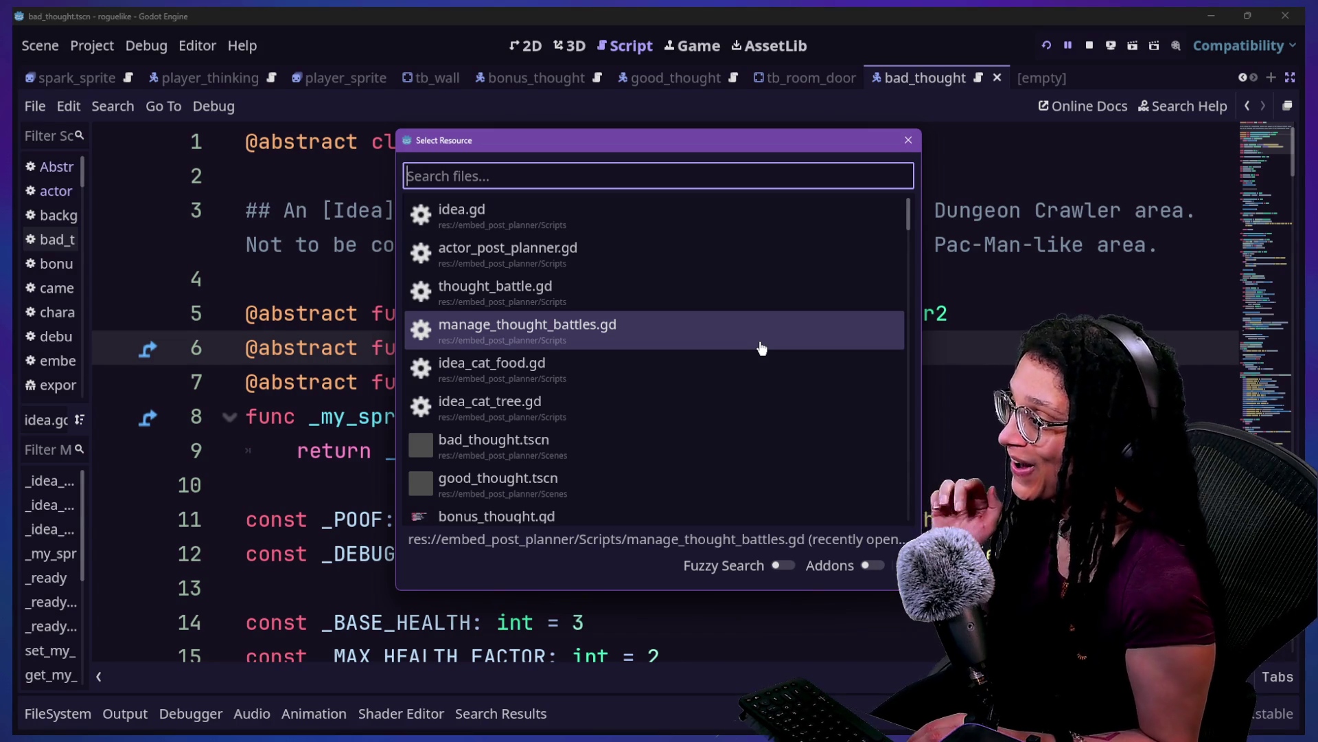
pyautogui.press('Up')
pyautogui.press('Return')
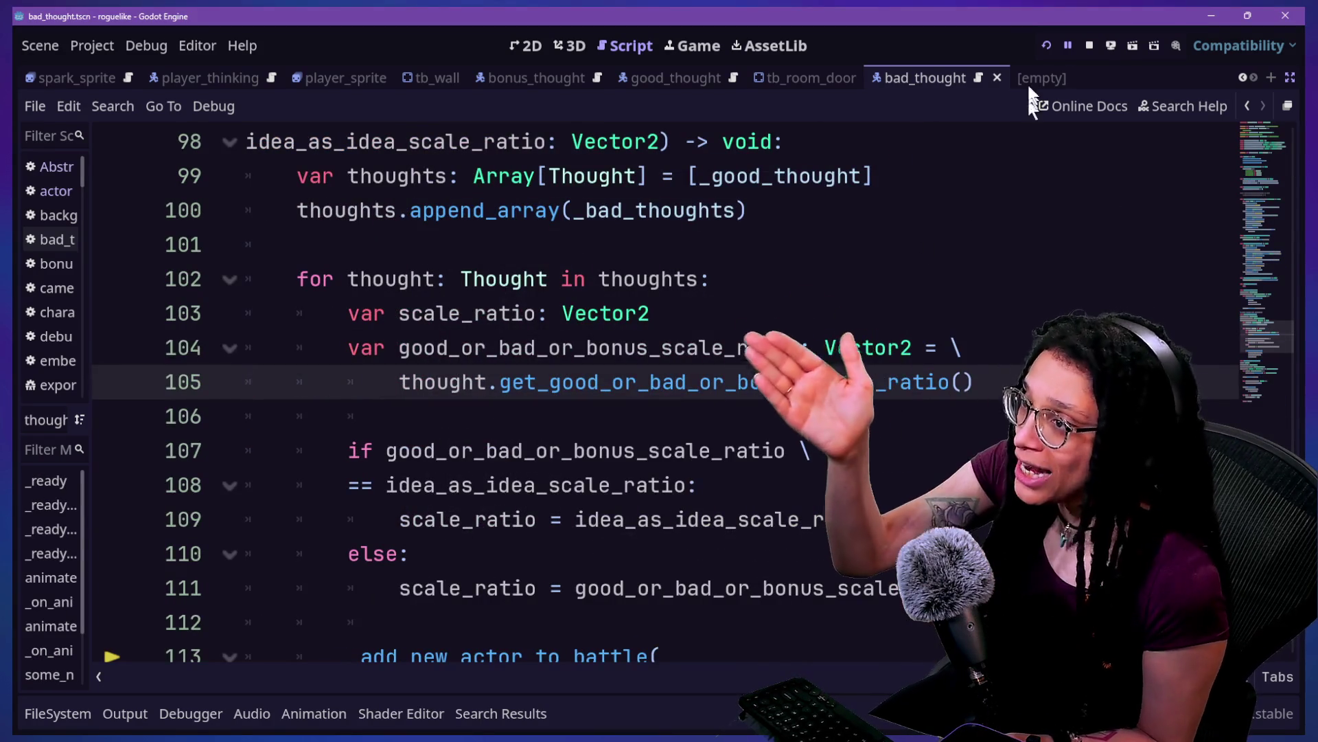
pyautogui.click(1045, 48)
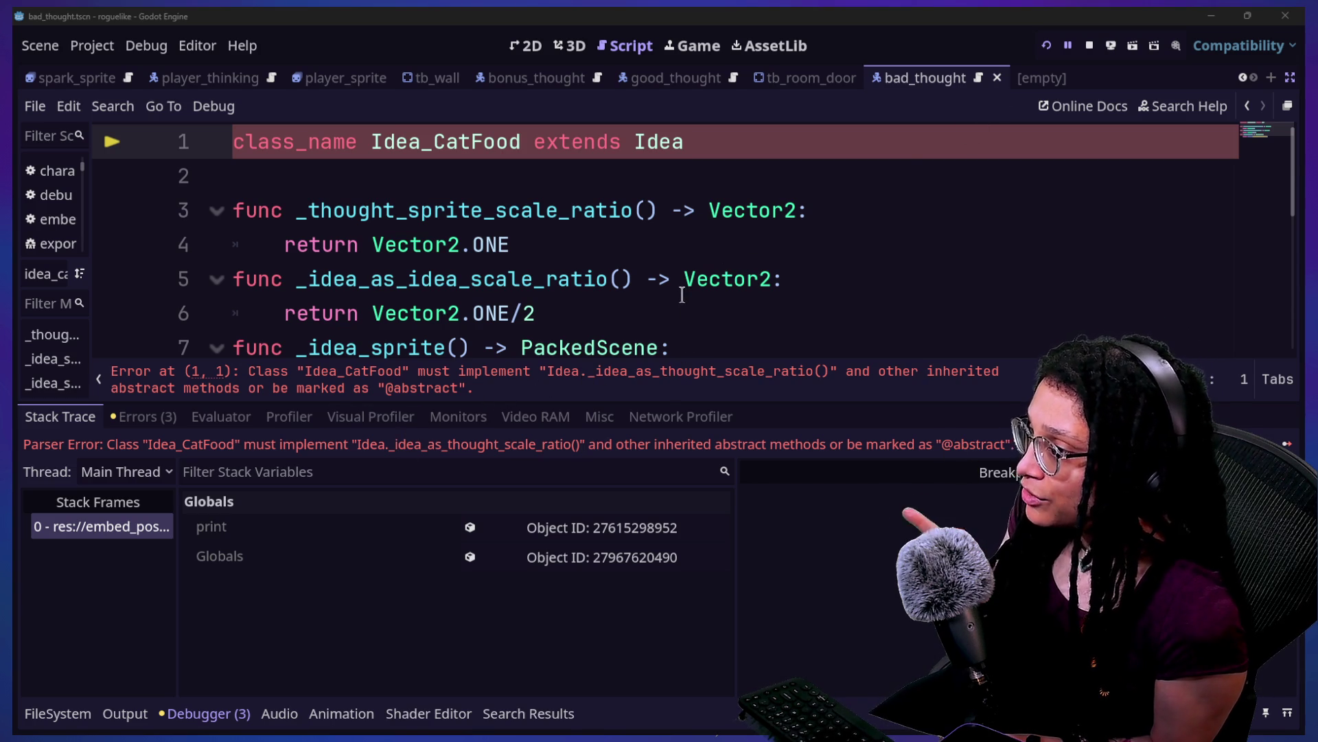
# Step: Rename idea_cat_food.gd's line 3 method to _idea_as_thought_scale_ratio and rerun the game
pyautogui.moveTo(320, 212); pyautogui.dragTo(570, 211)
pyautogui.press('BackSpace')
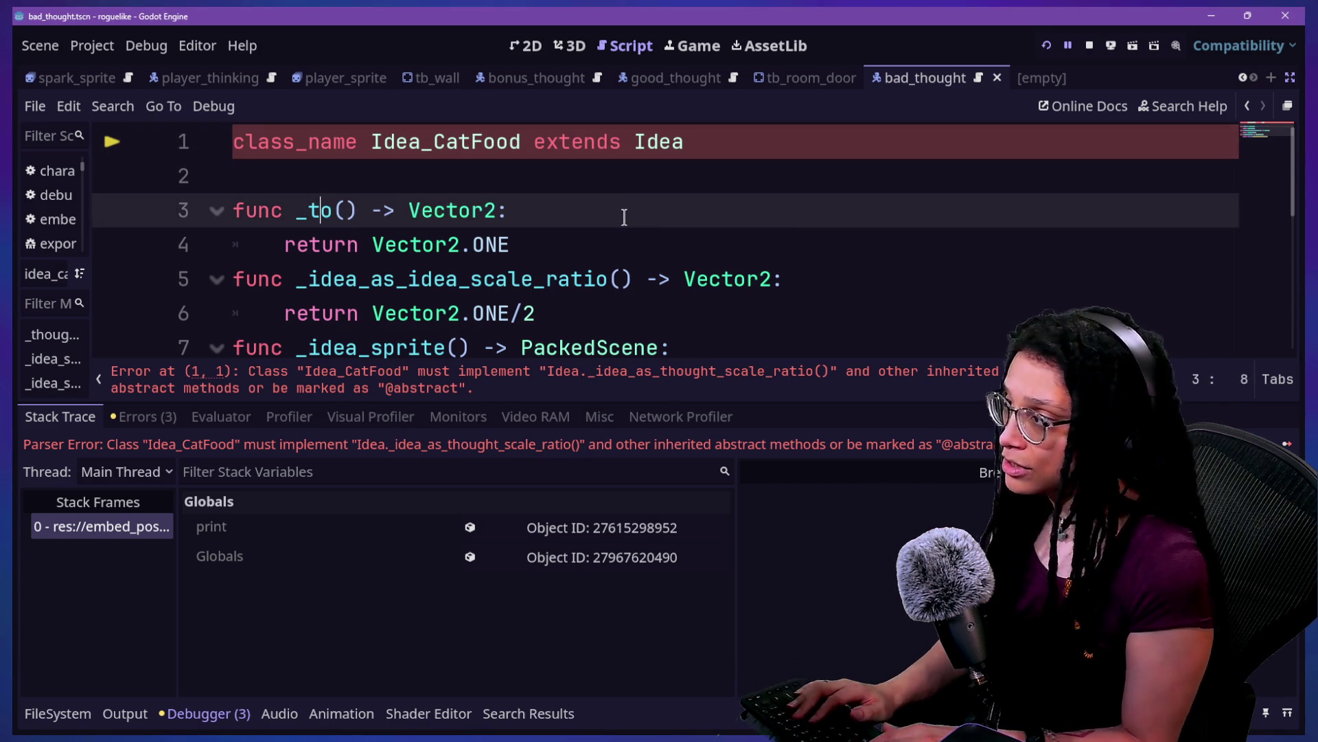
pyautogui.press('Delete')
pyautogui.write('idea')
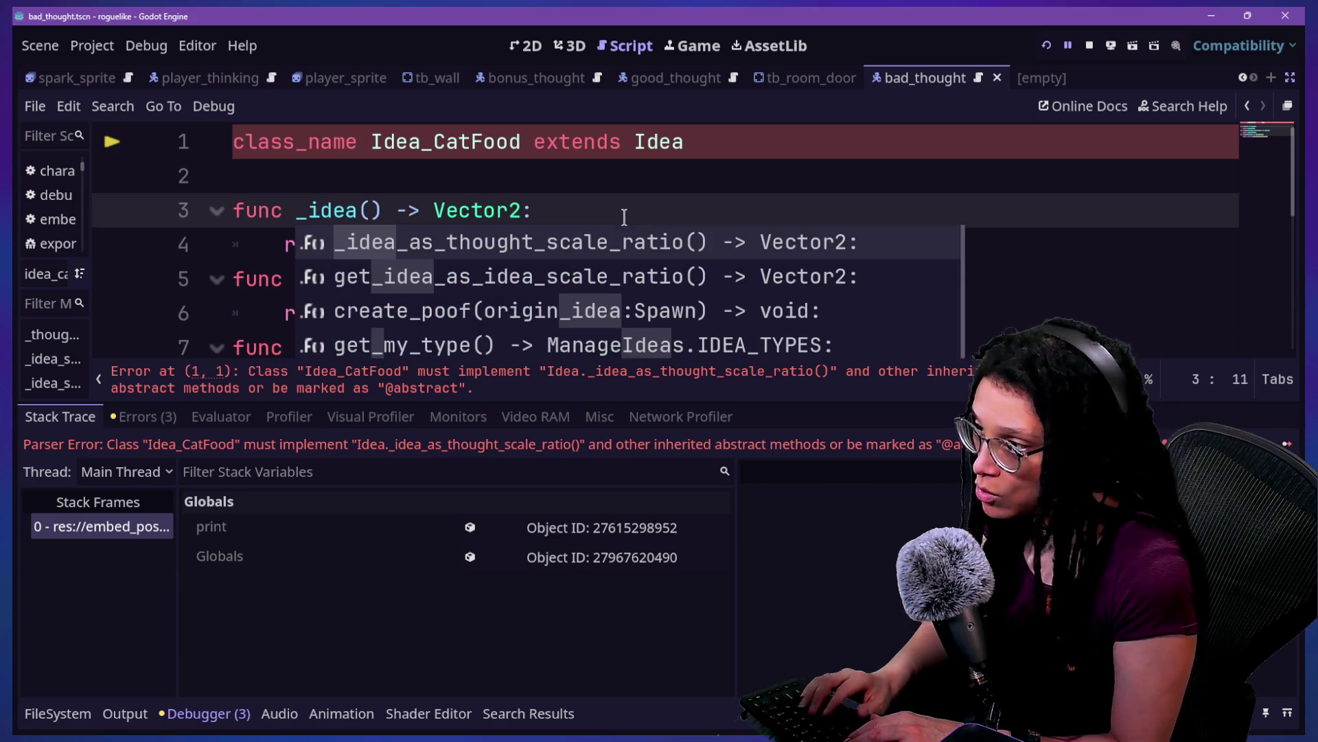
pyautogui.write('_as')
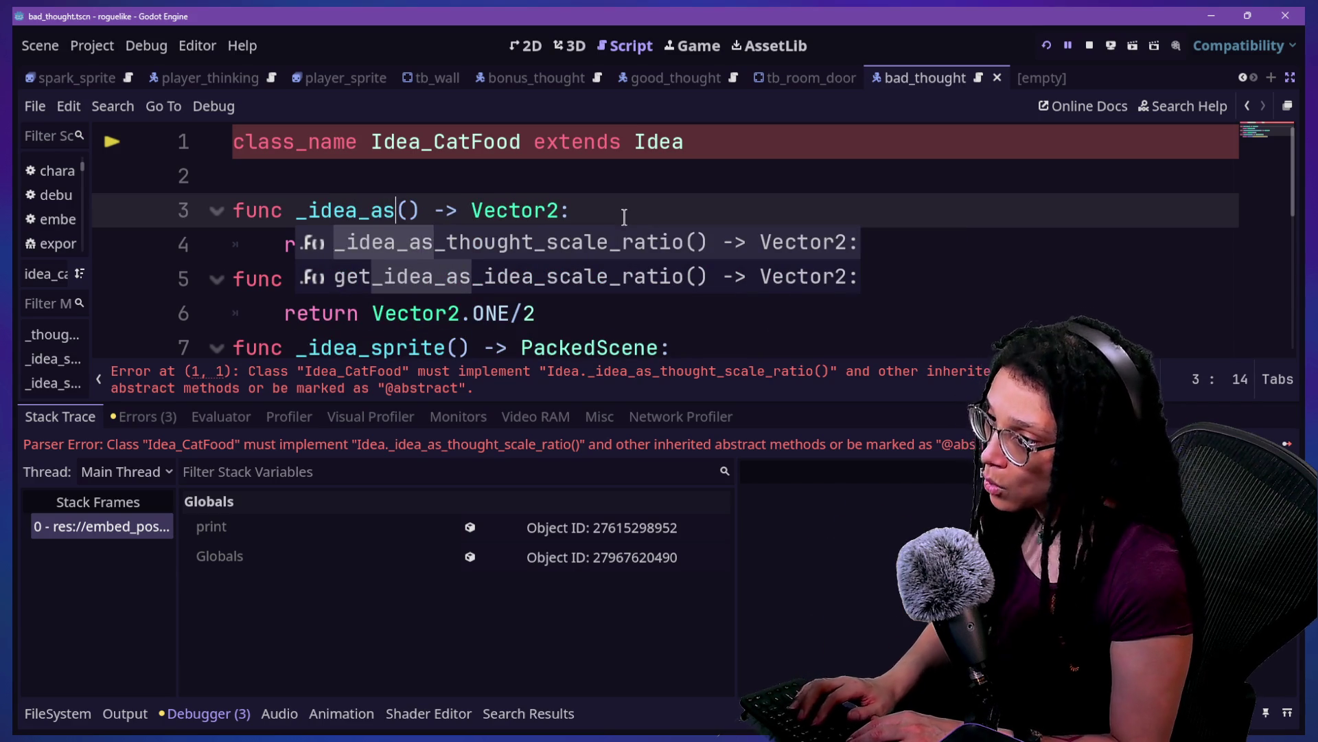
pyautogui.press('Return')
pyautogui.hotkey('ctrl', 'z')
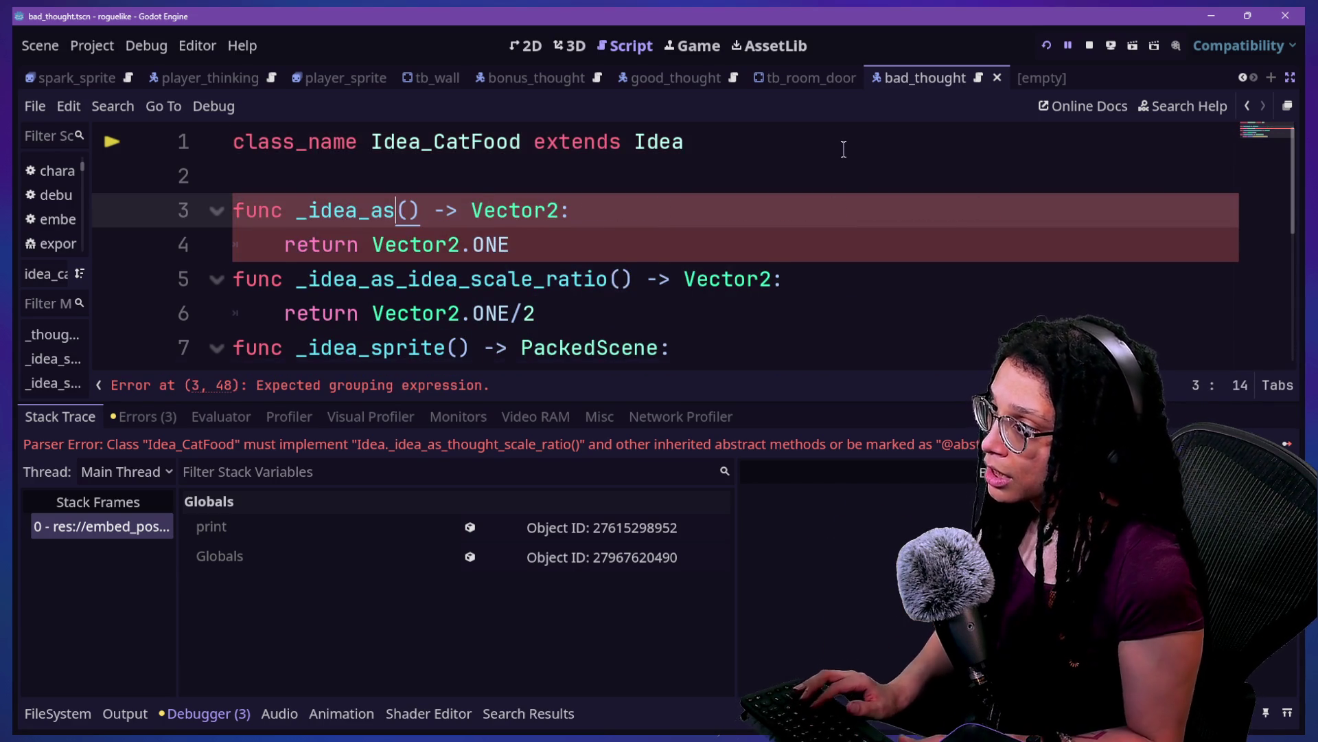
pyautogui.write('_thought_s')
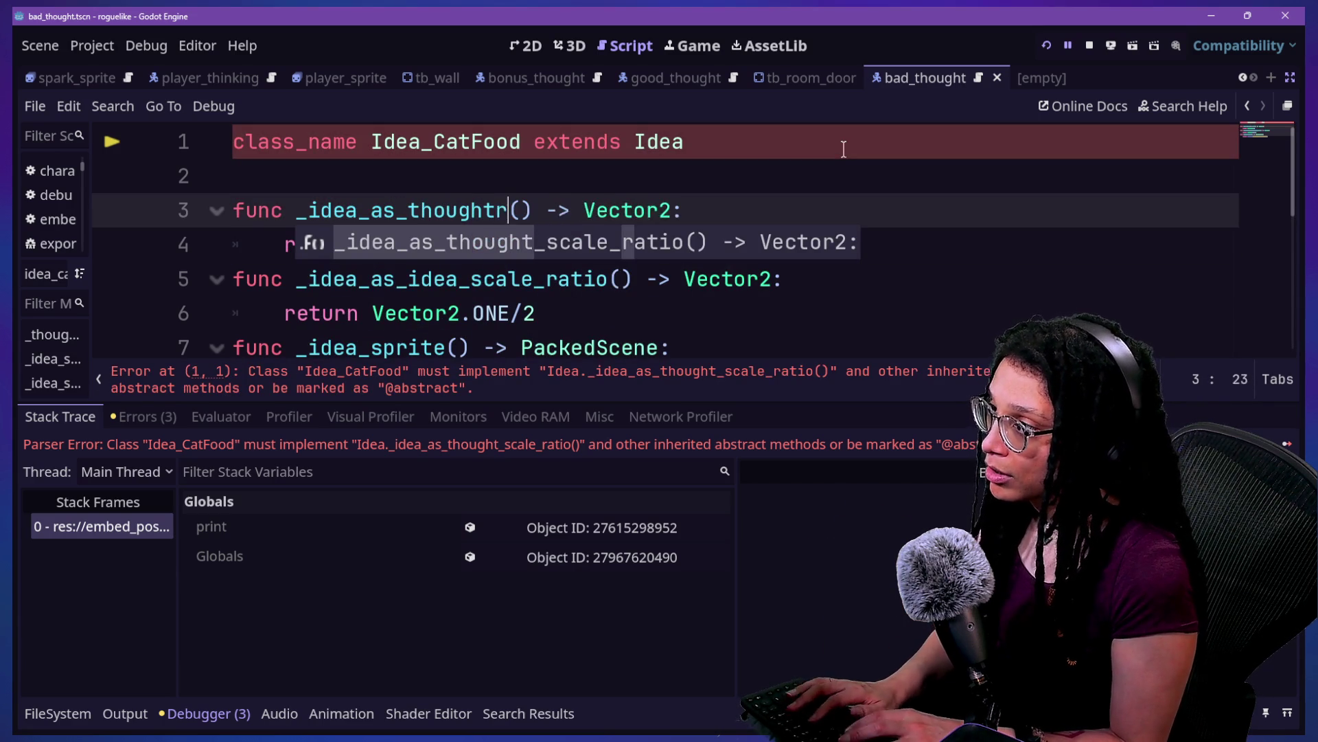
pyautogui.write('cale_ratio')
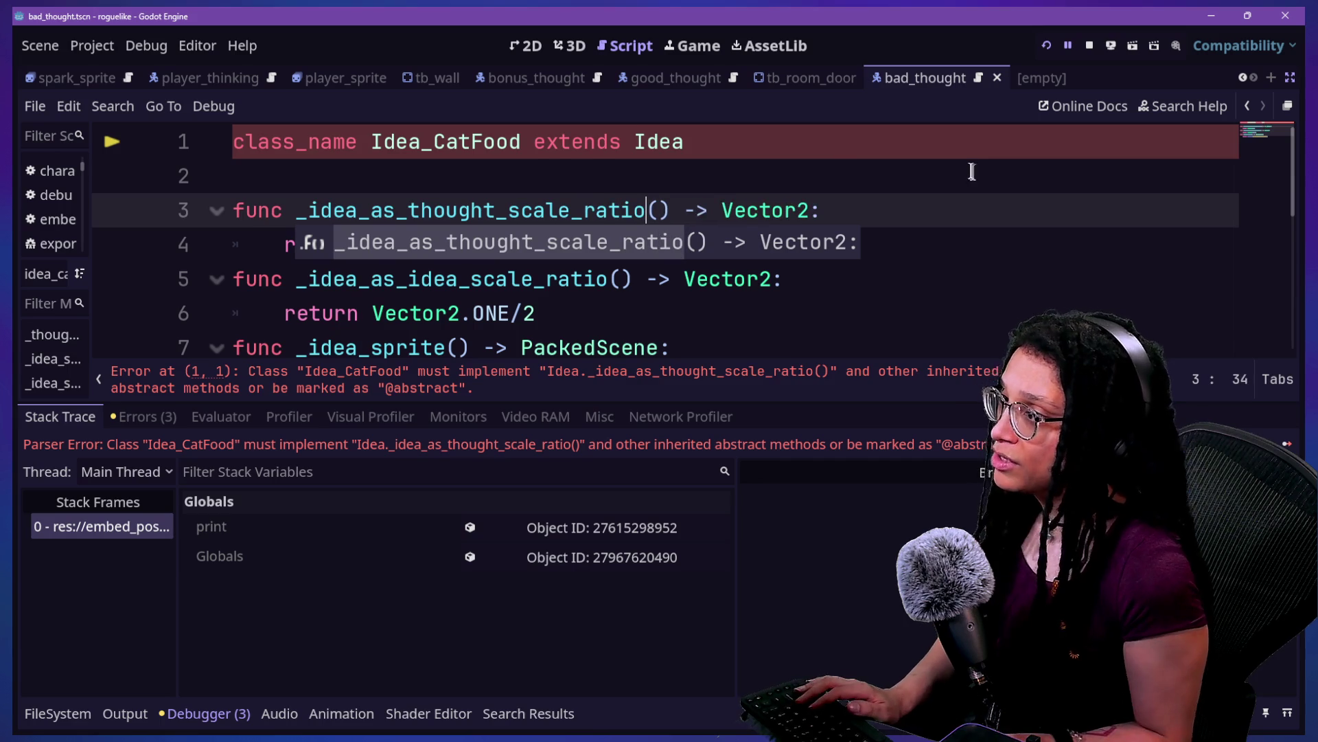
pyautogui.click(1047, 45)
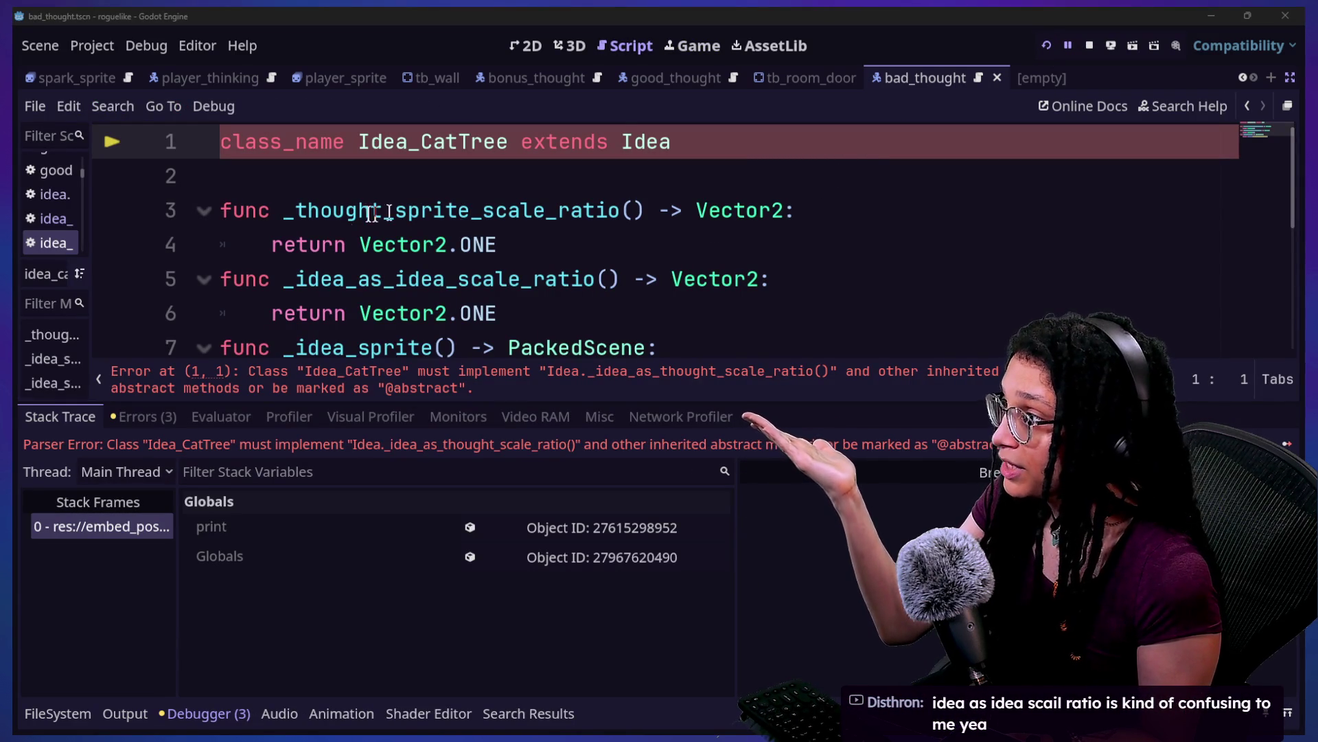
# Step: Rename Idea_CatTree's line 3 method to _idea_as_thought_scale_ratio, save, and run the game
pyautogui.moveTo(299, 215); pyautogui.dragTo(480, 213)
pyautogui.write('idea_as')
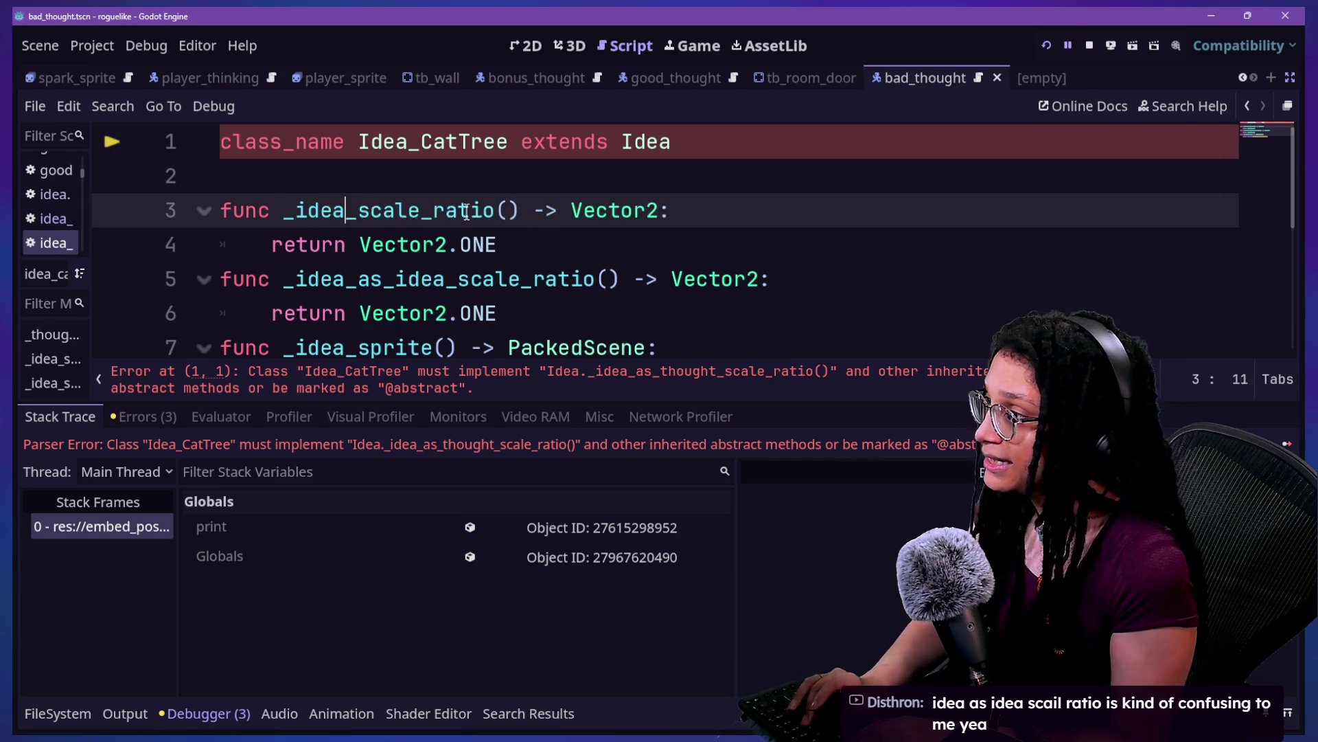
pyautogui.write('_thought')
pyautogui.hotkey('ctrl', 's')
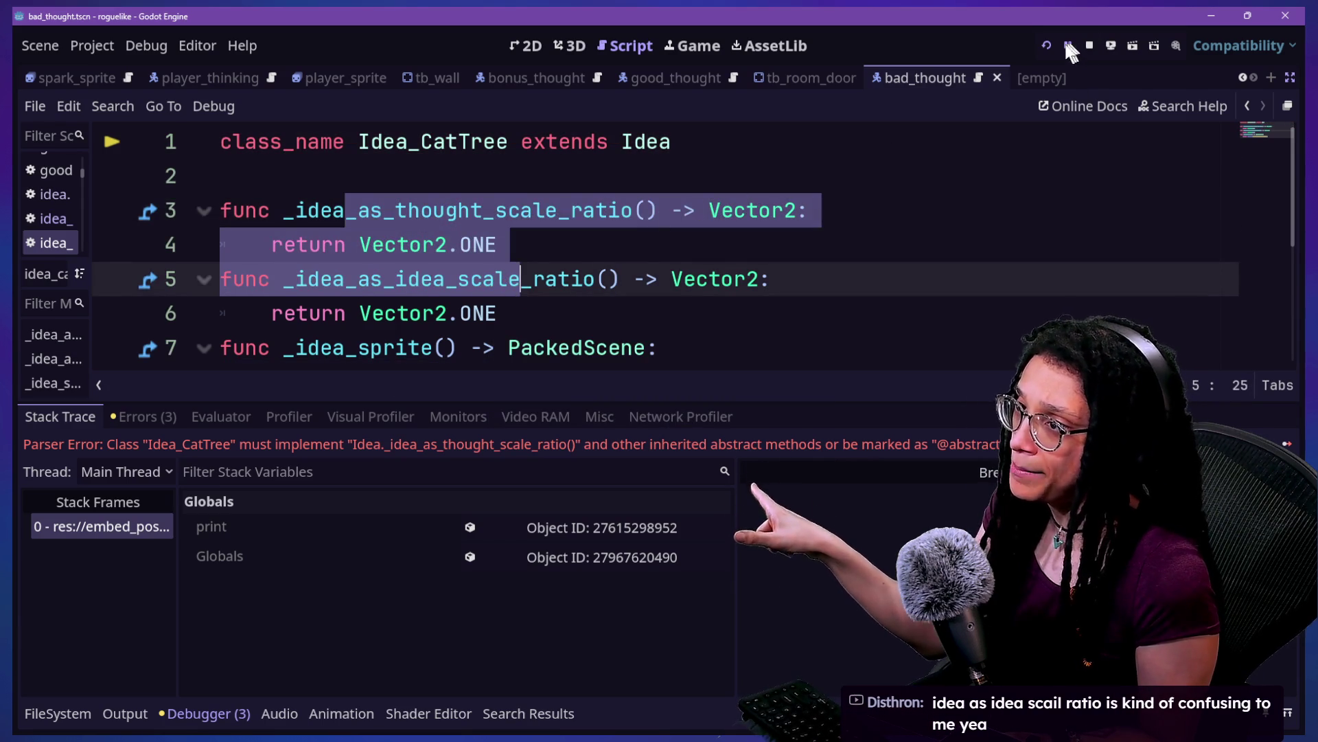
pyautogui.click(1046, 47)
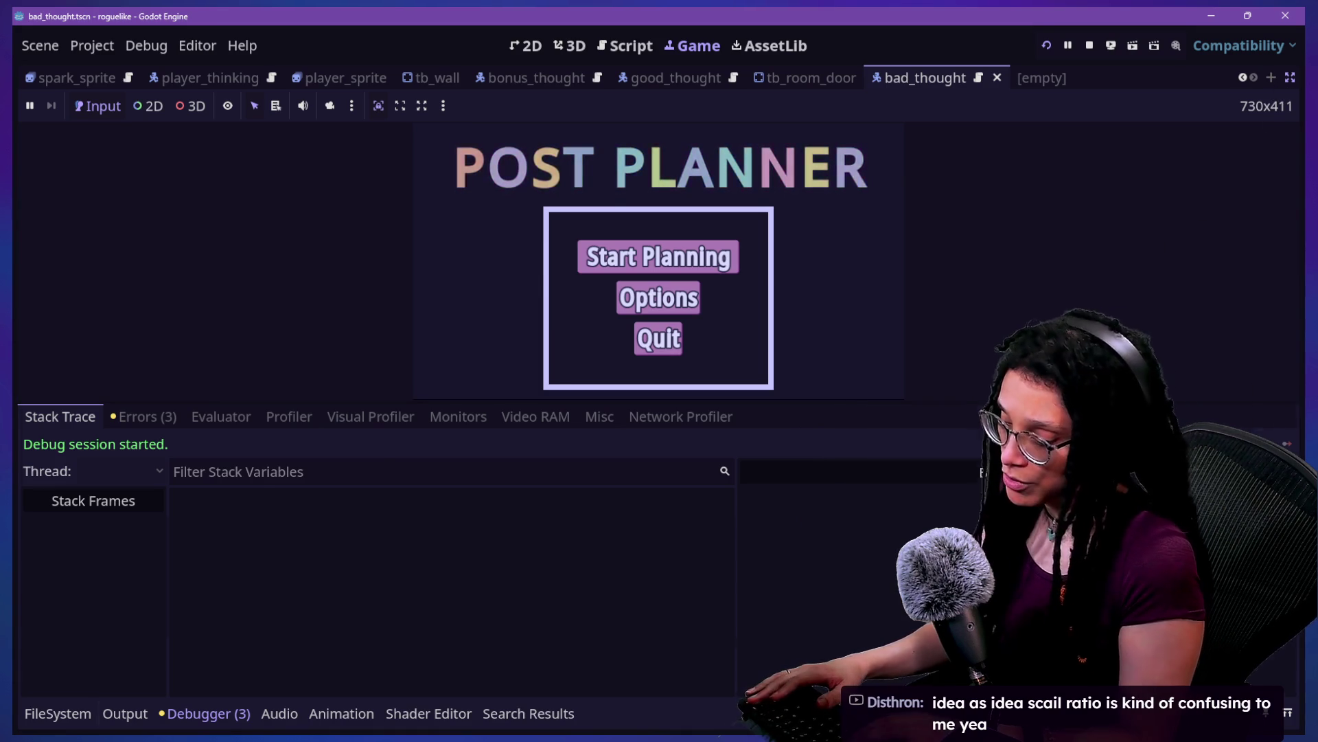
# Step: Start a new planning run in the game with Catstagram as the platform
pyautogui.hotkey('ctrl', 'j')
pyautogui.click(666, 385)
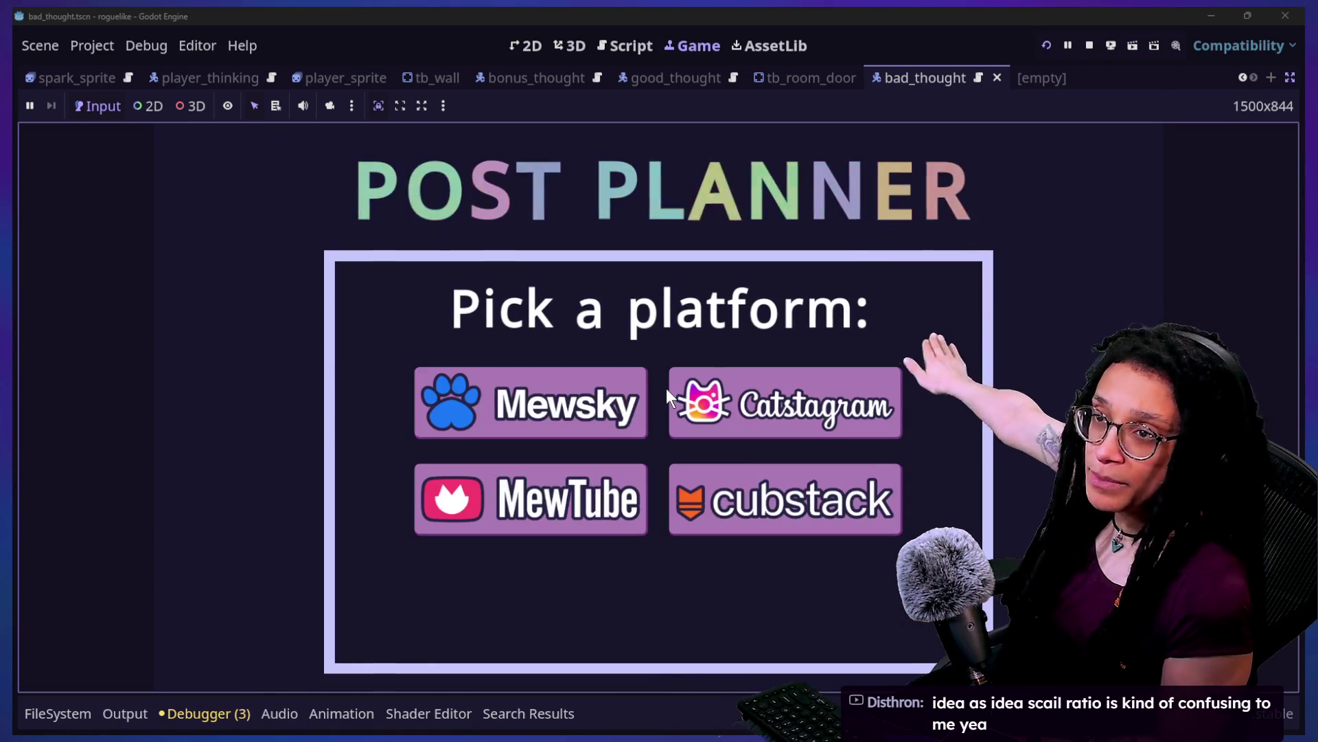
pyautogui.click(736, 396)
pyautogui.click(735, 394)
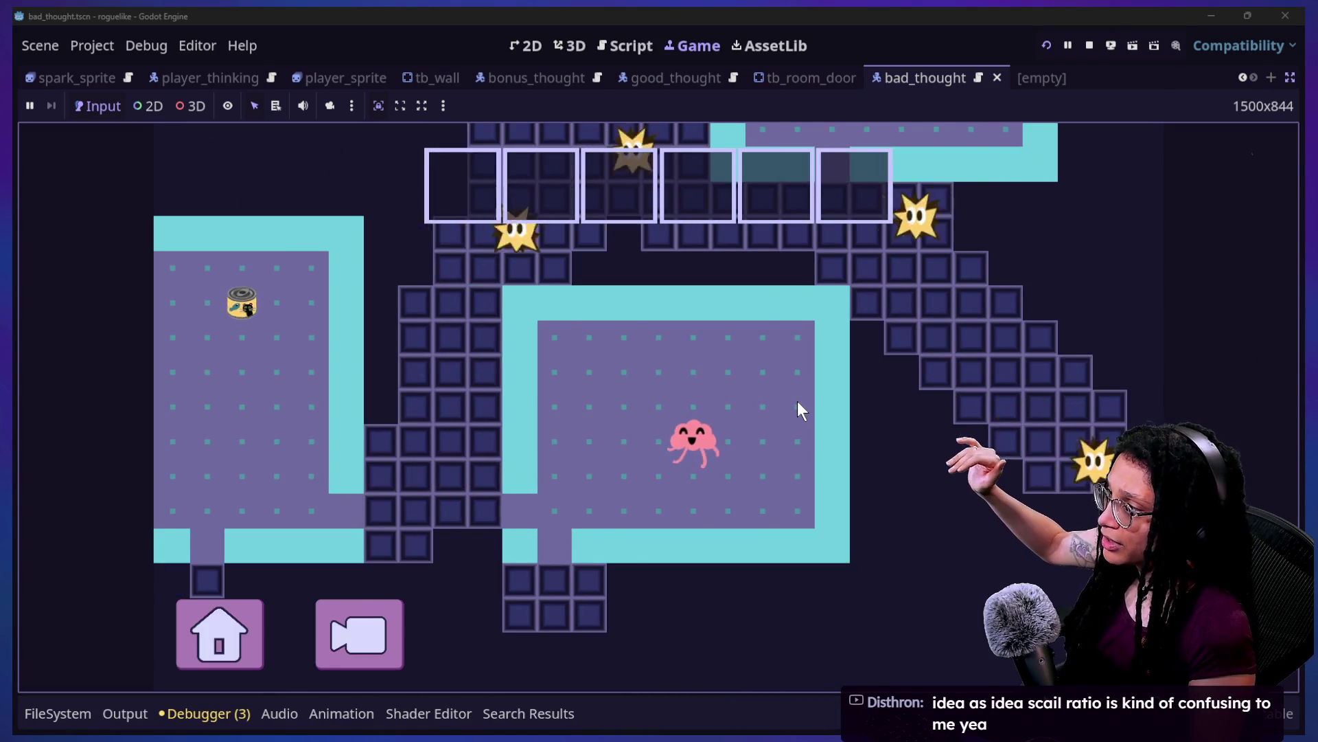
# Step: Walk the player into a can to trigger the brain-maze battle, then return to the cat tree script
pyautogui.press('Down')
pyautogui.press('Left')
pyautogui.press('Up')
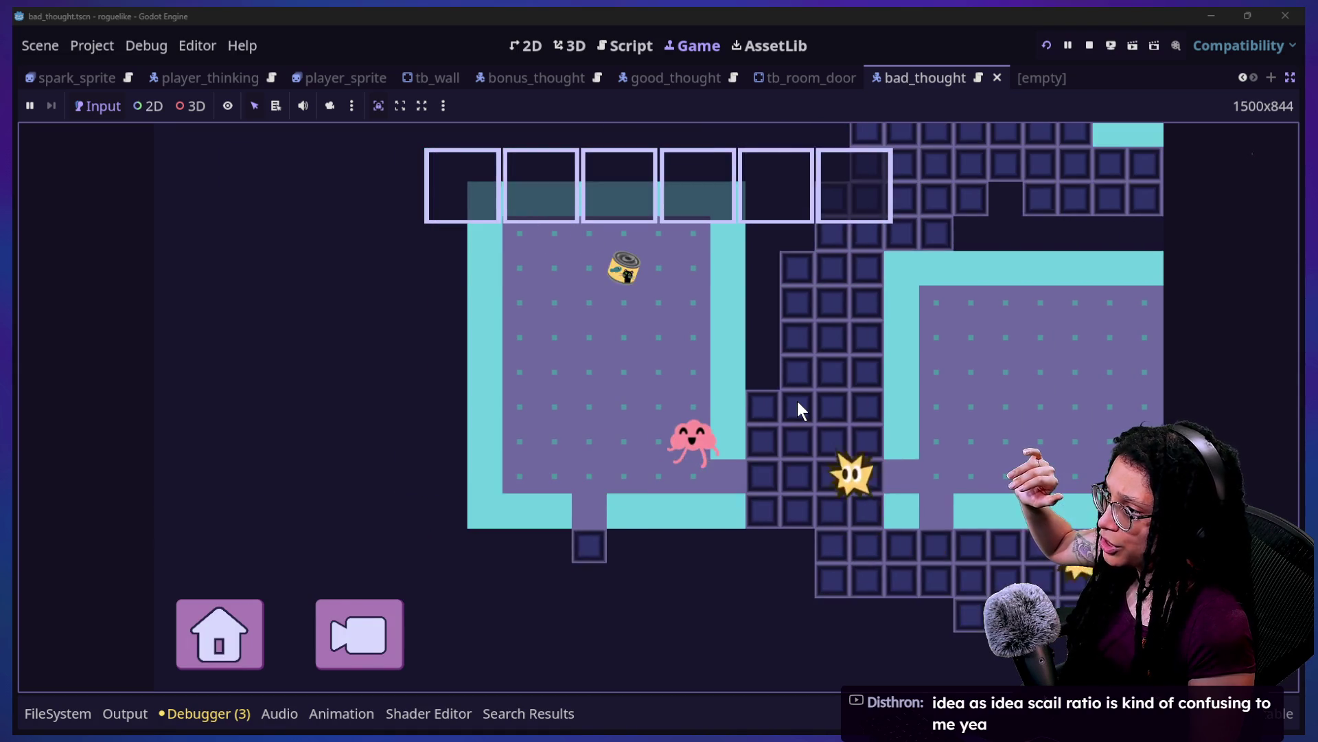
pyautogui.press('Up')
pyautogui.press('Left')
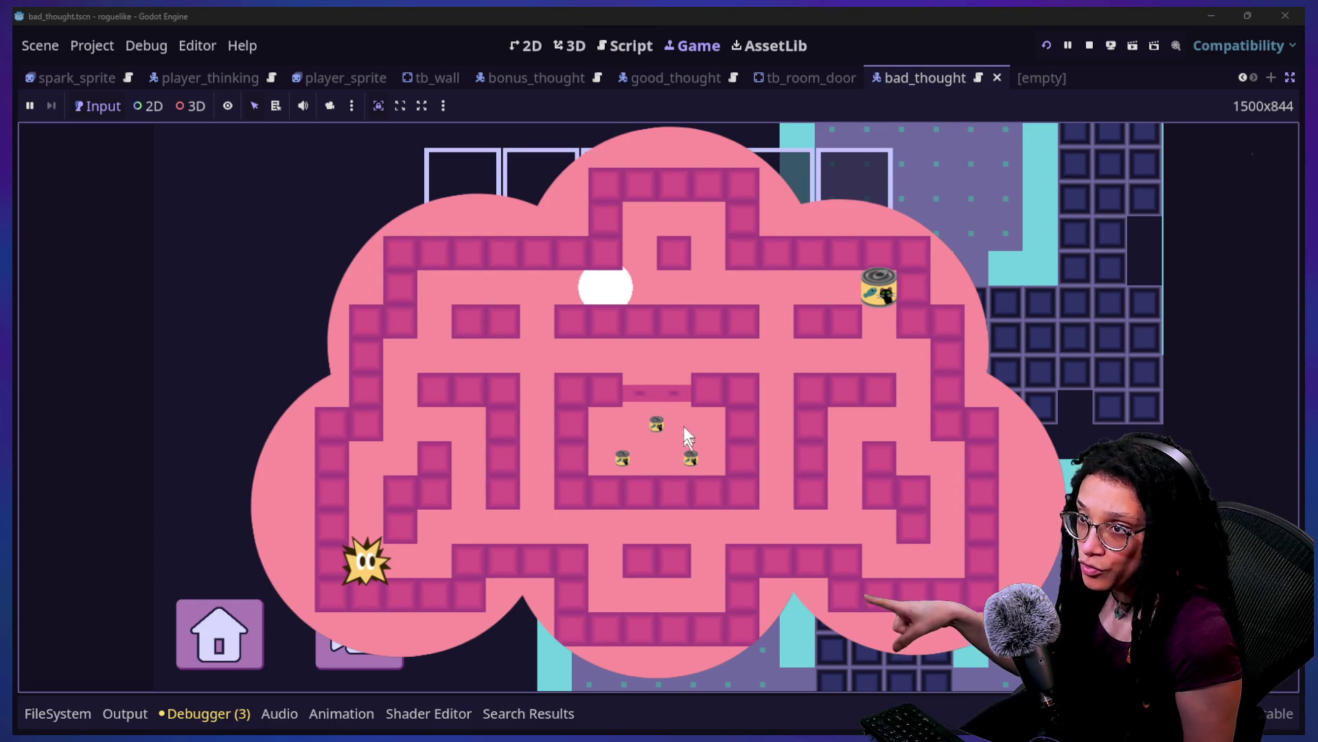
pyautogui.click(611, 44)
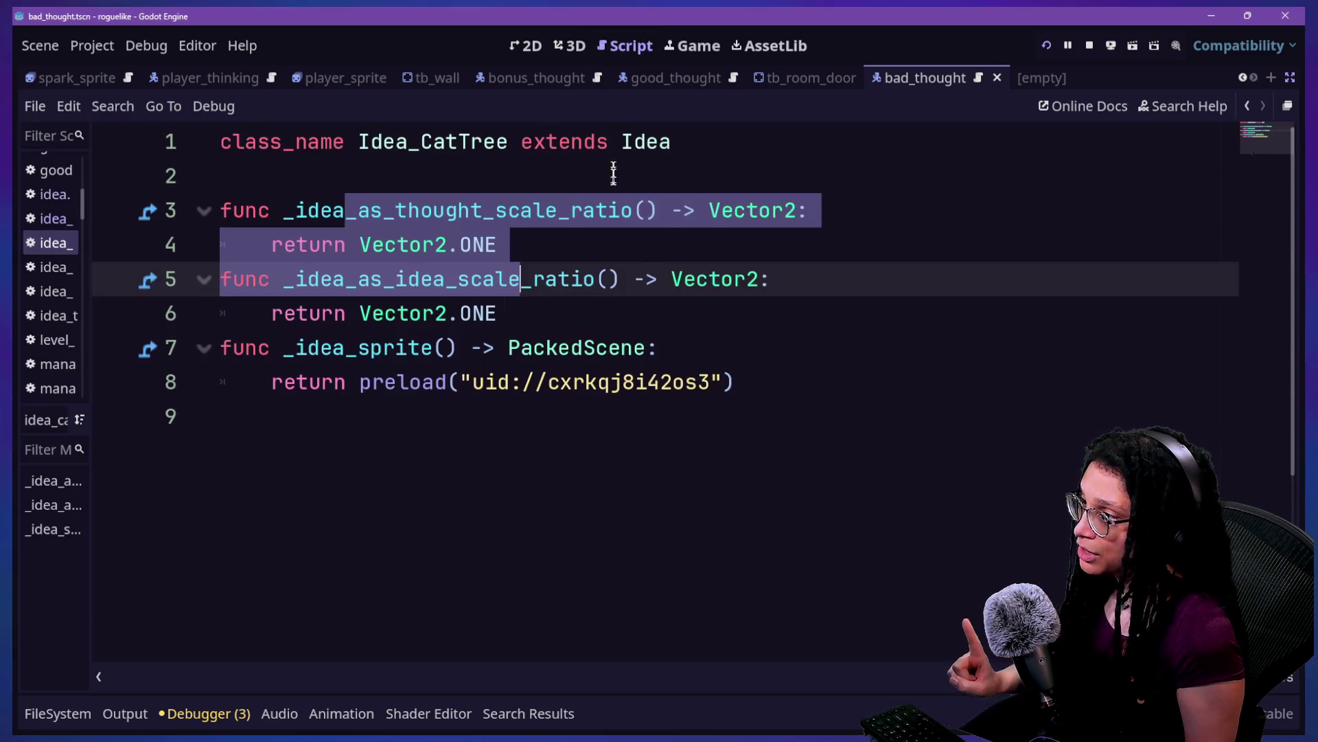
# Step: Glance at the running game, then return to line 3 of the Idea_CatTree script
pyautogui.click(612, 179)
pyautogui.hotkey('shift', 'alt', 'o')
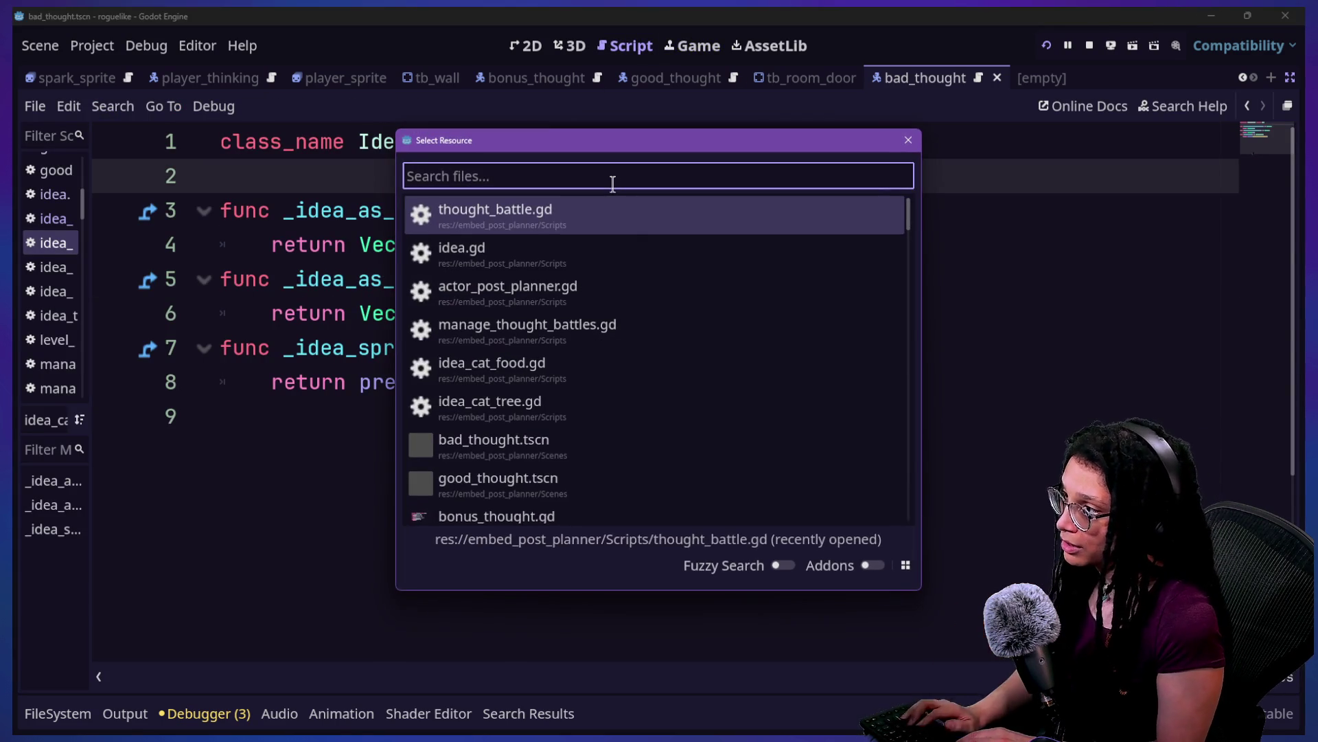
pyautogui.press('Down')
pyautogui.press('Down')
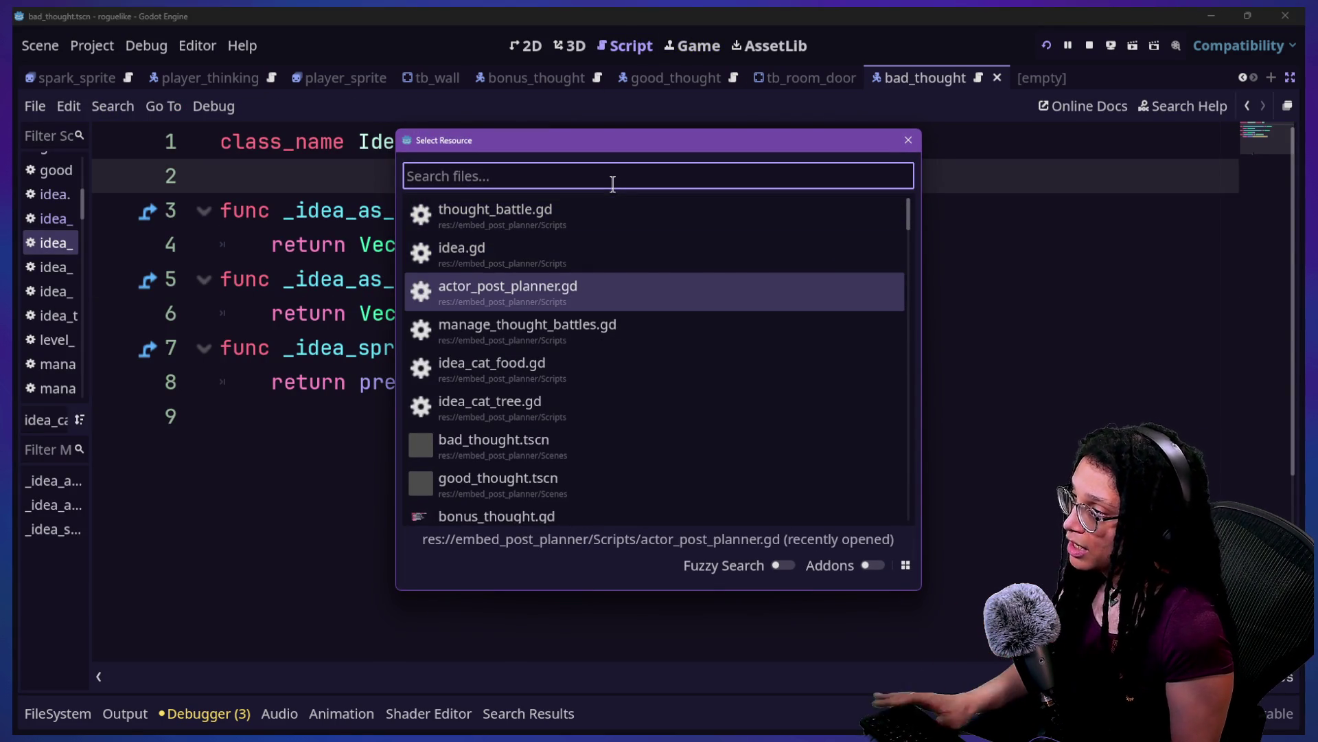
pyautogui.press('Escape')
pyautogui.click(690, 45)
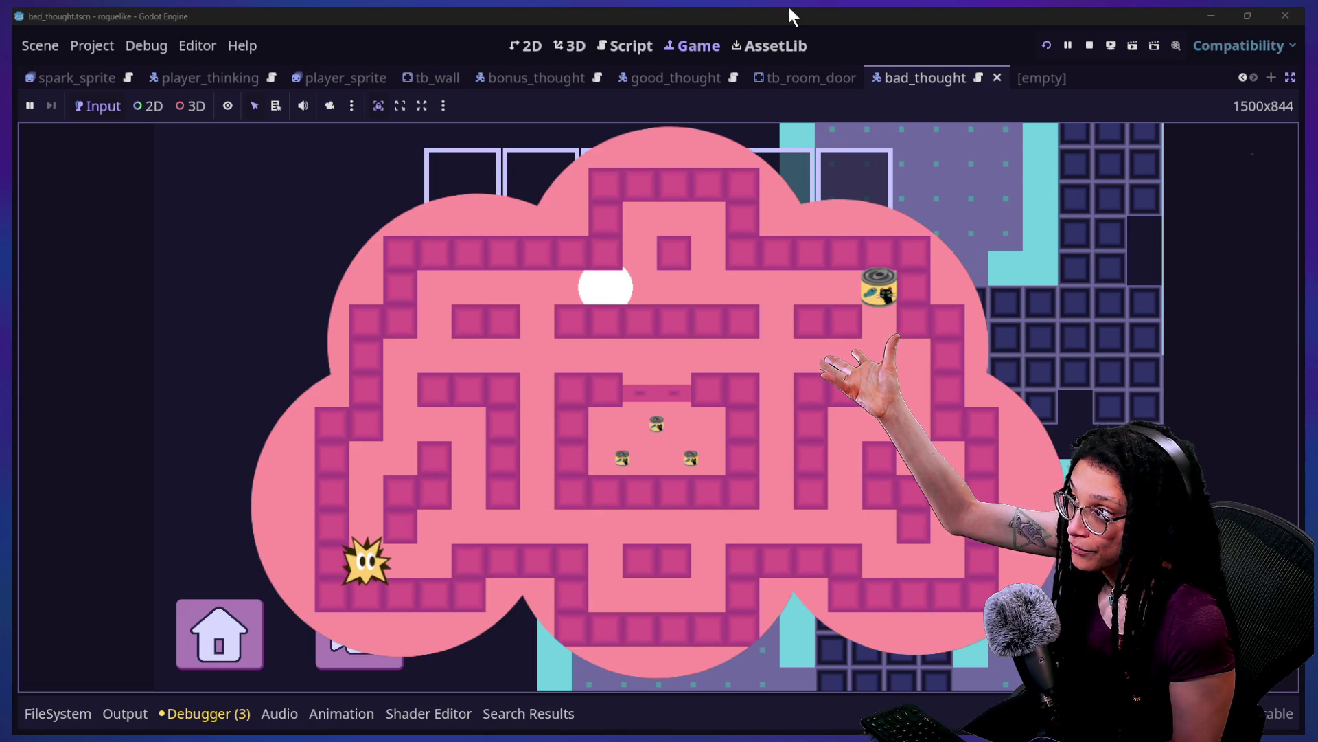
pyautogui.click(627, 45)
pyautogui.click(707, 210)
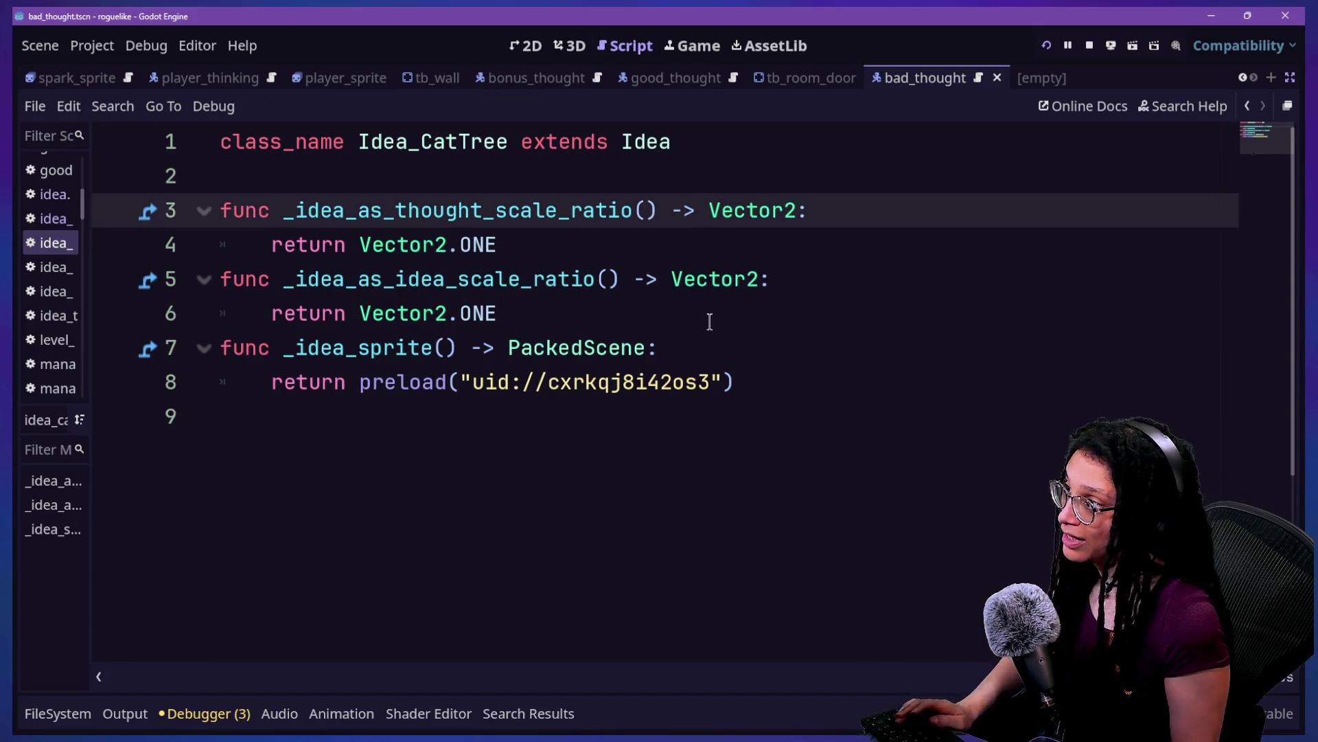
# Step: Quick-open Abstract_thought.gd by searching 'abct_though'
pyautogui.hotkey('shift', 'alt', 'o')
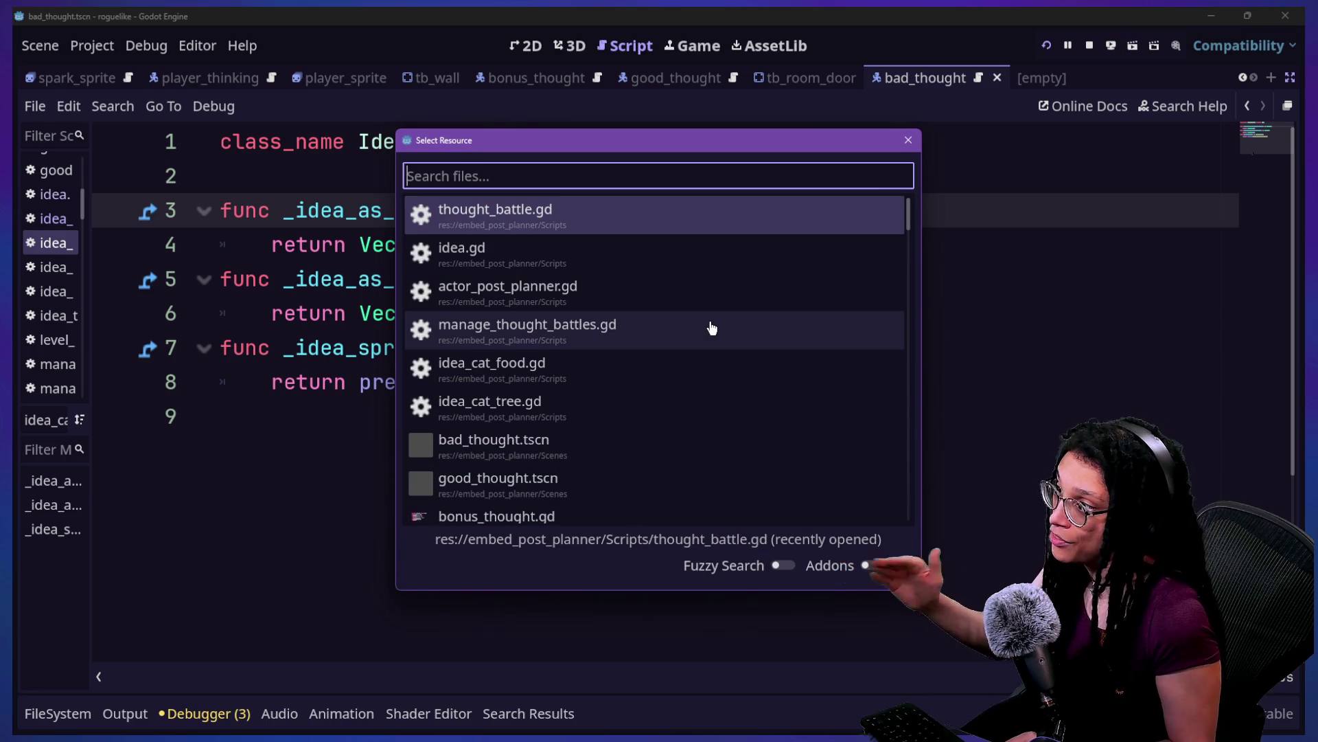
pyautogui.write('thought')
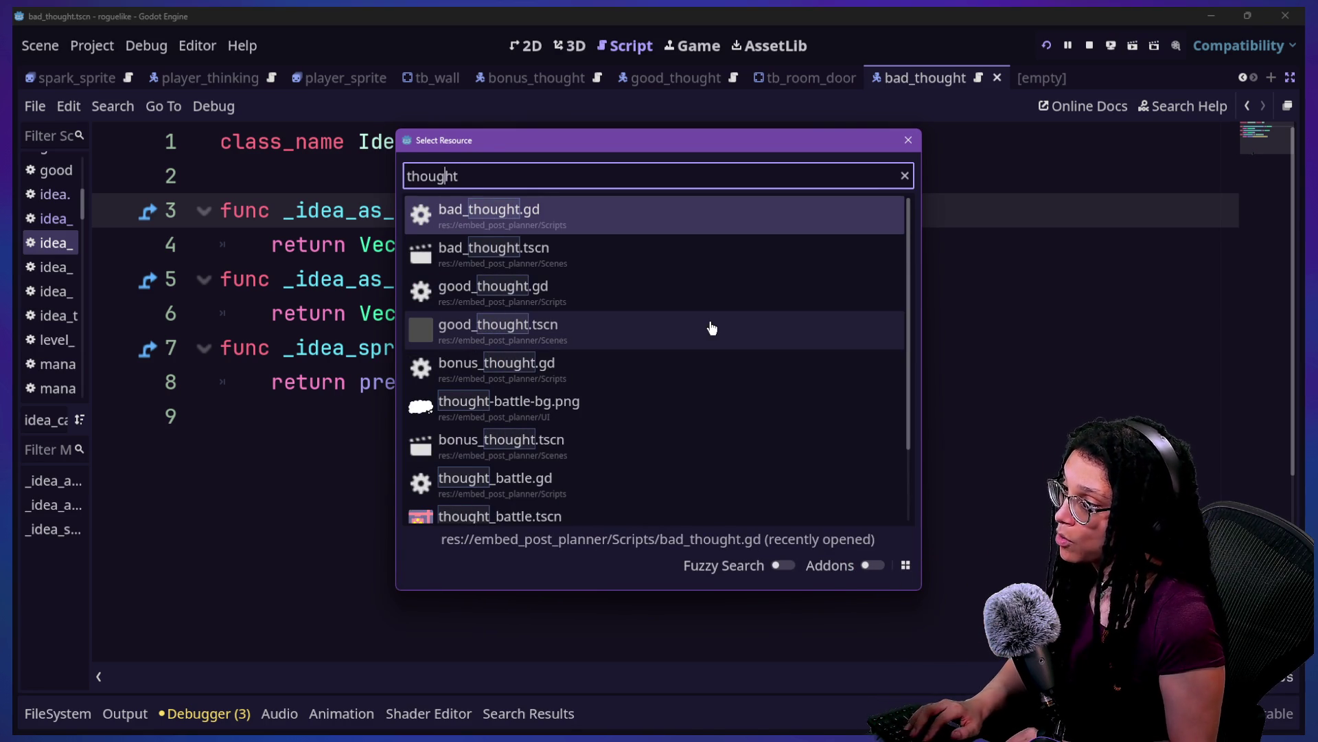
pyautogui.press('Home')
pyautogui.write('ab')
pyautogui.write('ct_')
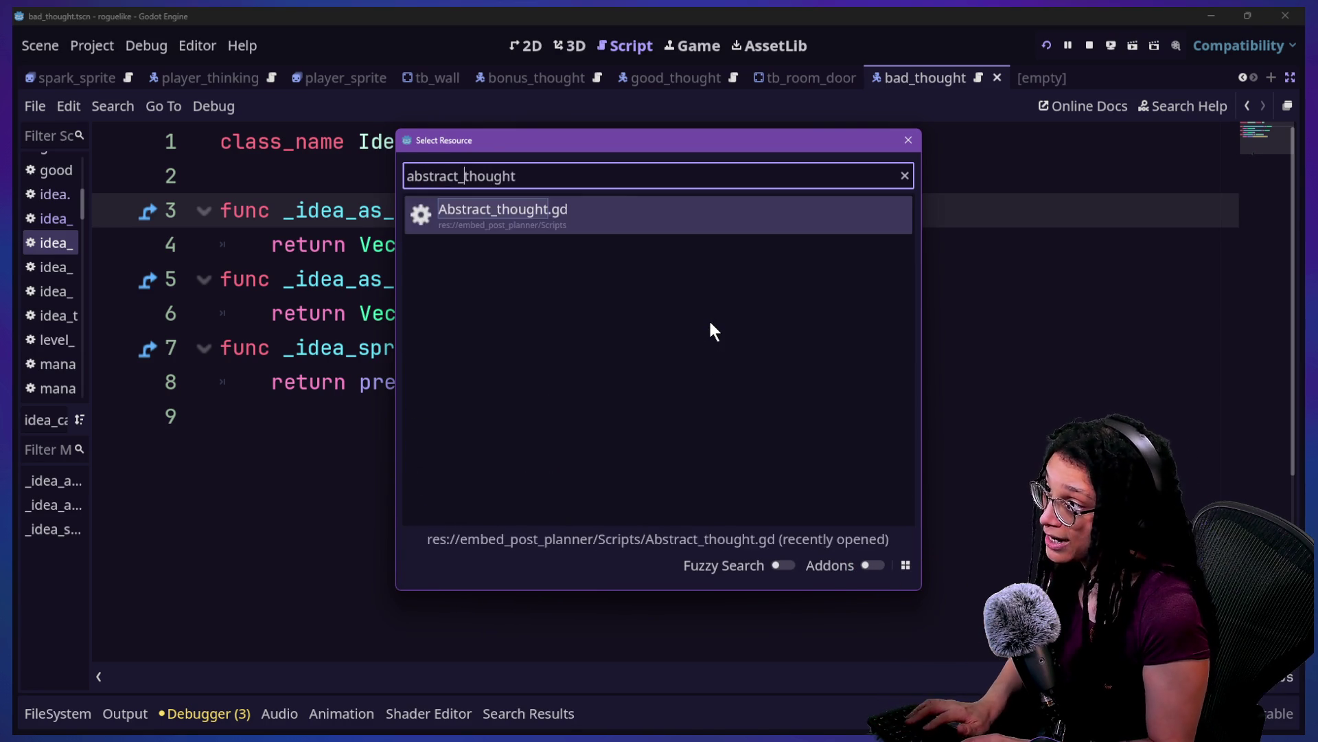
pyautogui.press('Return')
pyautogui.scroll(6, 509, 303)
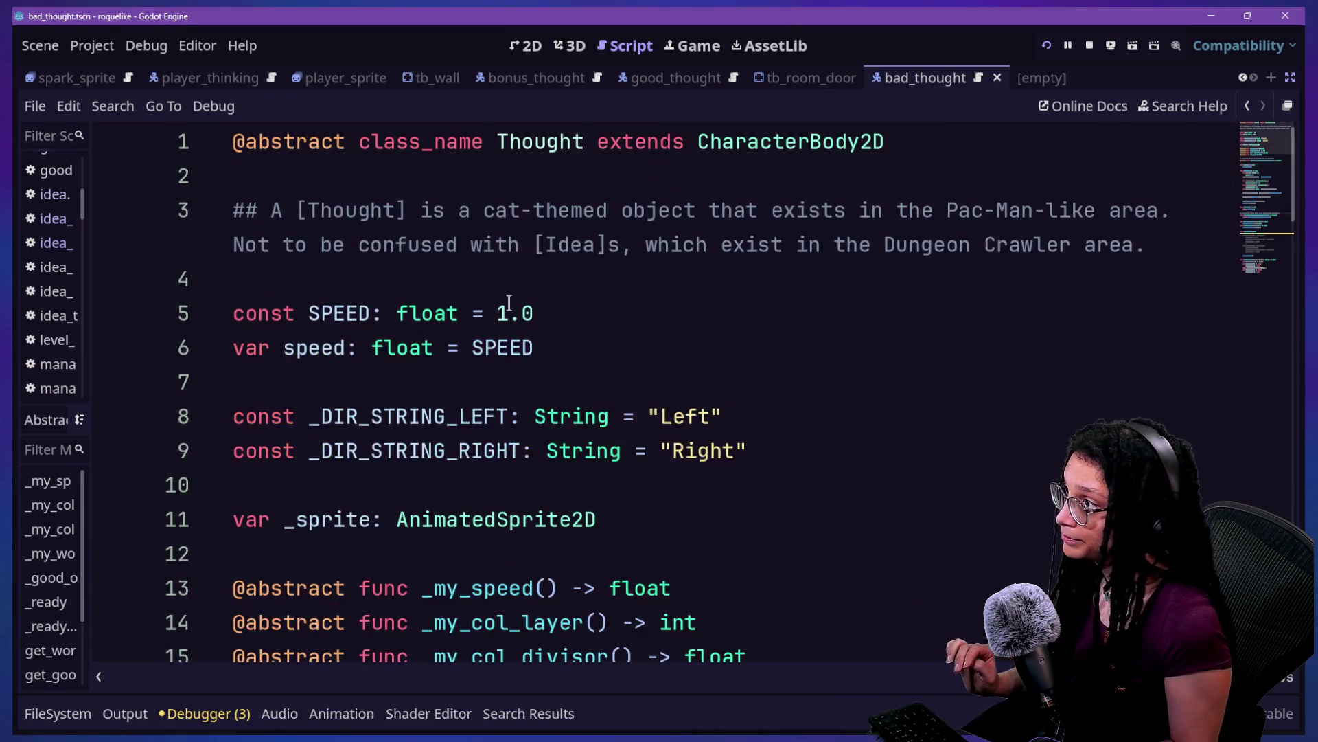
pyautogui.scroll(-3, 509, 303)
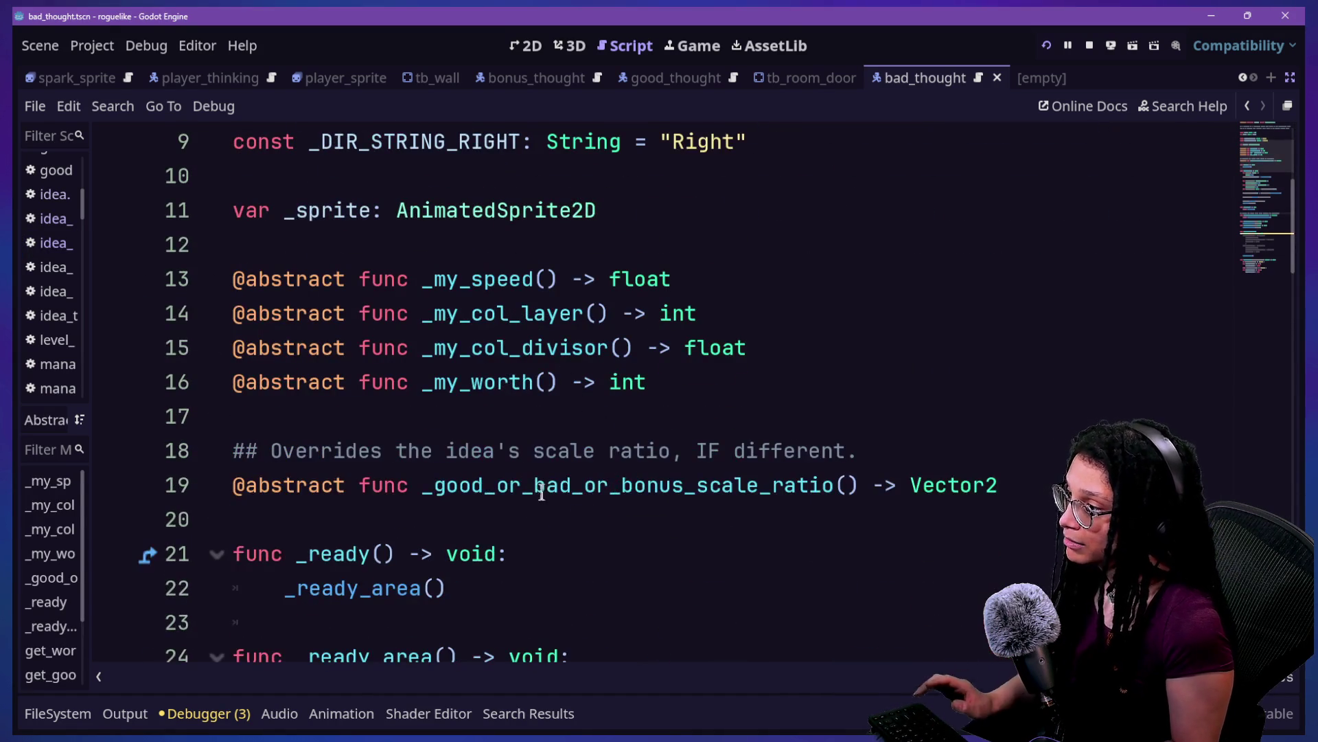
pyautogui.click(486, 485)
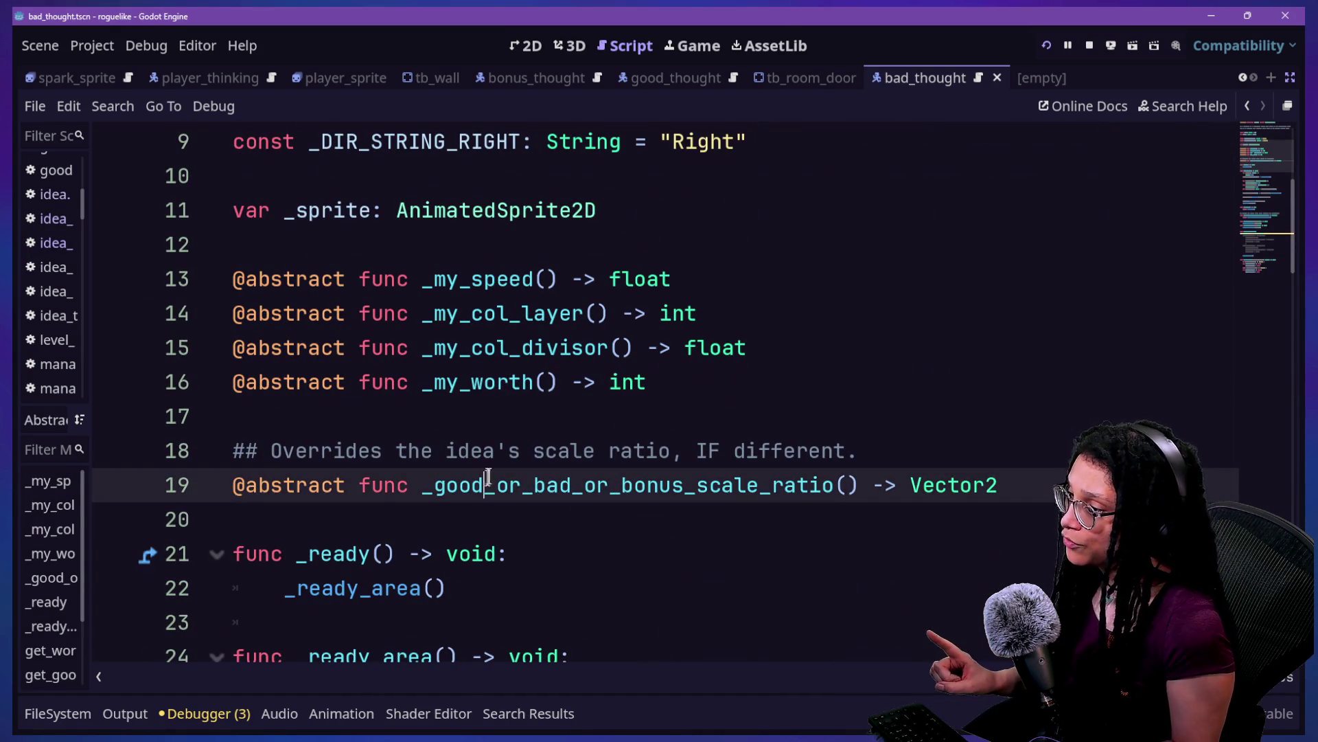
pyautogui.scroll(-2, 552, 484)
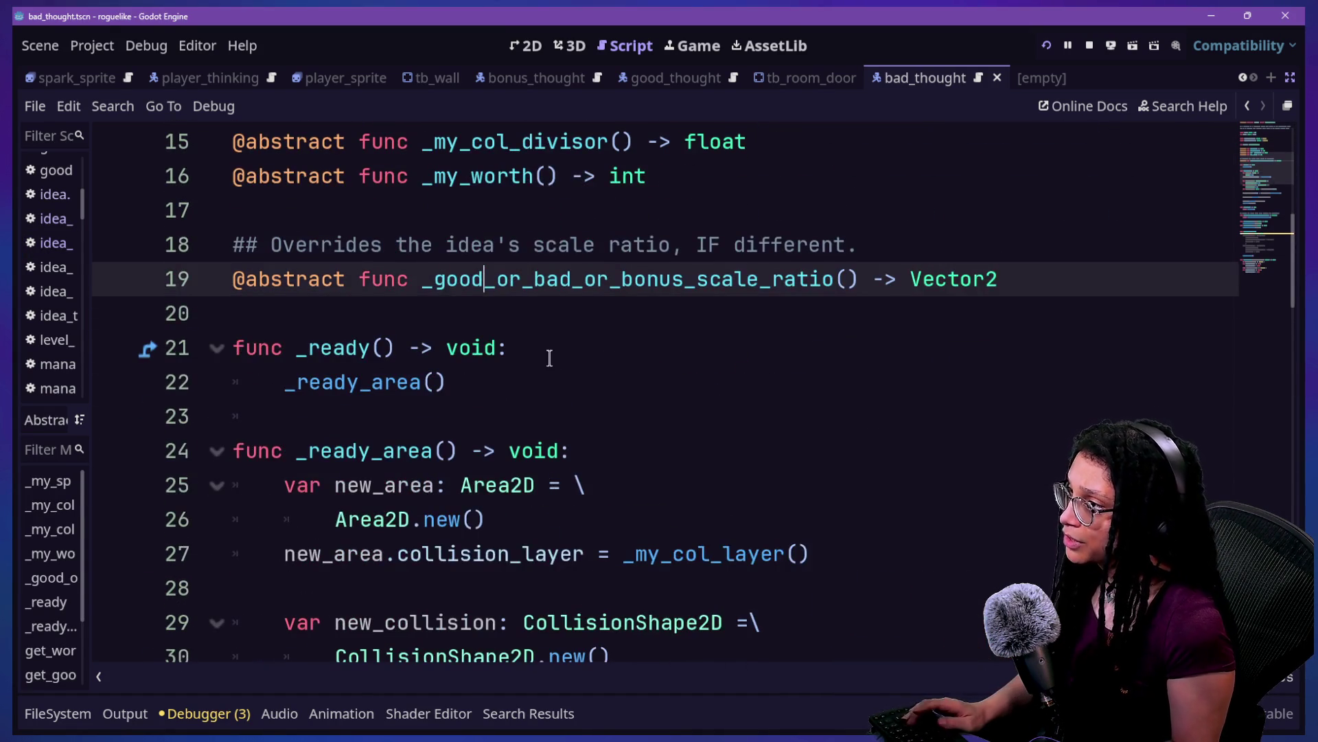
pyautogui.scroll(5, 549, 357)
pyautogui.hotkey('shift', 'alt', 'o')
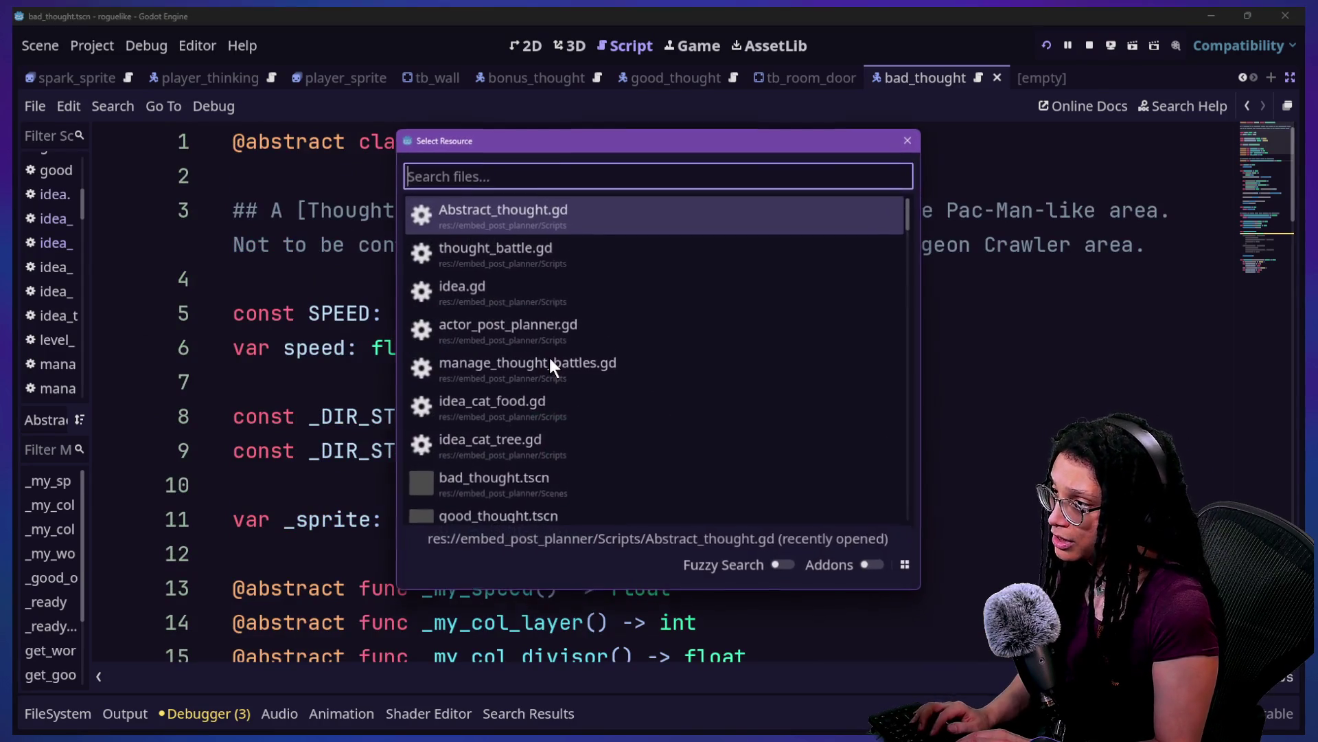
pyautogui.press('Escape')
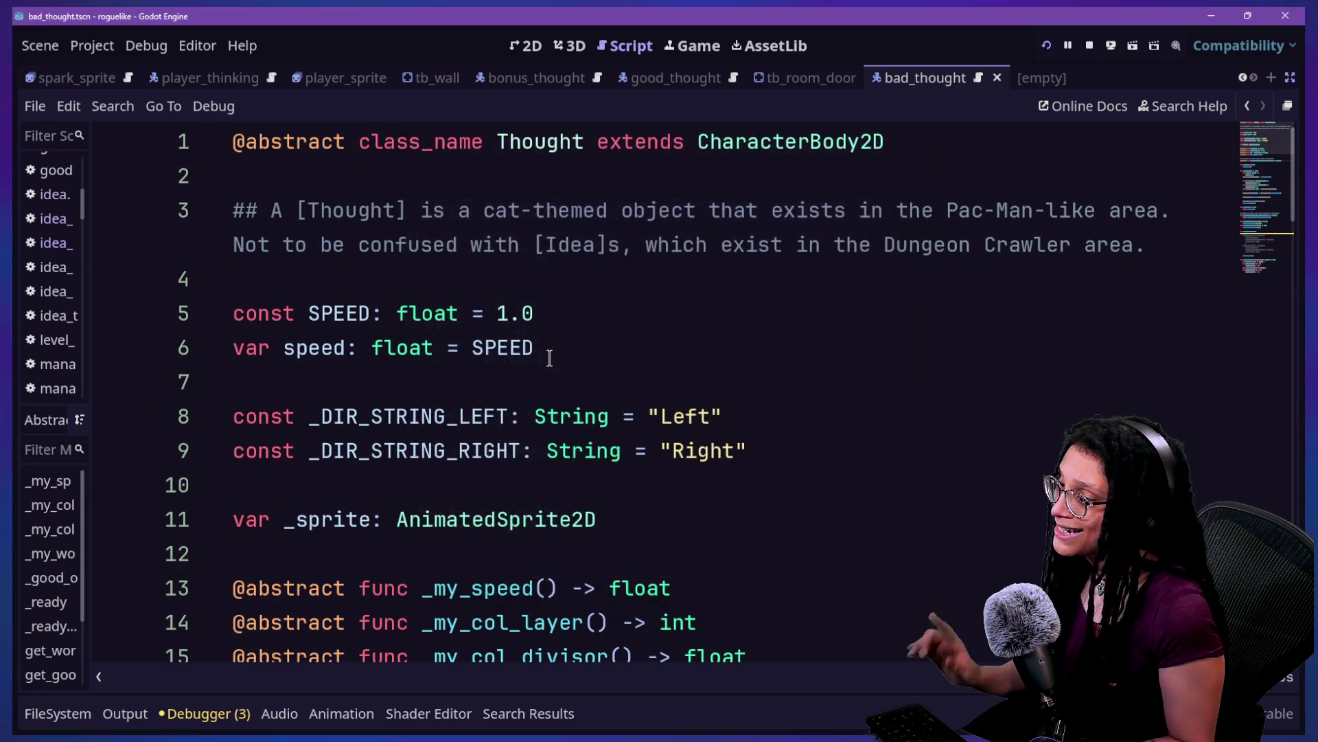
pyautogui.scroll(-4, 549, 358)
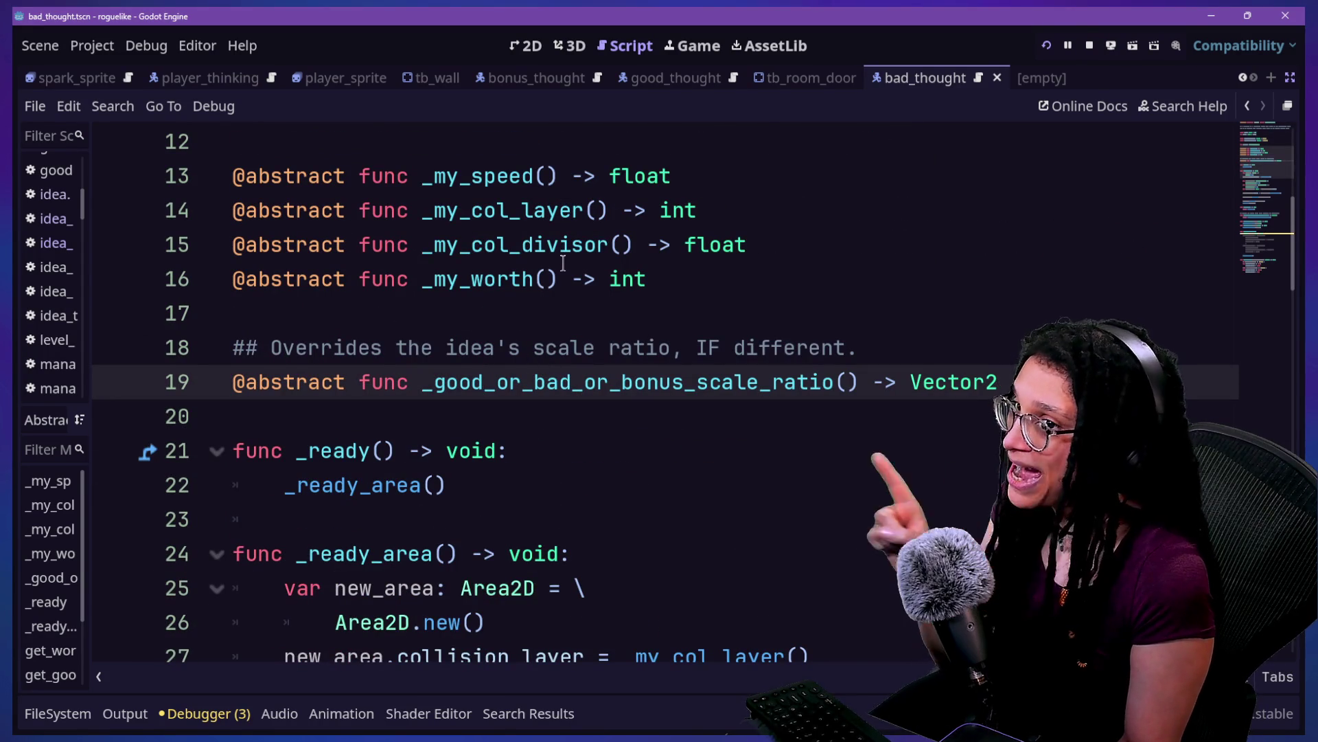
pyautogui.keyDown('shift'); pyautogui.click(710, 404); pyautogui.keyUp('shift')
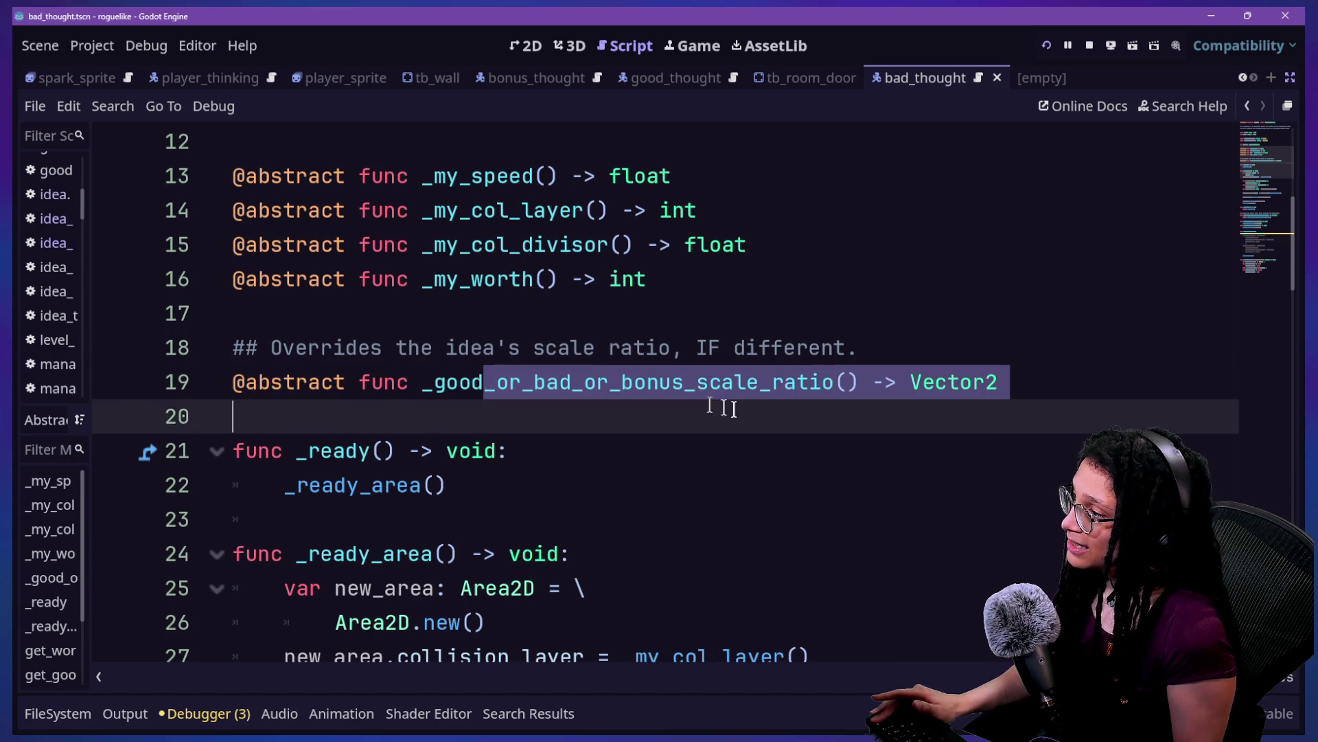
pyautogui.click(867, 347)
pyautogui.moveTo(867, 347); pyautogui.dragTo(173, 346)
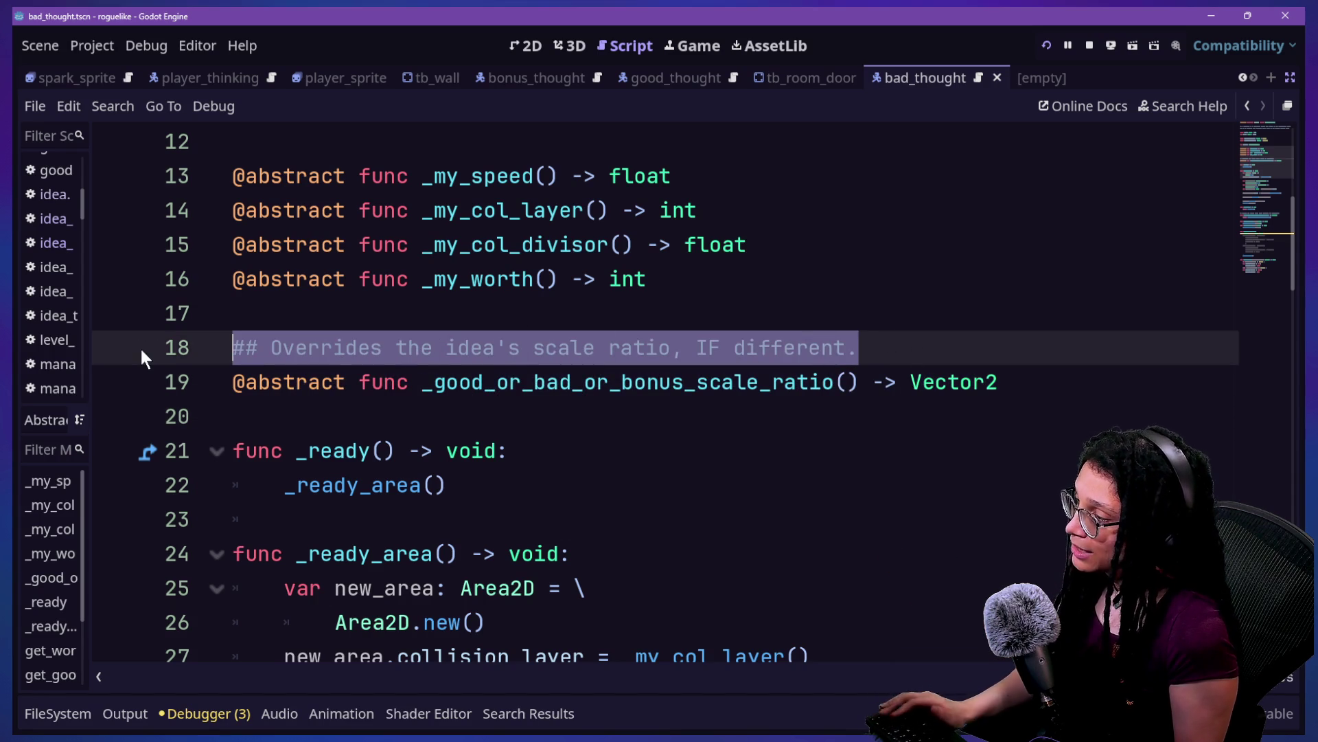
pyautogui.press('BackSpace')
pyautogui.hotkey('ctrl', 'z')
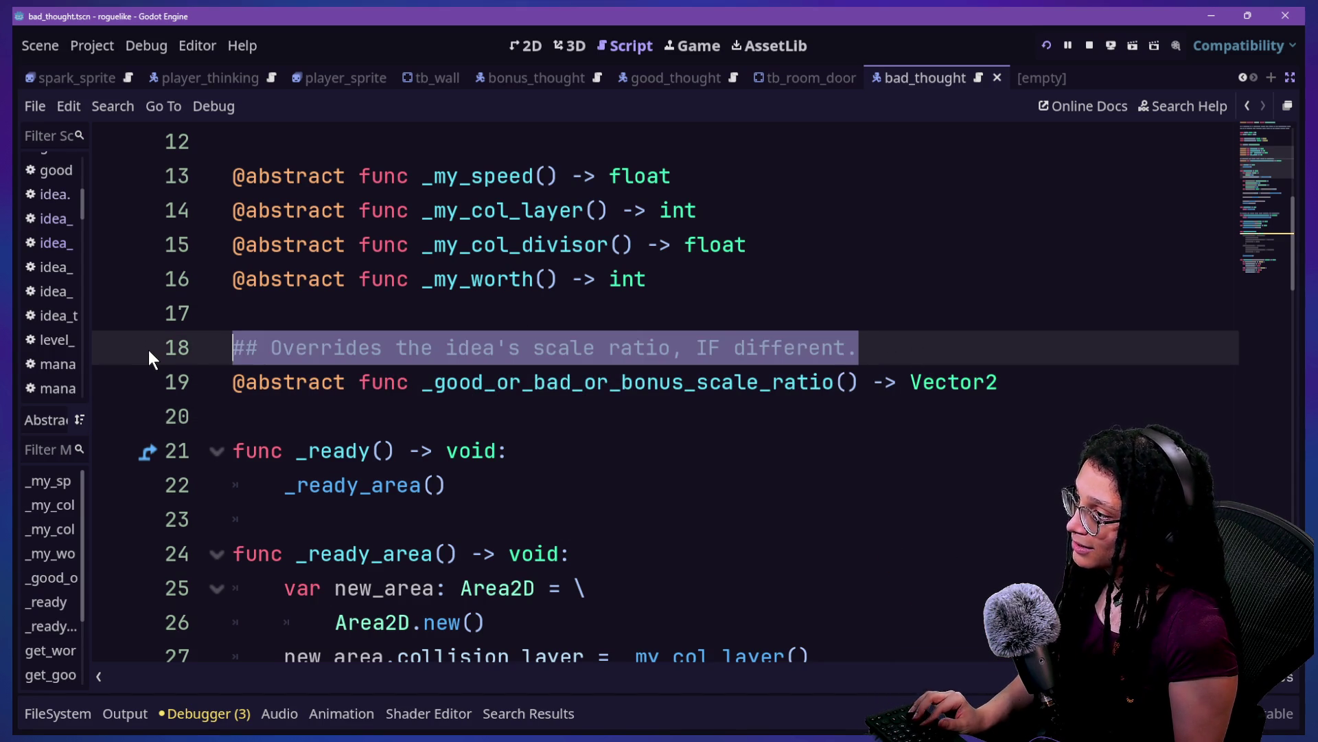
# Step: Reword line 18's comment to begin 'Is overriden by' with a [method Idea reference
pyautogui.click(708, 348)
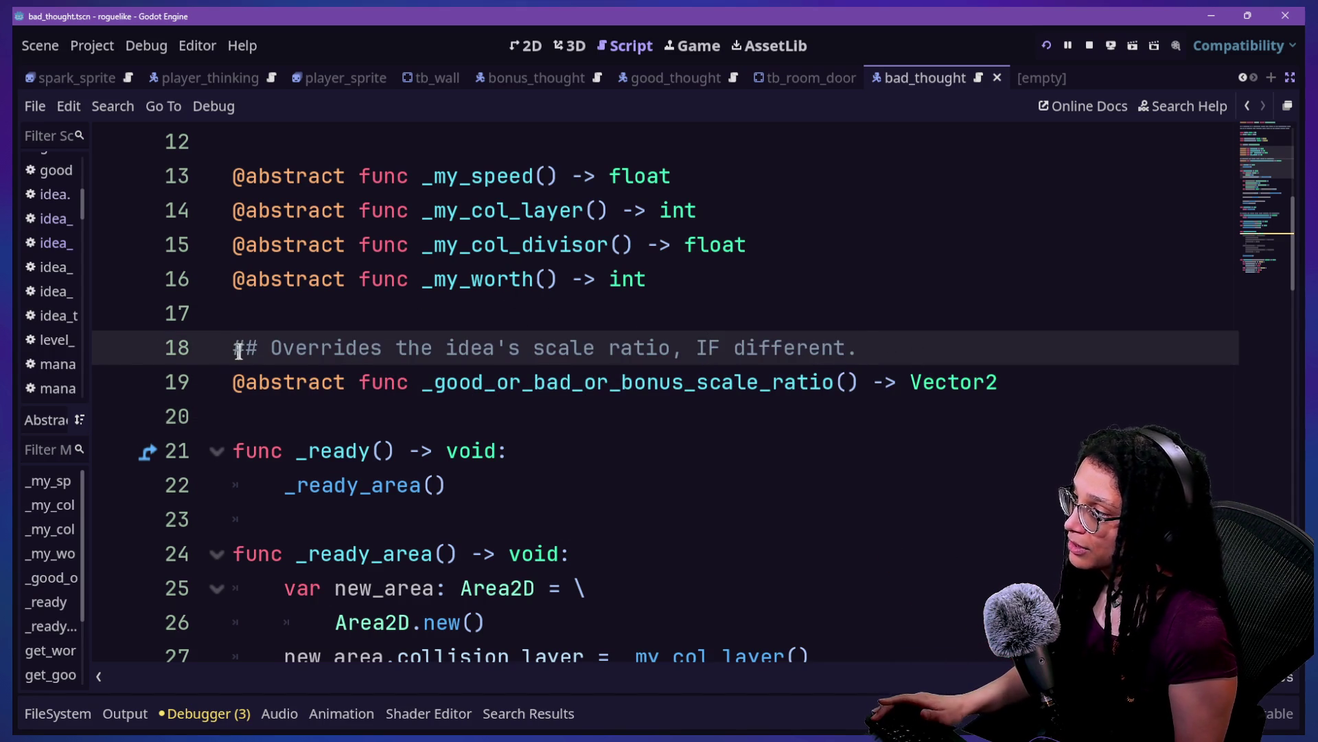
pyautogui.doubleClick(301, 348)
pyautogui.write('Is overr')
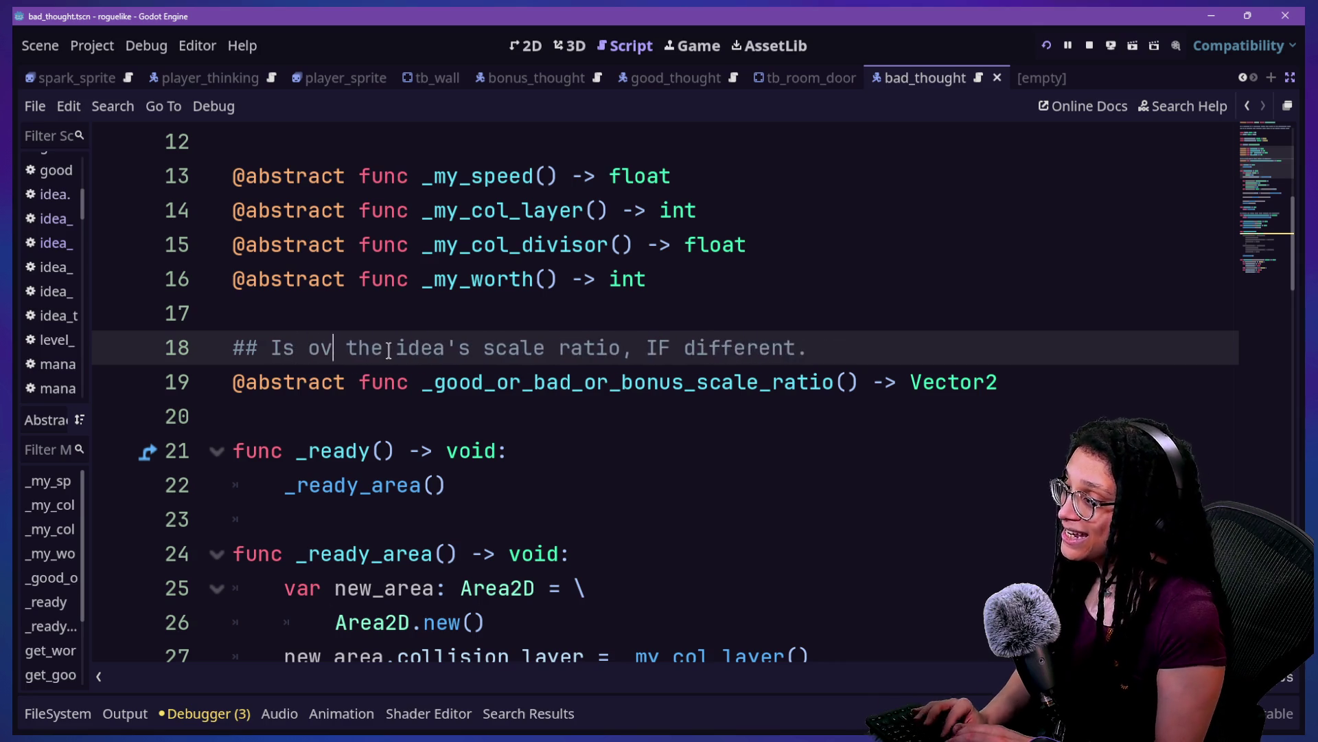
pyautogui.write('iden by')
pyautogui.click(615, 323)
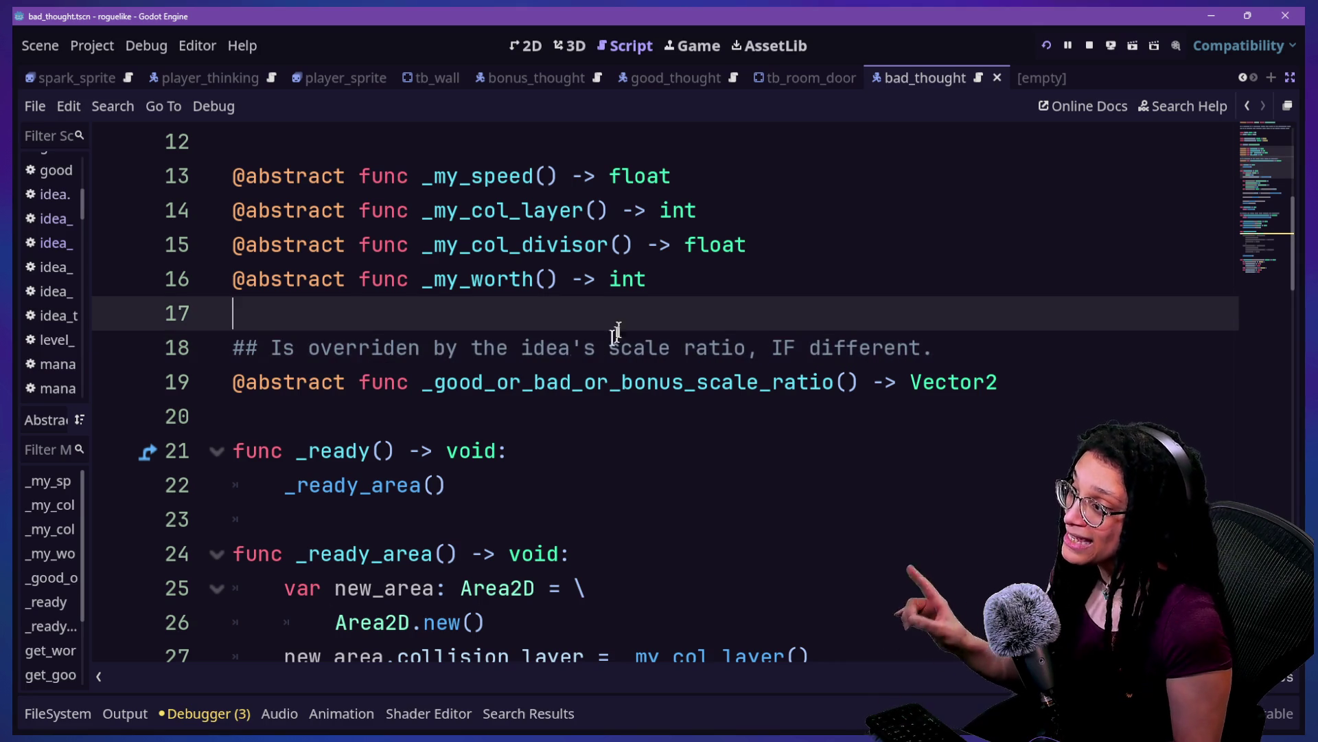
pyautogui.moveTo(516, 350); pyautogui.dragTo(673, 350)
pyautogui.click(684, 350)
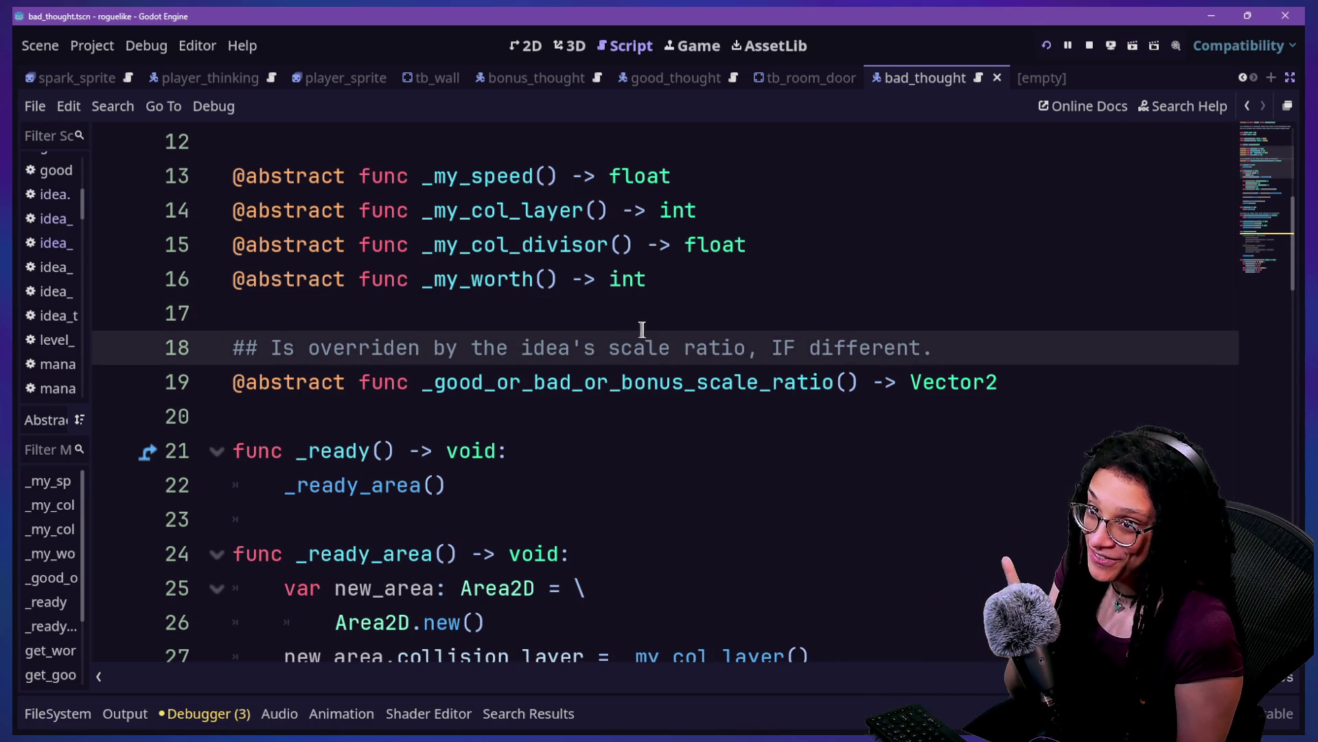
pyautogui.click(594, 348)
pyautogui.press('BackSpace')
pyautogui.press('BackSpace')
pyautogui.write('-a')
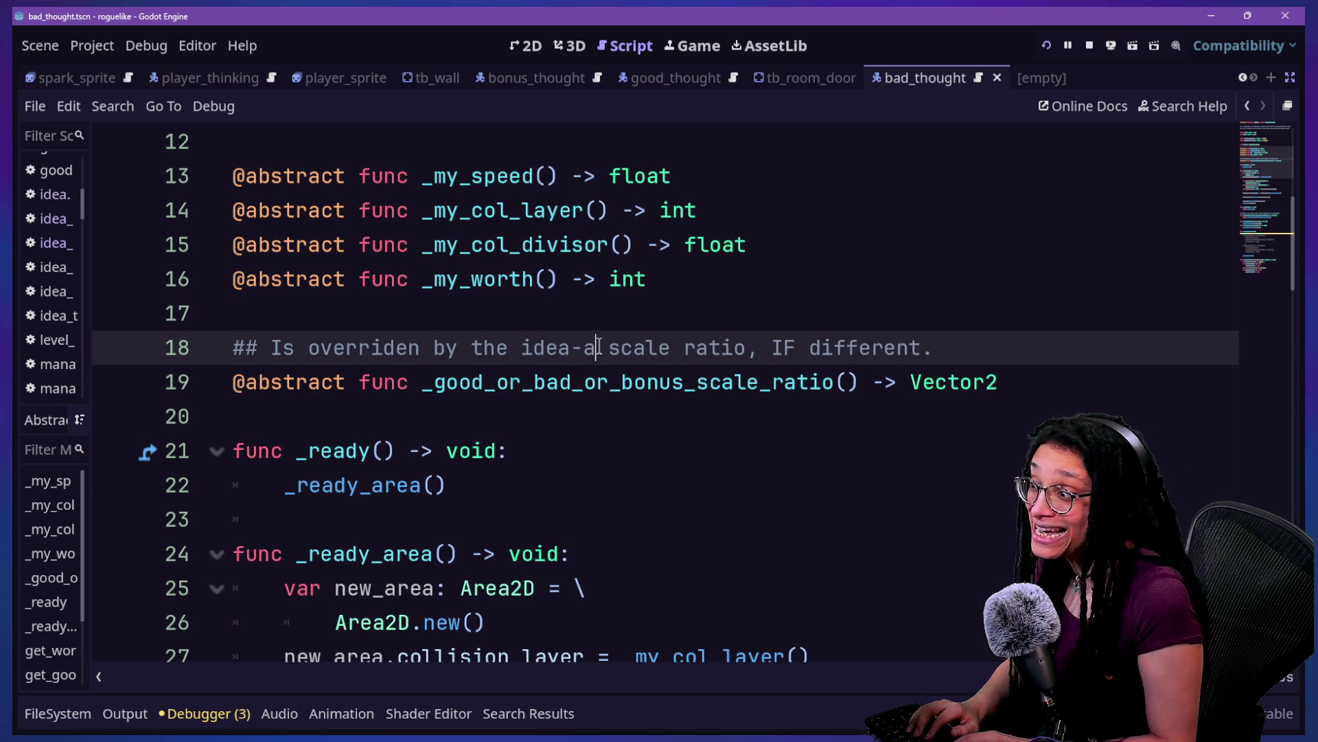
pyautogui.press('BackSpace')
pyautogui.press('BackSpace')
pyautogui.press('BackSpace')
pyautogui.write('Idea')
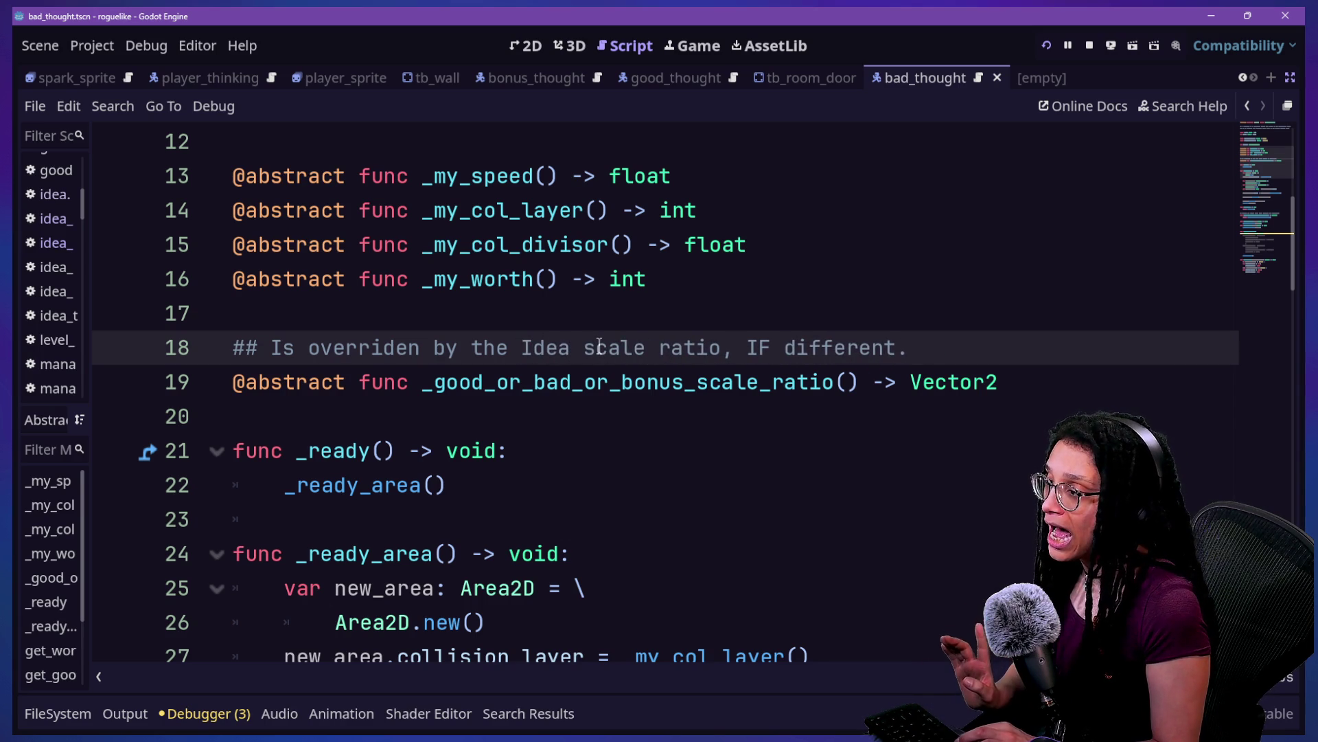
pyautogui.write('.')
pyautogui.press('BackSpace')
pyautogui.press('BackSpace')
pyautogui.press('BackSpace')
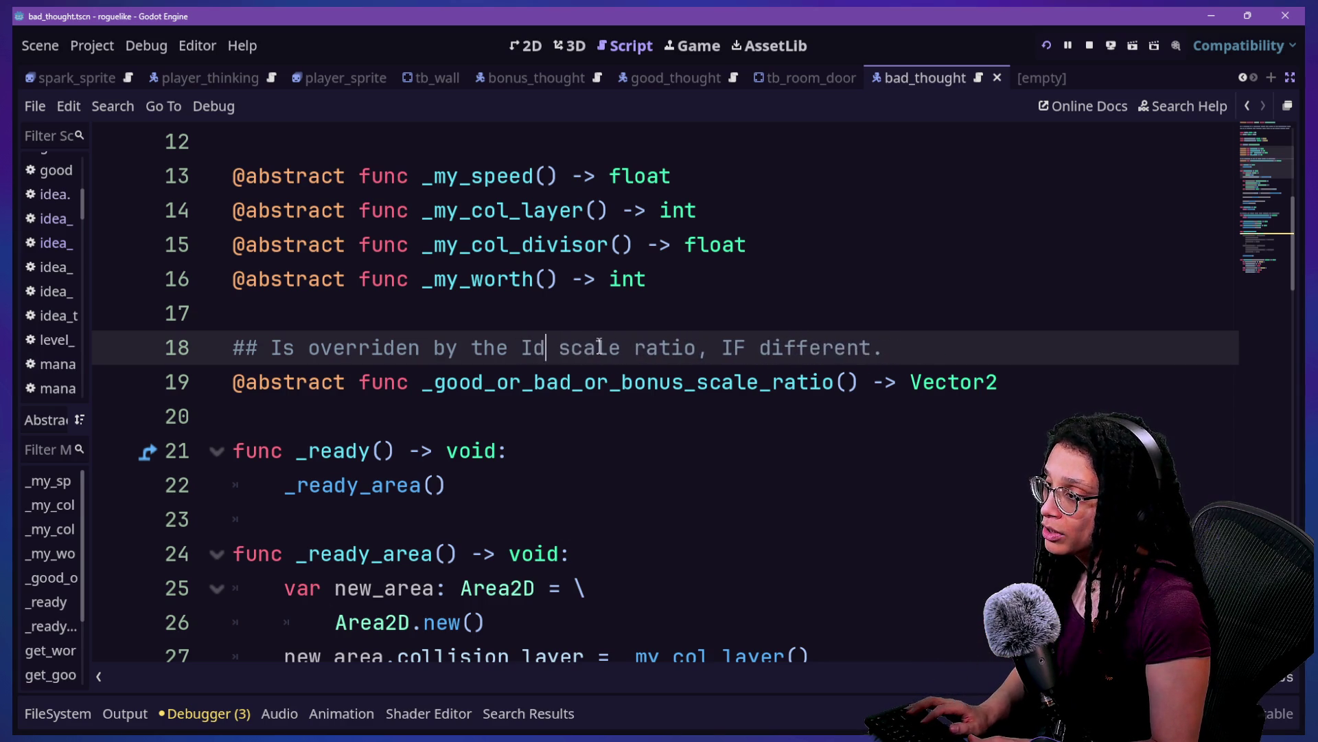
pyautogui.write('[cl')
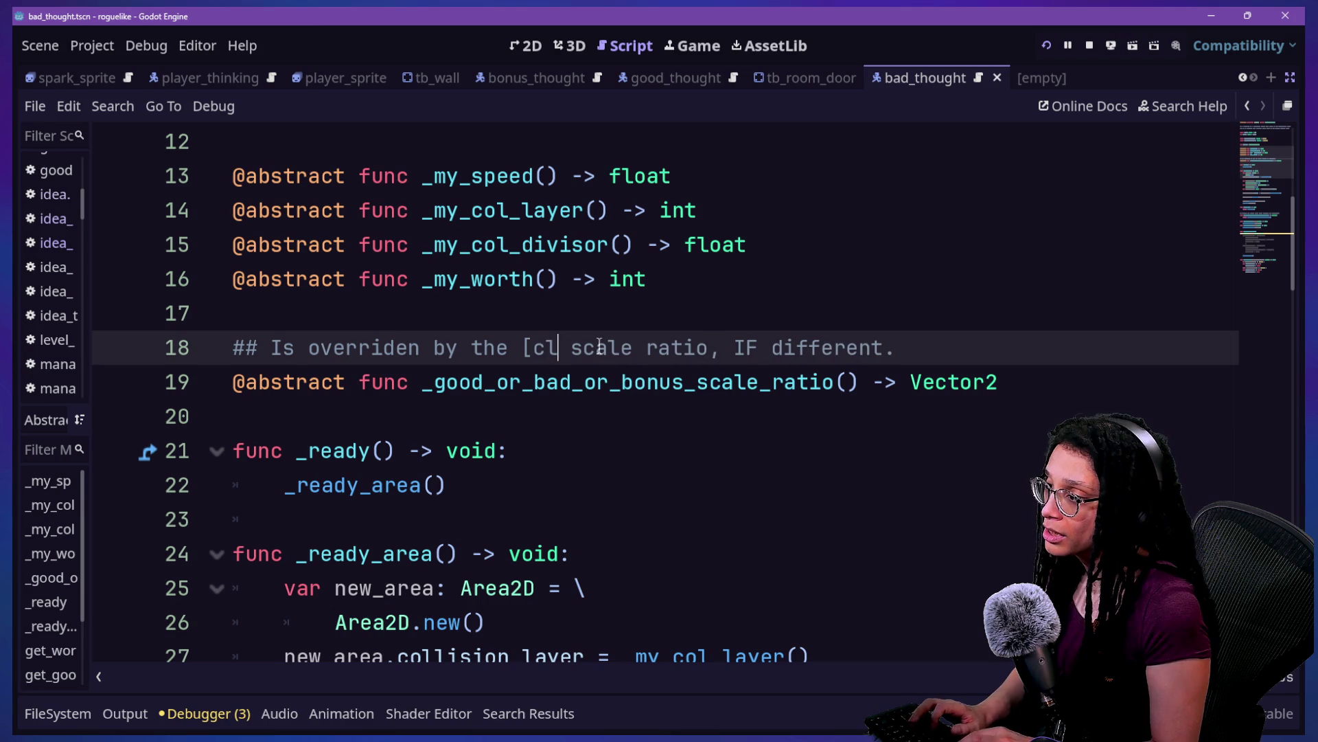
pyautogui.write('Idea]')
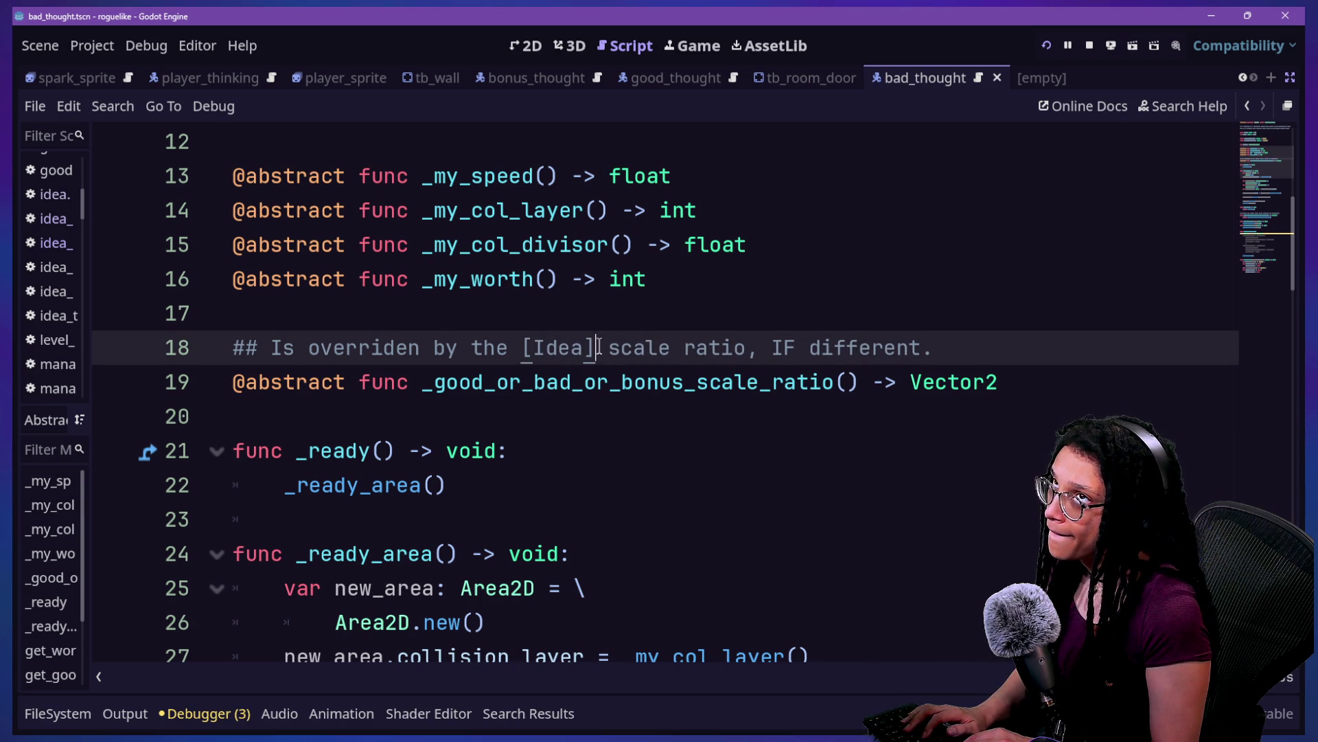
pyautogui.press('BackSpace')
pyautogui.press('BackSpace')
pyautogui.press('BackSpace')
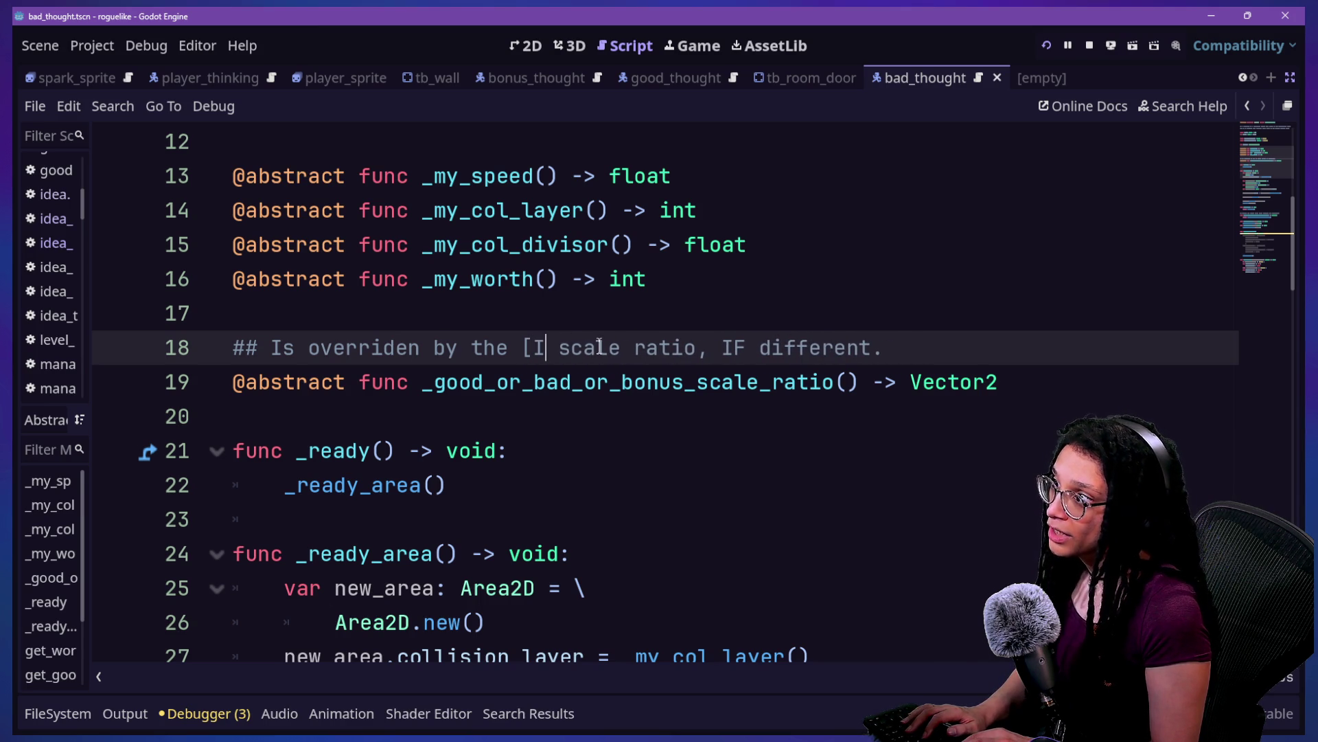
pyautogui.press('BackSpace')
pyautogui.write('method Ide')
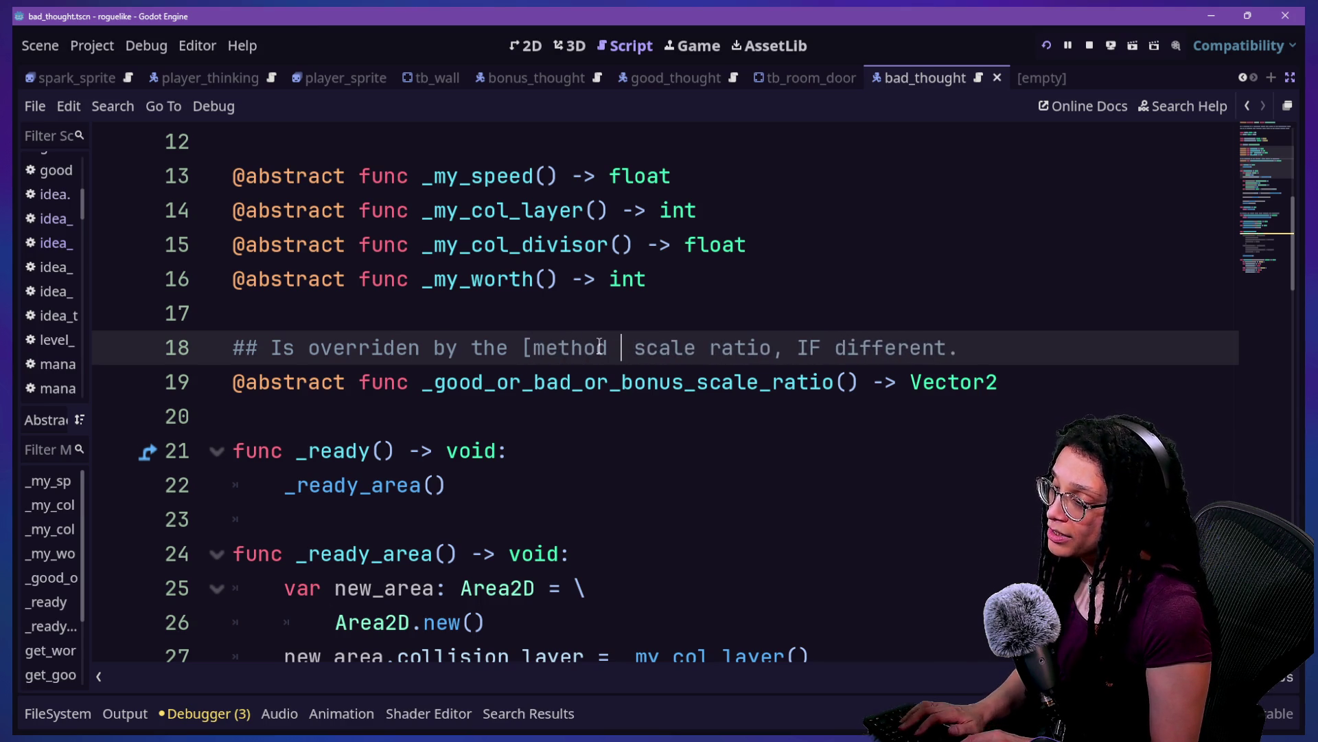
pyautogui.write('a.g scale')
pyautogui.press('BackSpace')
# Step: Complete the reference as '[method Idea] idea_as_thought_scale_ratio' and save the script
pyautogui.click(568, 436)
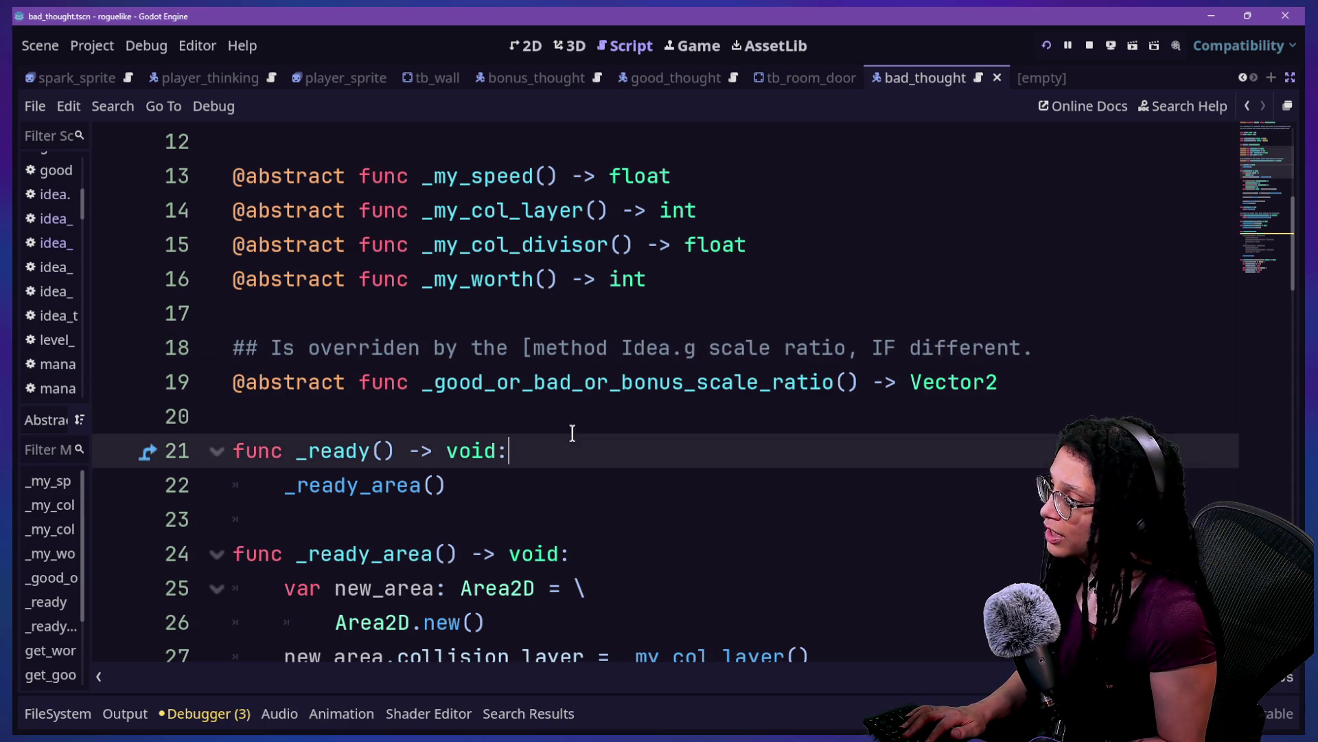
pyautogui.click(562, 410)
pyautogui.write('Idea.')
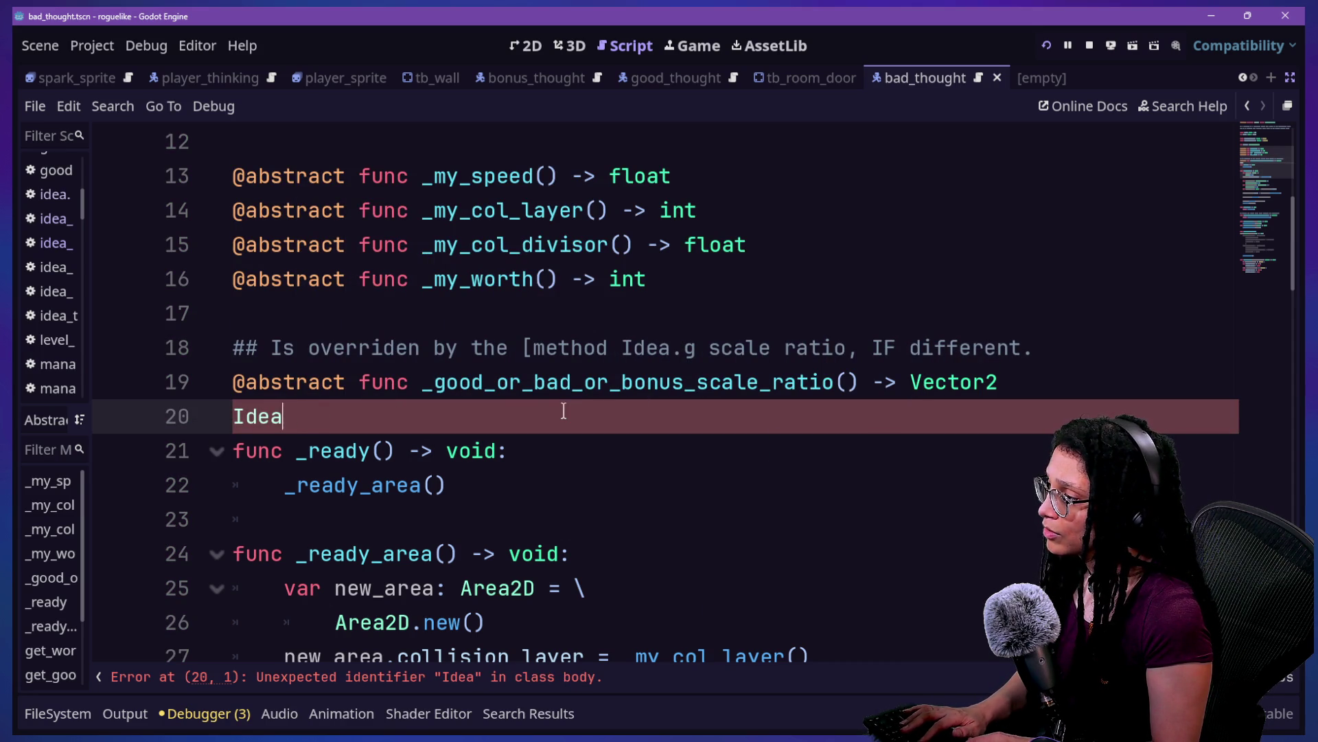
pyautogui.click(694, 343)
pyautogui.press('BackSpace')
pyautogui.press('BackSpace')
pyautogui.write('] idea')
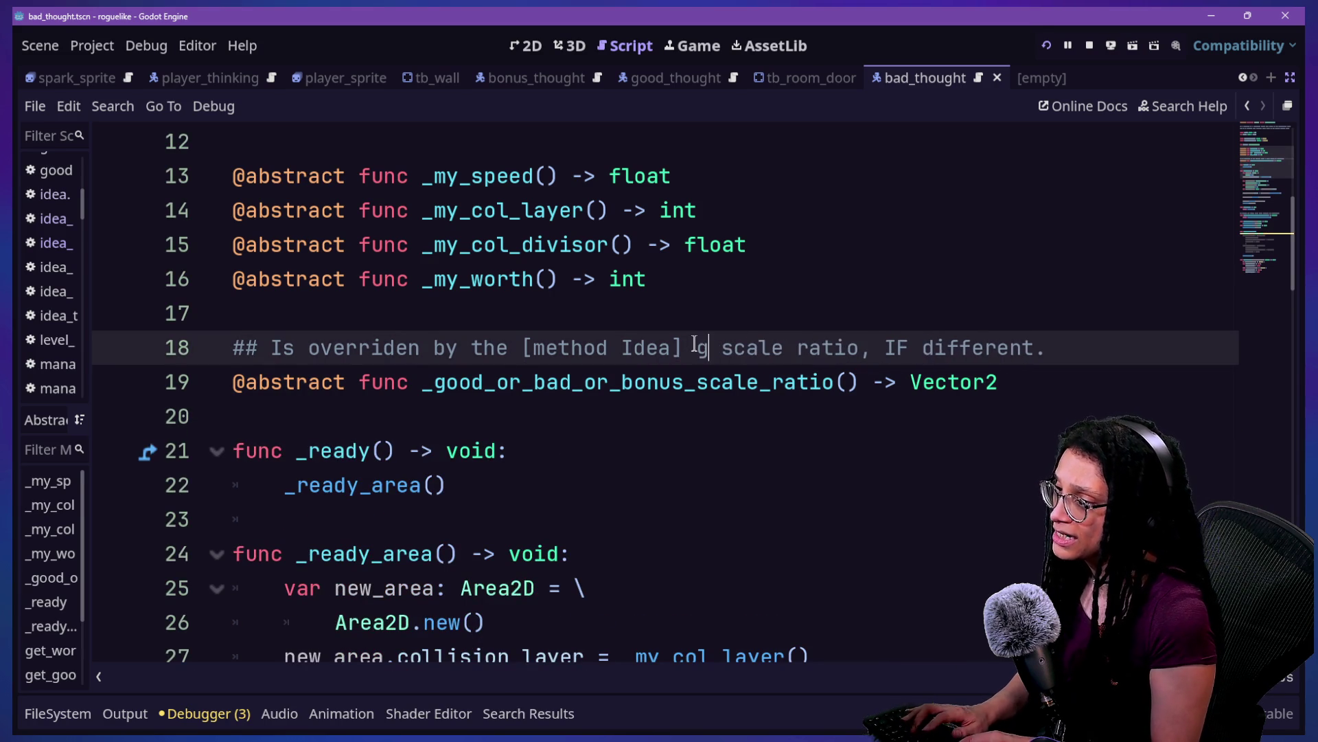
pyautogui.write('_as_th')
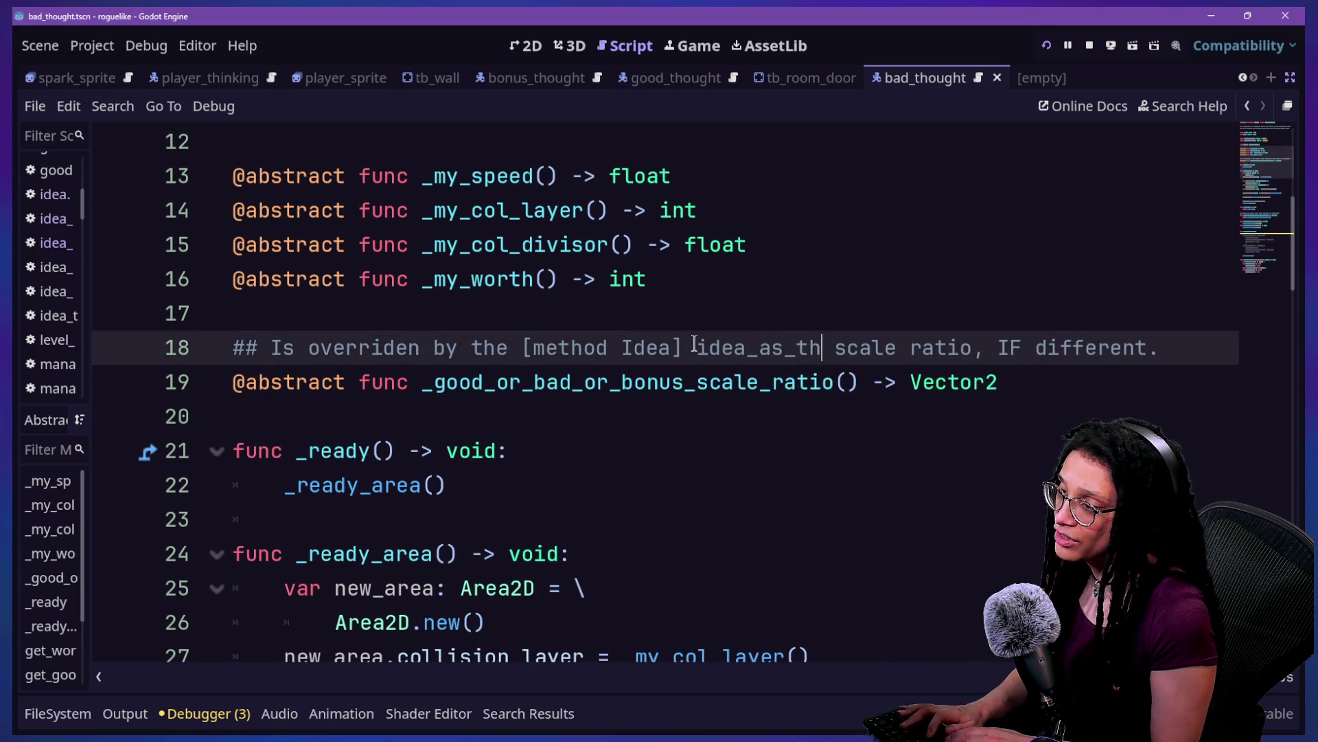
pyautogui.write('ought')
pyautogui.press('Delete')
pyautogui.write('_')
pyautogui.hotkey('ctrl', 's')
# Step: Review the edited line 18 comment and the abstract function on line 19
pyautogui.click(457, 347)
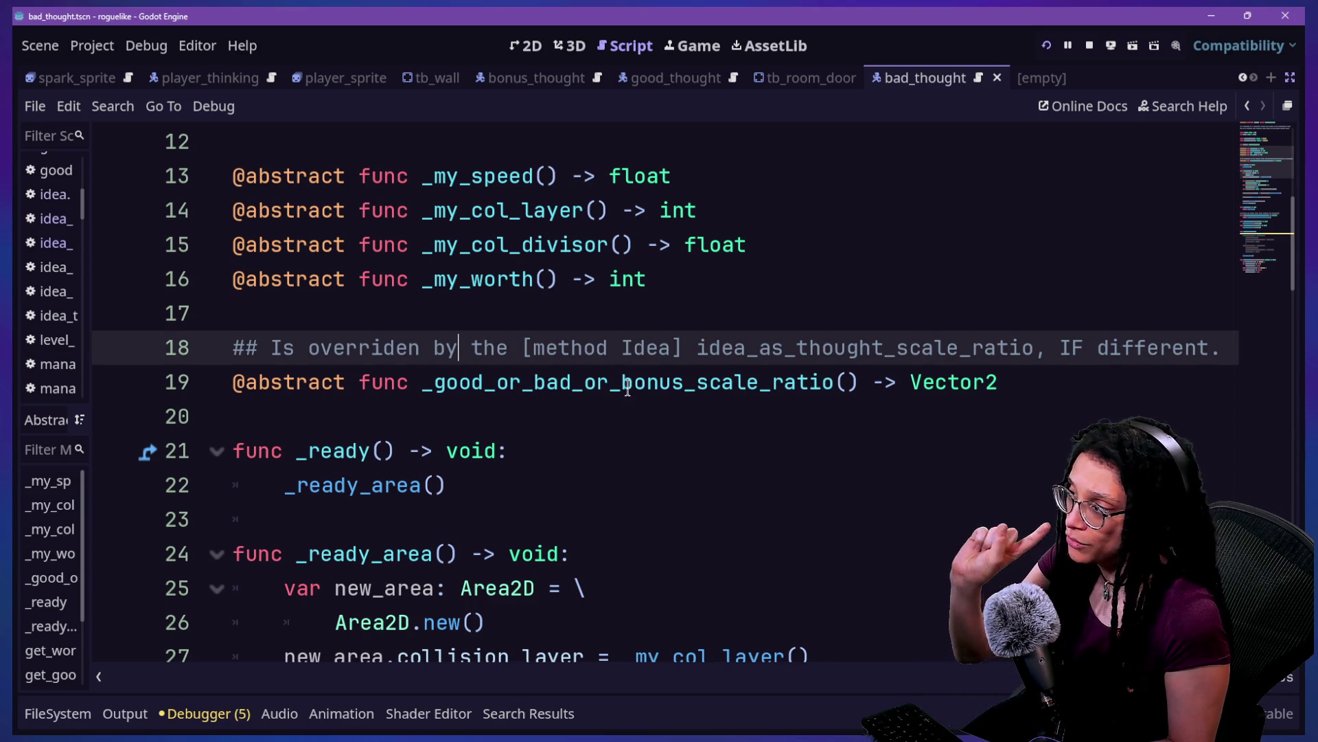
pyautogui.click(558, 384)
pyautogui.click(538, 344)
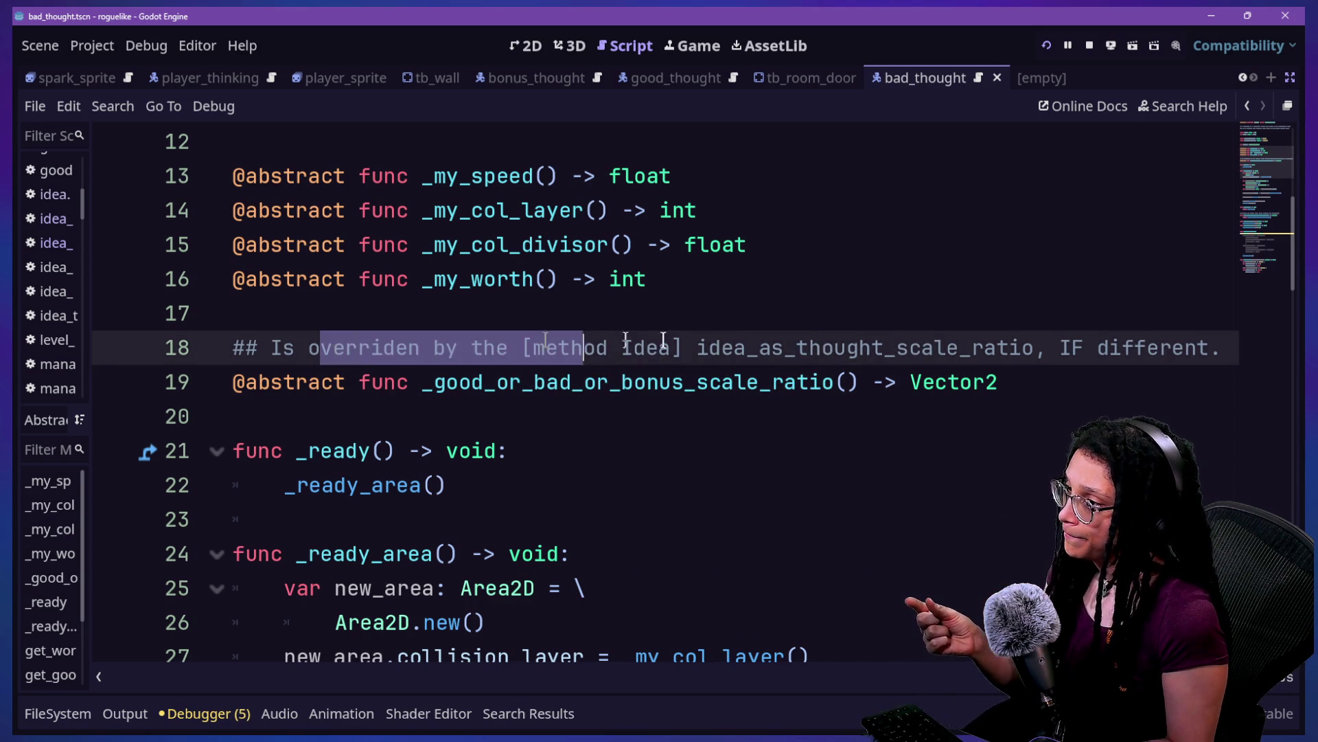
pyautogui.click(1237, 398)
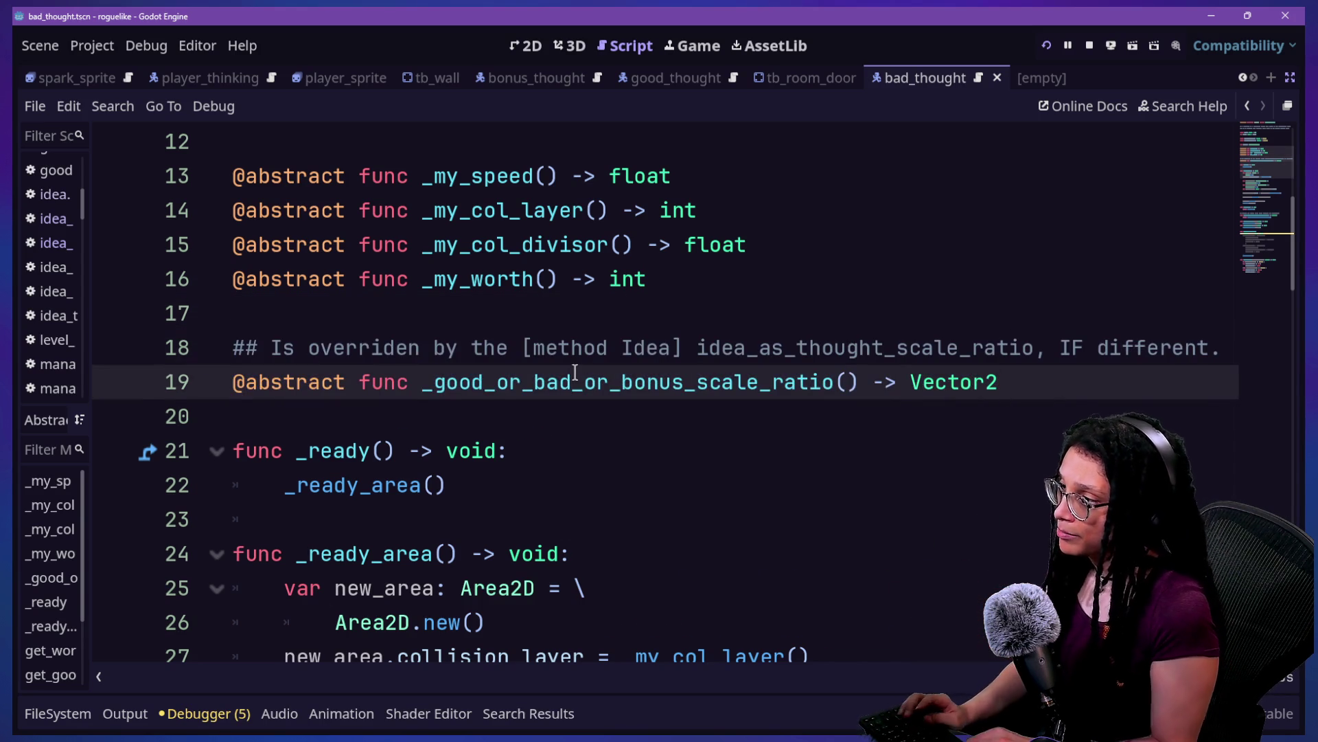
pyautogui.hotkey('shift', 'alt', 'o')
pyautogui.press('Escape')
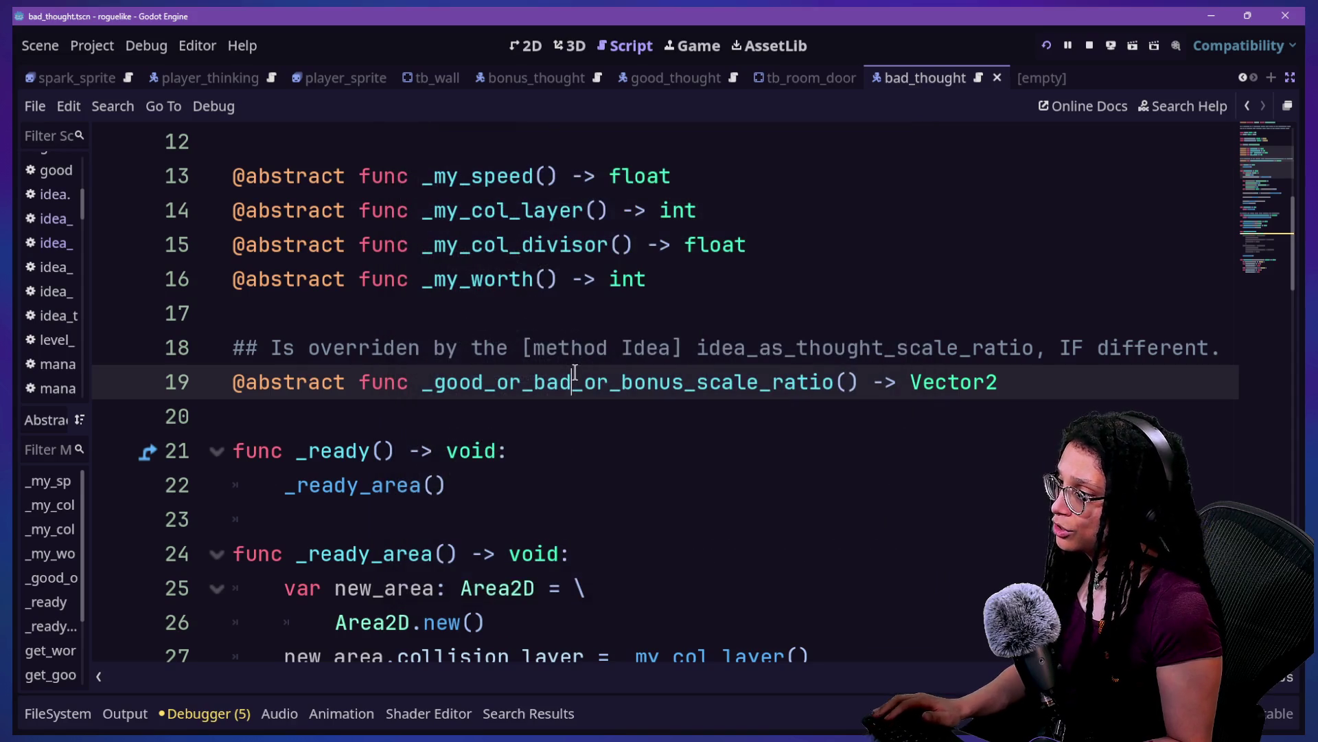
pyautogui.scroll(4, 576, 372)
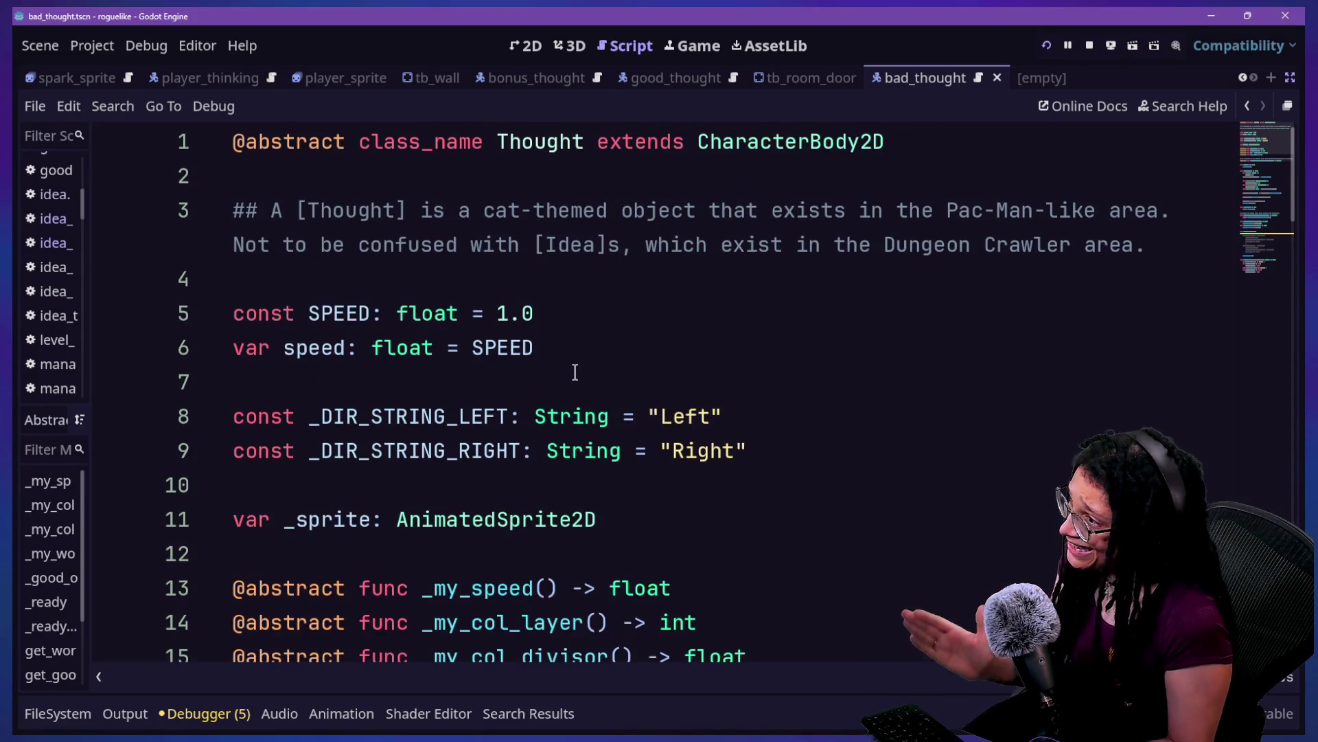
pyautogui.scroll(-7, 575, 372)
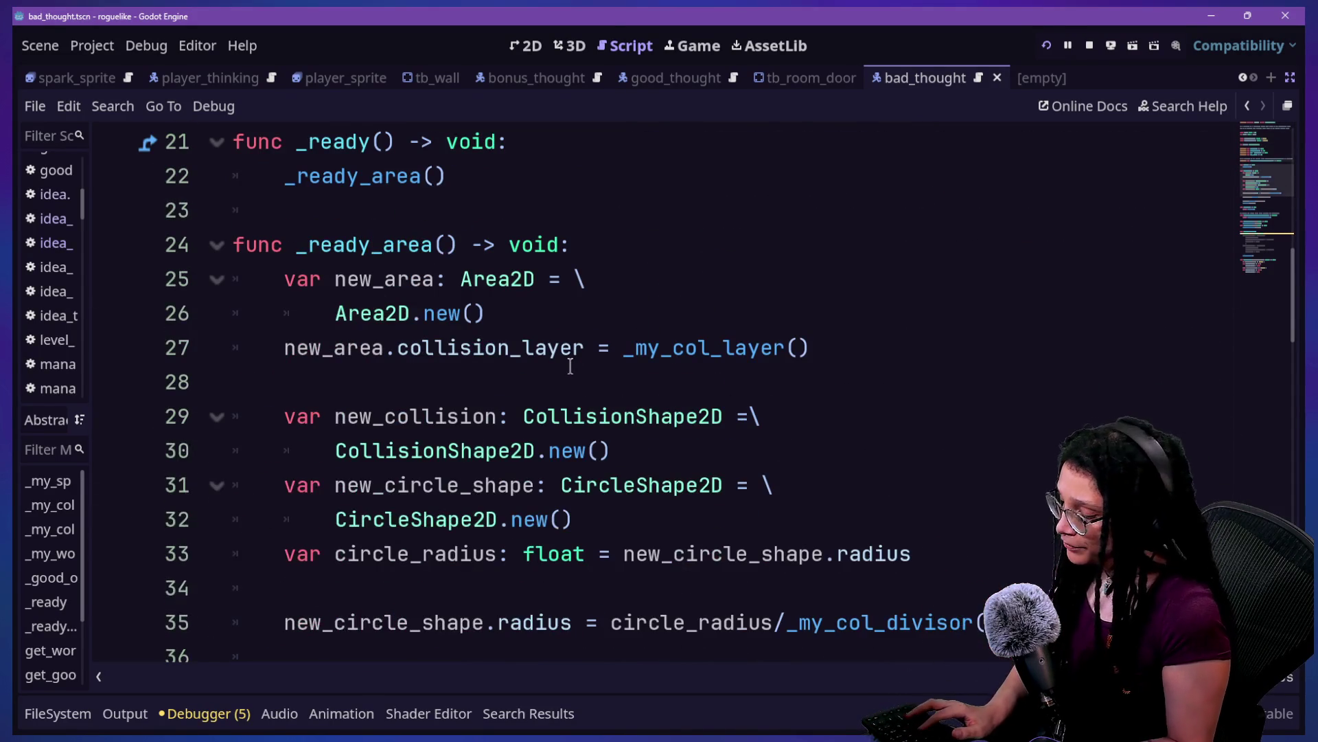
# Step: Find in Files for 'overr' and jump to the line 45 override comment
pyautogui.hotkey('ctrl', 'shift', 'f')
pyautogui.write('overr')
pyautogui.press('Return')
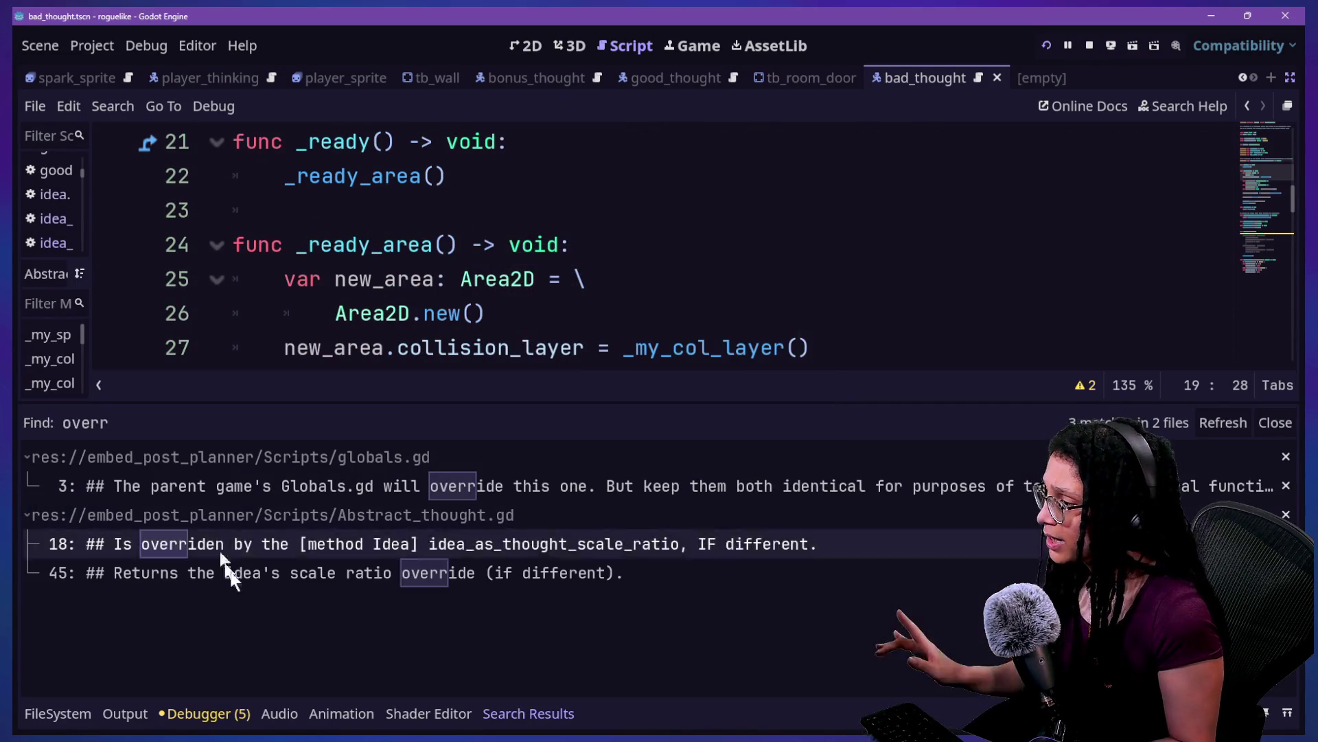
pyautogui.click(254, 577)
pyautogui.click(474, 313)
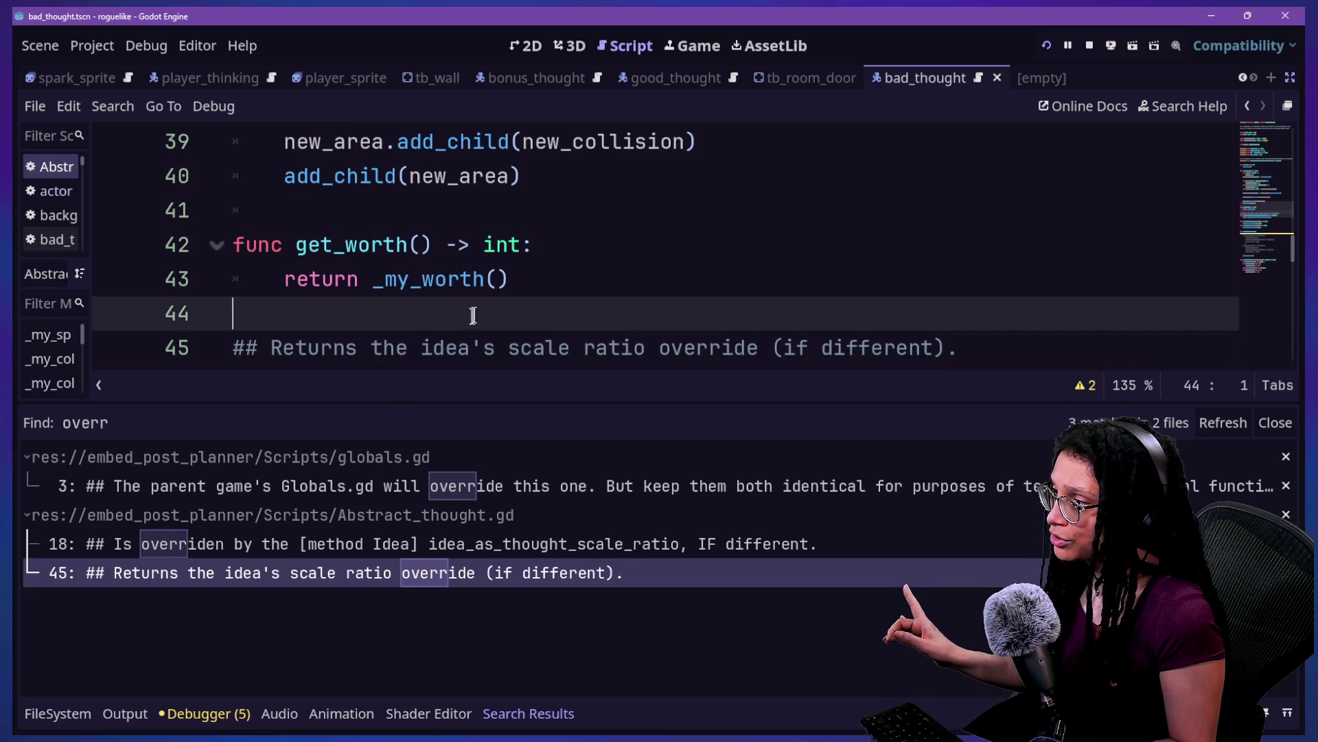
pyautogui.scroll(-1, 443, 339)
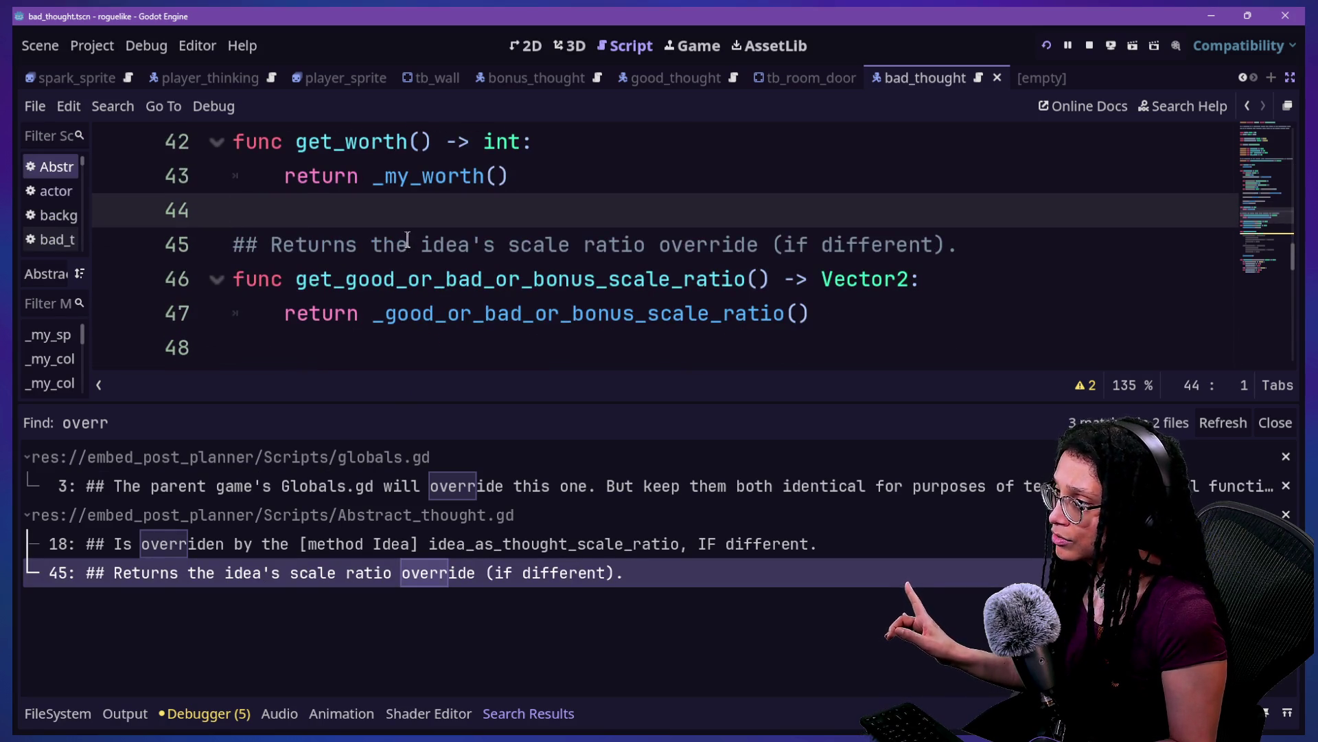
# Step: Change line 45's comment to refer to the base thought's scale ratio
pyautogui.moveTo(421, 249); pyautogui.dragTo(494, 252)
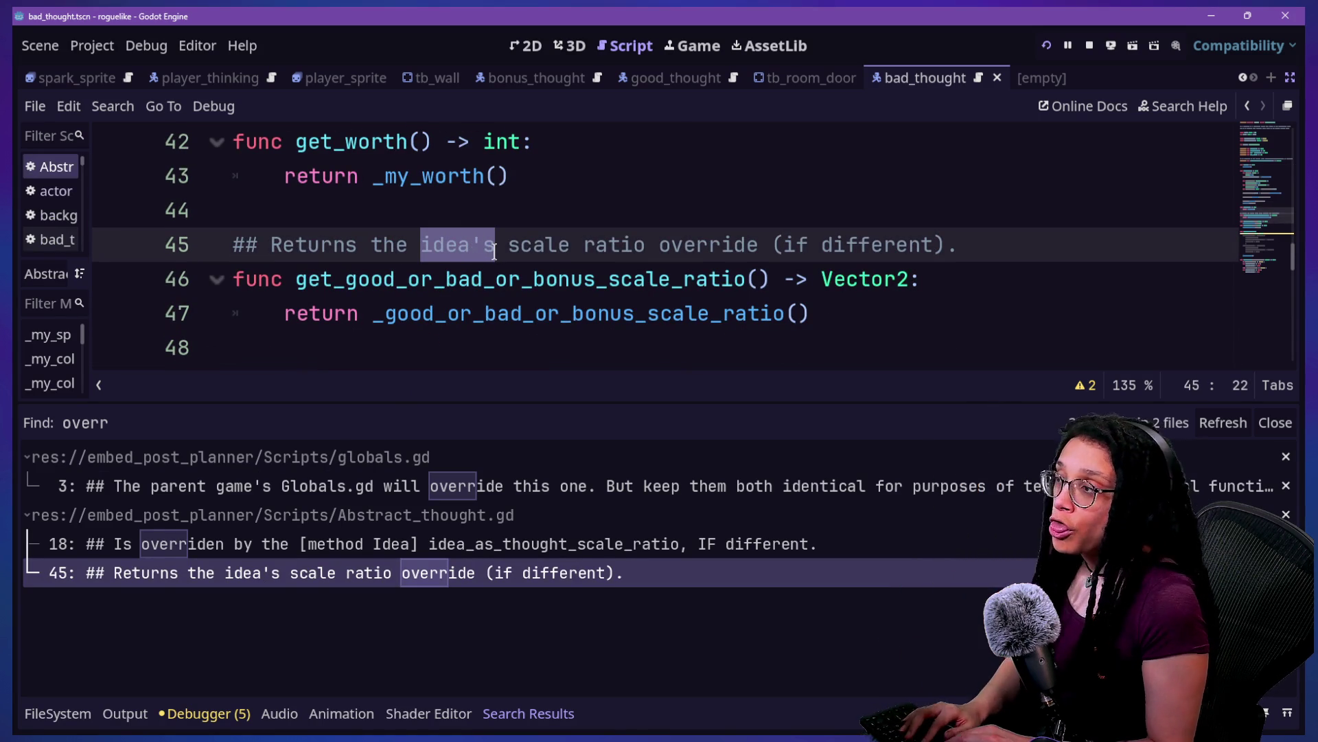
pyautogui.write("thought's")
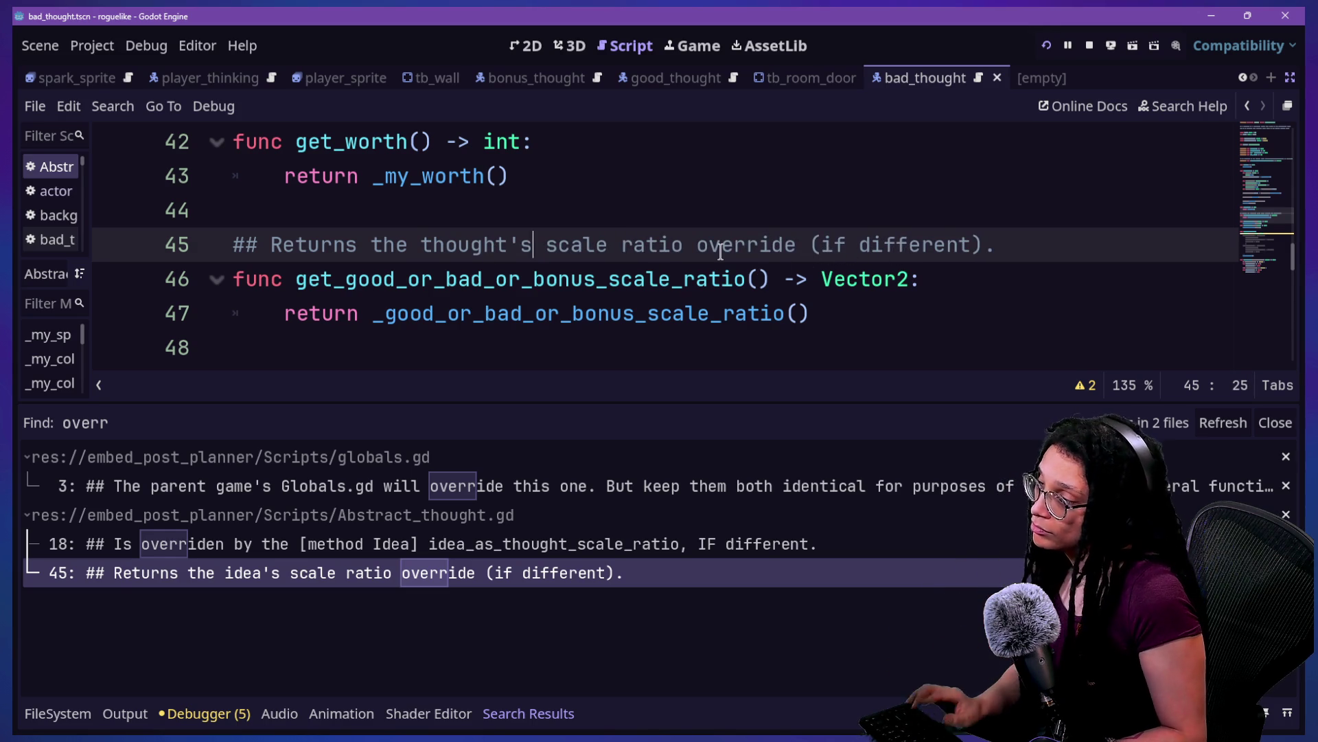
pyautogui.hotkey('ctrl', 'z')
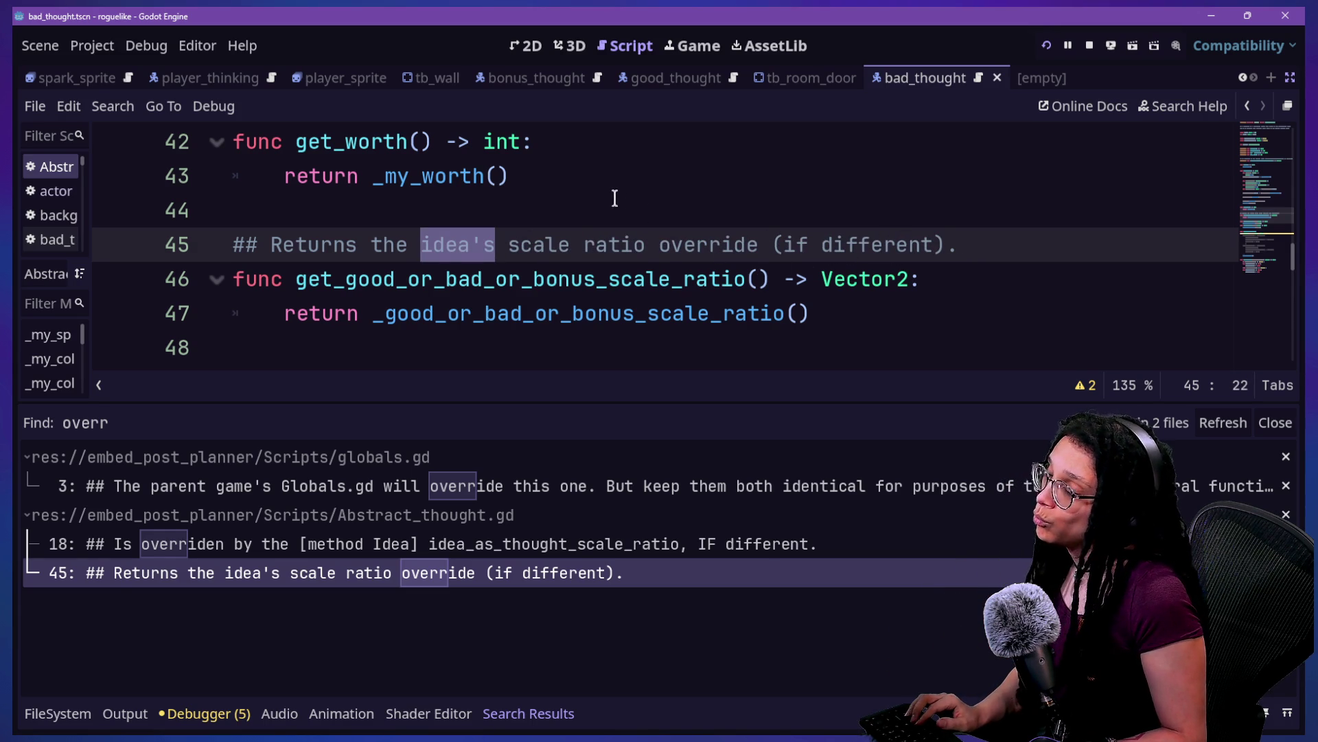
pyautogui.write('de')
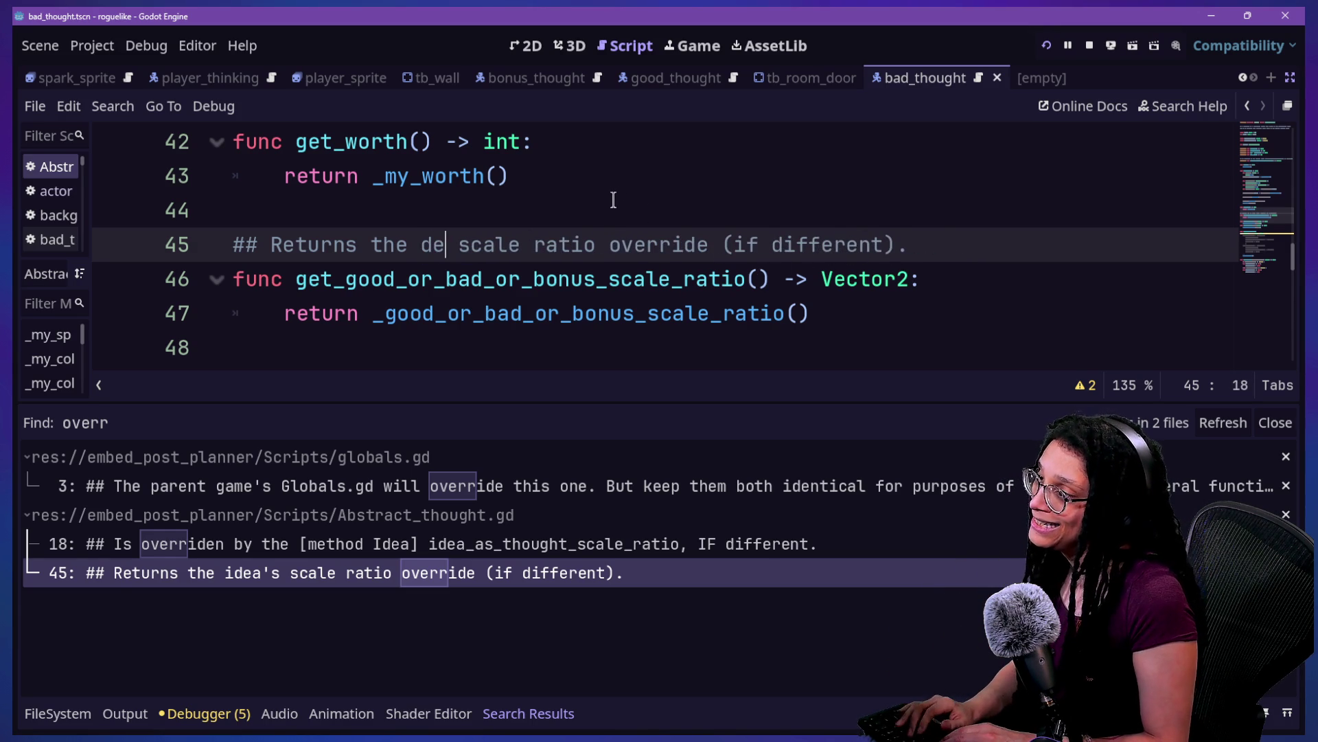
pyautogui.press('BackSpace')
pyautogui.press('BackSpace')
pyautogui.write("base thought's")
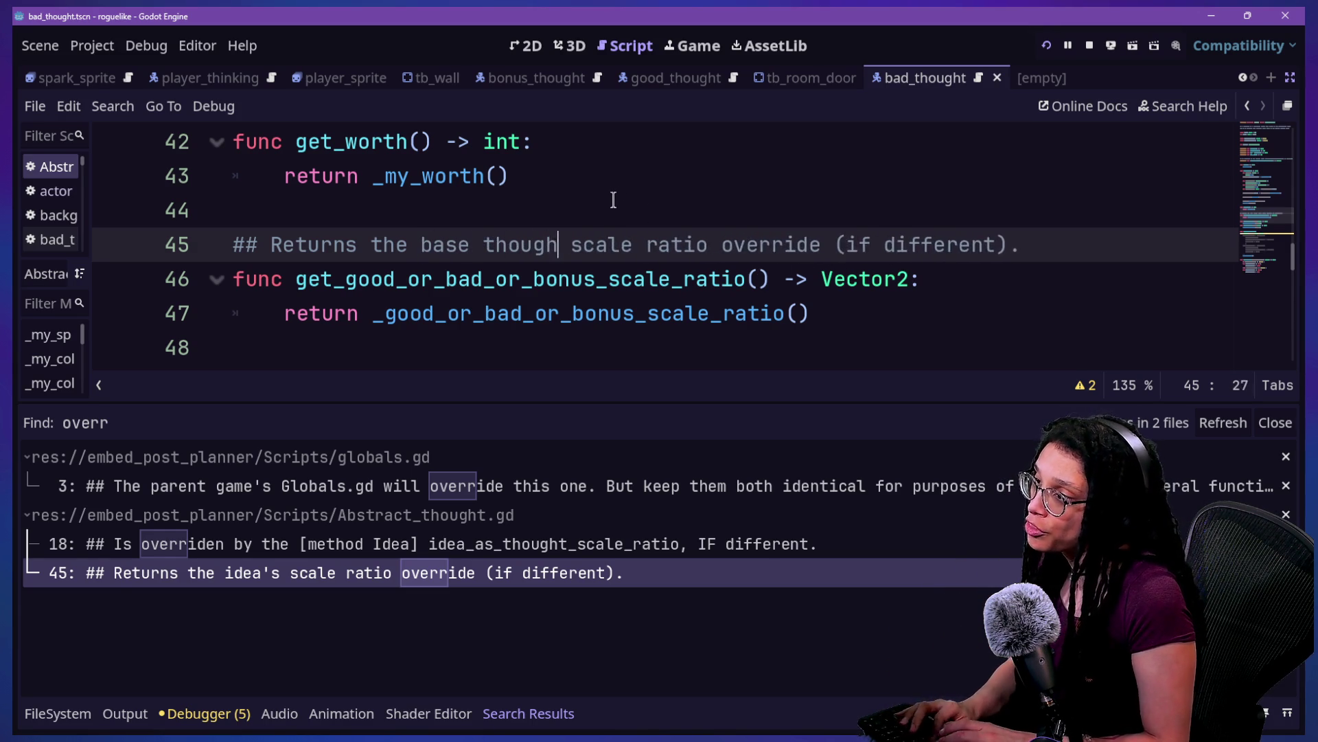
# Step: Add [Thought] and [Idea] links plus 'overriden by [Idea]'s idea_as_thought_scale_ratio if different'
pyautogui.moveTo(760, 249)
pyautogui.mouseDown()
pyautogui.moveTo(962, 247)
pyautogui.moveTo(882, 247)
pyautogui.mouseUp()
pyautogui.write(', w')
pyautogui.write('hich is overriden ')
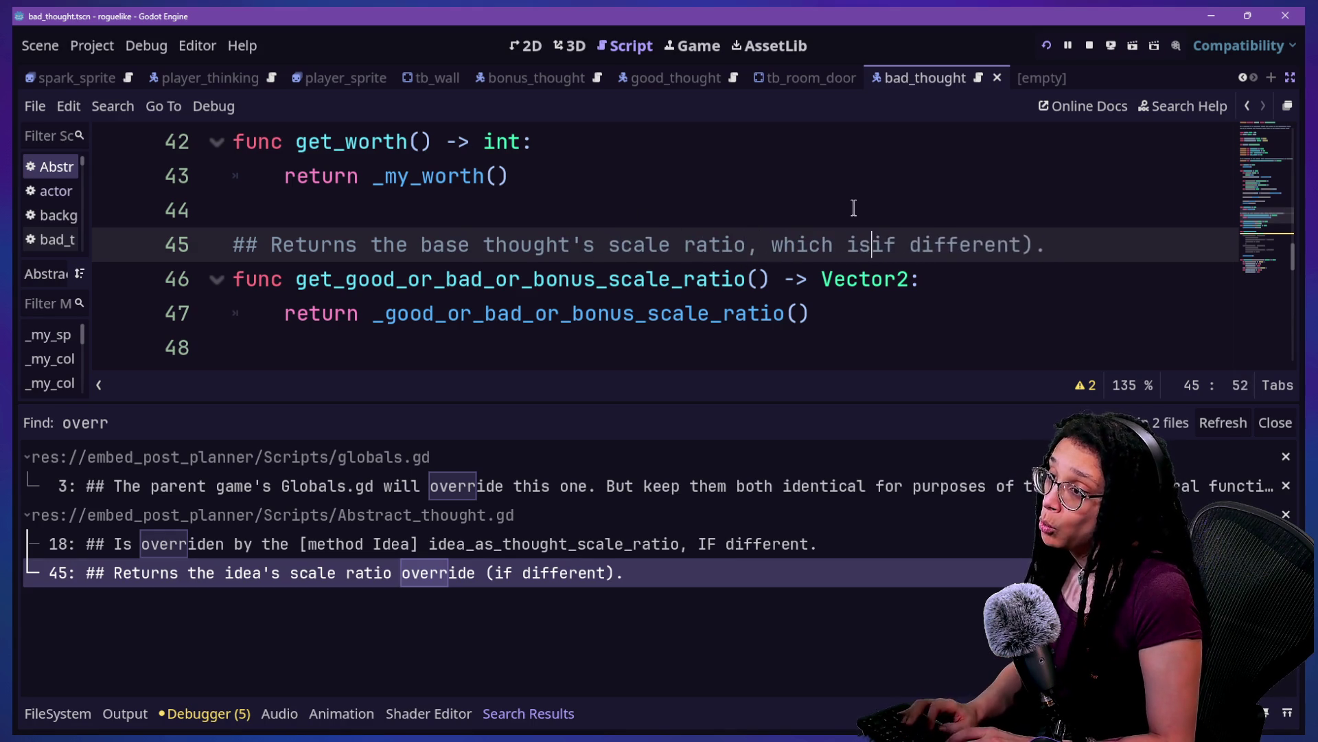
pyautogui.write('by the')
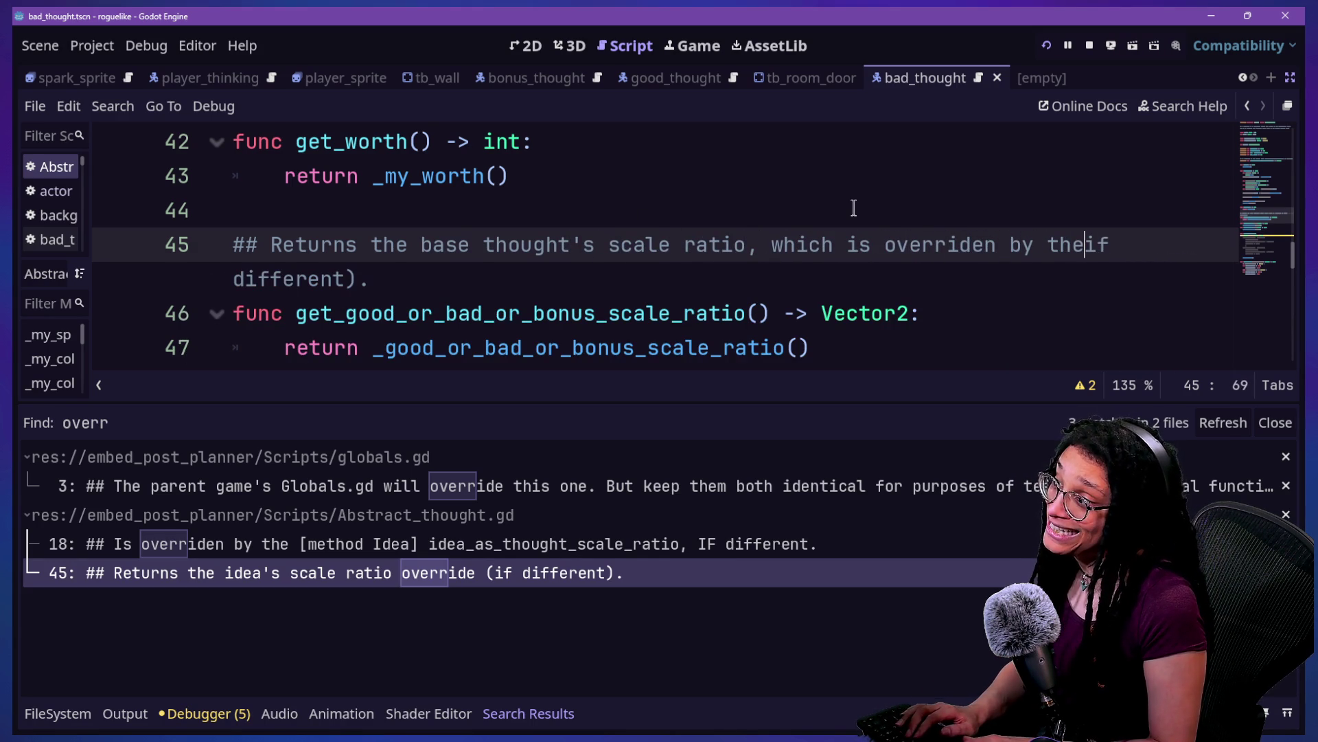
pyautogui.click(487, 247)
pyautogui.write('[')
pyautogui.press('Delete')
pyautogui.write('T')
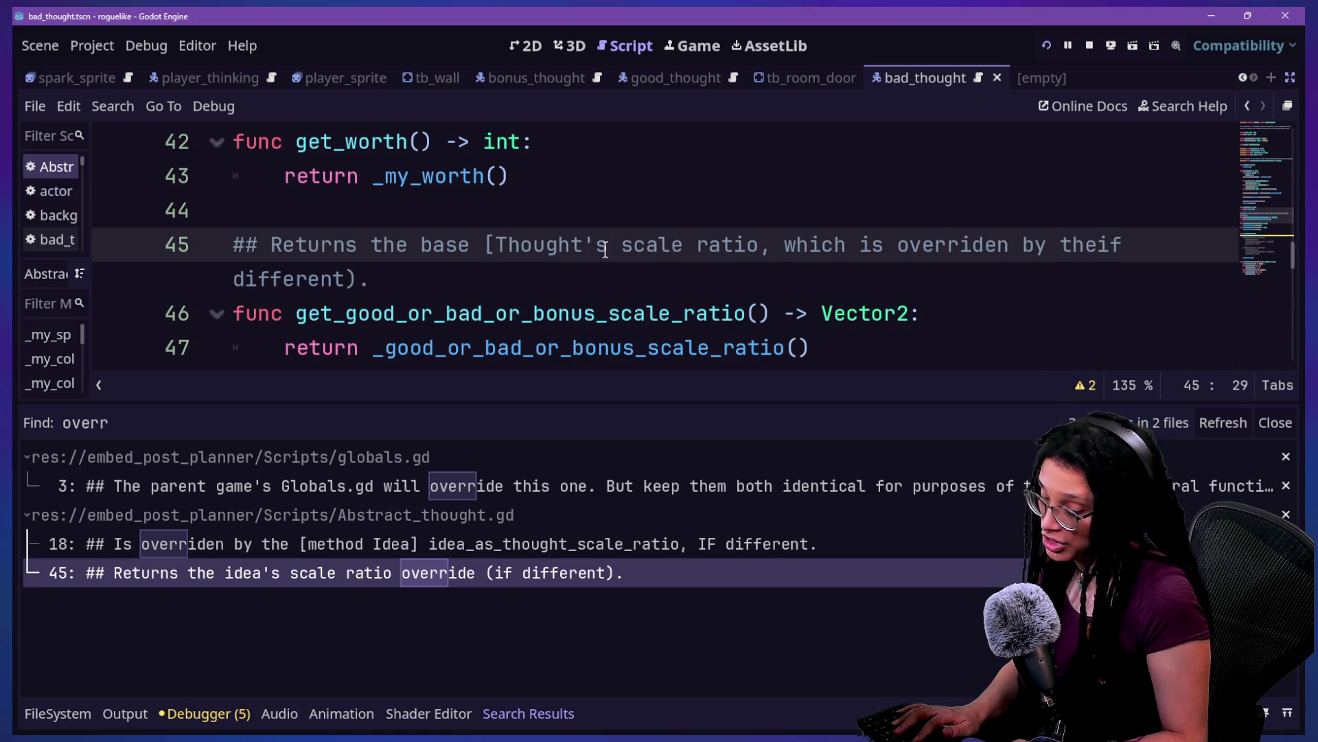
pyautogui.write(']')
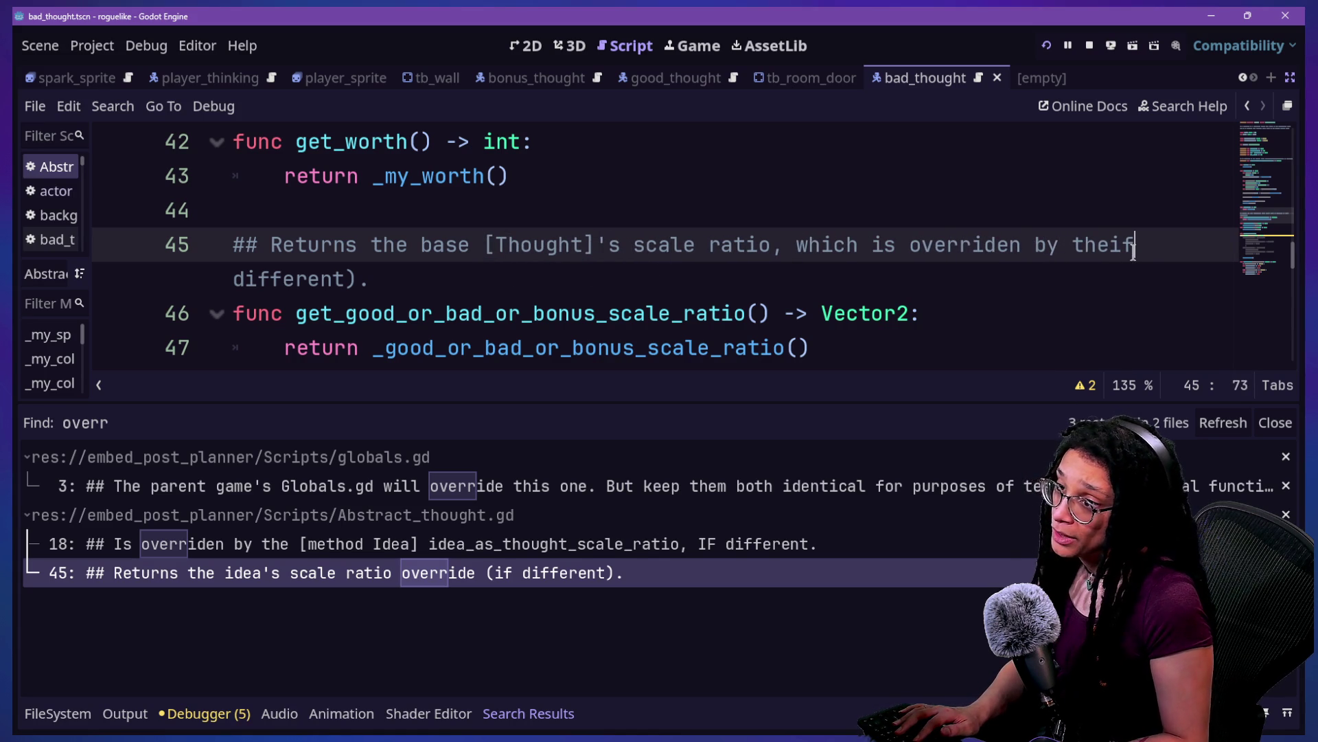
pyautogui.write(' [I')
pyautogui.write("]'s ")
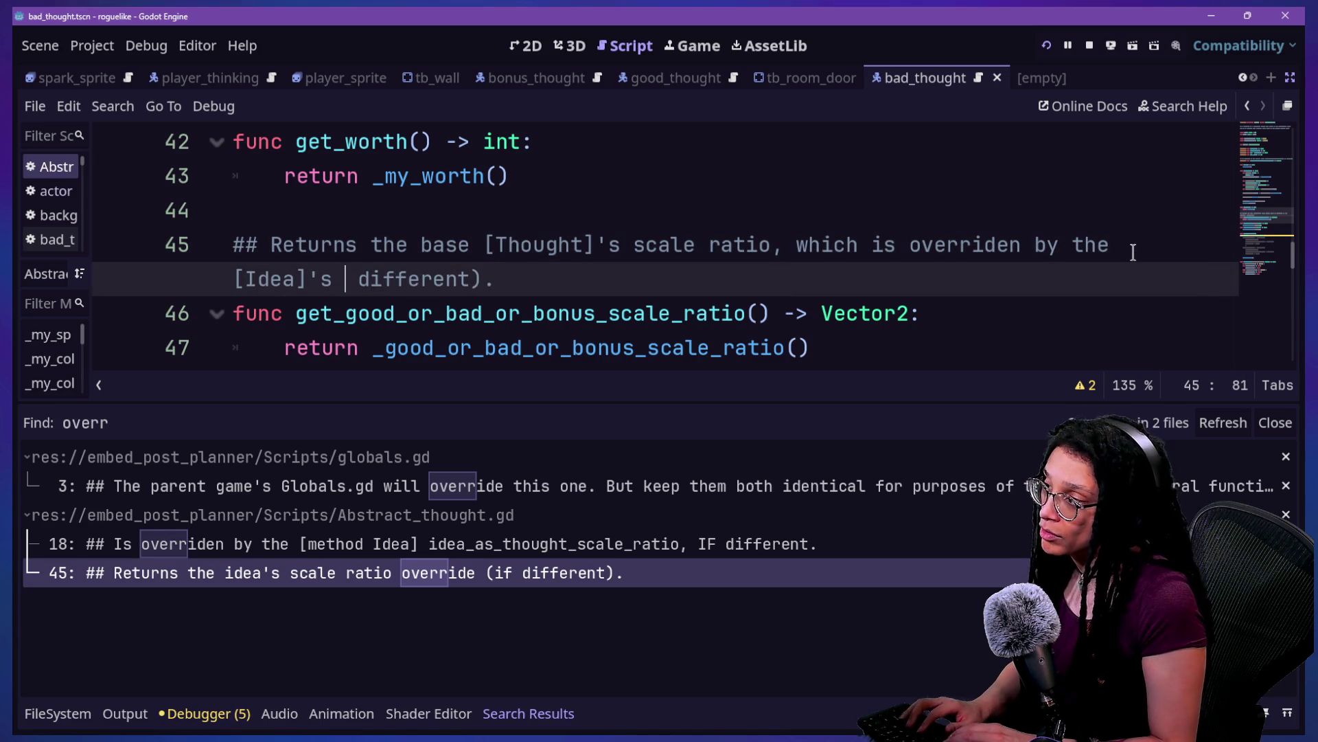
pyautogui.write('_as_thou')
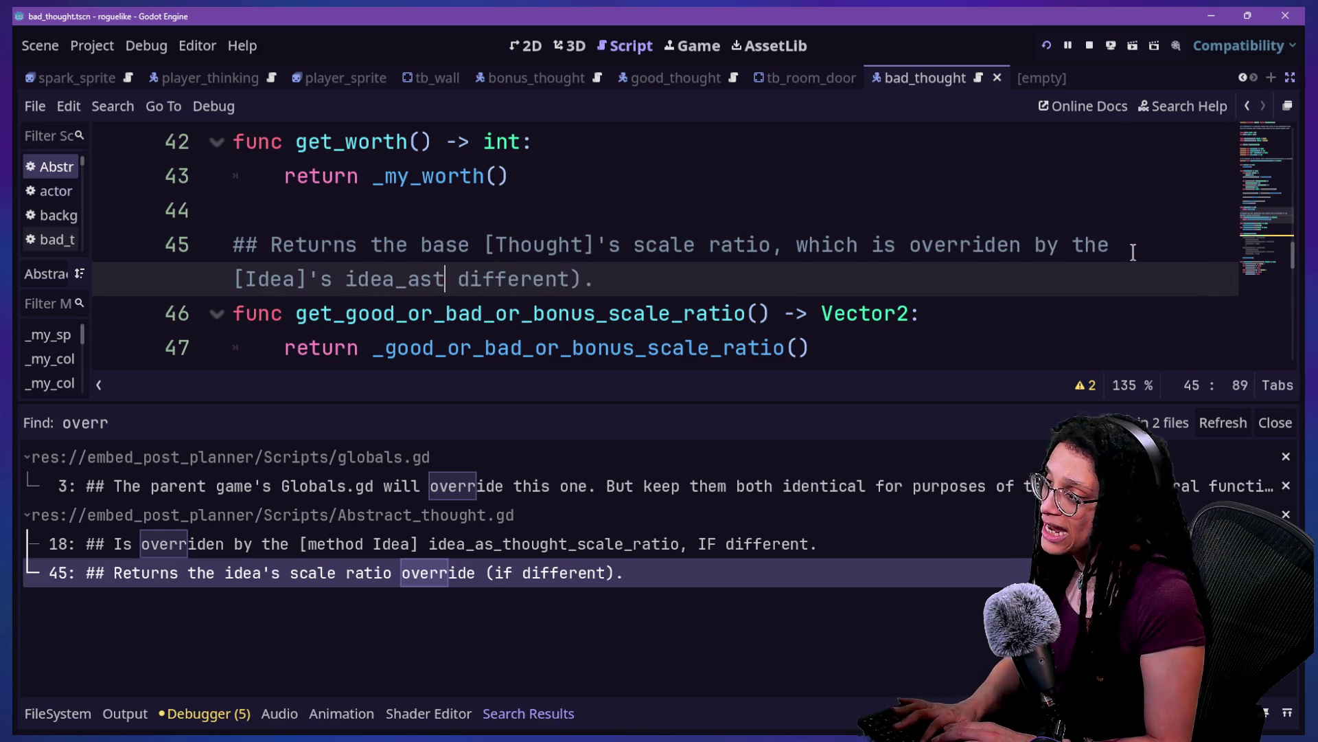
pyautogui.write('ght_scale_ratio')
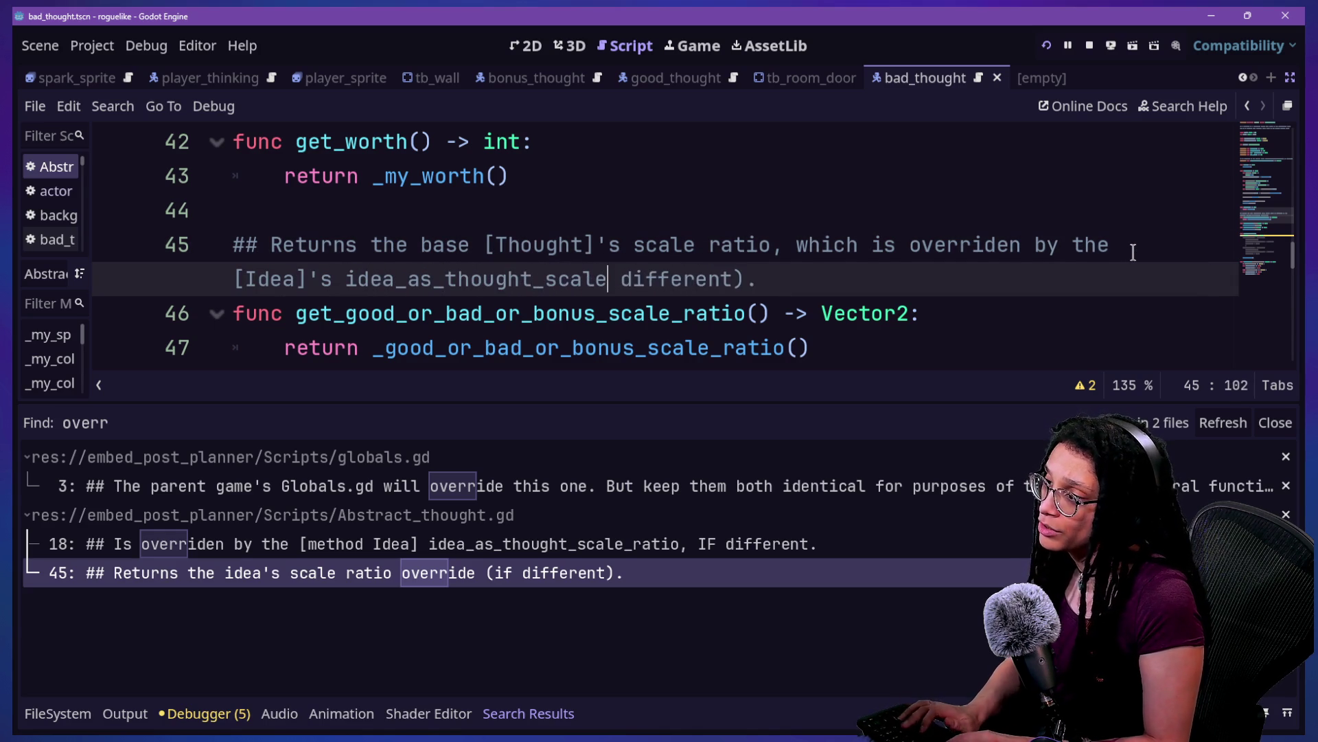
pyautogui.write(' if')
pyautogui.press('BackSpace')
pyautogui.write('.')
pyautogui.click(720, 237)
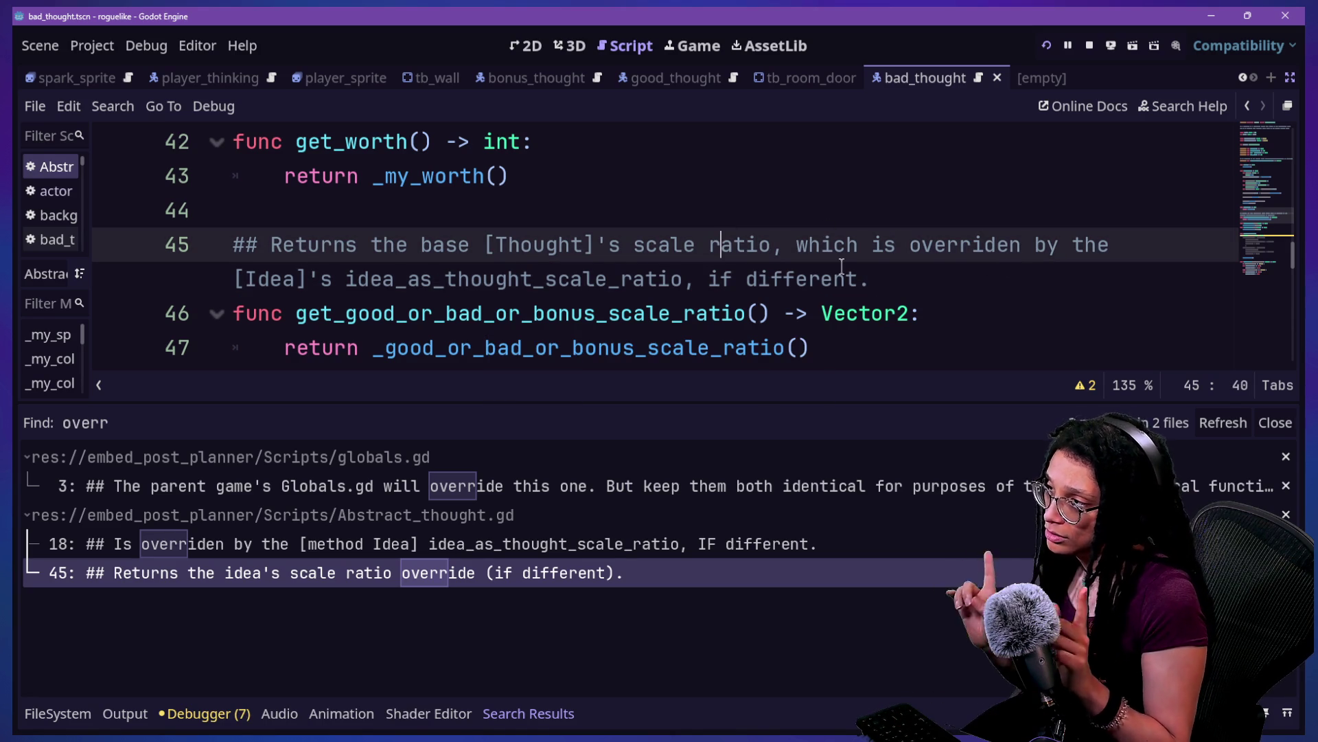
# Step: Hide the Search Results panel and recheck the line 18 doc comment
pyautogui.hotkey('alt', 'o')
pyautogui.hotkey('alt', 'o')
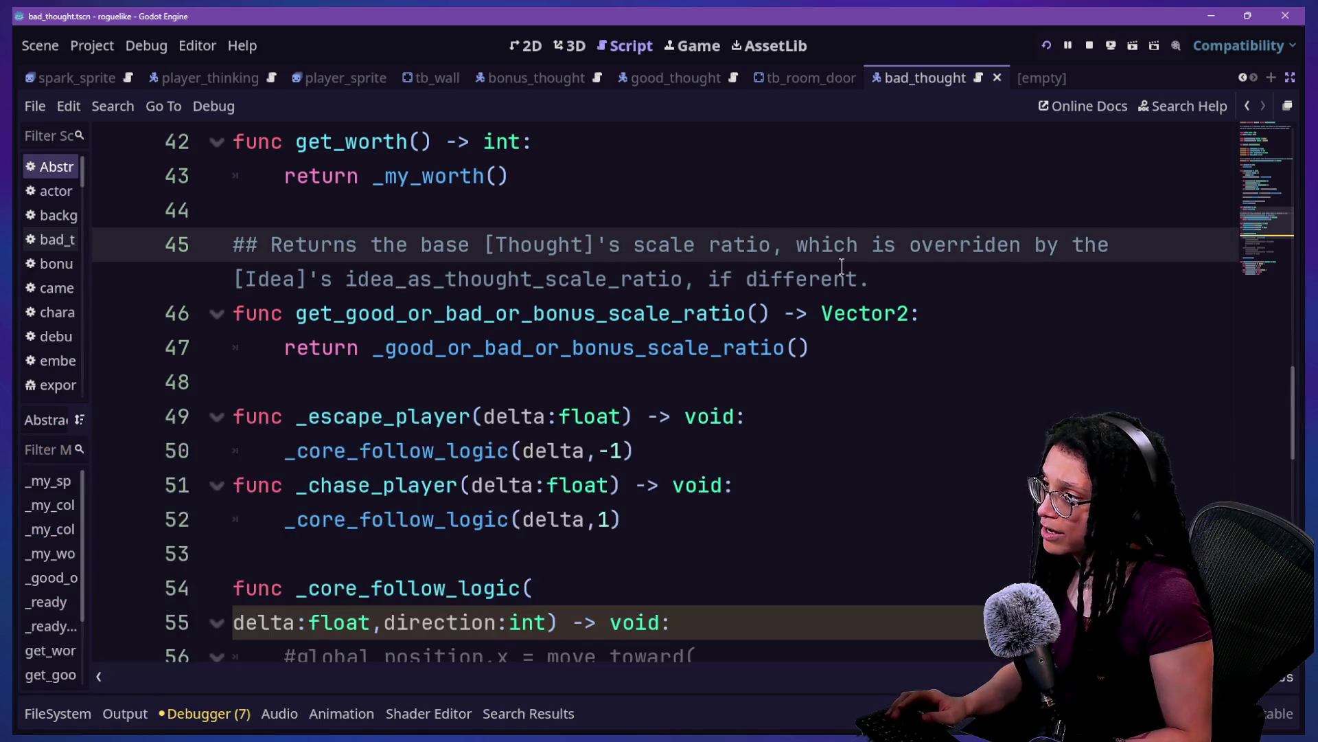
pyautogui.scroll(7, 842, 266)
pyautogui.scroll(6, 842, 266)
pyautogui.scroll(-3, 724, 281)
pyautogui.moveTo(286, 342); pyautogui.dragTo(679, 348)
pyautogui.click(686, 350)
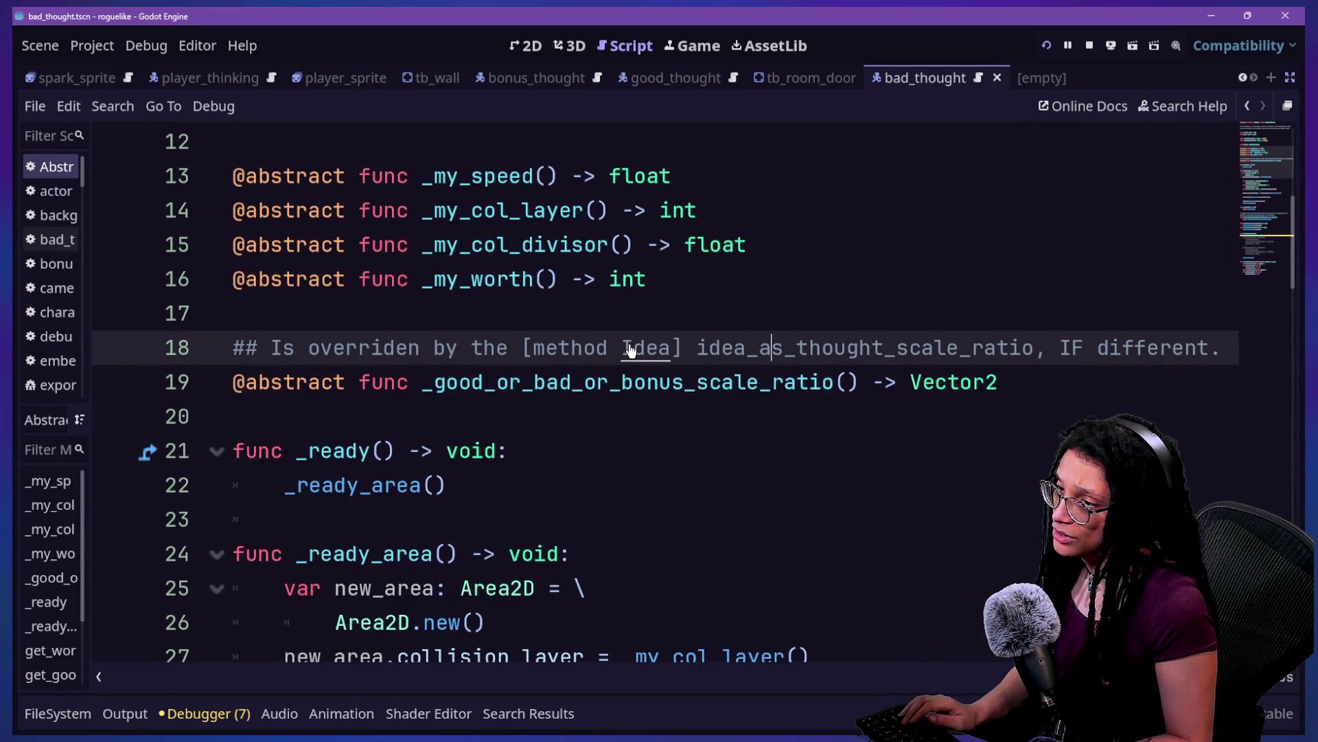
pyautogui.hotkey('shift', 'alt', 'o')
# Step: Add '## Overrides the idea's scale ratio, IF different.' above idea.gd's scale-ratio declaration
pyautogui.press('Down')
pyautogui.press('Down')
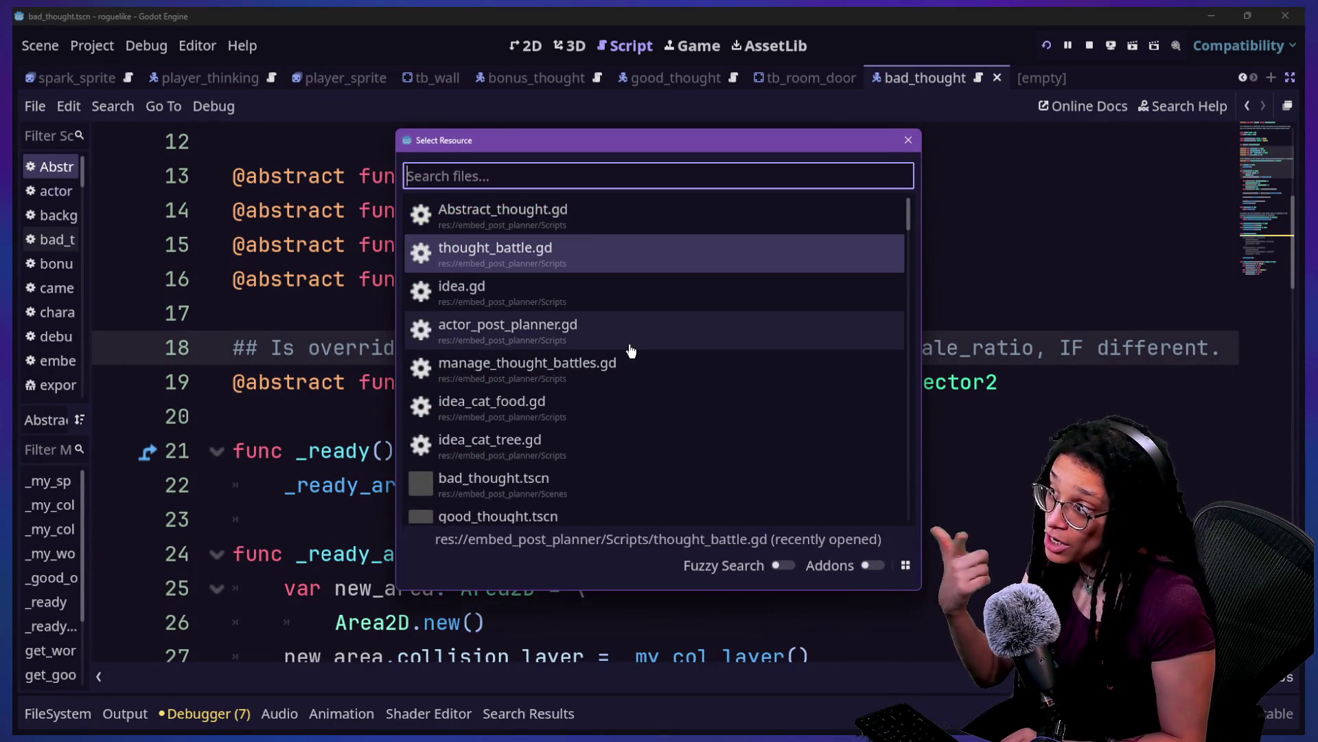
pyautogui.press('Return')
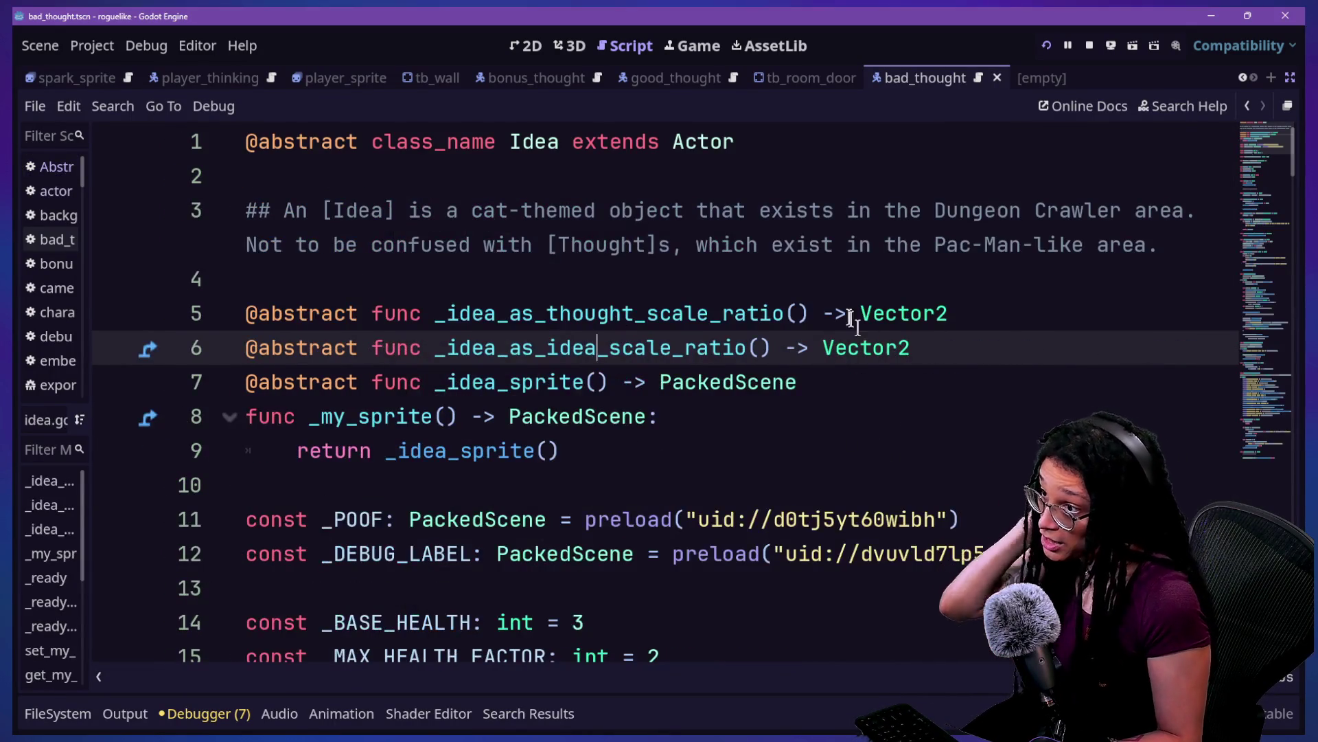
pyautogui.click(839, 313)
pyautogui.click(839, 288)
pyautogui.press('Return')
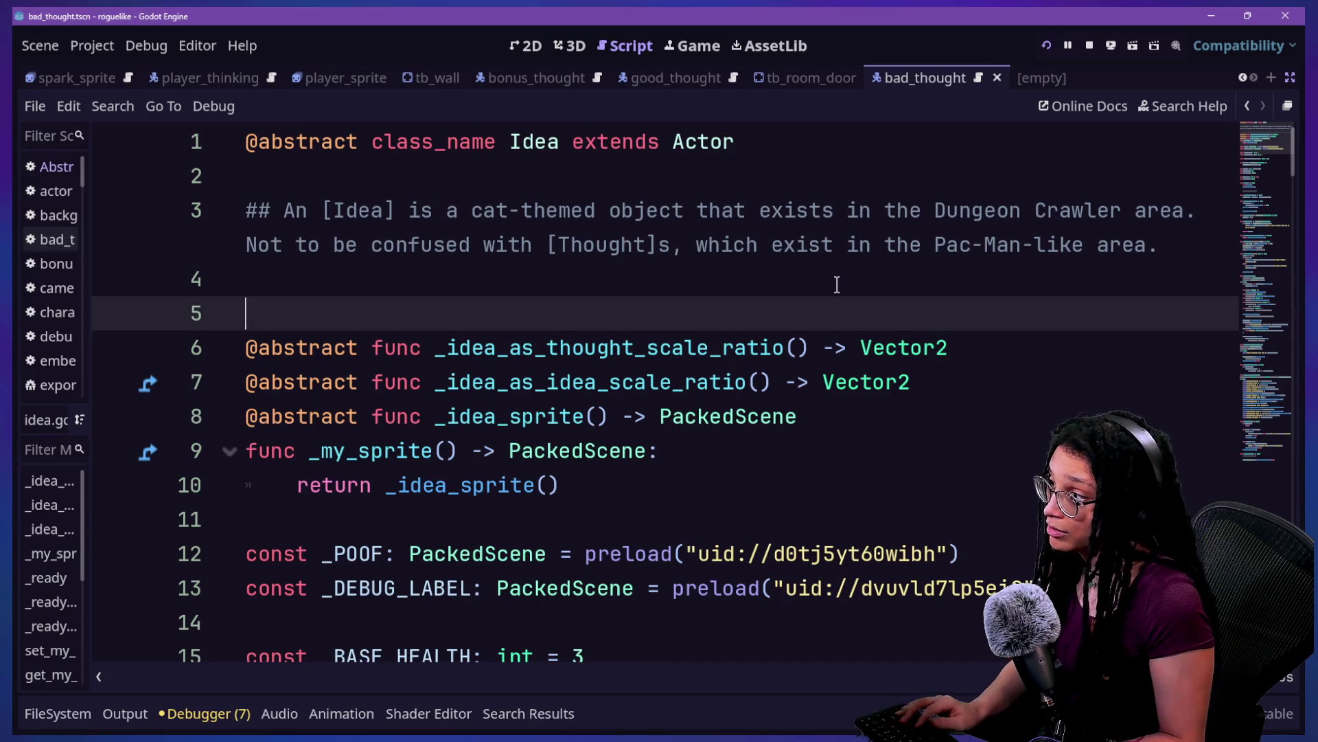
pyautogui.write("## Overrides the idea's scale ratio, IF different.")
# Step: Replace 'idea's' with a "[Thought]'s (good/bad/bonus)" link in the new comment
pyautogui.moveTo(458, 313); pyautogui.dragTo(533, 316)
pyautogui.write('thou')
pyautogui.press('BackSpace')
pyautogui.press('BackSpace')
pyautogui.press('BackSpace')
pyautogui.write('[Thought')
pyautogui.press('Return')
pyautogui.press('BackSpace')
pyautogui.write("]'s (good")
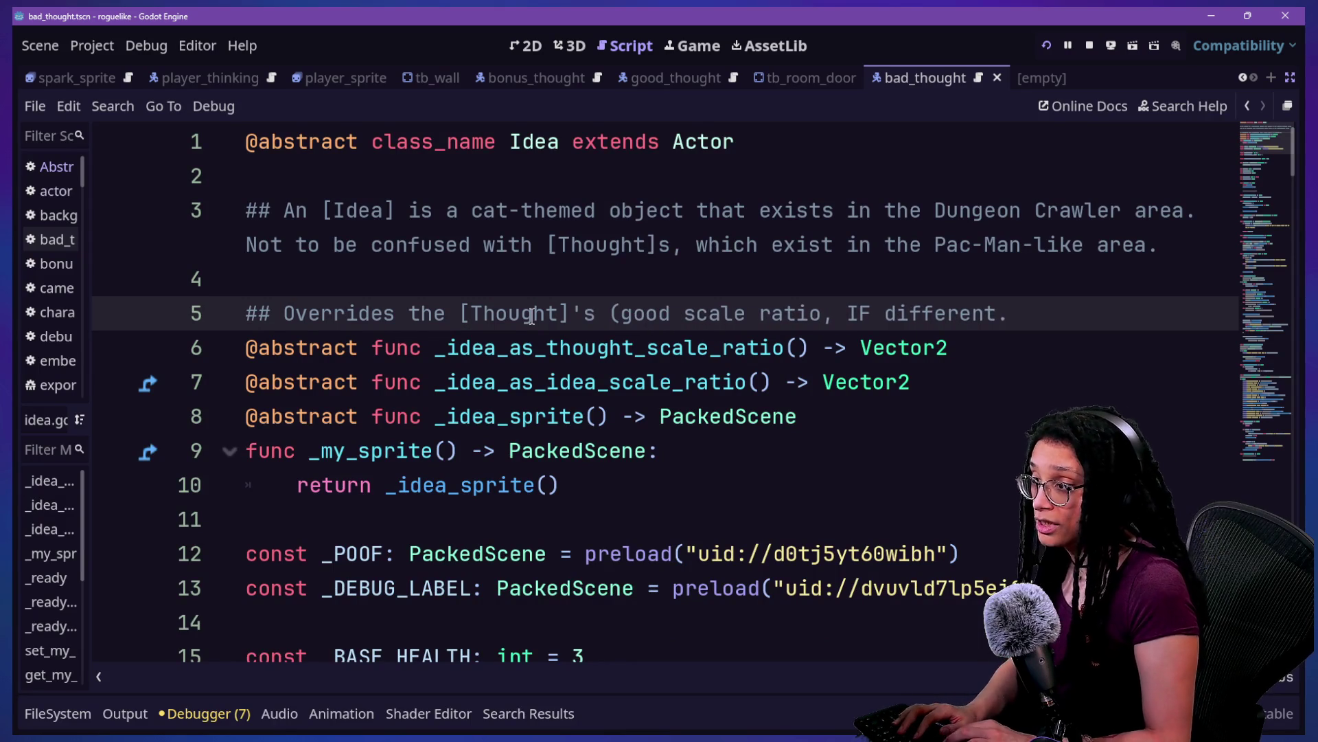
pyautogui.write('/bad/')
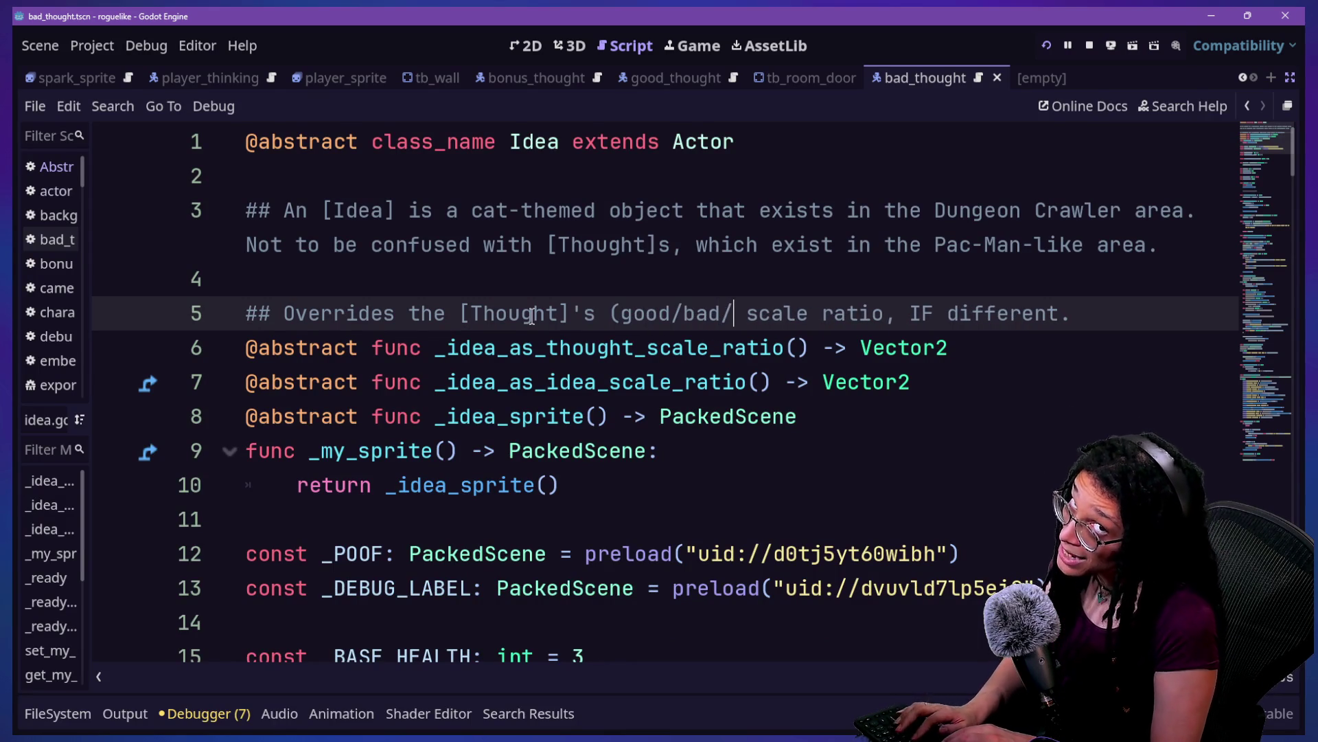
pyautogui.write('bonus)')
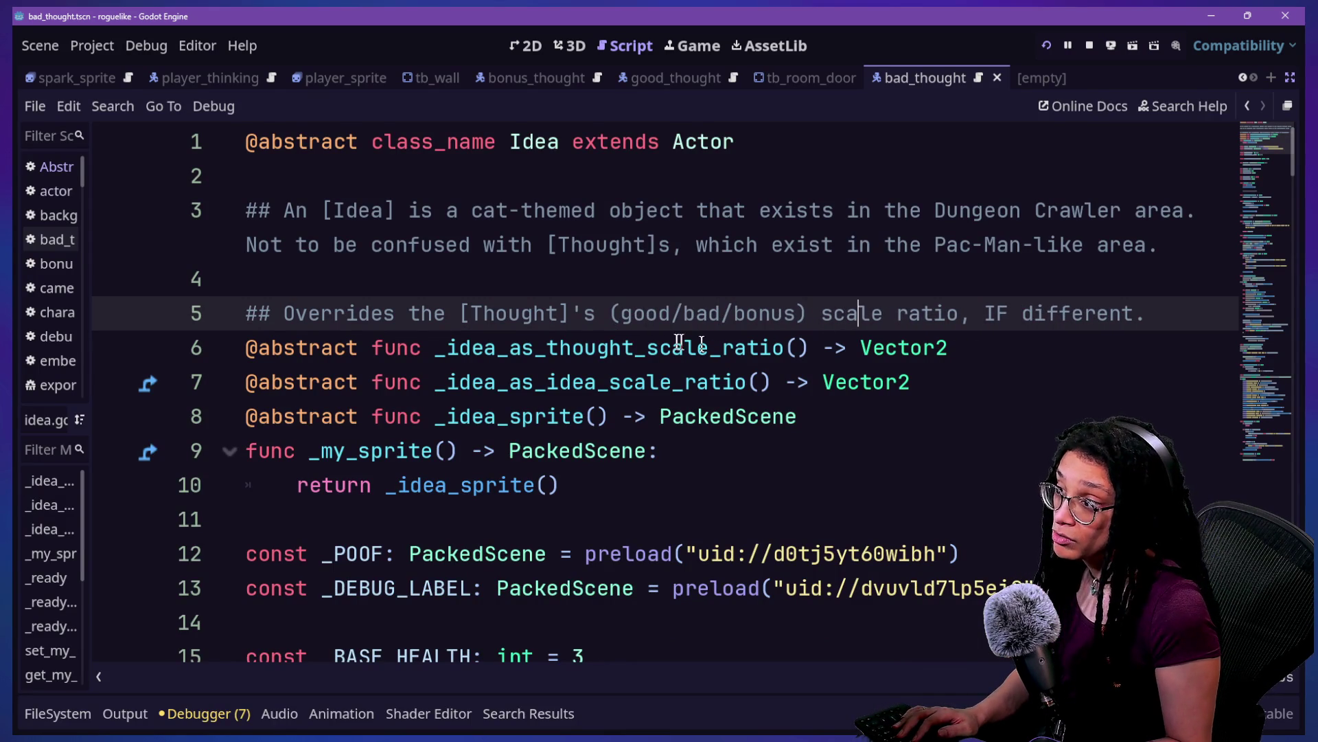
pyautogui.click(1025, 340)
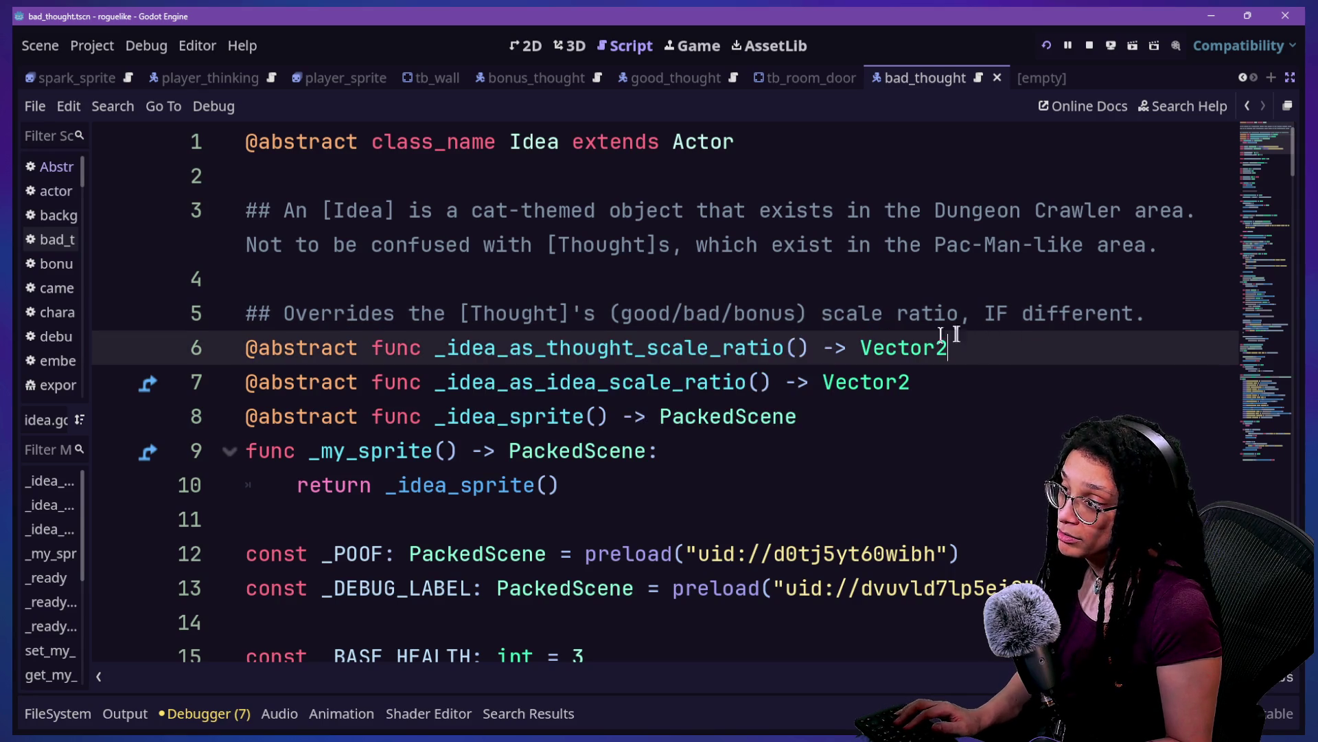
pyautogui.scroll(-10, 632, 423)
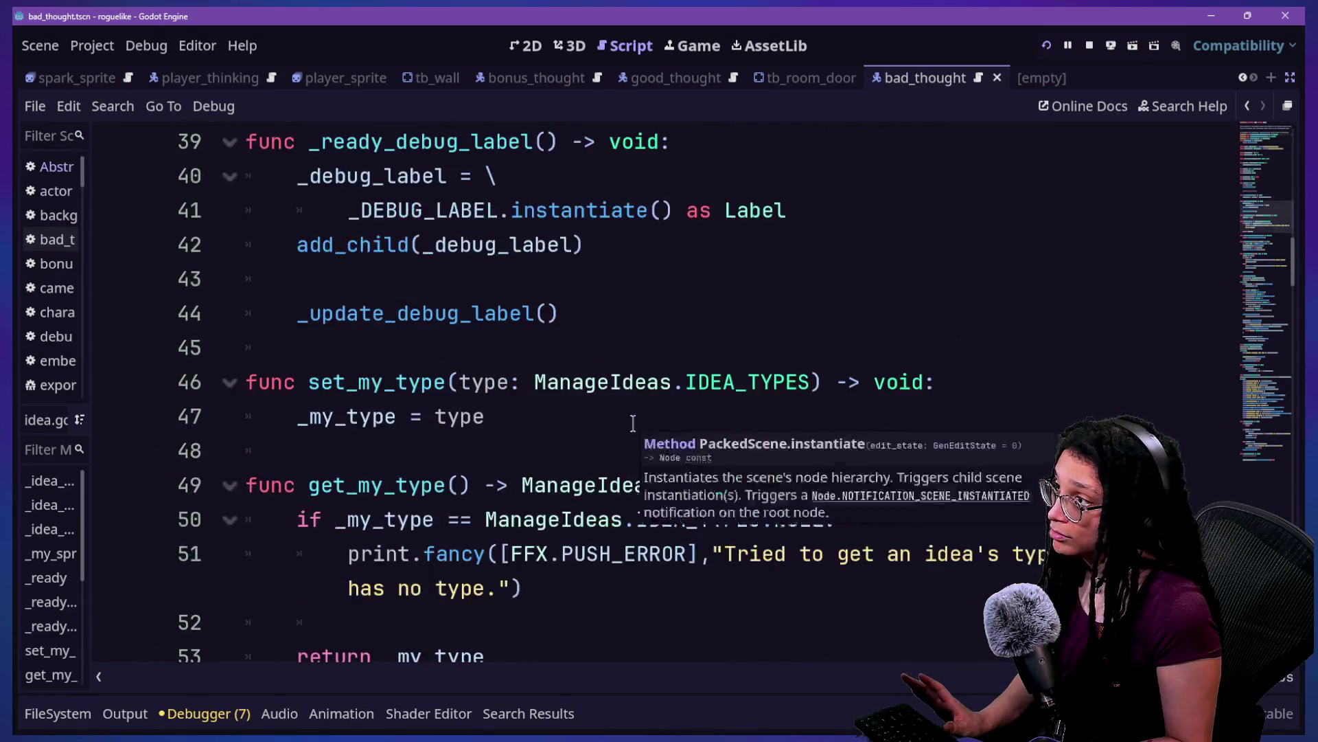
pyautogui.scroll(2, 632, 422)
pyautogui.moveTo(633, 422)
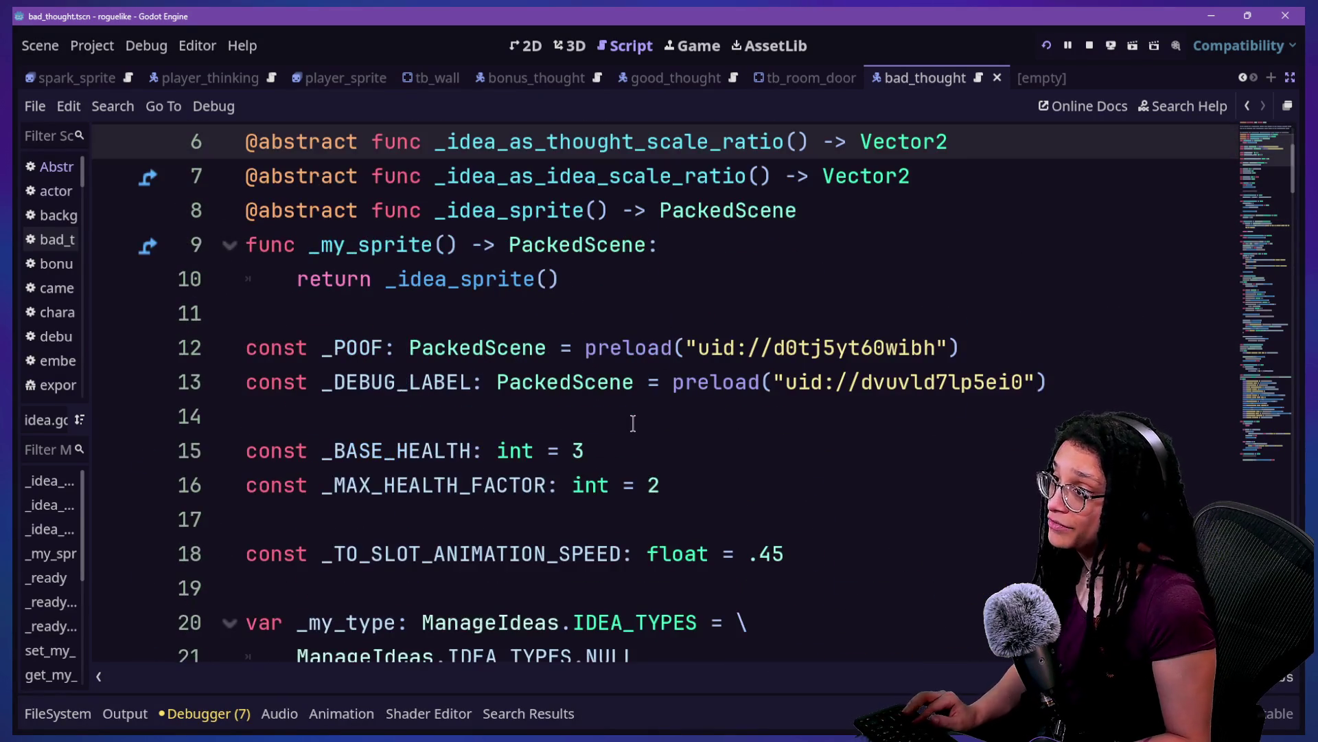
# Step: Quick-open thought_battle.gd in the script editor
pyautogui.hotkey('shift', 'alt', 'o')
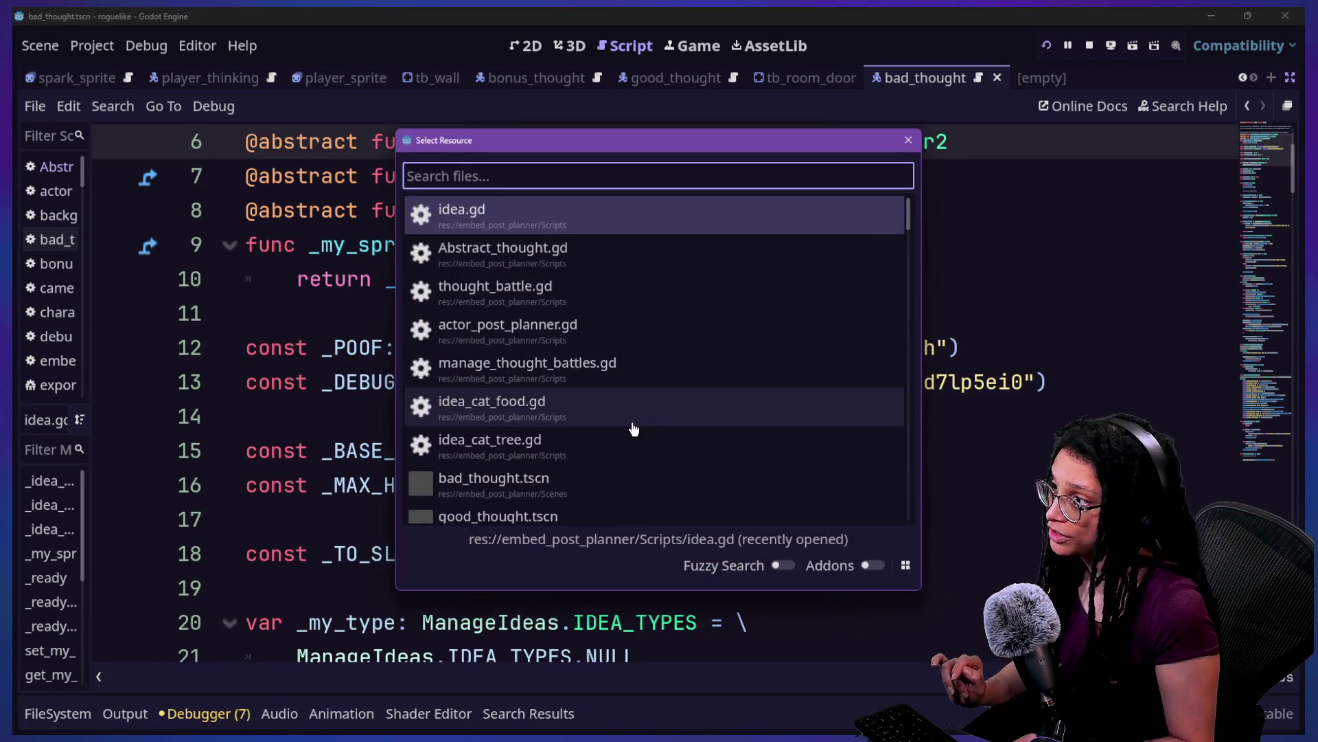
pyautogui.press('Down')
pyautogui.press('Down')
pyautogui.press('Return')
pyautogui.scroll(-4, 632, 422)
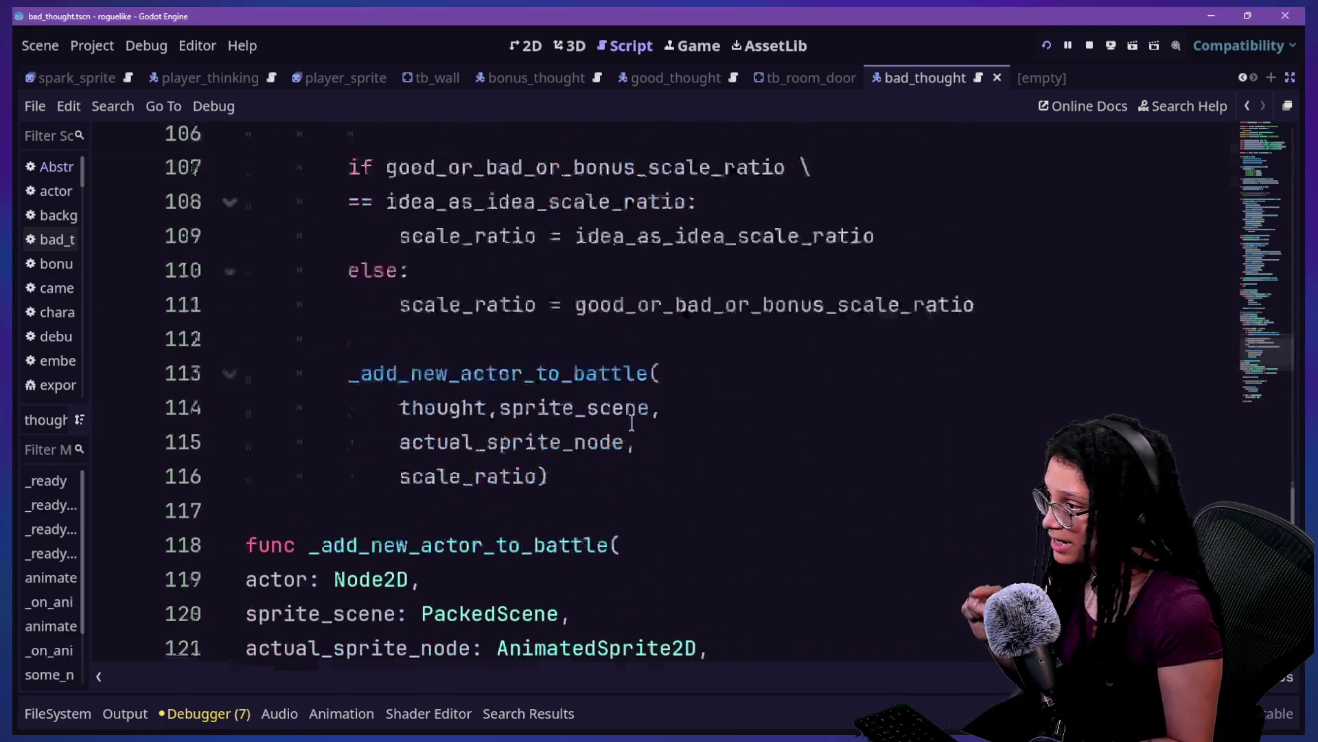
pyautogui.scroll(3, 632, 420)
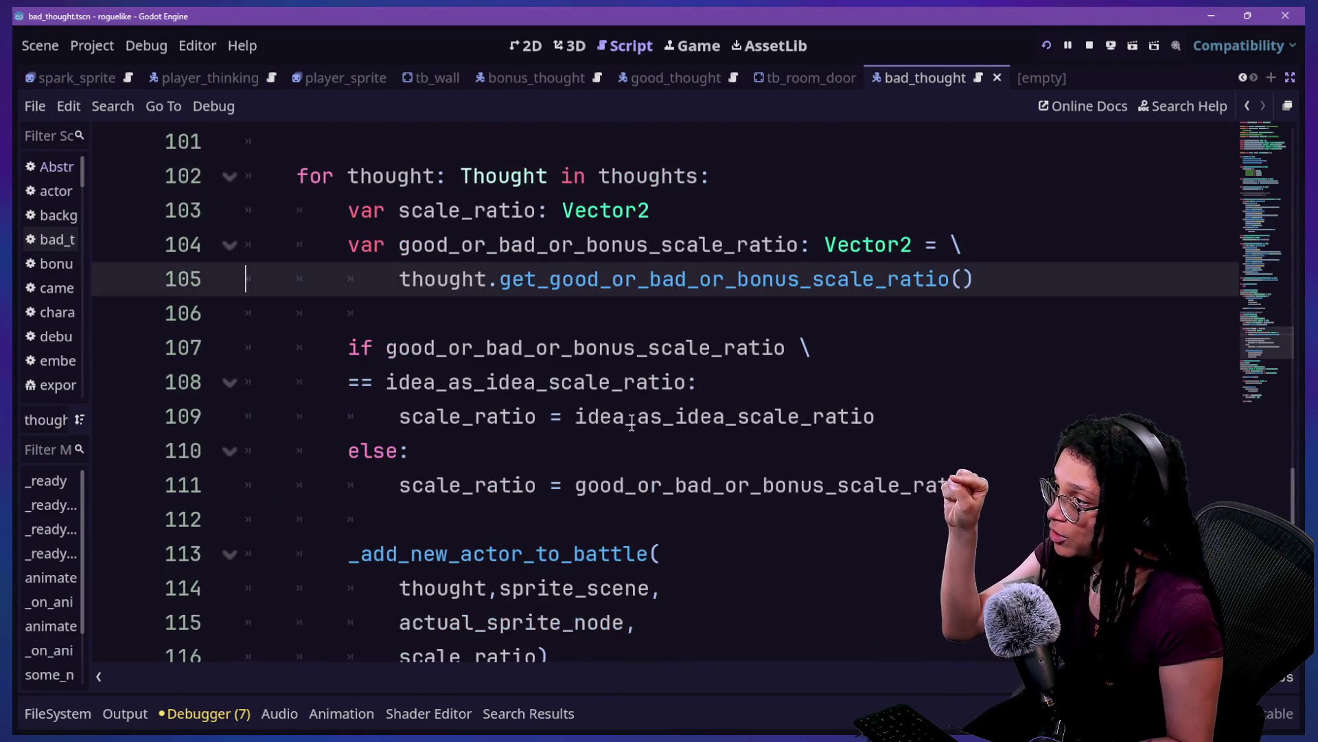
# Step: Move the idea_as_idea_scale_ratio assignment out of the if branch into the else branch
pyautogui.moveTo(386, 348); pyautogui.dragTo(702, 351)
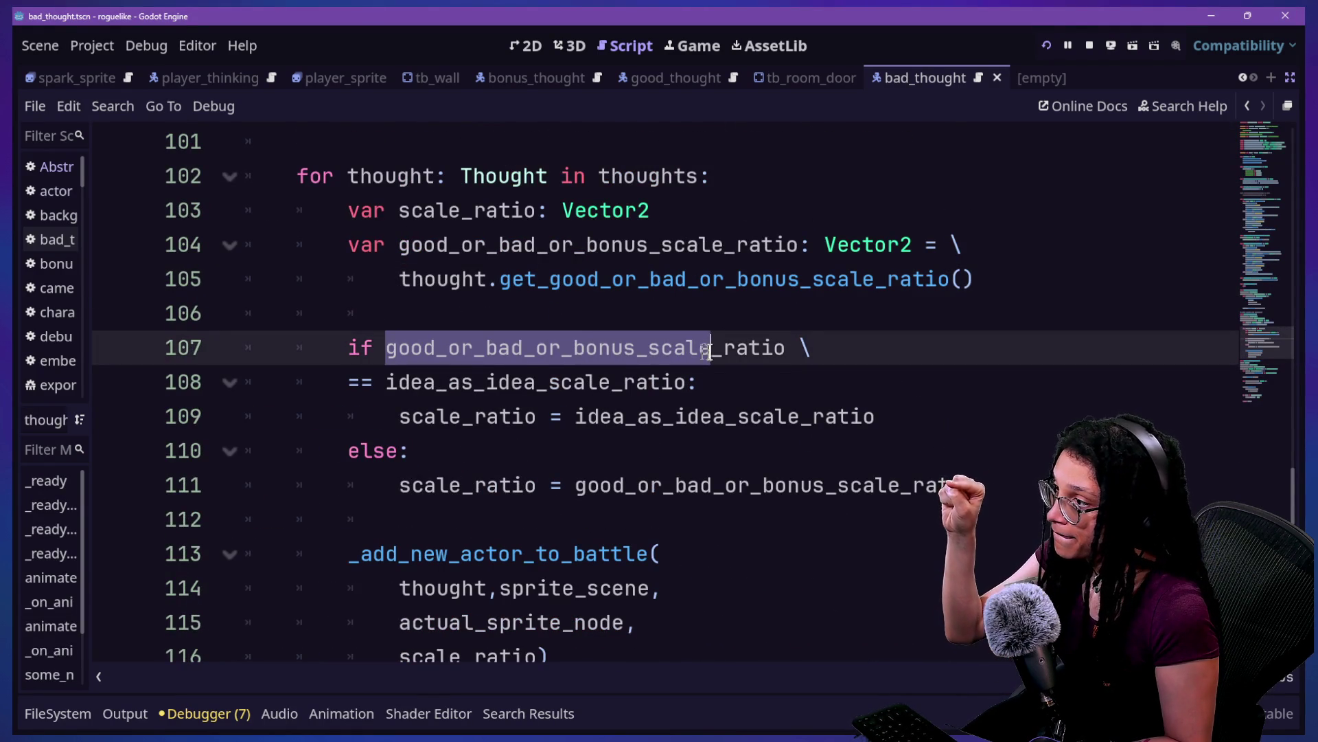
pyautogui.moveTo(399, 416); pyautogui.dragTo(994, 414)
pyautogui.hotkey('ctrl', 'c')
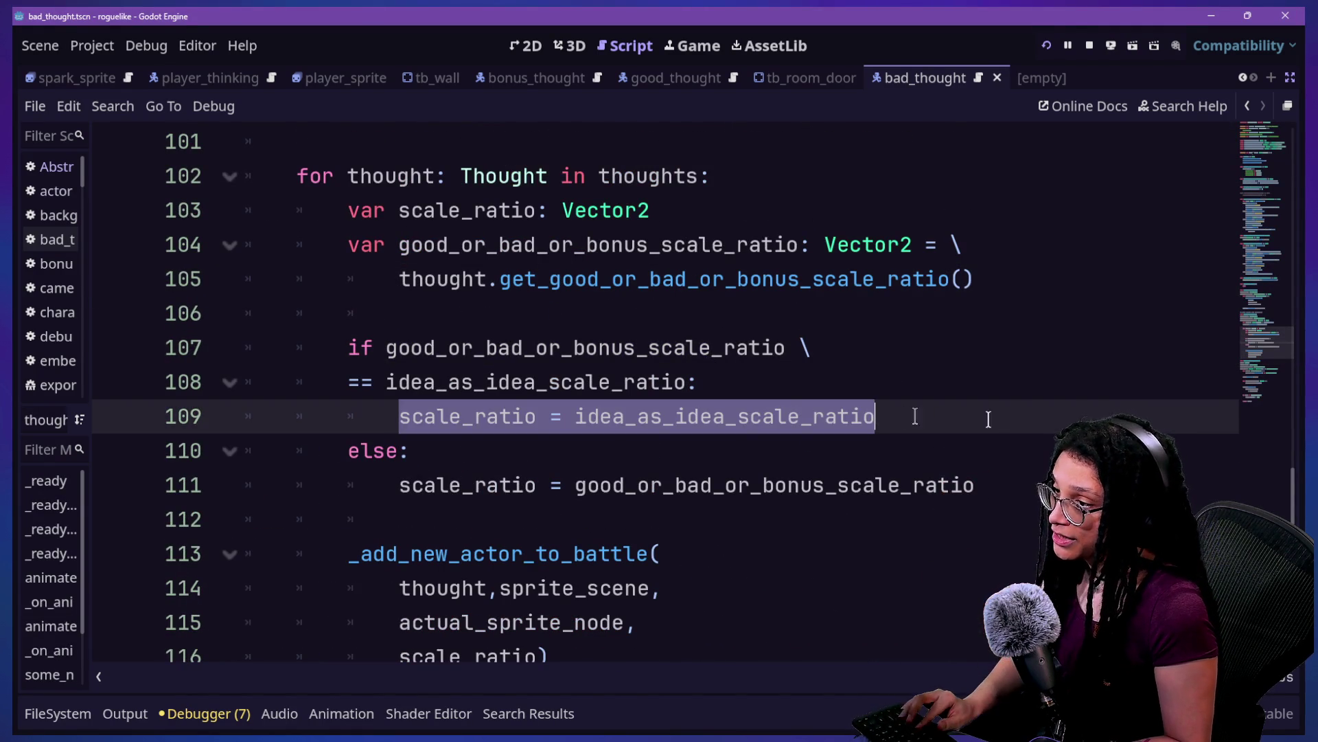
pyautogui.press('BackSpace')
pyautogui.click(624, 449)
pyautogui.hotkey('ctrl', 'v')
pyautogui.hotkey('ctrl', 'z')
pyautogui.press('Return')
pyautogui.hotkey('ctrl', 'v')
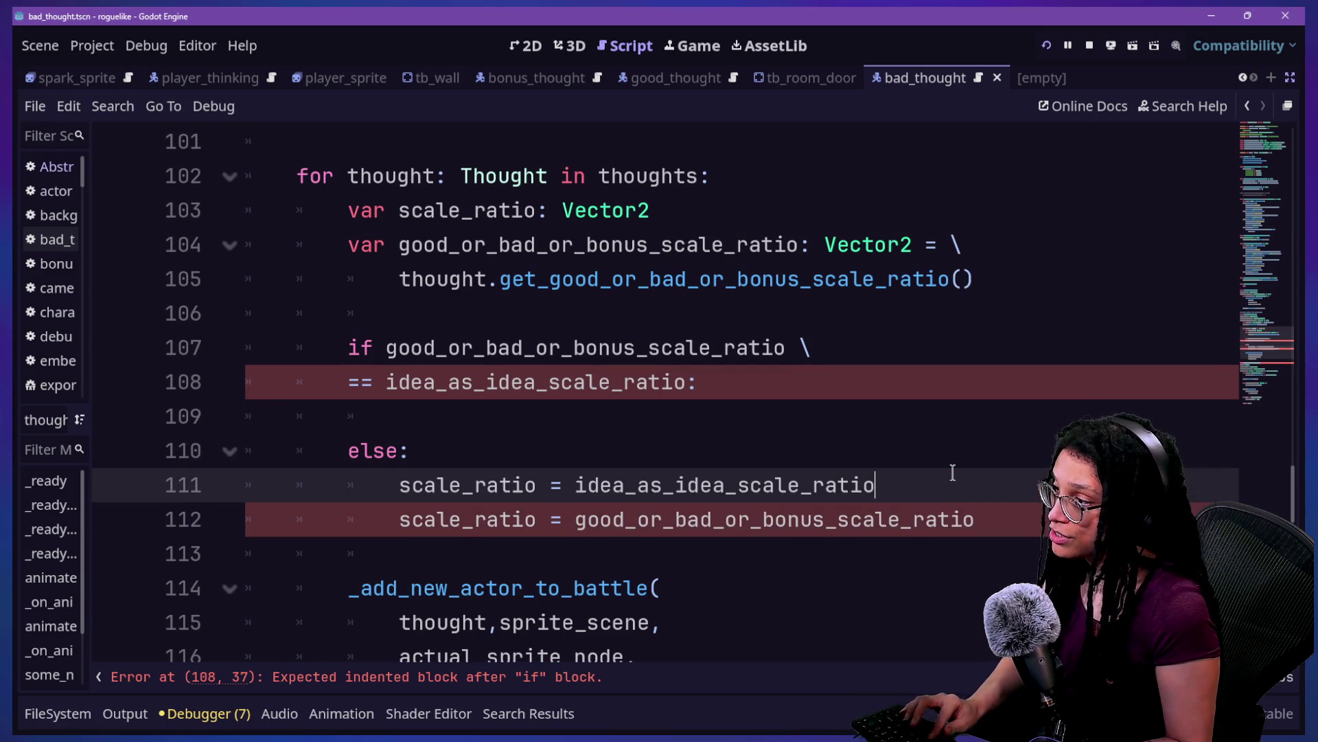
# Step: Move the good_or_bad_or_bonus_scale_ratio assignment into the if branch, delete the blank line, and run the game
pyautogui.hotkey('shift', 'Down')
pyautogui.hotkey('shift', 'End')
pyautogui.hotkey('ctrl', 'x')
pyautogui.click(924, 426)
pyautogui.hotkey('ctrl', 'v')
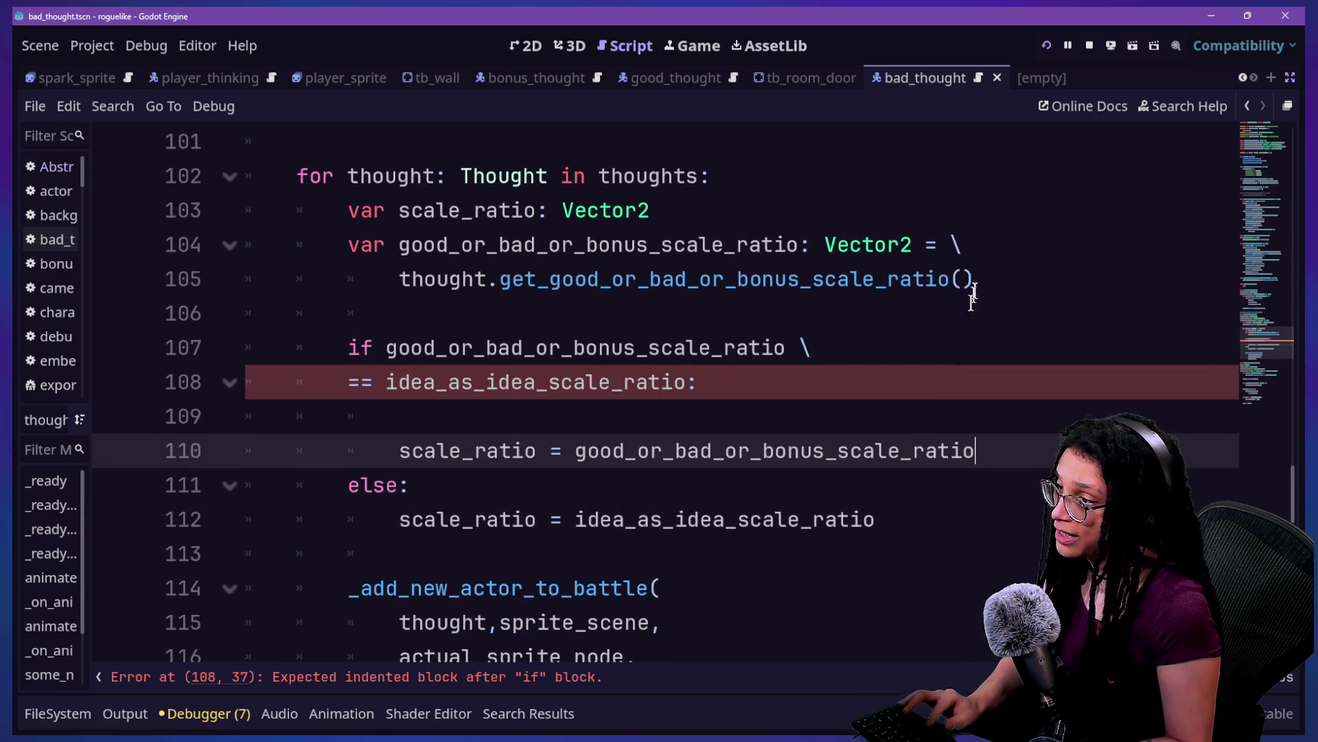
pyautogui.click(918, 417)
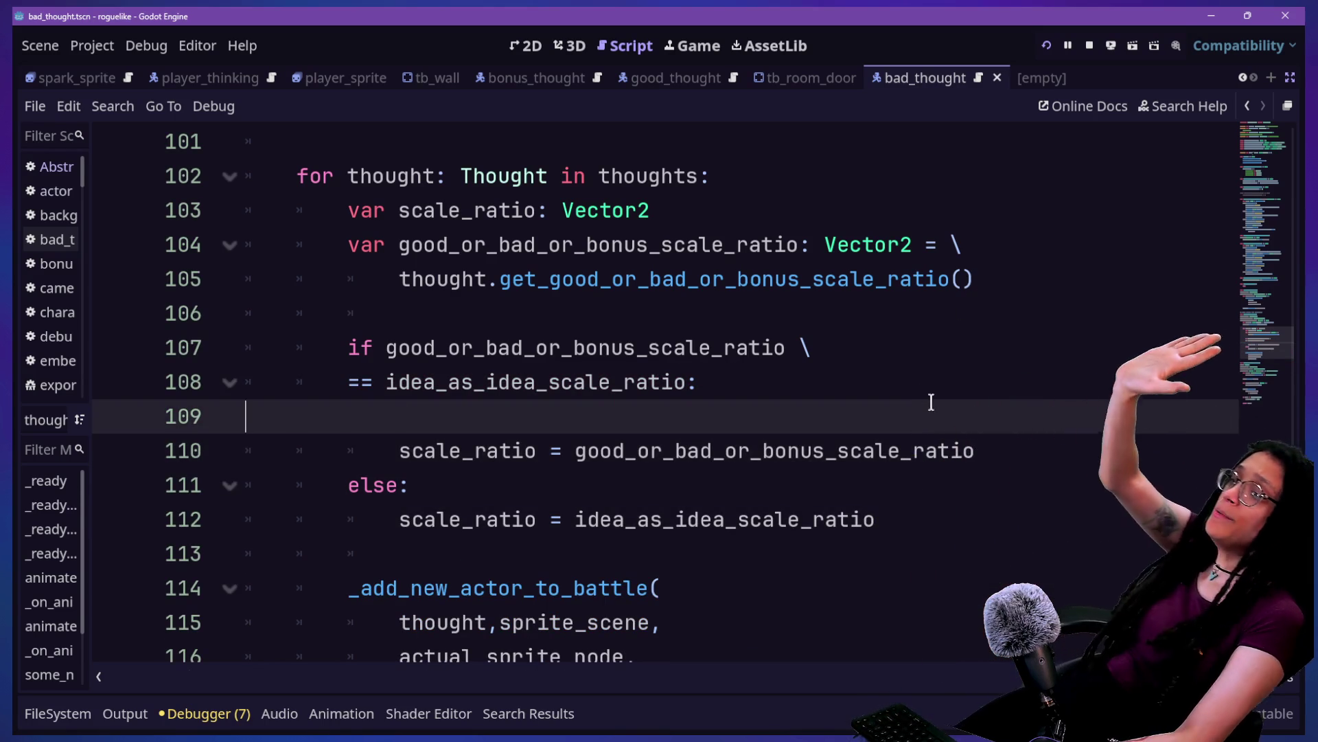
pyautogui.press('BackSpace')
pyautogui.click(1044, 44)
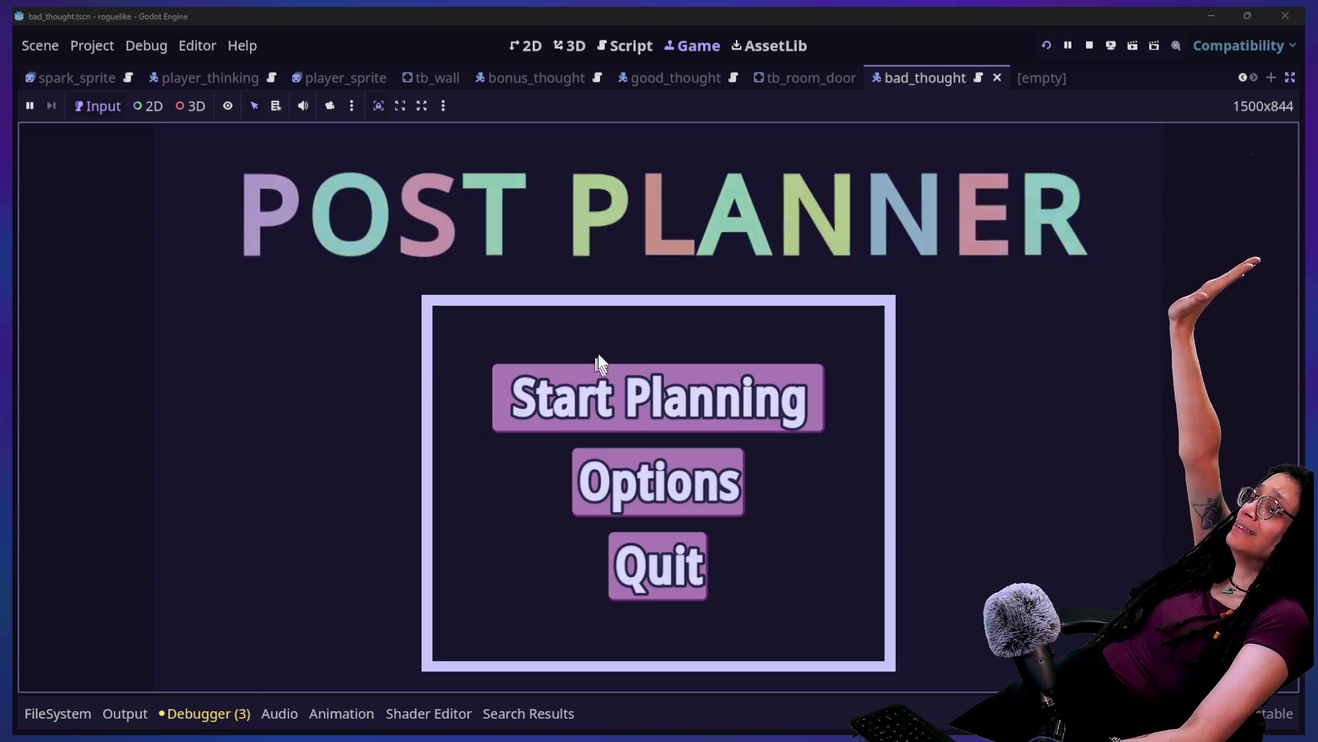
# Step: Start planning, pick Catstagram, and steer the brain left, up, down, left, down into the pink maze
pyautogui.click(599, 356)
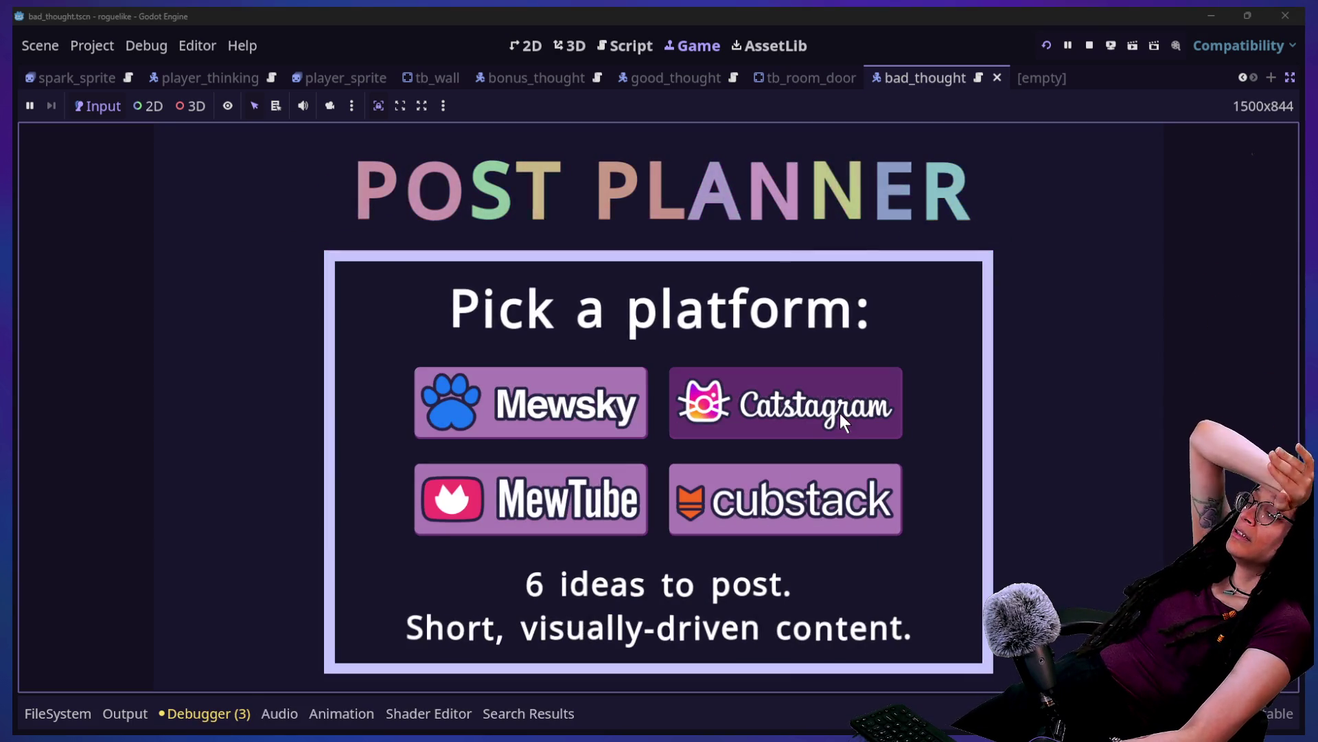
pyautogui.click(783, 423)
pyautogui.press('Left')
pyautogui.press('Up')
pyautogui.press('Down')
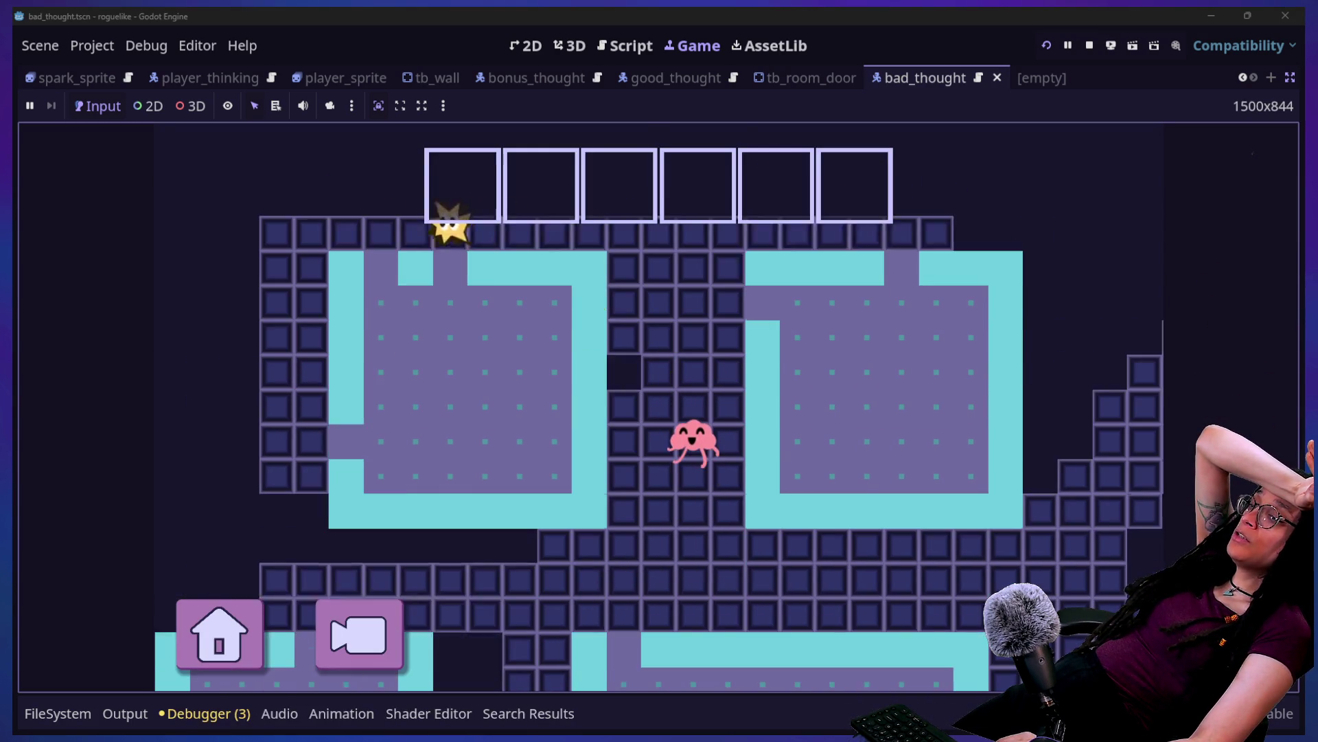
pyautogui.press('Left')
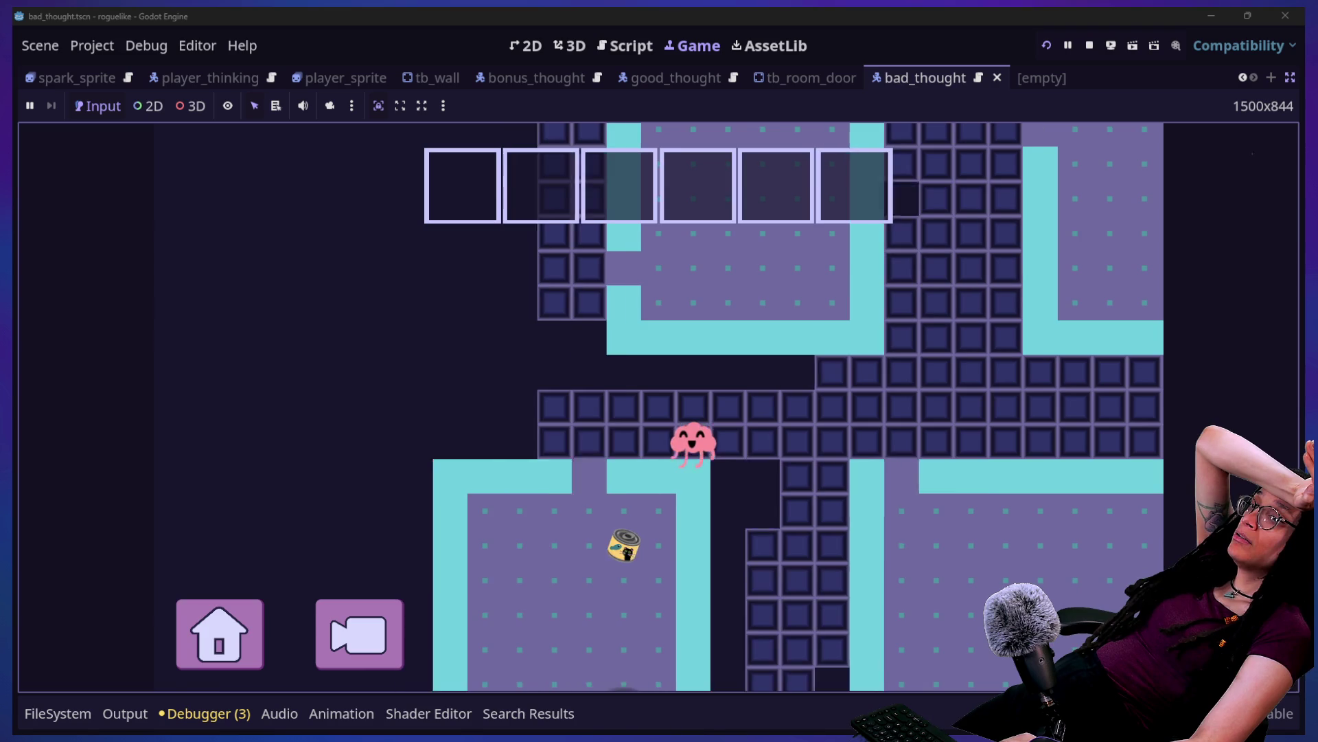
pyautogui.press('Down')
pyautogui.press('Down')
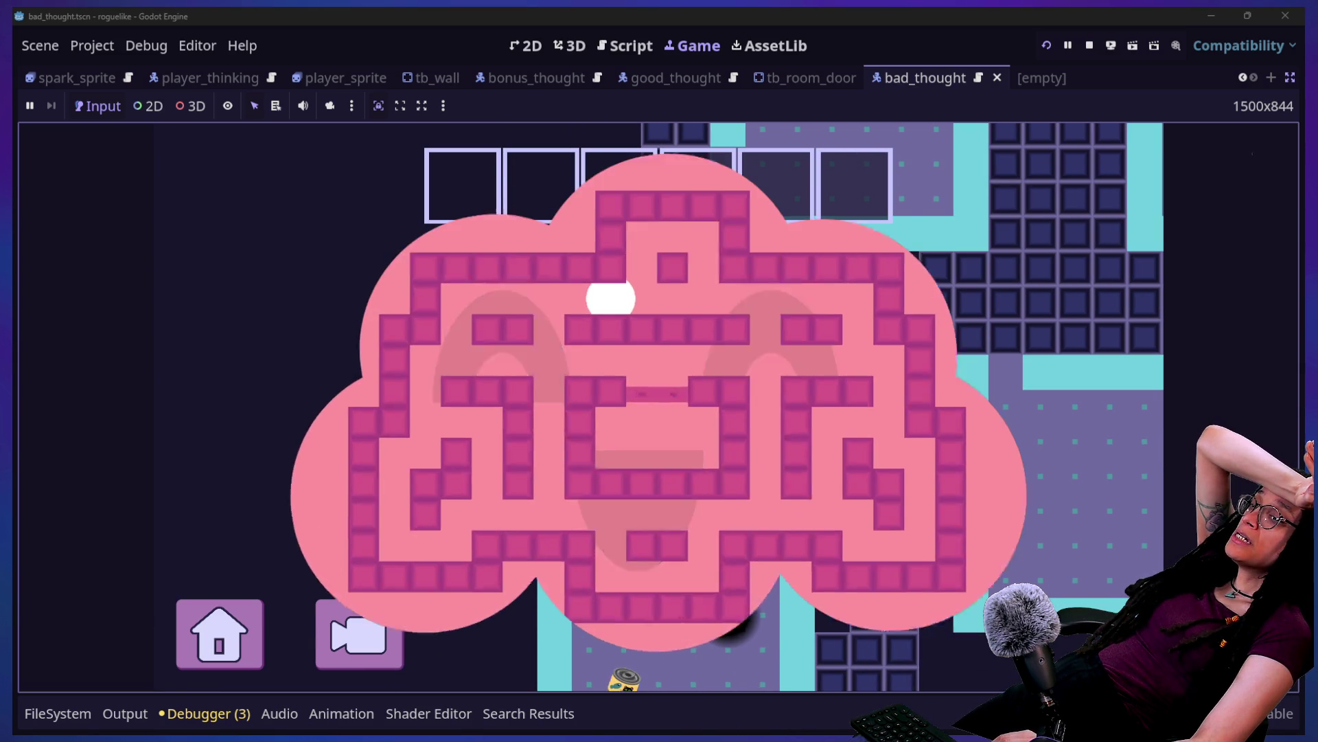
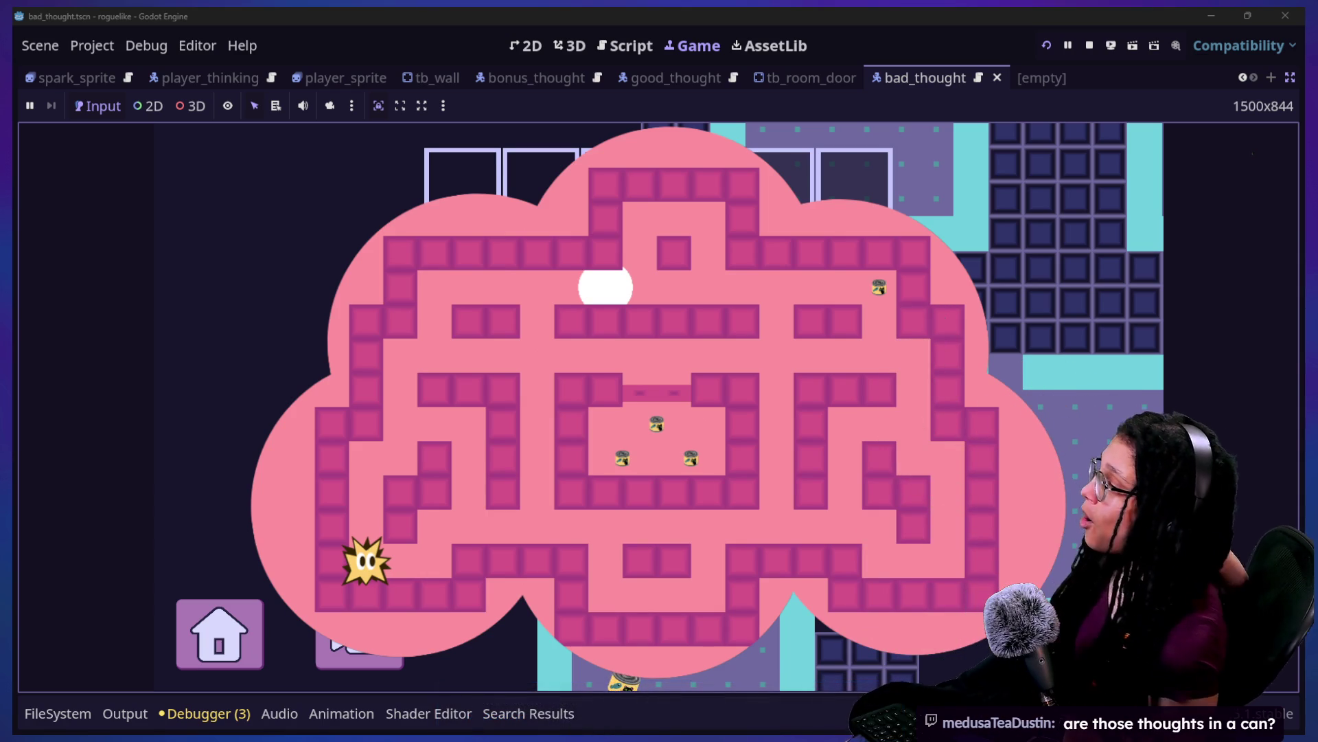
# Step: Move the spark player right through the maze corridors to check the pickup scaling
pyautogui.click(555, 545)
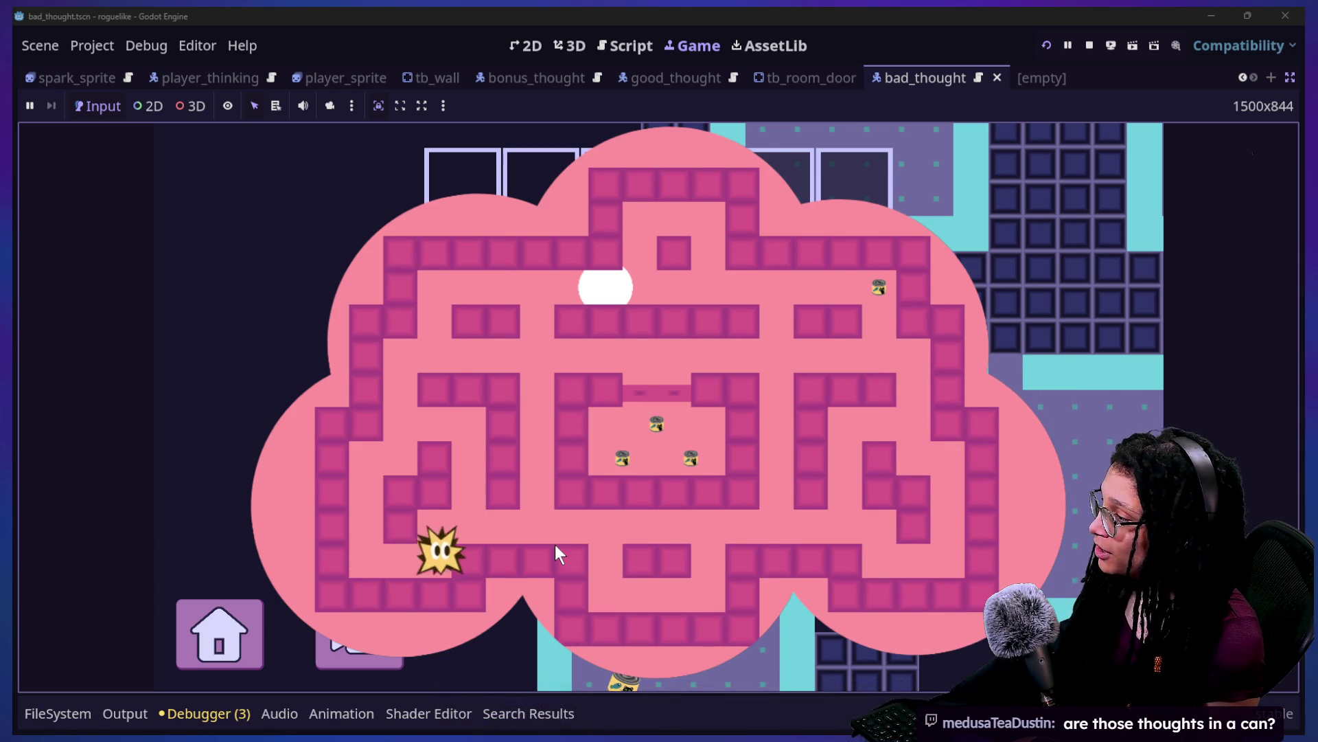
pyautogui.press('Right')
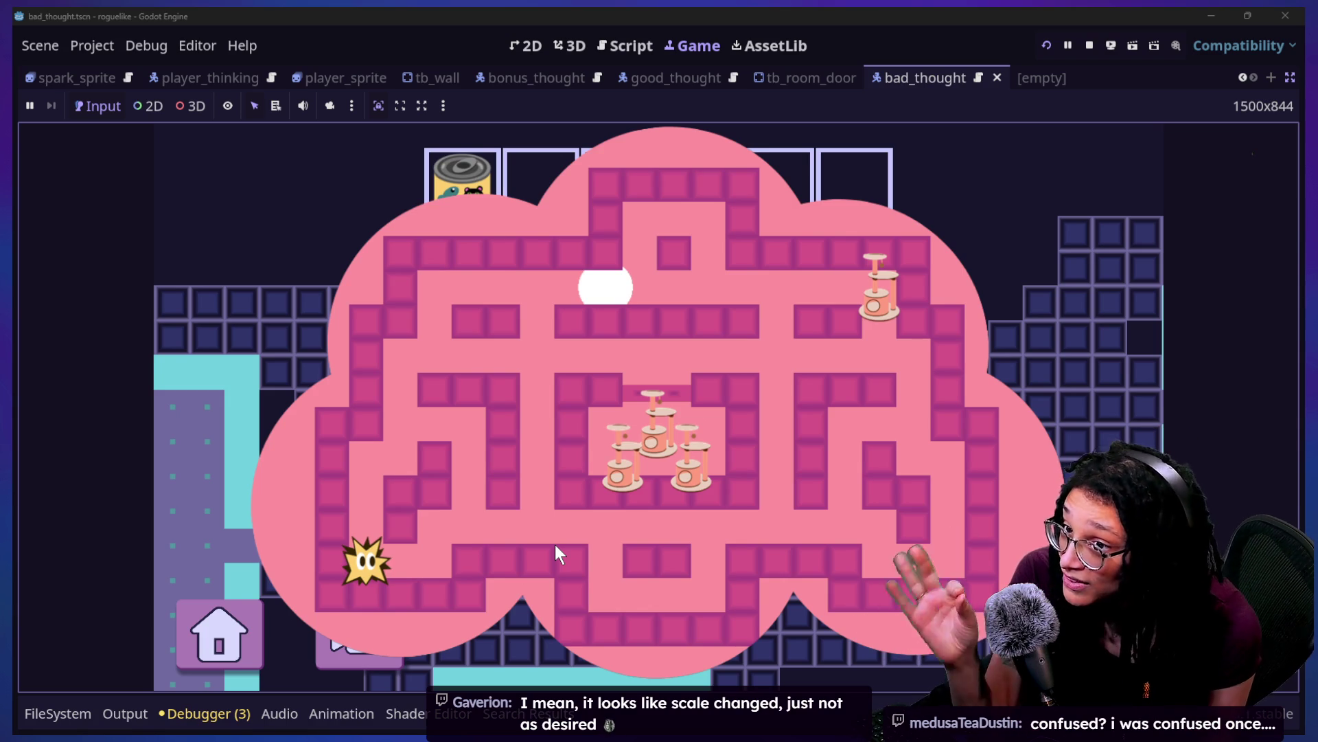
# Step: In the bad_thought script, scroll down and place the caret after the apply_scale call
pyautogui.click(616, 46)
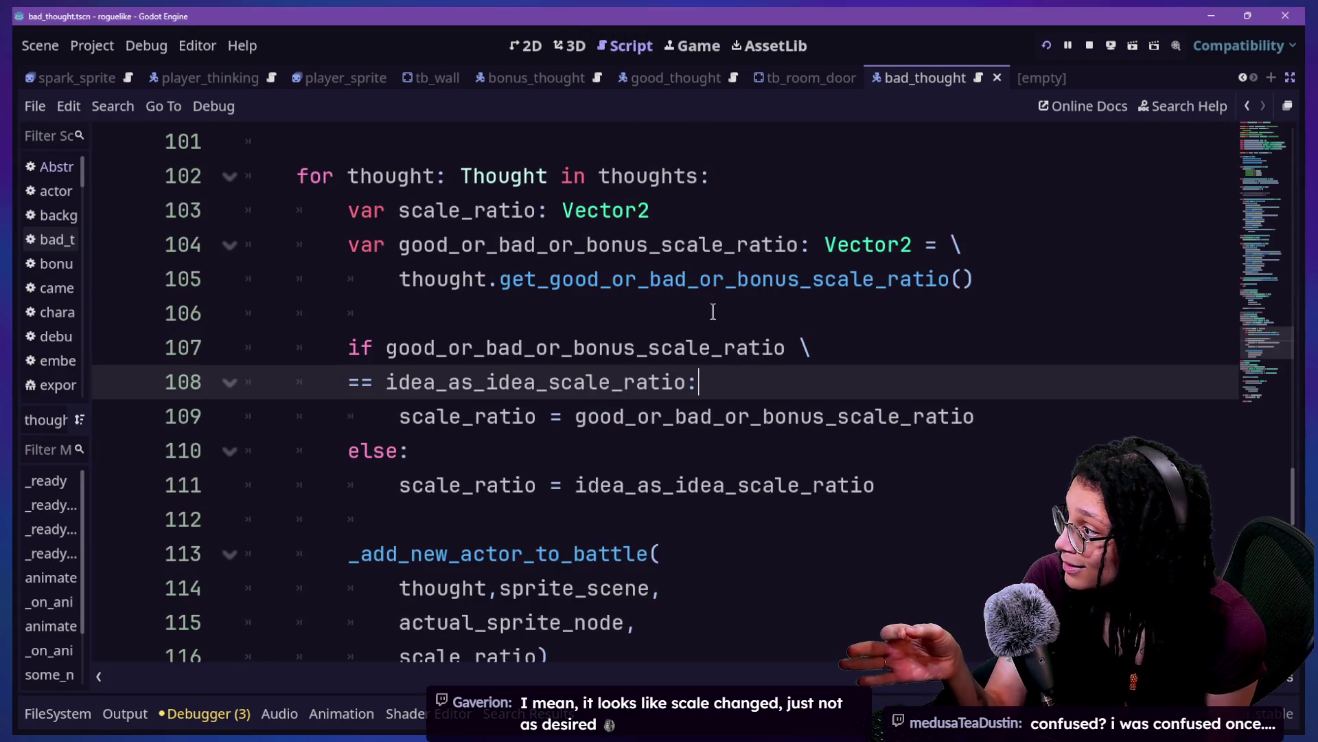
pyautogui.click(624, 406)
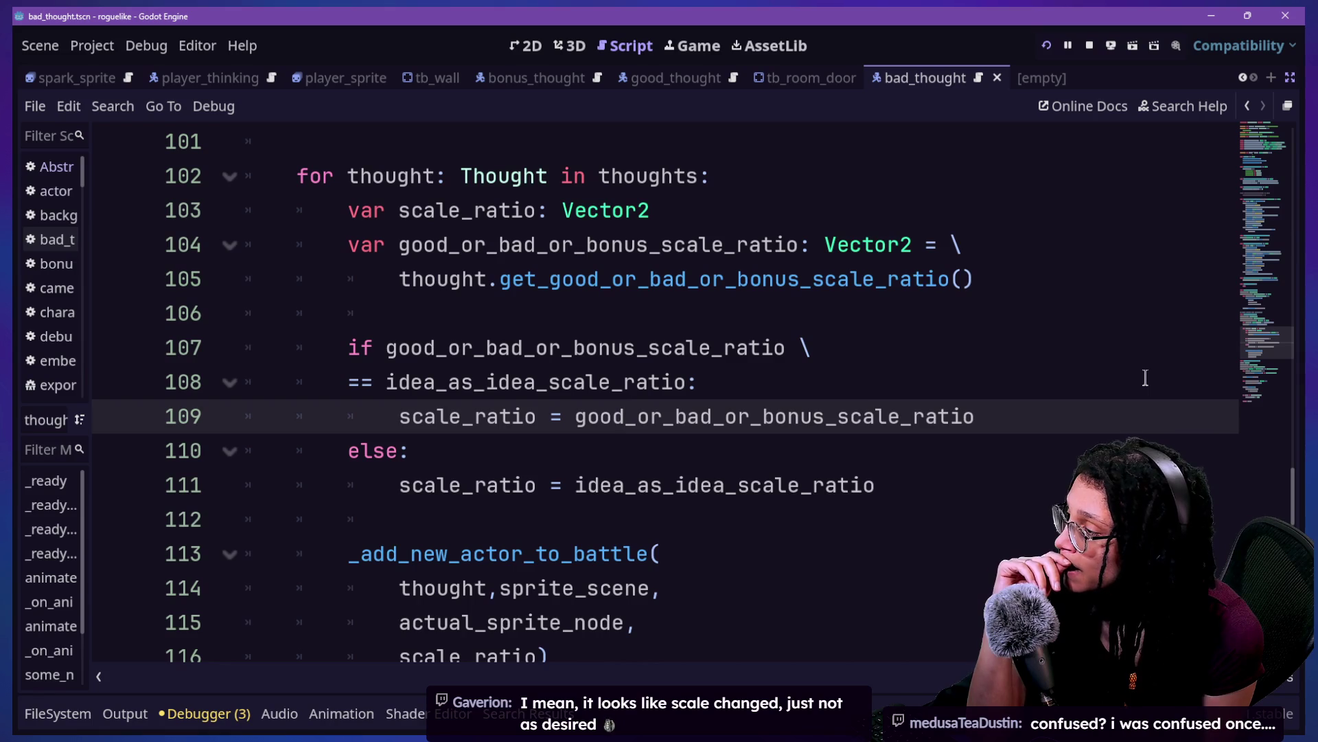
pyautogui.scroll(-3, 1109, 404)
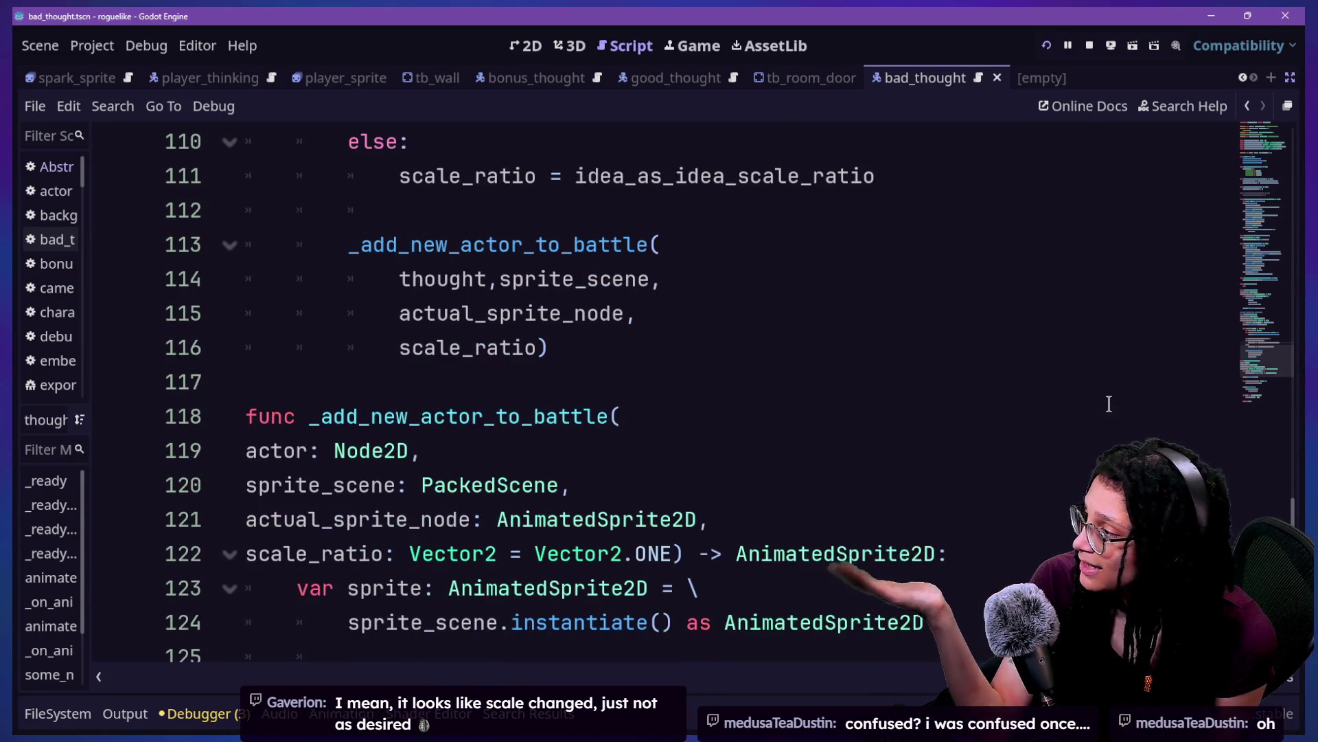
pyautogui.scroll(-2, 1109, 404)
pyautogui.scroll(-2, 1109, 404)
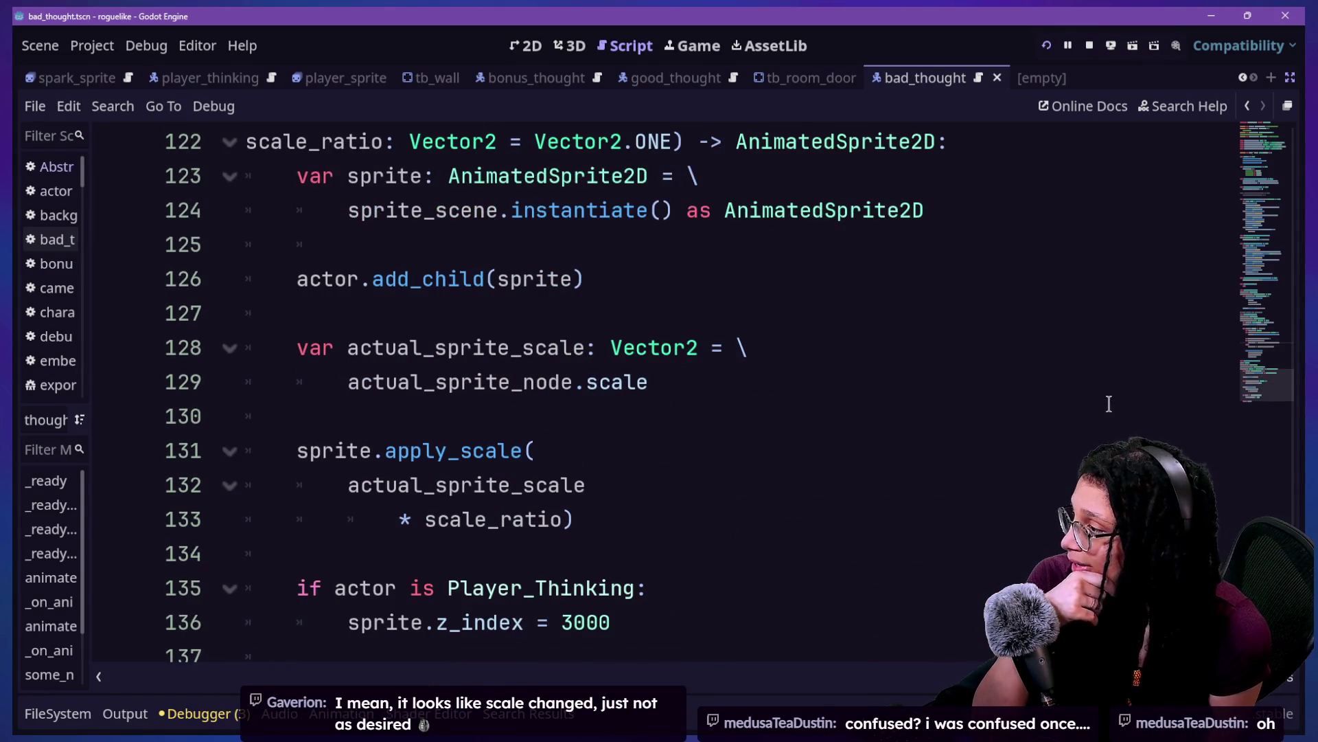
pyautogui.scroll(-1, 1109, 404)
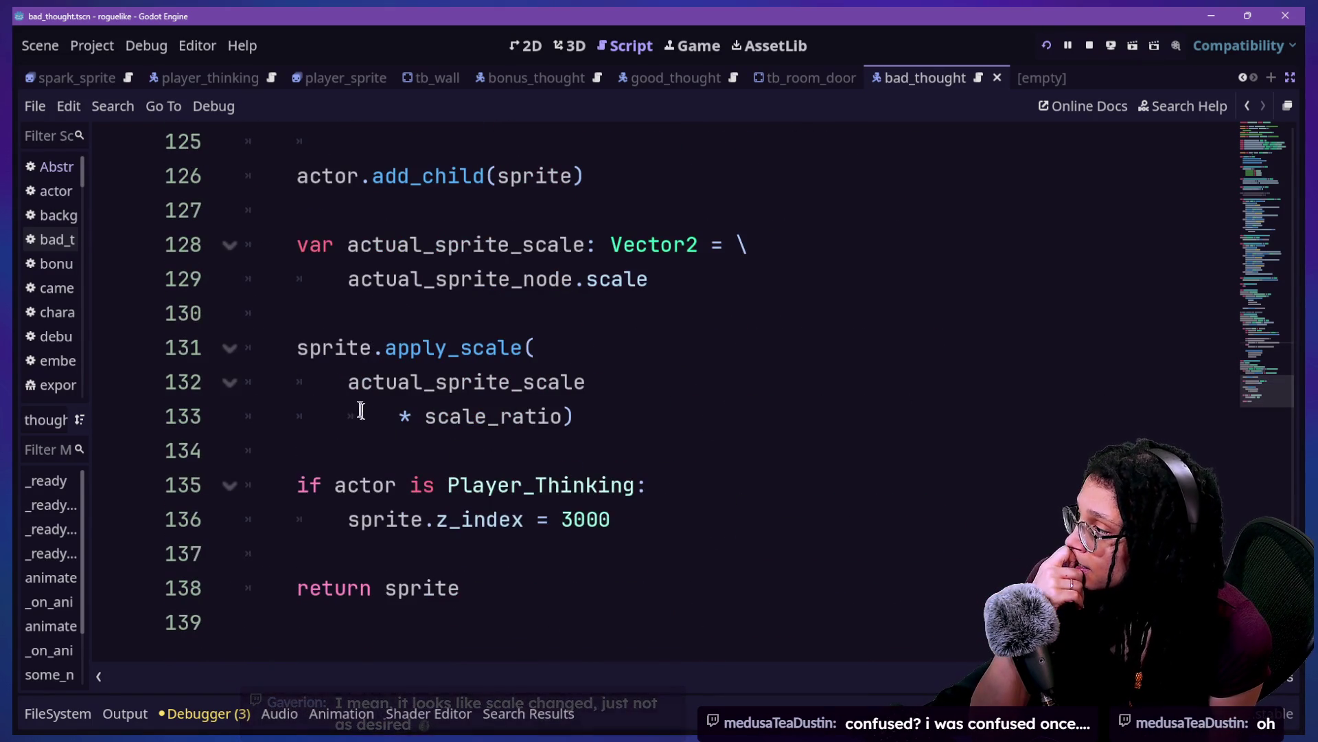
pyautogui.moveTo(348, 391); pyautogui.dragTo(429, 396)
pyautogui.click(571, 389)
pyautogui.click(616, 417)
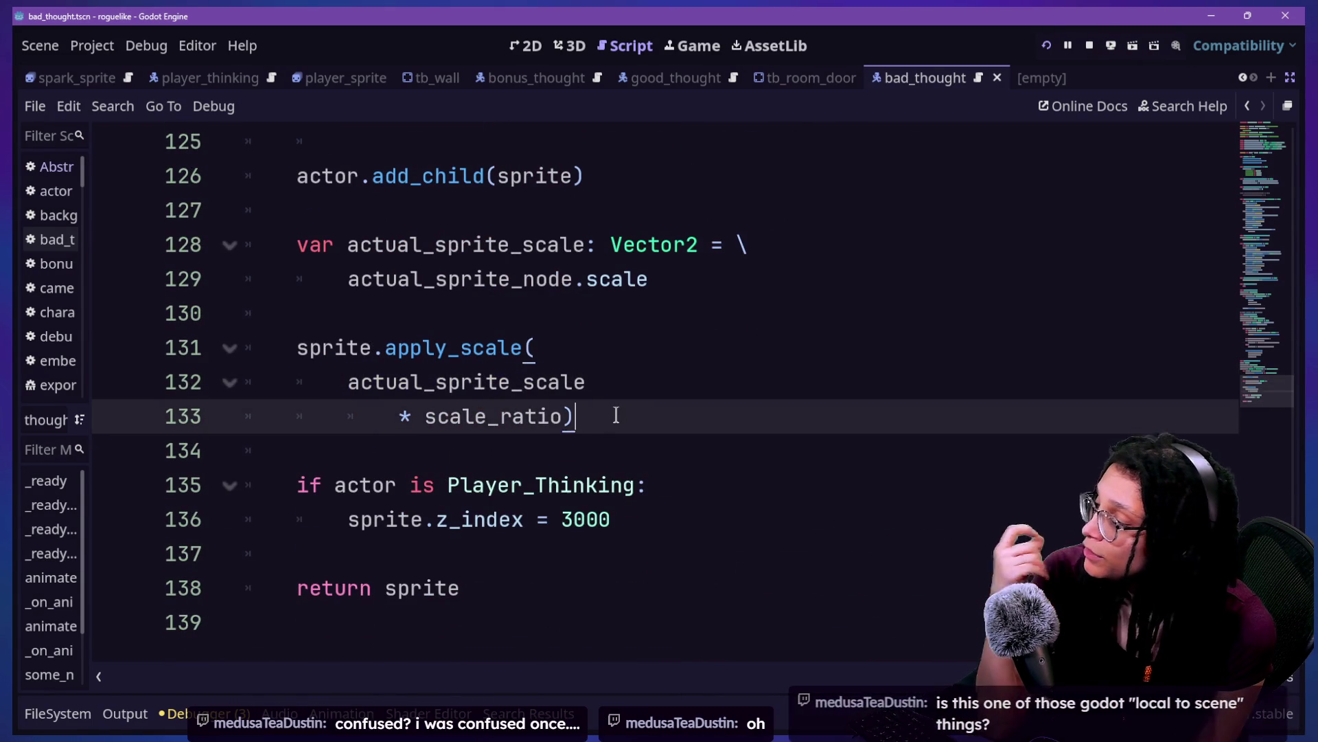
# Step: Below apply_scale, start a print.fancy call with the [FFX.HIGHLIGHT_GREEN] colour argument
pyautogui.press('Return')
pyautogui.press('Return')
pyautogui.press('BackSpace')
pyautogui.write('print("')
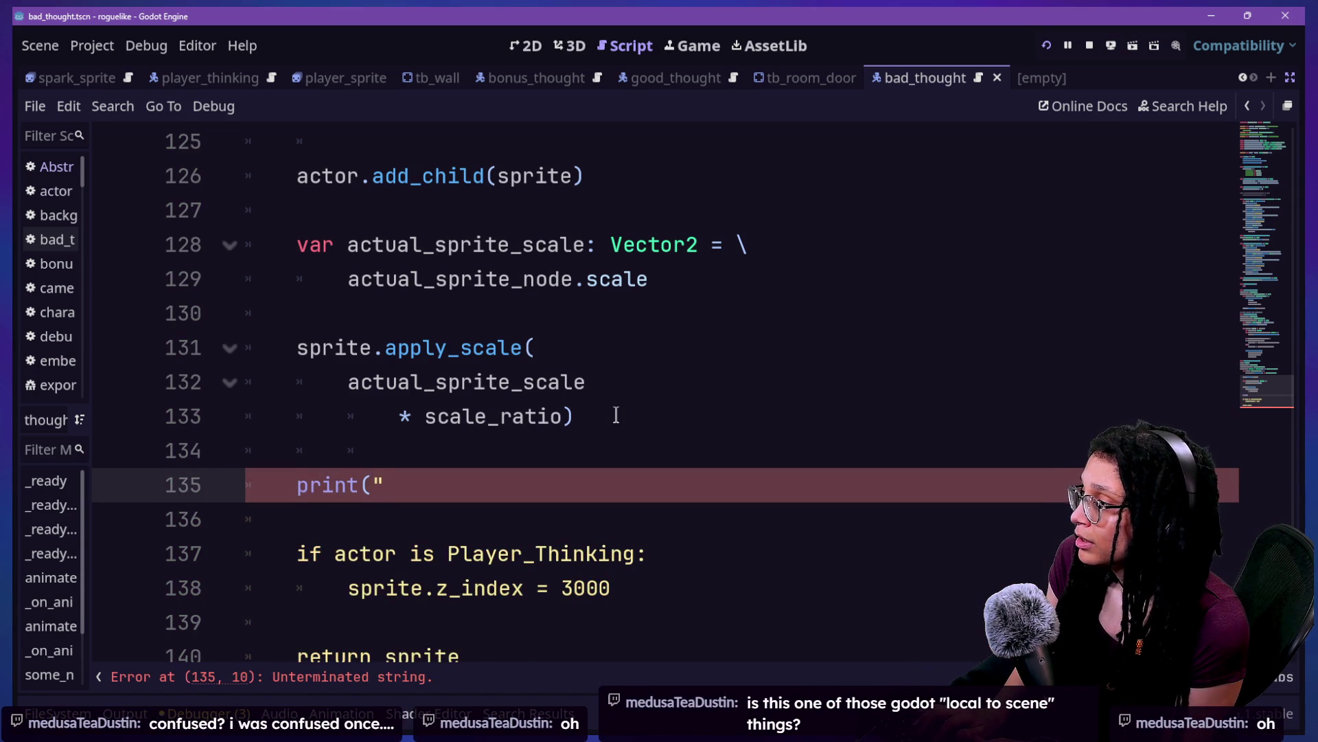
pyautogui.press('BackSpace')
pyautogui.press('BackSpace')
pyautogui.write('.fancy')
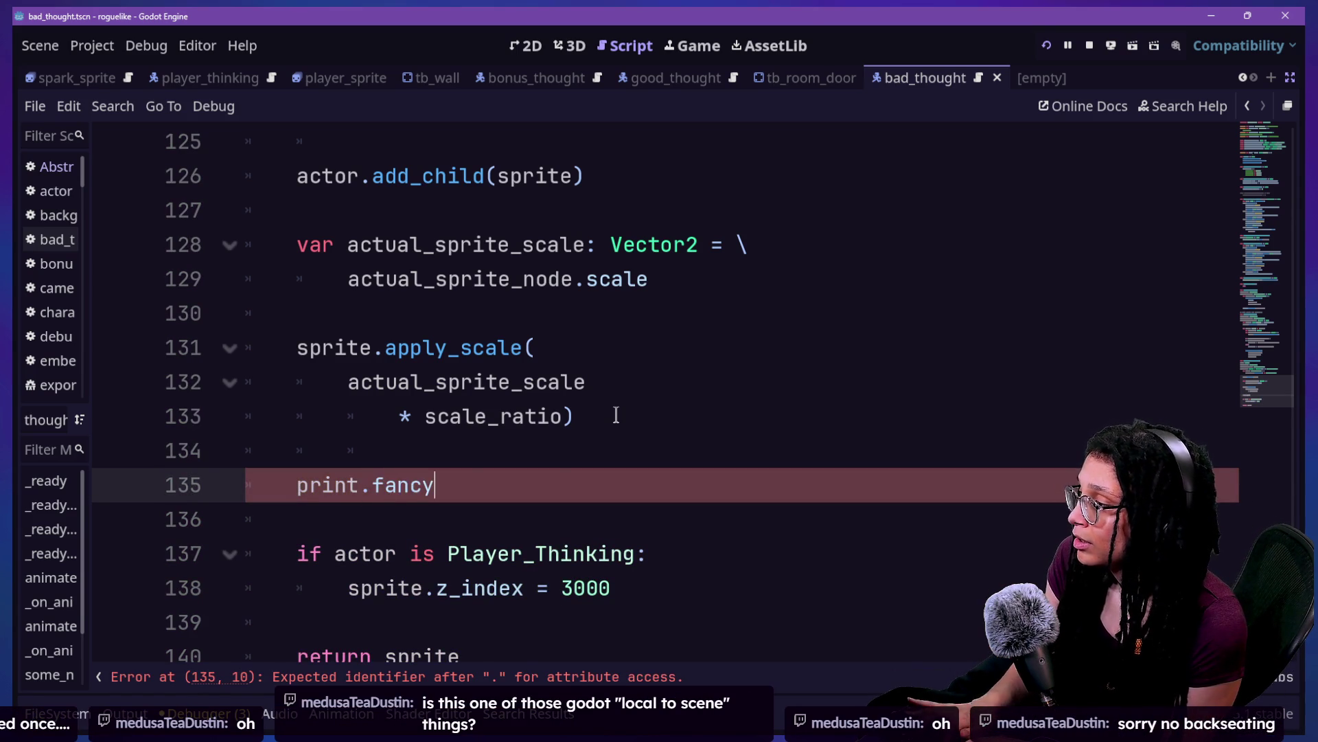
pyautogui.write('p')
pyautogui.press('BackSpace')
pyautogui.write('([')
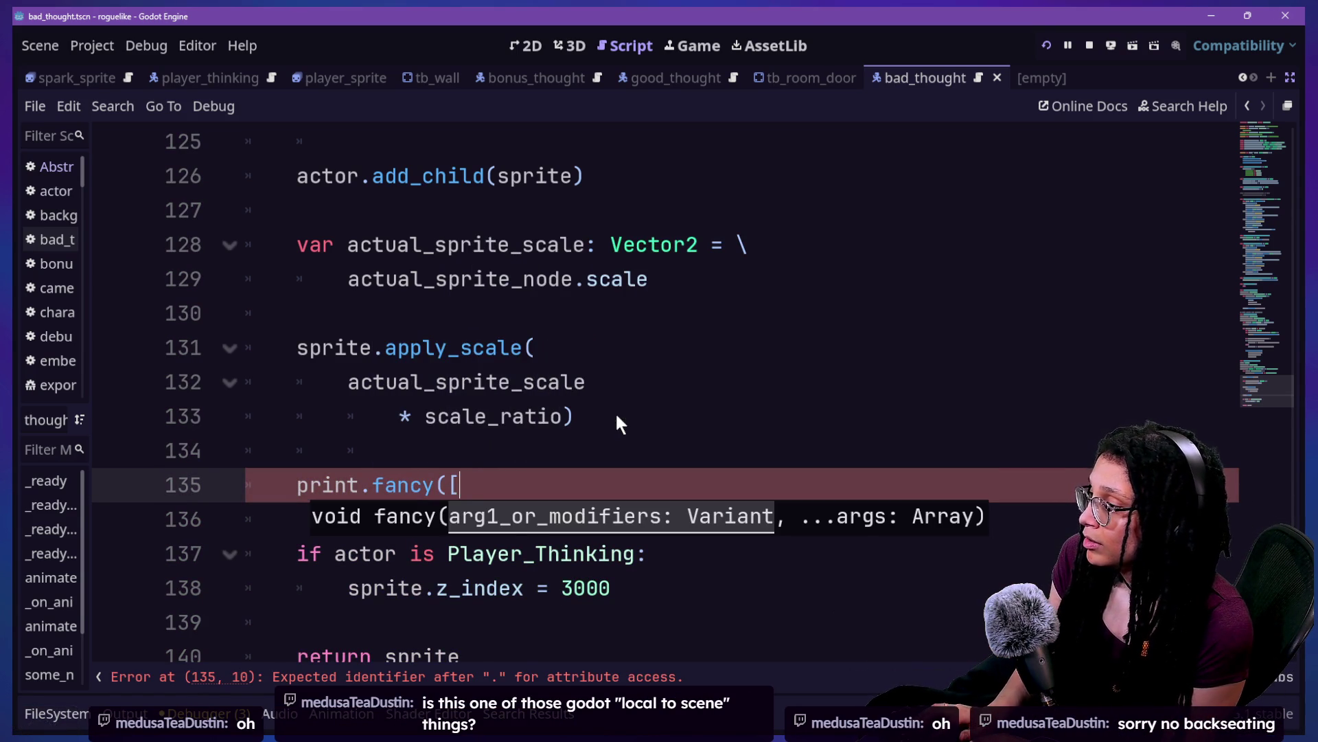
pyautogui.write('FFX.')
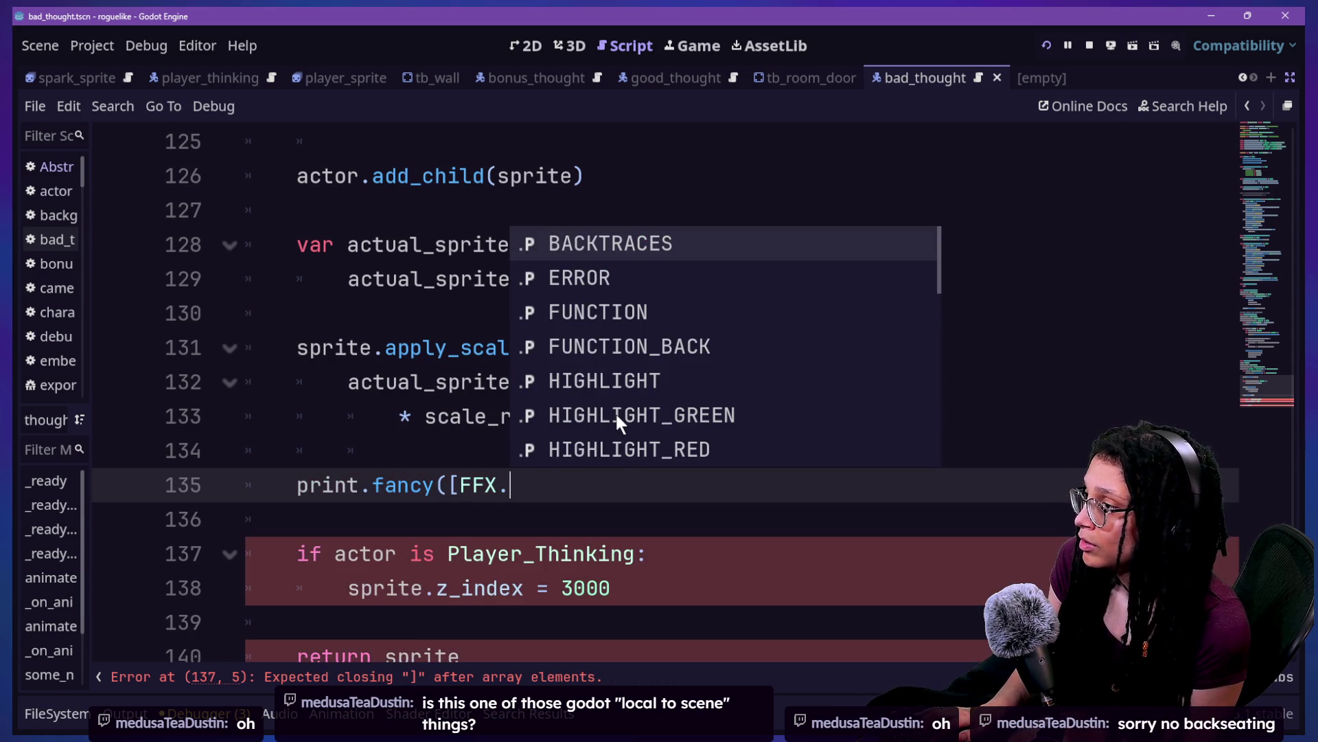
pyautogui.press('Down')
pyautogui.press('Down')
pyautogui.press('Down')
pyautogui.press('Return')
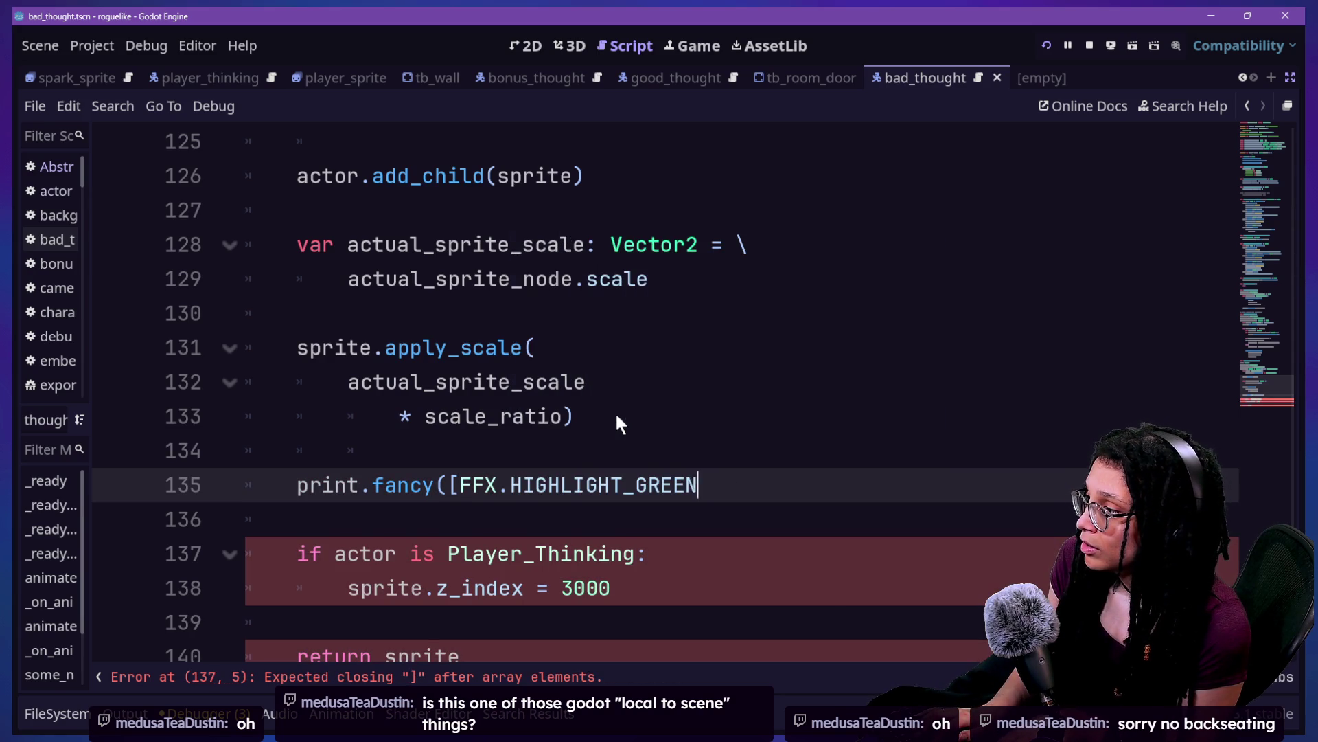
pyautogui.write(']')
pyautogui.press('BackSpace')
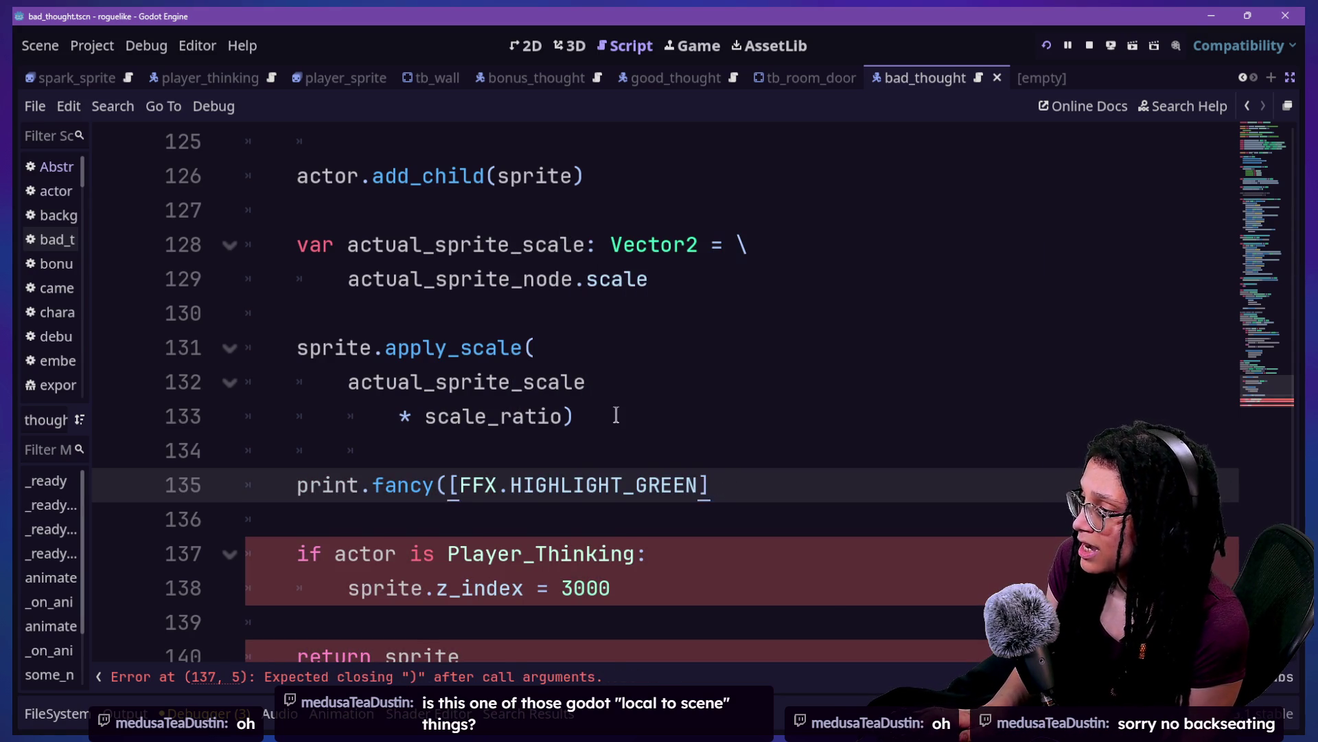
pyautogui.write(',')
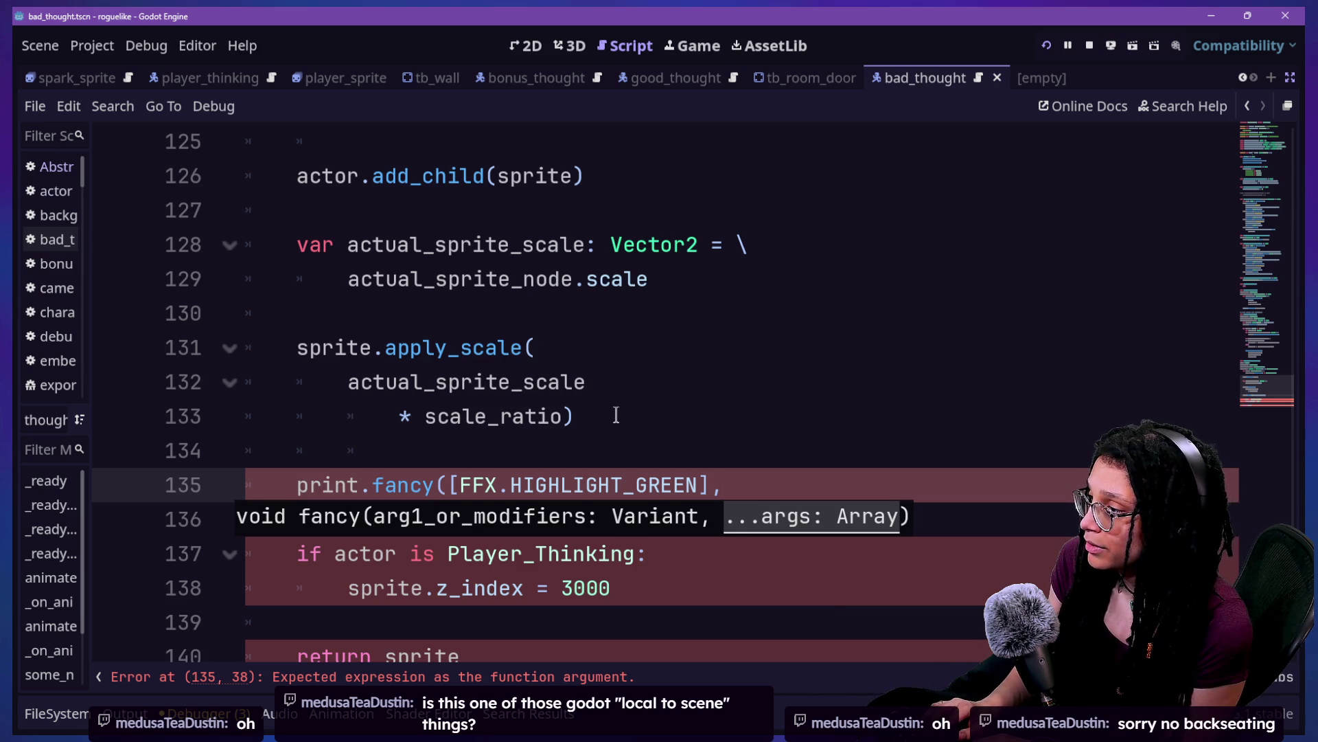
# Step: Add an indented new line for the print's next argument, clearing mistyped text
pyautogui.press('Return')
pyautogui.press('BackSpace')
pyautogui.press('Return')
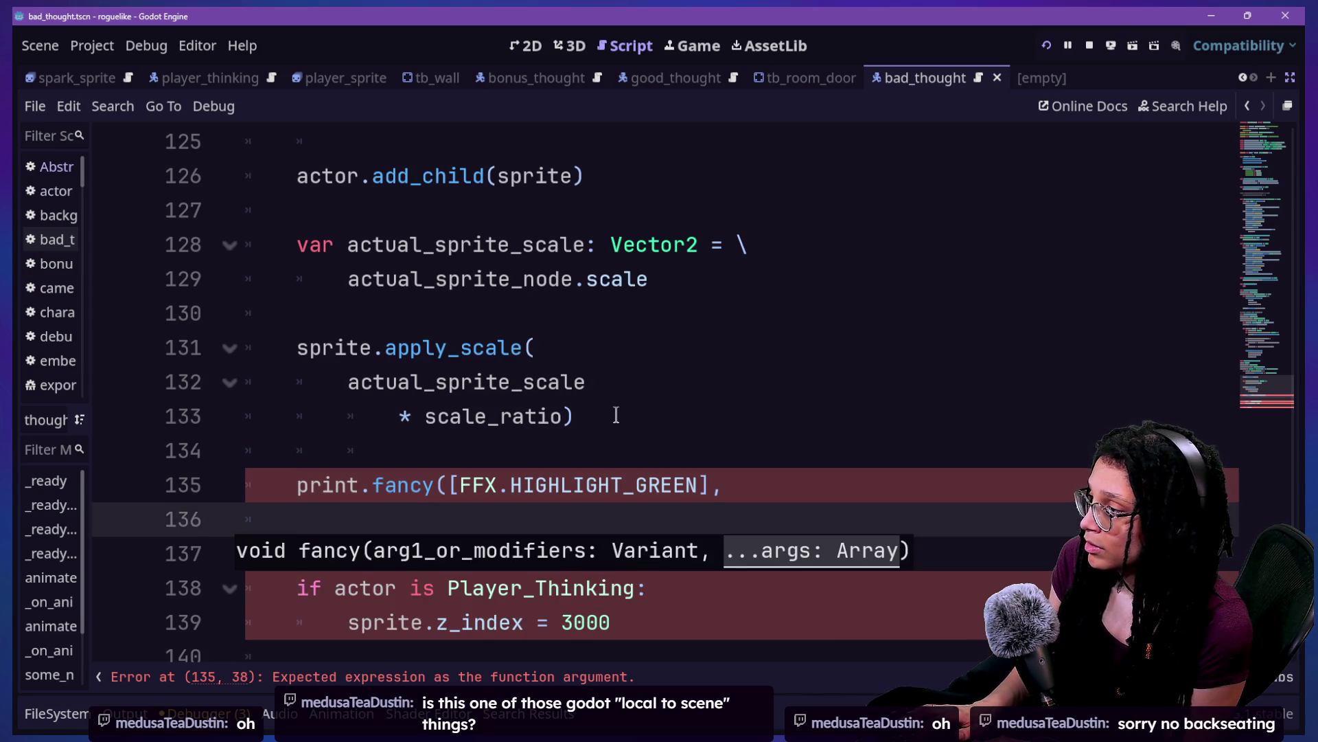
pyautogui.write('sp')
pyautogui.press('BackSpace')
pyautogui.press('BackSpace')
pyautogui.press('Tab')
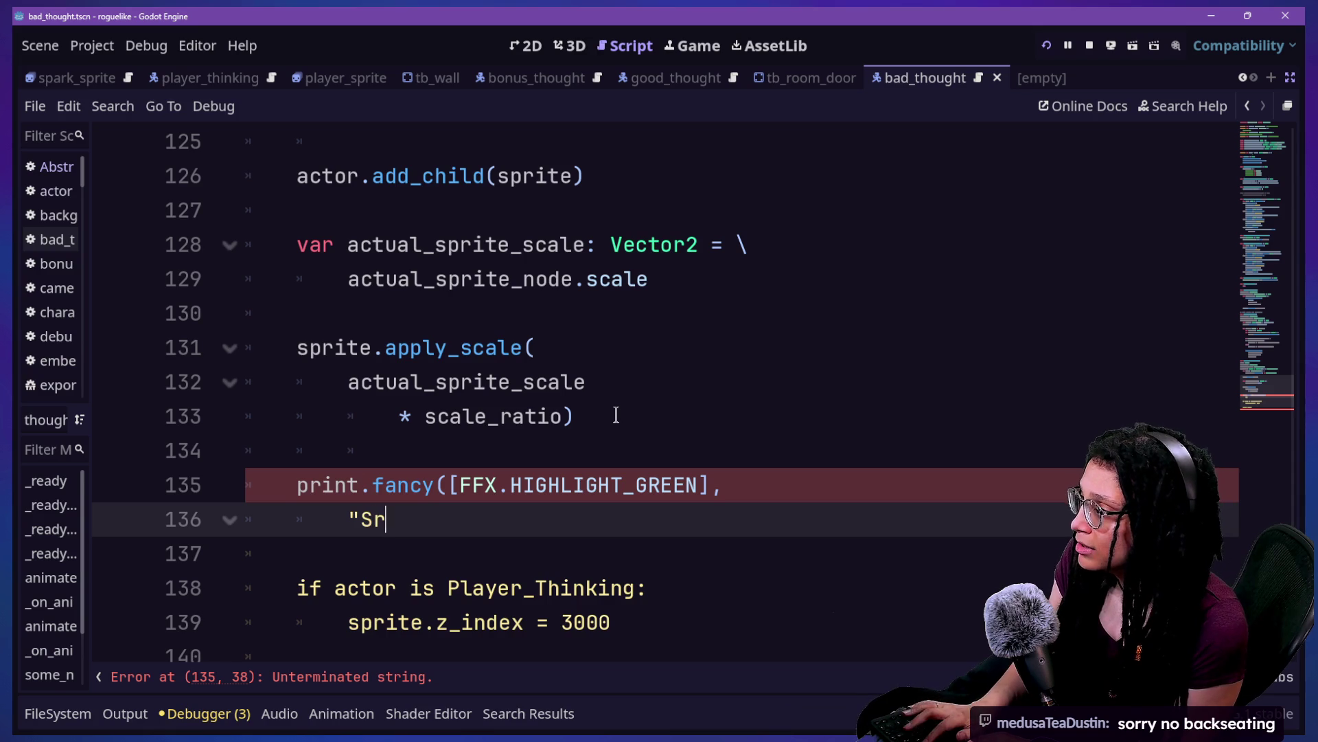
pyautogui.press('BackSpace')
pyautogui.press('BackSpace')
pyautogui.press('BackSpace')
pyautogui.write('prite apply scale formula:\\n\\t')
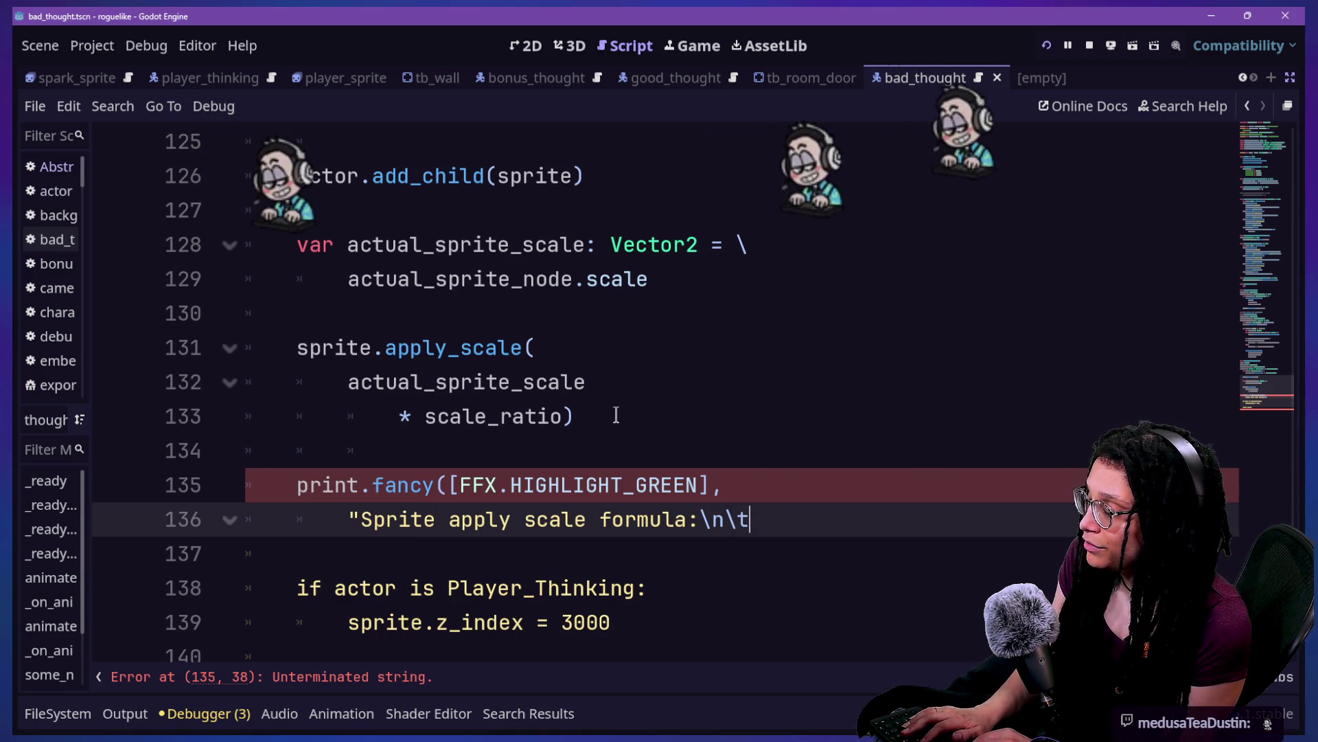
pyautogui.write('actual_')
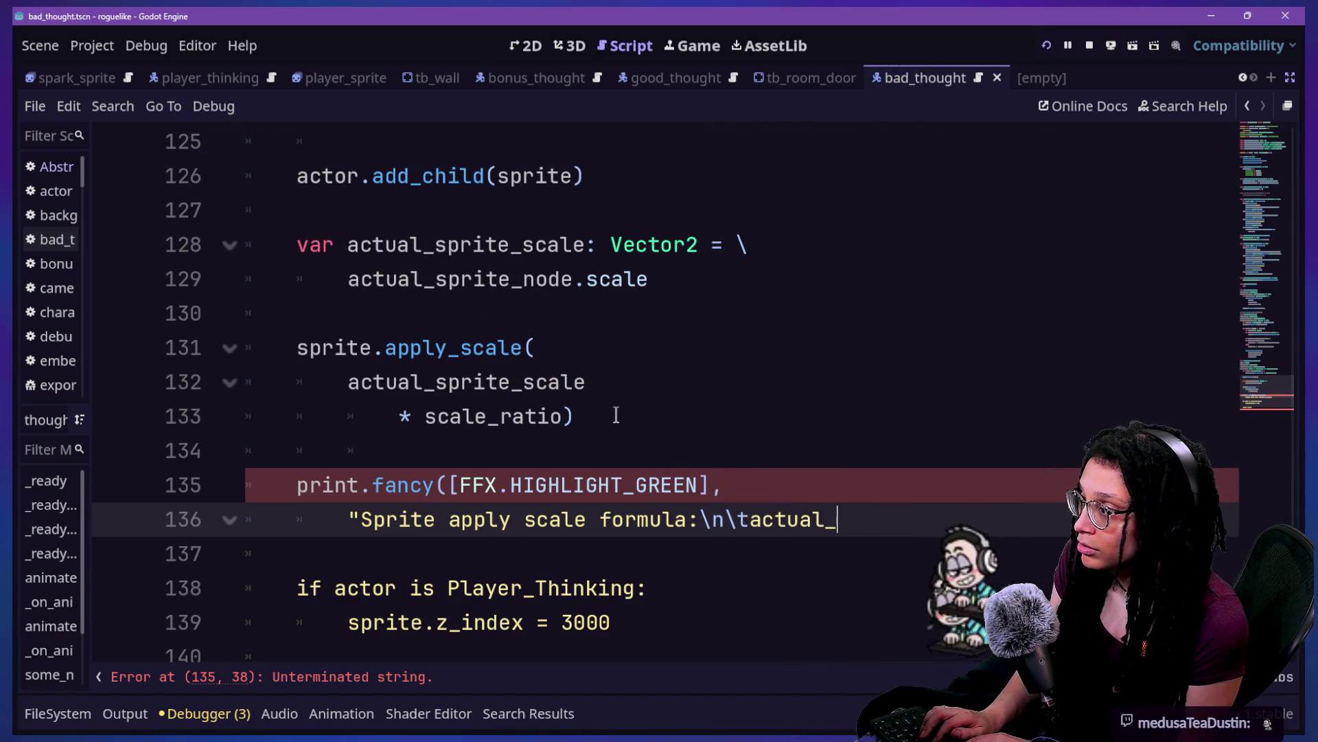
pyautogui.press('BackSpace')
pyautogui.press('BackSpace')
pyautogui.press('BackSpace')
# Step: Finish the print with a quoted message, actual_sprite_scale, "X" and scale_ratio arguments
pyautogui.press('BackSpace')
pyautogui.press('BackSpace')
pyautogui.write('"act')
pyautogui.press('BackSpace')
pyautogui.press('BackSpace')
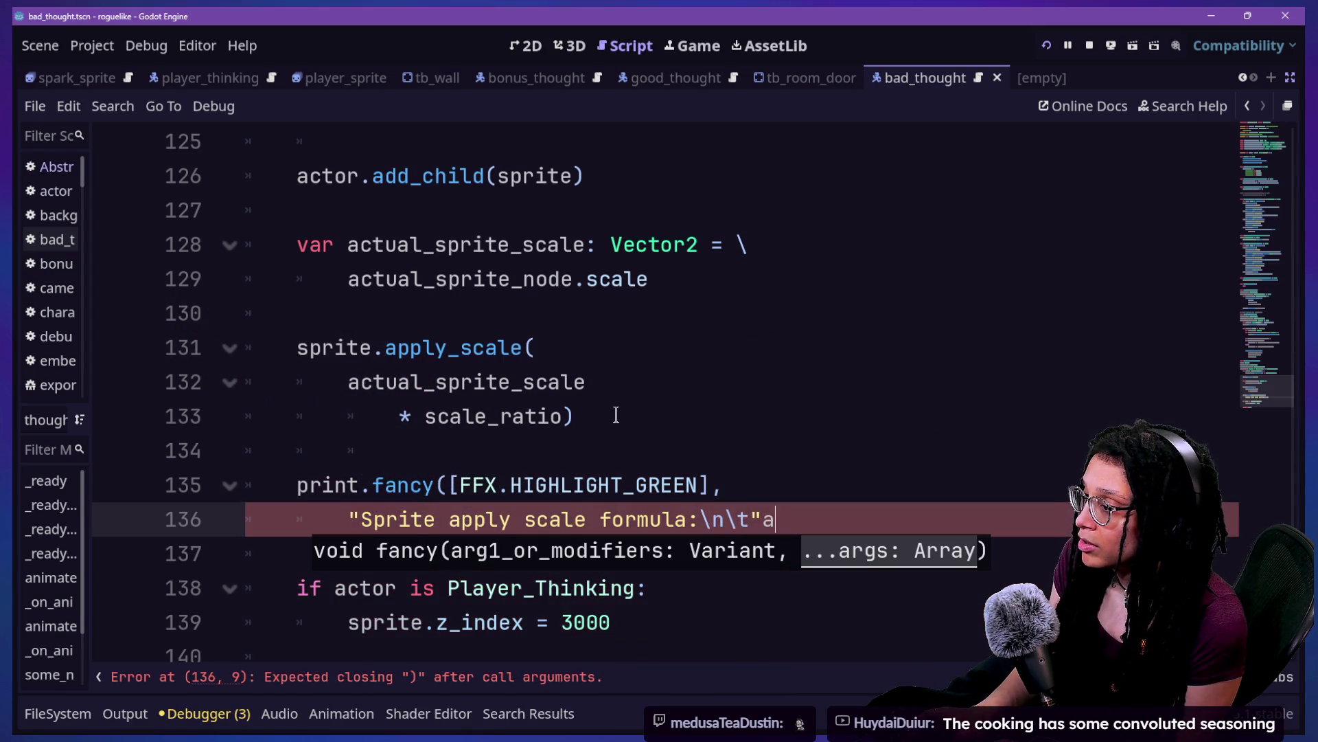
pyautogui.press('BackSpace')
pyautogui.write(',')
pyautogui.press('Return')
pyautogui.write('actual')
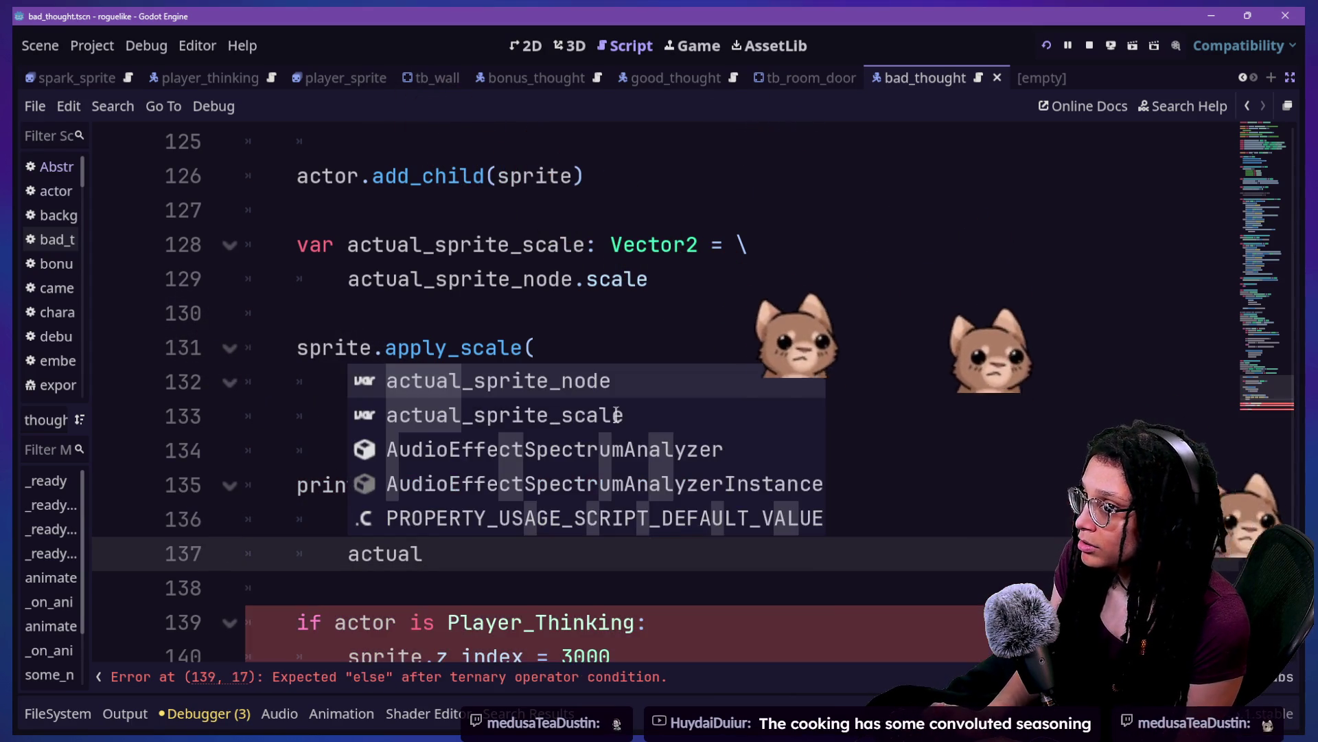
pyautogui.write('_sprite_scale')
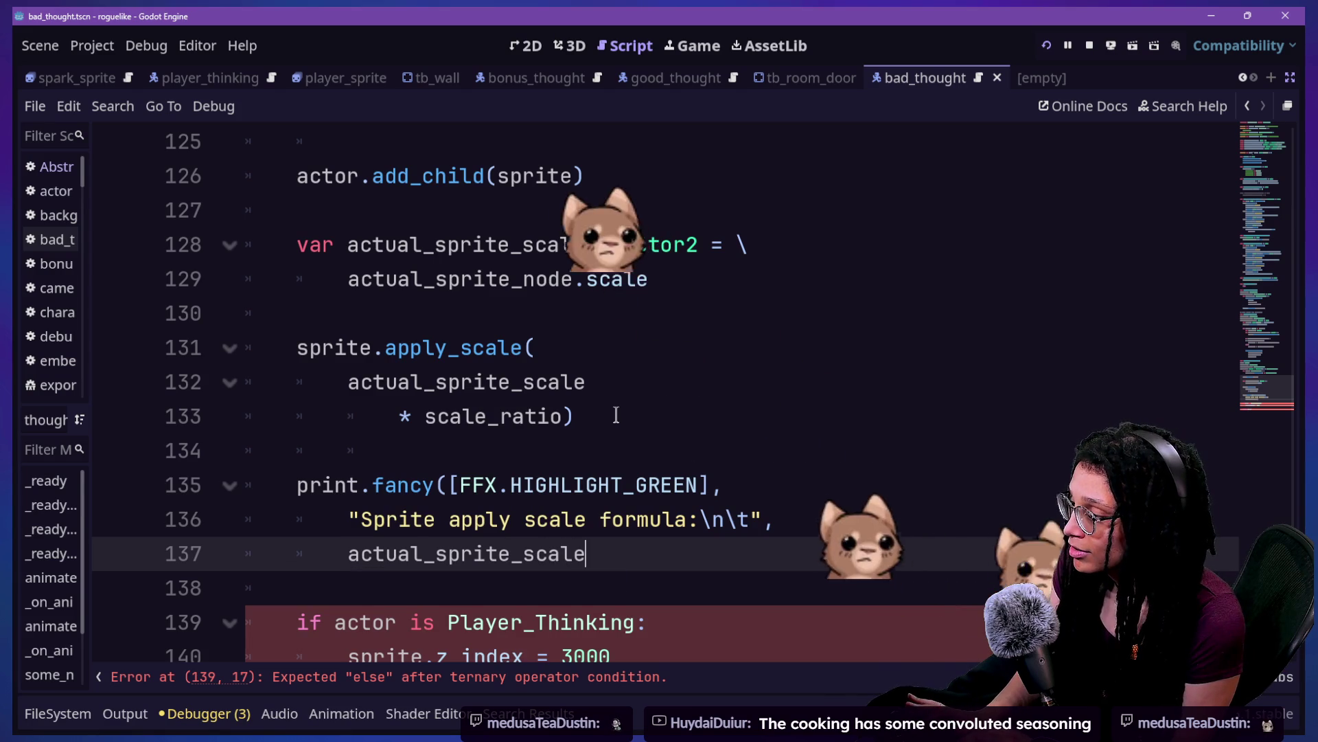
pyautogui.write(',')
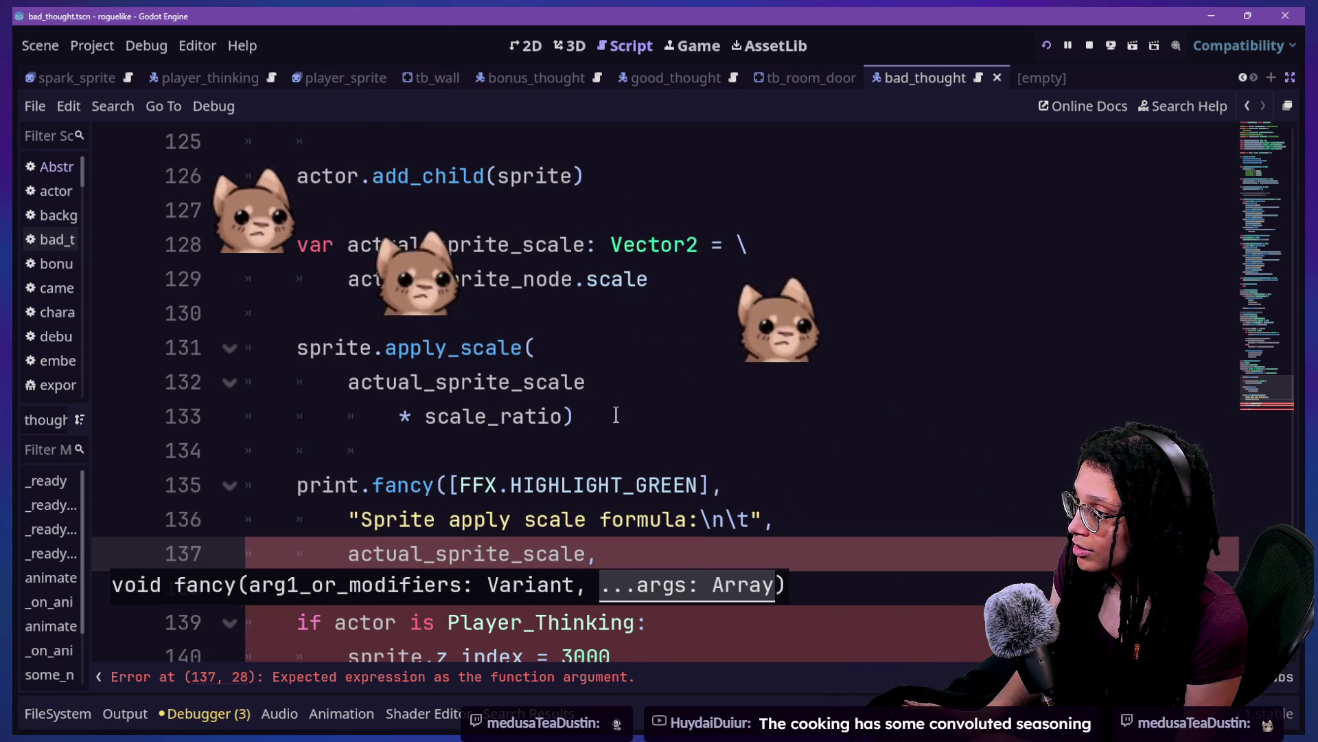
pyautogui.write('"')
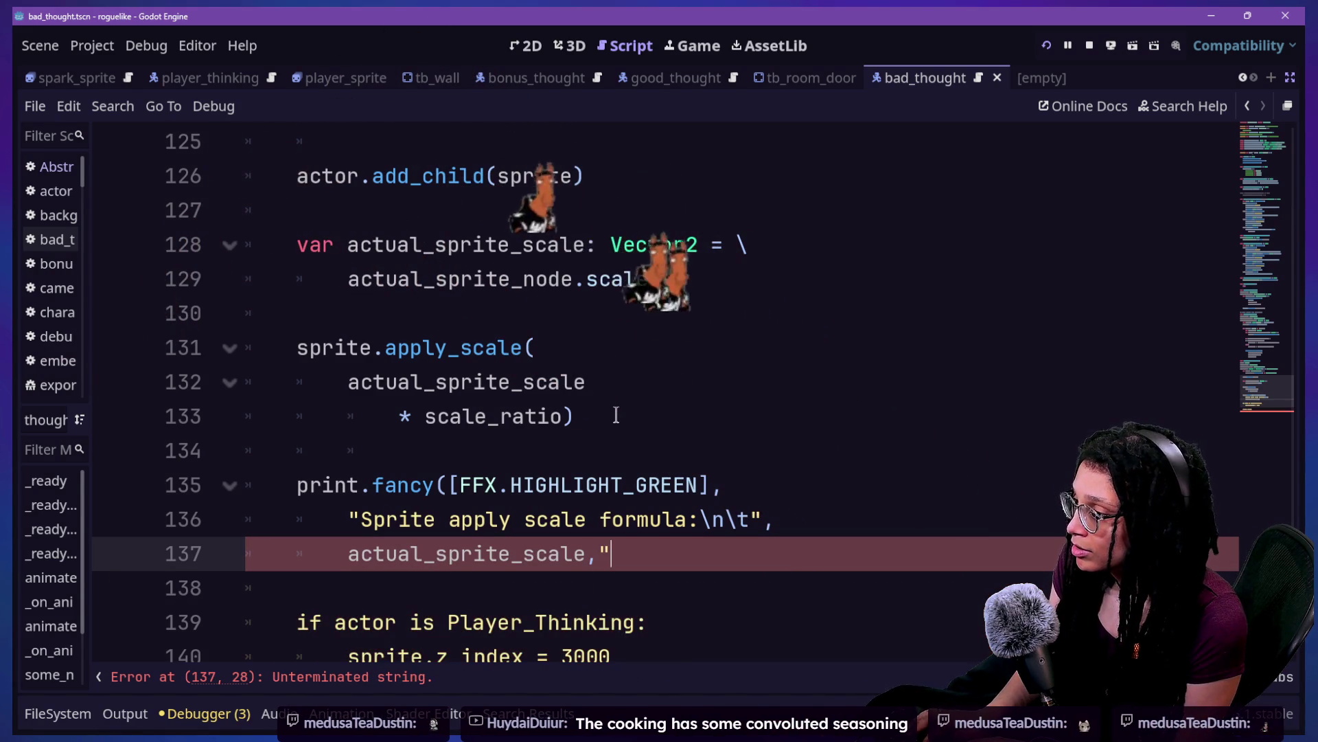
pyautogui.write('X",scal')
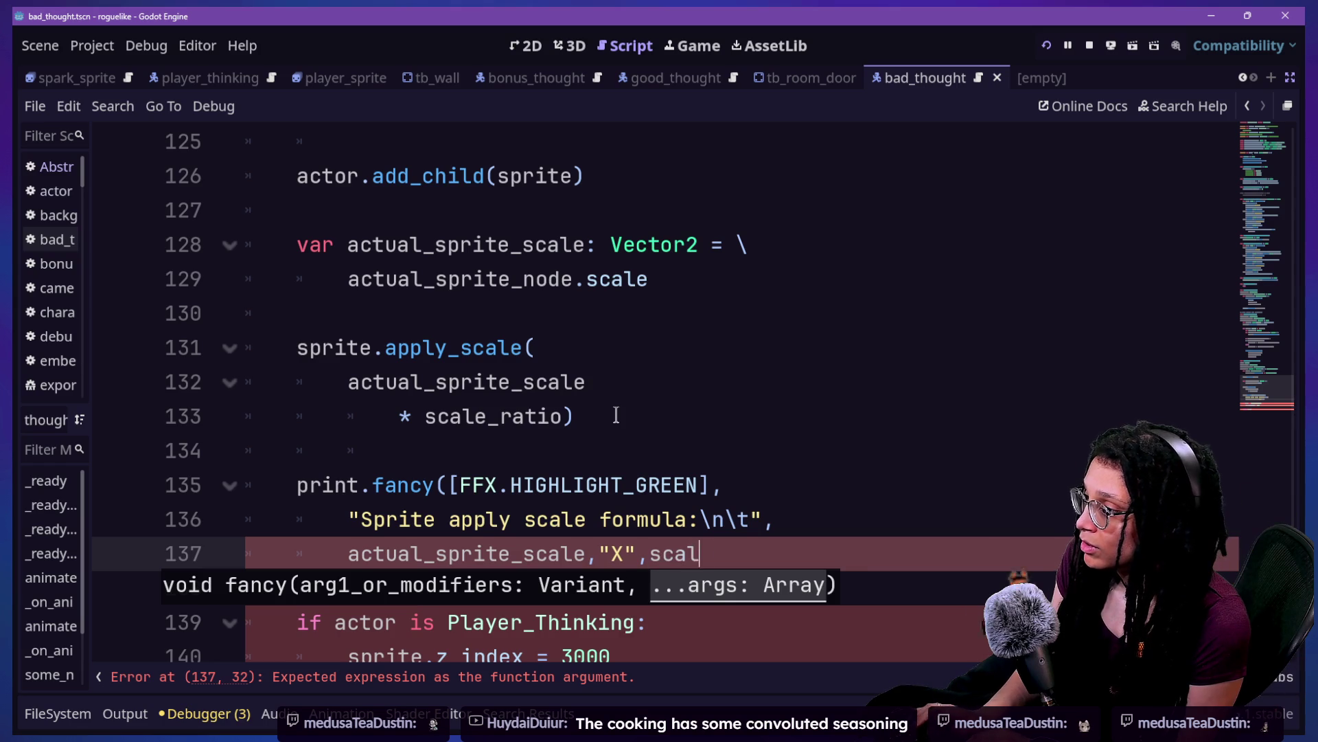
pyautogui.write('e_ratio)')
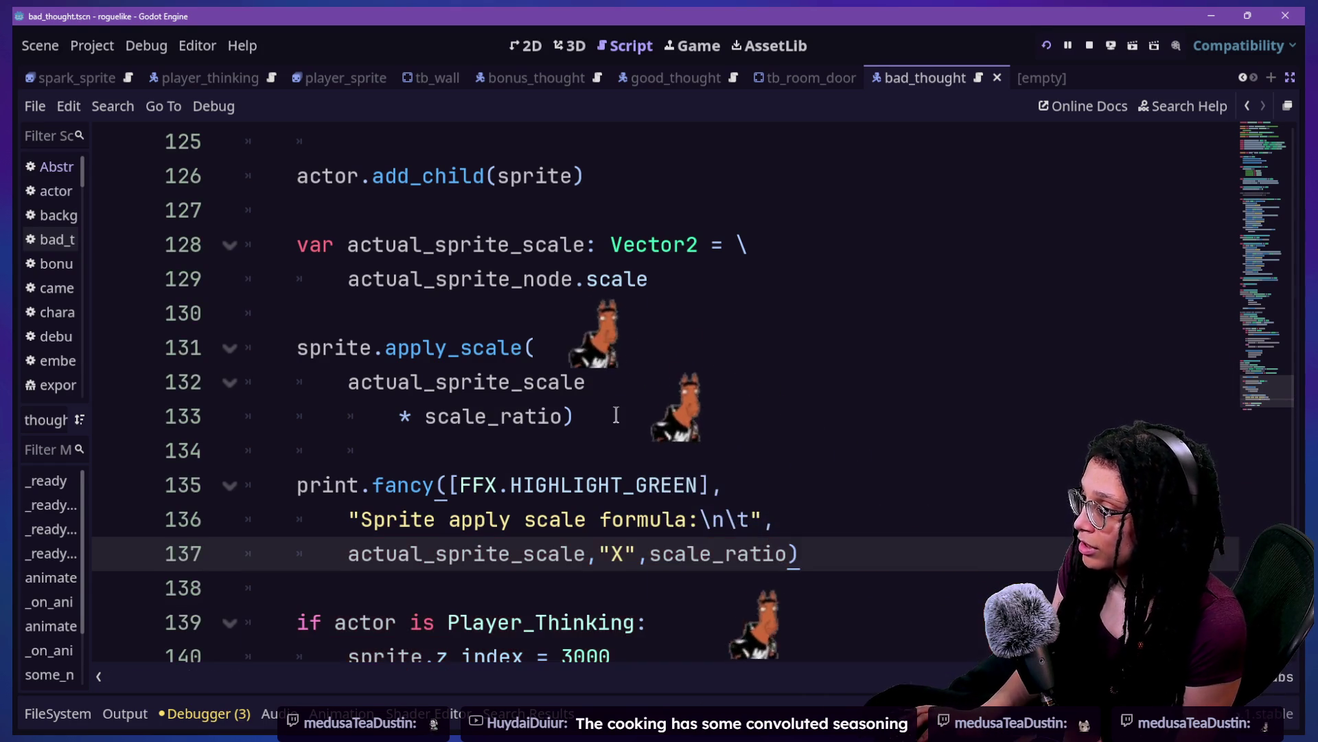
# Step: Select the new print statement and save the script with Ctrl+S
pyautogui.moveTo(918, 550)
pyautogui.mouseDown()
pyautogui.moveTo(856, 491)
pyautogui.moveTo(845, 452)
pyautogui.mouseUp()
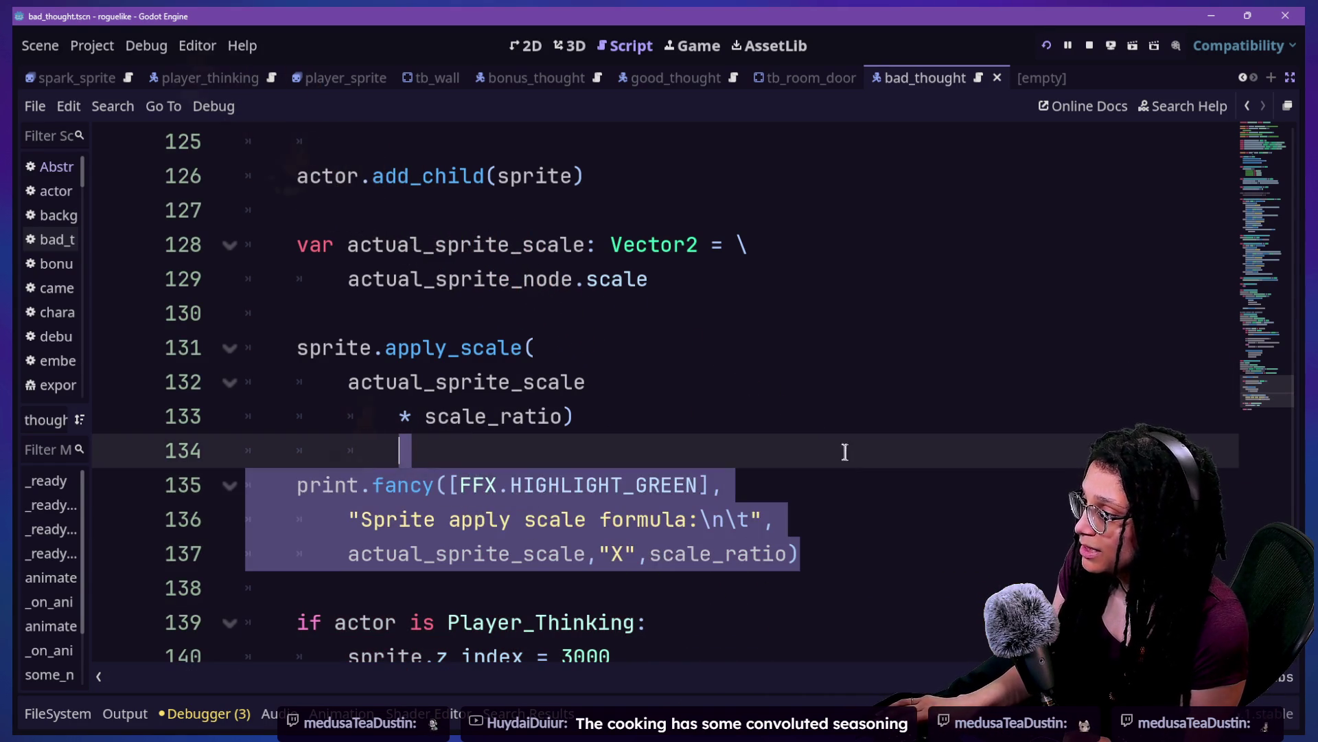
pyautogui.hotkey('ctrl', 's')
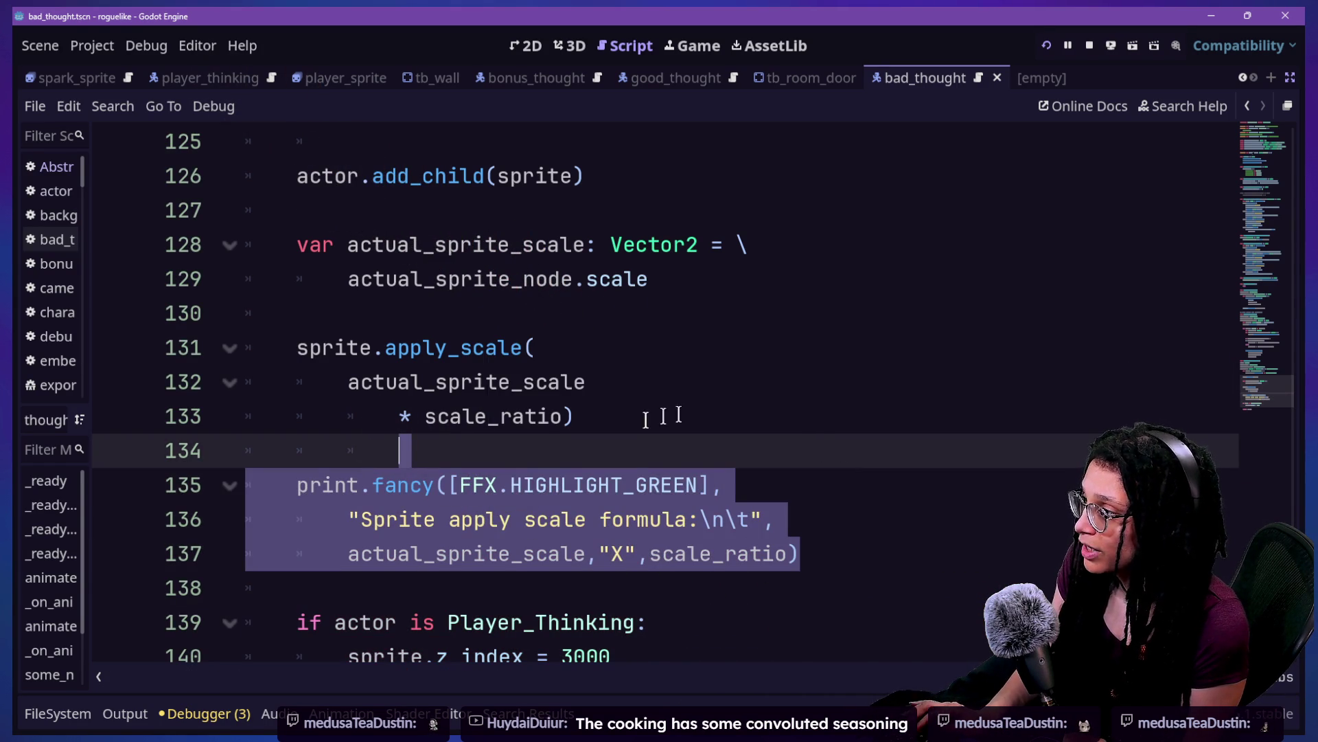
pyautogui.moveTo(399, 416); pyautogui.dragTo(787, 592)
pyautogui.scroll(-2, 788, 592)
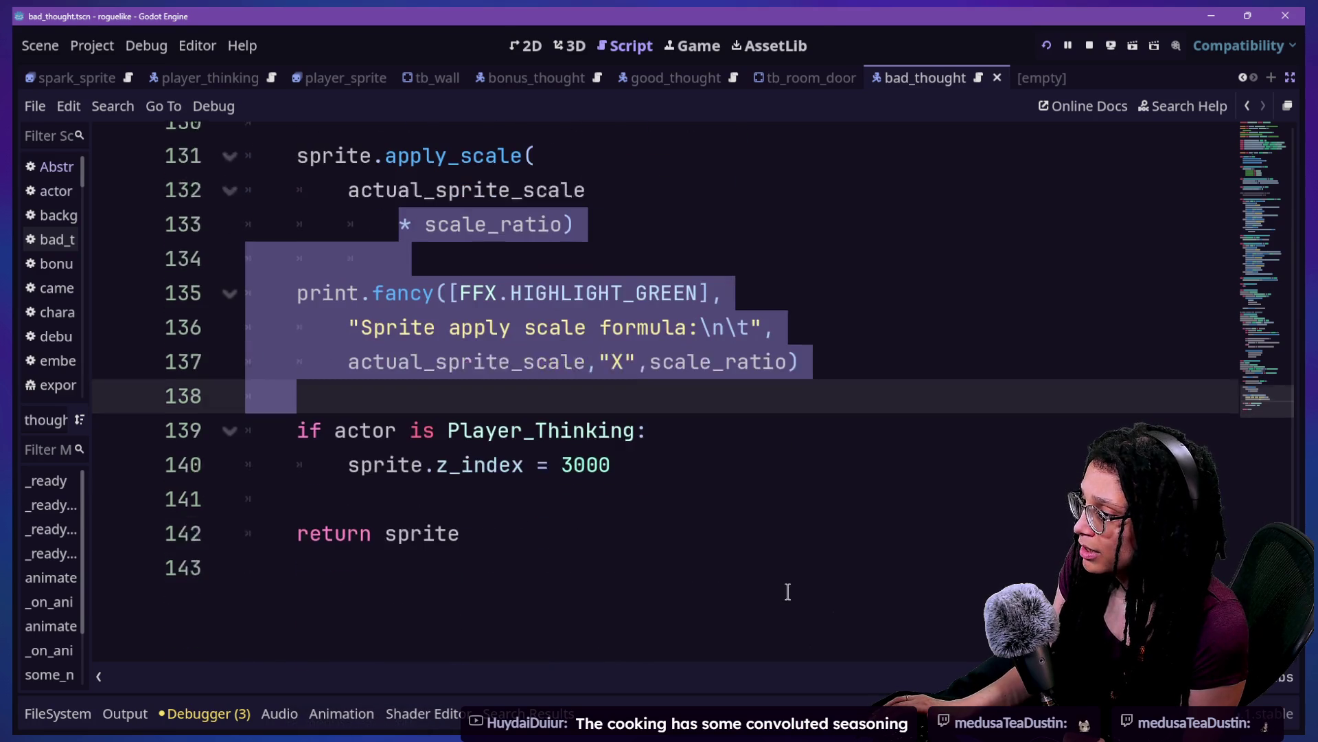
# Step: Run the project with the Output log showing, start planning, pick a platform, and inspect the scale logs
pyautogui.click(1047, 46)
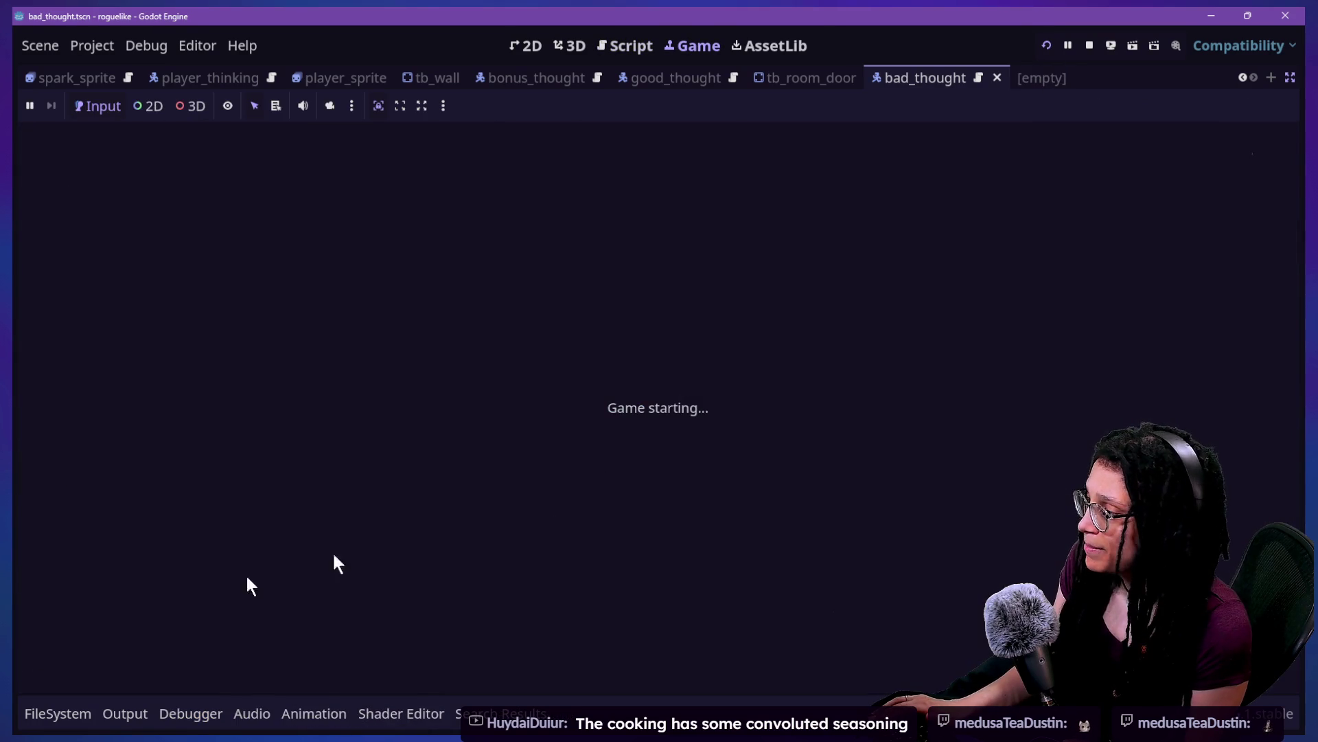
pyautogui.click(64, 722)
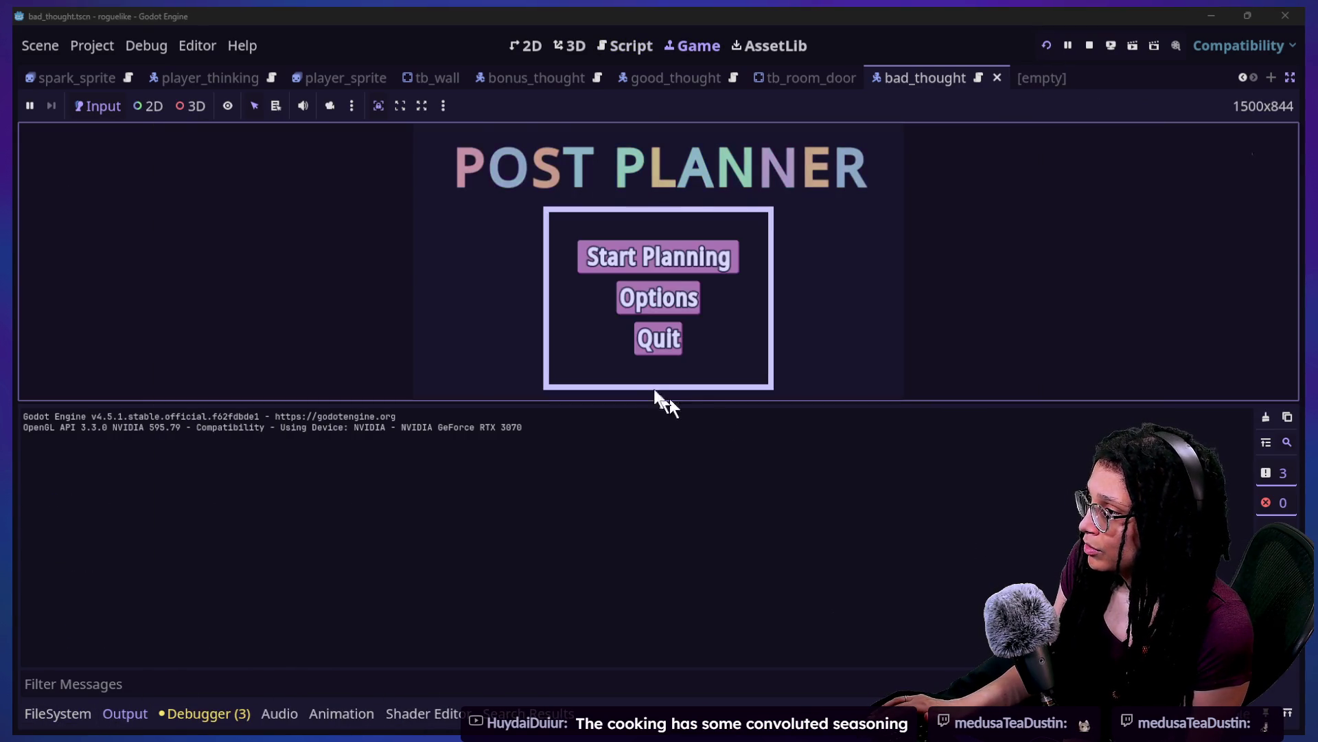
pyautogui.click(692, 260)
pyautogui.click(716, 296)
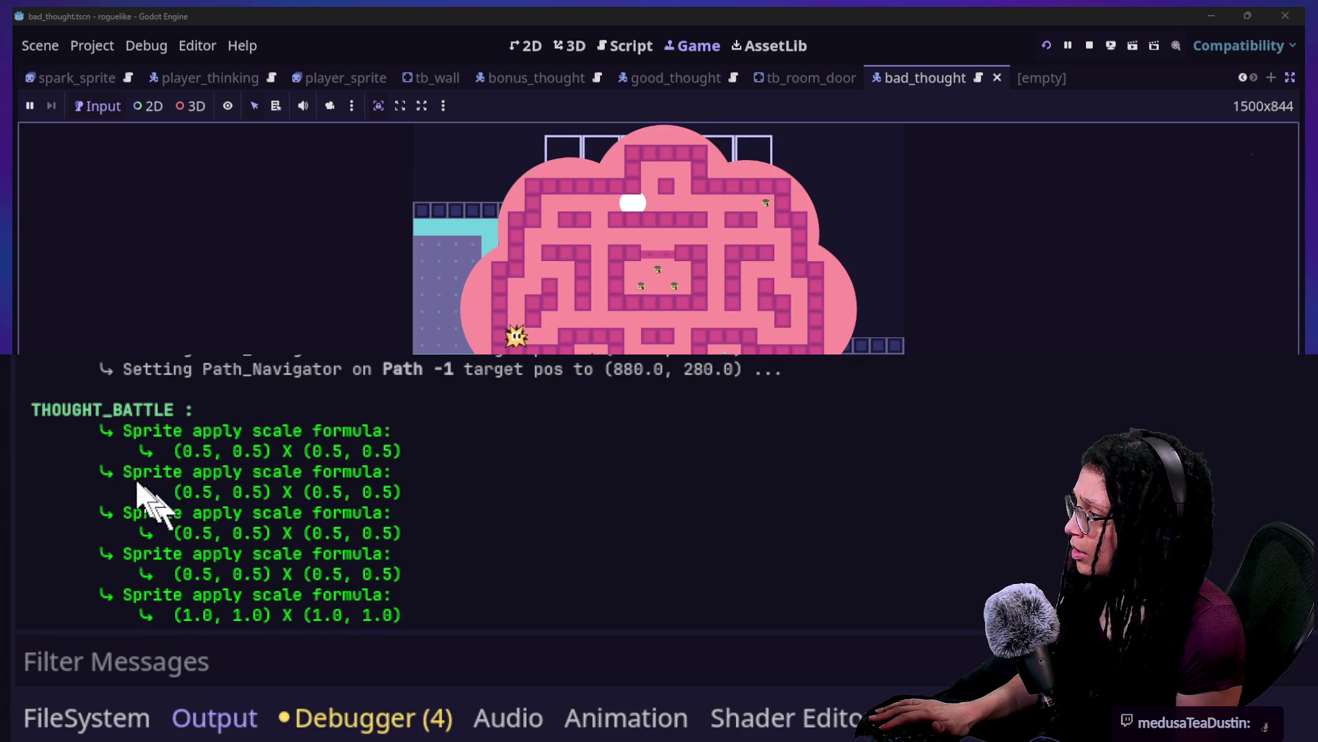
pyautogui.moveTo(171, 451); pyautogui.dragTo(280, 471)
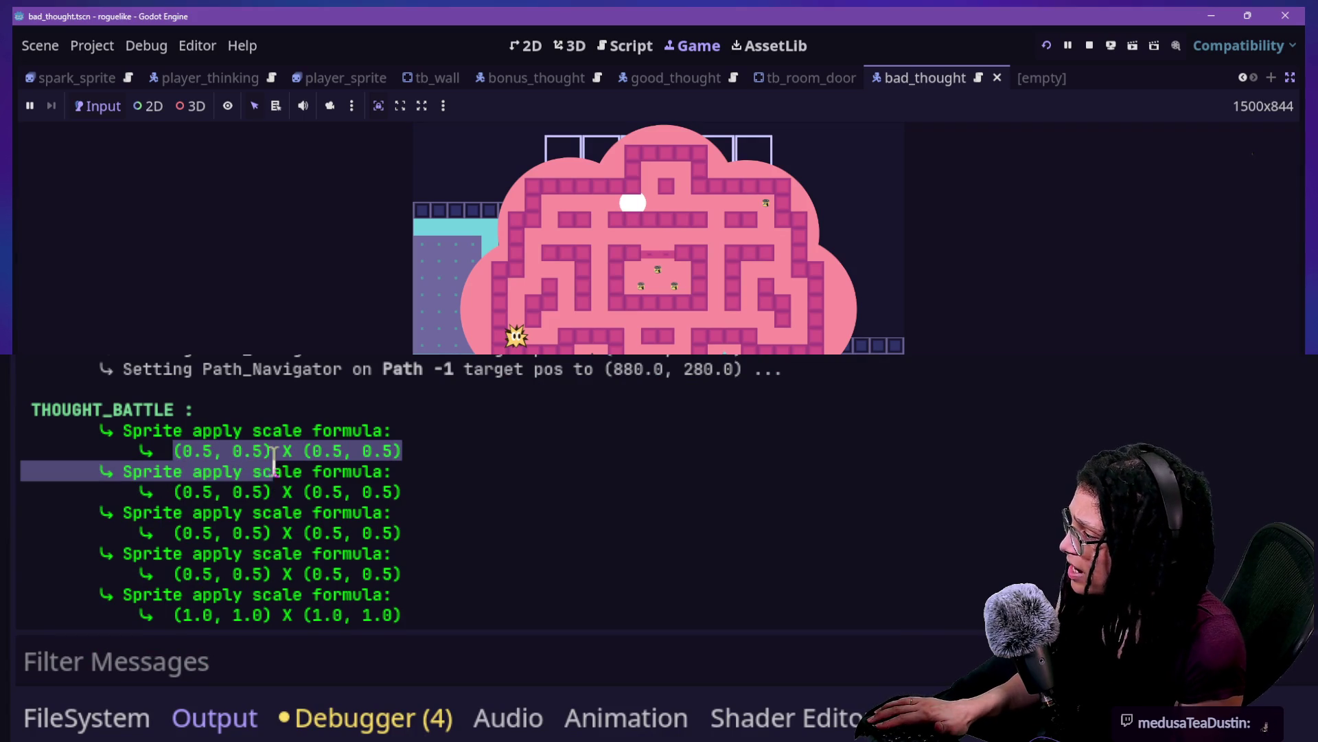
pyautogui.click(280, 472)
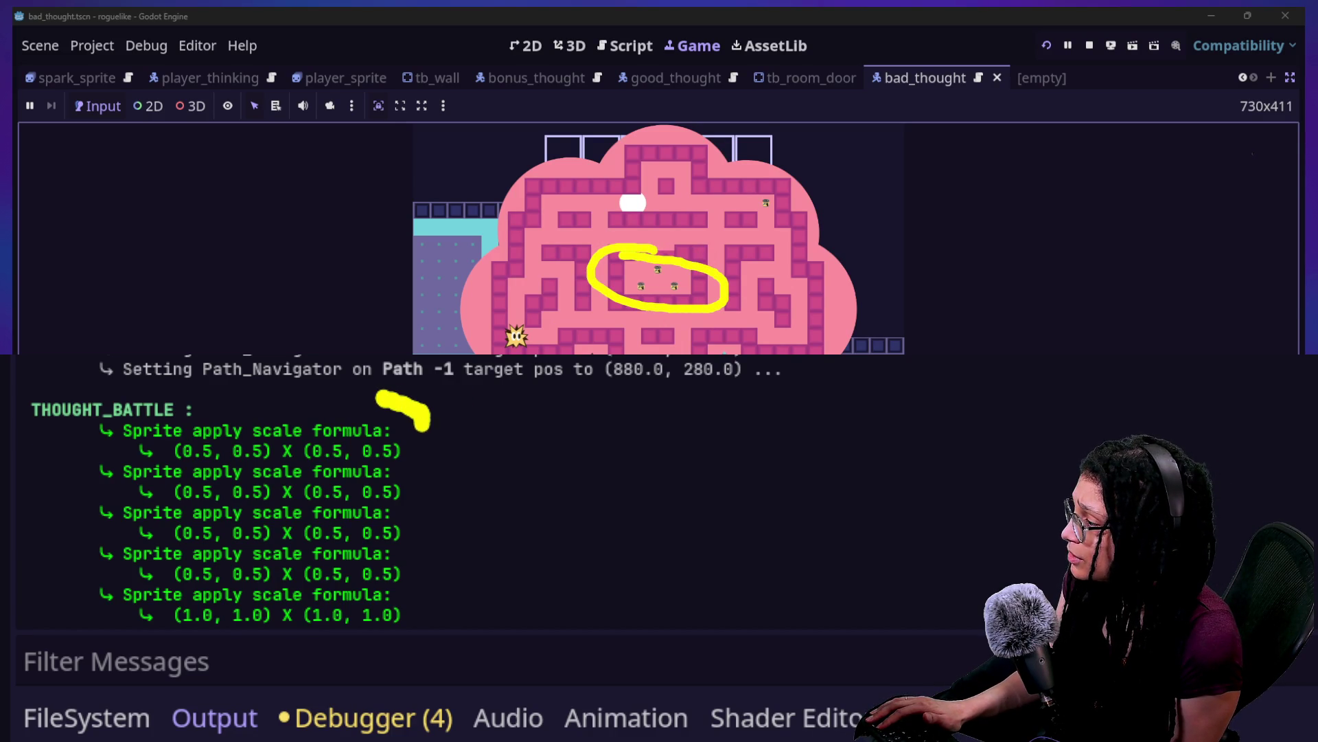
# Step: Bracket the four 0.5 logs labelled '.5 x .5' and arrow the 1.0 log labelled '1 x 1'
pyautogui.moveTo(420, 414); pyautogui.dragTo(436, 561)
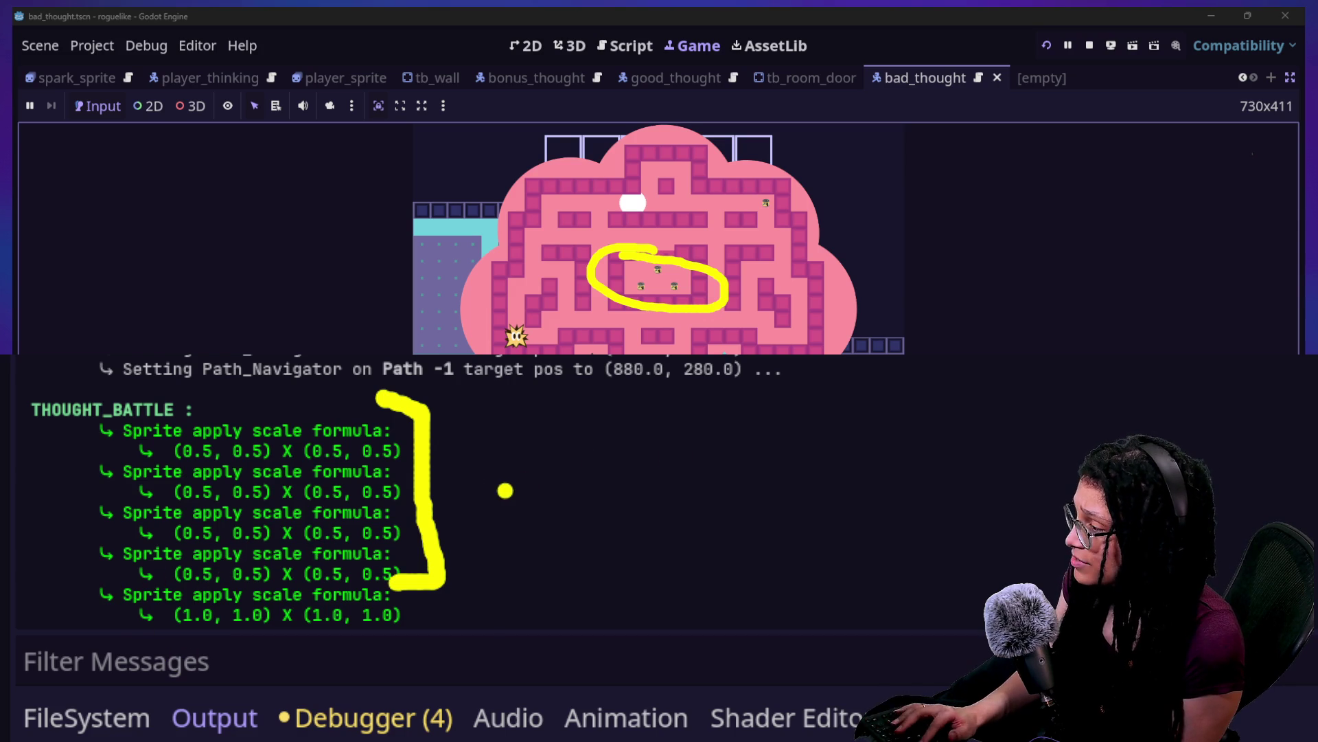
pyautogui.moveTo(483, 443); pyautogui.dragTo(483, 539)
pyautogui.write('.5 x .5')
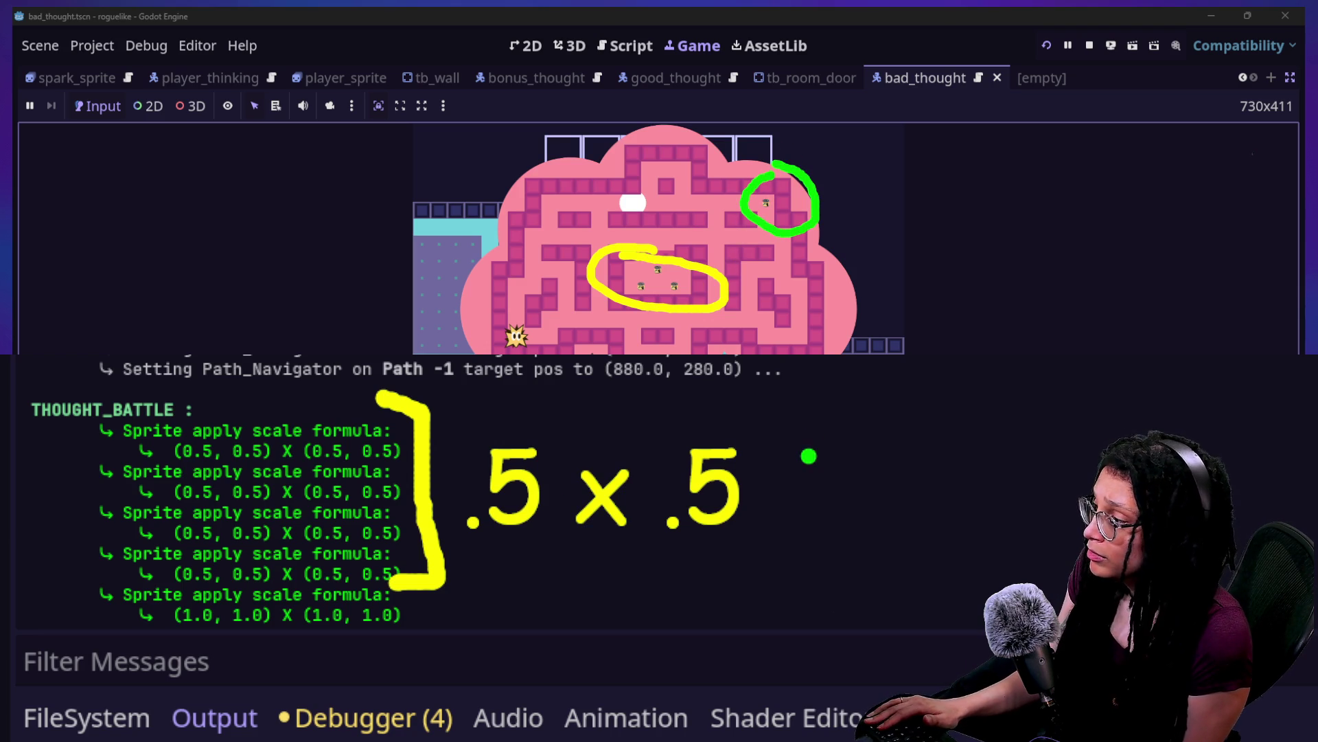
pyautogui.moveTo(710, 640); pyautogui.dragTo(499, 643)
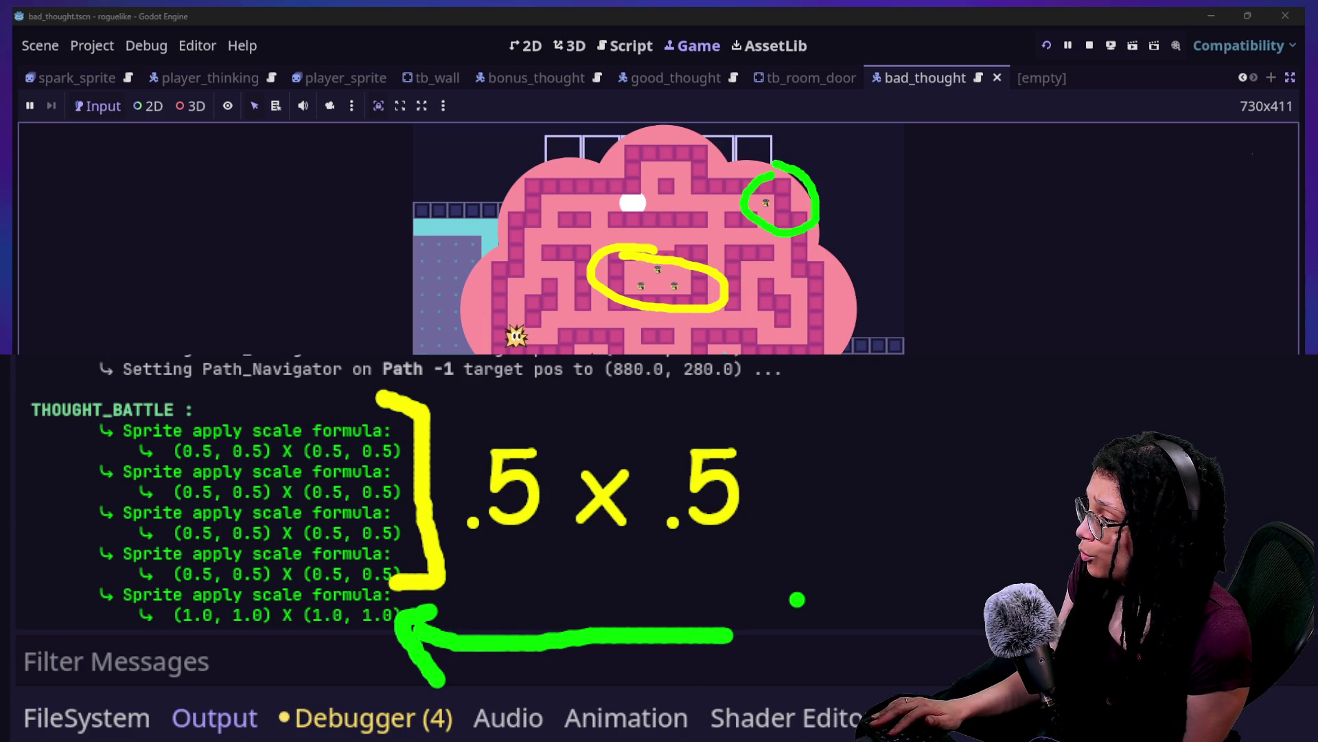
pyautogui.write('1 ')
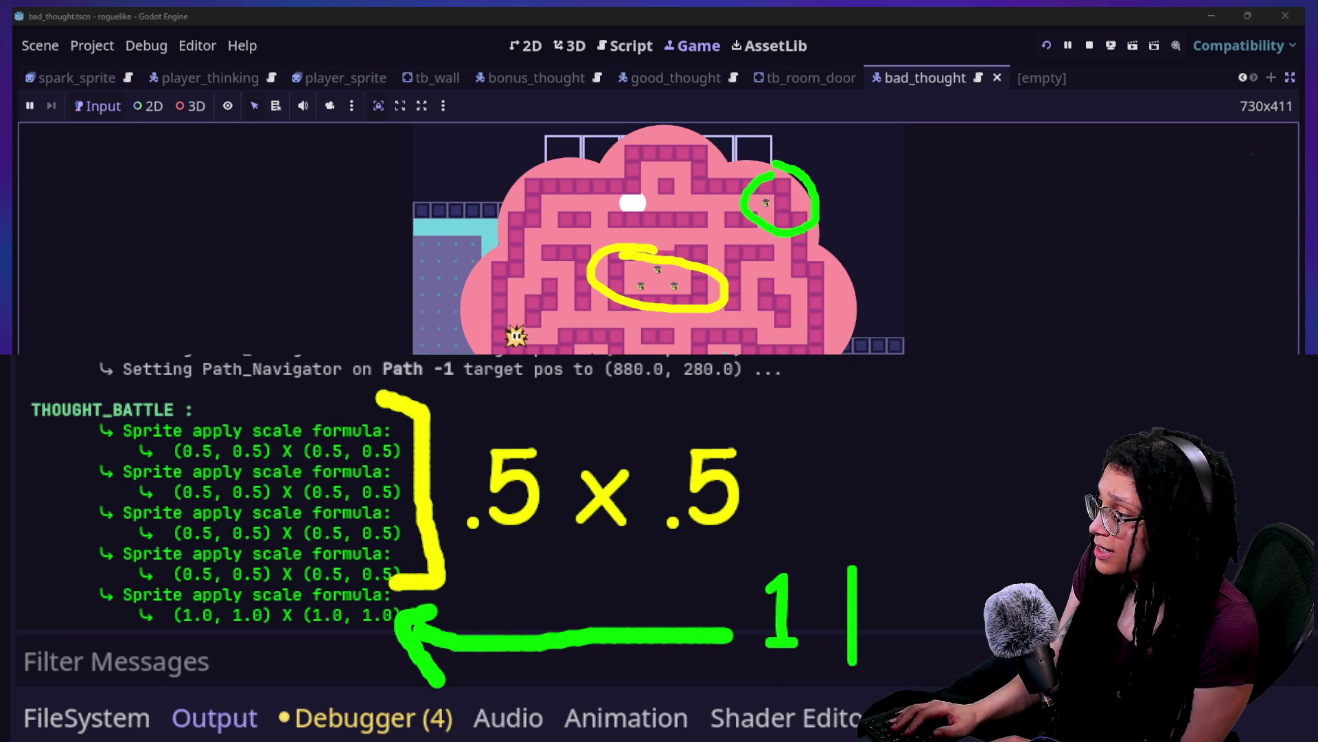
pyautogui.write('xx')
pyautogui.press('BackSpace')
pyautogui.press('BackSpace')
pyautogui.write('1')
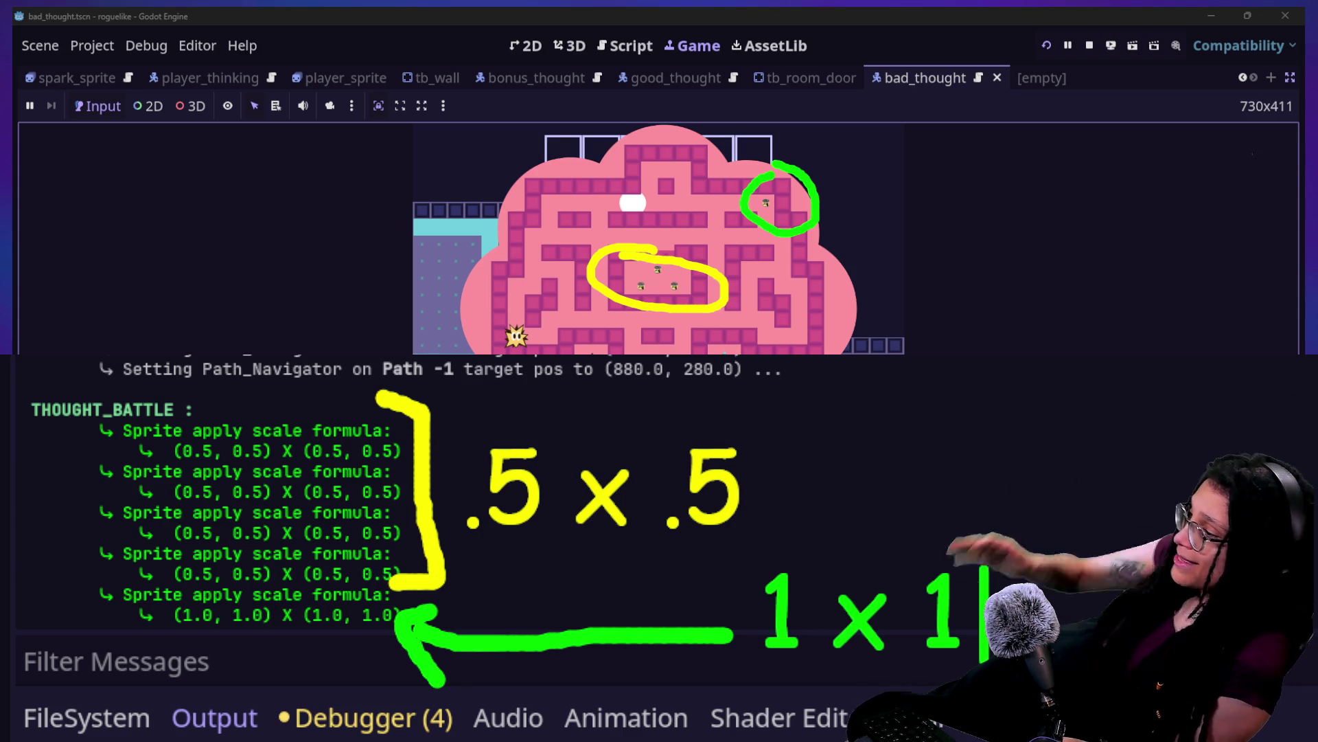
pyautogui.press('Escape')
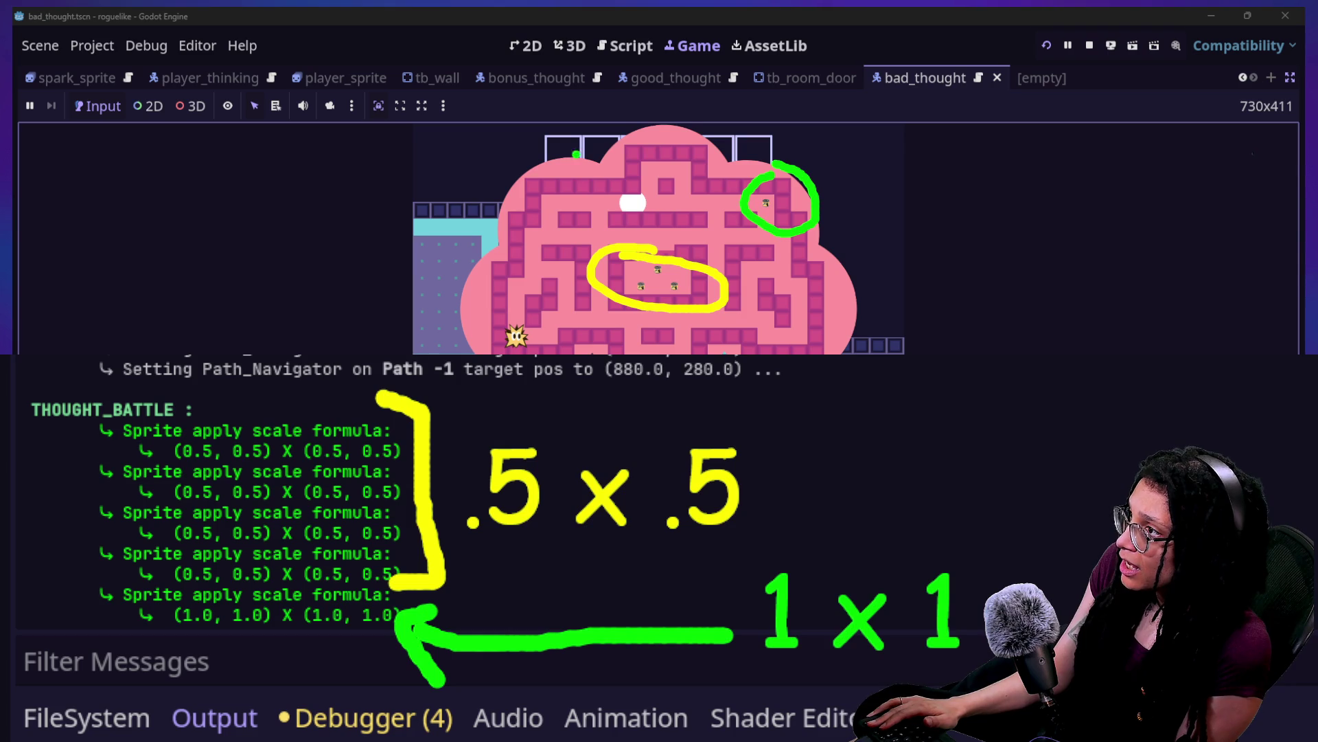
# Step: Return to the script's print line, then switch to the stream chat and scroll its history
pyautogui.click(624, 46)
pyautogui.click(474, 282)
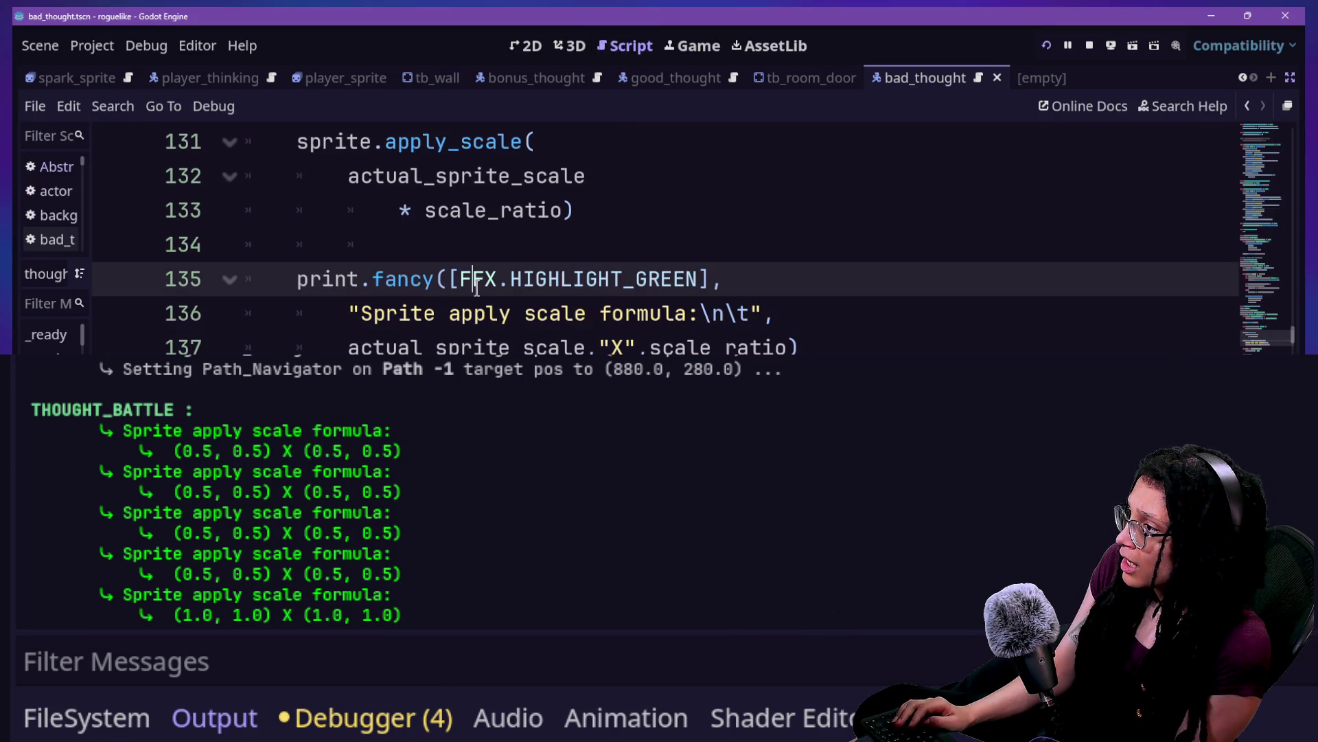
pyautogui.hotkey('alt', 'Tab')
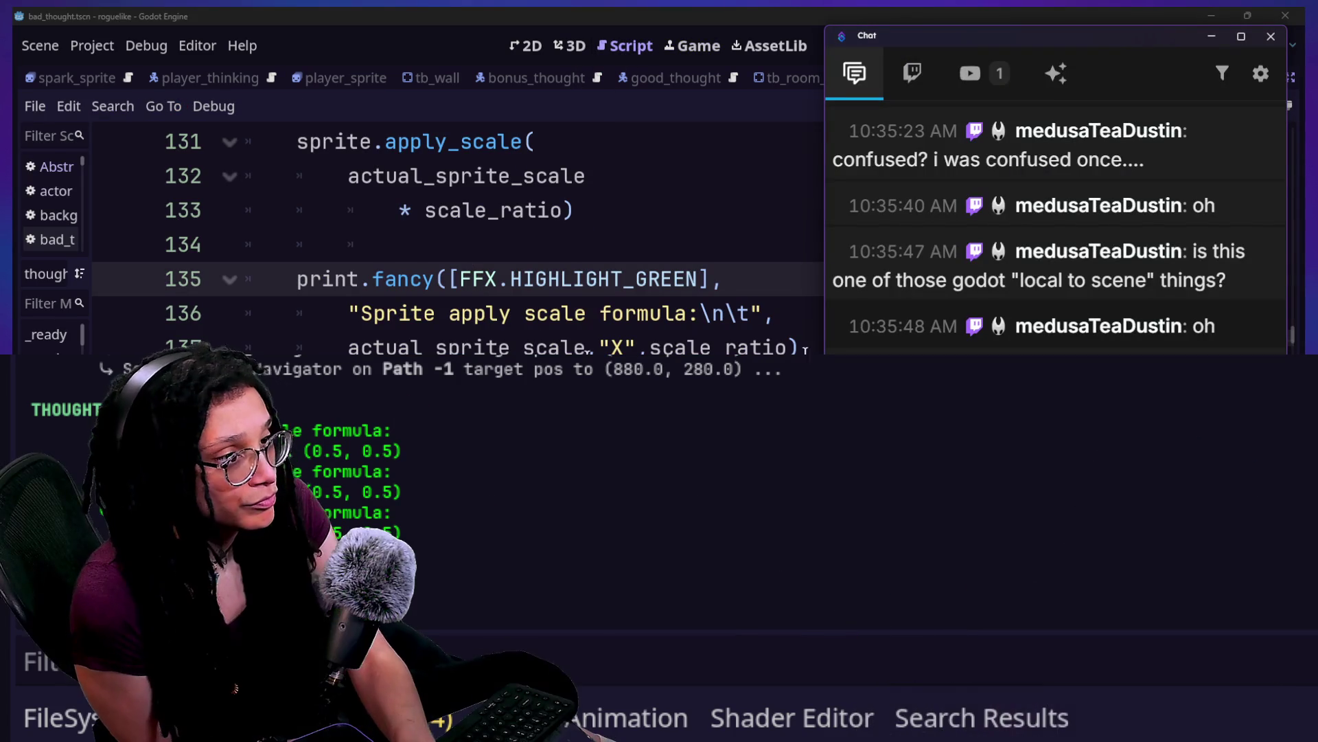
pyautogui.scroll(20, 1056, 226)
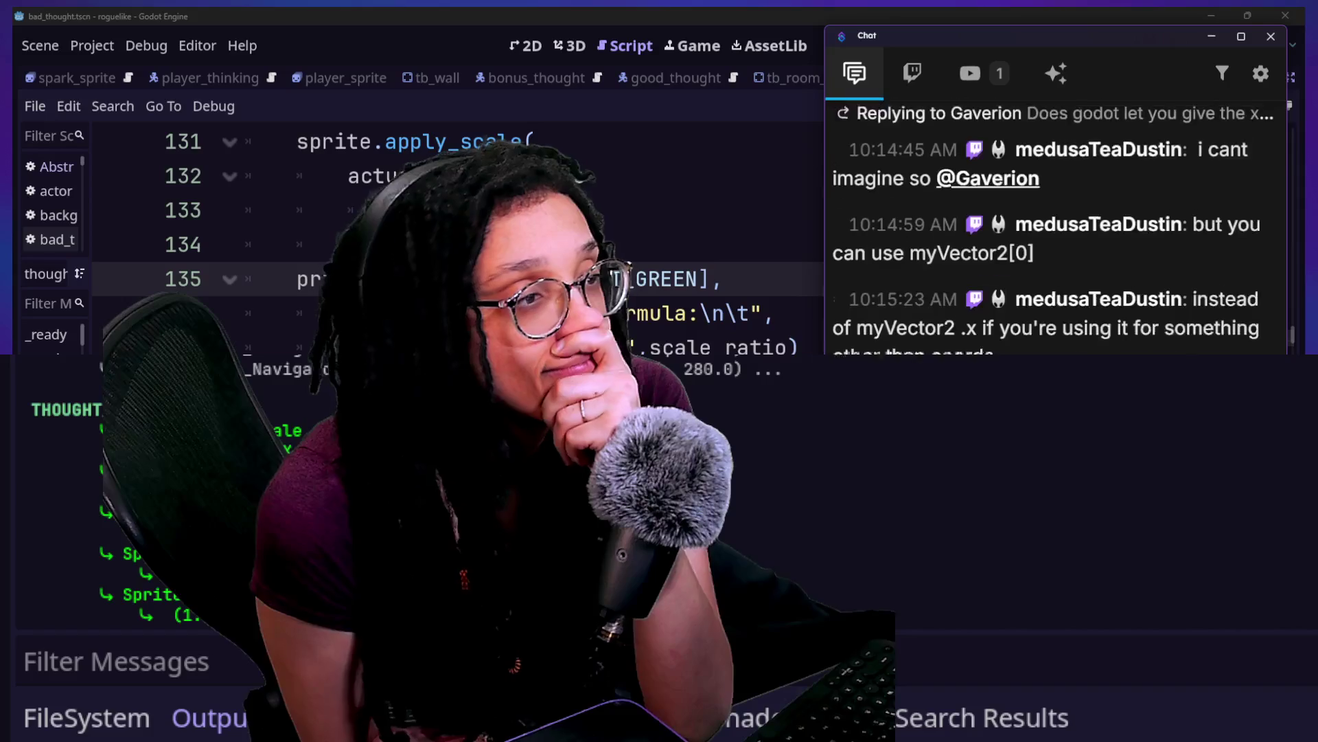
pyautogui.scroll(10, 1056, 227)
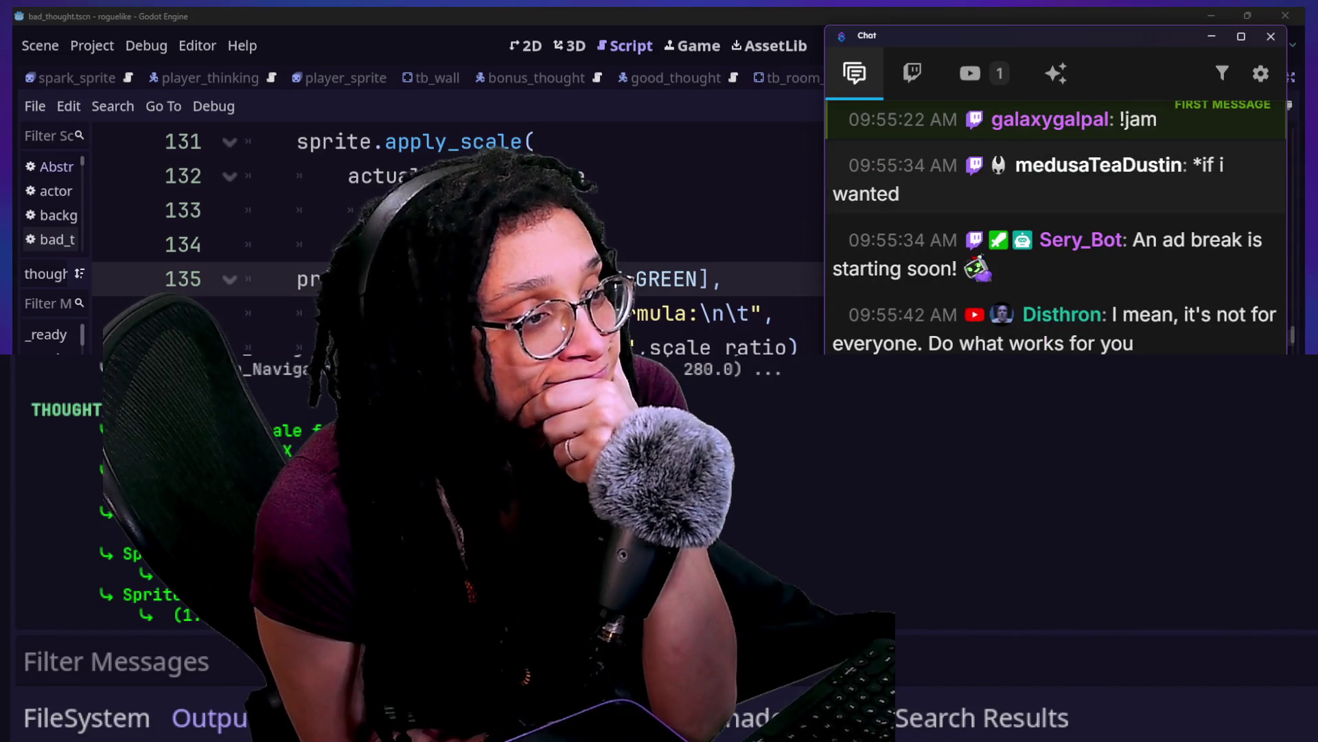
pyautogui.scroll(-5, 1056, 227)
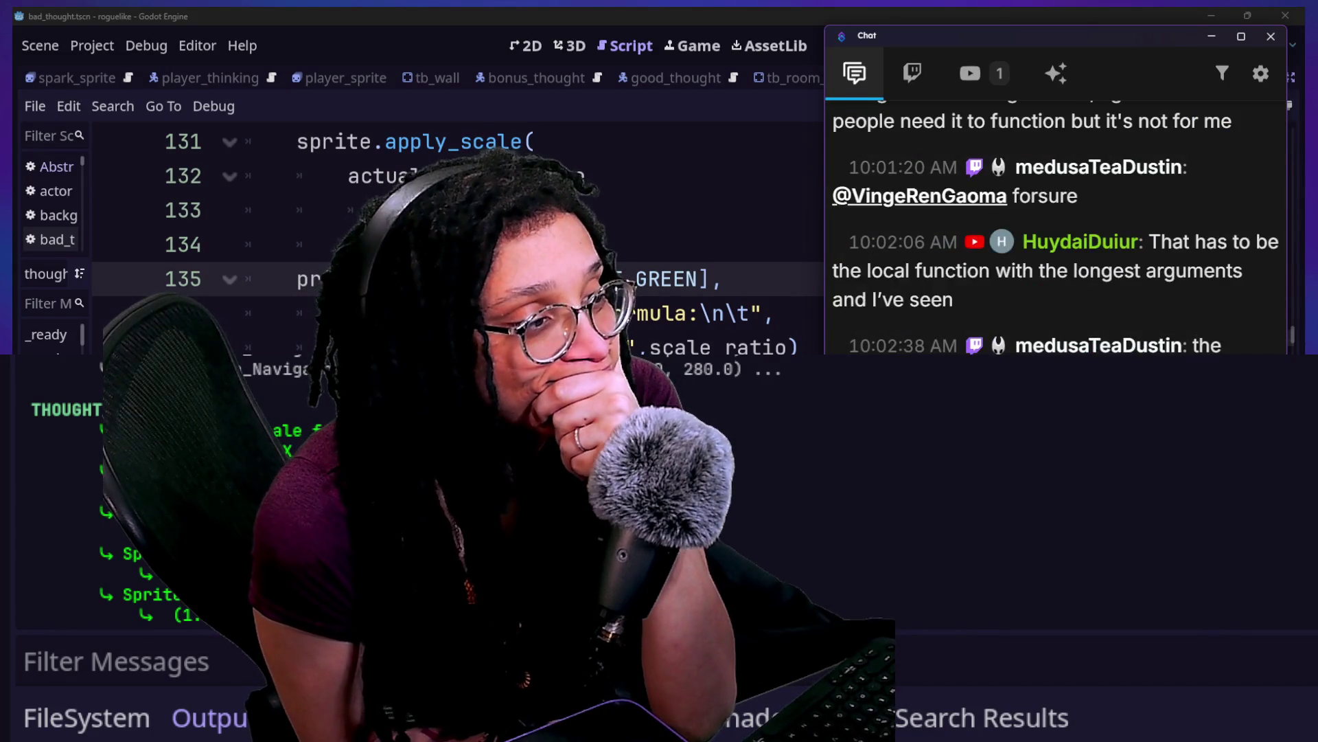
pyautogui.scroll(-1, 1056, 227)
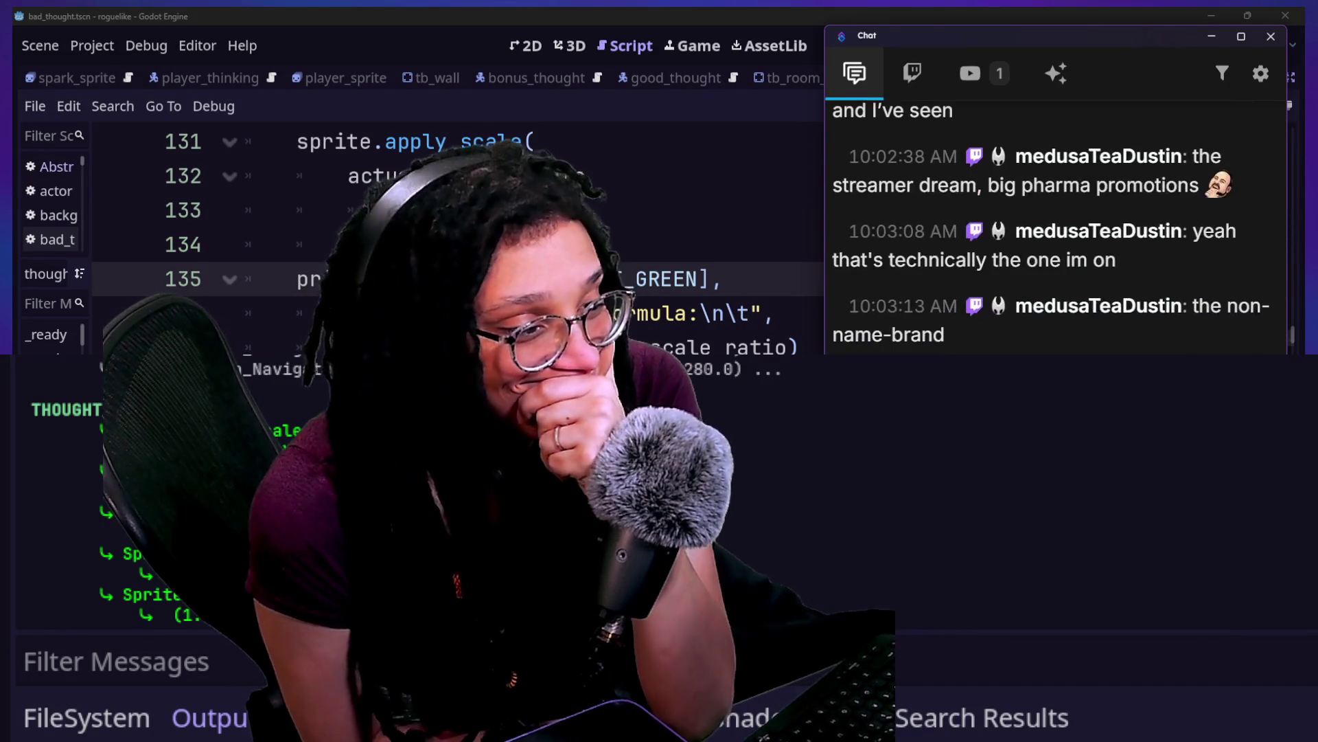
pyautogui.scroll(-2, 1056, 227)
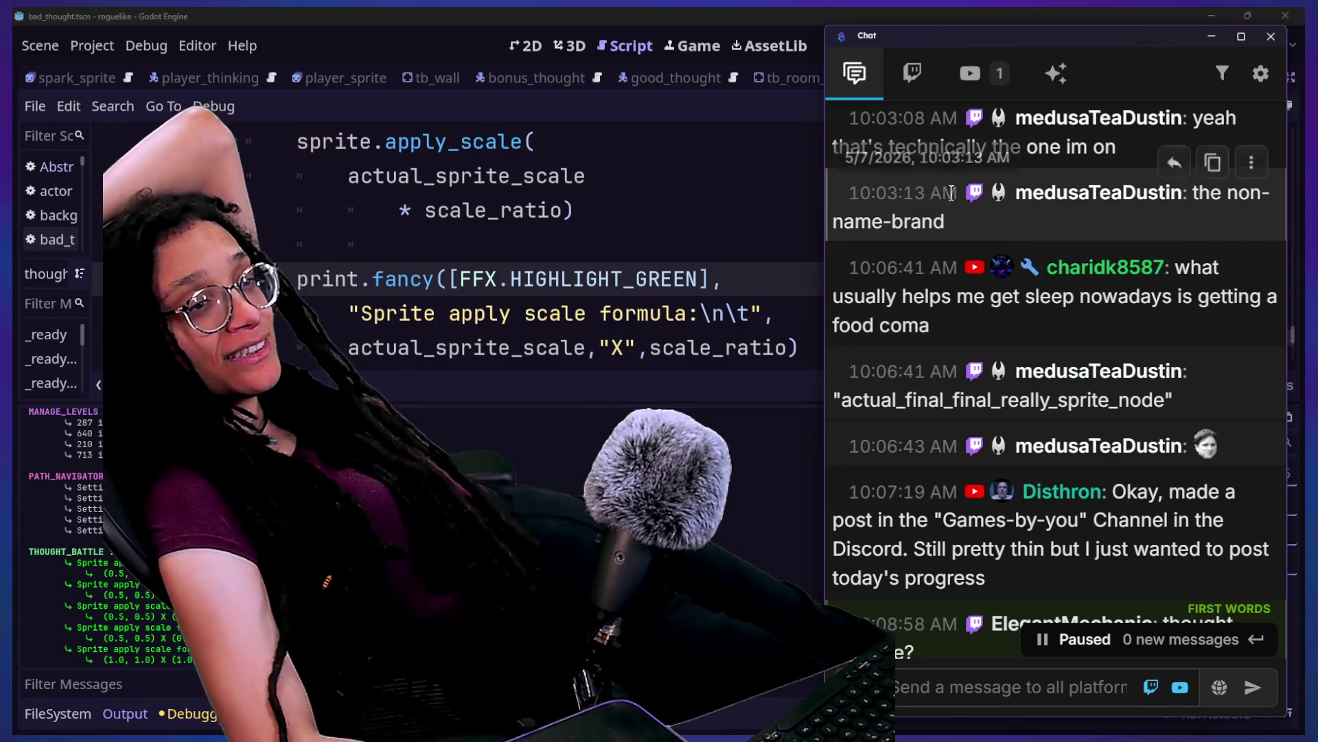
pyautogui.moveTo(965, 340); pyautogui.dragTo(931, 296)
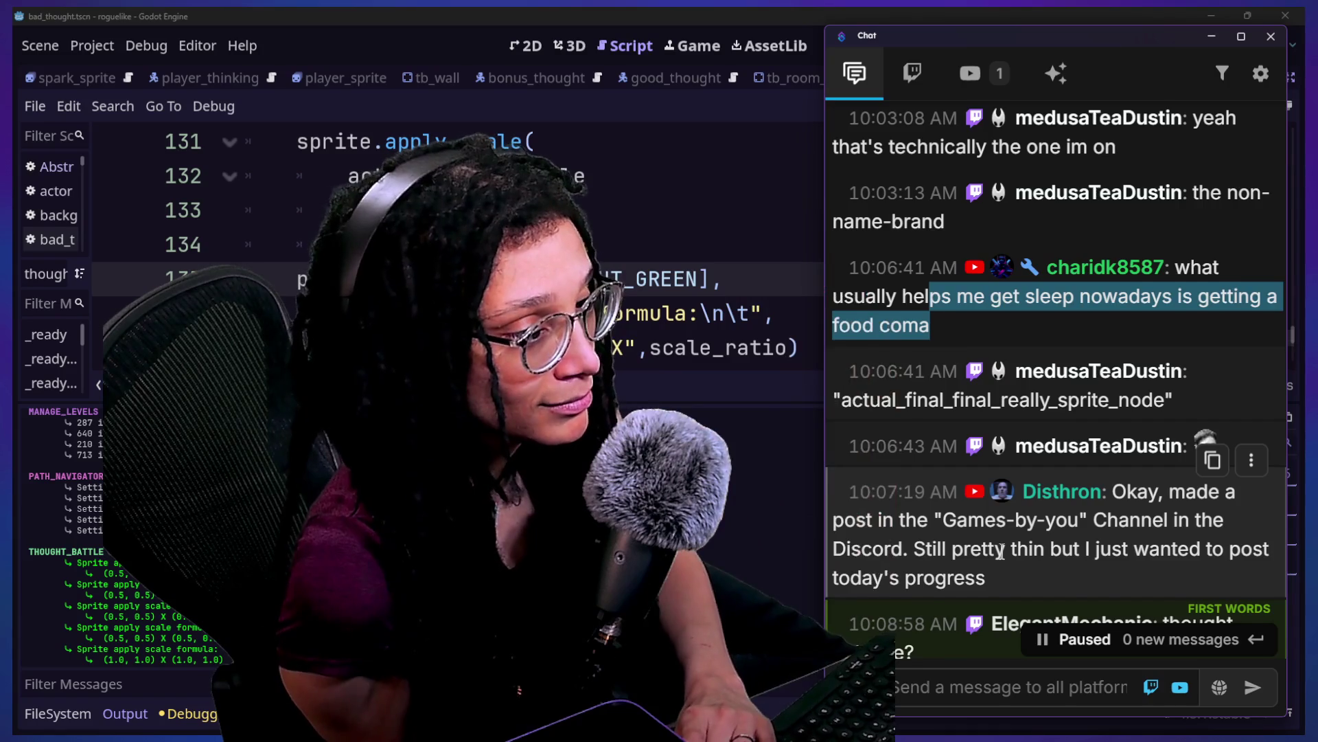
pyautogui.scroll(-1, 1001, 549)
pyautogui.scroll(-2, 1002, 548)
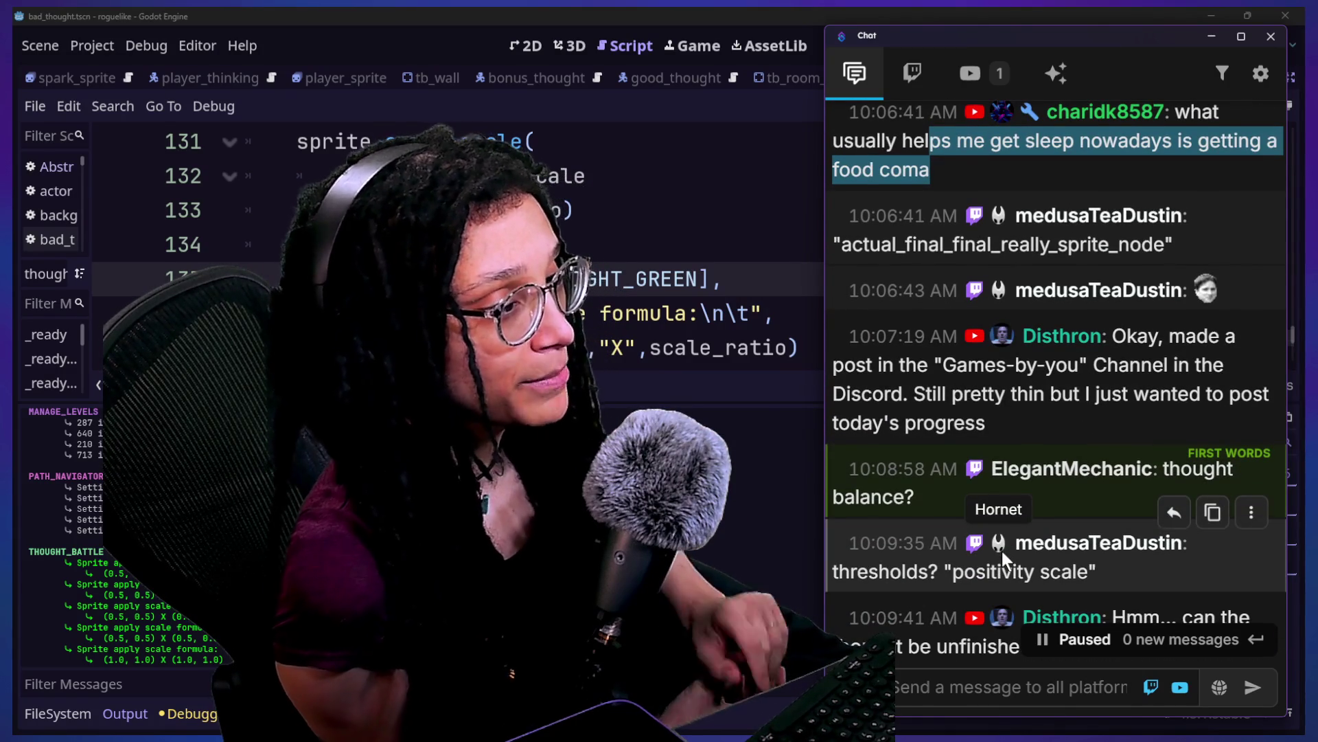
pyautogui.scroll(-2, 1003, 551)
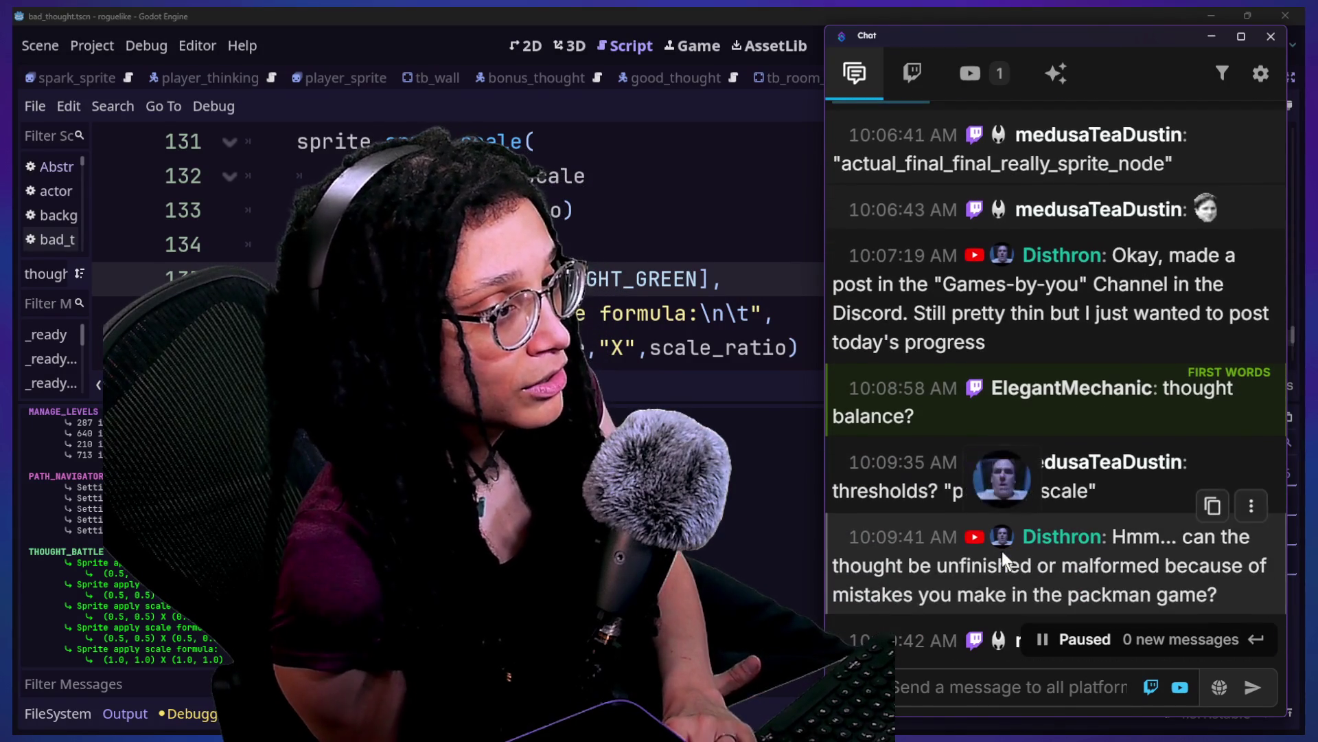
pyautogui.scroll(-1, 1003, 550)
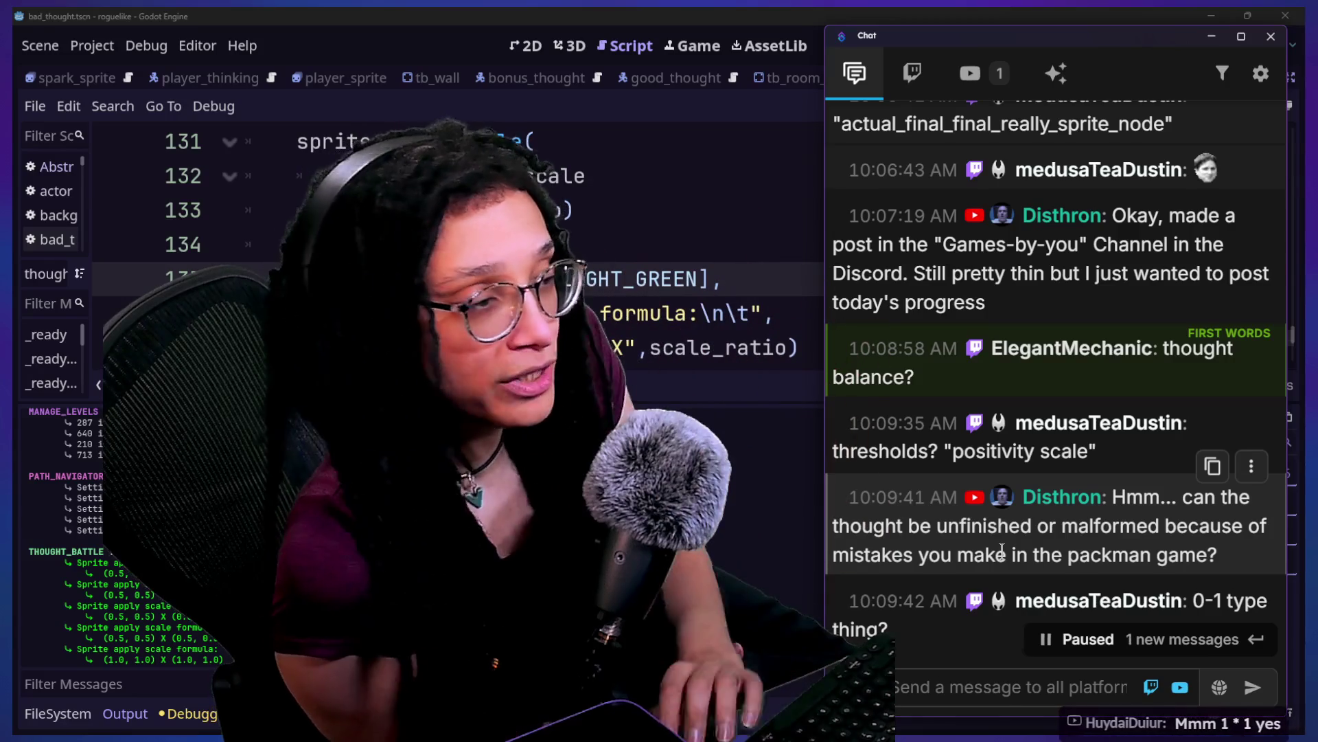
pyautogui.scroll(-1, 1002, 550)
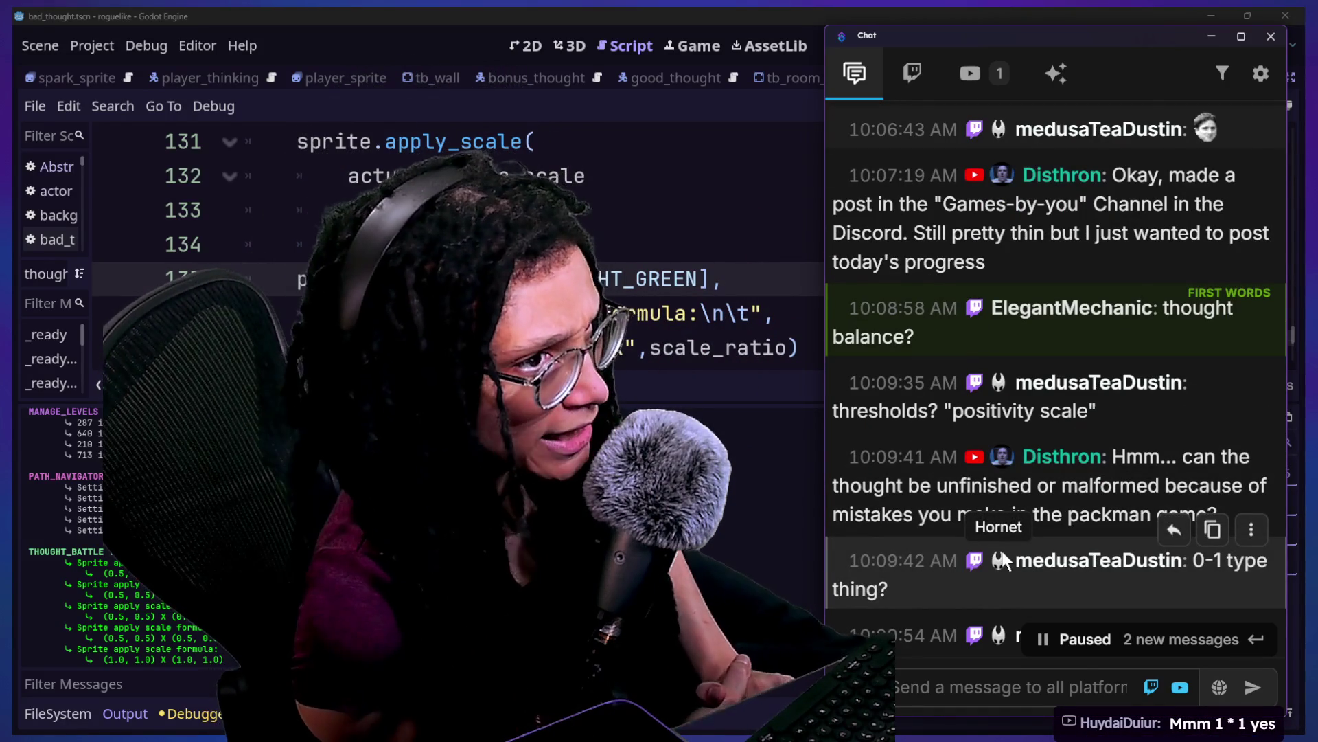
pyautogui.scroll(-2, 1002, 551)
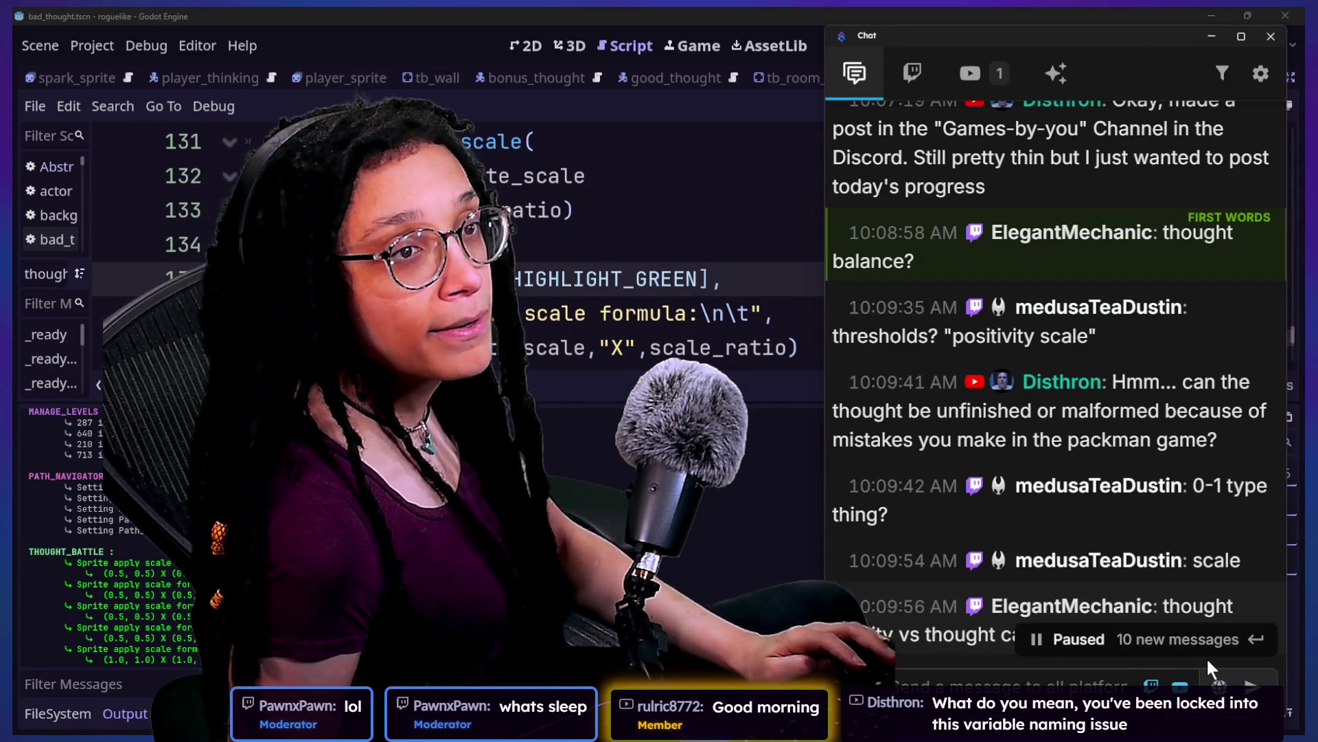
pyautogui.hotkey('alt', 'Tab')
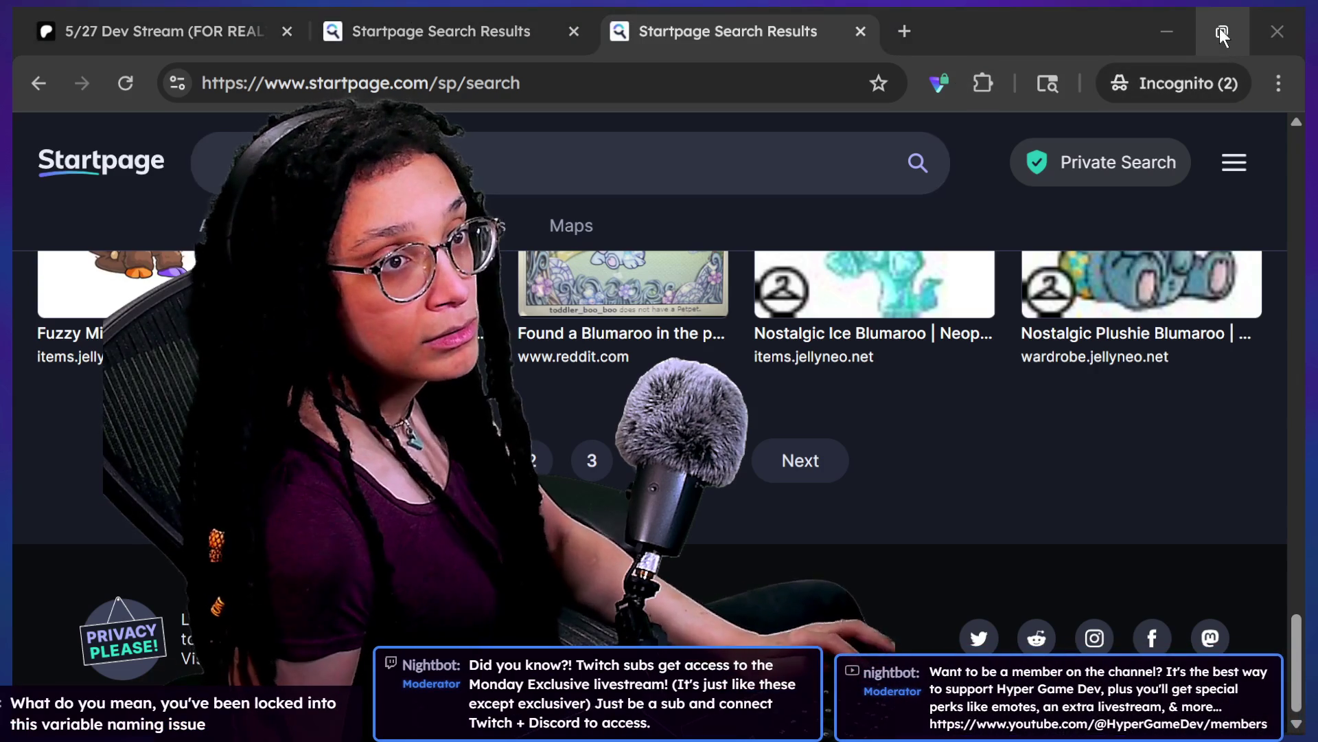
# Step: Close the extra browser tabs and shrink the large cat-food can image on the whiteboard
pyautogui.hotkey('ctrl', 'w')
pyautogui.hotkey('ctrl', 'w')
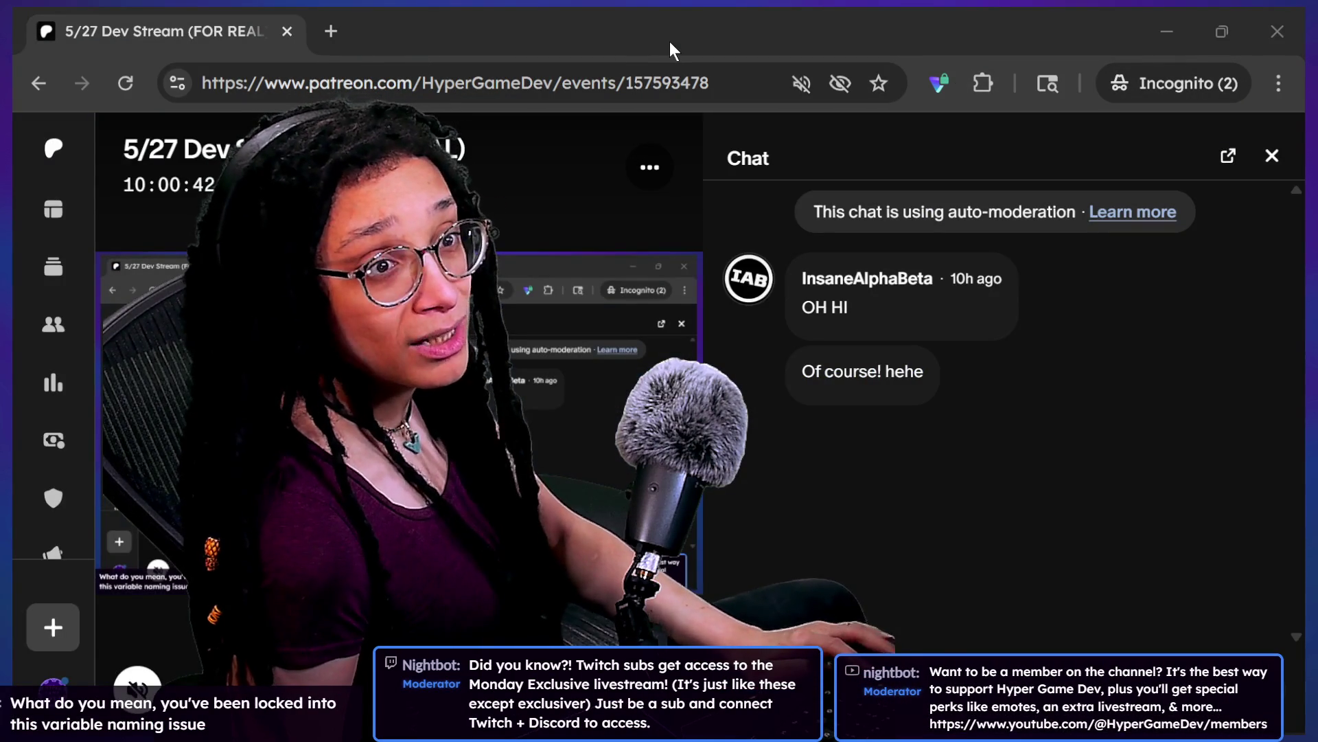
pyautogui.hotkey('ctrl', 'w')
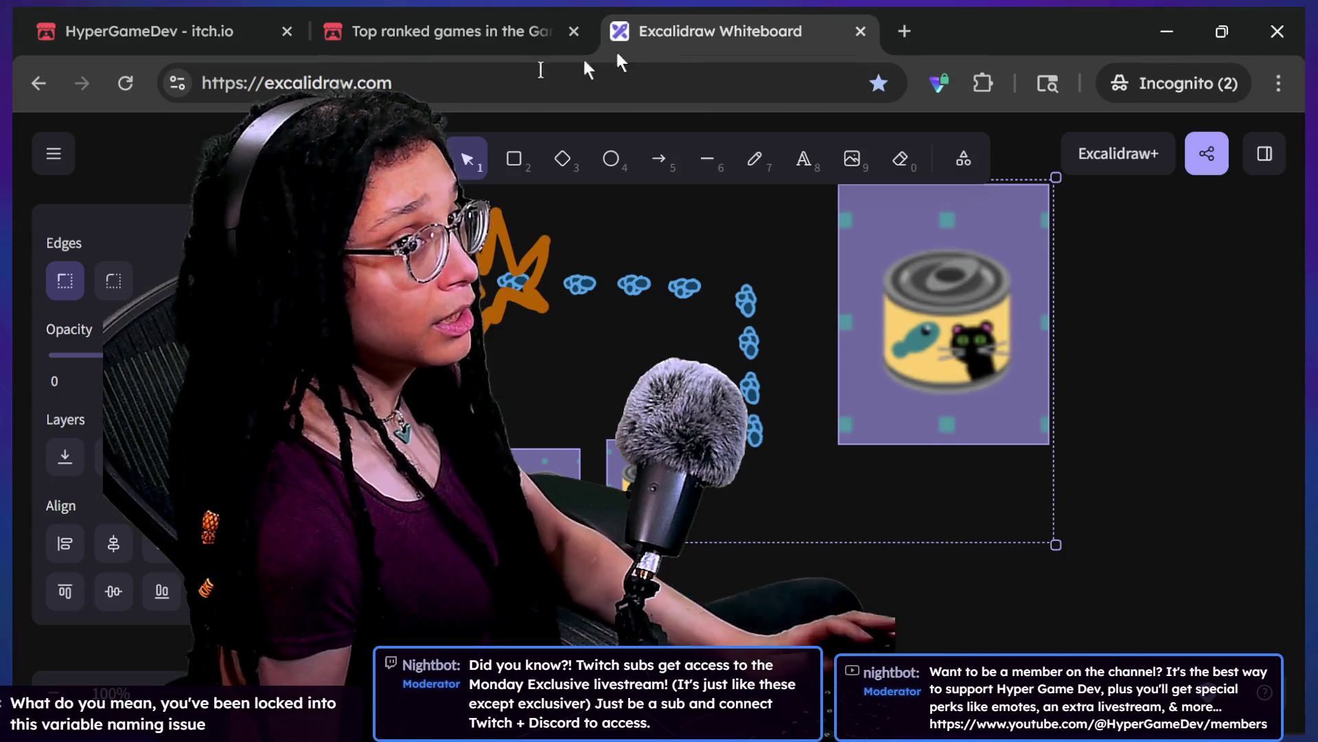
pyautogui.click(929, 383)
pyautogui.moveTo(1053, 181)
pyautogui.mouseDown()
pyautogui.moveTo(1016, 199)
pyautogui.moveTo(1004, 237)
pyautogui.mouseUp()
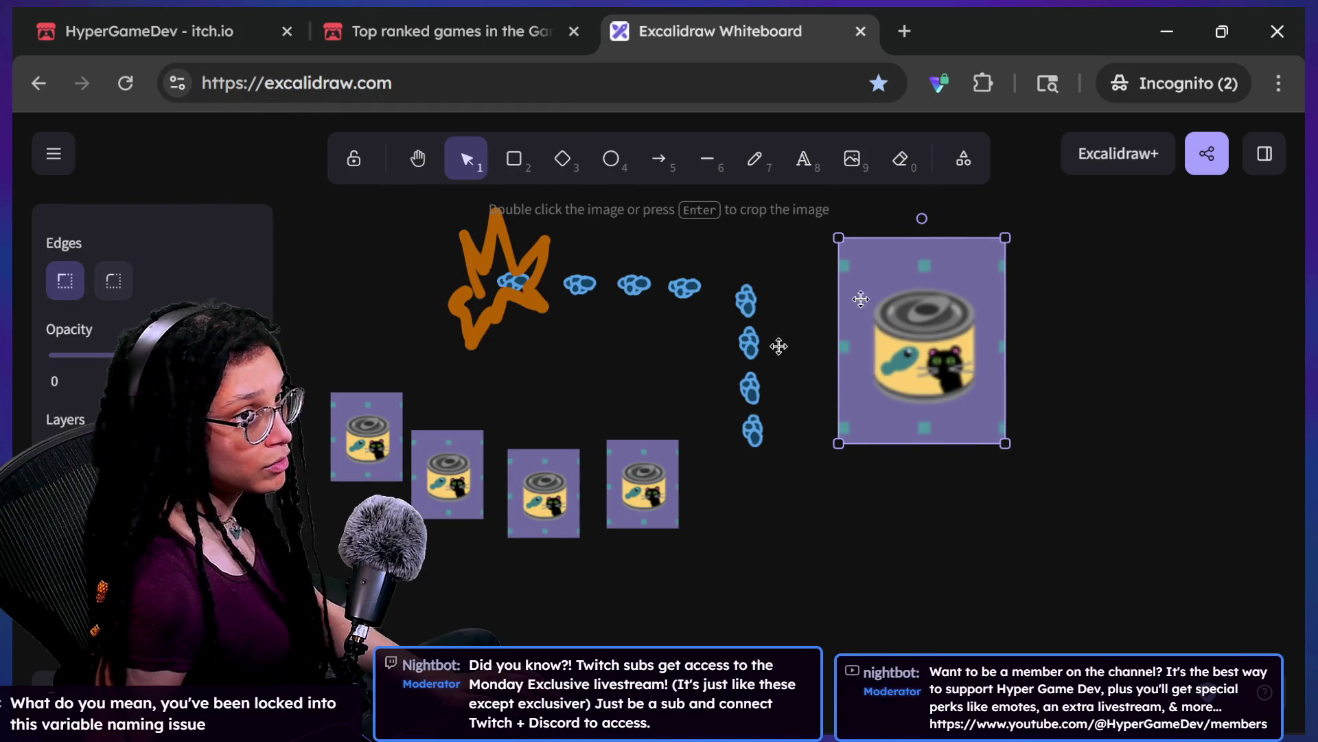
# Step: Gather the small cat-food cans into a row below the path, deleting one extra can
pyautogui.moveTo(669, 474); pyautogui.dragTo(804, 472)
pyautogui.moveTo(578, 530); pyautogui.dragTo(750, 559)
pyautogui.moveTo(442, 479); pyautogui.dragTo(592, 534)
pyautogui.moveTo(368, 439)
pyautogui.mouseDown()
pyautogui.moveTo(562, 497)
pyautogui.moveTo(552, 517)
pyautogui.moveTo(668, 507)
pyautogui.mouseUp()
pyautogui.click(798, 475)
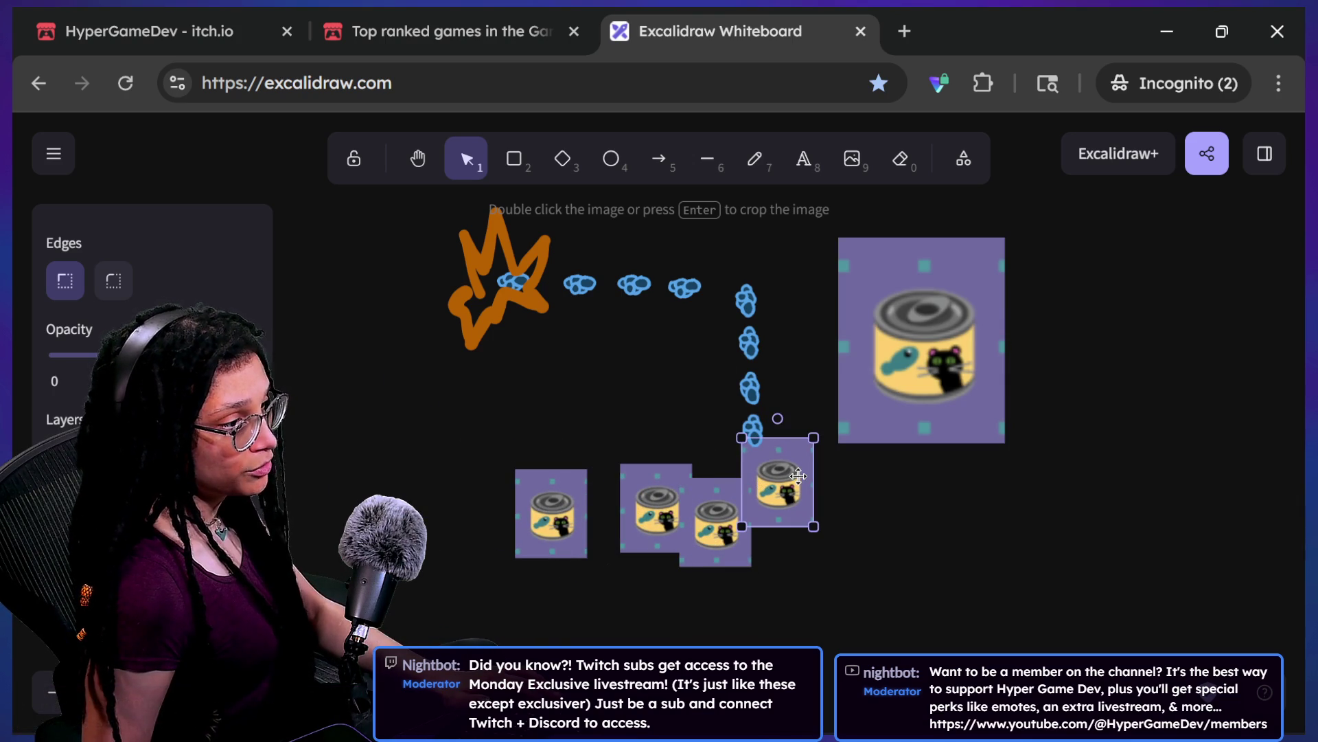
pyautogui.press('Delete')
pyautogui.moveTo(659, 508); pyautogui.dragTo(628, 483)
pyautogui.moveTo(720, 515); pyautogui.dragTo(701, 515)
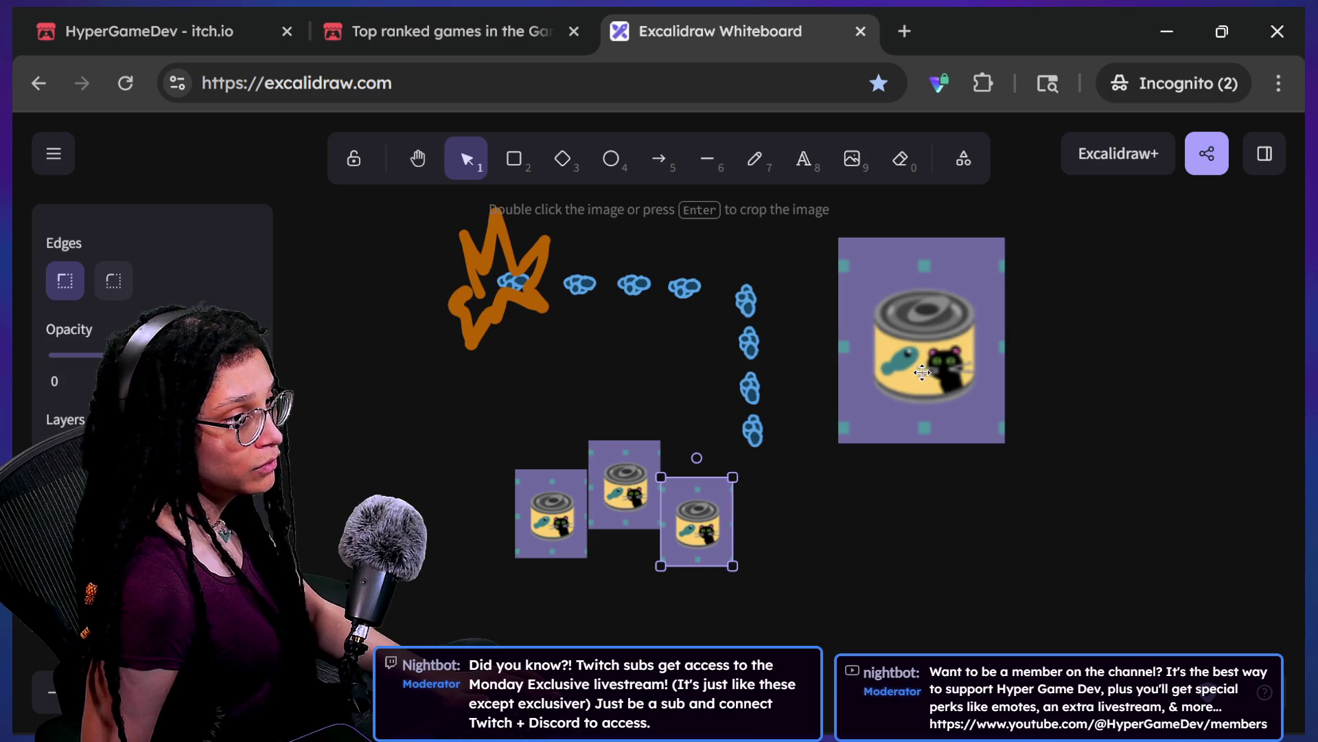
# Step: Shrink and reposition the large can further, then move the orange explosion over it
pyautogui.moveTo(922, 371); pyautogui.dragTo(898, 382)
pyautogui.moveTo(818, 456)
pyautogui.mouseDown()
pyautogui.moveTo(859, 397)
pyautogui.moveTo(839, 364)
pyautogui.mouseUp()
pyautogui.moveTo(508, 588); pyautogui.dragTo(640, 472)
pyautogui.click(876, 375)
pyautogui.moveTo(884, 340)
pyautogui.mouseDown()
pyautogui.moveTo(854, 364)
pyautogui.moveTo(858, 355)
pyautogui.mouseUp()
pyautogui.click(474, 340)
pyautogui.moveTo(473, 339)
pyautogui.mouseDown()
pyautogui.moveTo(248, 471)
pyautogui.moveTo(303, 501)
pyautogui.moveTo(374, 389)
pyautogui.moveTo(421, 335)
pyautogui.moveTo(469, 313)
pyautogui.moveTo(359, 458)
pyautogui.moveTo(846, 384)
pyautogui.moveTo(857, 395)
pyautogui.moveTo(866, 382)
pyautogui.mouseUp()
# Step: Add a large '+ 50' text label beside the large cat-food can
pyautogui.click(926, 475)
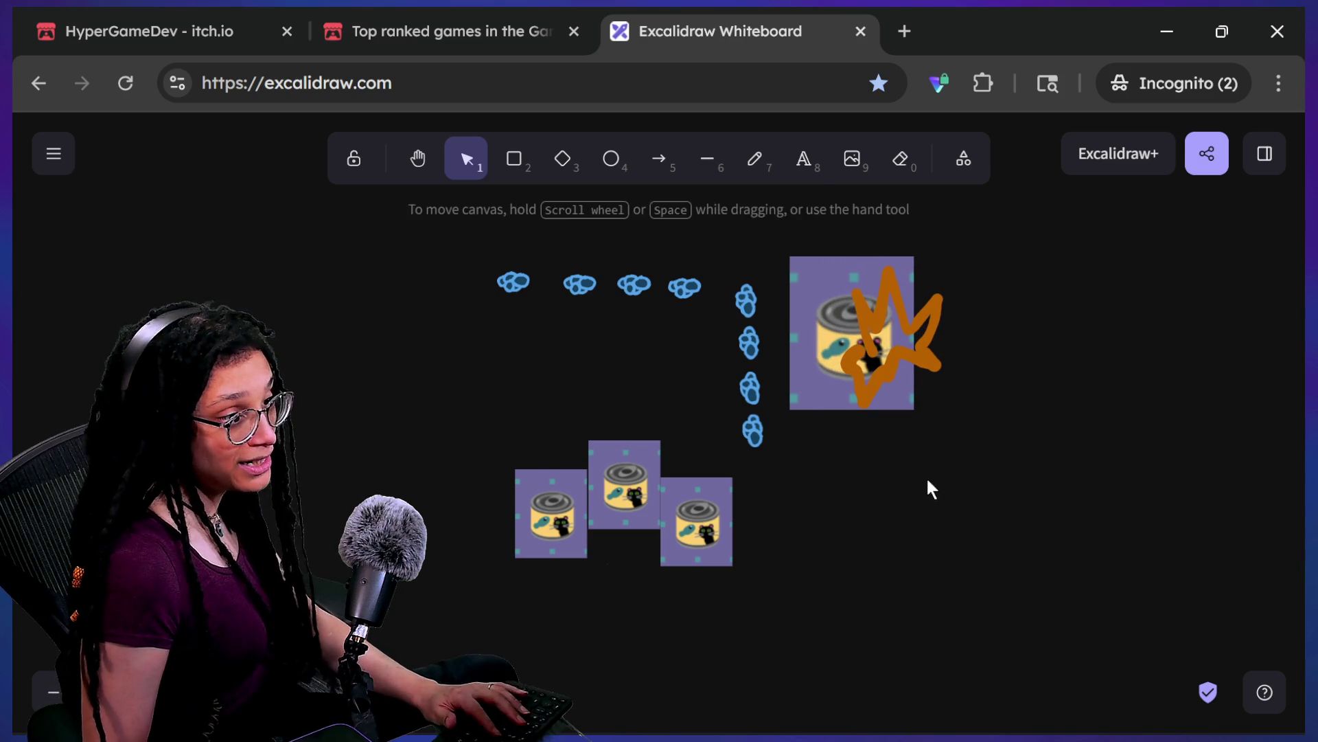
pyautogui.press('t')
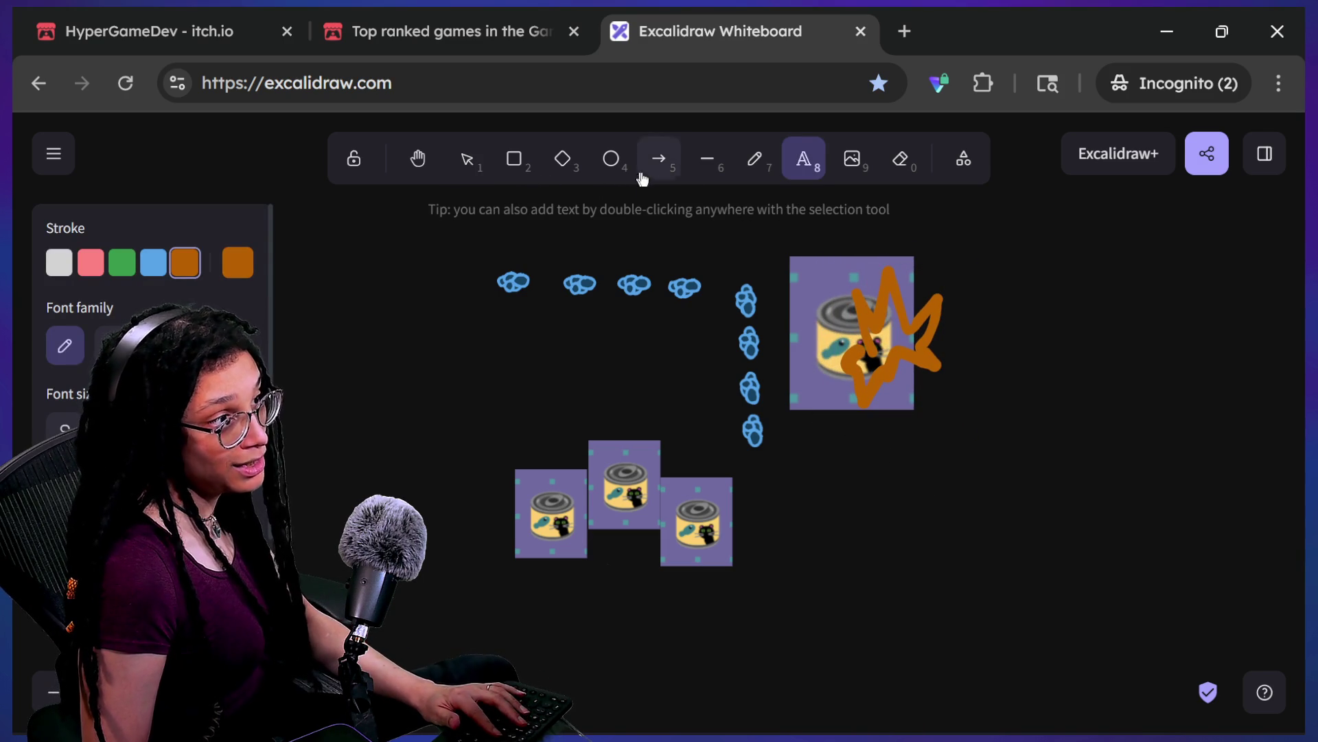
pyautogui.click(870, 482)
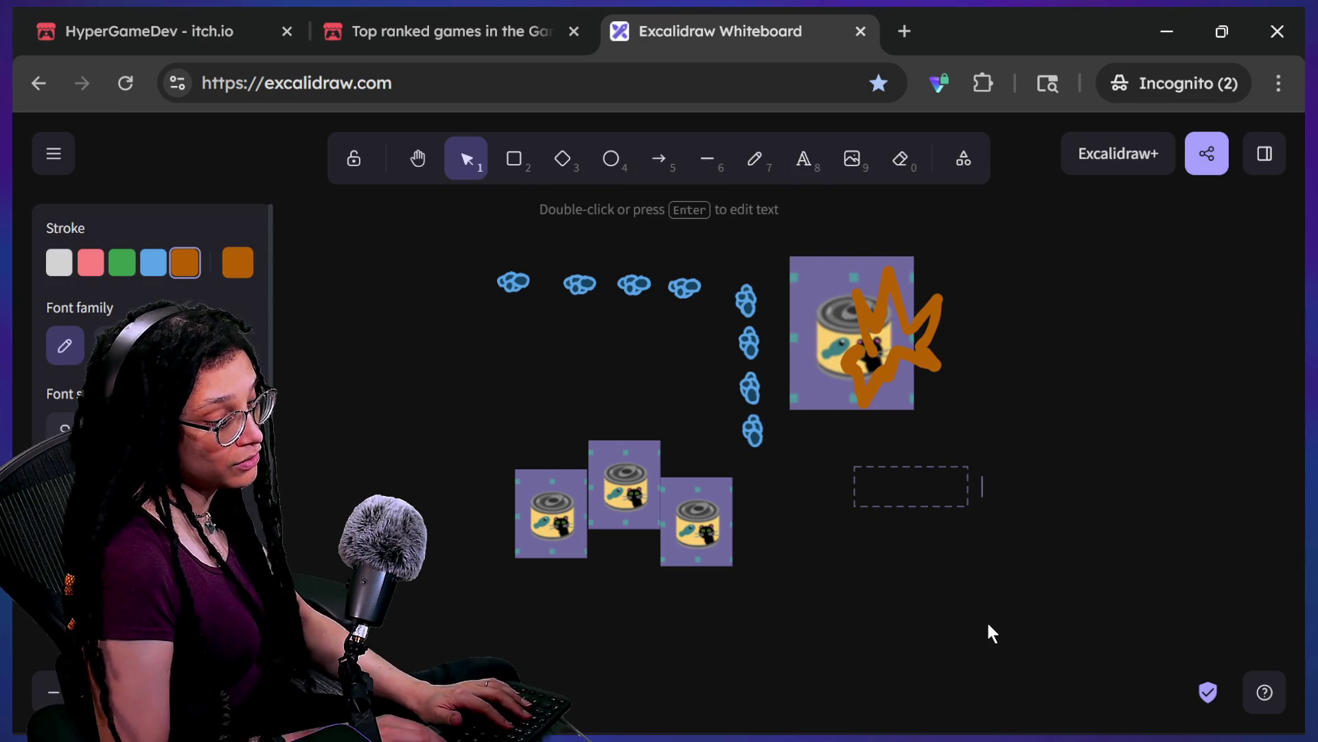
pyautogui.write('-5')
pyautogui.press('BackSpace')
pyautogui.press('BackSpace')
pyautogui.write('+ 50')
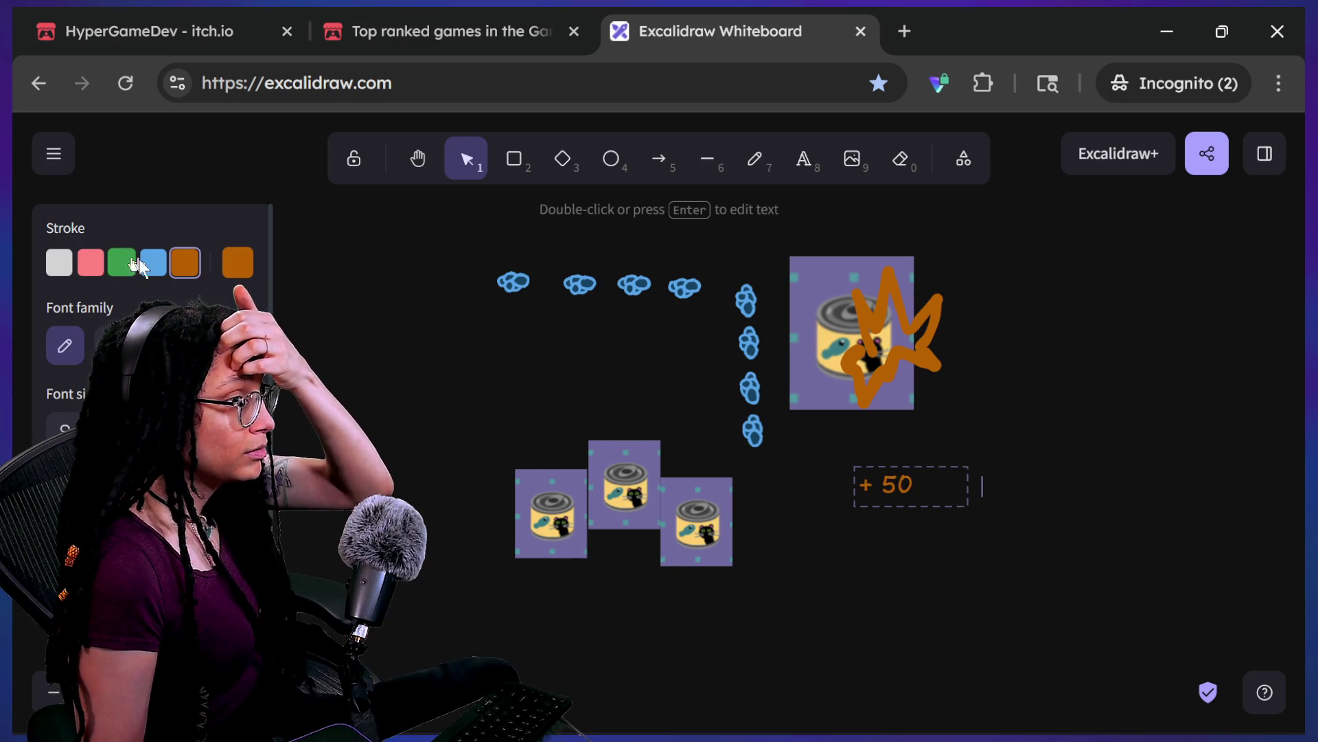
pyautogui.click(762, 521)
pyautogui.click(857, 484)
pyautogui.moveTo(970, 467)
pyautogui.mouseDown()
pyautogui.moveTo(1003, 436)
pyautogui.moveTo(1236, 383)
pyautogui.moveTo(1057, 328)
pyautogui.moveTo(981, 519)
pyautogui.moveTo(835, 663)
pyautogui.moveTo(823, 648)
pyautogui.mouseUp()
pyautogui.click(920, 542)
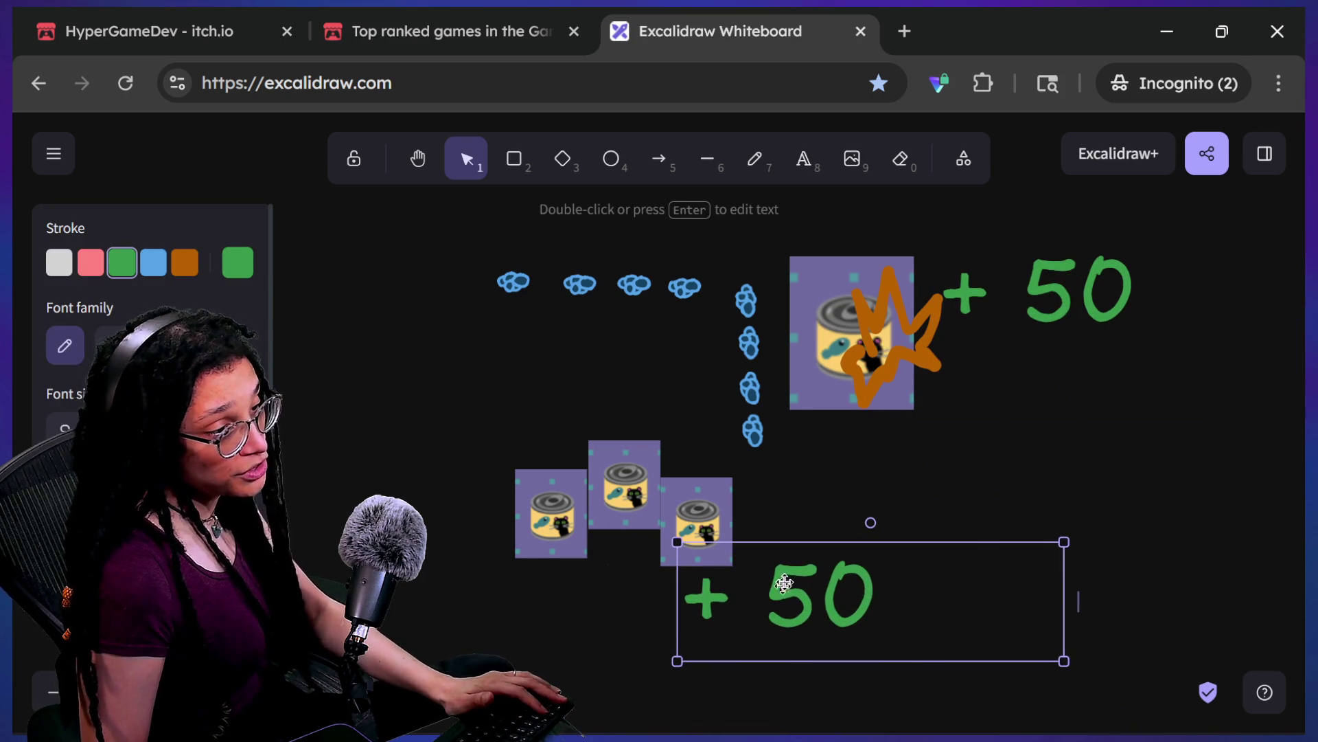
# Step: Edit the copied label into '+5' and move it into place
pyautogui.doubleClick(783, 587)
pyautogui.hotkey('ctrl', 'a')
pyautogui.write('+')
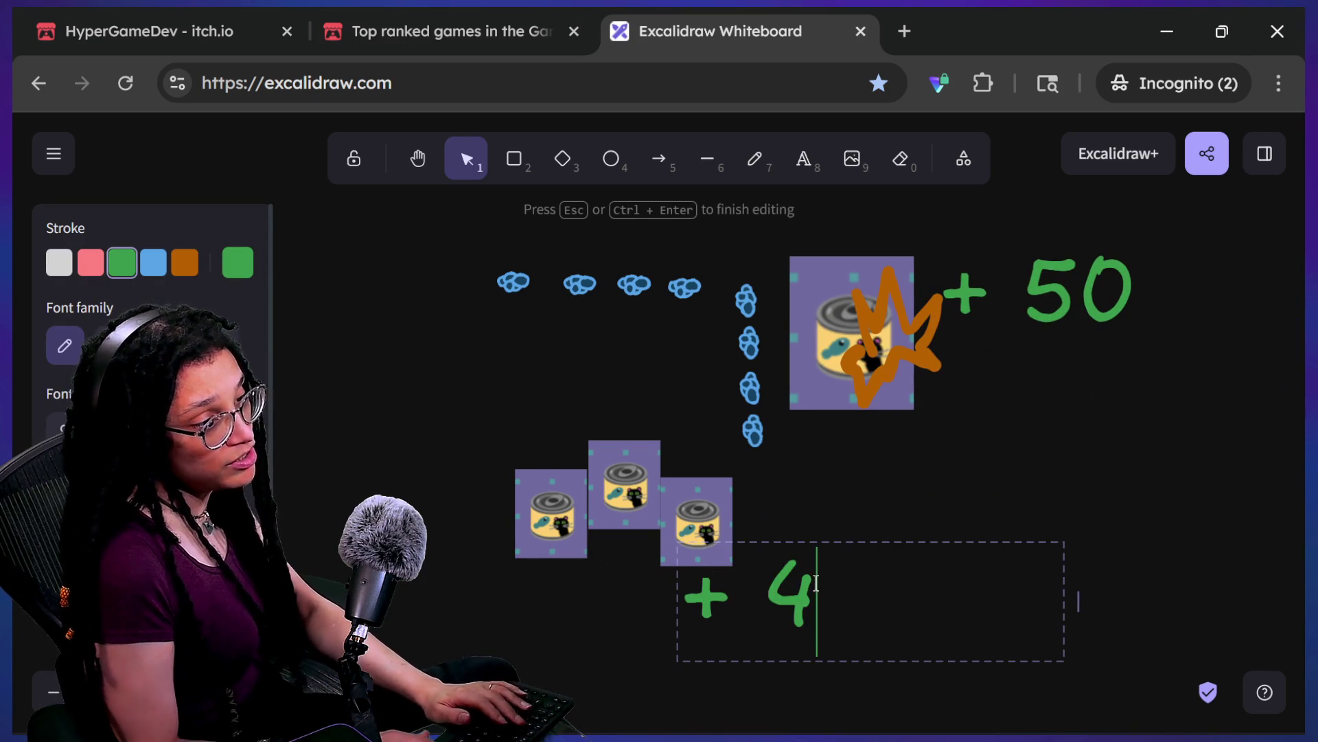
pyautogui.click(782, 534)
pyautogui.moveTo(789, 594)
pyautogui.mouseDown()
pyautogui.moveTo(809, 596)
pyautogui.moveTo(452, 370)
pyautogui.mouseUp()
# Step: Duplicate the +5 label into a '+1' label and nudge it up and right
pyautogui.click(697, 522)
pyautogui.click(901, 471)
pyautogui.click(761, 631)
pyautogui.press('Return')
pyautogui.click(554, 356)
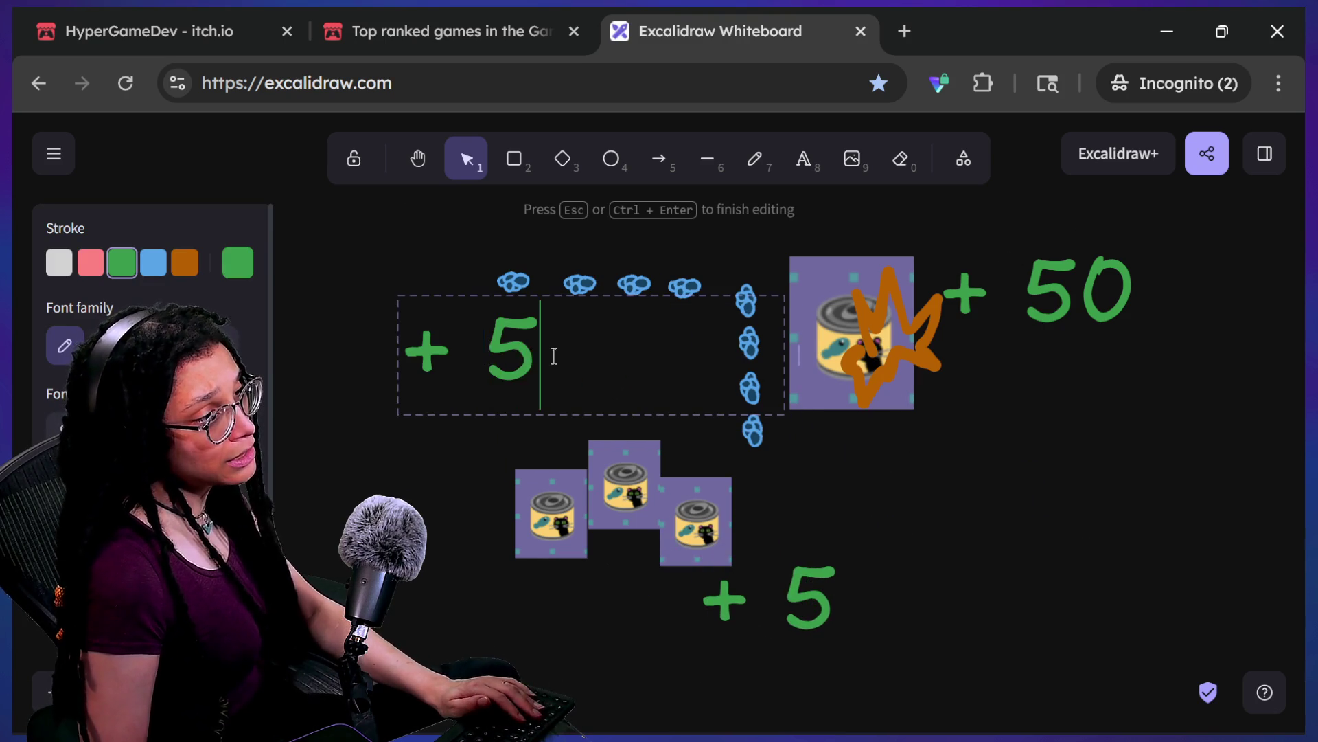
pyautogui.click(539, 447)
pyautogui.moveTo(567, 343)
pyautogui.mouseDown()
pyautogui.moveTo(607, 339)
pyautogui.moveTo(590, 336)
pyautogui.mouseUp()
pyautogui.click(999, 546)
# Step: Pull the orange explosion off the large can to the left and rearrange the small cans
pyautogui.click(906, 368)
pyautogui.click(934, 348)
pyautogui.moveTo(929, 358)
pyautogui.mouseDown()
pyautogui.moveTo(643, 513)
pyautogui.moveTo(400, 522)
pyautogui.moveTo(419, 492)
pyautogui.moveTo(446, 483)
pyautogui.mouseUp()
pyautogui.moveTo(577, 505)
pyautogui.mouseDown()
pyautogui.moveTo(630, 560)
pyautogui.moveTo(592, 478)
pyautogui.moveTo(589, 493)
pyautogui.moveTo(482, 430)
pyautogui.mouseUp()
pyautogui.moveTo(505, 504); pyautogui.dragTo(458, 511)
pyautogui.moveTo(397, 476); pyautogui.dragTo(365, 424)
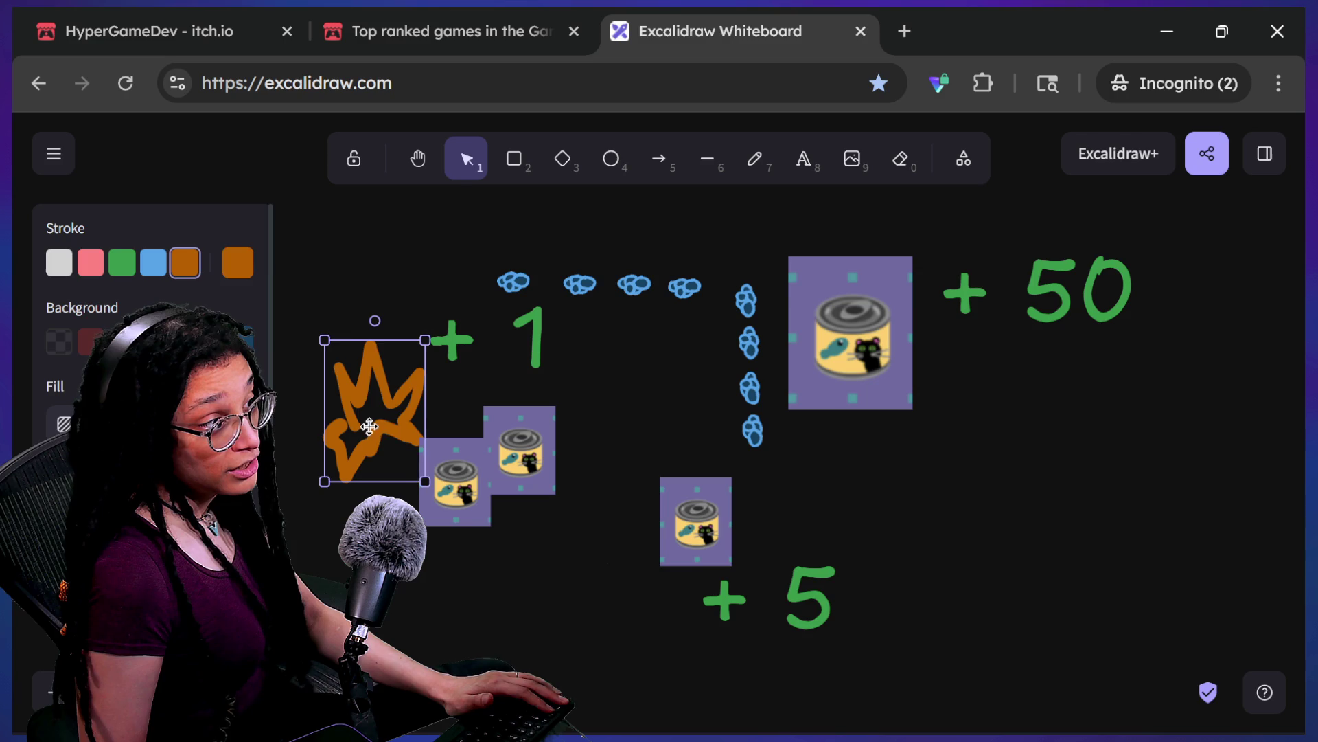
pyautogui.click(481, 532)
pyautogui.moveTo(471, 504)
pyautogui.mouseDown()
pyautogui.moveTo(537, 597)
pyautogui.moveTo(419, 425)
pyautogui.moveTo(528, 620)
pyautogui.moveTo(484, 578)
pyautogui.mouseUp()
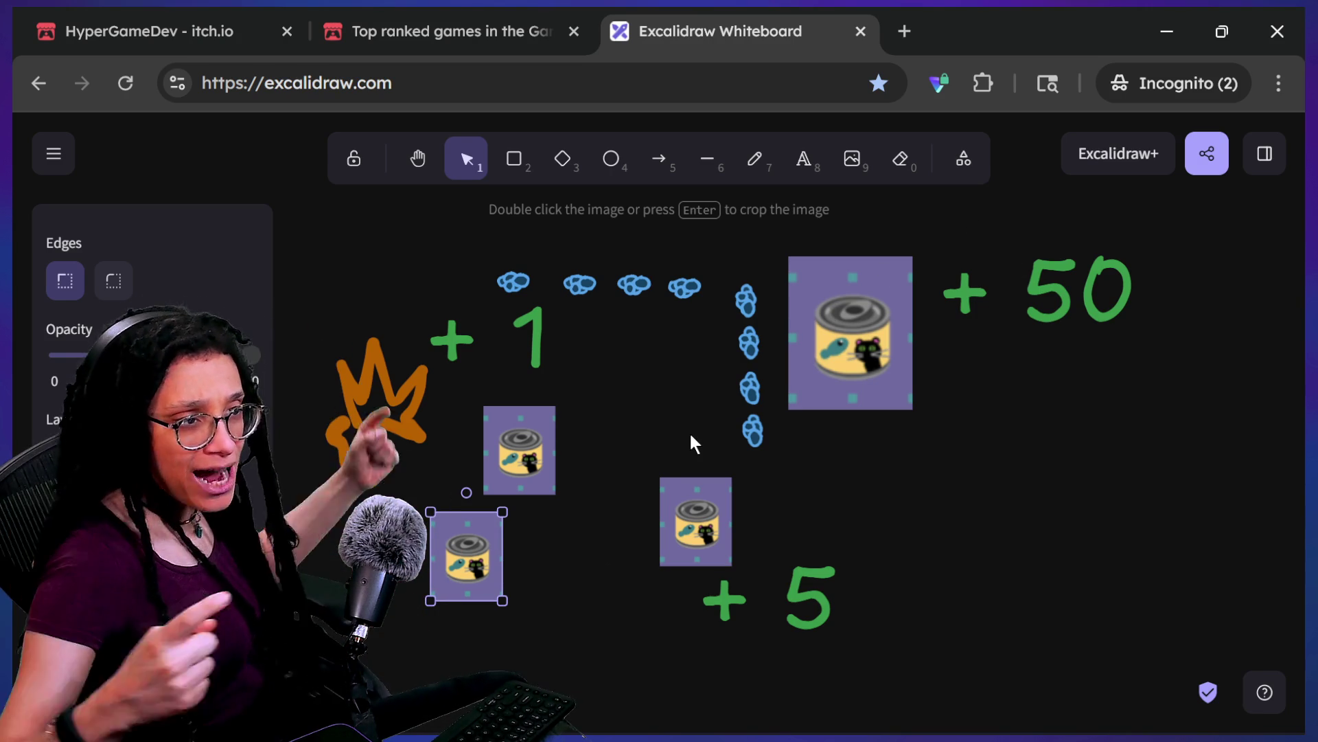
# Step: Move the orange explosion onto the path's first blob beside the +1 label
pyautogui.click(421, 430)
pyautogui.moveTo(421, 430)
pyautogui.mouseDown()
pyautogui.moveTo(410, 344)
pyautogui.moveTo(489, 385)
pyautogui.moveTo(475, 493)
pyautogui.moveTo(350, 277)
pyautogui.mouseUp()
pyautogui.moveTo(521, 413)
pyautogui.mouseDown()
pyautogui.moveTo(311, 302)
pyautogui.moveTo(384, 204)
pyautogui.moveTo(404, 309)
pyautogui.mouseUp()
pyautogui.moveTo(384, 235); pyautogui.dragTo(480, 232)
pyautogui.moveTo(389, 340)
pyautogui.mouseDown()
pyautogui.moveTo(389, 392)
pyautogui.moveTo(448, 241)
pyautogui.moveTo(490, 245)
pyautogui.moveTo(509, 278)
pyautogui.moveTo(551, 297)
pyautogui.moveTo(491, 260)
pyautogui.moveTo(537, 277)
pyautogui.mouseUp()
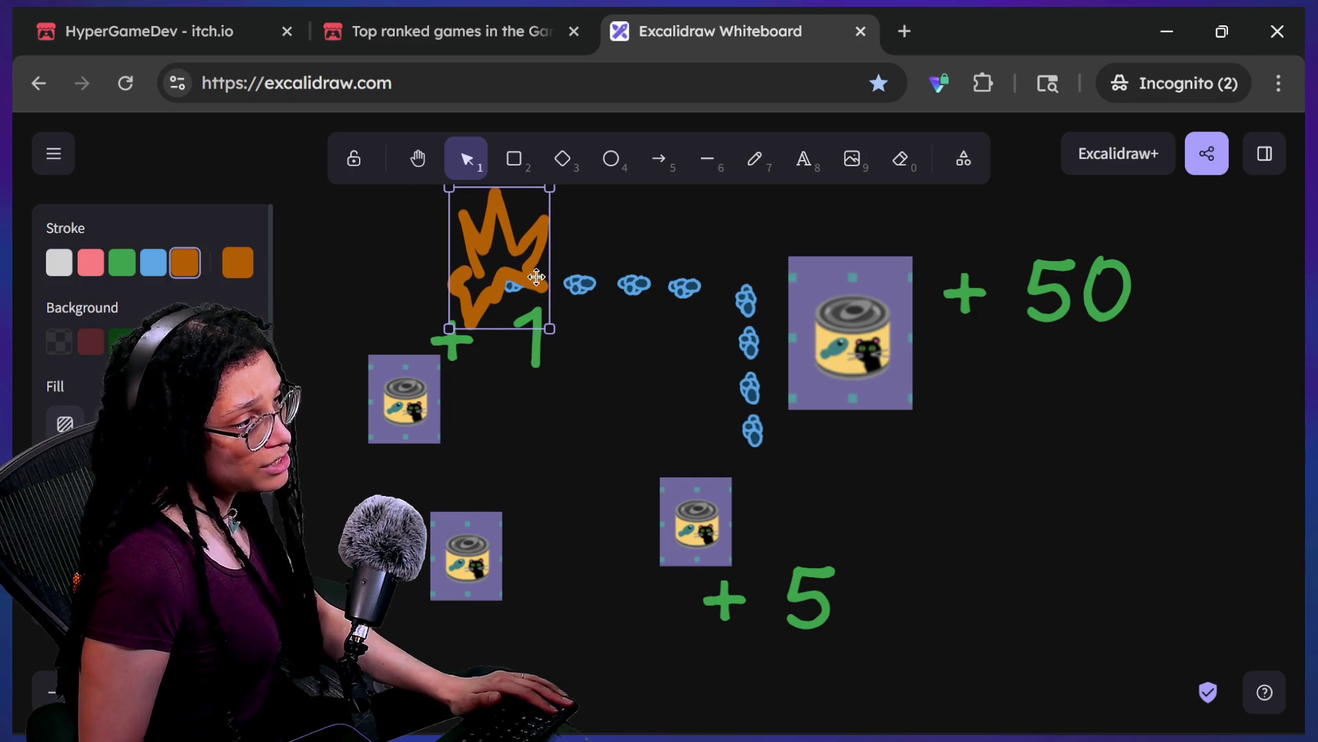
pyautogui.moveTo(534, 370); pyautogui.dragTo(547, 370)
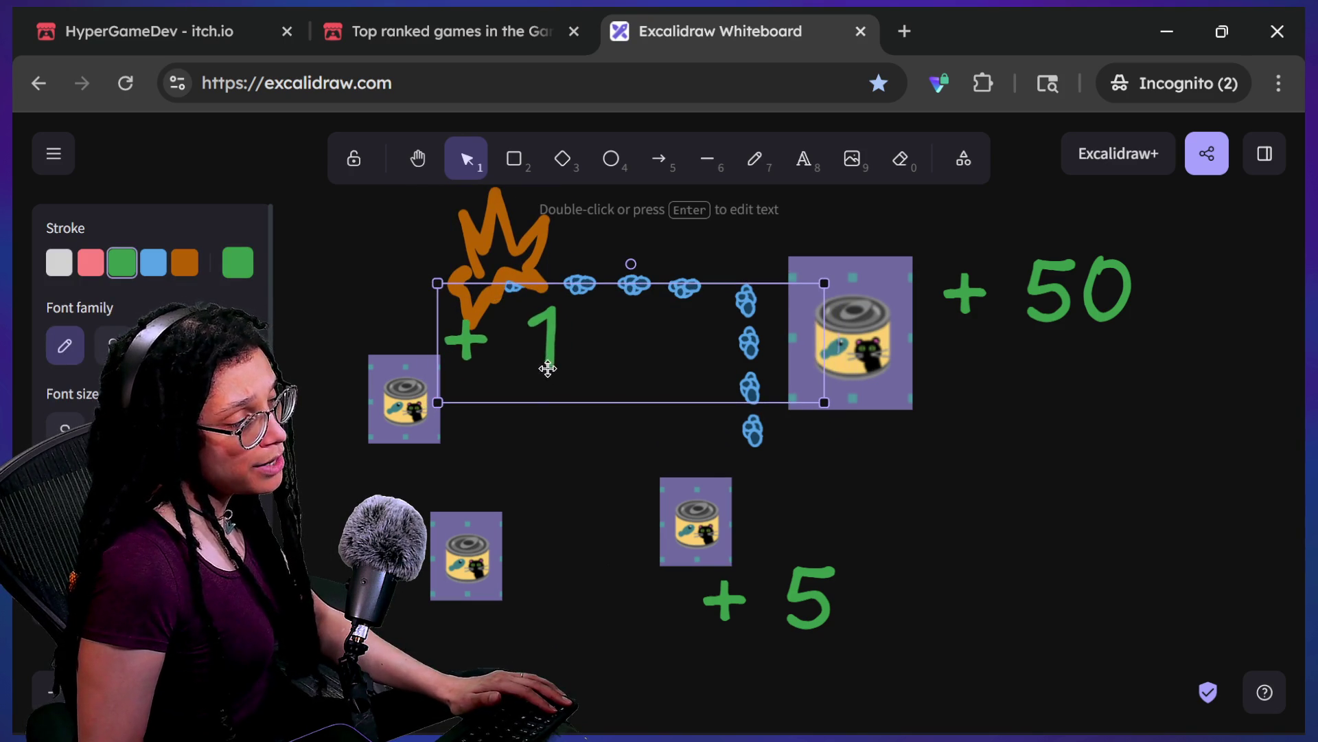
pyautogui.moveTo(506, 286); pyautogui.dragTo(527, 293)
# Step: Move the green +1 label beside the +5 and shrink it to a small superscript
pyautogui.click(552, 360)
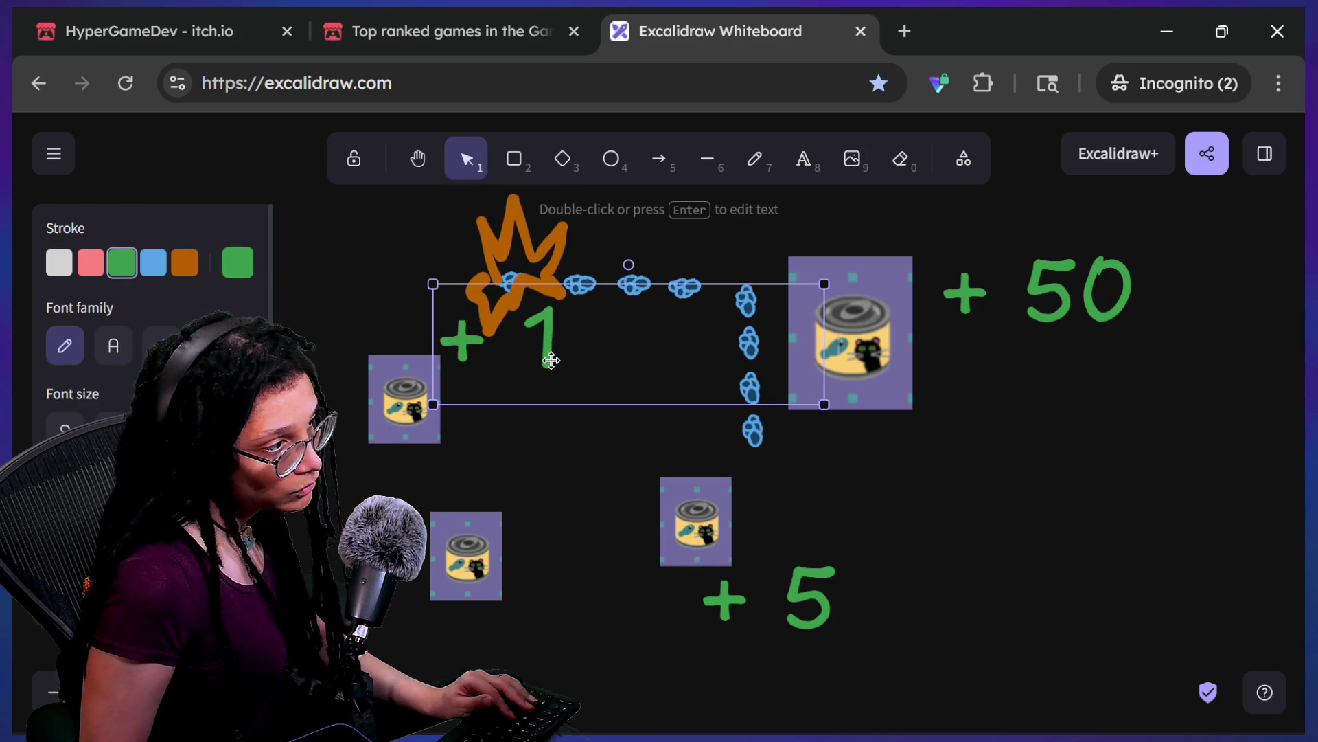
pyautogui.moveTo(544, 358)
pyautogui.mouseDown()
pyautogui.moveTo(936, 456)
pyautogui.moveTo(951, 616)
pyautogui.mouseUp()
pyautogui.moveTo(1233, 663)
pyautogui.mouseDown()
pyautogui.moveTo(1148, 662)
pyautogui.moveTo(948, 579)
pyautogui.moveTo(1095, 513)
pyautogui.moveTo(1195, 279)
pyautogui.moveTo(1215, 265)
pyautogui.mouseUp()
pyautogui.click(790, 543)
# Step: Bump the point labels from +5 to +6 and from +50 to +51
pyautogui.press('Return')
pyautogui.click(811, 609)
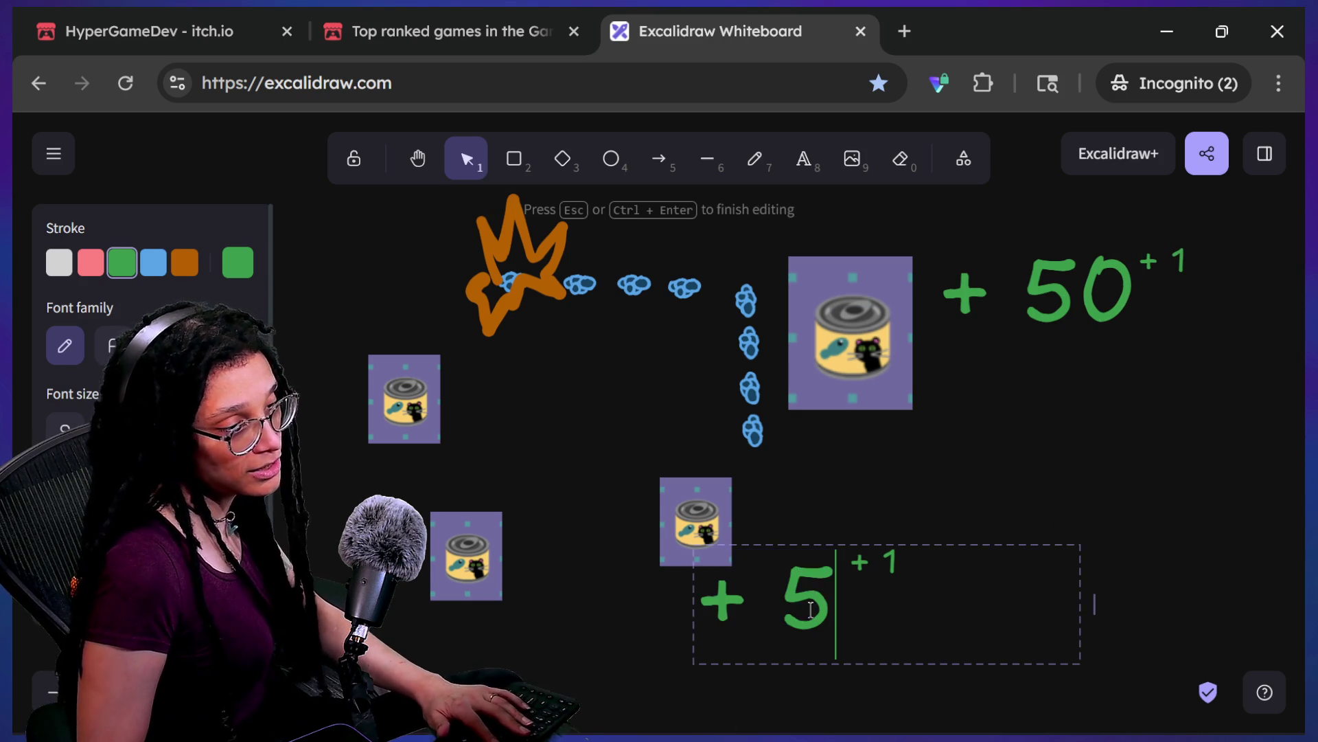
pyautogui.click(1092, 323)
pyautogui.press('Return')
pyautogui.click(1134, 285)
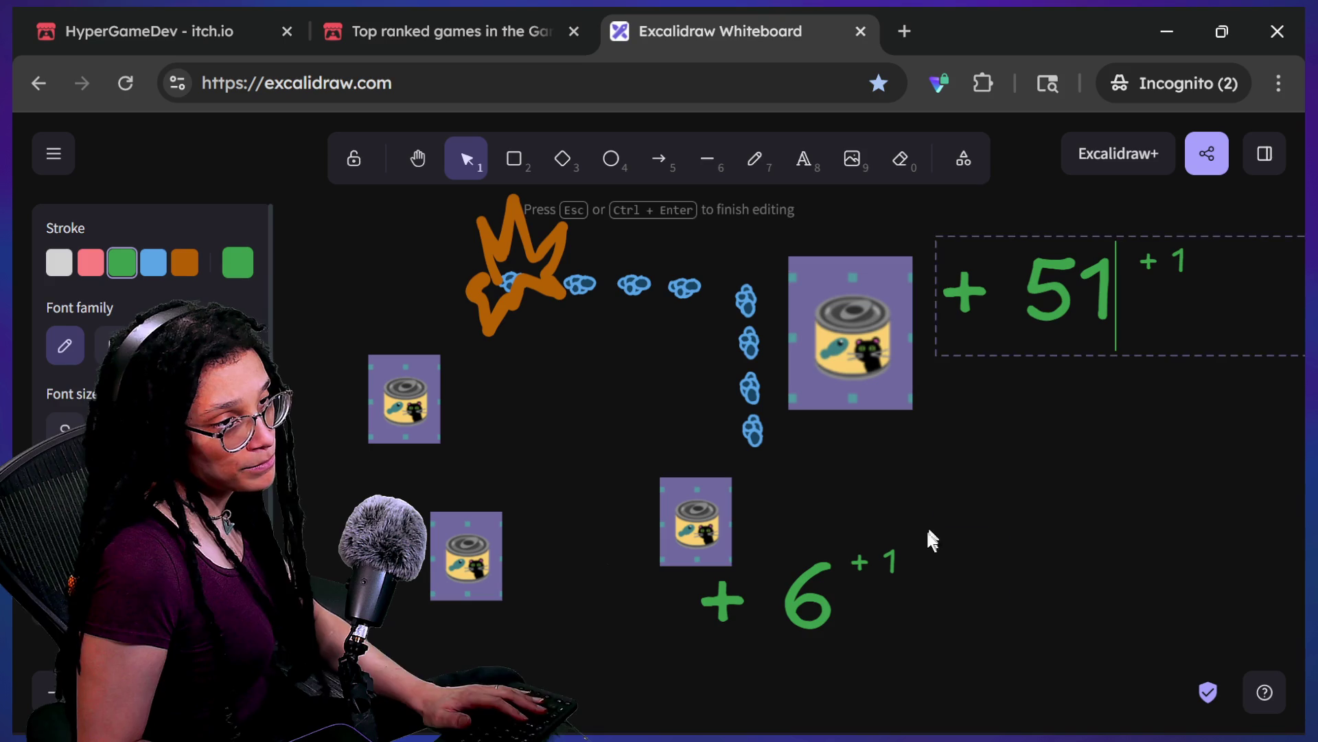
# Step: Delete both small +1 labels and shift the orange explosion right along the path
pyautogui.click(907, 547)
pyautogui.press('Delete')
pyautogui.click(1158, 264)
pyautogui.press('Delete')
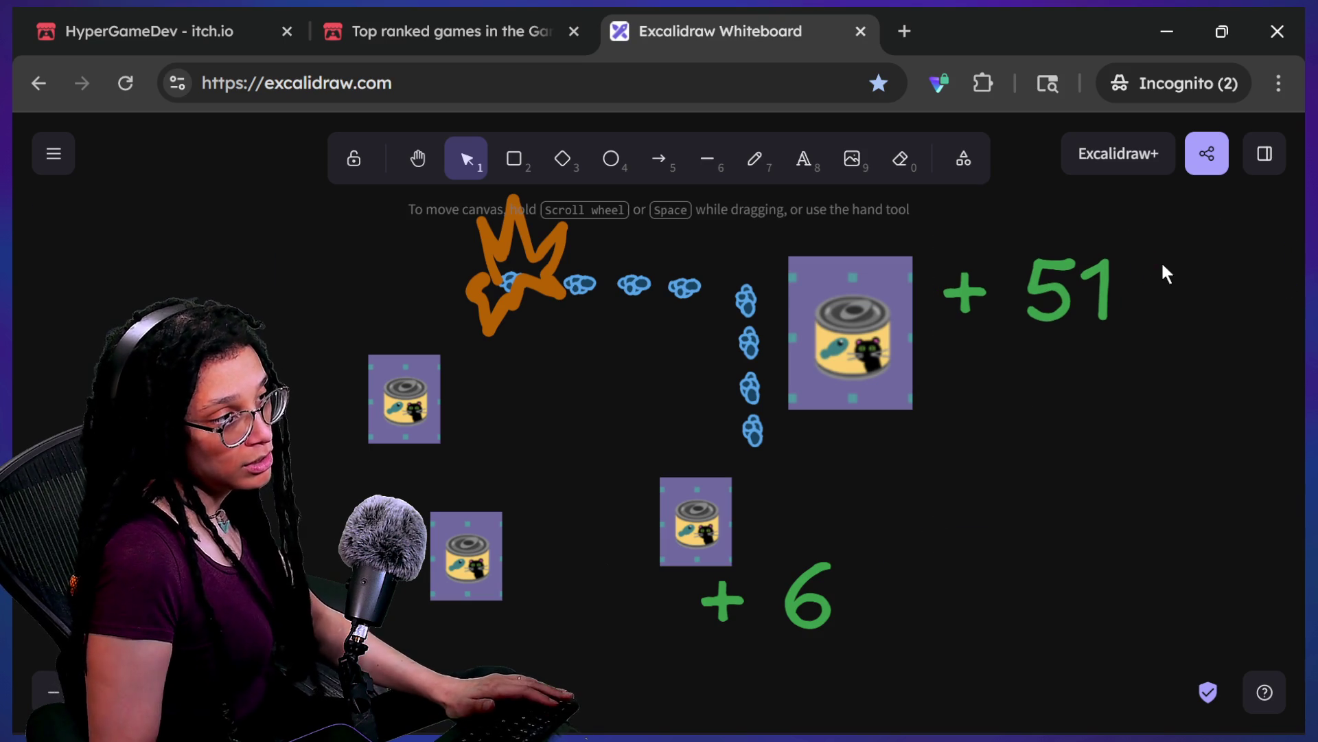
pyautogui.click(489, 290)
pyautogui.moveTo(489, 290); pyautogui.dragTo(533, 278)
# Step: Change the +51 label to +52 and the +6 label to +7
pyautogui.click(1153, 265)
pyautogui.doubleClick(1158, 267)
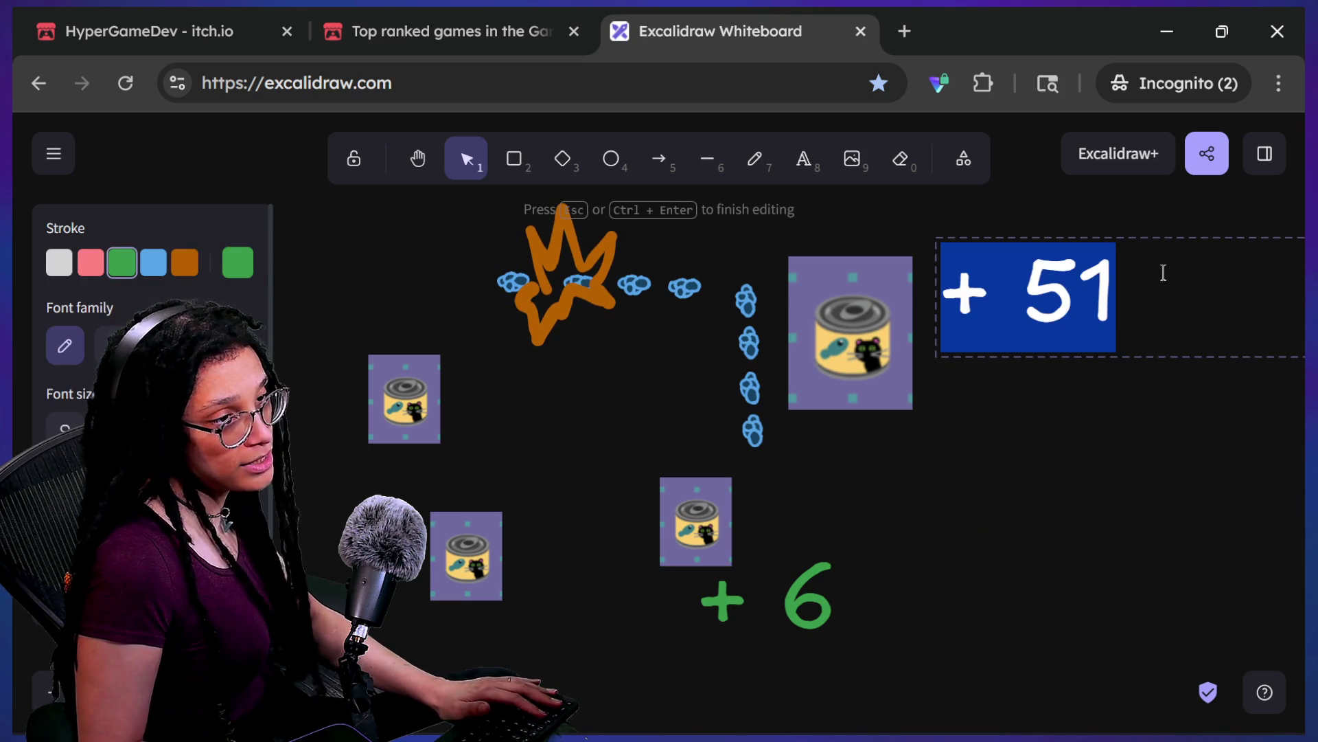
pyautogui.press('Right')
pyautogui.press('BackSpace')
pyautogui.click(838, 609)
pyautogui.press('Return')
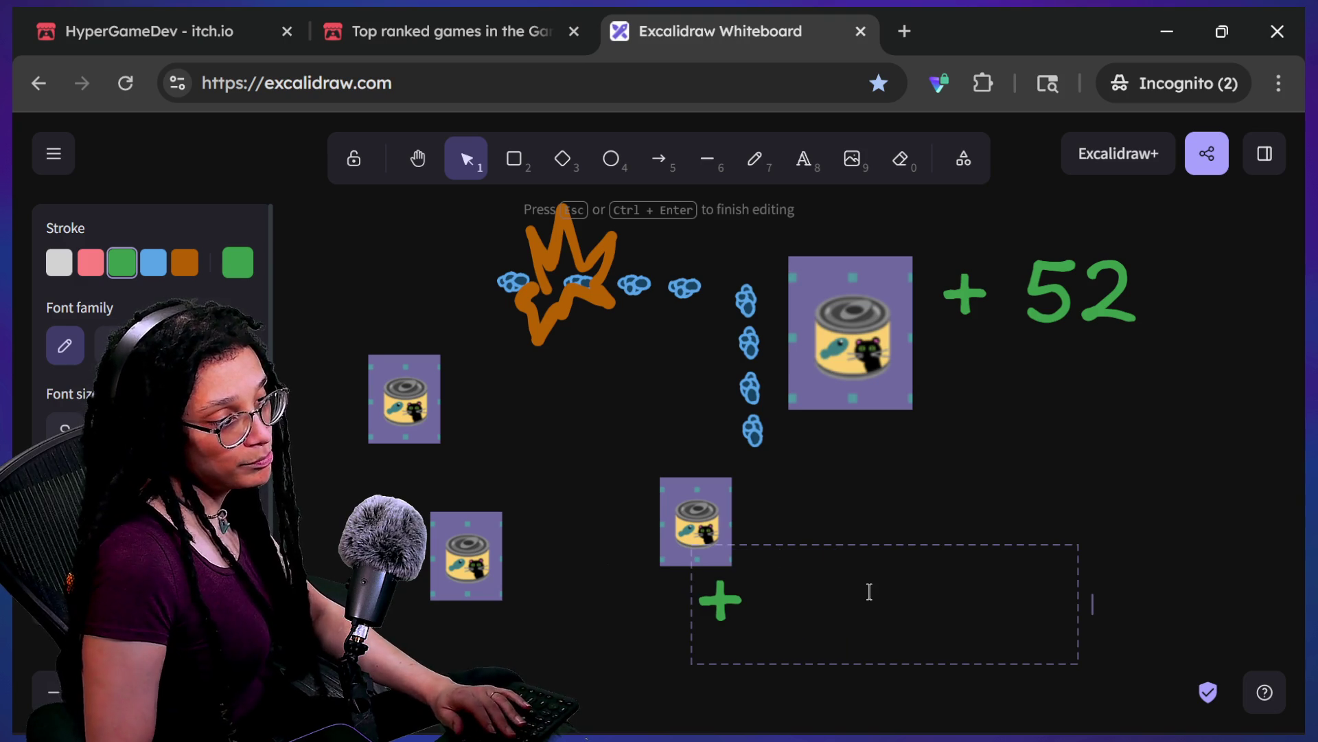
pyautogui.write('7')
pyautogui.press('Escape')
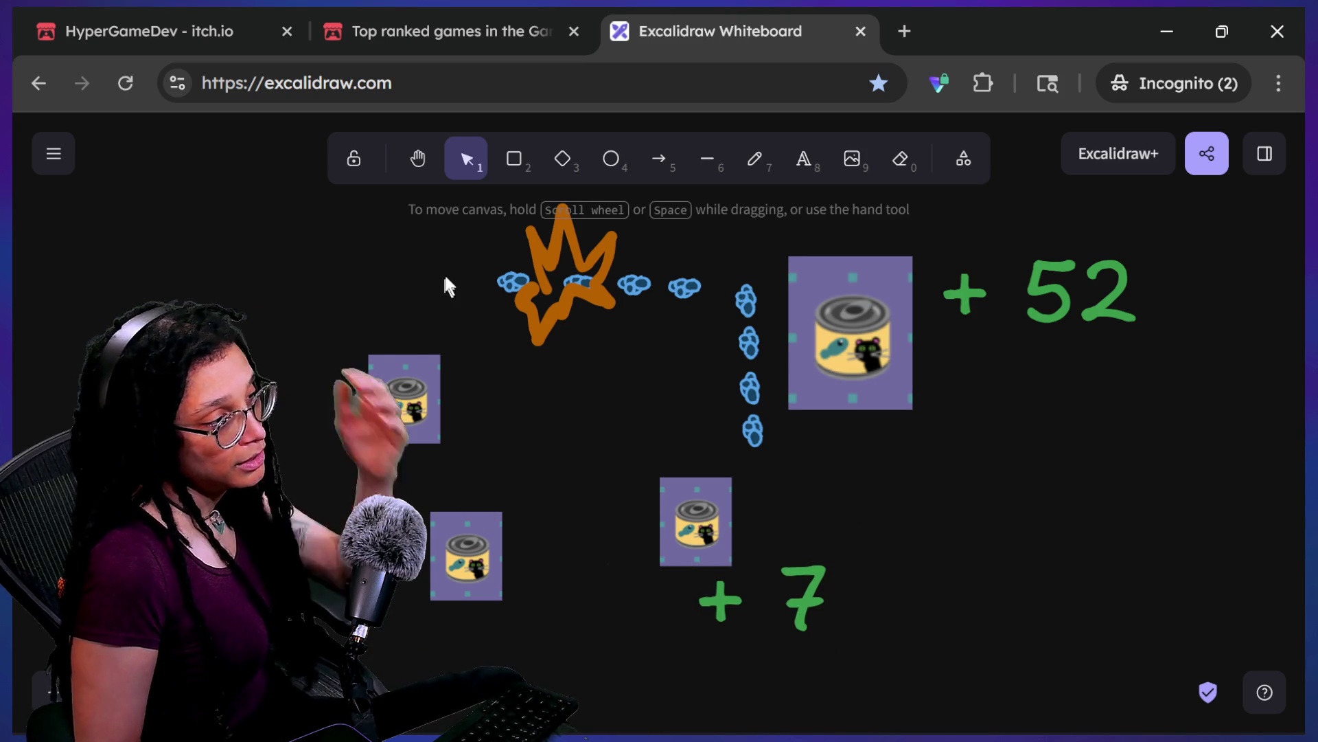
# Step: Reposition the small cans, then move the large can together with its +52 label down
pyautogui.click(420, 416)
pyautogui.moveTo(420, 415); pyautogui.dragTo(462, 385)
pyautogui.moveTo(479, 522); pyautogui.dragTo(518, 492)
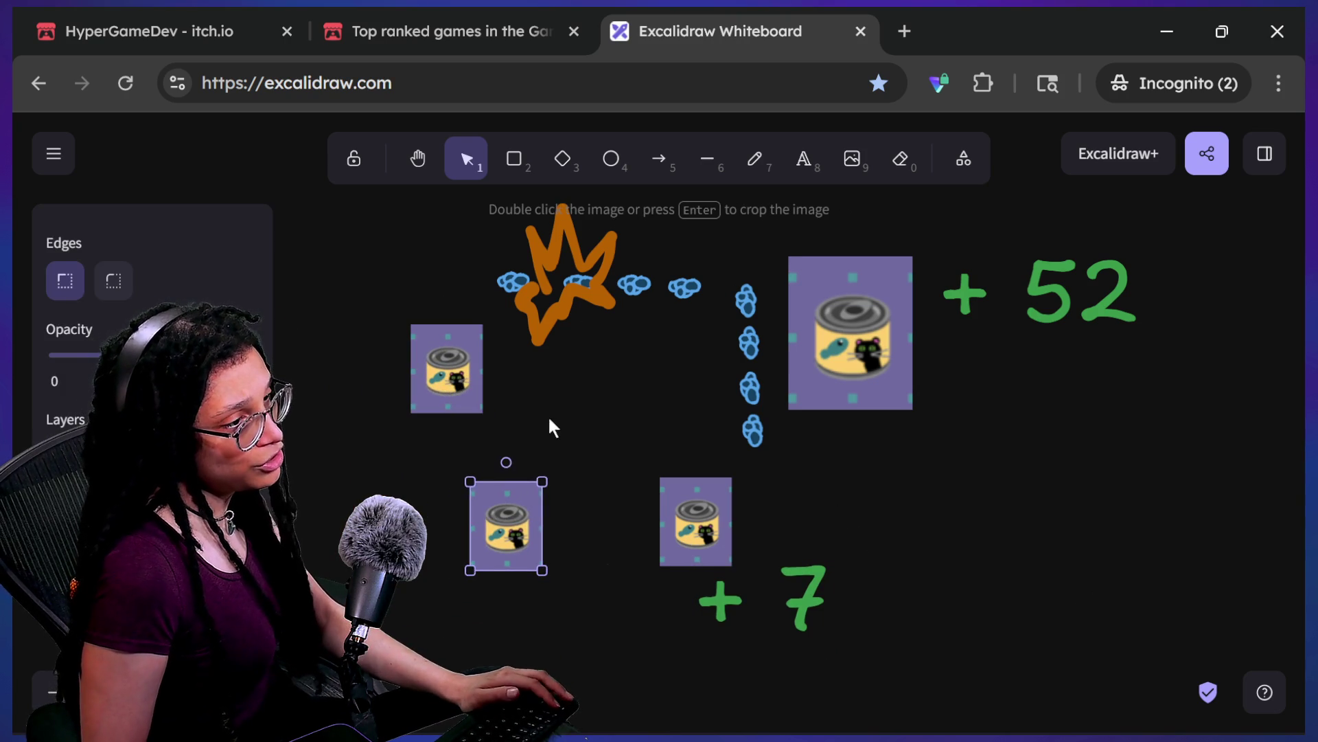
pyautogui.moveTo(600, 249); pyautogui.dragTo(613, 259)
pyautogui.moveTo(878, 362)
pyautogui.mouseDown()
pyautogui.moveTo(830, 371)
pyautogui.moveTo(824, 316)
pyautogui.moveTo(933, 413)
pyautogui.moveTo(1024, 443)
pyautogui.moveTo(882, 367)
pyautogui.mouseUp()
pyautogui.moveTo(1178, 411); pyautogui.dragTo(786, 228)
pyautogui.click(856, 271)
pyautogui.keyDown('shift'); pyautogui.click(982, 281); pyautogui.keyUp('shift')
pyautogui.moveTo(1042, 284)
pyautogui.mouseDown()
pyautogui.moveTo(1046, 360)
pyautogui.moveTo(1193, 428)
pyautogui.moveTo(1231, 440)
pyautogui.moveTo(1305, 375)
pyautogui.mouseUp()
# Step: Rearrange the left cans, +7 label and blue blobs, moving the explosion far right
pyautogui.moveTo(529, 325); pyautogui.dragTo(582, 329)
pyautogui.moveTo(434, 383); pyautogui.dragTo(503, 358)
pyautogui.moveTo(744, 558); pyautogui.dragTo(722, 507)
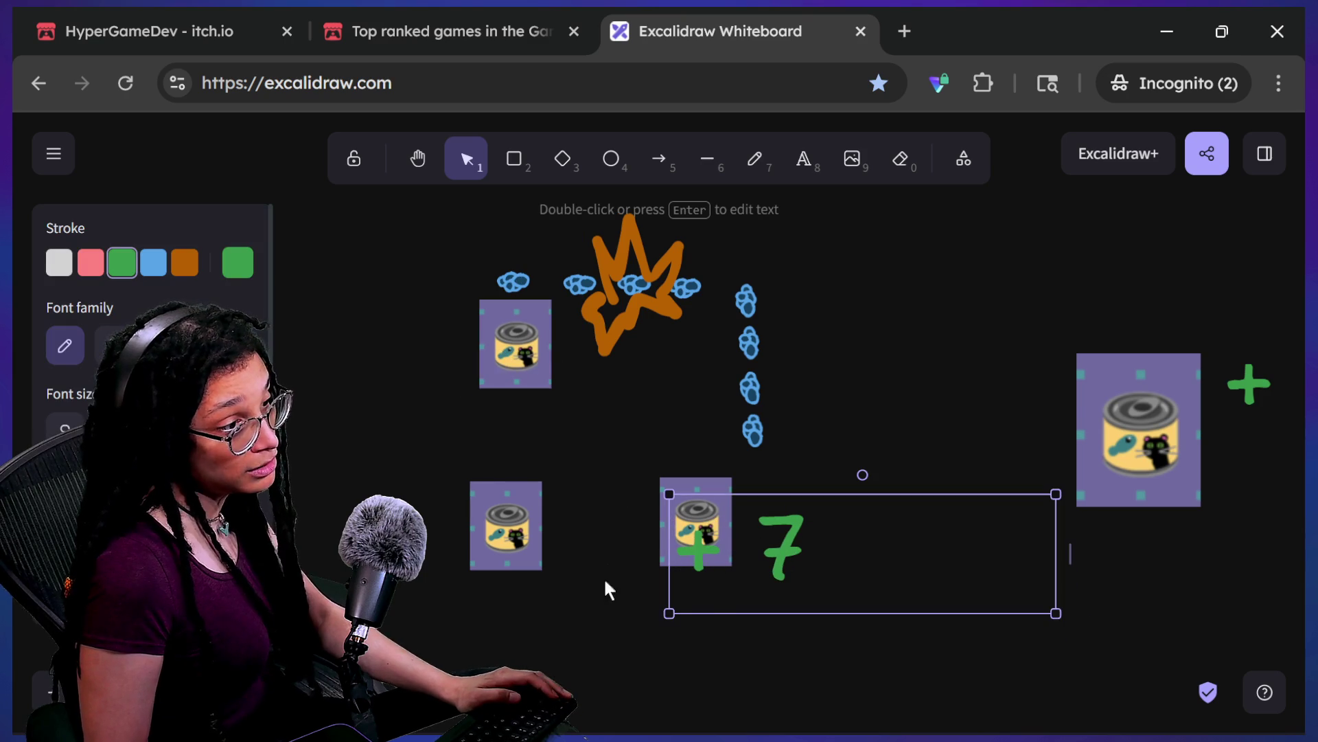
pyautogui.moveTo(525, 545)
pyautogui.mouseDown()
pyautogui.moveTo(525, 501)
pyautogui.moveTo(606, 454)
pyautogui.mouseUp()
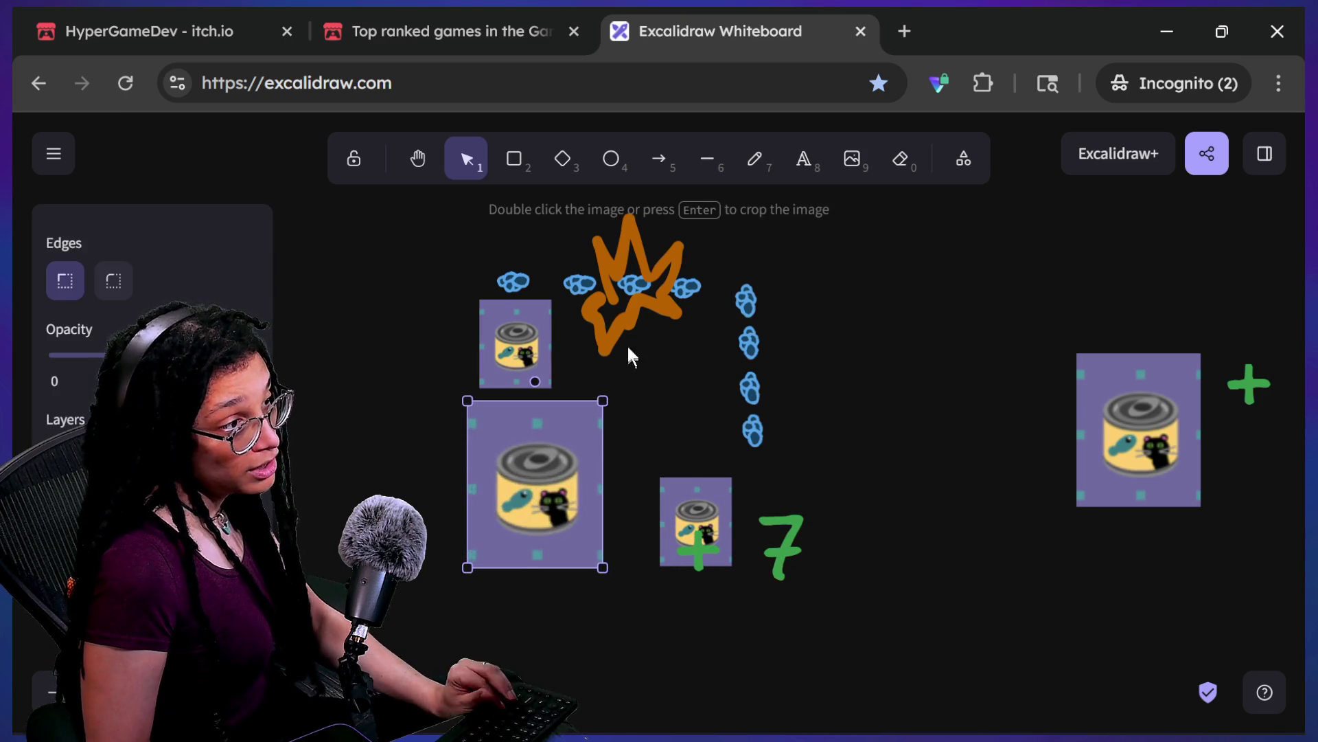
pyautogui.hotkey('ctrl', 'z')
pyautogui.moveTo(756, 285); pyautogui.dragTo(715, 309)
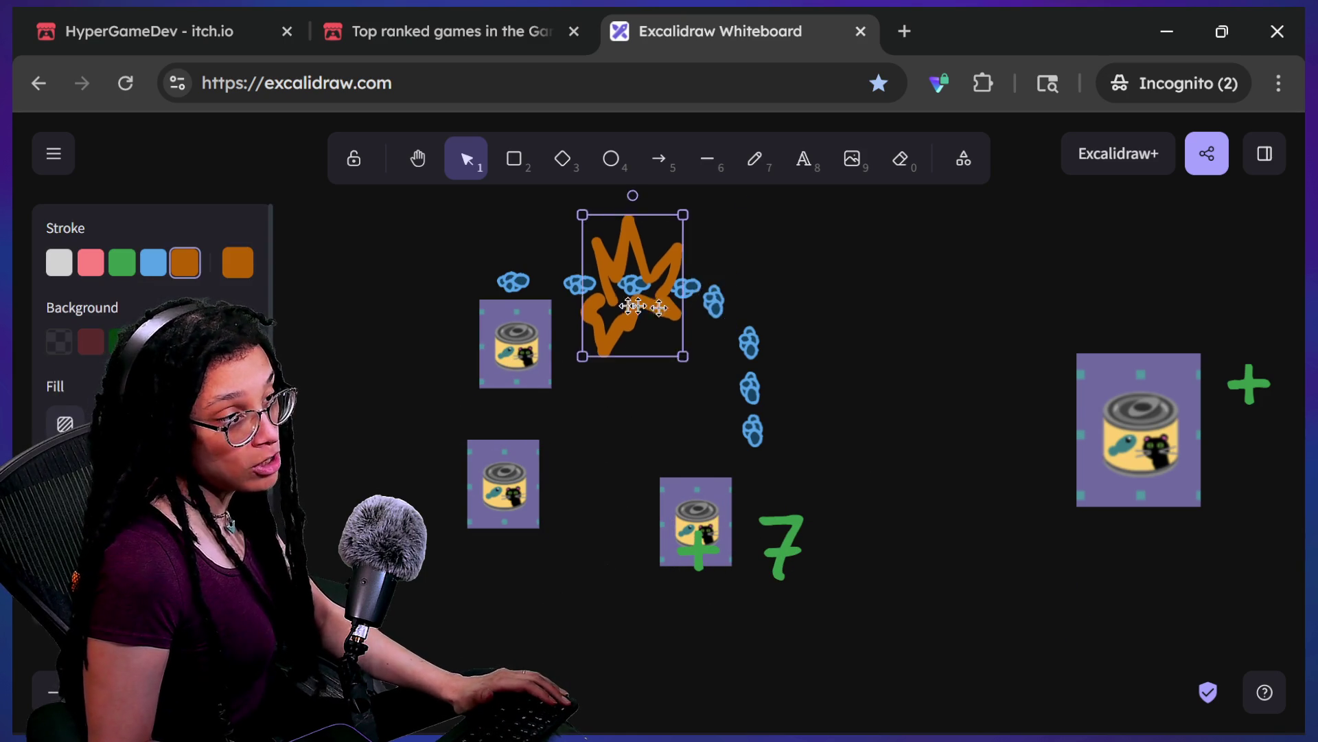
pyautogui.moveTo(627, 297); pyautogui.dragTo(898, 304)
pyautogui.moveTo(509, 364); pyautogui.dragTo(578, 367)
pyautogui.moveTo(525, 280); pyautogui.dragTo(577, 276)
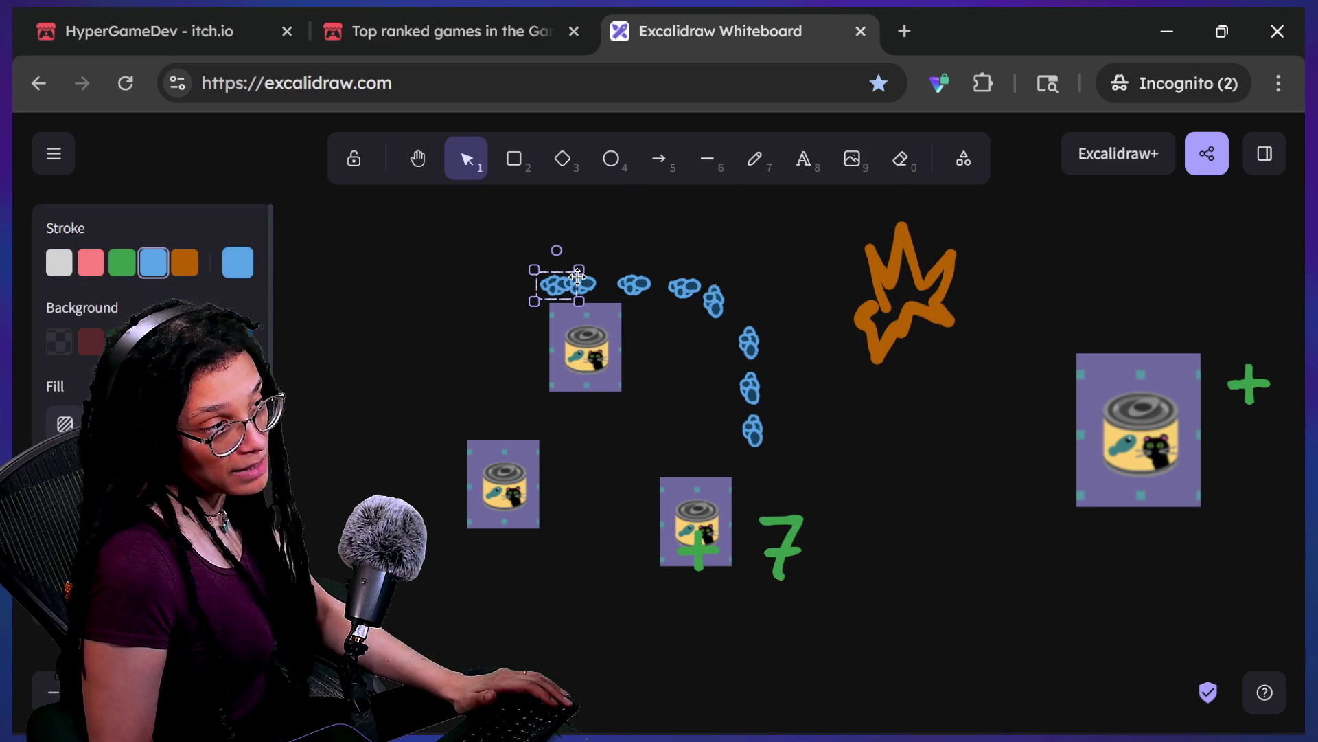
pyautogui.click(790, 522)
# Step: Relabel +7 as '+ 50' and +52 as '+105'
pyautogui.press('Return')
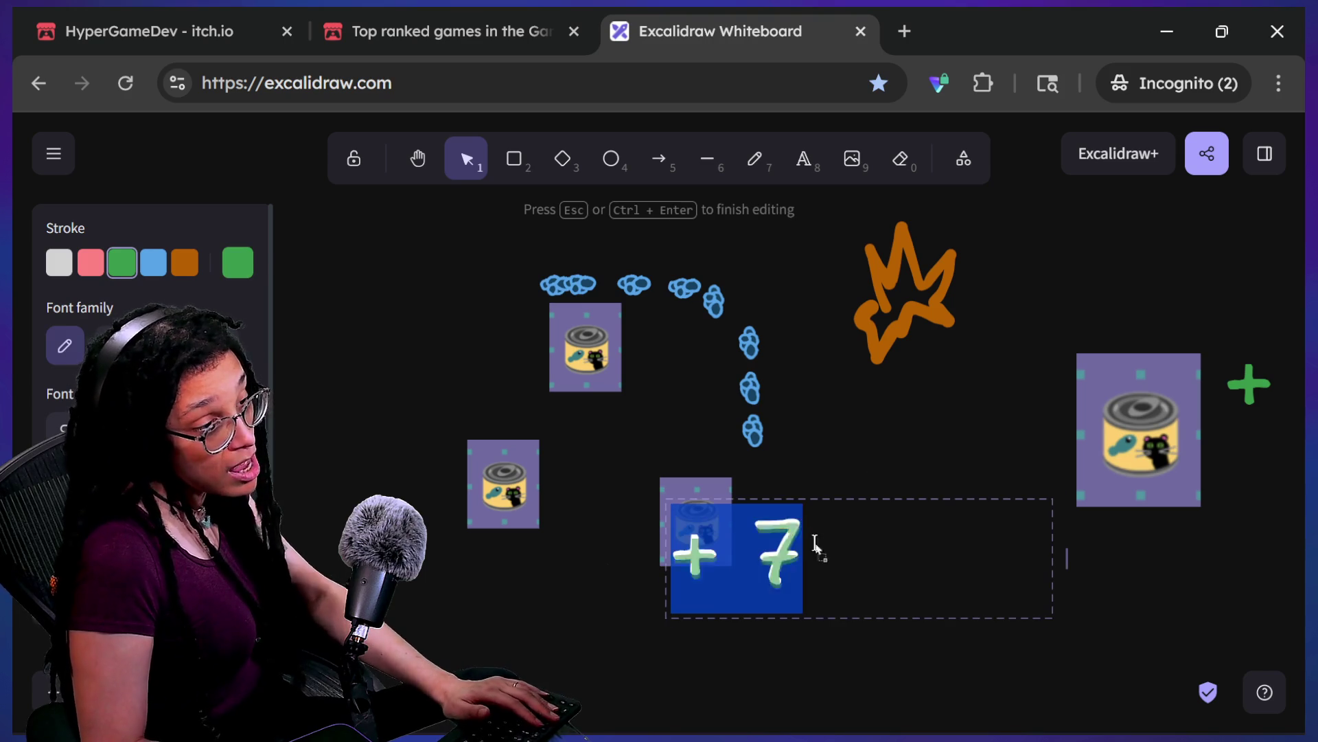
pyautogui.write('+ 50')
pyautogui.click(1002, 382)
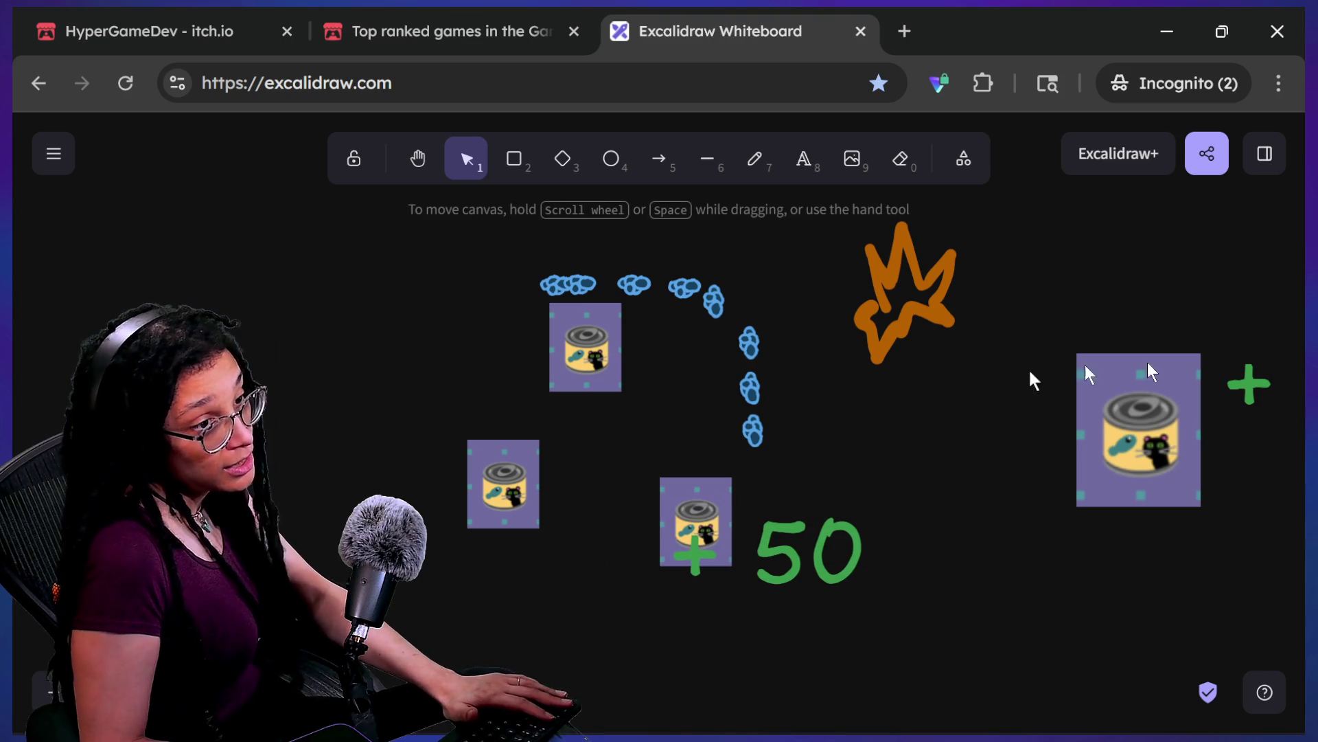
pyautogui.moveTo(1241, 406); pyautogui.dragTo(1090, 402)
pyautogui.press('Return')
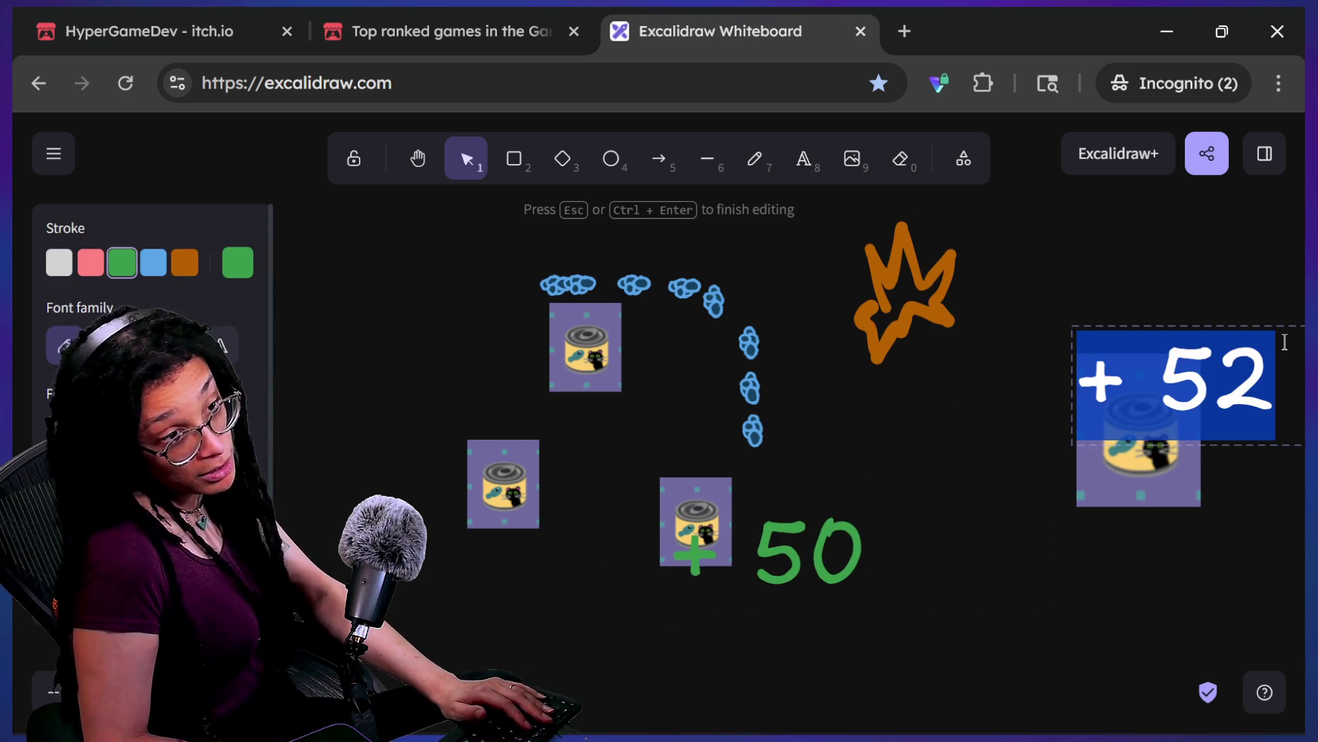
pyautogui.click(1285, 342)
pyautogui.press('BackSpace')
pyautogui.press('BackSpace')
pyautogui.write('105')
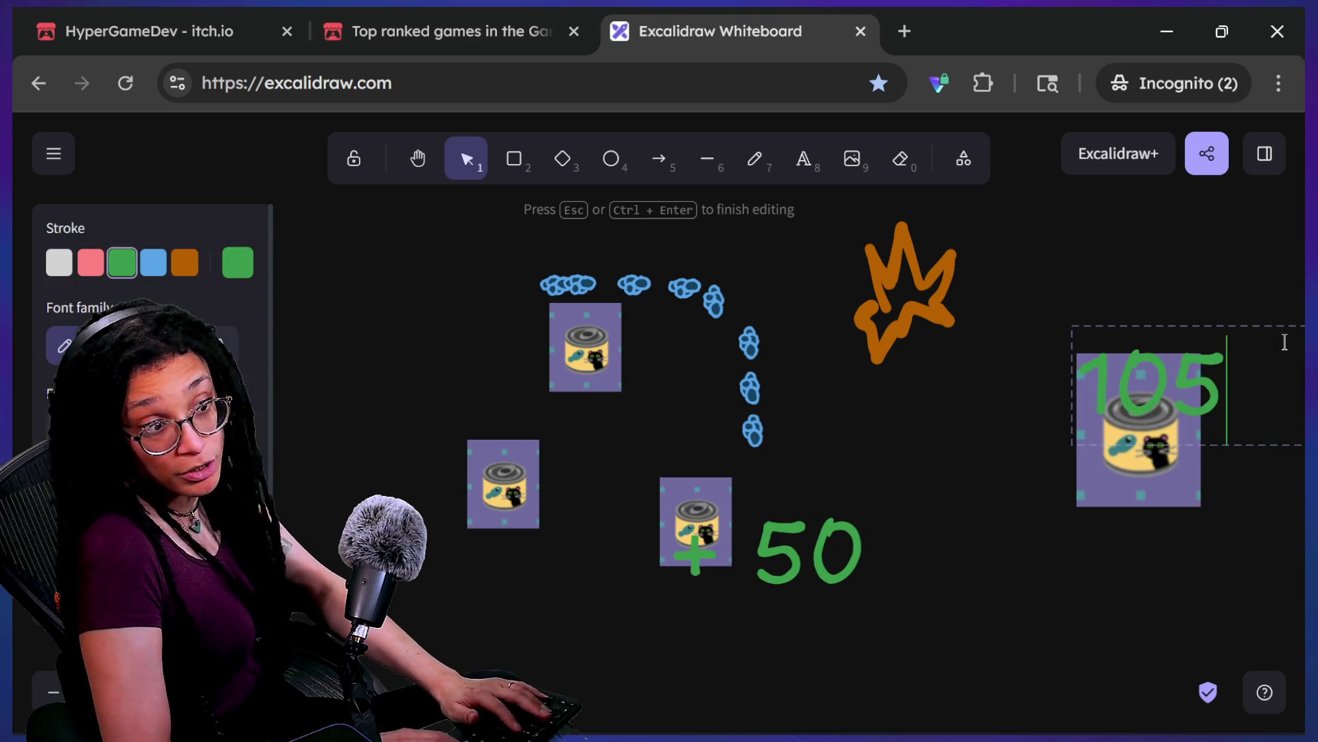
pyautogui.click(1045, 418)
# Step: Position the large can and its +105 label beside the explosion, undoing the last move
pyautogui.moveTo(1167, 382); pyautogui.dragTo(1095, 292)
pyautogui.moveTo(1128, 434); pyautogui.dragTo(970, 390)
pyautogui.moveTo(1101, 323); pyautogui.dragTo(1146, 388)
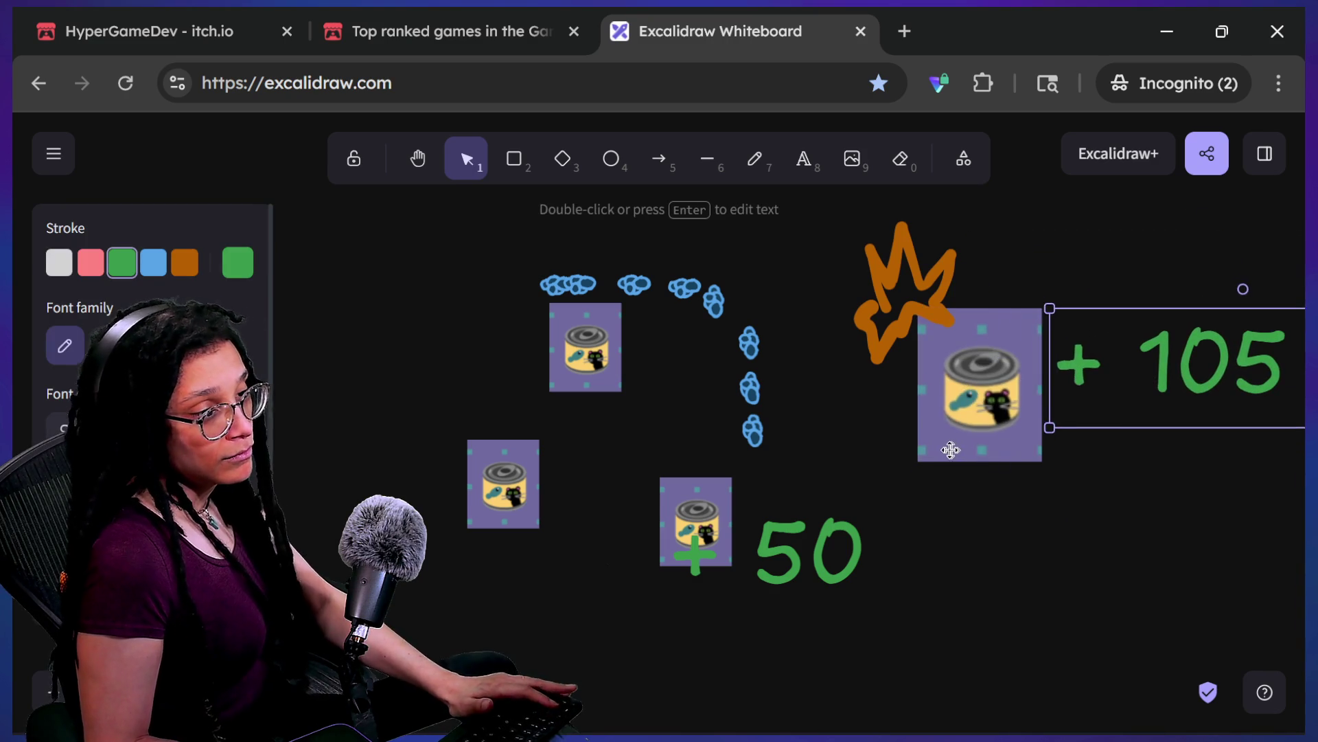
pyautogui.moveTo(924, 432); pyautogui.dragTo(984, 504)
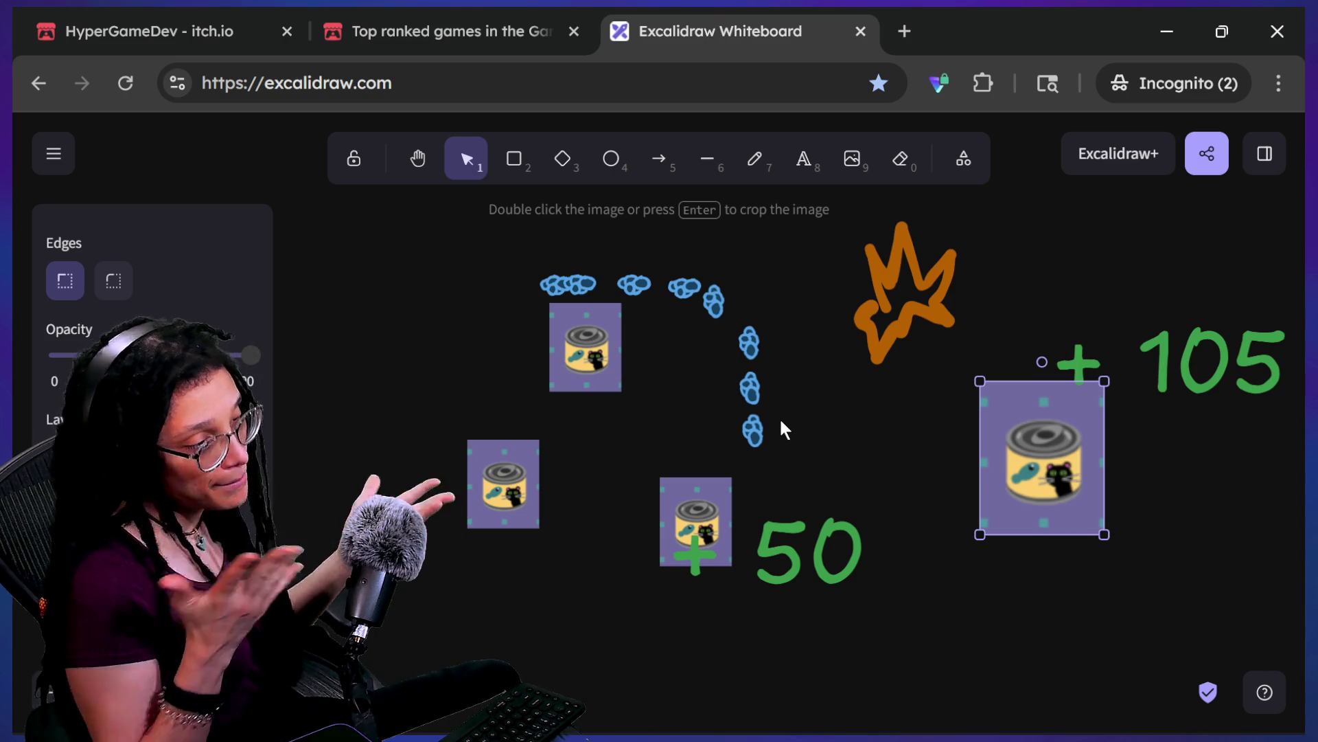
pyautogui.hotkey('ctrl', 'z')
pyautogui.hotkey('ctrl', 'z')
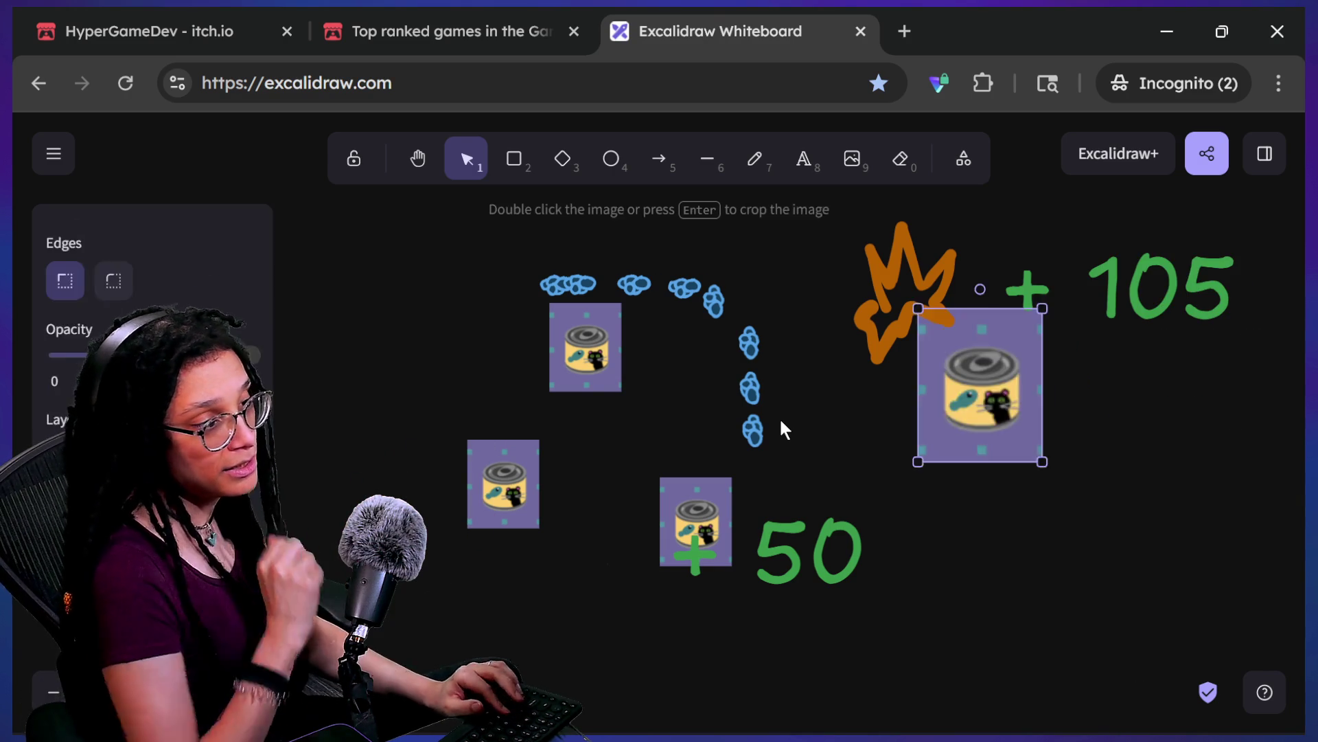
# Step: Line up the small cans in a row and adjust the large can and blue cloud
pyautogui.moveTo(605, 366)
pyautogui.mouseDown()
pyautogui.moveTo(591, 447)
pyautogui.moveTo(724, 432)
pyautogui.moveTo(705, 426)
pyautogui.moveTo(622, 461)
pyautogui.mouseUp()
pyautogui.moveTo(1170, 439)
pyautogui.mouseDown()
pyautogui.moveTo(1069, 476)
pyautogui.moveTo(1127, 489)
pyautogui.mouseUp()
pyautogui.moveTo(631, 300)
pyautogui.mouseDown()
pyautogui.moveTo(689, 350)
pyautogui.moveTo(680, 344)
pyautogui.mouseUp()
pyautogui.click(642, 292)
pyautogui.moveTo(642, 292)
pyautogui.mouseDown()
pyautogui.moveTo(640, 355)
pyautogui.moveTo(570, 304)
pyautogui.moveTo(637, 296)
pyautogui.mouseUp()
pyautogui.moveTo(599, 442)
pyautogui.mouseDown()
pyautogui.moveTo(608, 511)
pyautogui.moveTo(580, 484)
pyautogui.mouseUp()
# Step: Change the labels to +5 under the small cans and +50 for the large can
pyautogui.doubleClick(857, 551)
pyautogui.press('BackSpace')
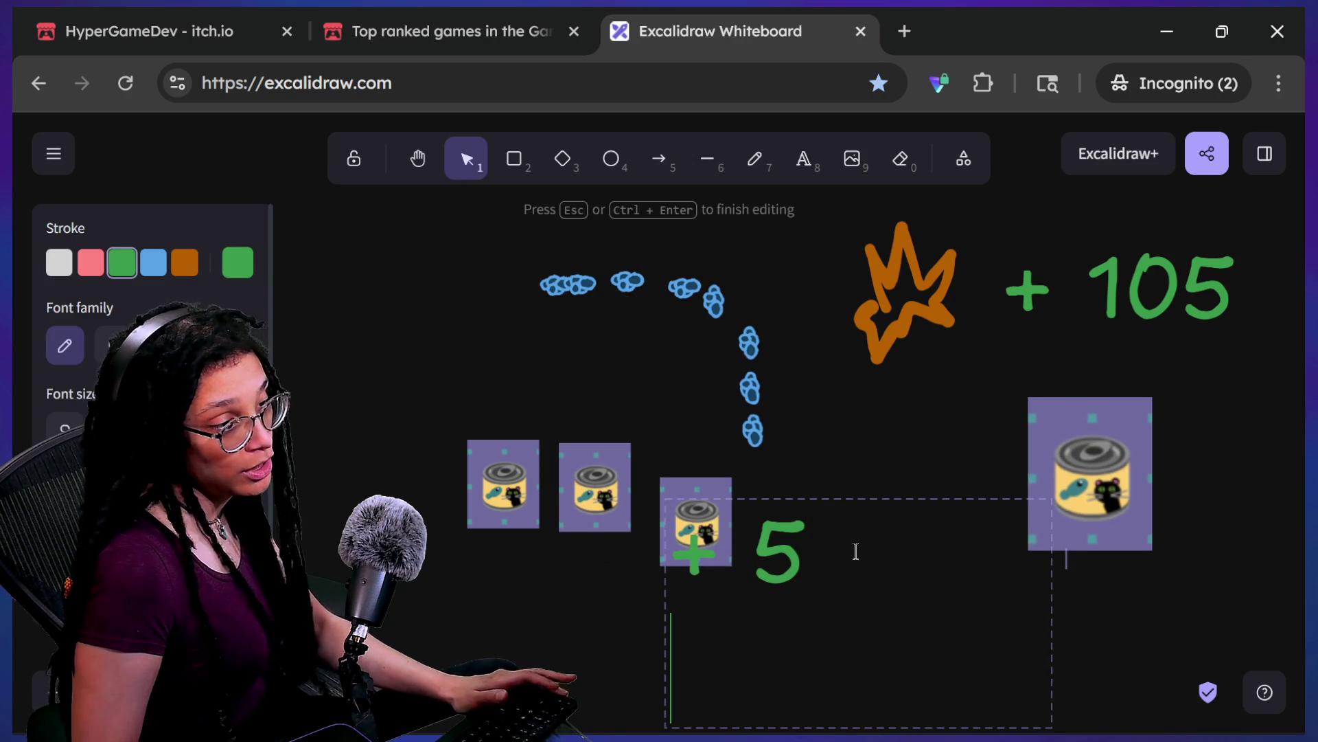
pyautogui.click(845, 436)
pyautogui.doubleClick(1120, 323)
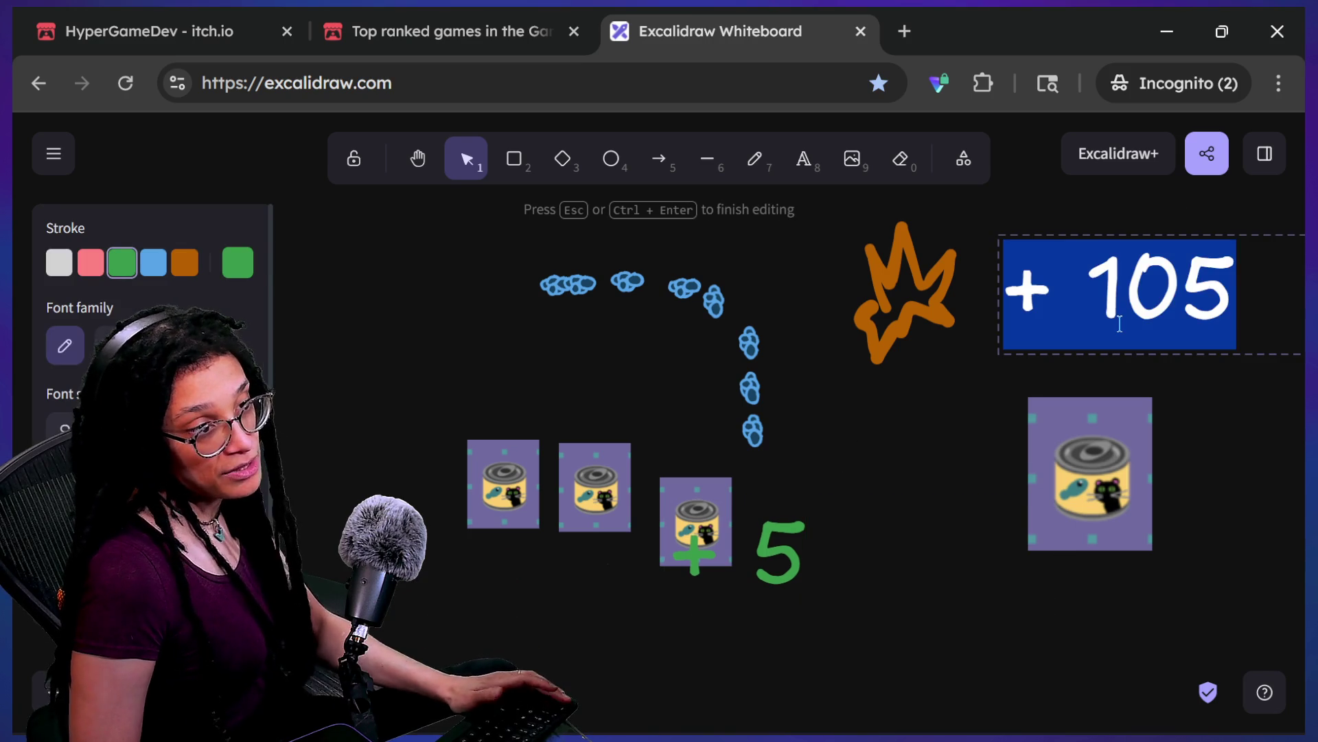
pyautogui.press('End')
pyautogui.press('BackSpace')
pyautogui.press('BackSpace')
pyautogui.press('BackSpace')
pyautogui.write('50')
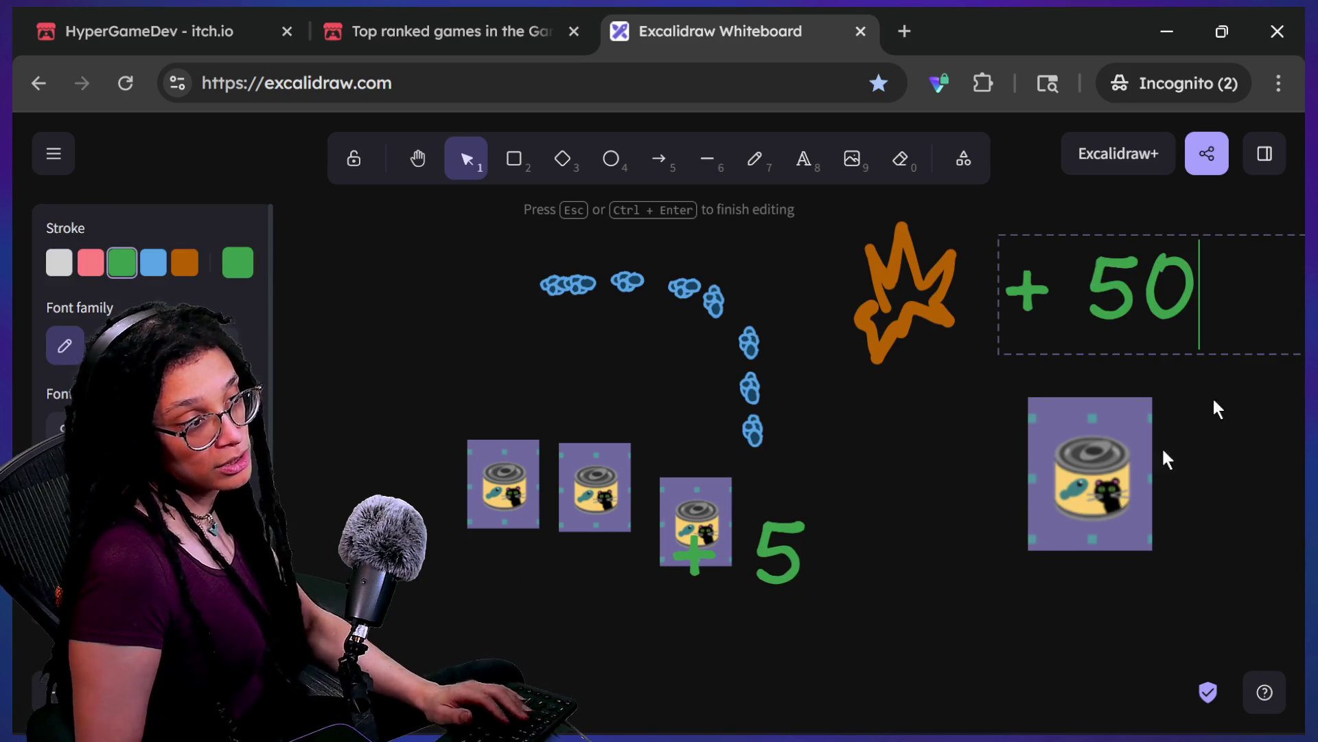
pyautogui.click(1094, 505)
# Step: Place the orange explosion between the small cans and the large can
pyautogui.moveTo(905, 323)
pyautogui.mouseDown()
pyautogui.moveTo(957, 533)
pyautogui.moveTo(905, 463)
pyautogui.mouseUp()
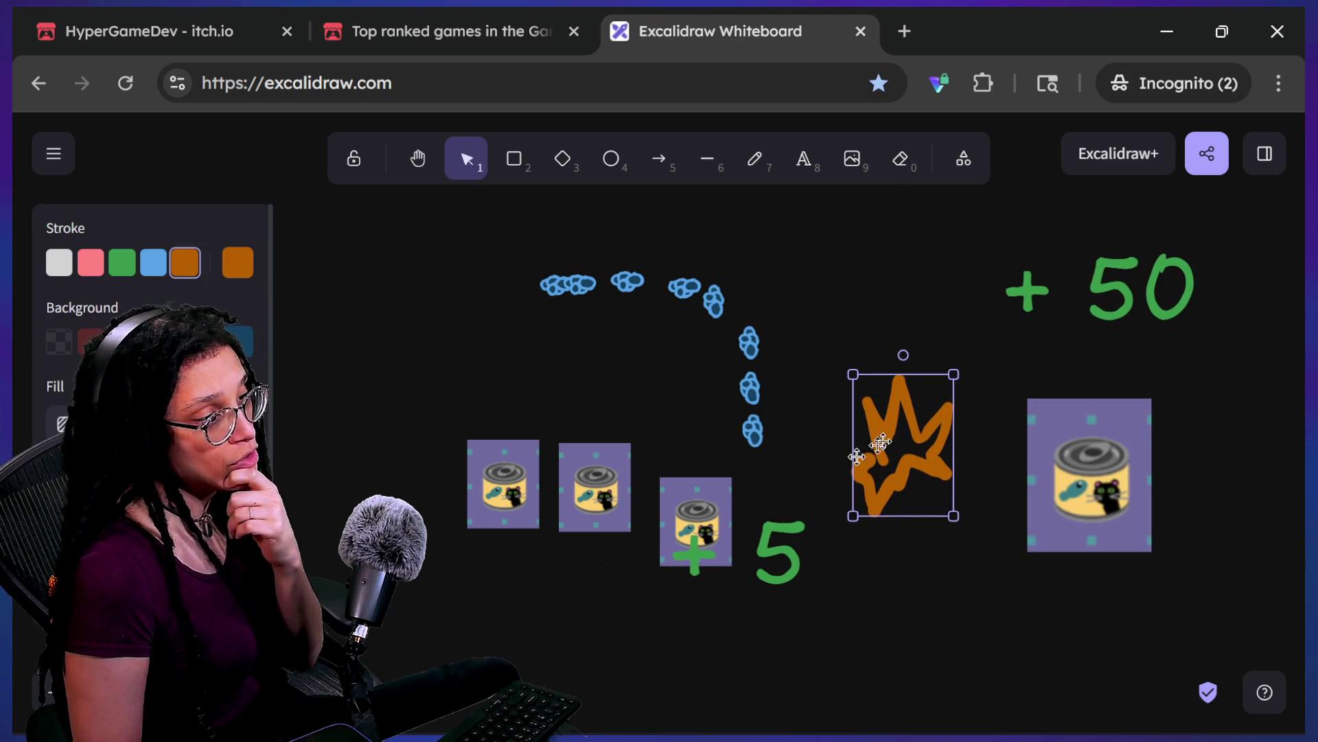
pyautogui.moveTo(778, 561); pyautogui.dragTo(739, 634)
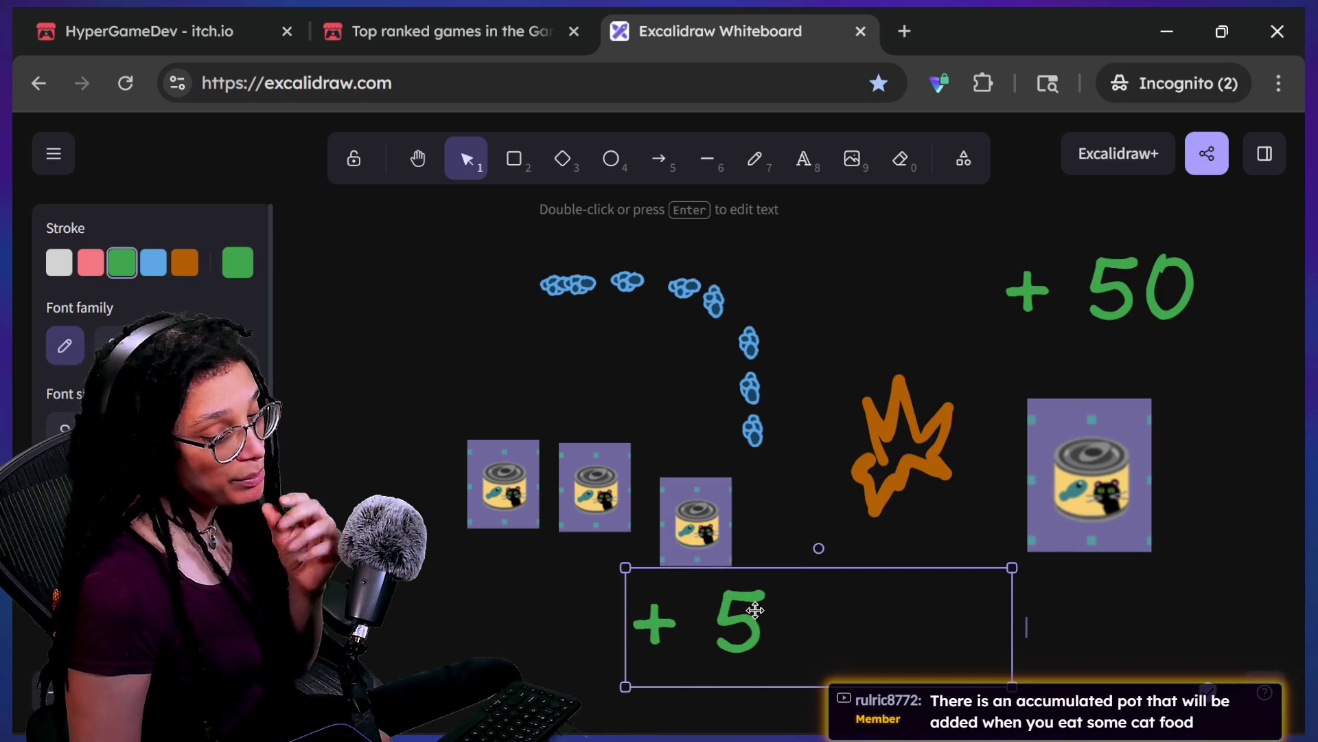
pyautogui.click(857, 474)
pyautogui.moveTo(868, 471); pyautogui.dragTo(852, 496)
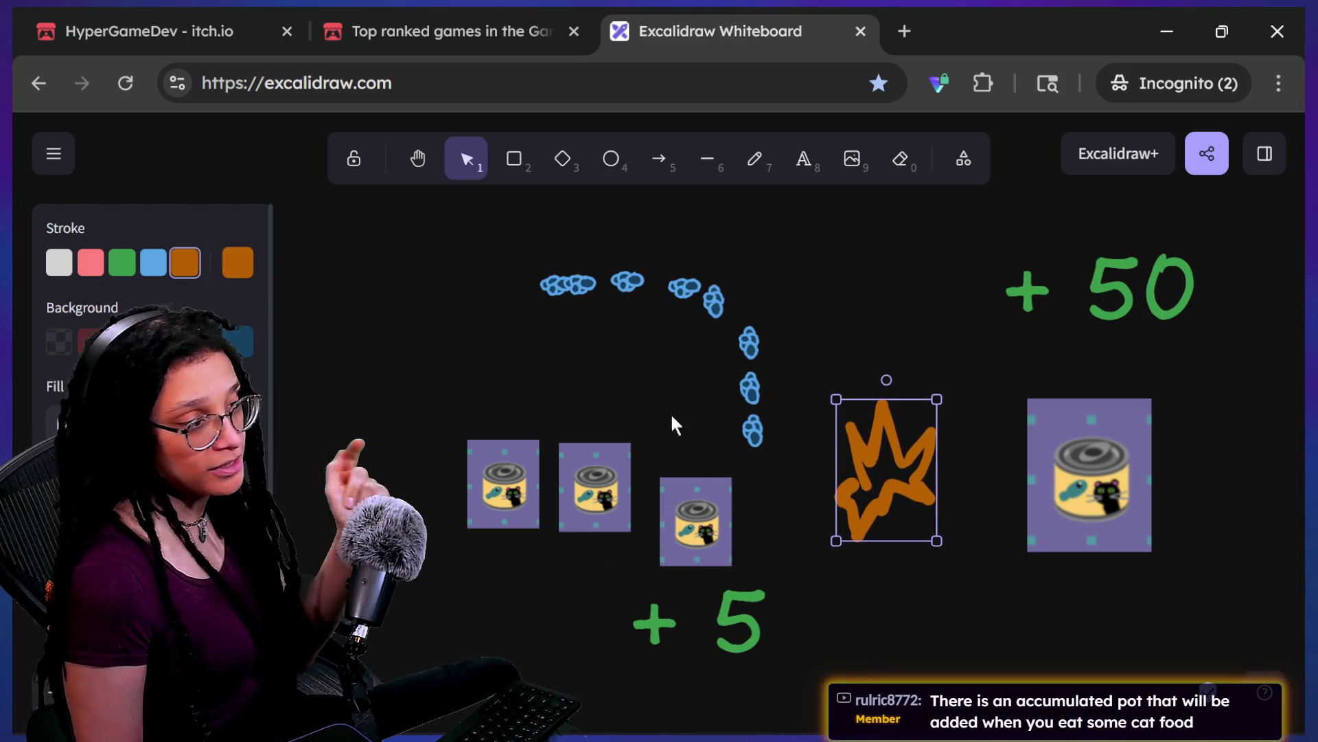
pyautogui.moveTo(886, 433); pyautogui.dragTo(878, 328)
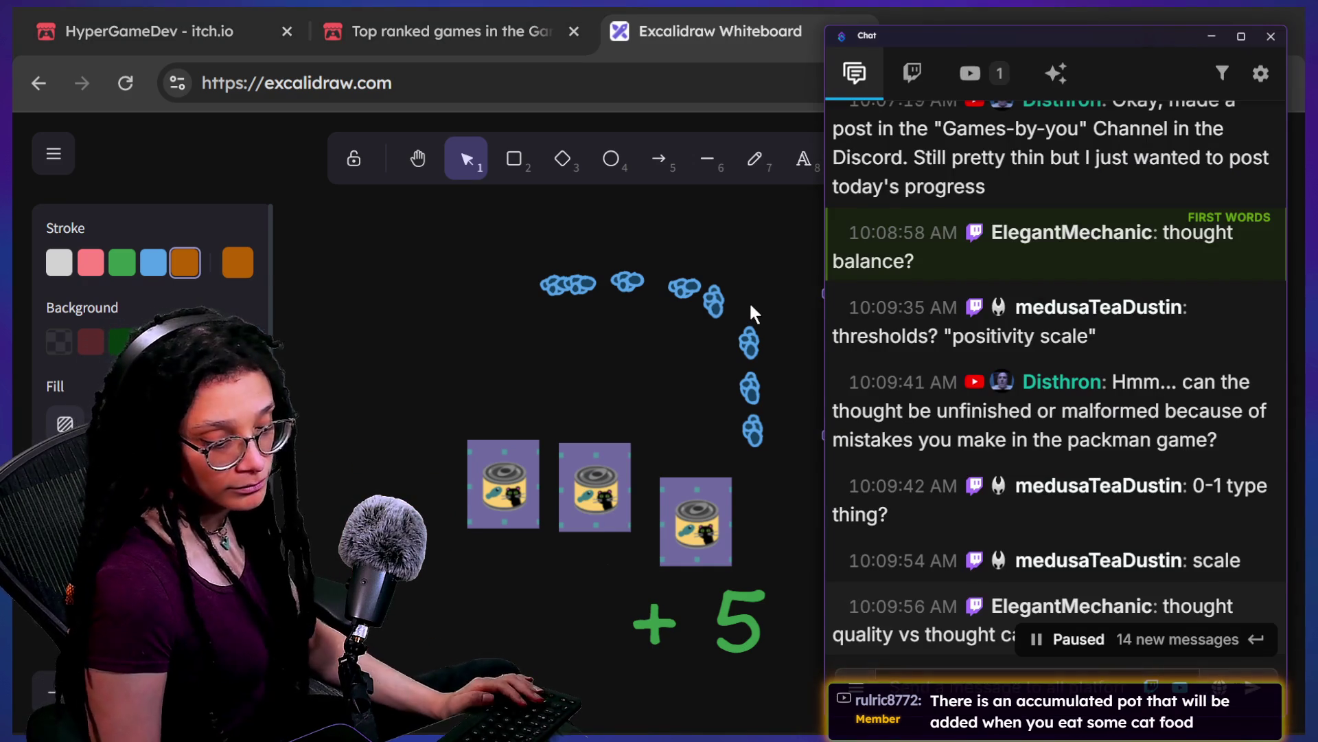
# Step: Scroll through newer chat messages and highlight the thesaurus website suggestion
pyautogui.scroll(-2, 922, 613)
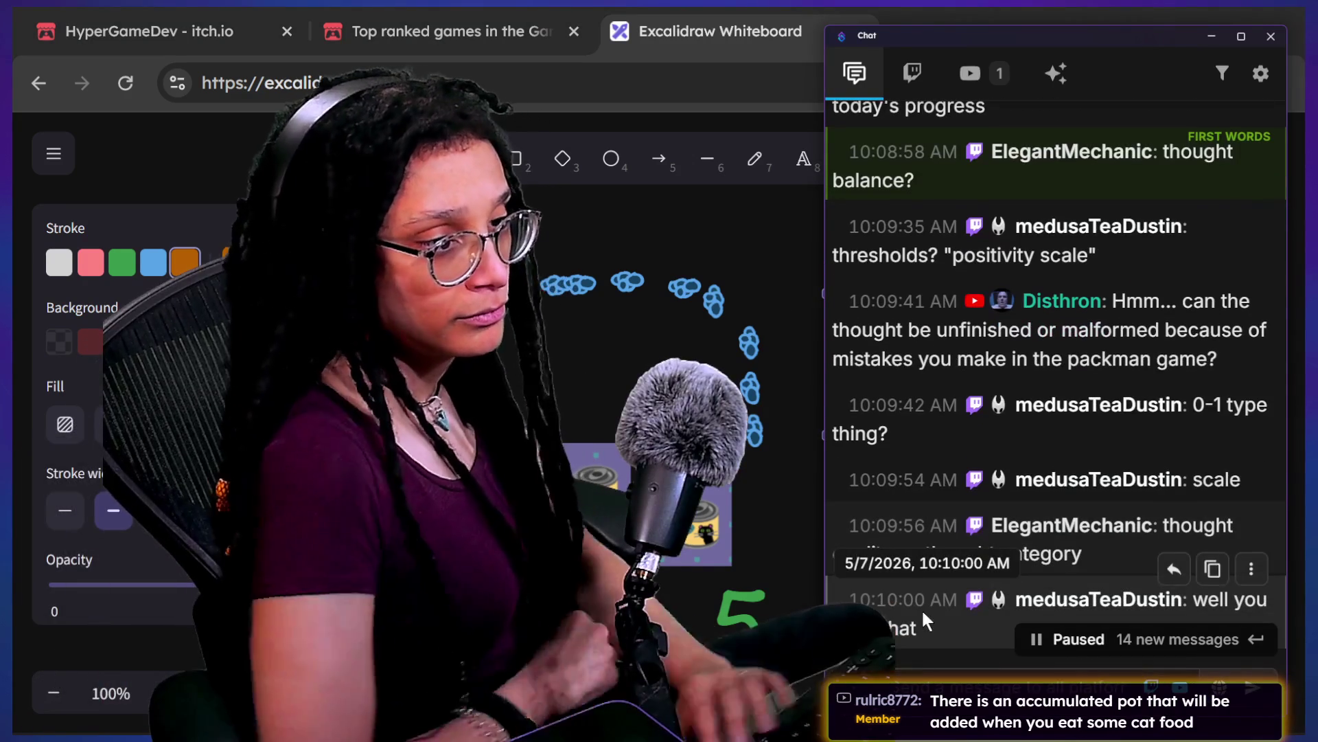
pyautogui.scroll(-2, 1088, 474)
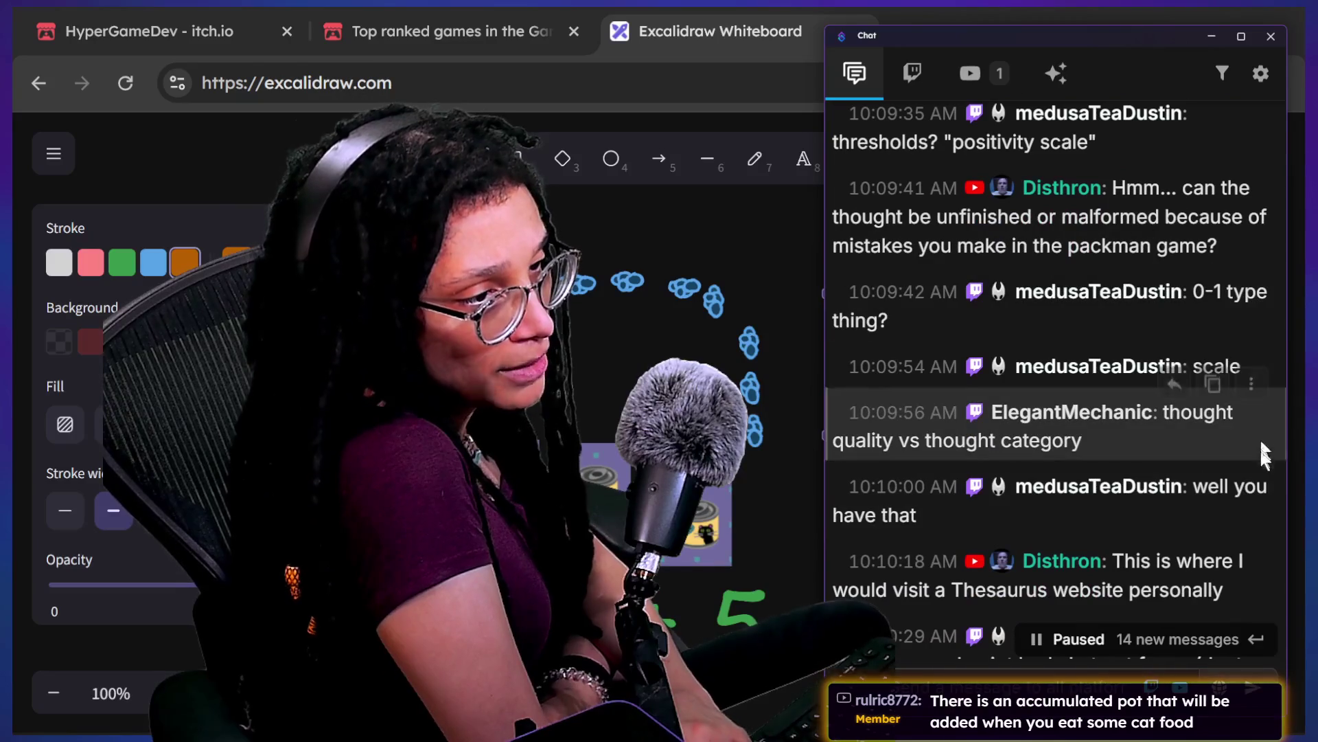
pyautogui.scroll(-1, 1230, 546)
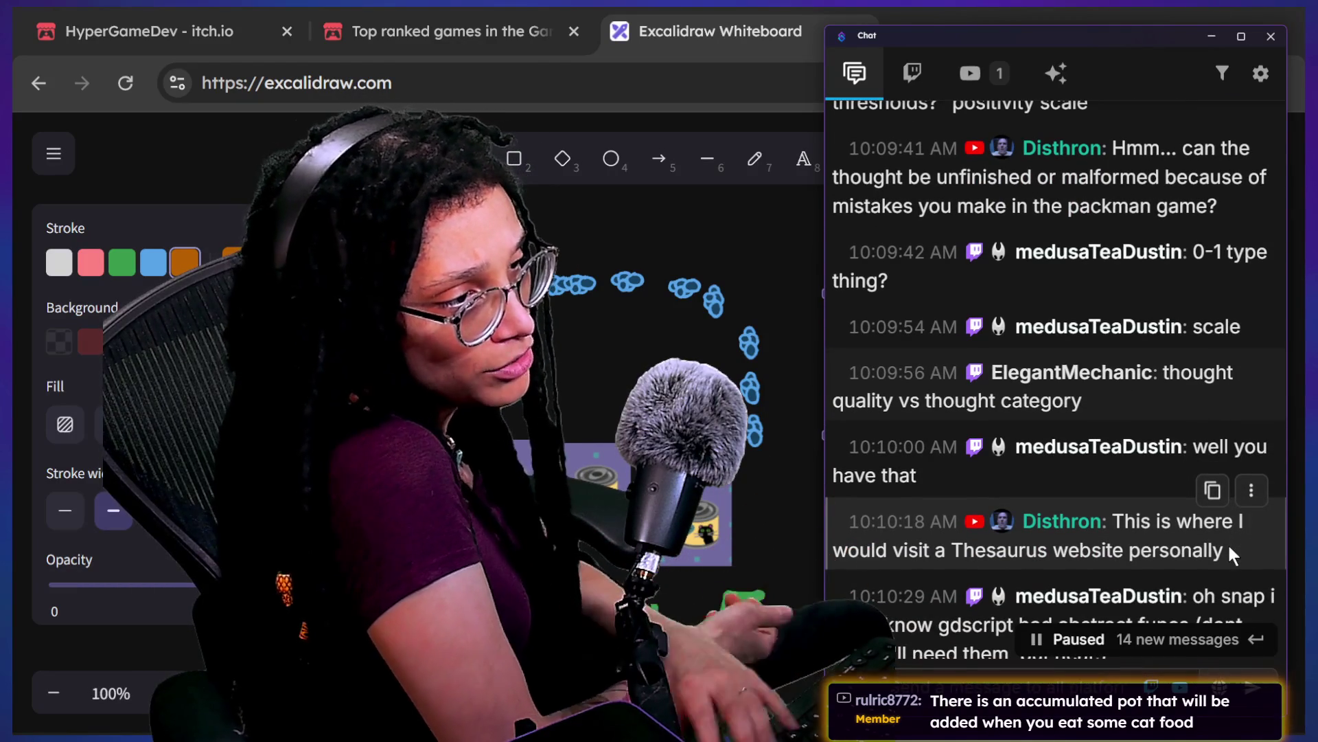
pyautogui.scroll(-1, 1230, 547)
pyautogui.scroll(-2, 1228, 542)
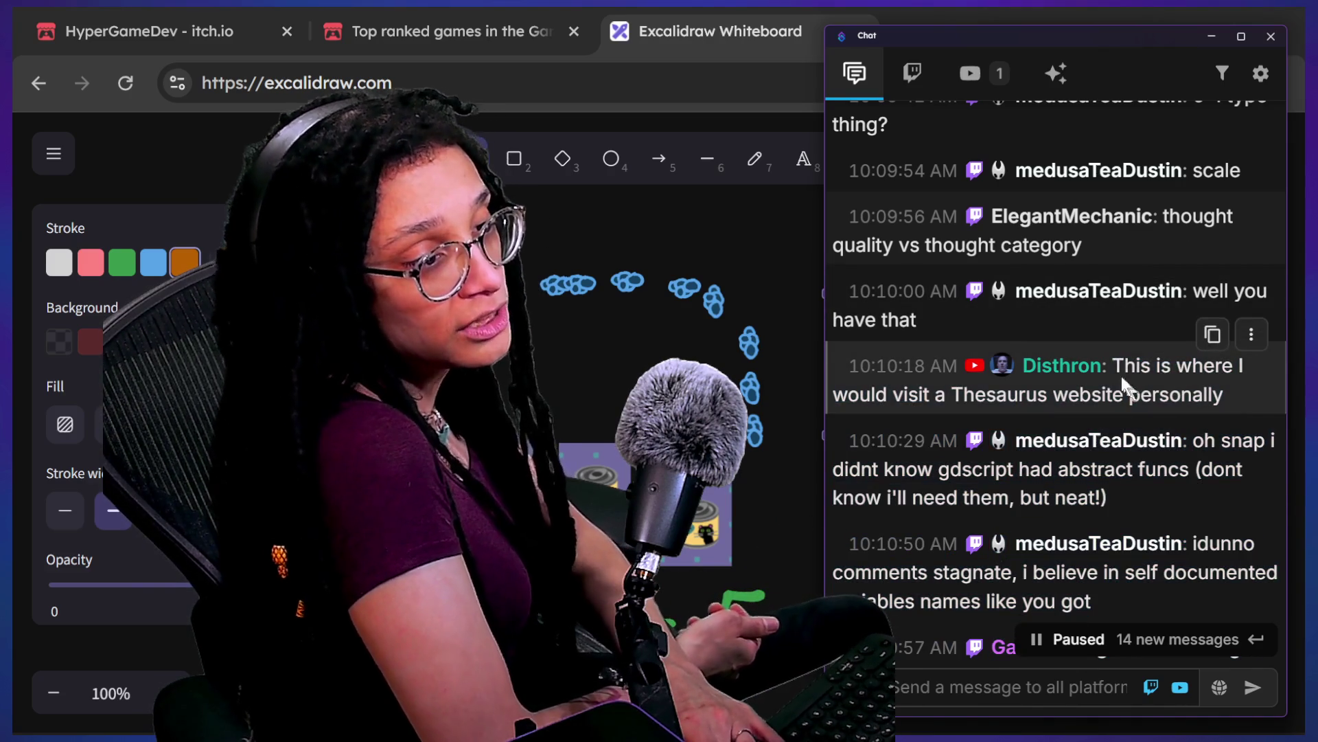
pyautogui.moveTo(1118, 370)
pyautogui.mouseDown()
pyautogui.moveTo(1099, 604)
pyautogui.moveTo(1275, 392)
pyautogui.moveTo(1247, 404)
pyautogui.mouseUp()
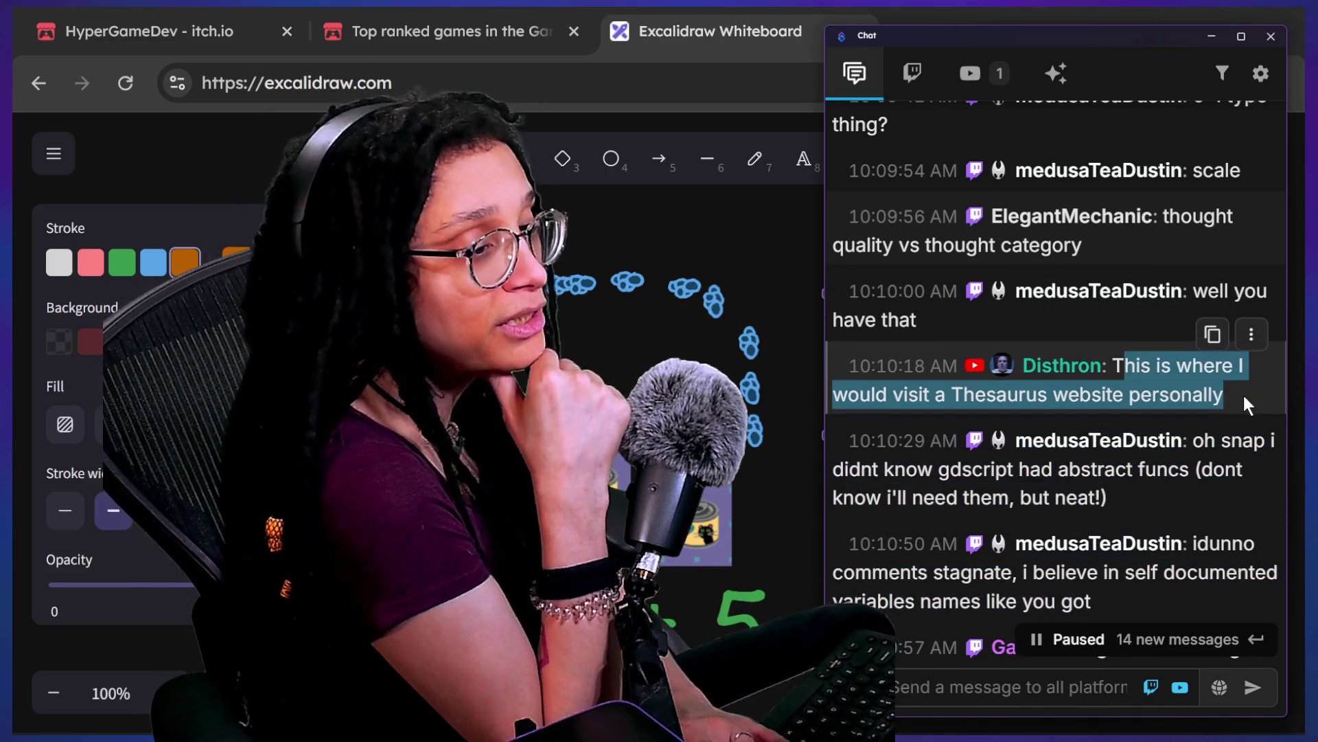